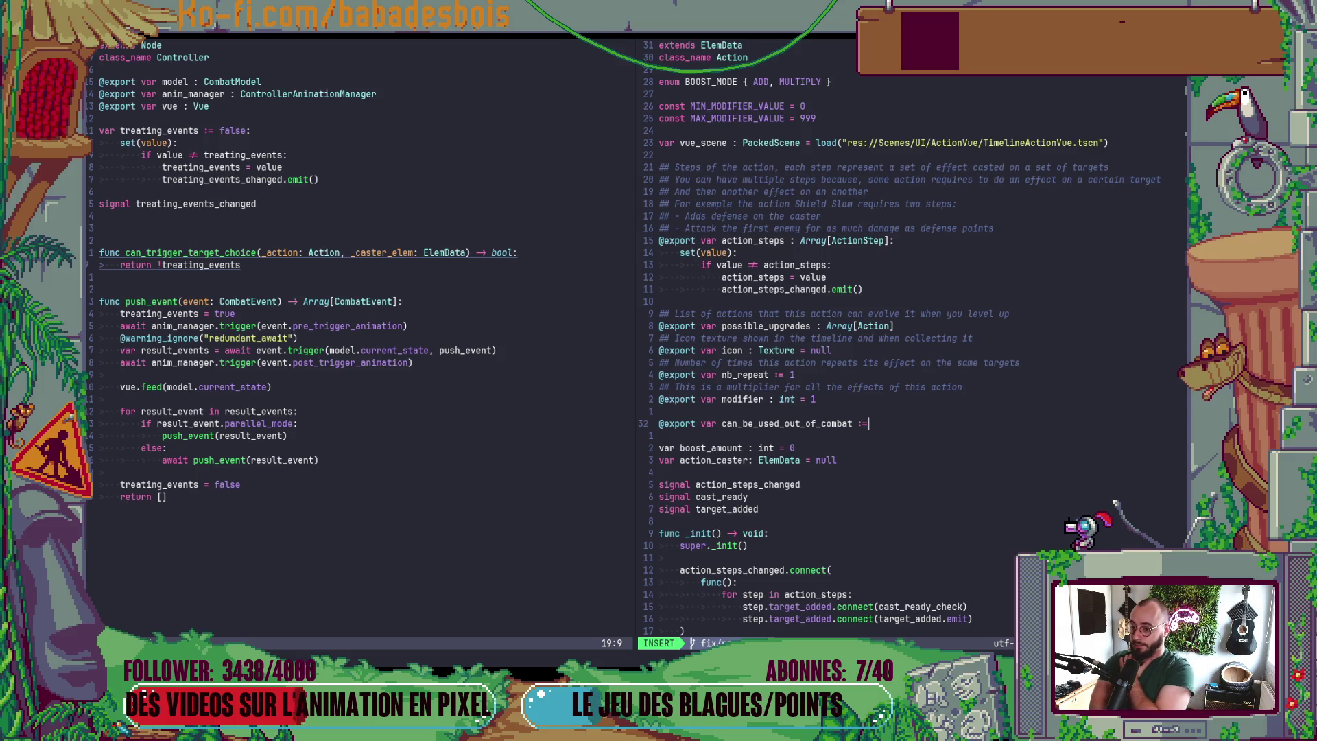
- Default the can_be_used_out_of_combat export to false, save Action script, and return to Godot
{"action": "type", "text": "false"}
{"action": "key", "text": "Escape"}
{"action": "type", "text": ":w"}
{"action": "key", "text": "Return"}
{"action": "key", "text": "alt+Tab"}
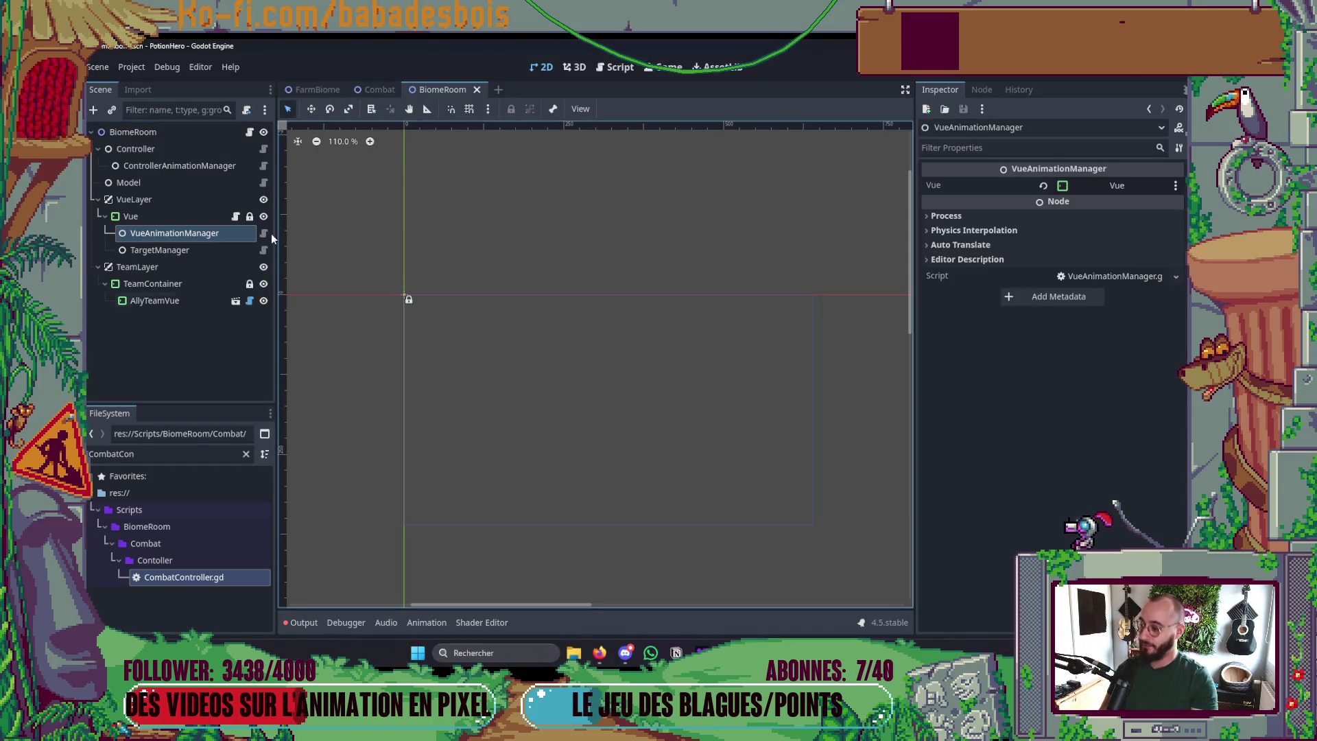
- Enable Can Be Used Out of Combat on HealPotionContent.tres's Action and save it
{"action": "double_click", "coordinate": [146, 458]}
{"action": "type", "text": "Heal"}
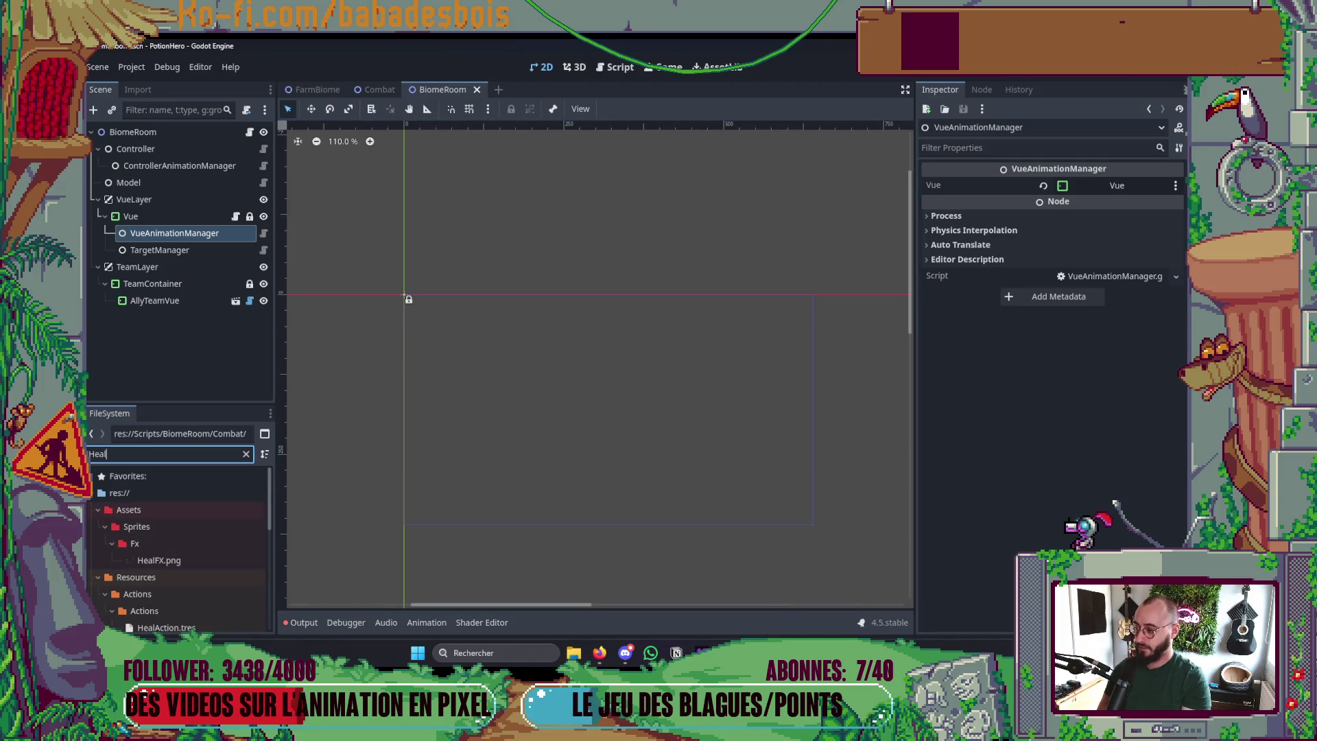
{"action": "scroll", "coordinate": [224, 579], "scroll_direction": "down", "scroll_amount": 3}
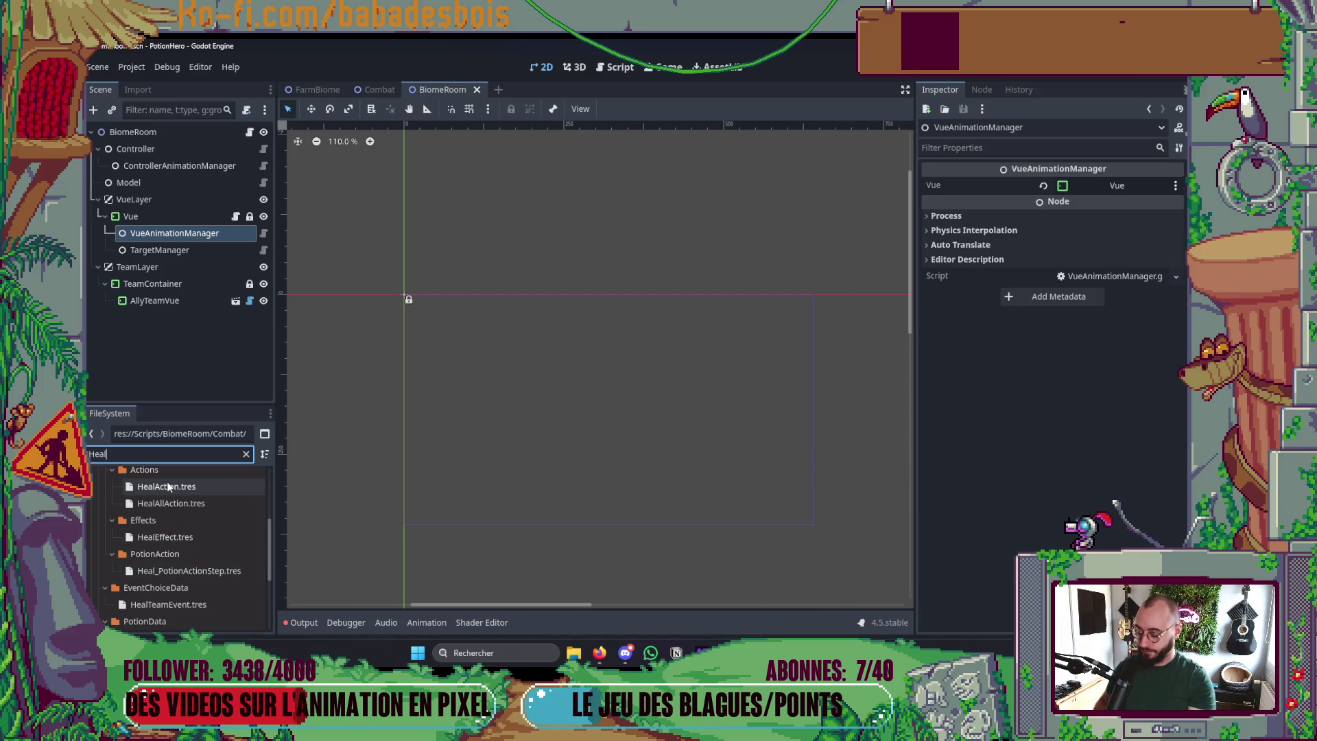
{"action": "type", "text": "Potio"}
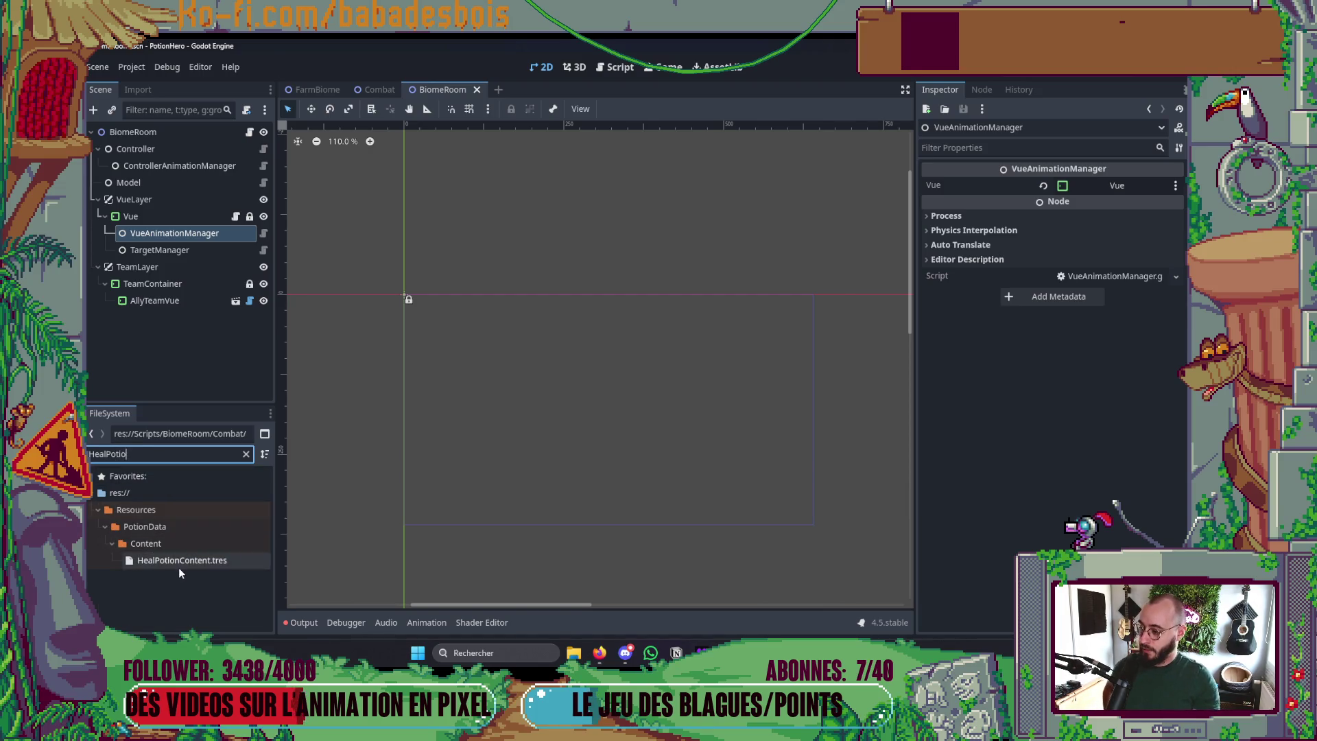
{"action": "left_click", "coordinate": [178, 565]}
{"action": "left_click", "coordinate": [1100, 221]}
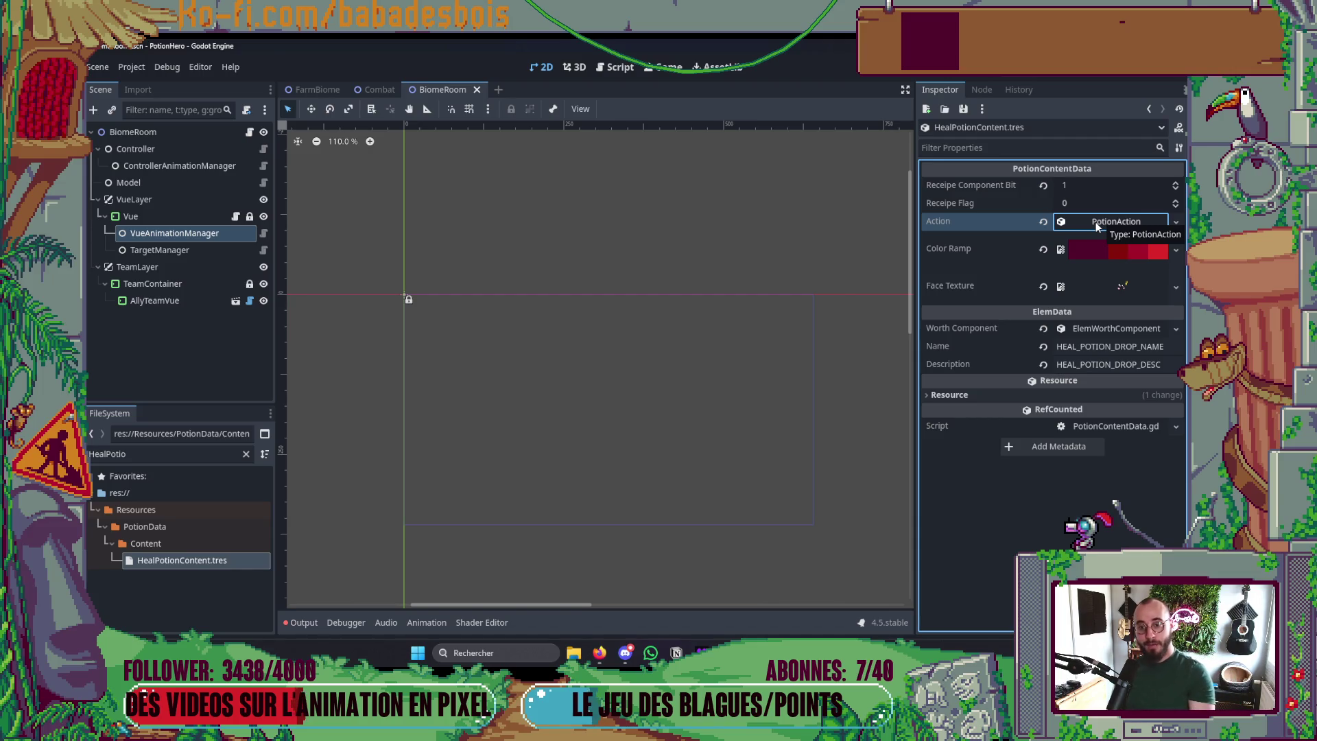
{"action": "left_click", "coordinate": [1096, 224]}
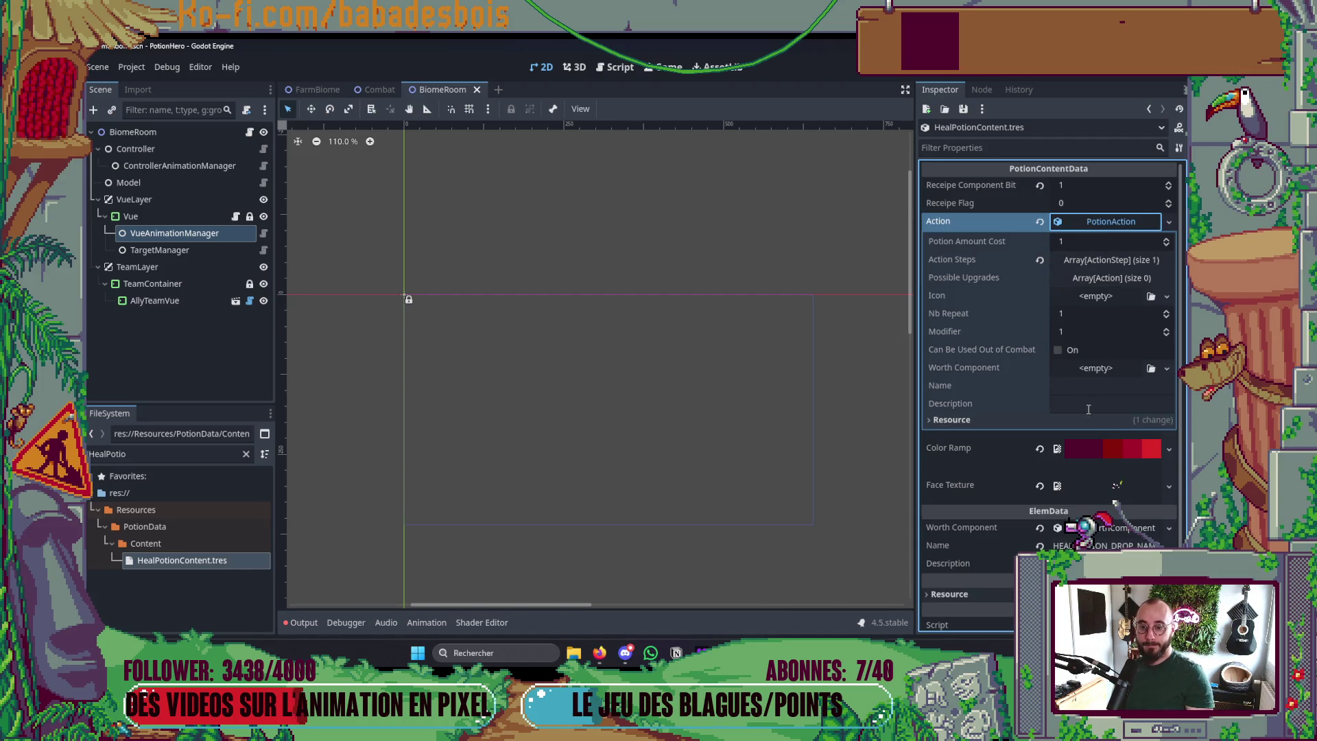
{"action": "left_click", "coordinate": [1057, 350]}
{"action": "key", "text": "ctrl+s"}
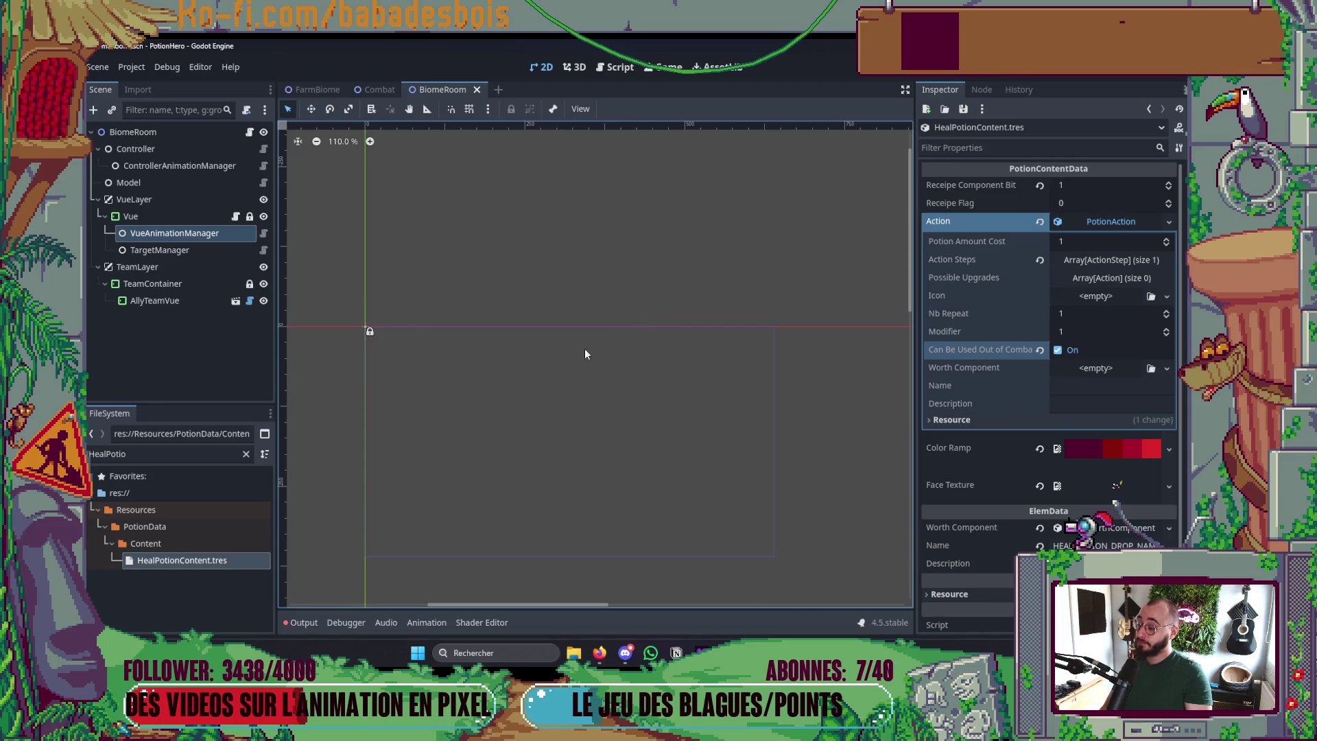
- Filter FileSystem for 'PotionCon' and open BoostPotionContent.tres in the Inspector
{"action": "left_click", "coordinate": [246, 453]}
{"action": "scroll", "coordinate": [225, 473], "scroll_direction": "down", "scroll_amount": 2}
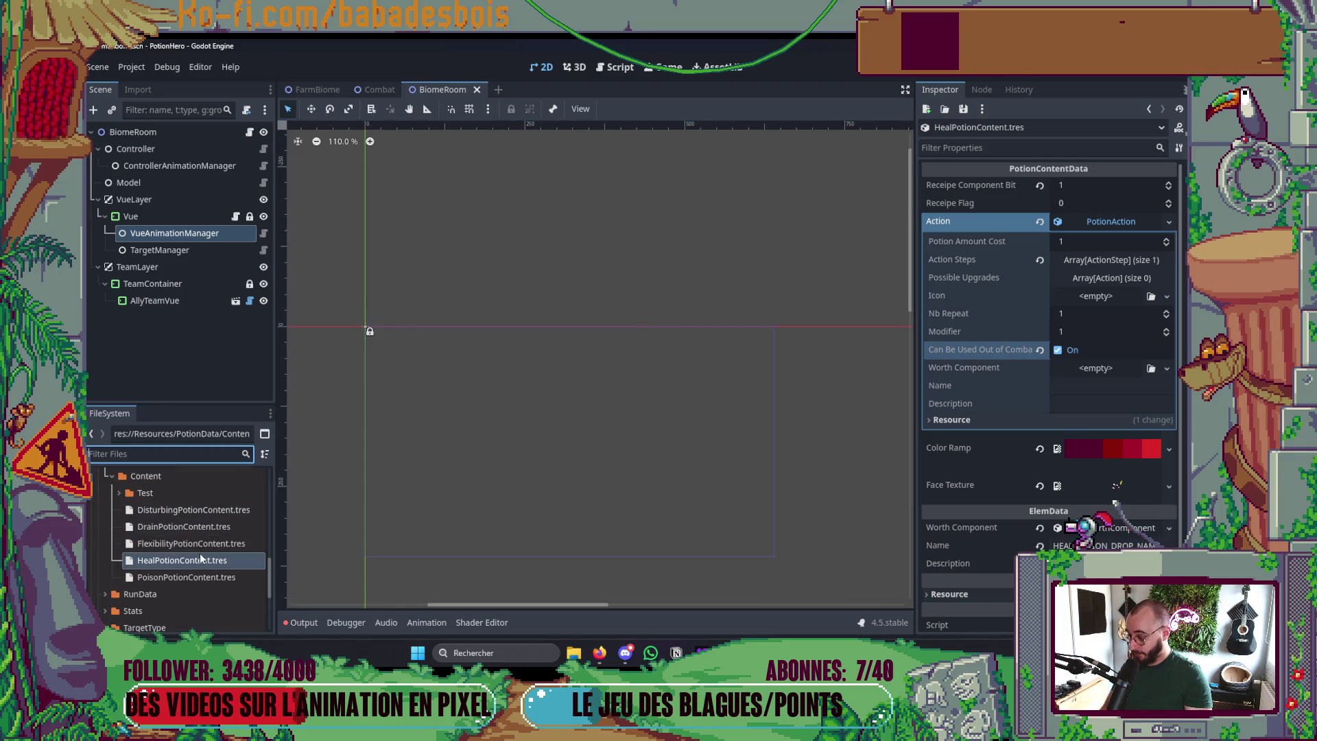
{"action": "scroll", "coordinate": [203, 530], "scroll_direction": "up", "scroll_amount": 1}
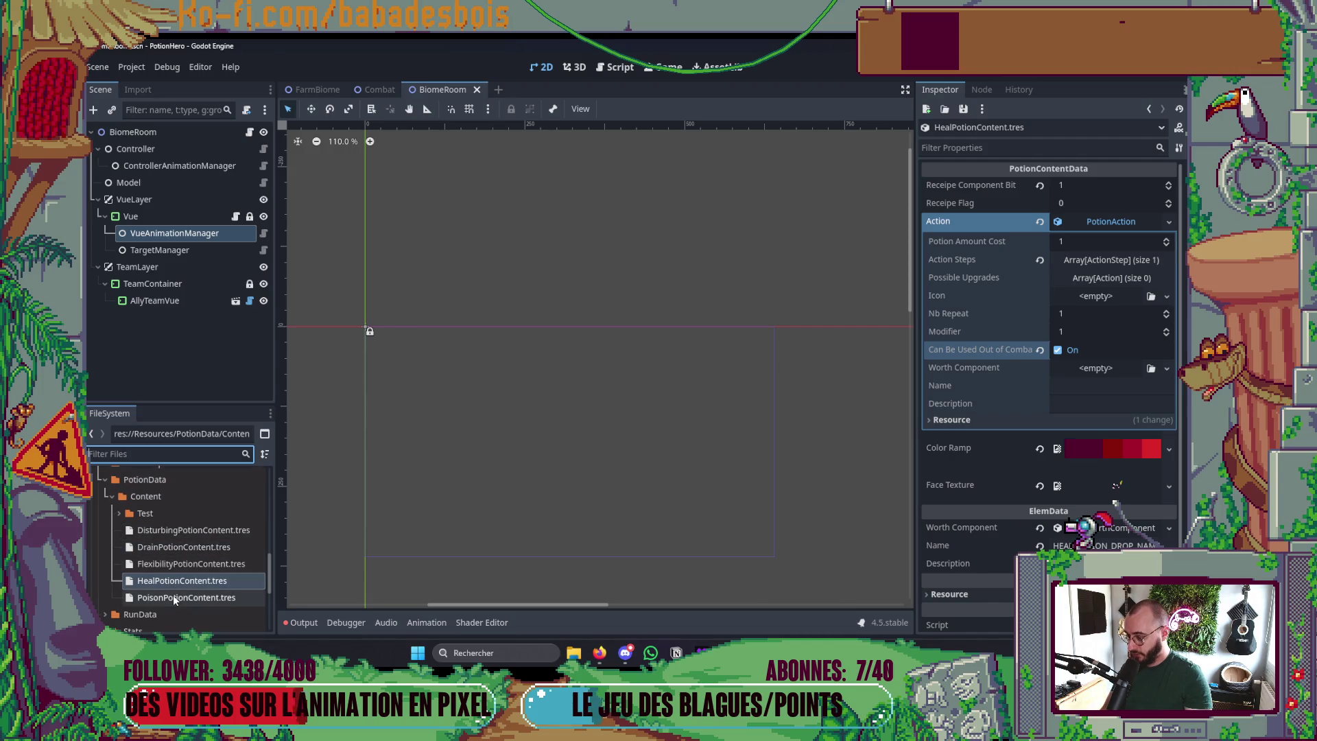
{"action": "left_click", "coordinate": [119, 513]}
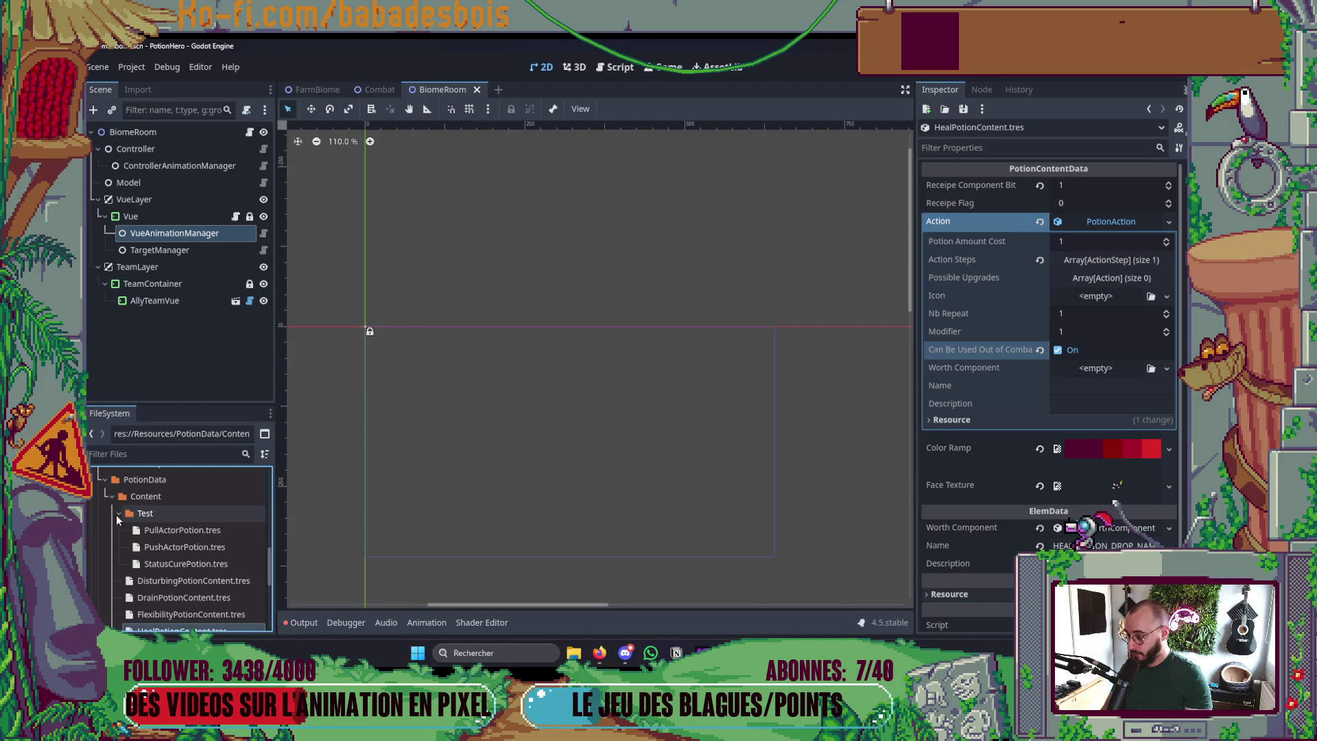
{"action": "left_click", "coordinate": [119, 513]}
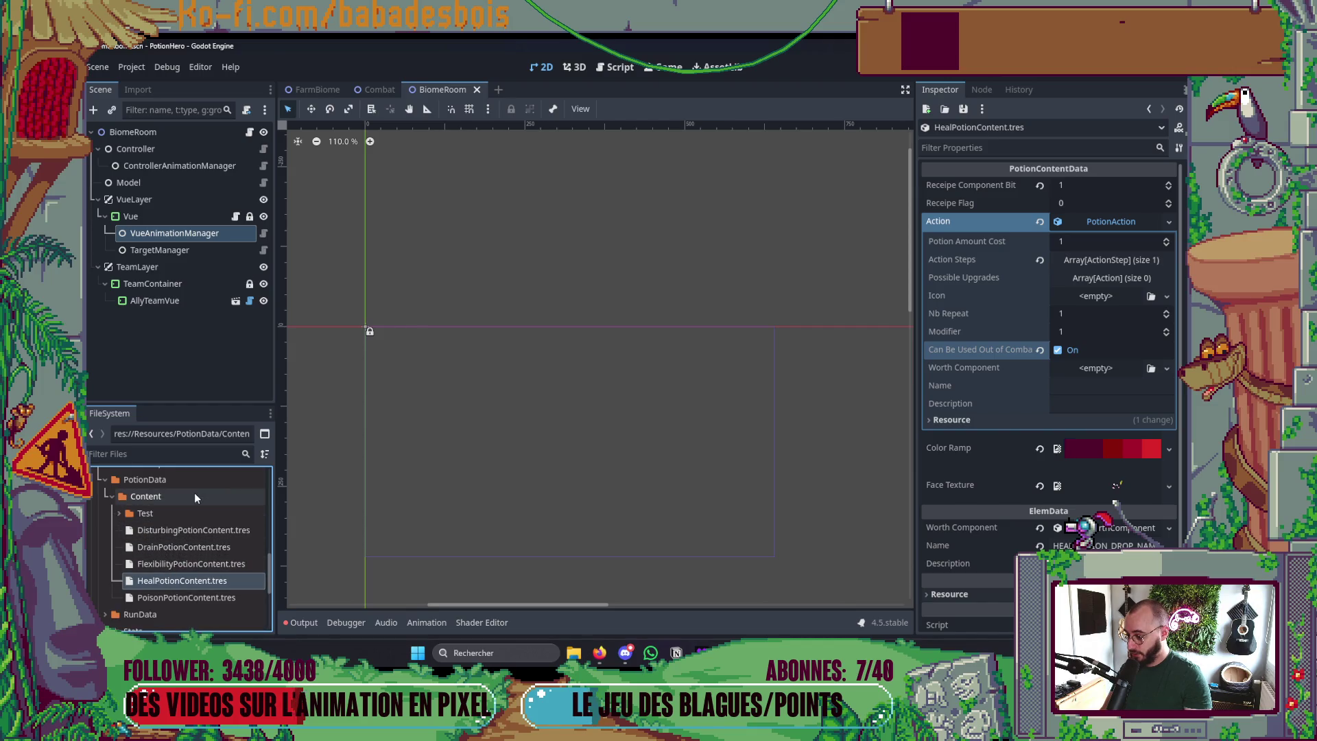
{"action": "left_click", "coordinate": [182, 457]}
{"action": "type", "text": "PotionCon"}
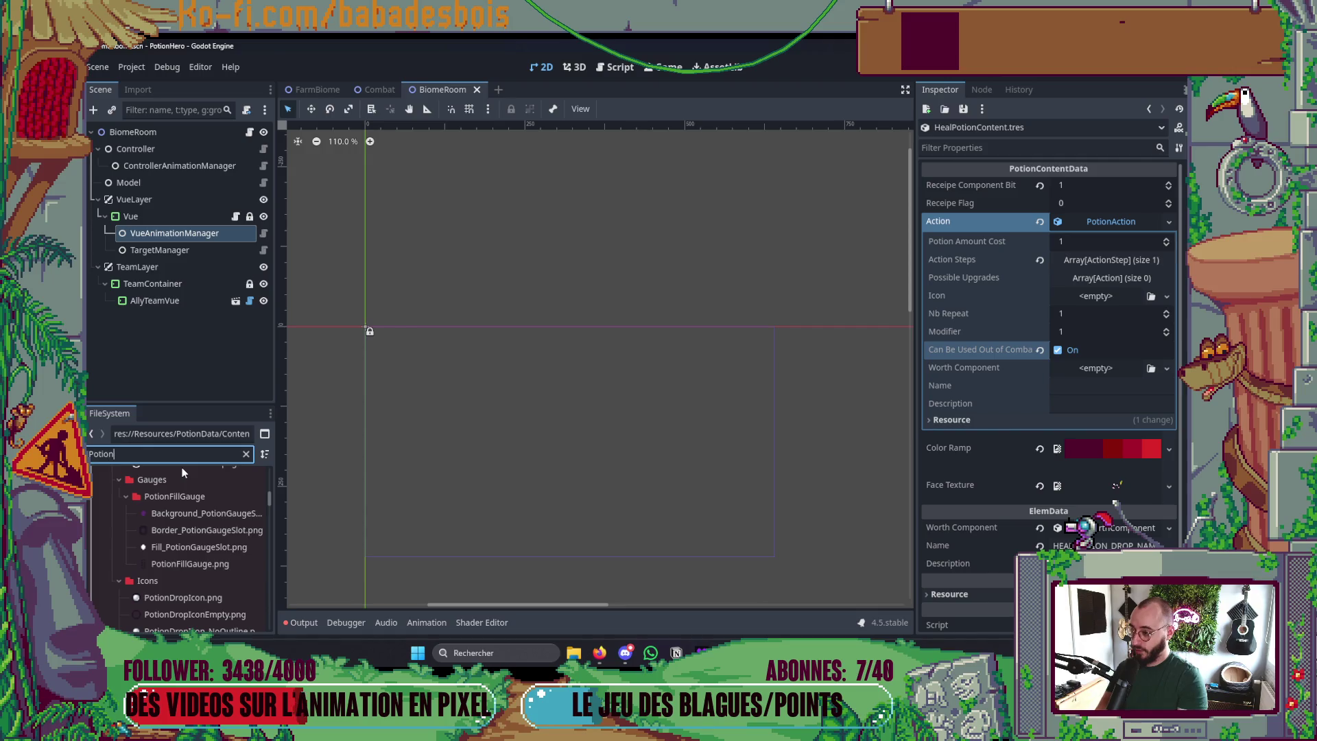
{"action": "scroll", "coordinate": [199, 522], "scroll_direction": "up", "scroll_amount": 4}
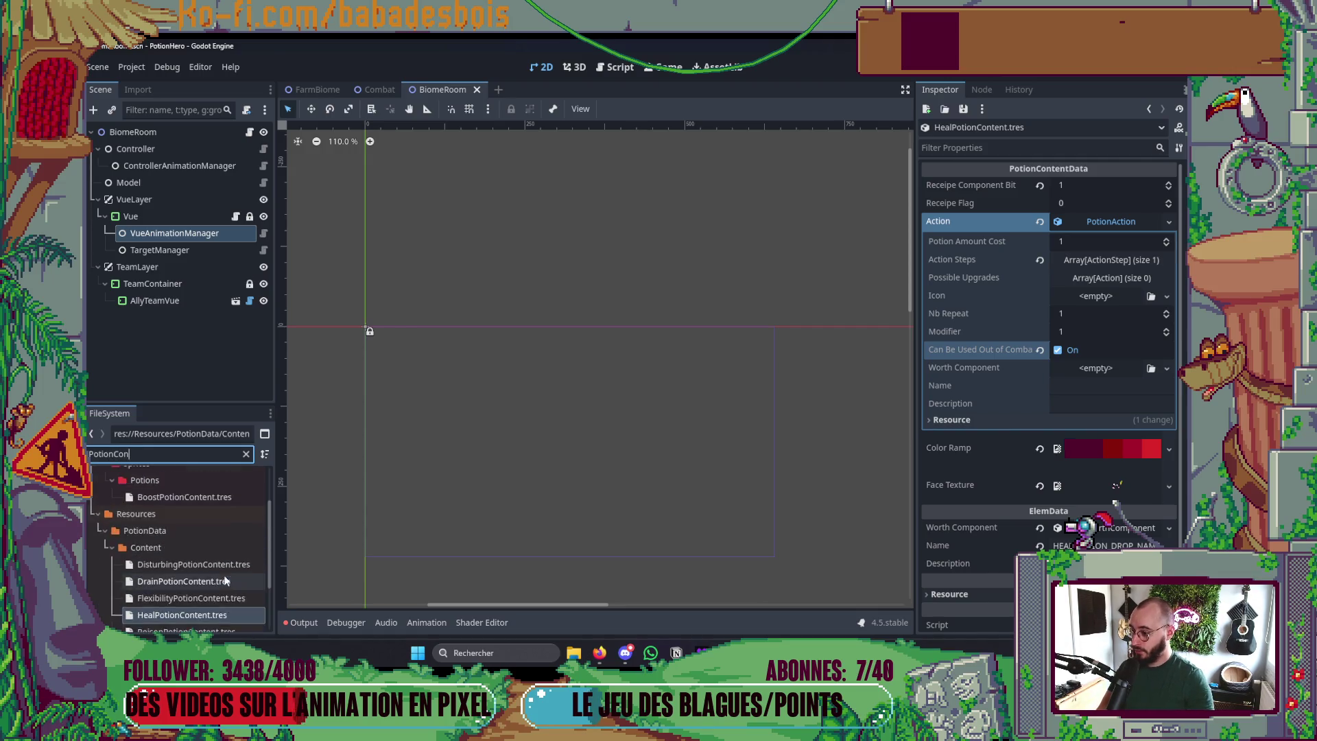
{"action": "scroll", "coordinate": [228, 575], "scroll_direction": "down", "scroll_amount": 2}
{"action": "mouse_move", "coordinate": [167, 514]}
{"action": "left_mouse_down"}
{"action": "mouse_move", "coordinate": [188, 520]}
{"action": "mouse_move", "coordinate": [215, 595]}
{"action": "mouse_move", "coordinate": [211, 578]}
{"action": "left_mouse_up"}
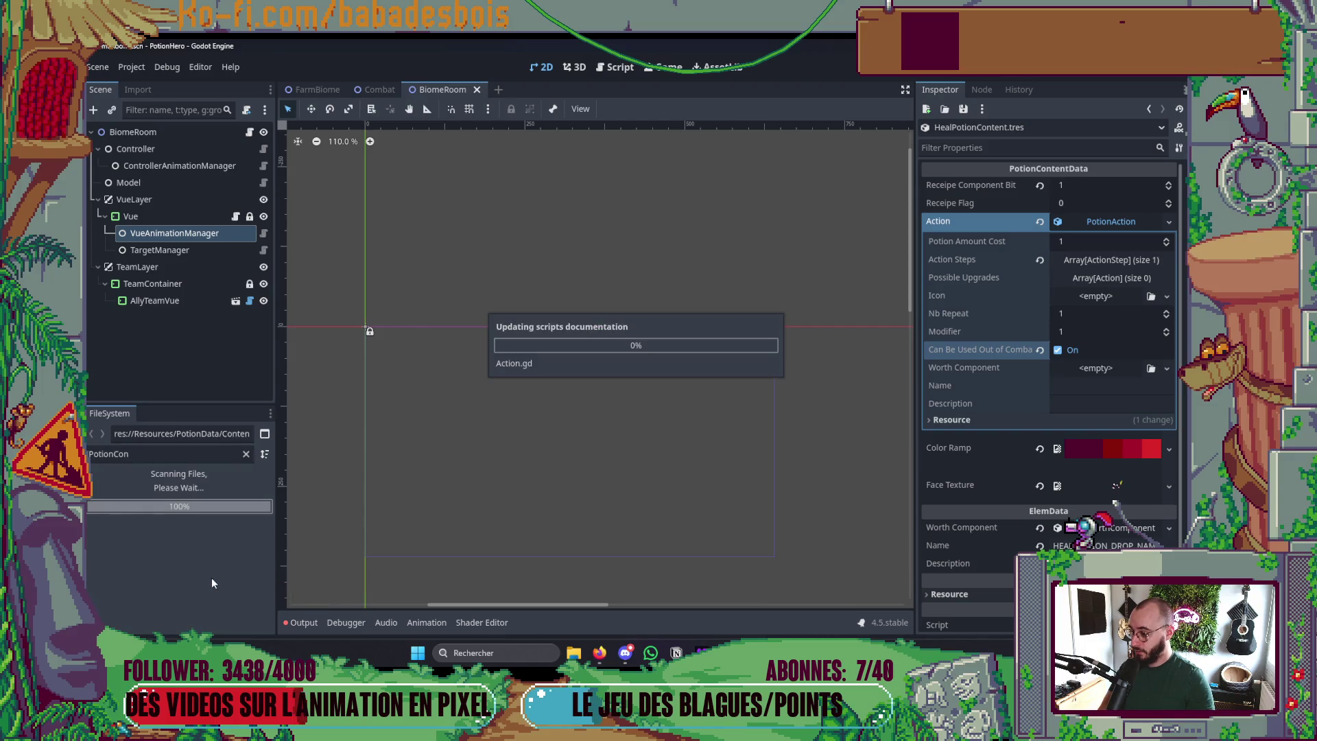
{"action": "left_click", "coordinate": [205, 516]}
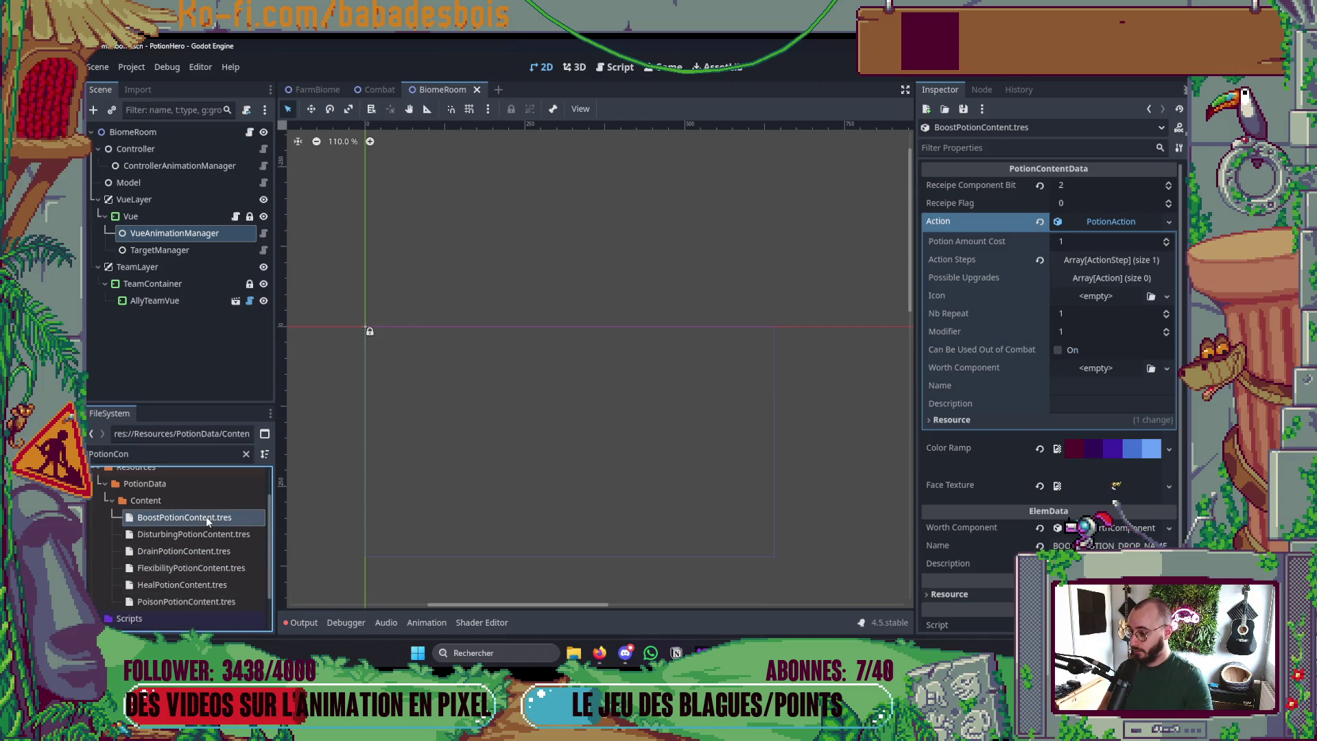
- Compare the Action settings of Boost, Disturbing, Drain, Heal and Flexibility potion contents
{"action": "left_click", "coordinate": [1111, 222]}
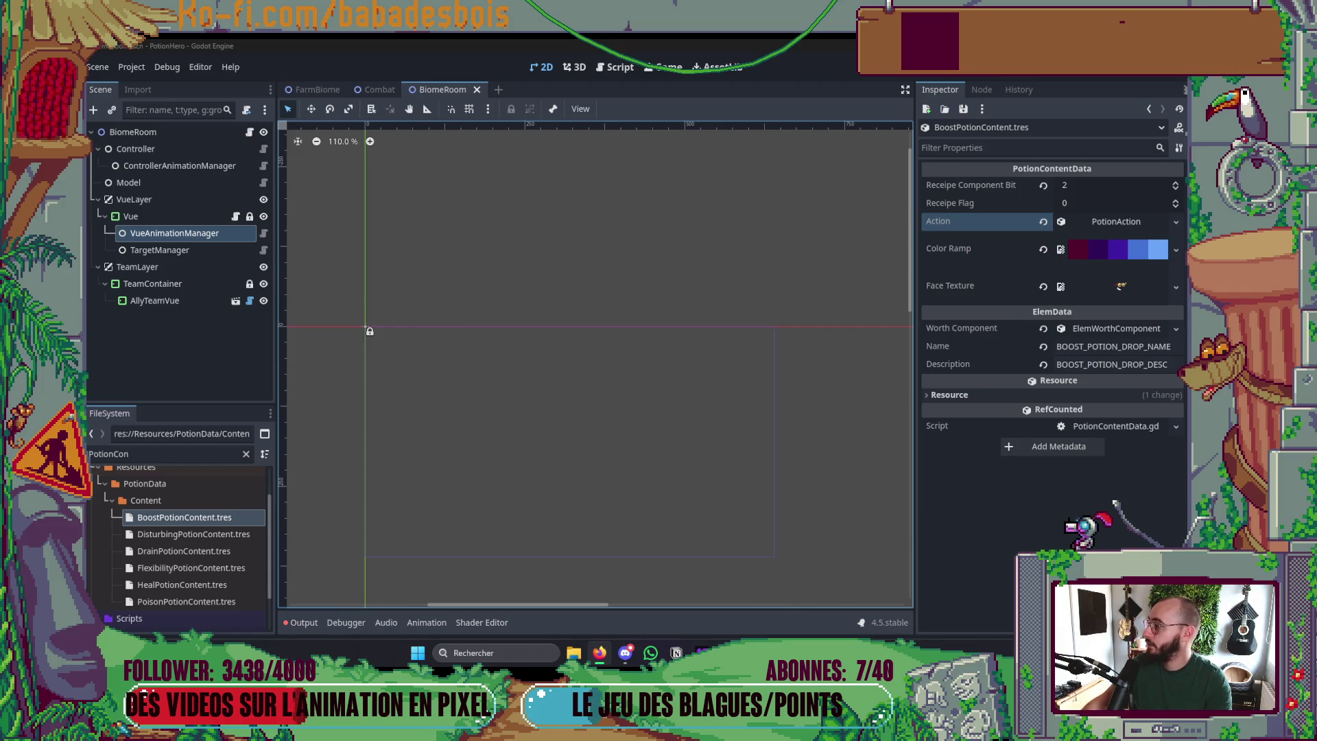
{"action": "left_click", "coordinate": [196, 539]}
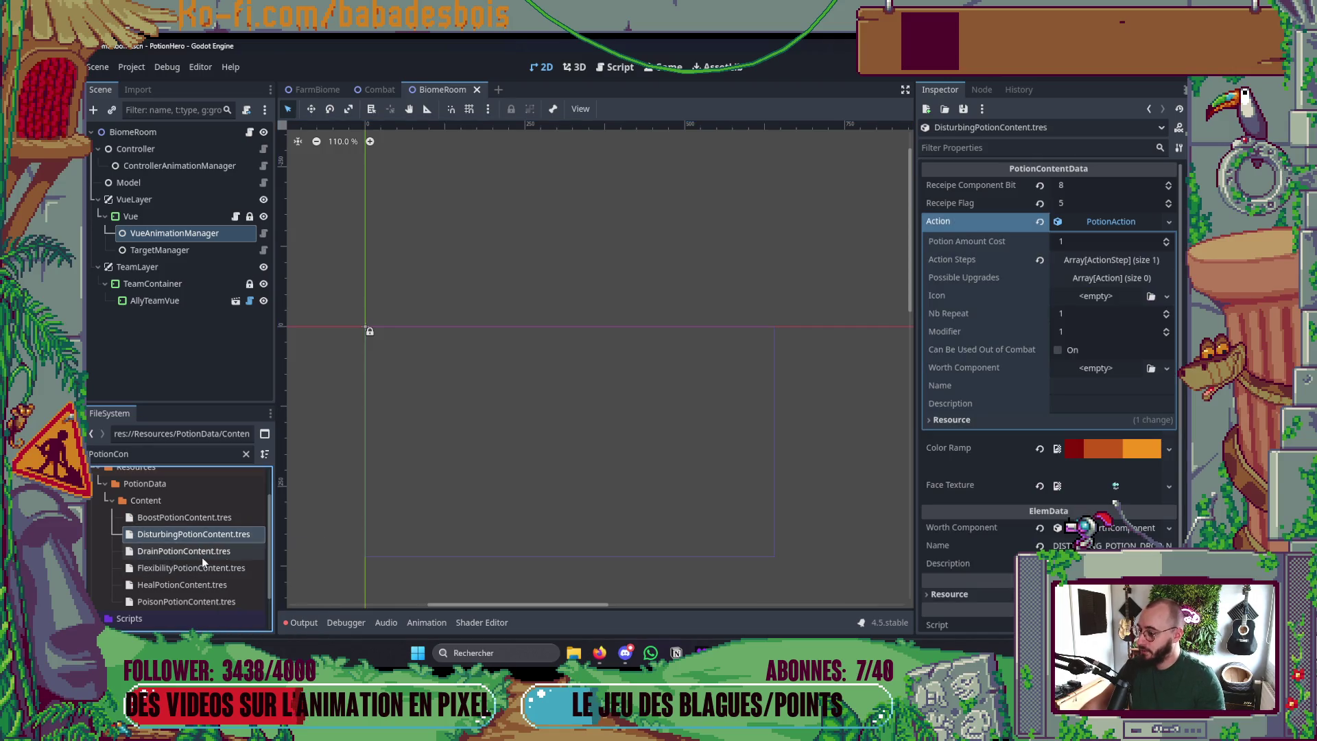
{"action": "left_click", "coordinate": [201, 557]}
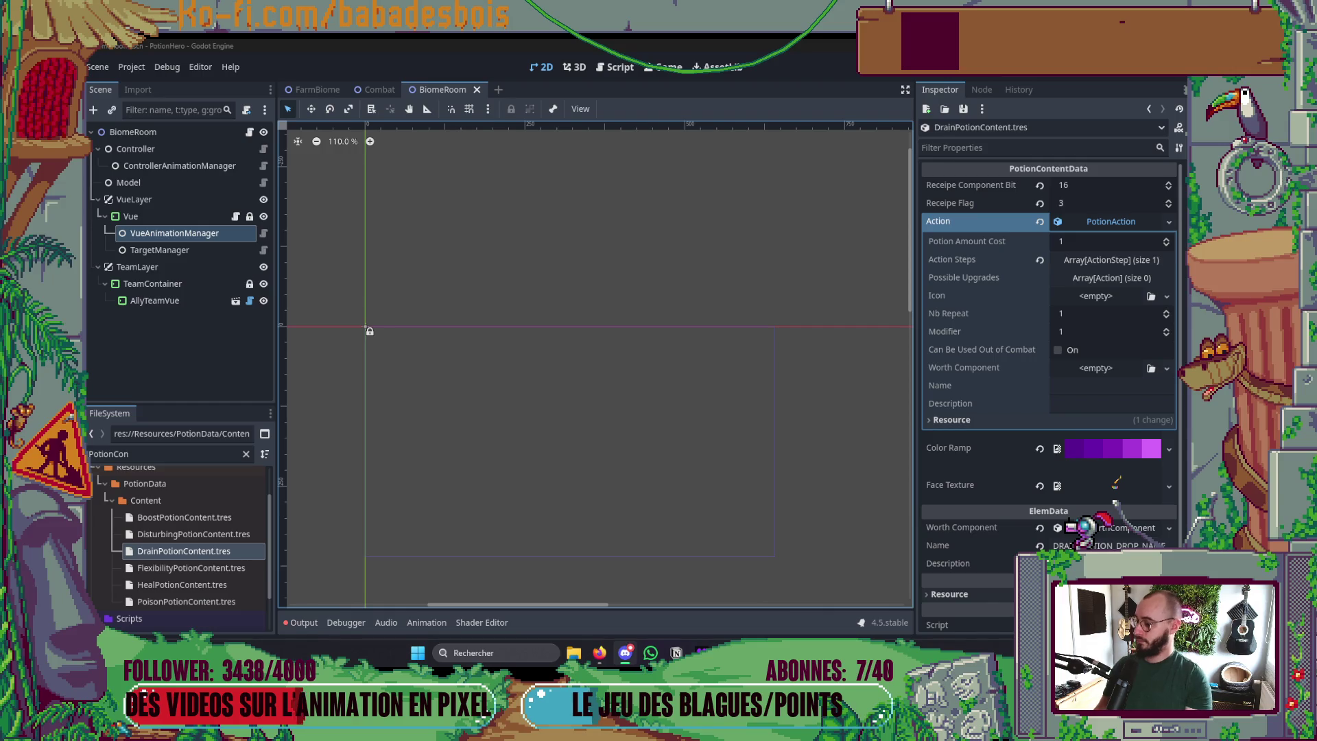
{"action": "left_click", "coordinate": [188, 584]}
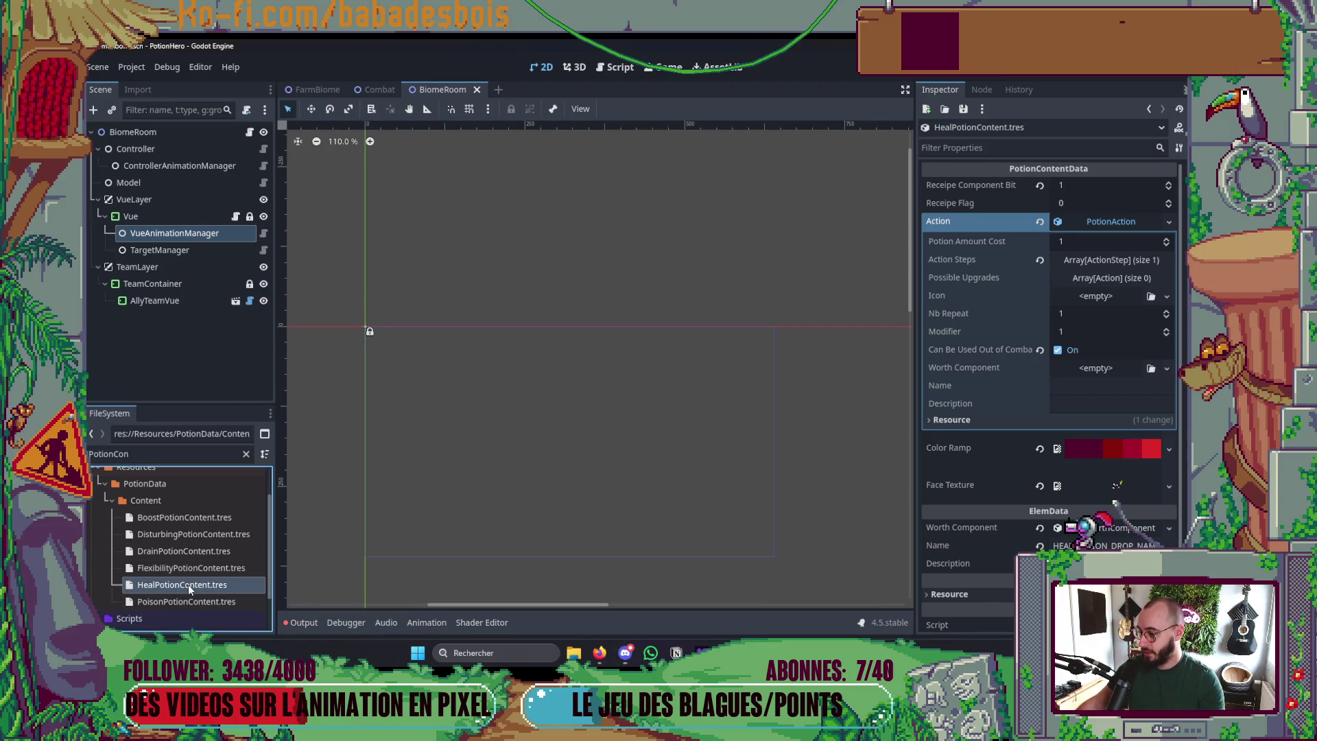
{"action": "left_click", "coordinate": [184, 566]}
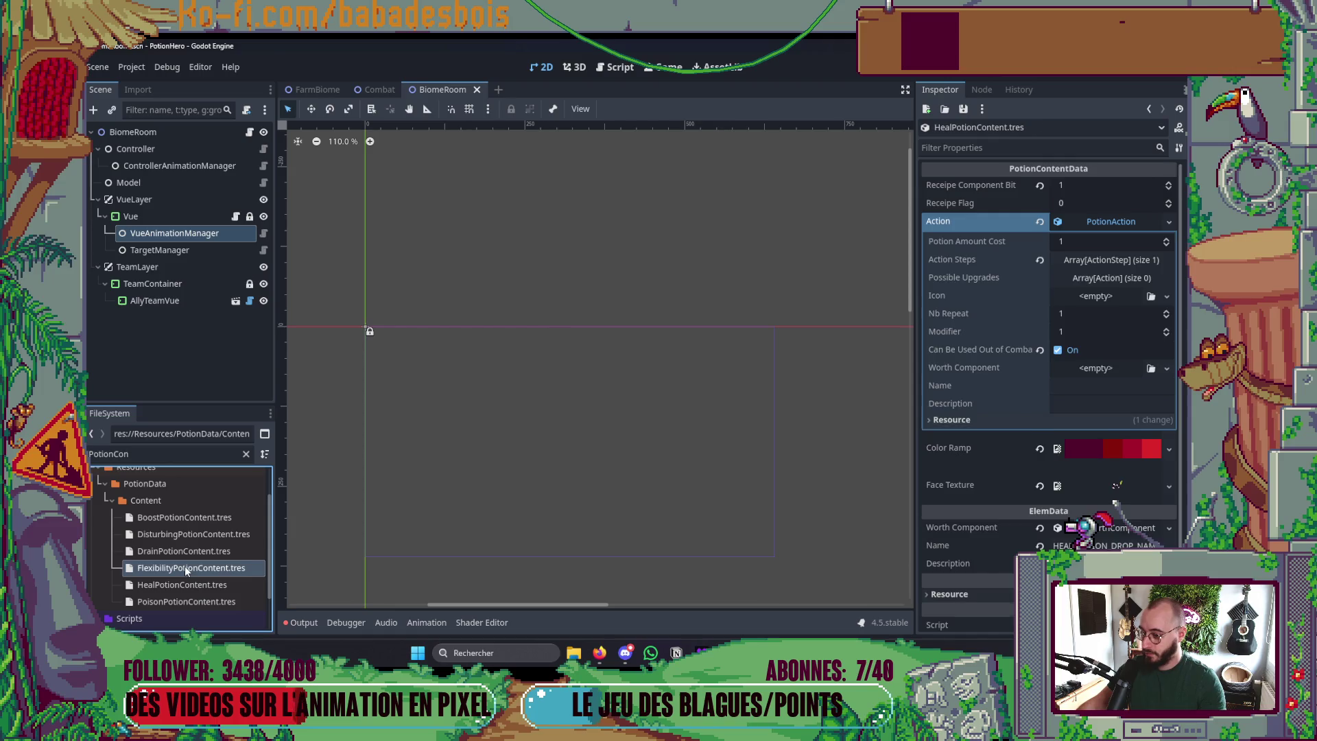
{"action": "left_click", "coordinate": [184, 551]}
- Save and launch the game with F5
{"action": "scroll", "coordinate": [497, 465], "scroll_direction": "down", "scroll_amount": 2}
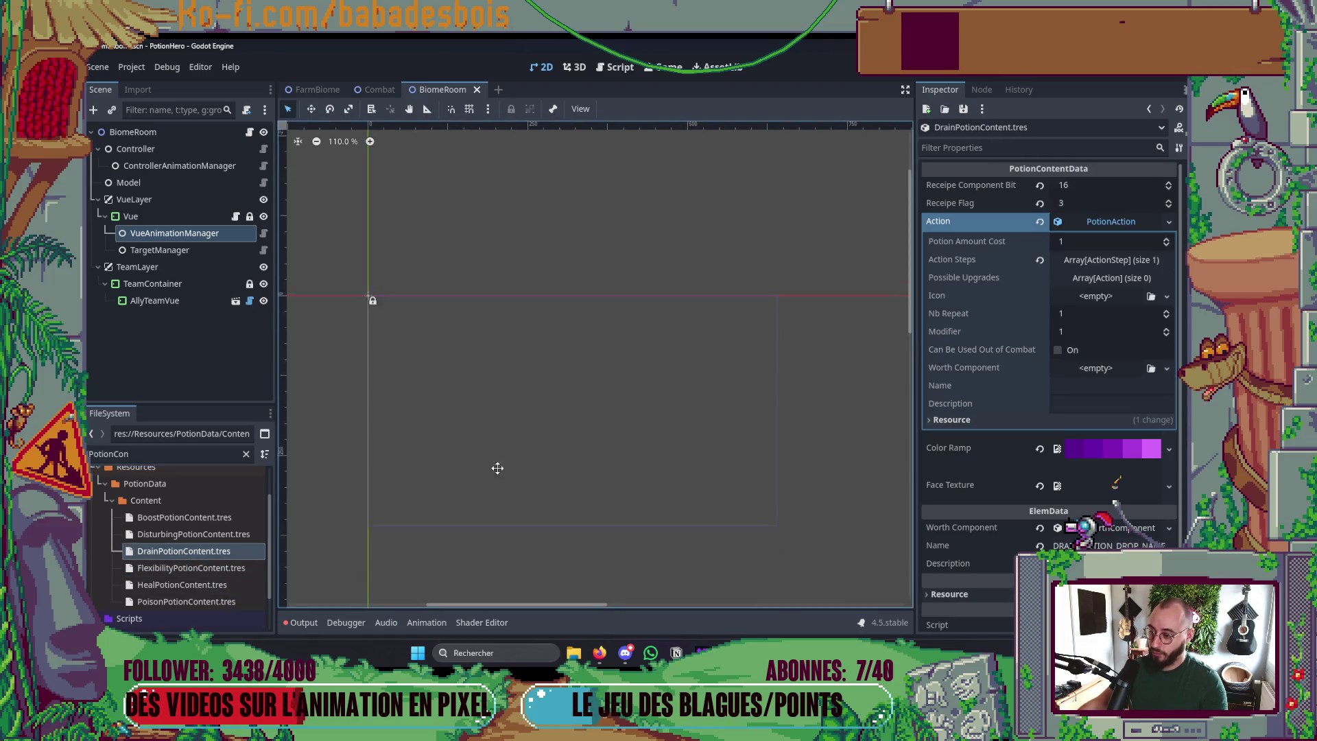
{"action": "key", "text": "ctrl+s"}
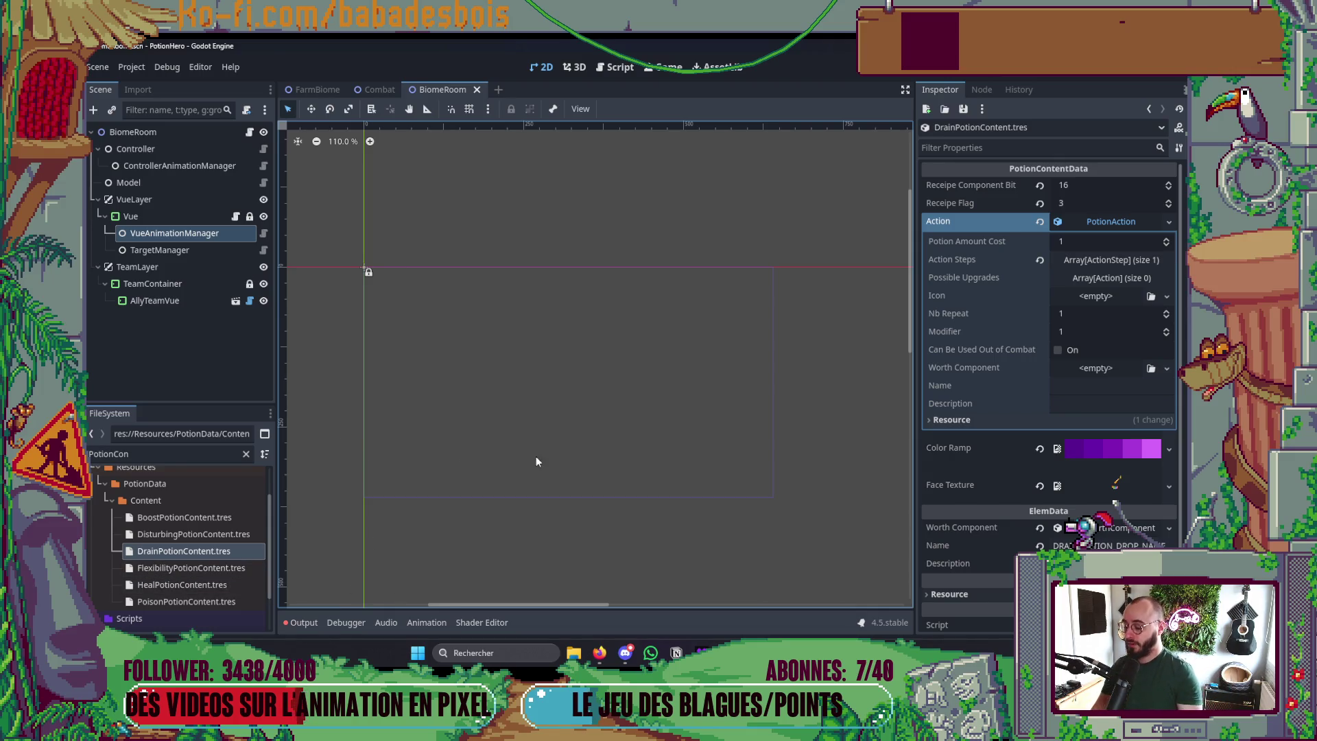
{"action": "key", "text": "F5"}
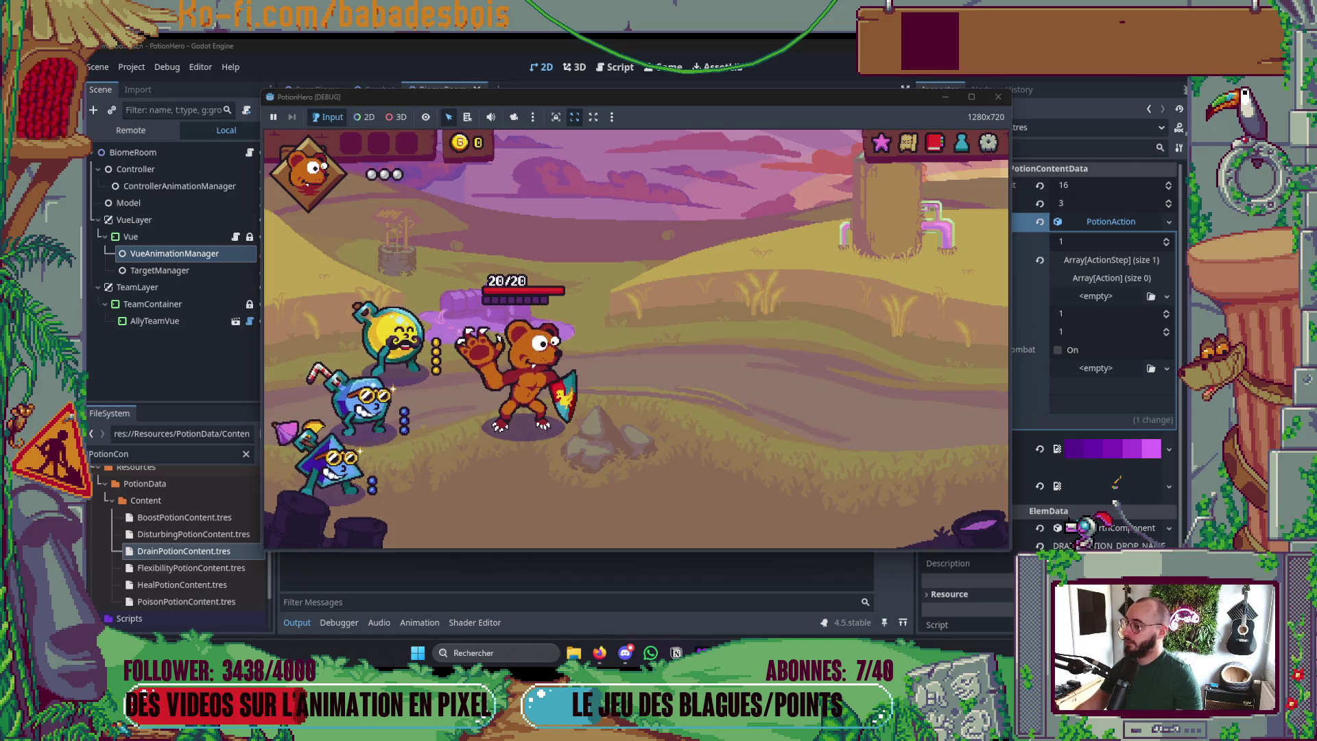
- Stop the game and open DebugRunData.tres, expanding the third team potion's components
{"action": "left_click", "coordinate": [998, 96]}
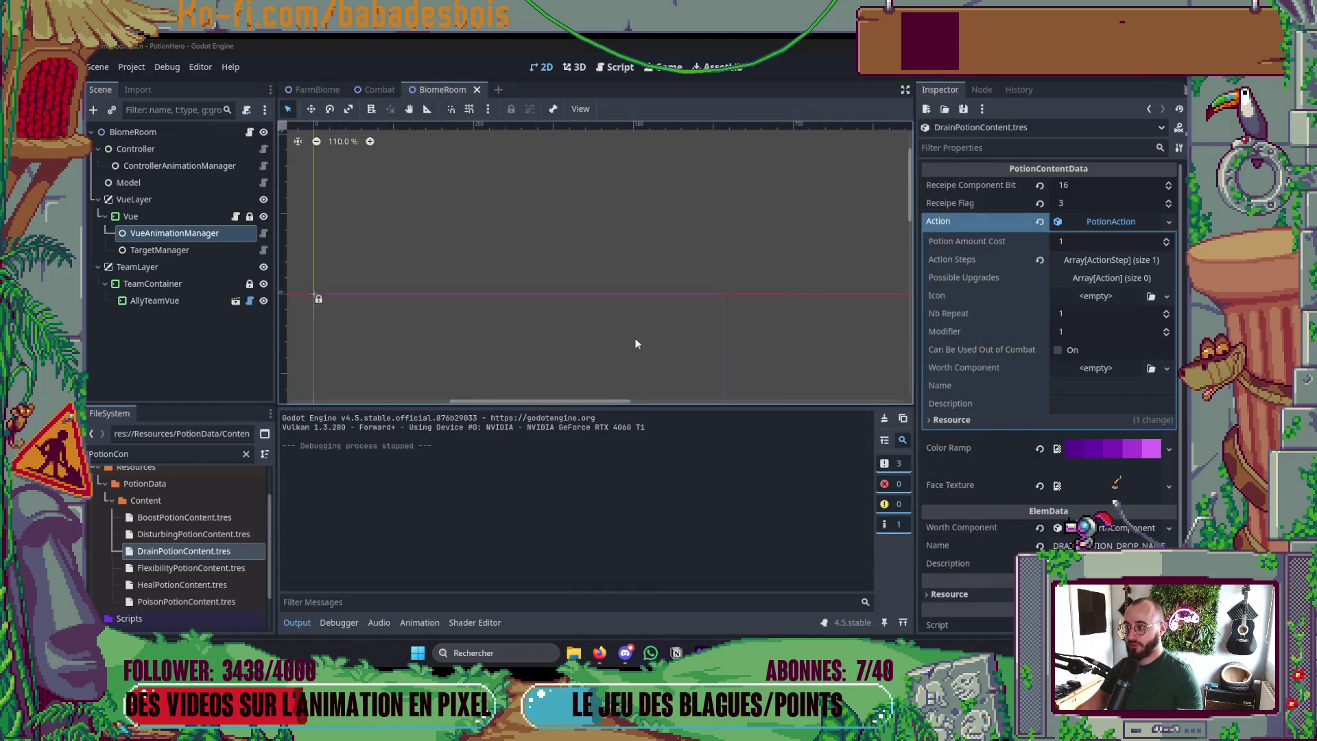
{"action": "double_click", "coordinate": [110, 453]}
{"action": "type", "text": "Debug"}
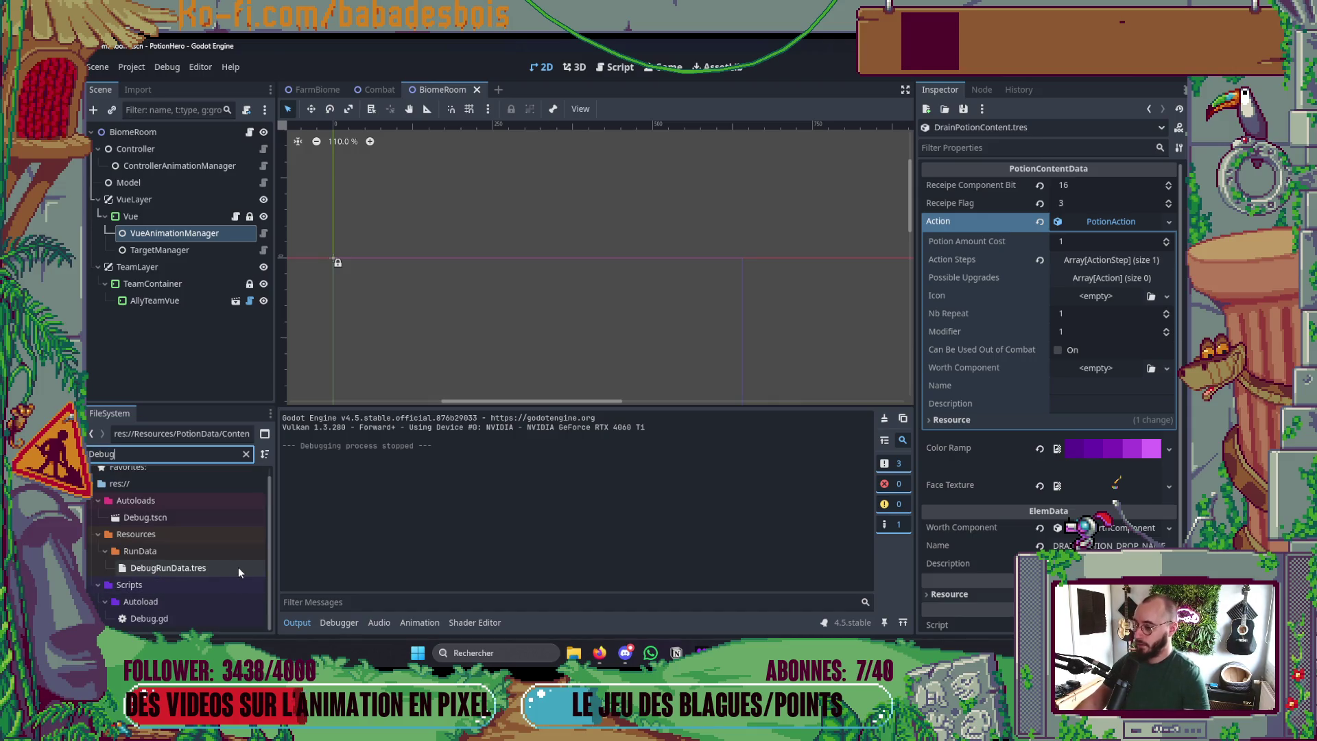
{"action": "left_click", "coordinate": [176, 573]}
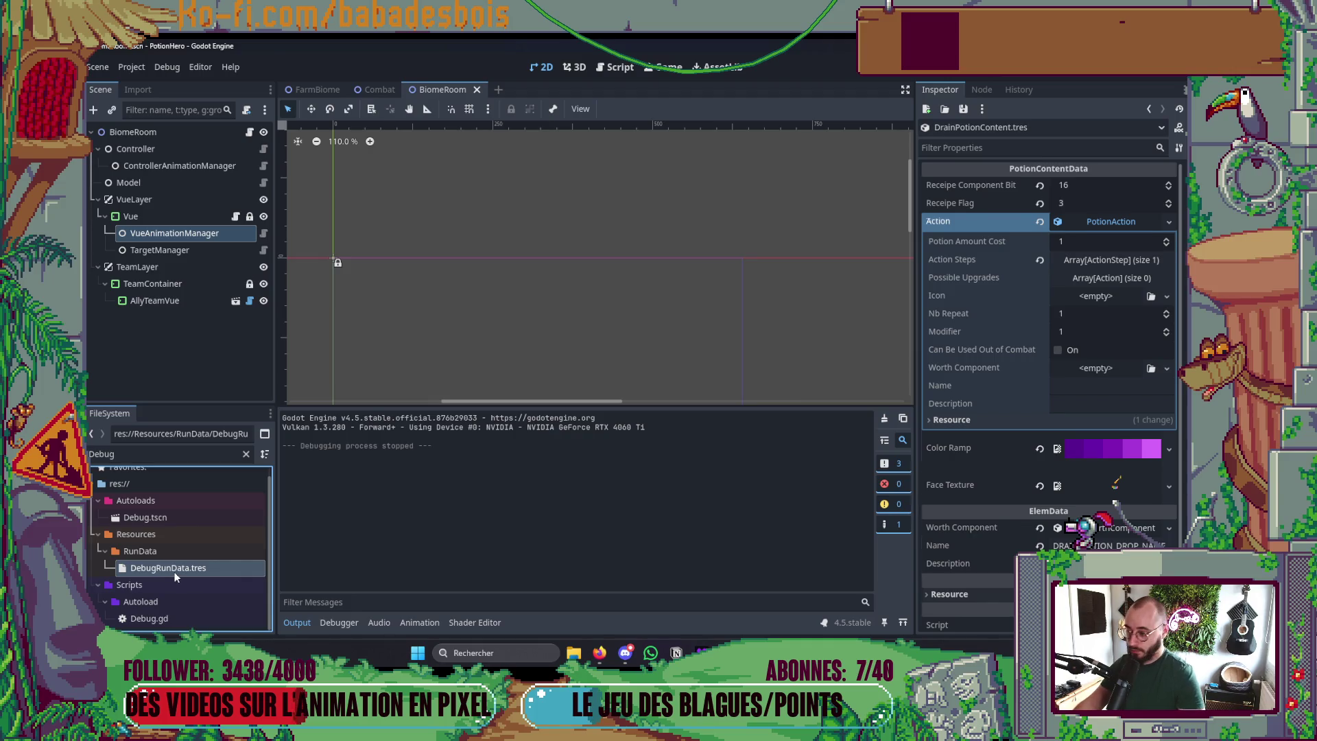
{"action": "double_click", "coordinate": [175, 569]}
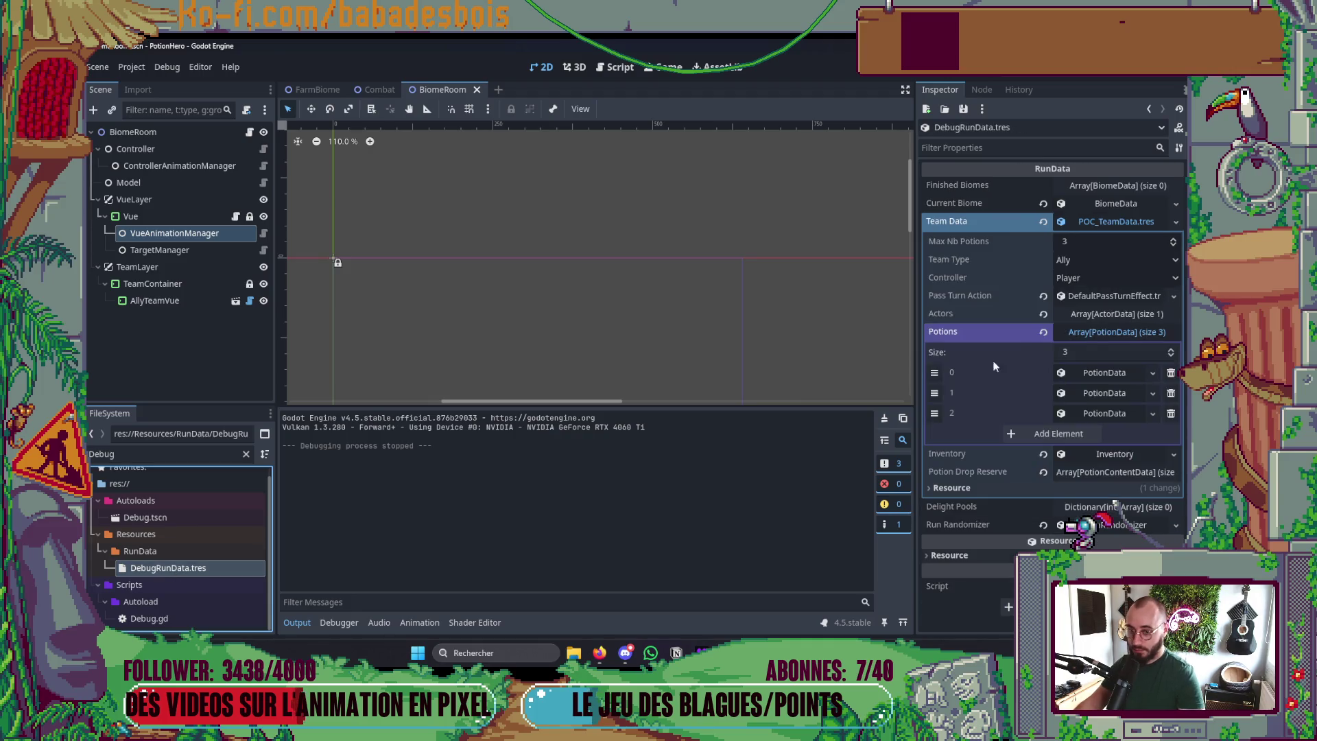
{"action": "left_click", "coordinate": [1104, 329]}
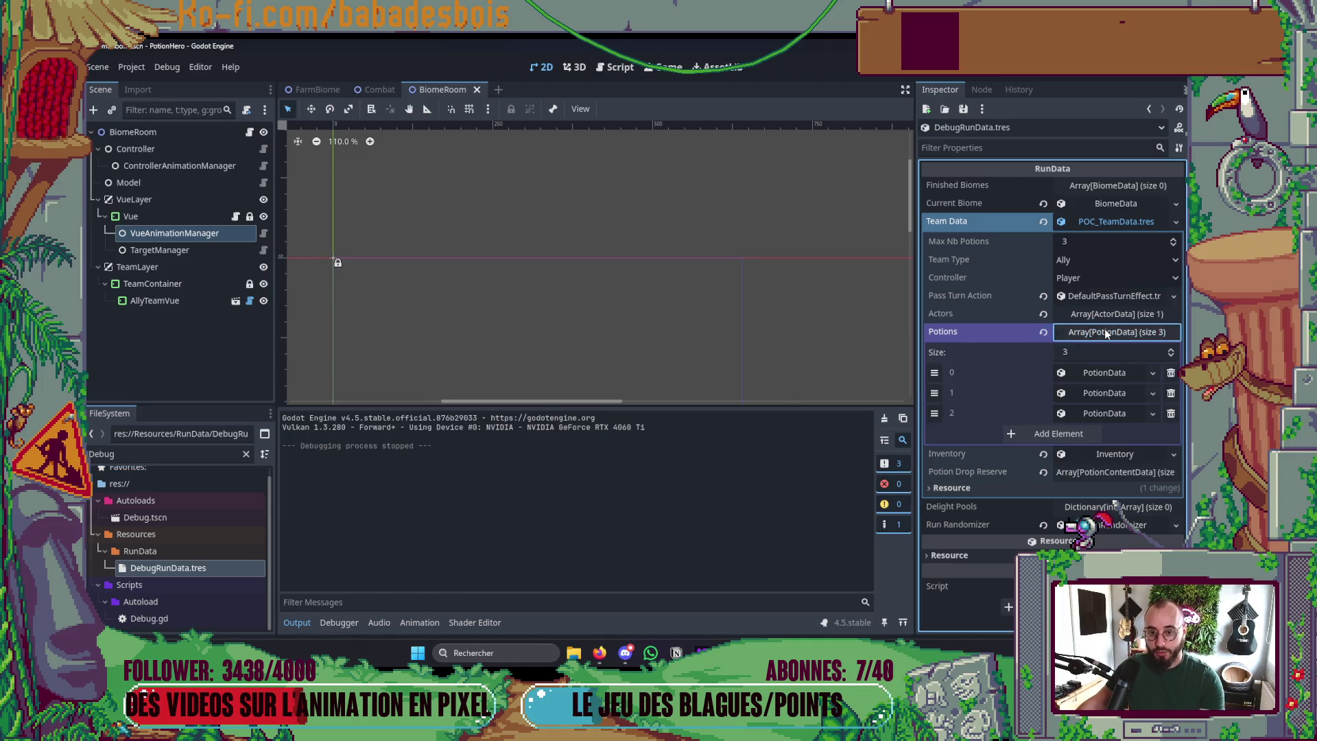
{"action": "left_click", "coordinate": [1103, 332]}
{"action": "left_click", "coordinate": [1103, 413]}
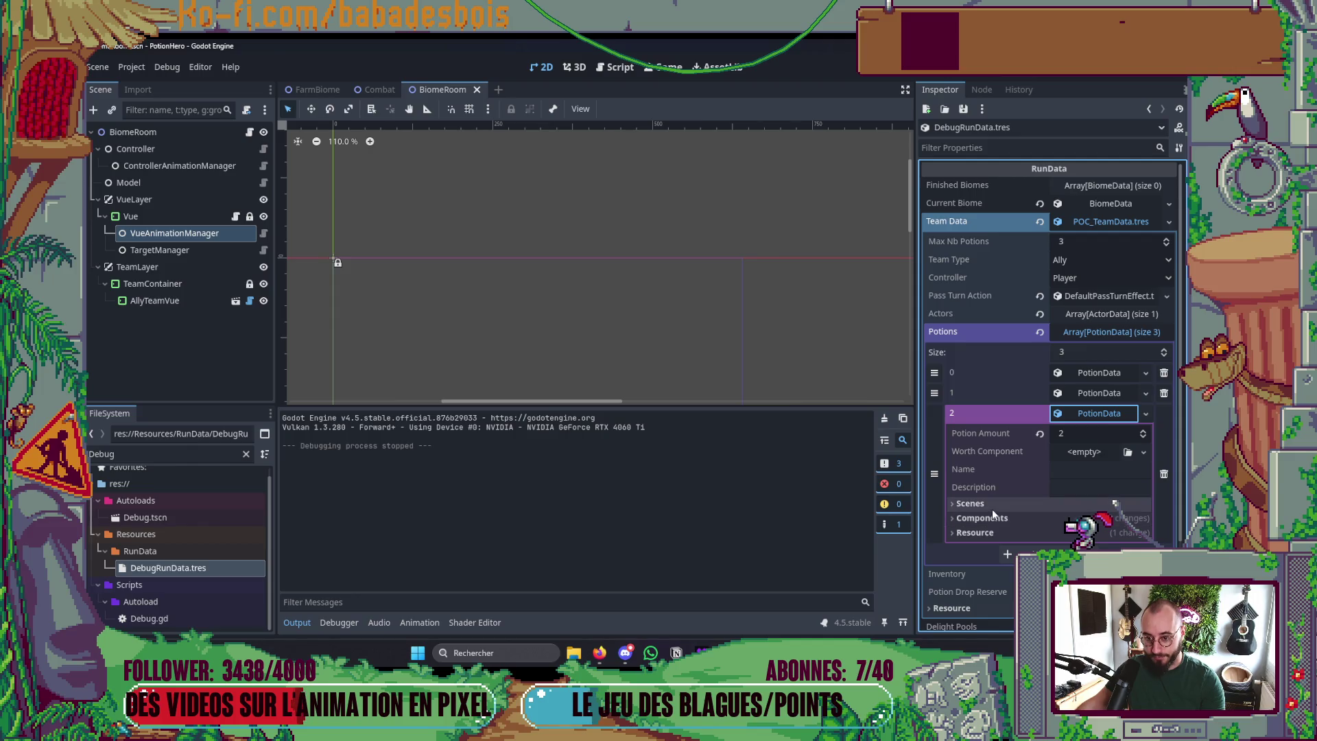
{"action": "left_click", "coordinate": [982, 518]}
- Filter FileSystem for 'Heal', select HealPotionContent.tres, and run the game
{"action": "double_click", "coordinate": [177, 456]}
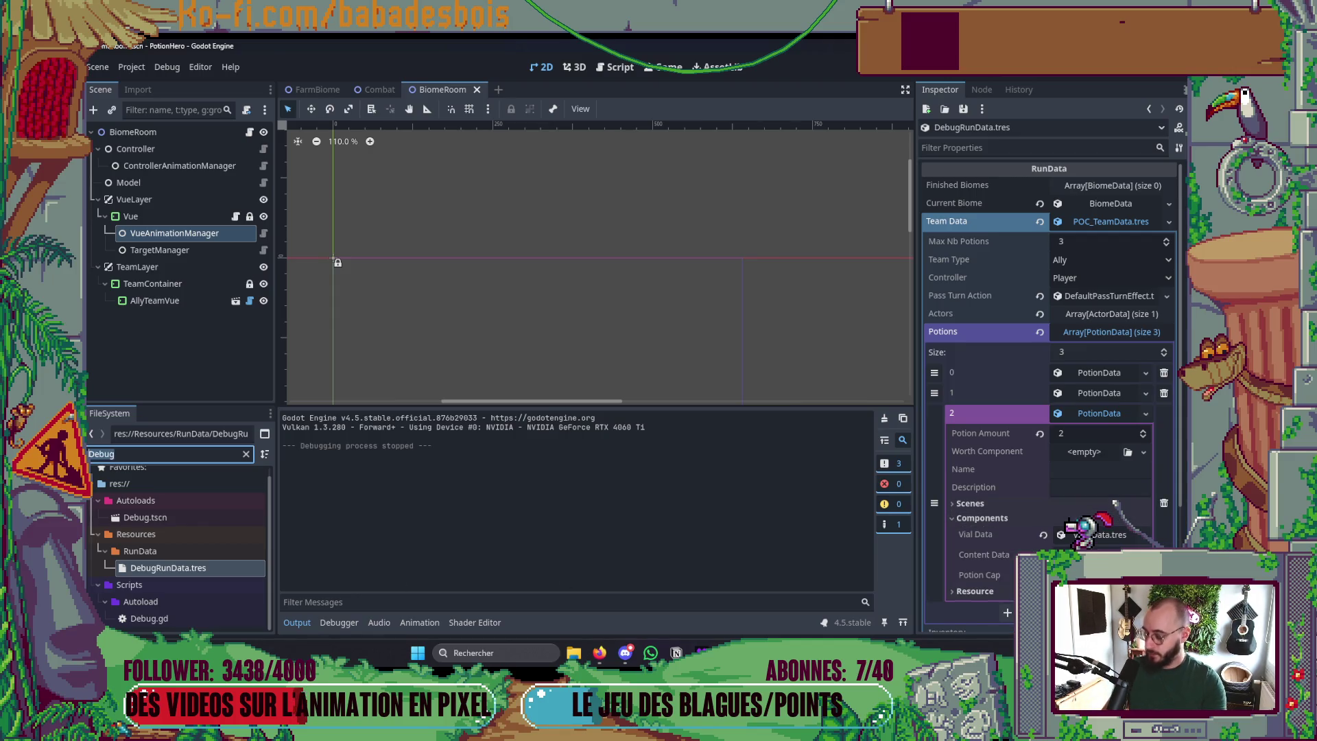
{"action": "type", "text": "Heal"}
{"action": "scroll", "coordinate": [193, 539], "scroll_direction": "down", "scroll_amount": 6}
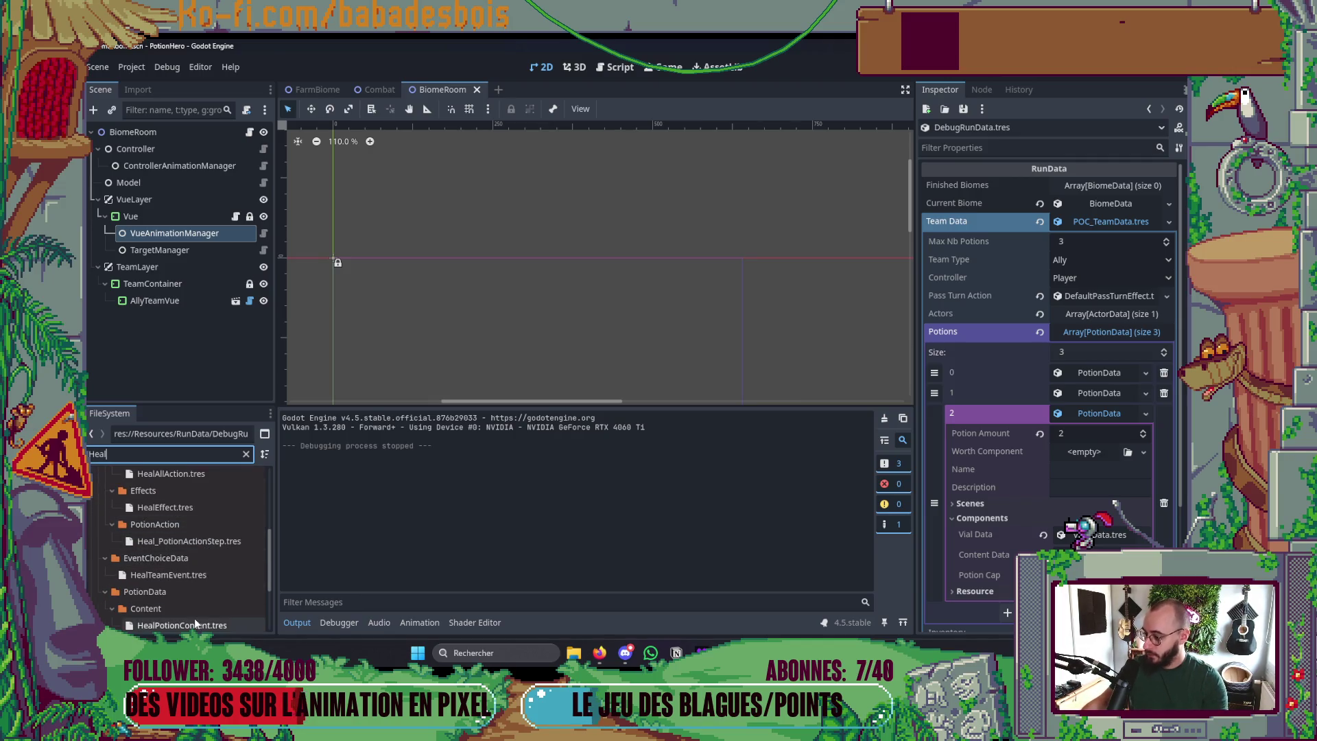
{"action": "left_click", "coordinate": [195, 621]}
{"action": "key", "text": "F5"}
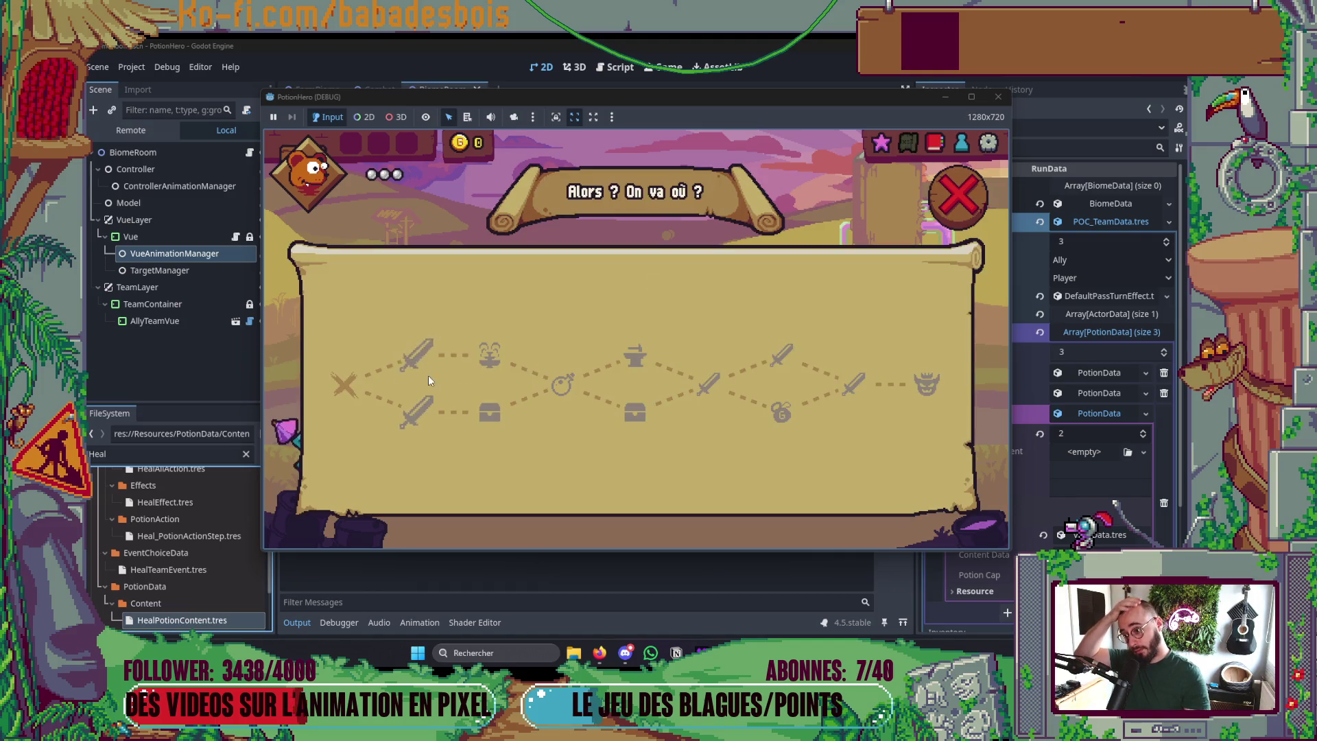
- Enter a battle from a sword map node, stop the game, and switch to Neovim
{"action": "left_click", "coordinate": [428, 375]}
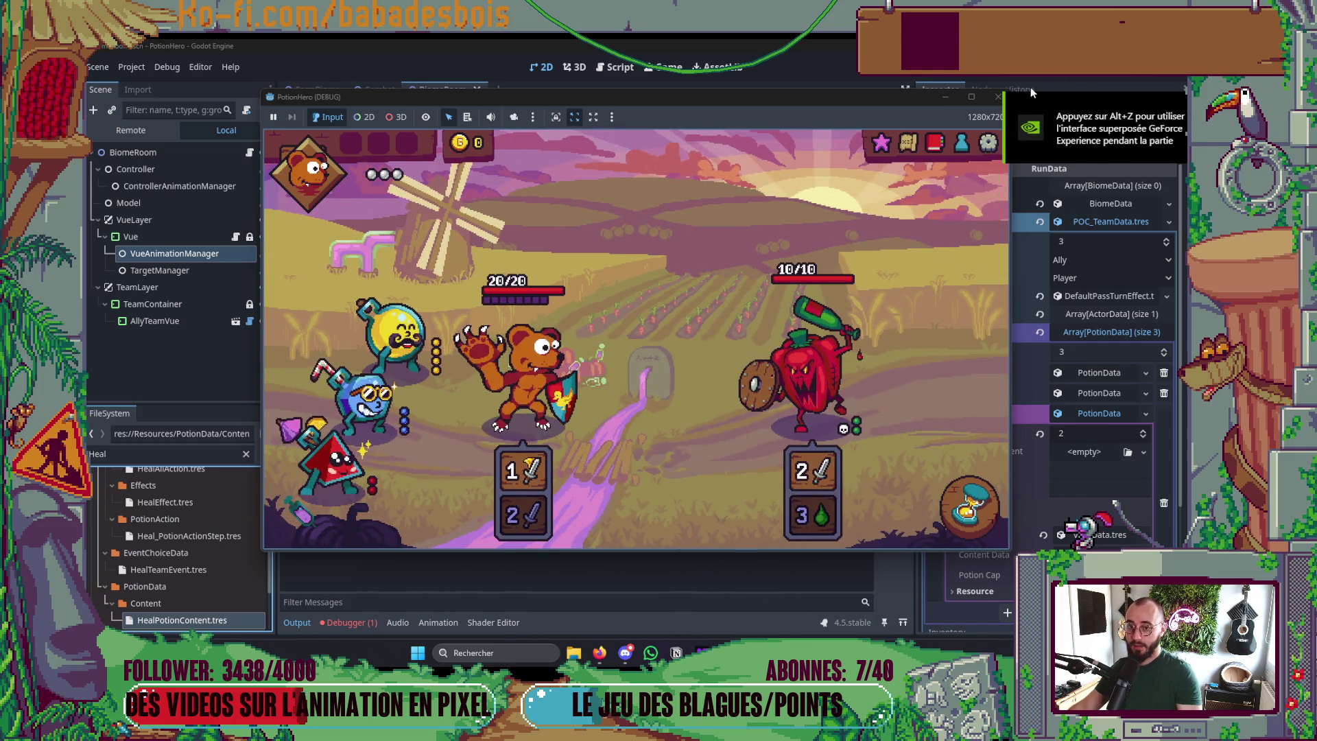
{"action": "key", "text": "F8"}
{"action": "key", "text": "alt+Tab"}
{"action": "key", "text": "alt+Tab"}
{"action": "key", "text": "alt+Tab"}
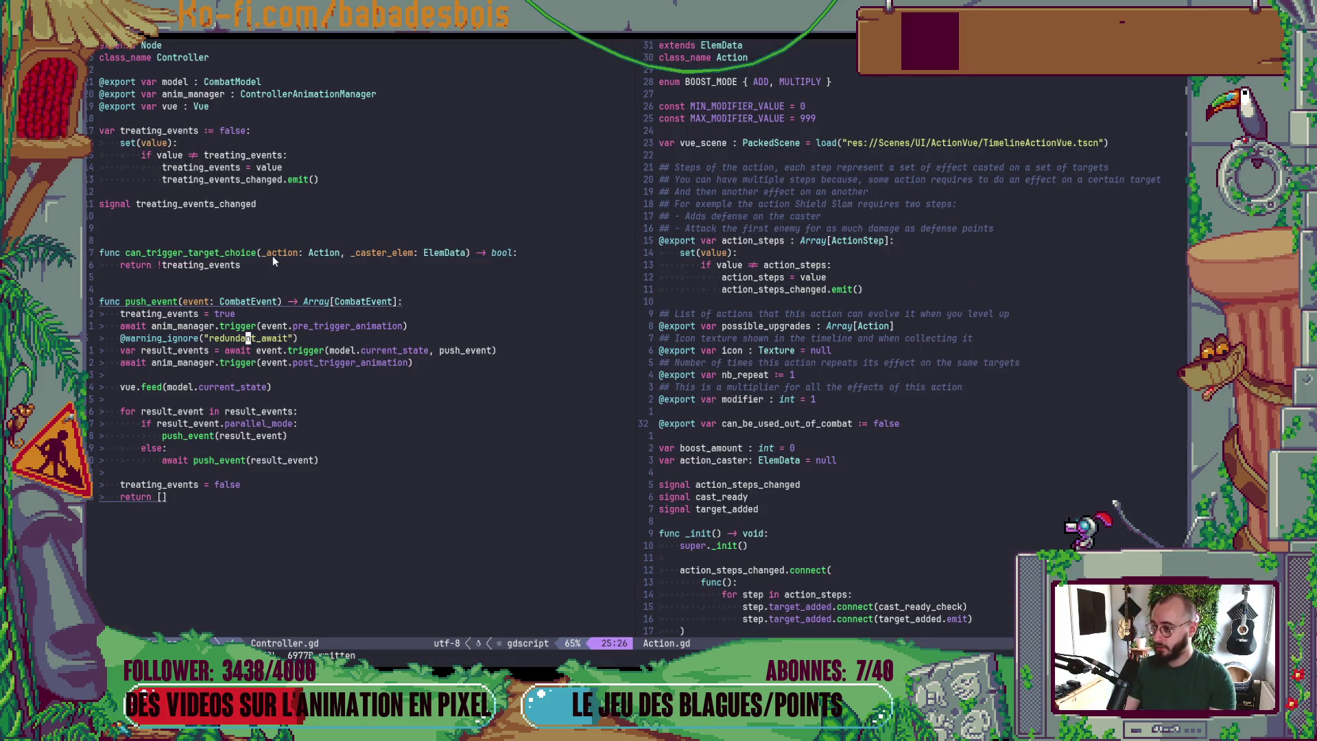
- Rename the _action parameter of can_trigger_target_choice to action
{"action": "key", "text": "7"}
{"action": "key", "text": "k"}
{"action": "key", "text": "f"}
{"action": "key", "text": "underscore"}
{"action": "key", "text": "x"}
- Return action.can_be_used_out_of_combat and !treating_events, then save Controller.gd
{"action": "key", "text": "j"}
{"action": "key", "text": "F!"}
{"action": "type", "text": "sactio"}
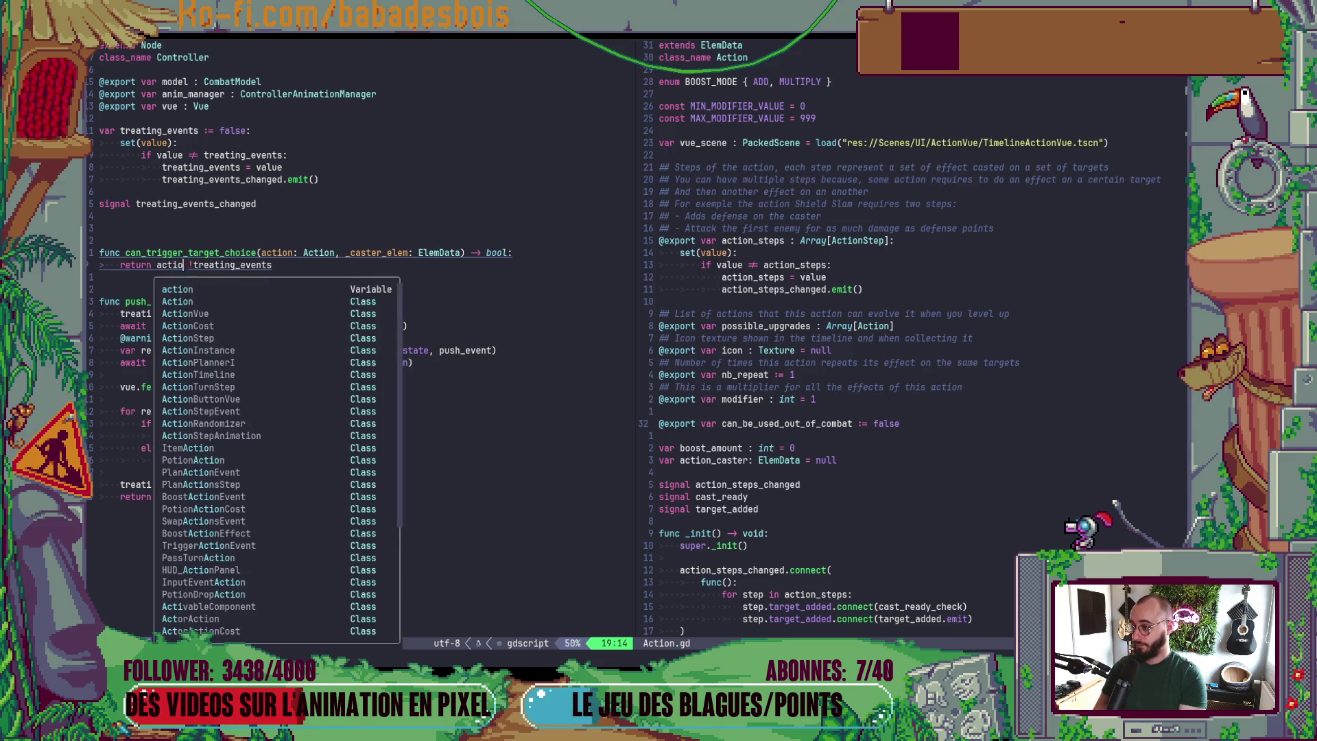
{"action": "type", "text": "n."}
{"action": "type", "text": "can"}
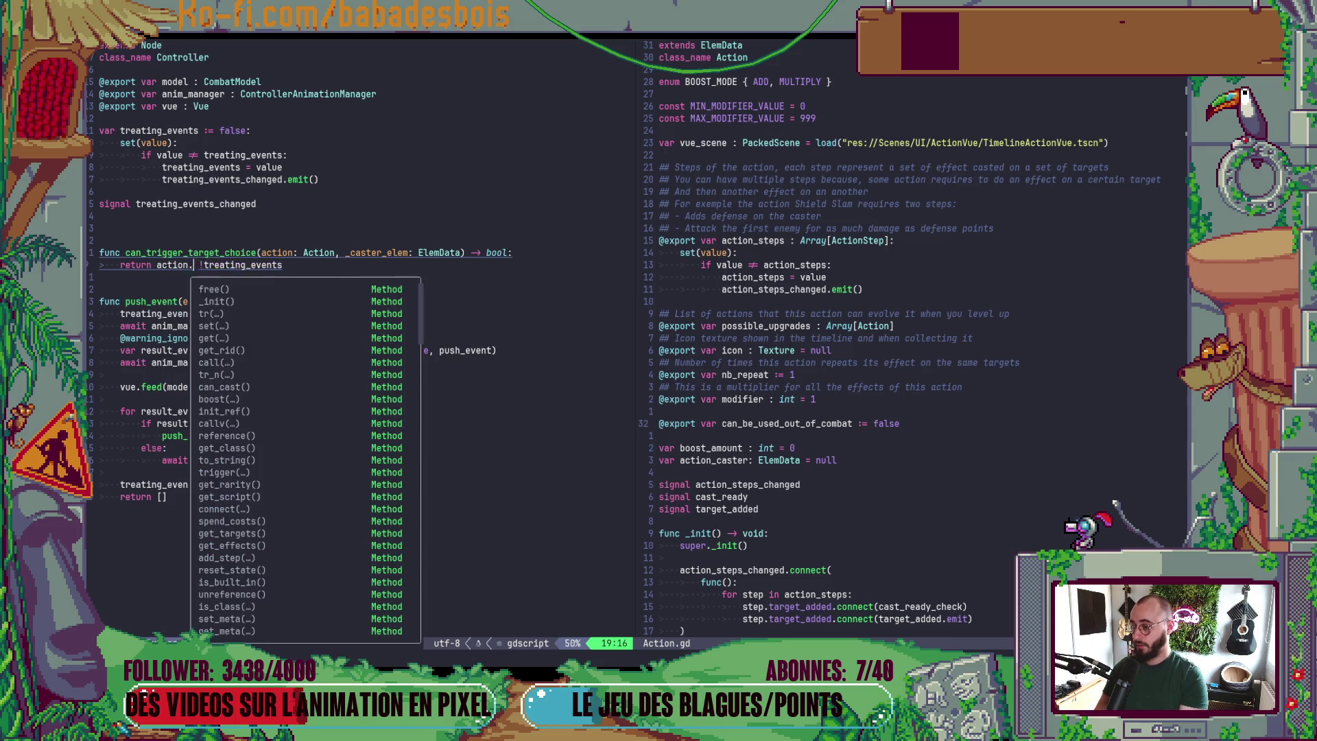
{"action": "key", "text": "Down"}
{"action": "key", "text": "Down"}
{"action": "key", "text": "Down"}
{"action": "key", "text": "Down"}
{"action": "key", "text": "Down"}
{"action": "key", "text": "Return"}
{"action": "type", "text": "and !"}
{"action": "key", "text": "Escape"}
{"action": "type", "text": ":w"}
{"action": "key", "text": "Return"}
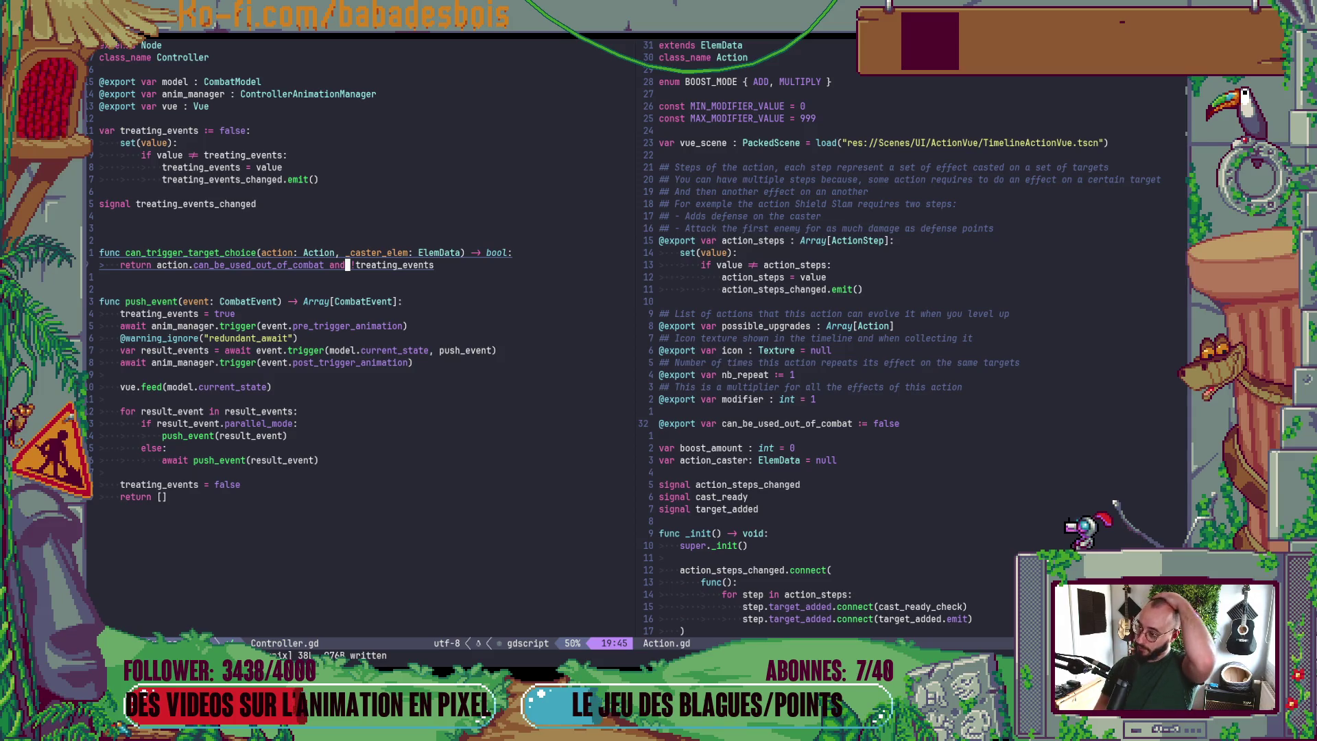
{"action": "key", "text": "alt+Tab"}
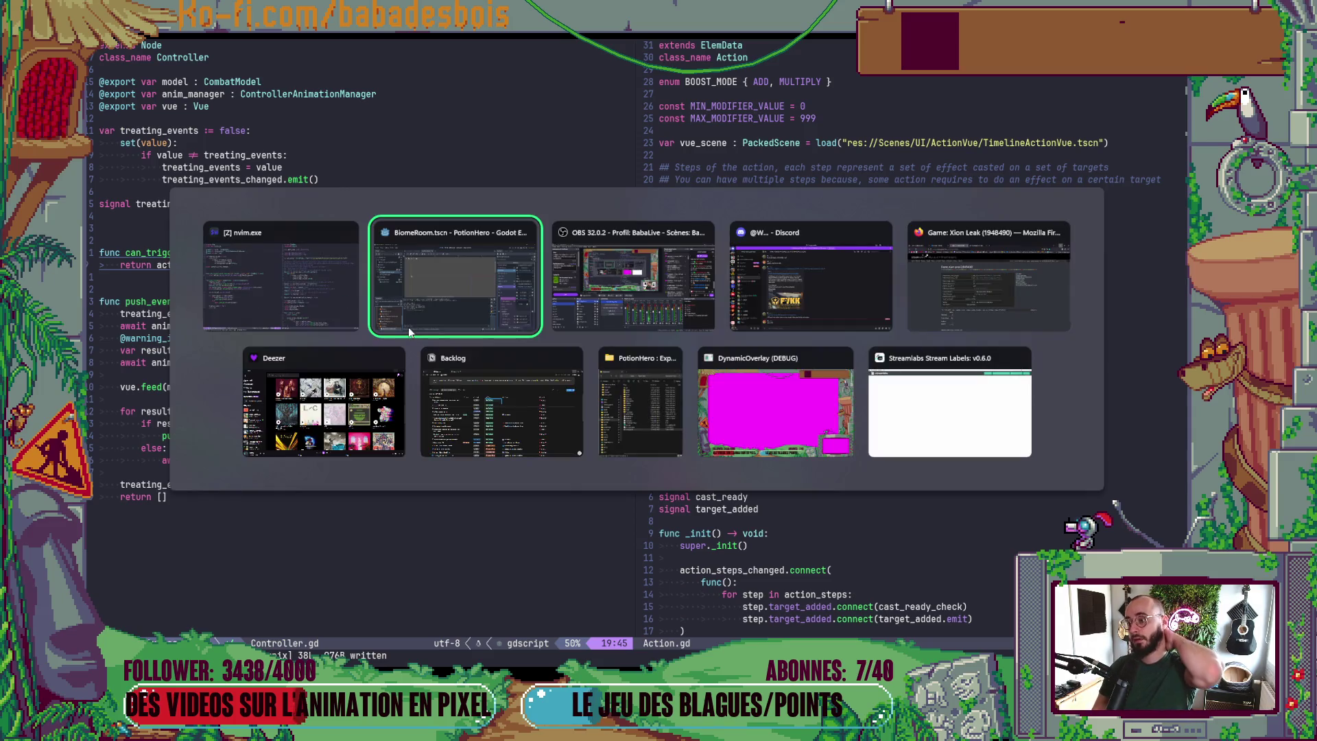
- Relaunch the game, enter the first sword node, then restart the run
{"action": "key", "text": "F5"}
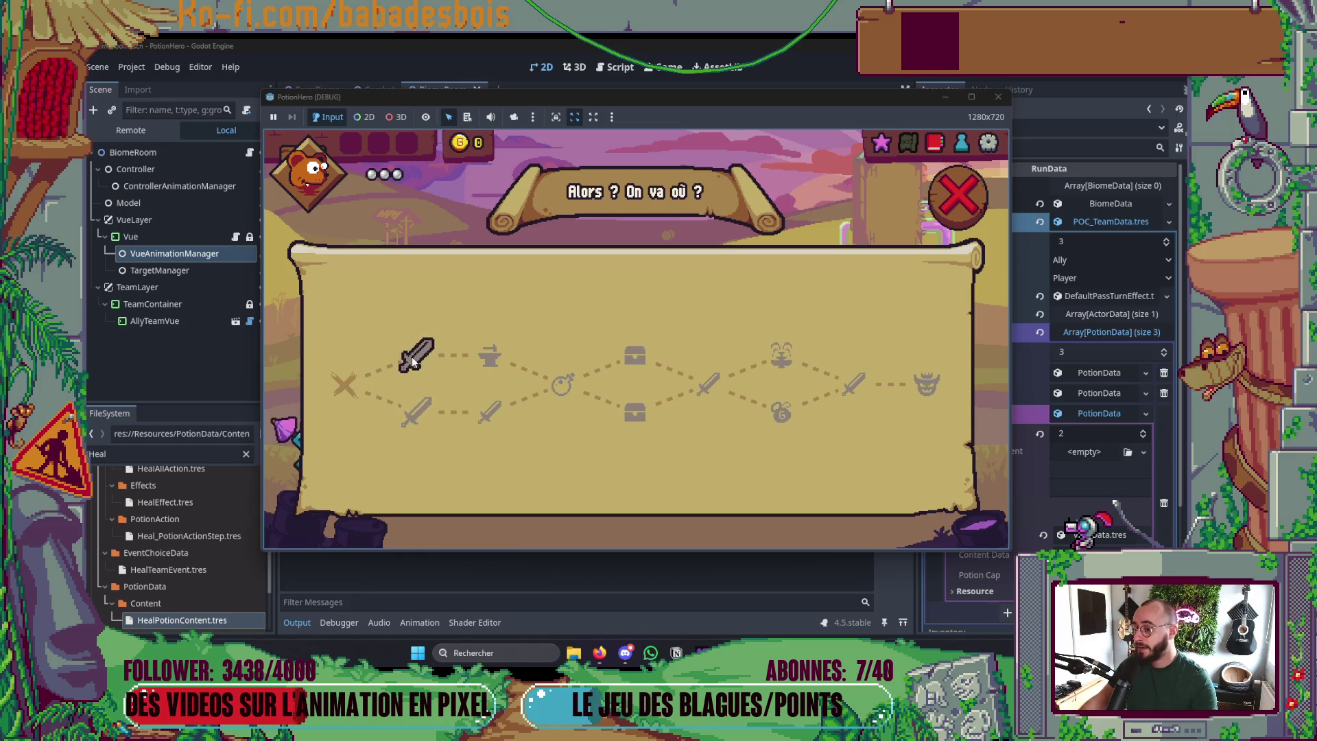
{"action": "left_click", "coordinate": [412, 357]}
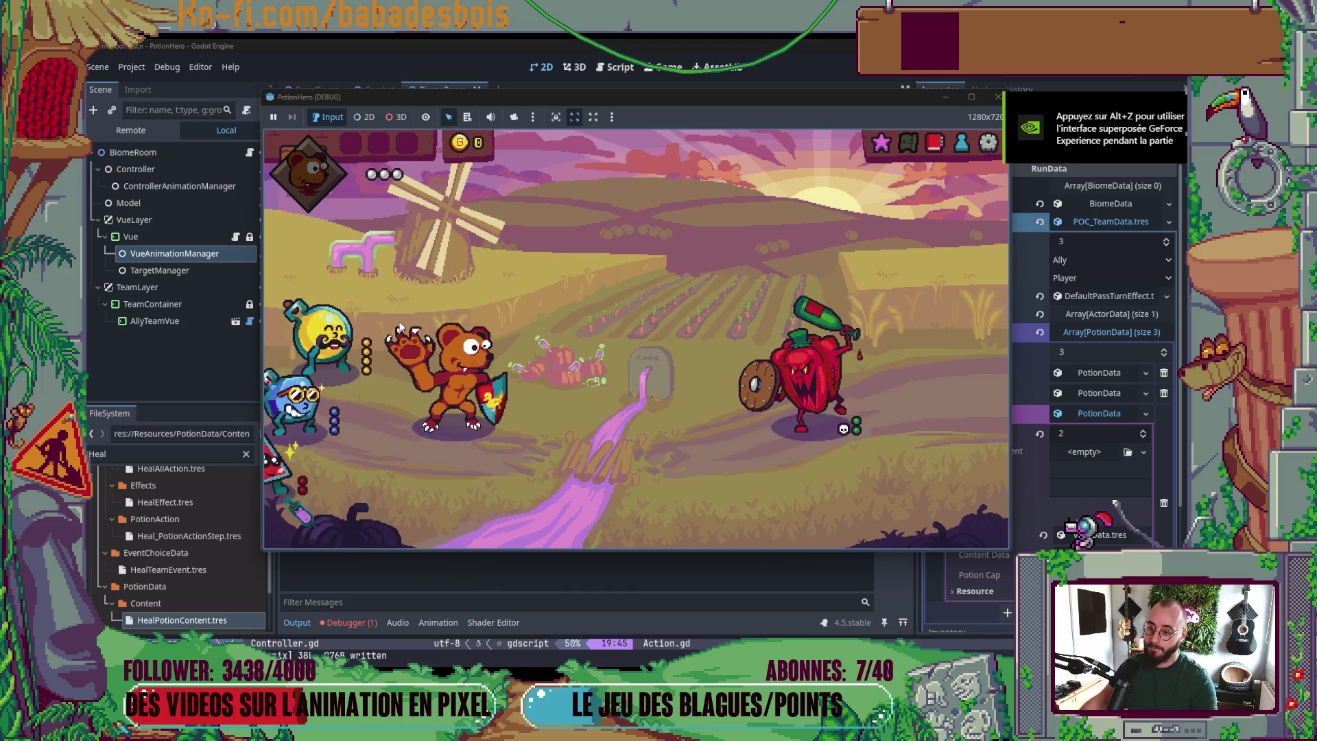
{"action": "key", "text": "F5"}
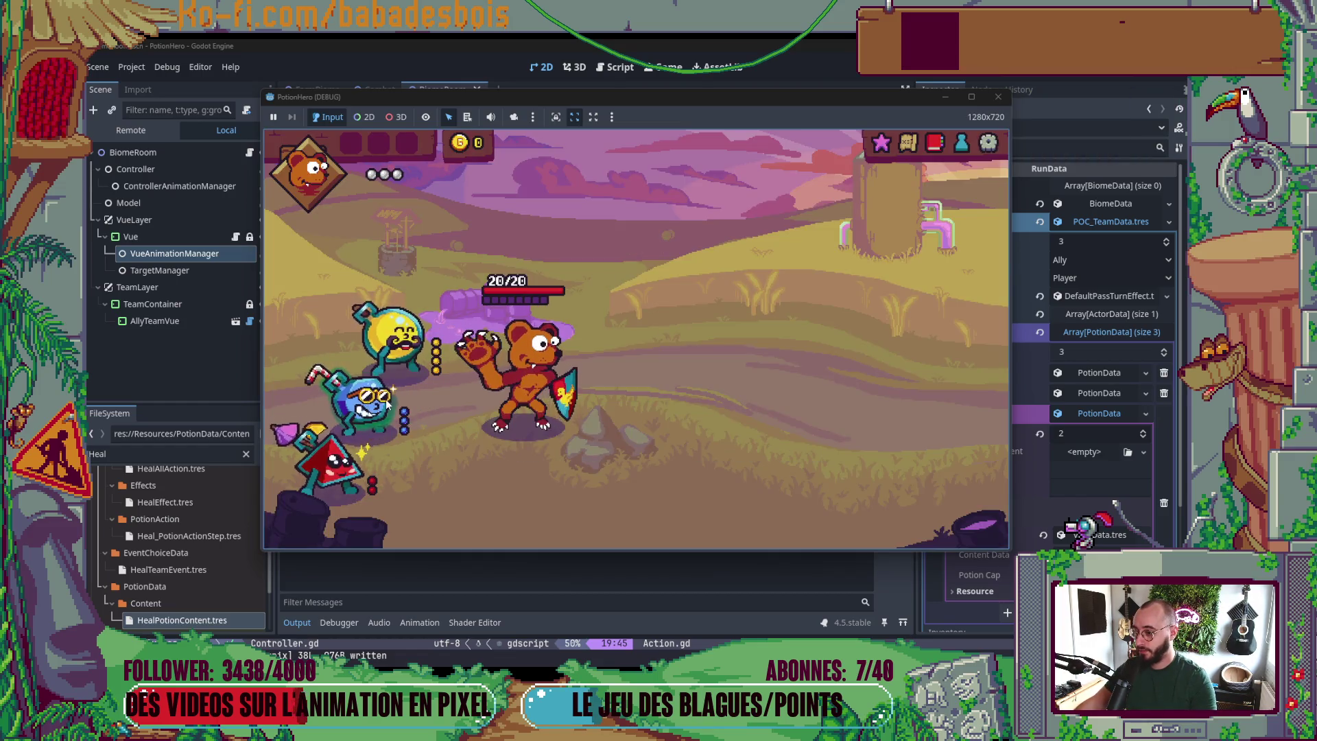
- Drag the red potion onto the bear, then stop the game
{"action": "mouse_move", "coordinate": [334, 473]}
{"action": "mouse_move", "coordinate": [334, 473]}
{"action": "left_mouse_down"}
{"action": "mouse_move", "coordinate": [501, 445]}
{"action": "mouse_move", "coordinate": [442, 320]}
{"action": "left_mouse_up"}
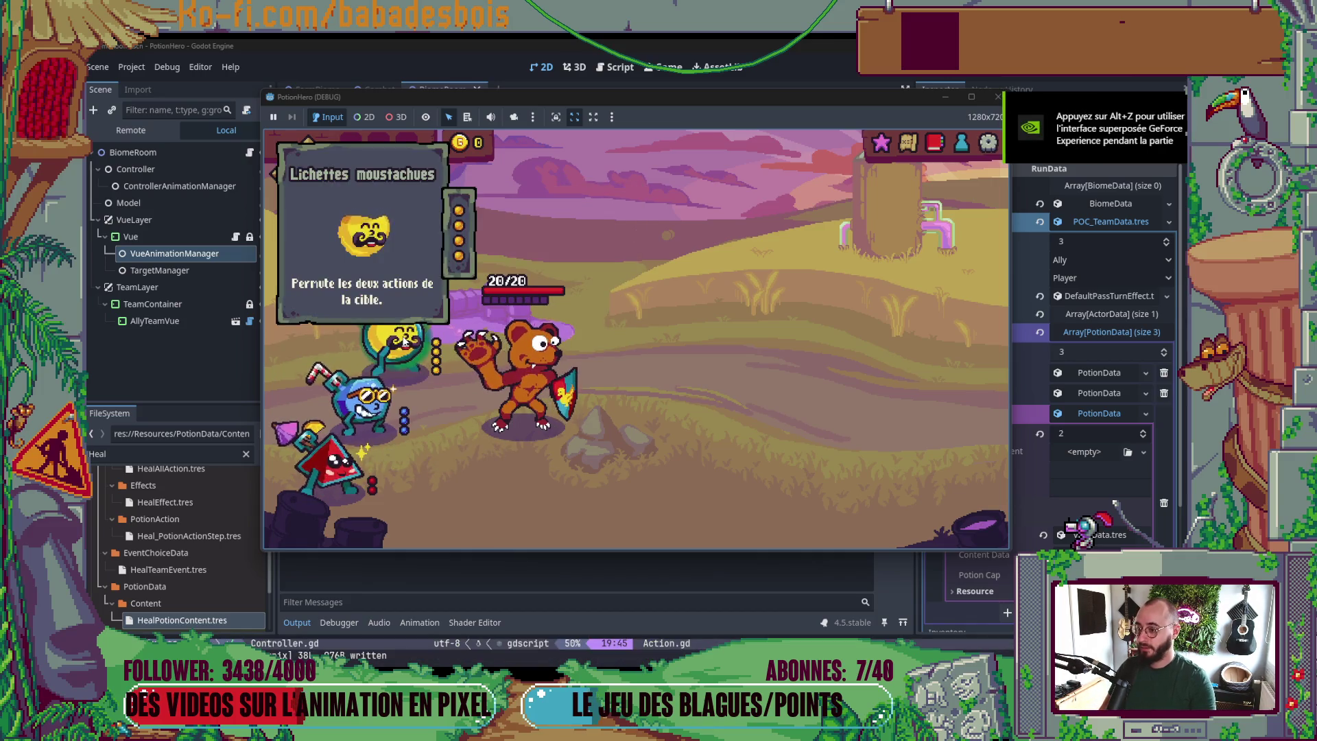
{"action": "mouse_move", "coordinate": [337, 470]}
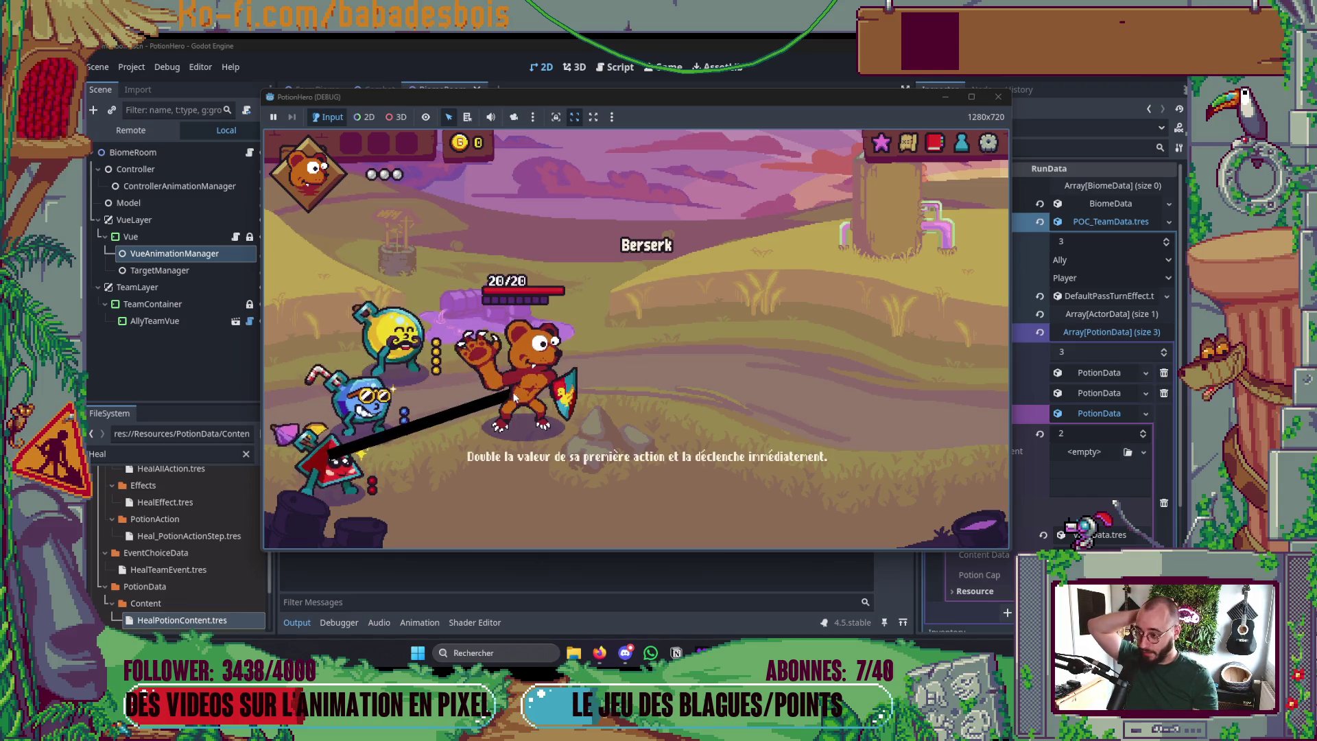
{"action": "mouse_move", "coordinate": [493, 394]}
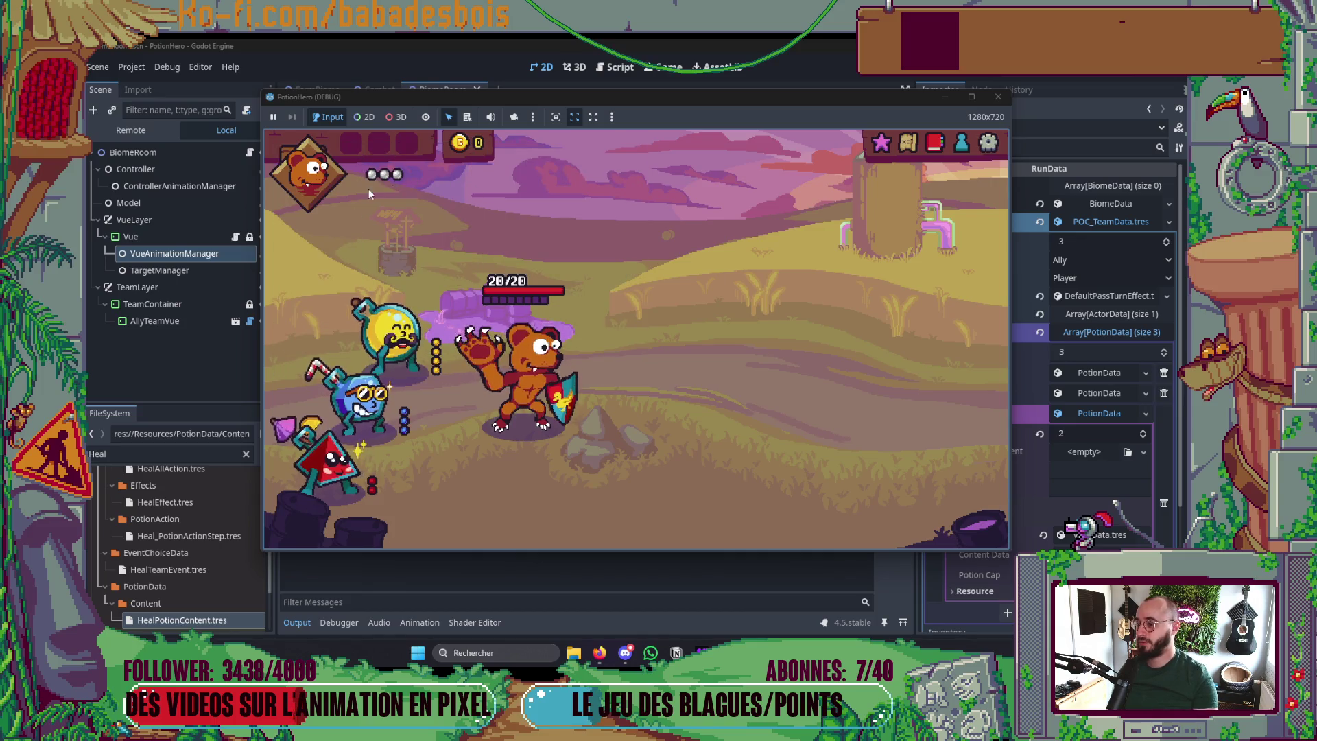
{"action": "mouse_move", "coordinate": [404, 345]}
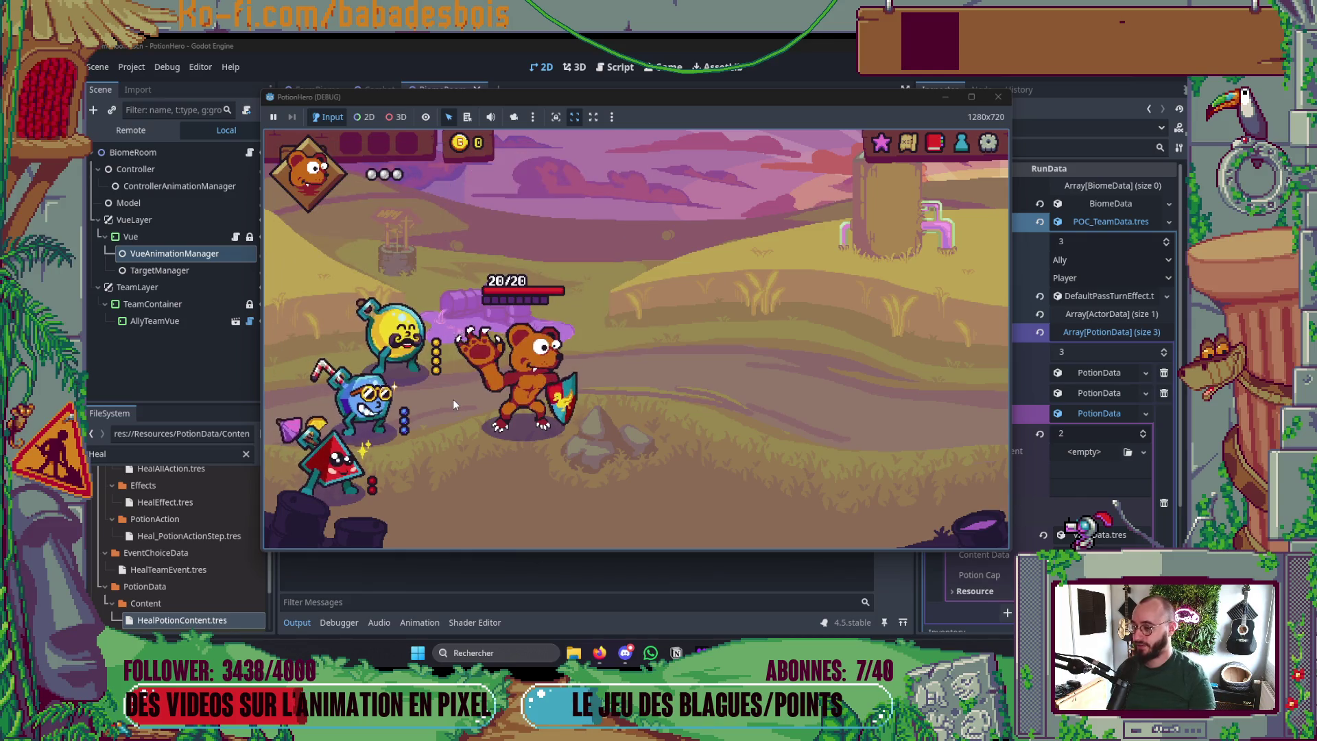
{"action": "key", "text": "F8"}
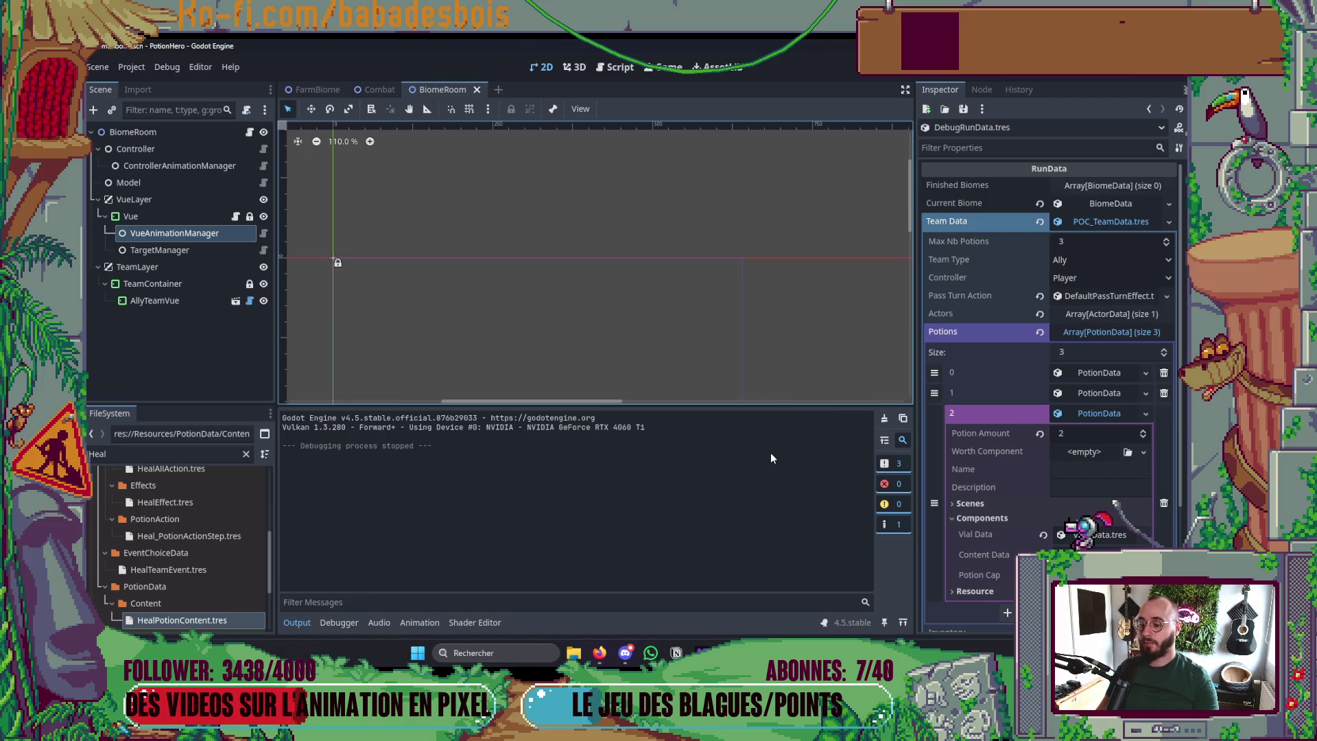
{"action": "key", "text": "alt+Tab"}
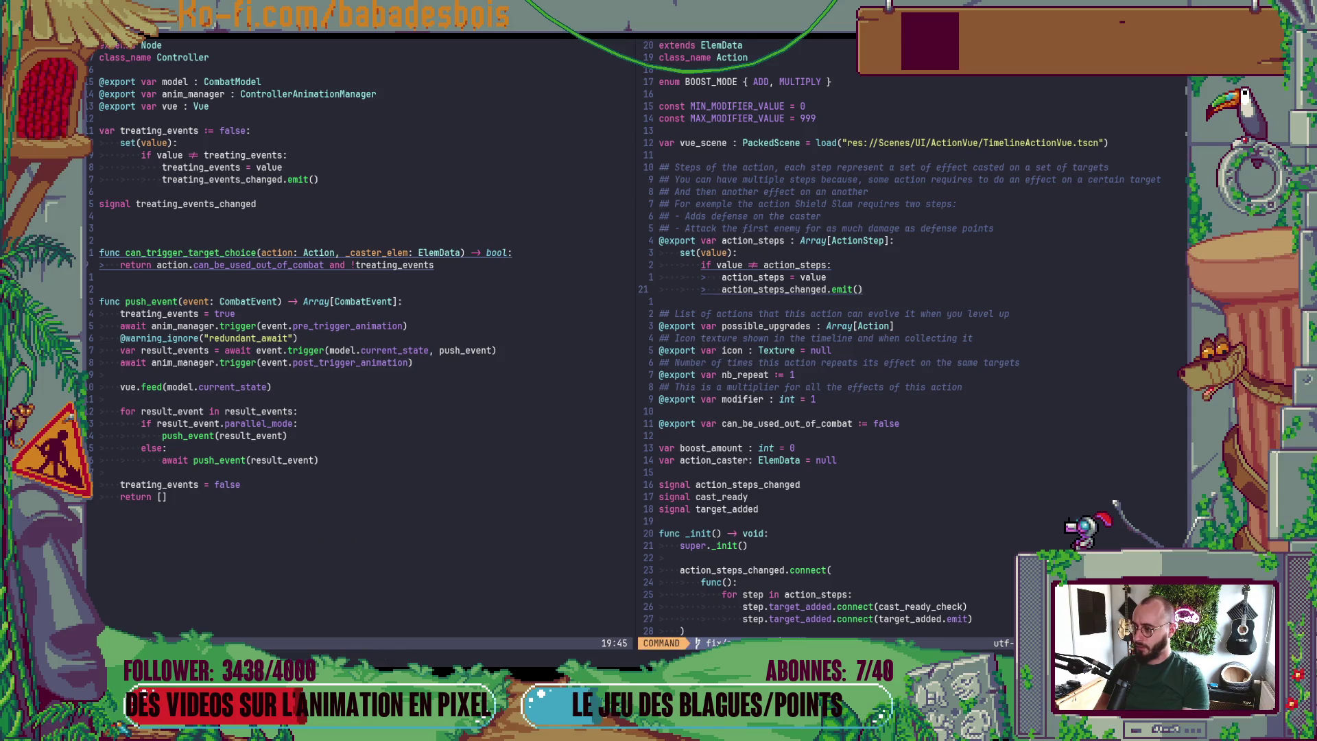
- Show CombatVue.gd in Neovim's left pane, jumping to the end of the file
{"action": "key", "text": "alt+Tab"}
{"action": "key", "text": "alt+Tab"}
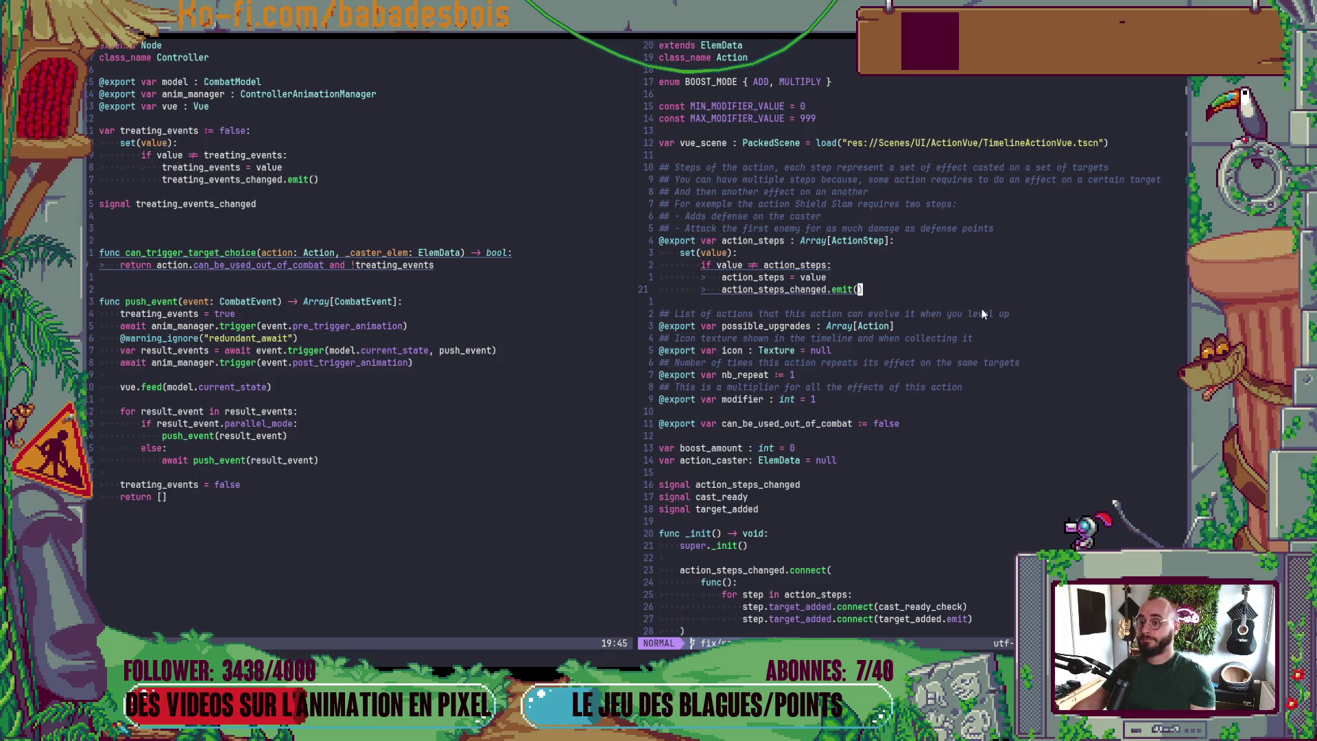
{"action": "key", "text": "ctrl+w"}
{"action": "key", "text": "h"}
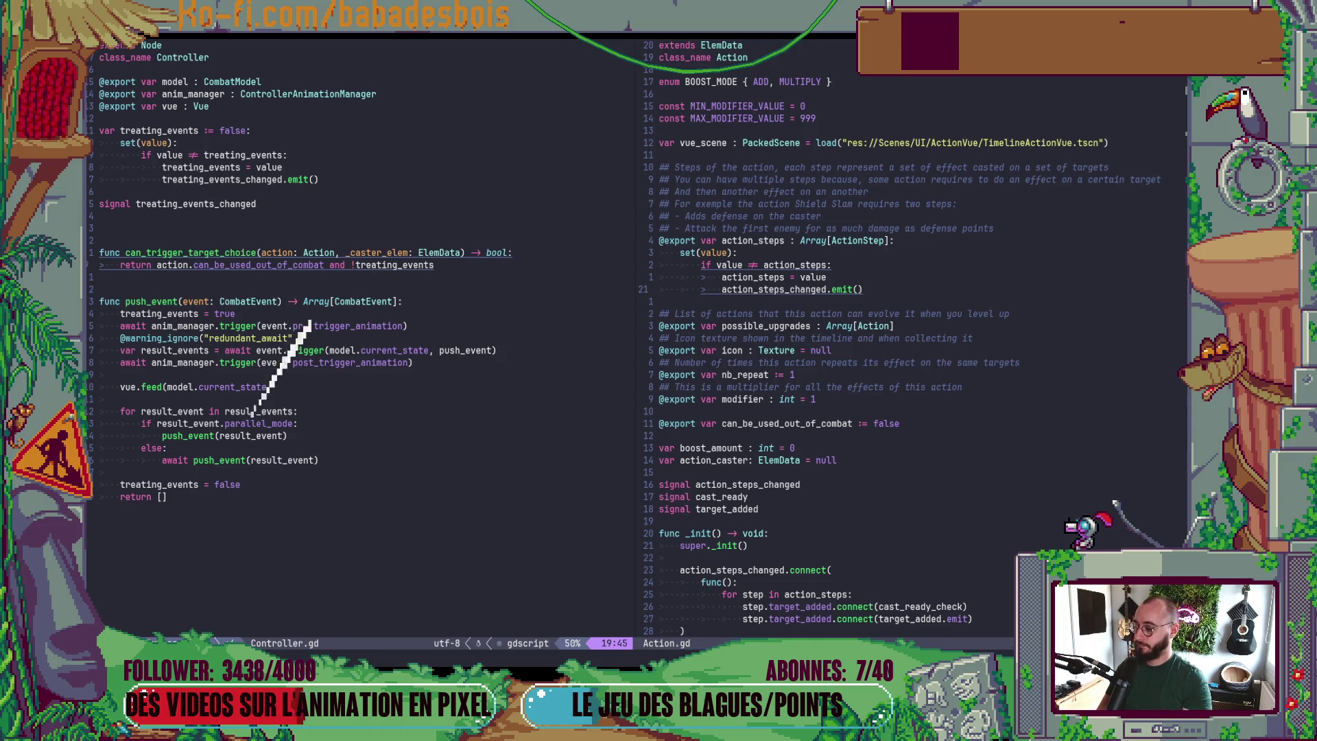
{"action": "key", "text": "ctrl+6"}
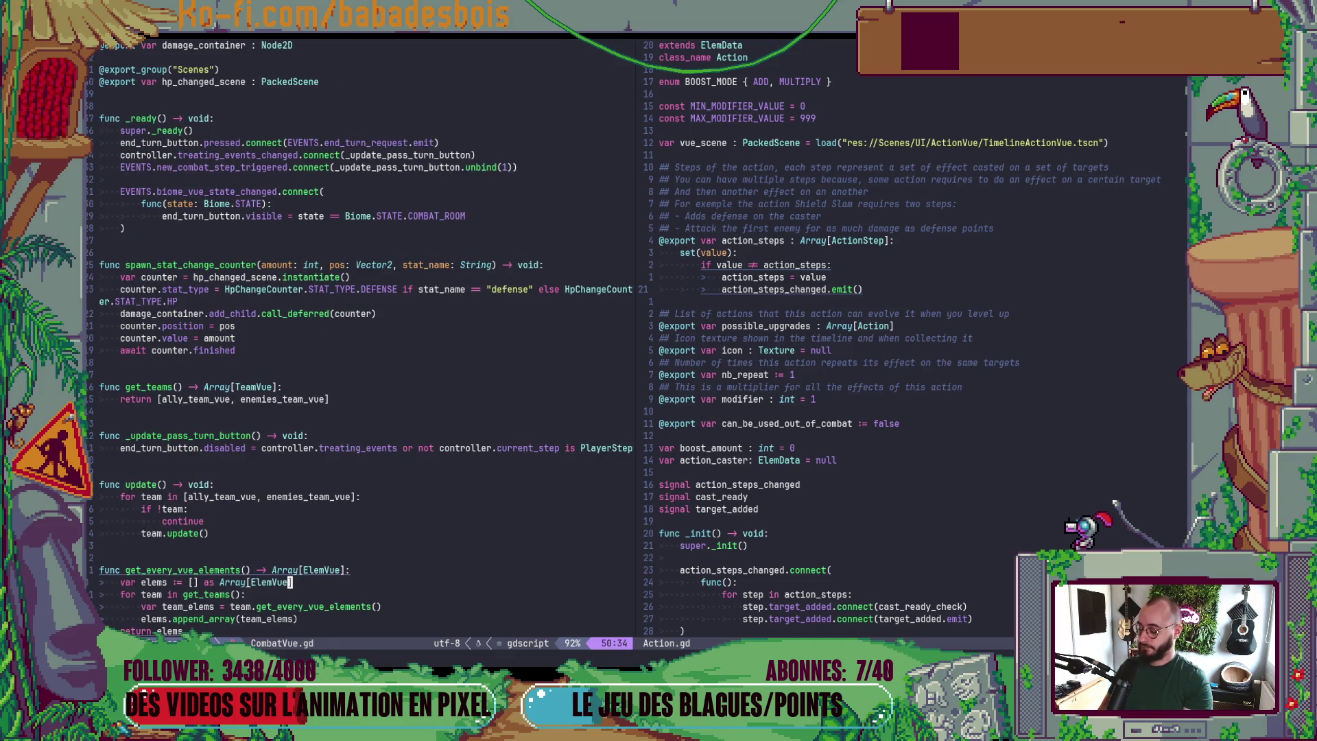
{"action": "key", "text": "shift+g"}
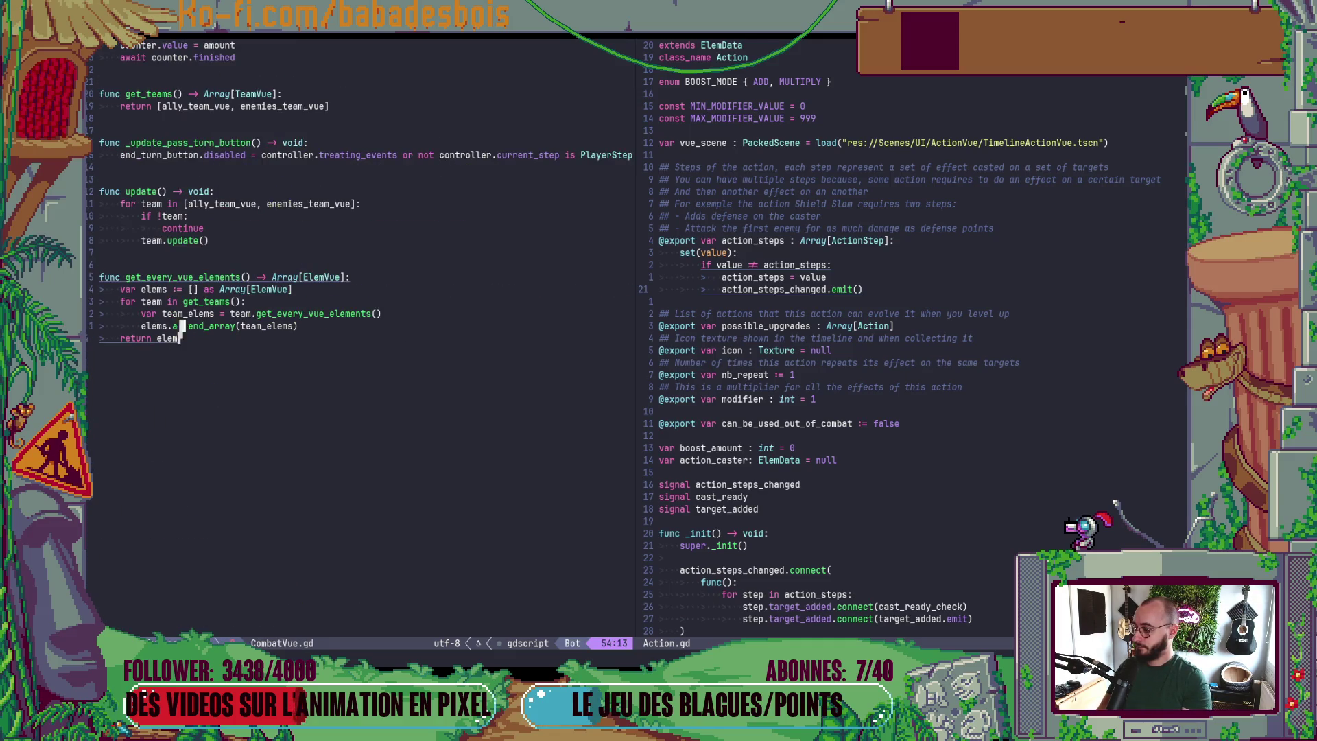
- Inspect the TargetManager node's properties in Godot, then return to Neovim
{"action": "key", "text": "alt+Tab"}
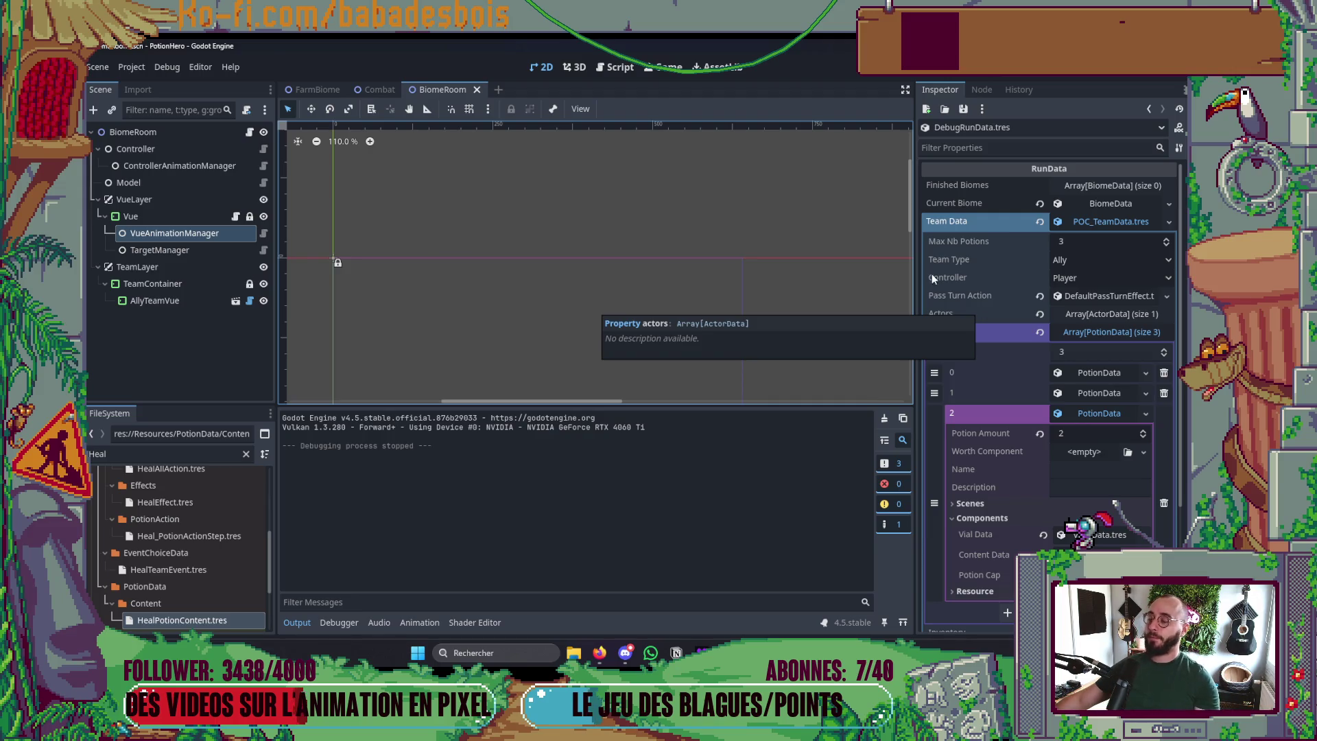
{"action": "left_click", "coordinate": [209, 251]}
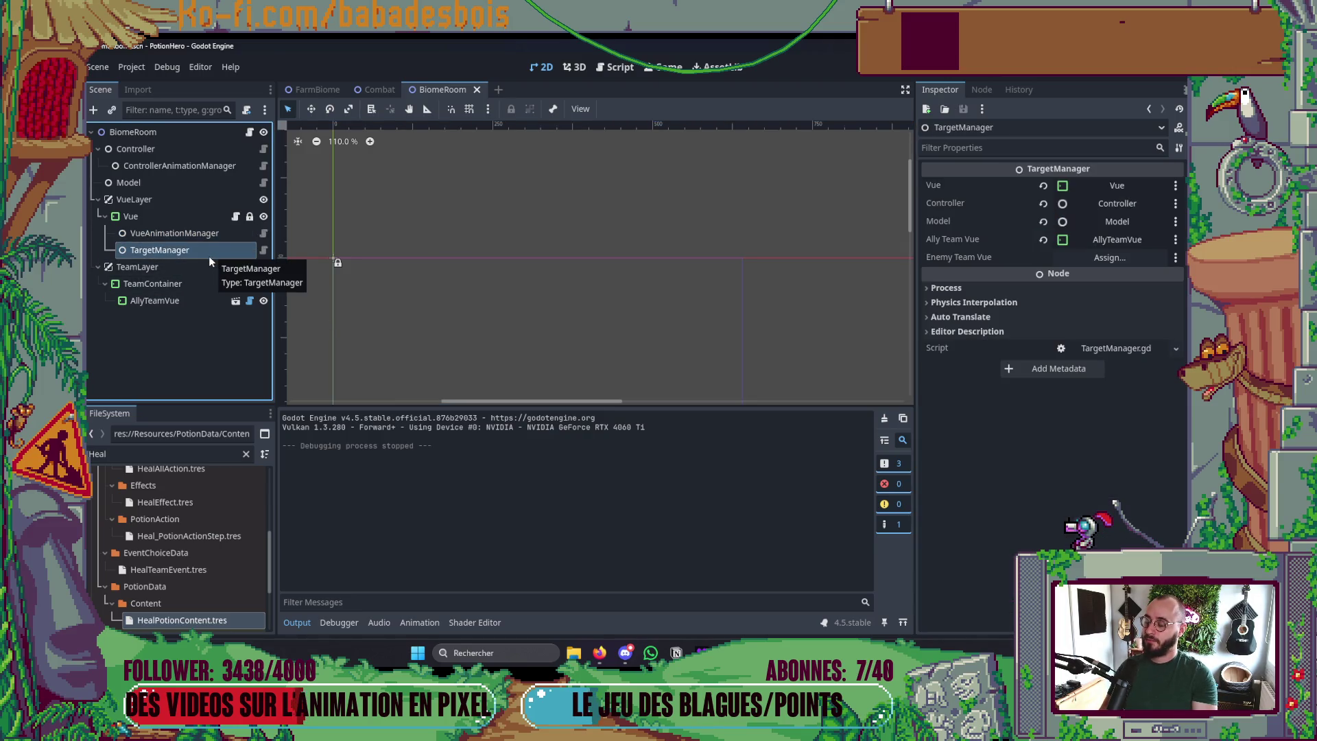
{"action": "key", "text": "alt+Tab"}
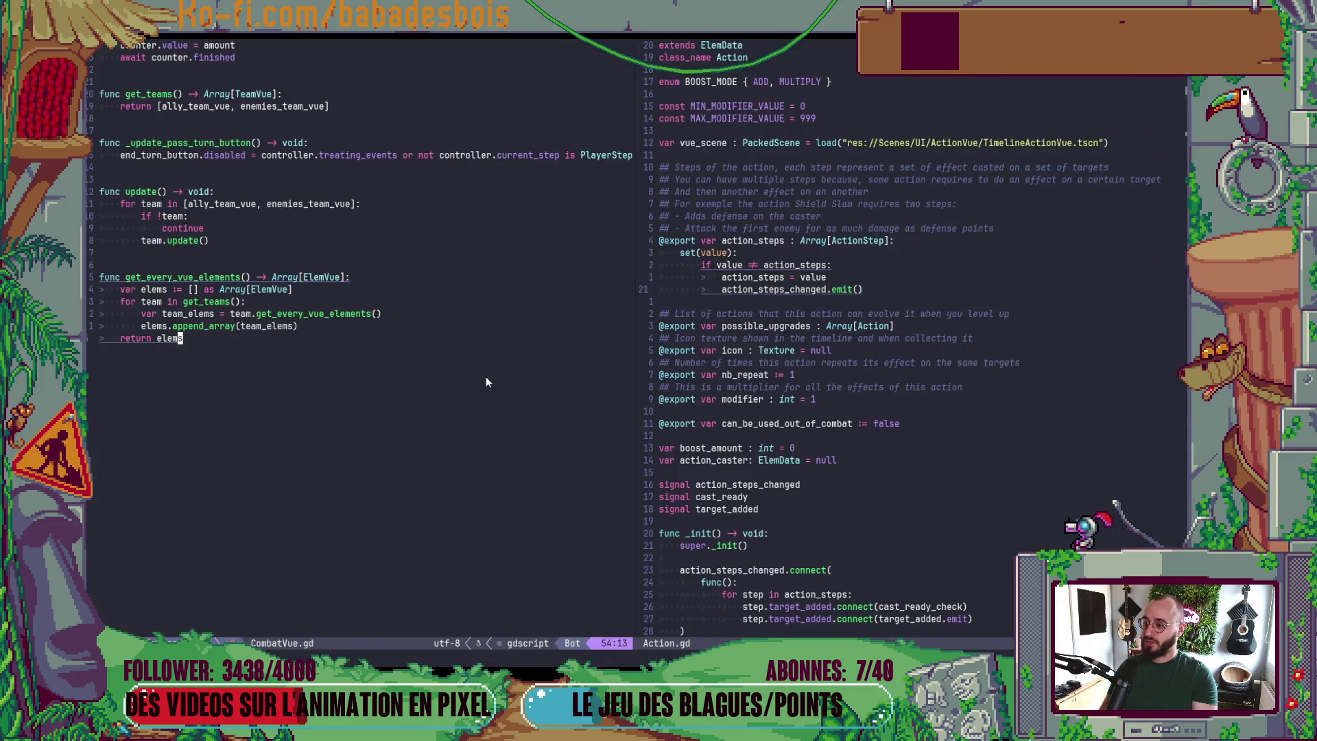
- Open TargetManager.gd via Find Files and read through its click and targeting code
{"action": "key", "text": "space"}
{"action": "key", "text": "f"}
{"action": "key", "text": "f"}
{"action": "type", "text": "Tar"}
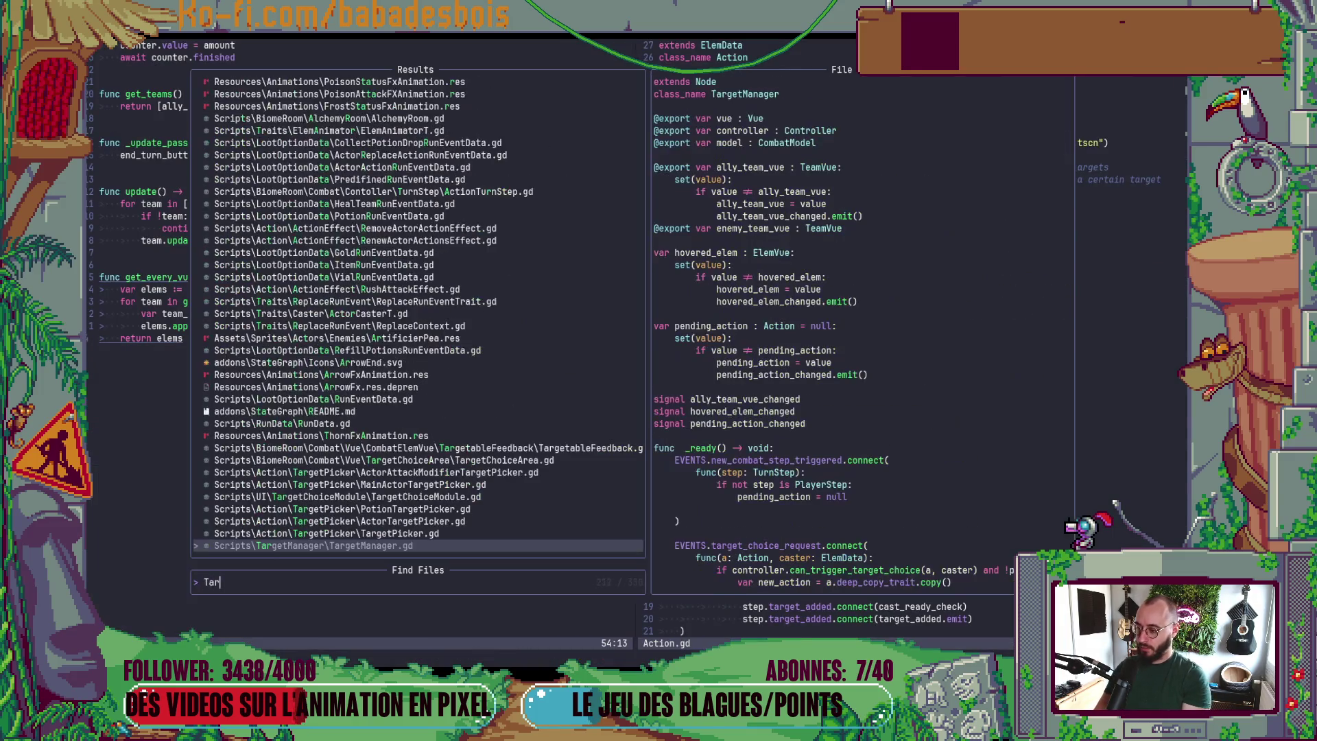
{"action": "type", "text": "getNM"}
{"action": "key", "text": "BackSpace"}
{"action": "key", "text": "BackSpace"}
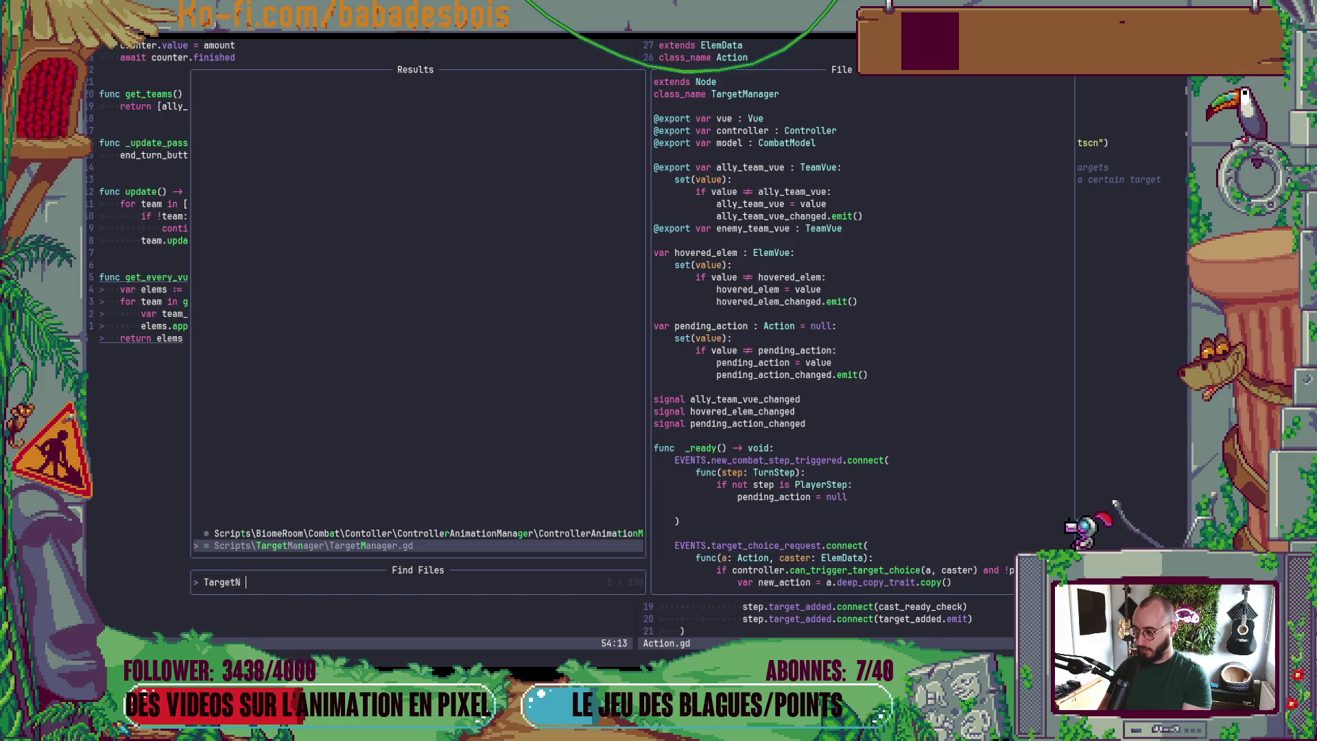
{"action": "type", "text": "M"}
{"action": "key", "text": "Return"}
{"action": "key", "text": "ctrl+d"}
{"action": "key", "text": "ctrl+d"}
{"action": "key", "text": "ctrl+d"}
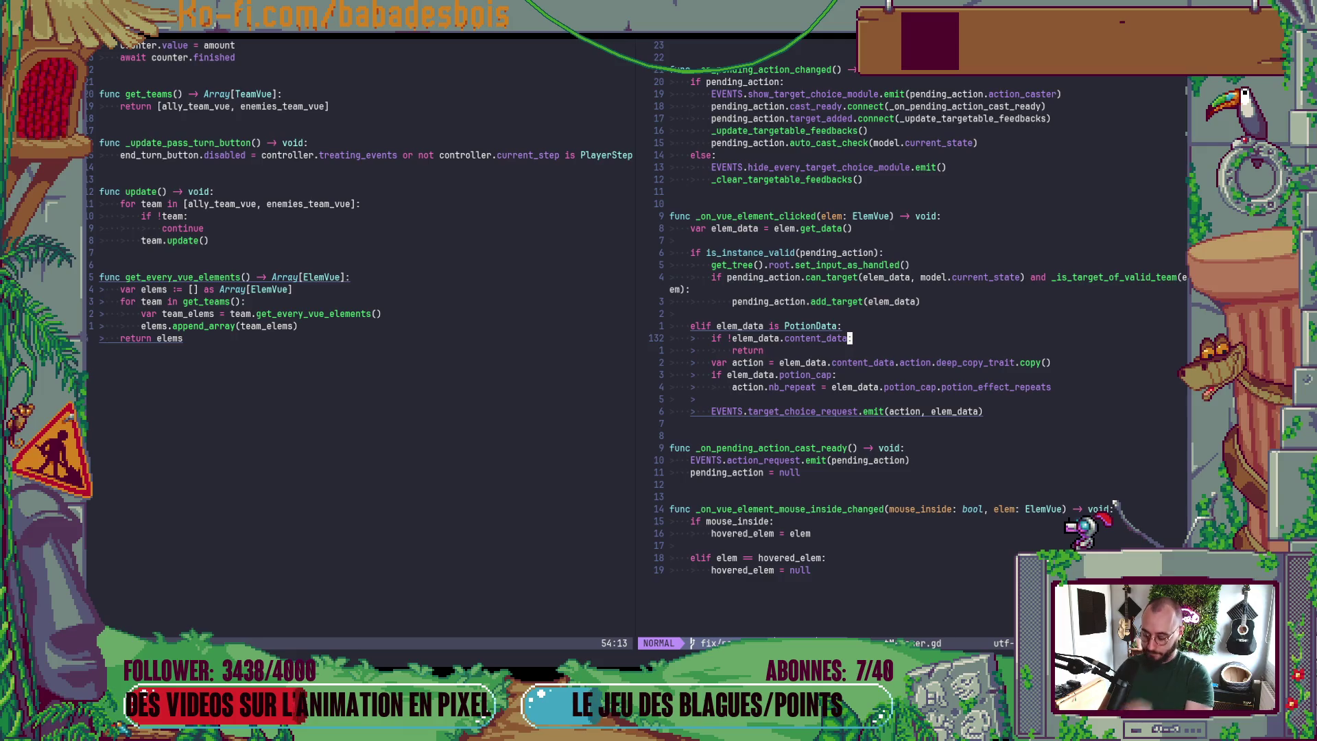
{"action": "key", "text": "ctrl+u"}
{"action": "key", "text": "ctrl+u"}
{"action": "key", "text": "ctrl+u"}
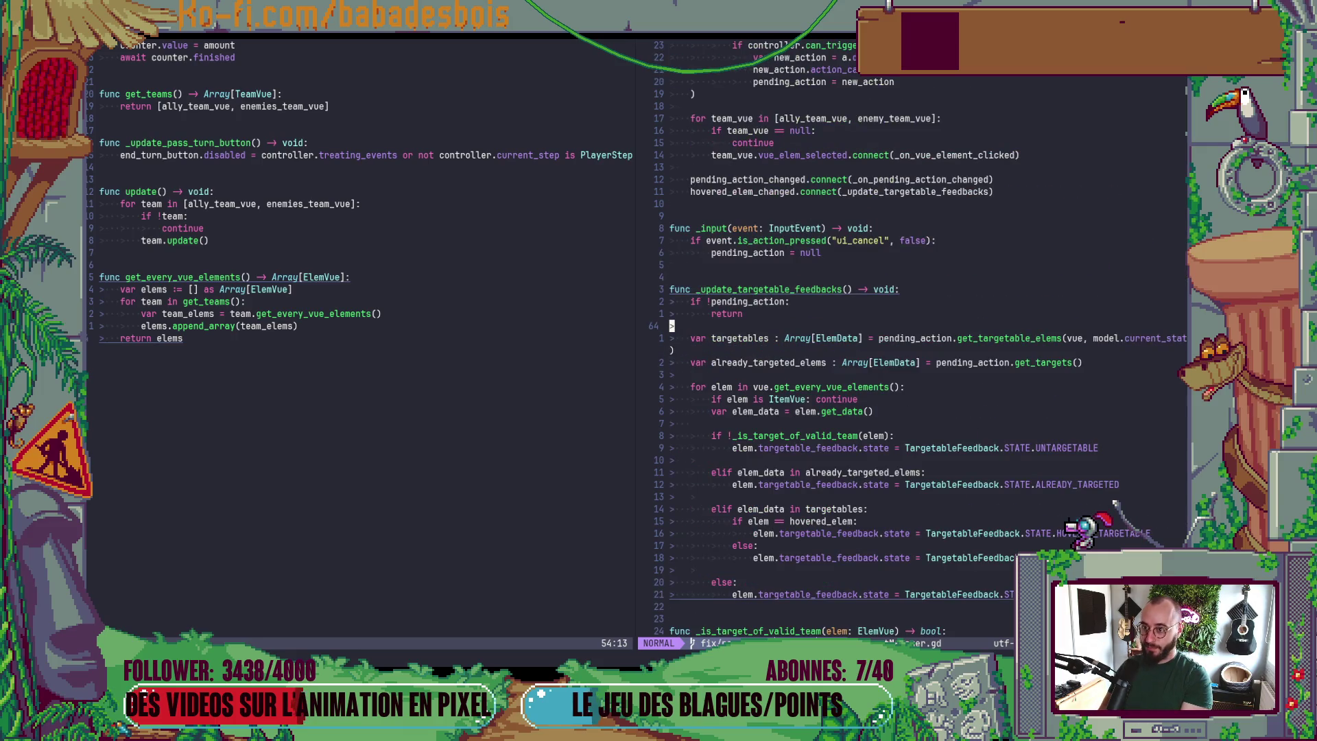
{"action": "key", "text": "ctrl+u"}
{"action": "key", "text": "ctrl+u"}
{"action": "key", "text": "k"}
{"action": "key", "text": "k"}
{"action": "key", "text": "k"}
{"action": "key", "text": "k"}
- Open the Controller script from a 'control' file search and glance at Godot
{"action": "key", "text": "space"}
{"action": "key", "text": "f"}
{"action": "key", "text": "f"}
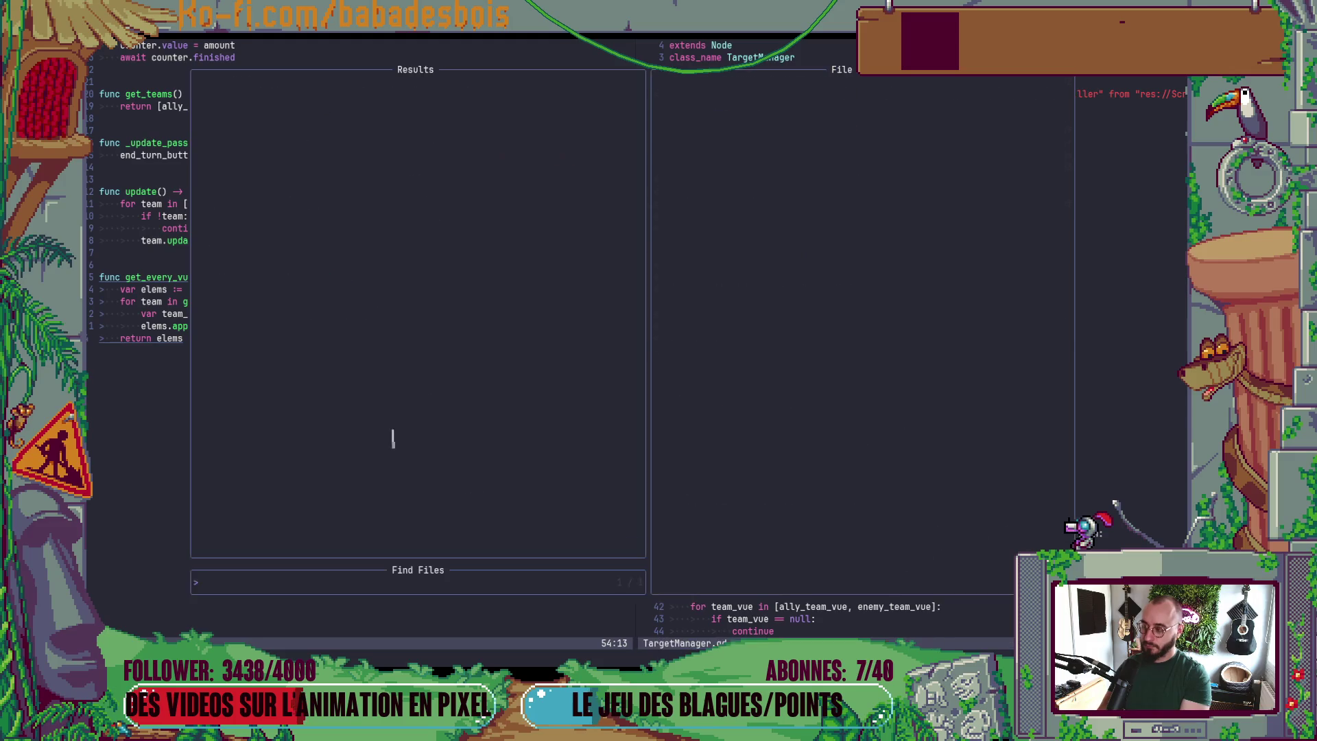
{"action": "type", "text": "controll"}
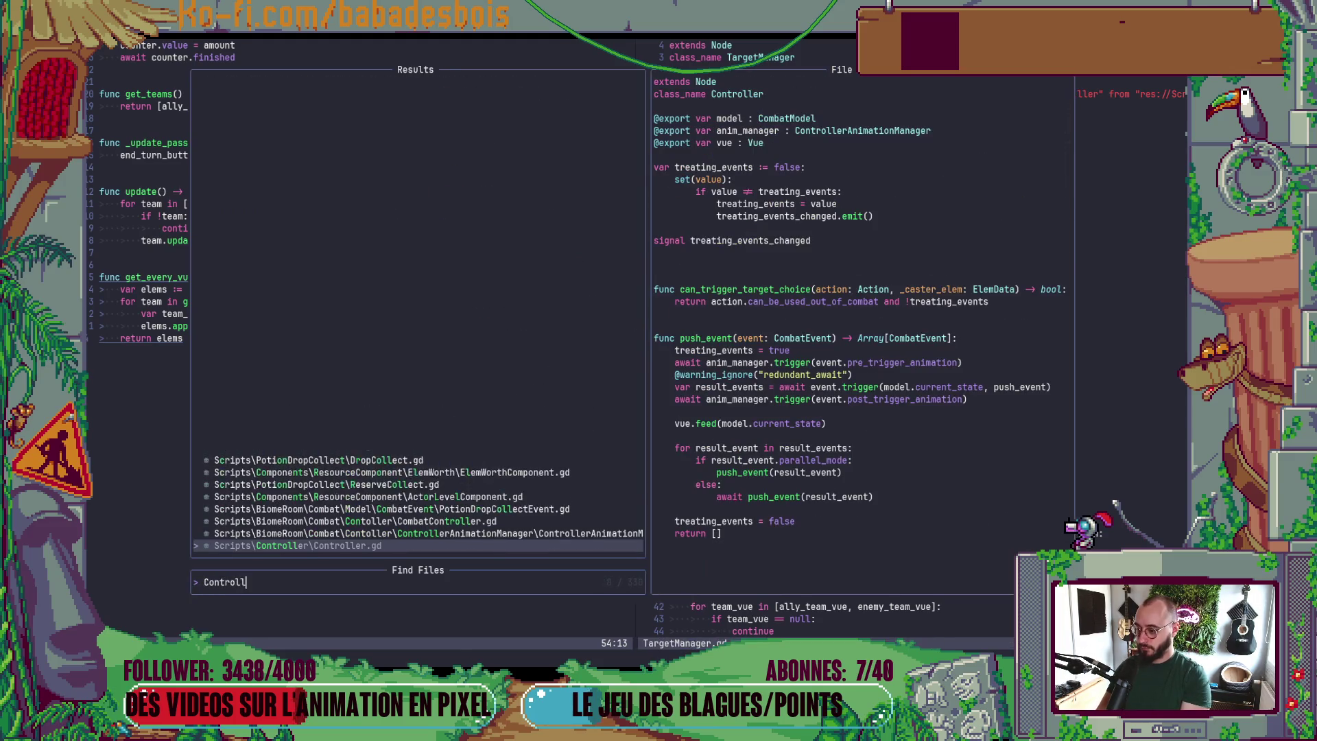
{"action": "key", "text": "Return"}
{"action": "key", "text": "Return"}
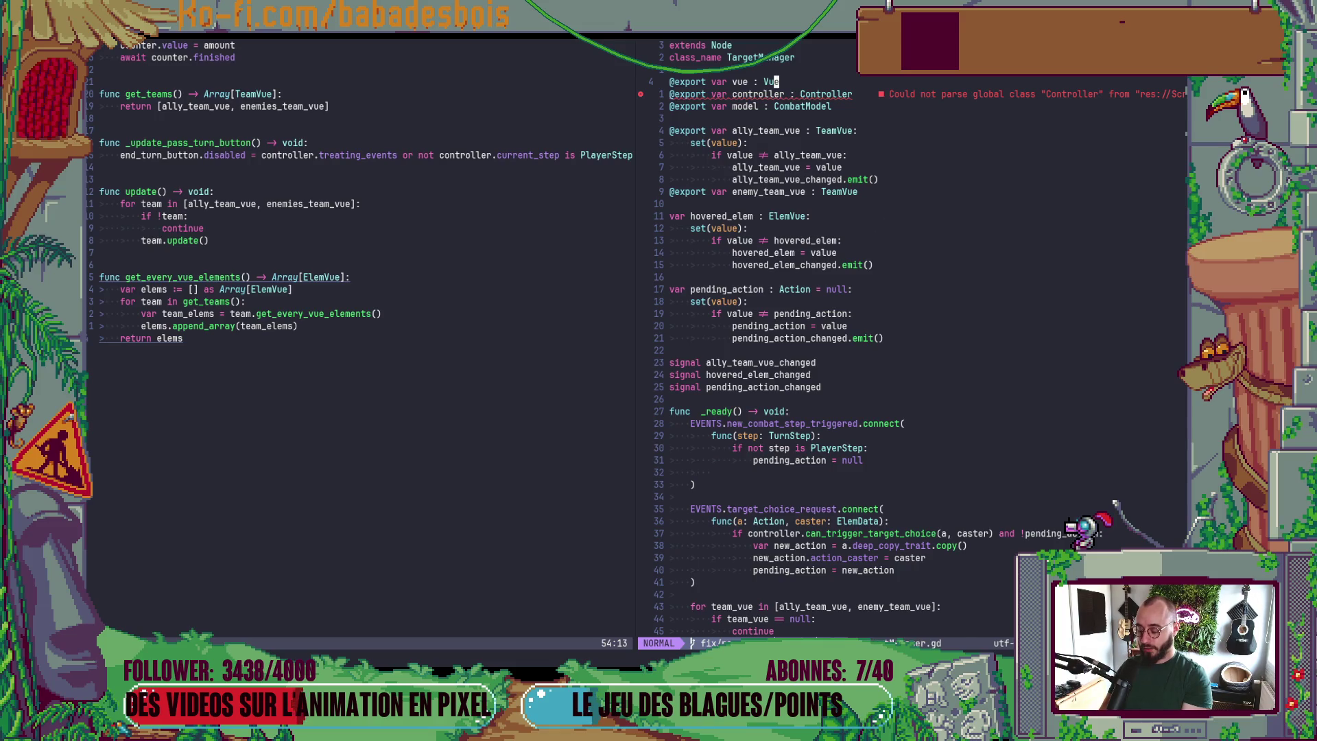
{"action": "key", "text": "alt+Tab"}
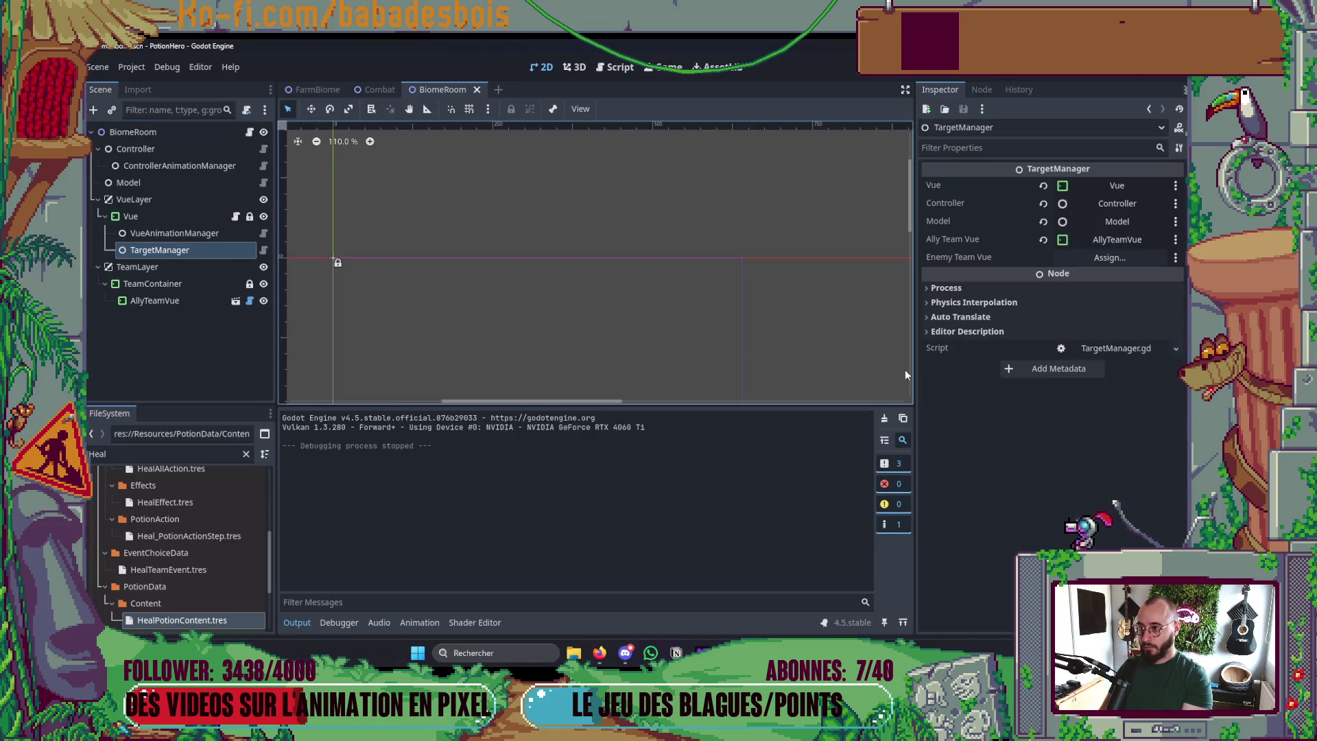
{"action": "key", "text": "alt+Tab"}
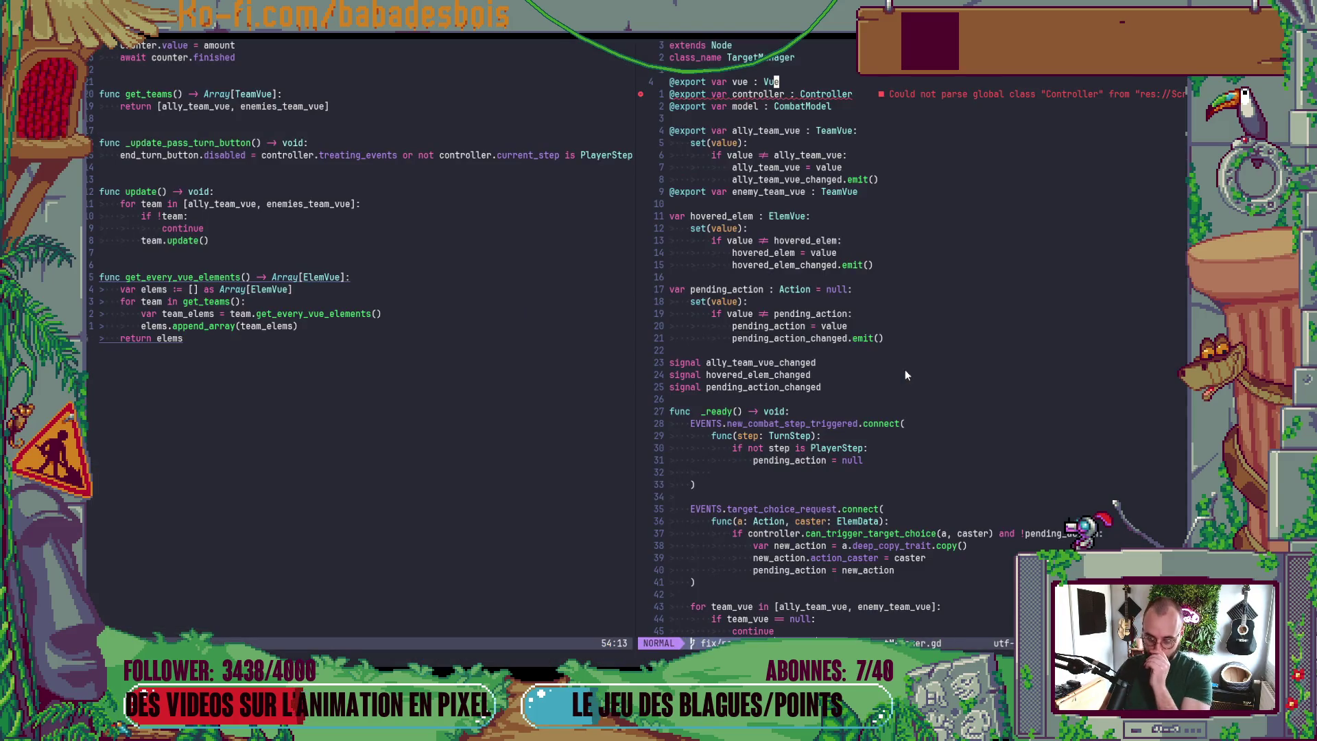
- Focus the CombatVue.gd pane and start a new file search there
{"action": "key", "text": "ctrl+w"}
{"action": "key", "text": "h"}
{"action": "key", "text": "space"}
{"action": "key", "text": "f"}
{"action": "key", "text": "f"}
{"action": "key", "text": "Escape"}
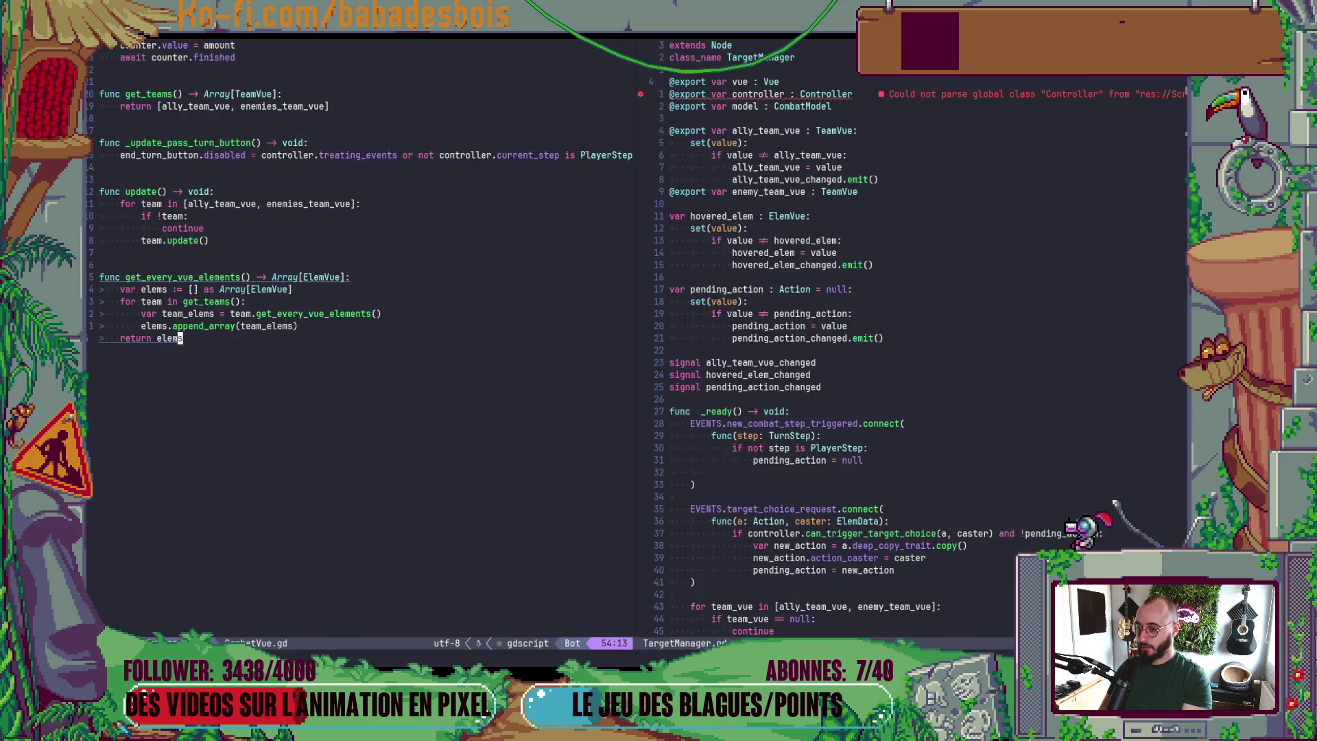
{"action": "key", "text": "space"}
- Open CombatController.gd in the left pane via a 'Combatcon' search
{"action": "key", "text": "f"}
{"action": "key", "text": "f"}
{"action": "type", "text": "Combatr"}
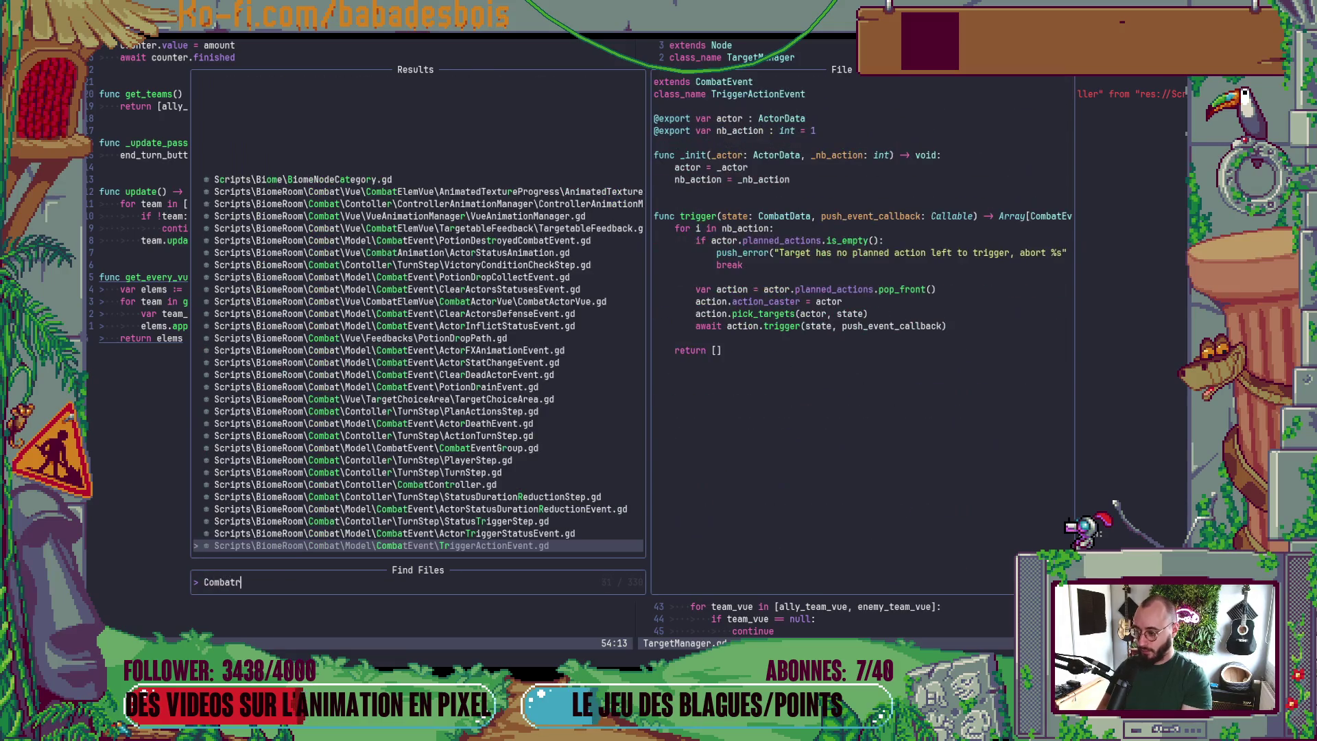
{"action": "key", "text": "BackSpace"}
{"action": "type", "text": "con"}
{"action": "key", "text": "Return"}
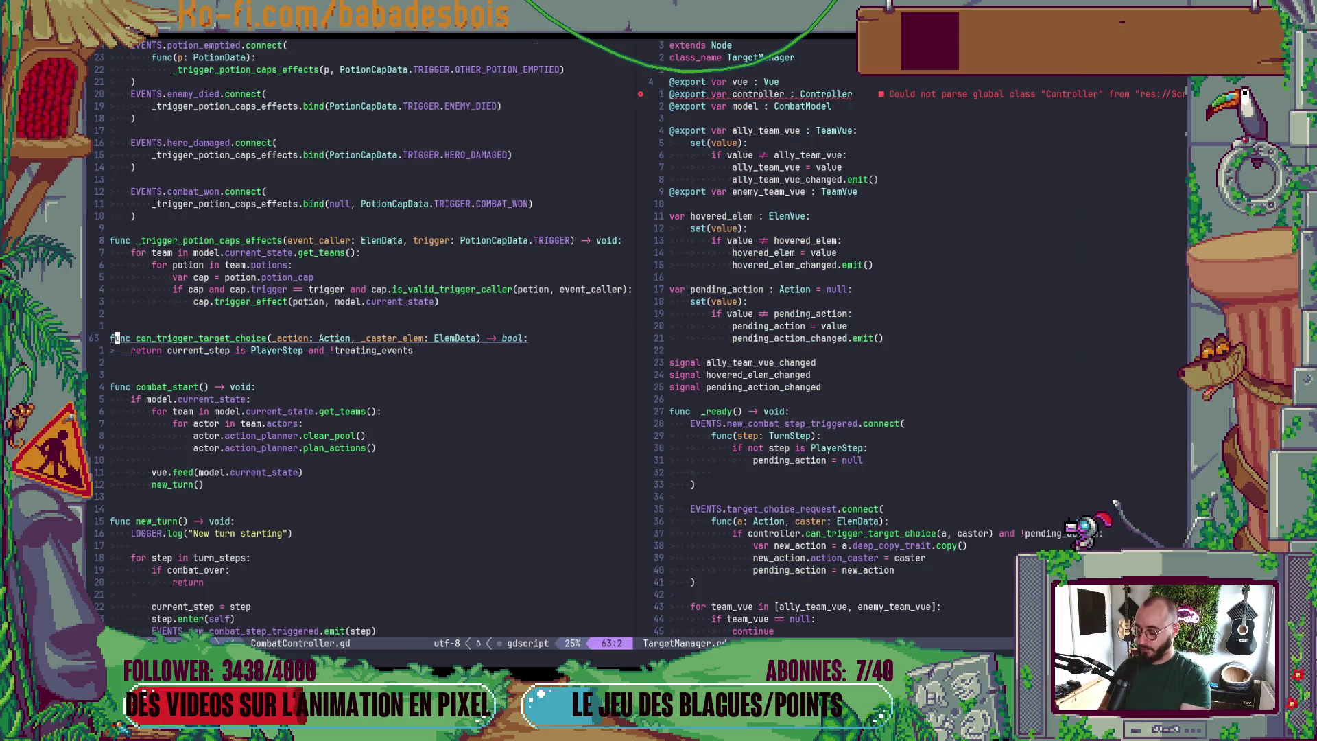
- Review the potion_cap_action_request connection and PotionDestroyedCombatEvent code at the file's top
{"action": "left_click", "coordinate": [111, 216]}
{"action": "key", "text": "j"}
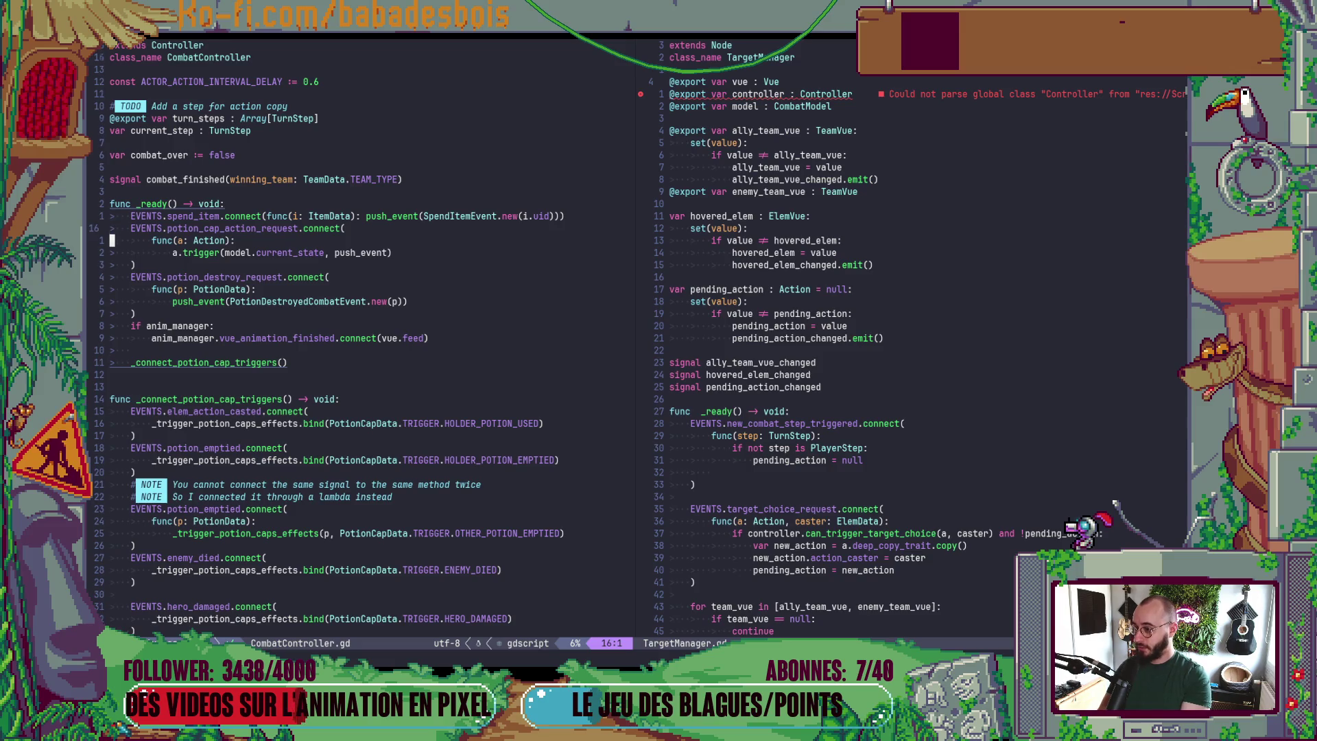
{"action": "key", "text": "v"}
{"action": "key", "text": "j"}
{"action": "key", "text": "j"}
{"action": "key", "text": "j"}
{"action": "key", "text": "Escape"}
{"action": "key", "text": "j"}
{"action": "key", "text": "j"}
{"action": "key", "text": "j"}
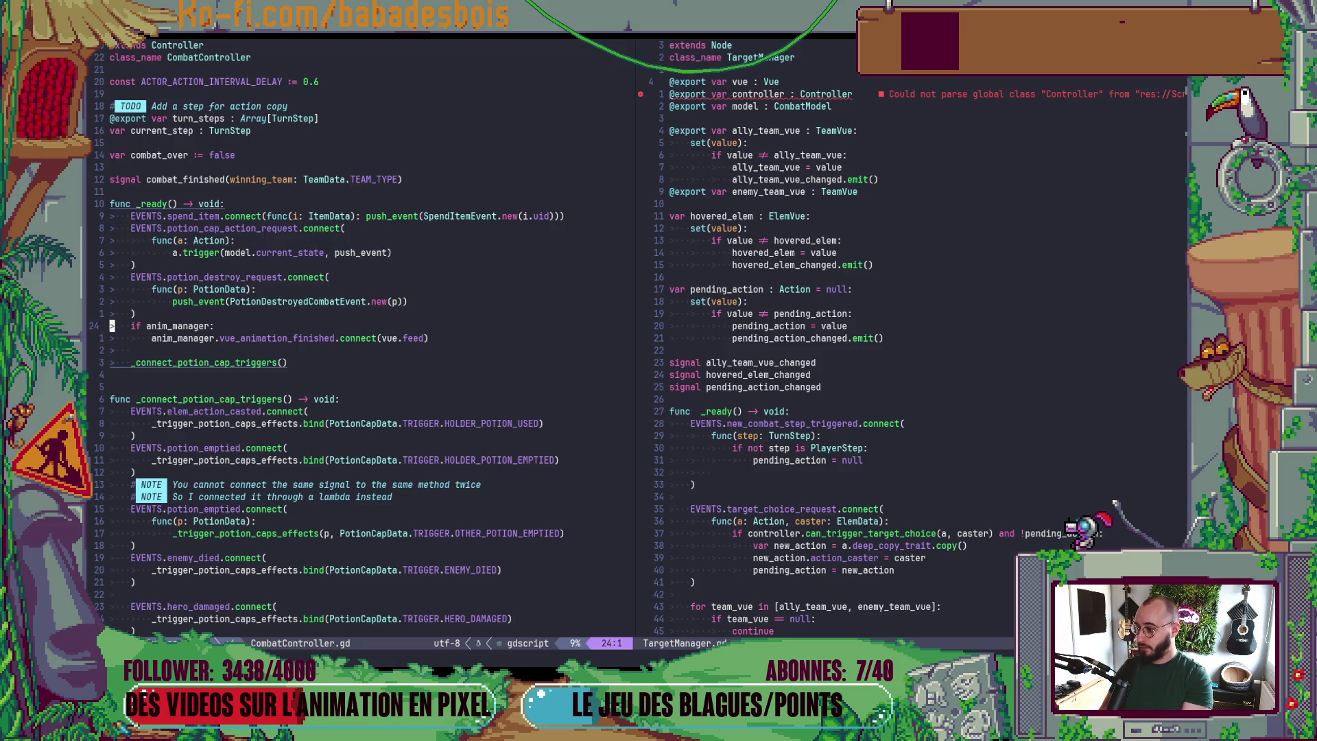
{"action": "key", "text": "k"}
{"action": "key", "text": "k"}
{"action": "key", "text": "k"}
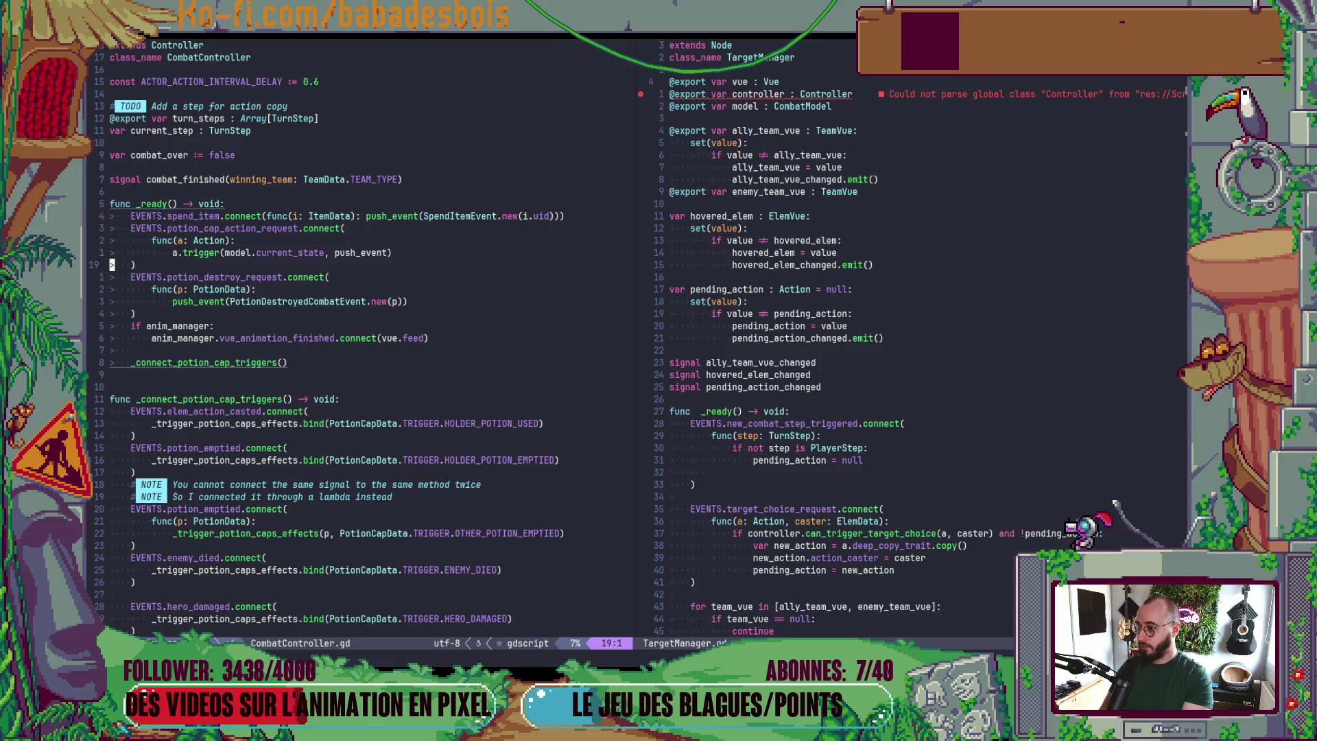
{"action": "key", "text": "j"}
{"action": "key", "text": "j"}
{"action": "key", "text": "j"}
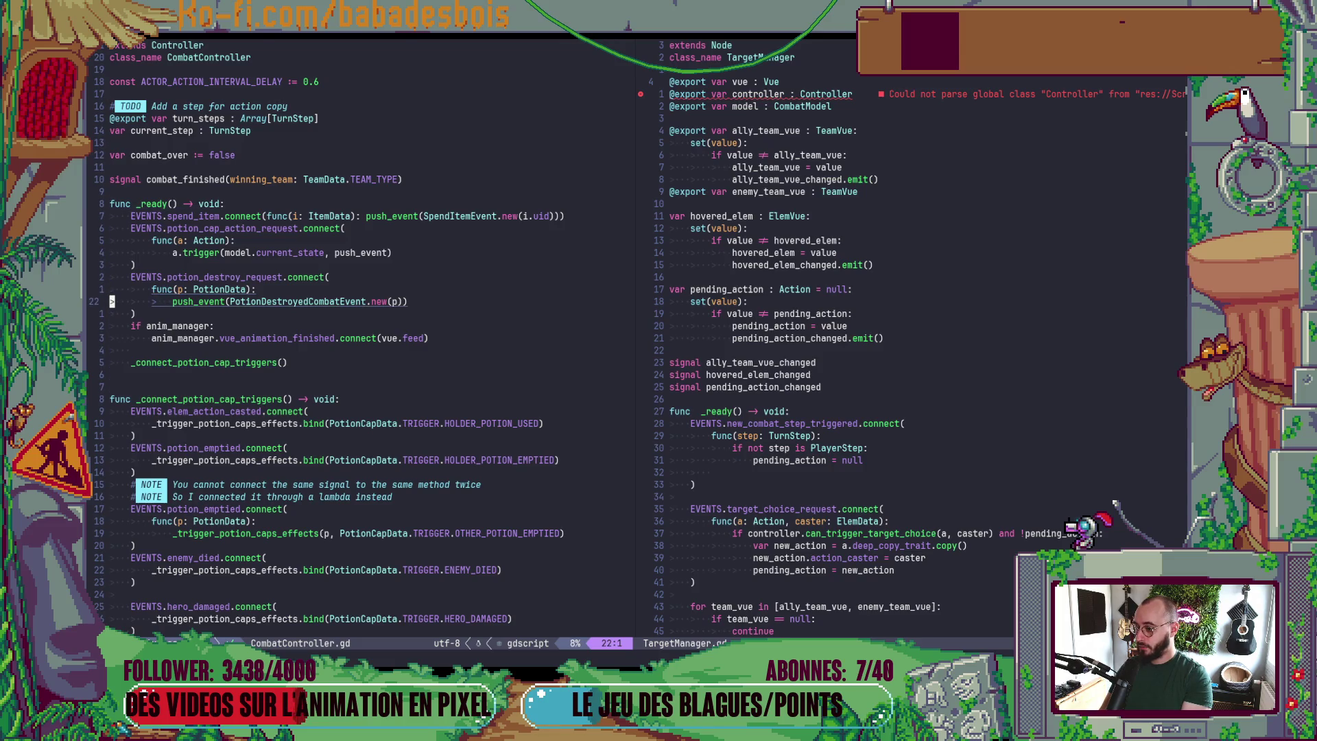
- Page down through the trigger connections to the trigger_actor_actions function
{"action": "key", "text": "ctrl+d"}
{"action": "key", "text": "braceright"}
{"action": "key", "text": "braceright"}
{"action": "key", "text": "braceright"}
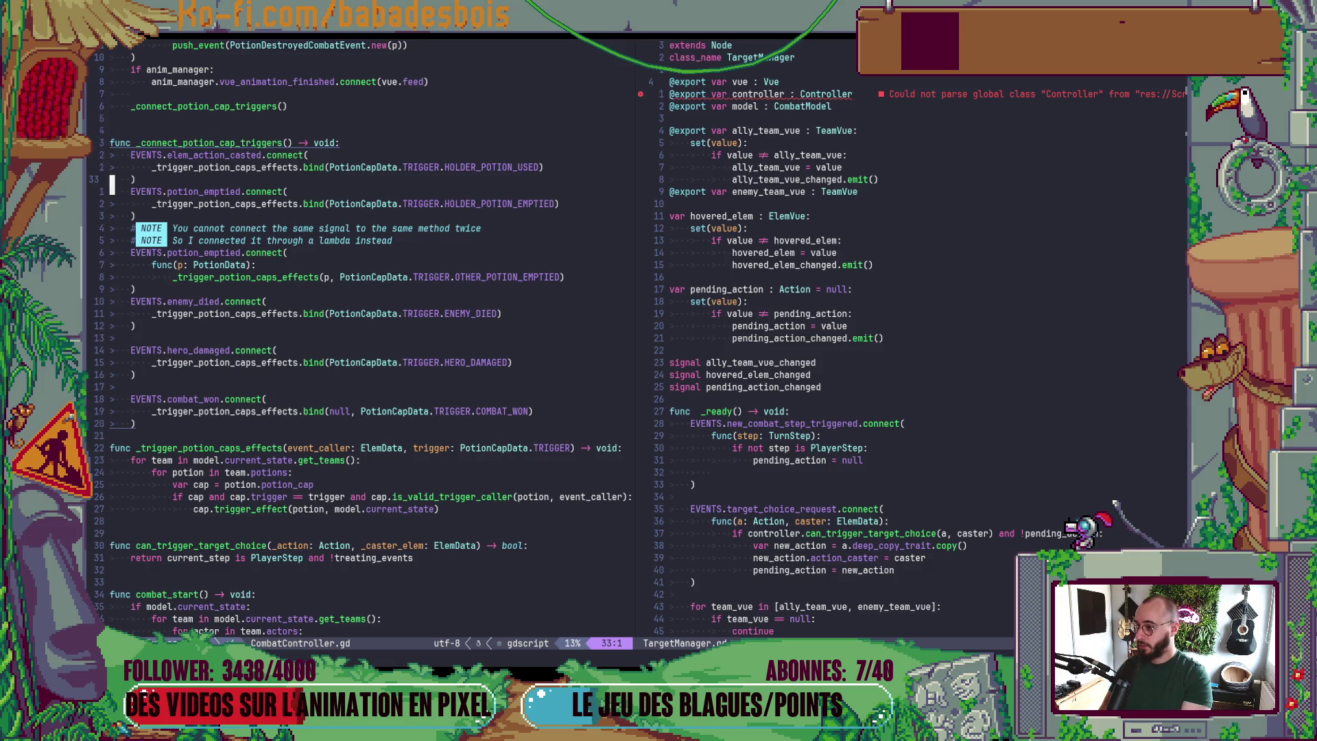
{"action": "key", "text": "ctrl+d"}
{"action": "key", "text": "ctrl+d"}
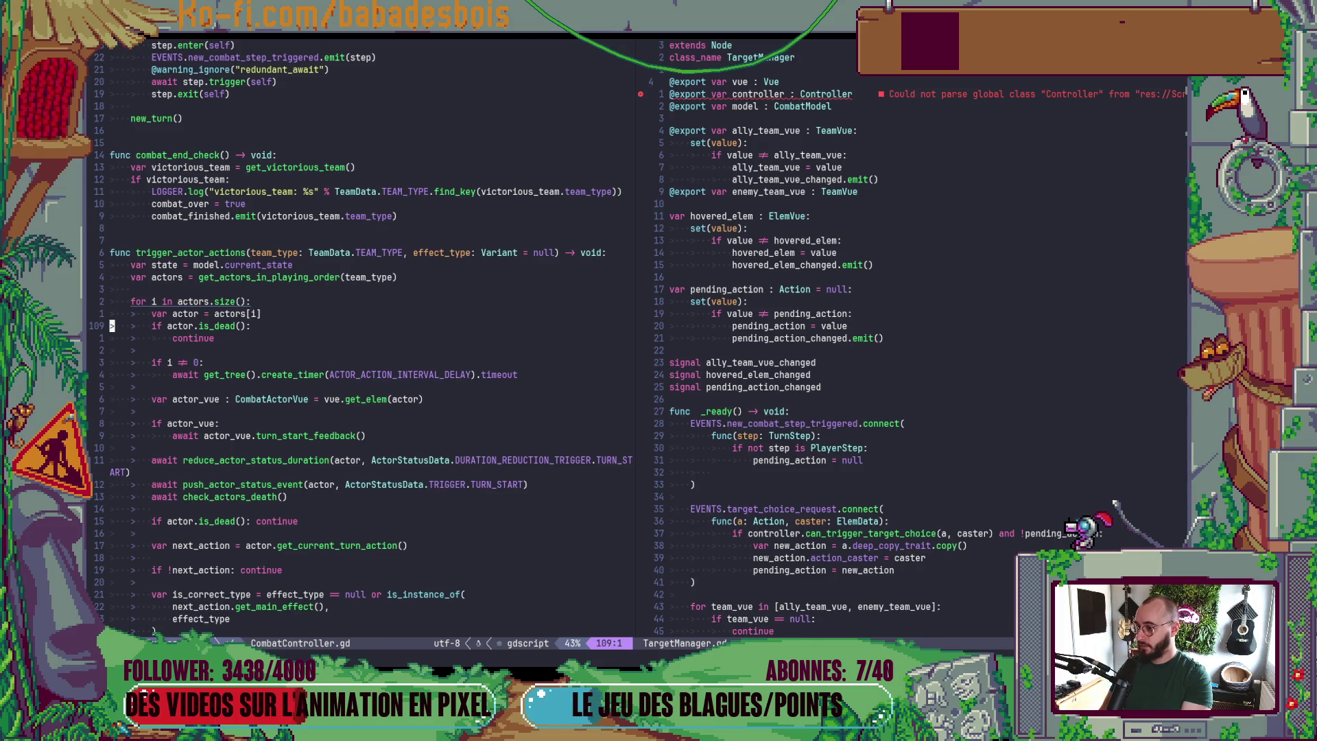
{"action": "key", "text": "ctrl+d"}
{"action": "key", "text": "k"}
{"action": "key", "text": "k"}
{"action": "key", "text": "k"}
{"action": "key", "text": "k"}
{"action": "key", "text": "ctrl+u"}
{"action": "key", "text": "j"}
{"action": "key", "text": "j"}
{"action": "key", "text": "j"}
{"action": "key", "text": "j"}
{"action": "key", "text": "j"}
{"action": "key", "text": "j"}
{"action": "key", "text": "j"}
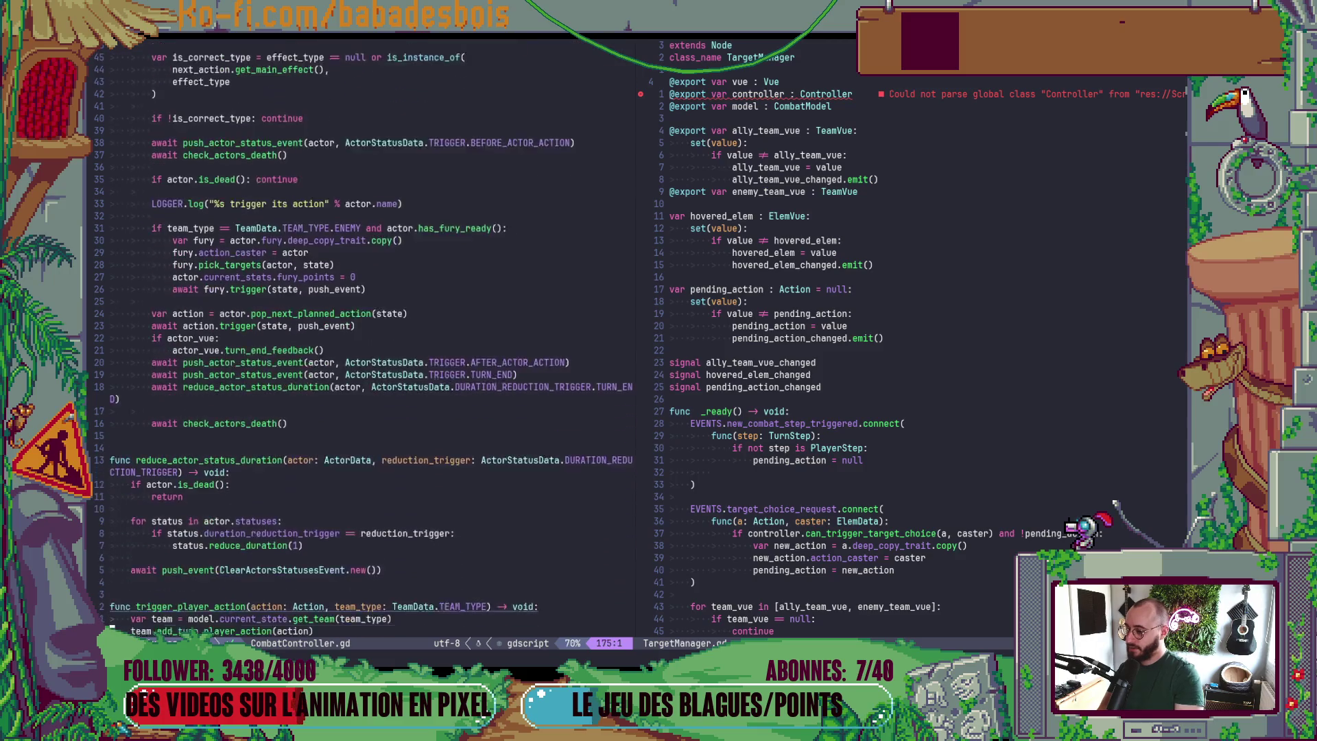
- Select and review the whole trigger_player_action function, including its await action.trigger line
{"action": "key", "text": "j"}
{"action": "key", "text": "j"}
{"action": "key", "text": "j"}
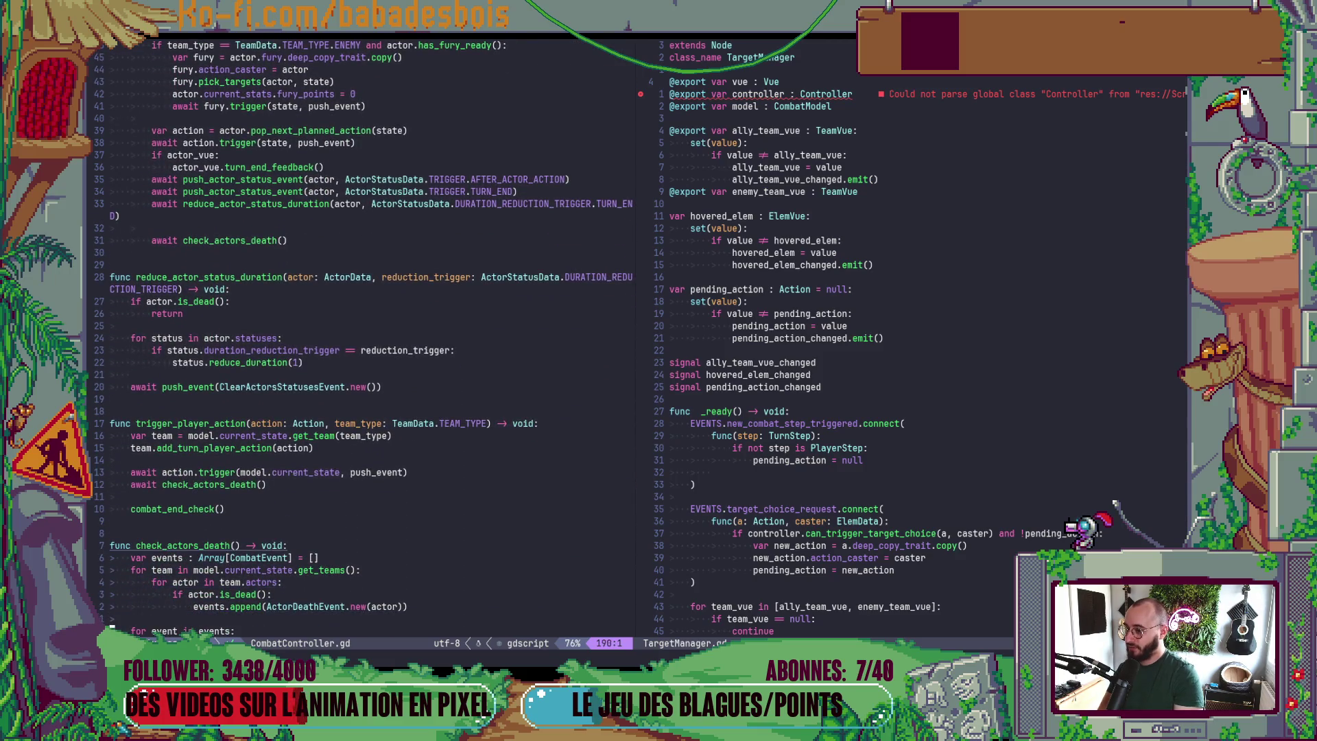
{"action": "key", "text": "braceleft"}
{"action": "key", "text": "braceleft"}
{"action": "key", "text": "j"}
{"action": "key", "text": "shift+v"}
{"action": "key", "text": "j"}
{"action": "key", "text": "j"}
{"action": "key", "text": "j"}
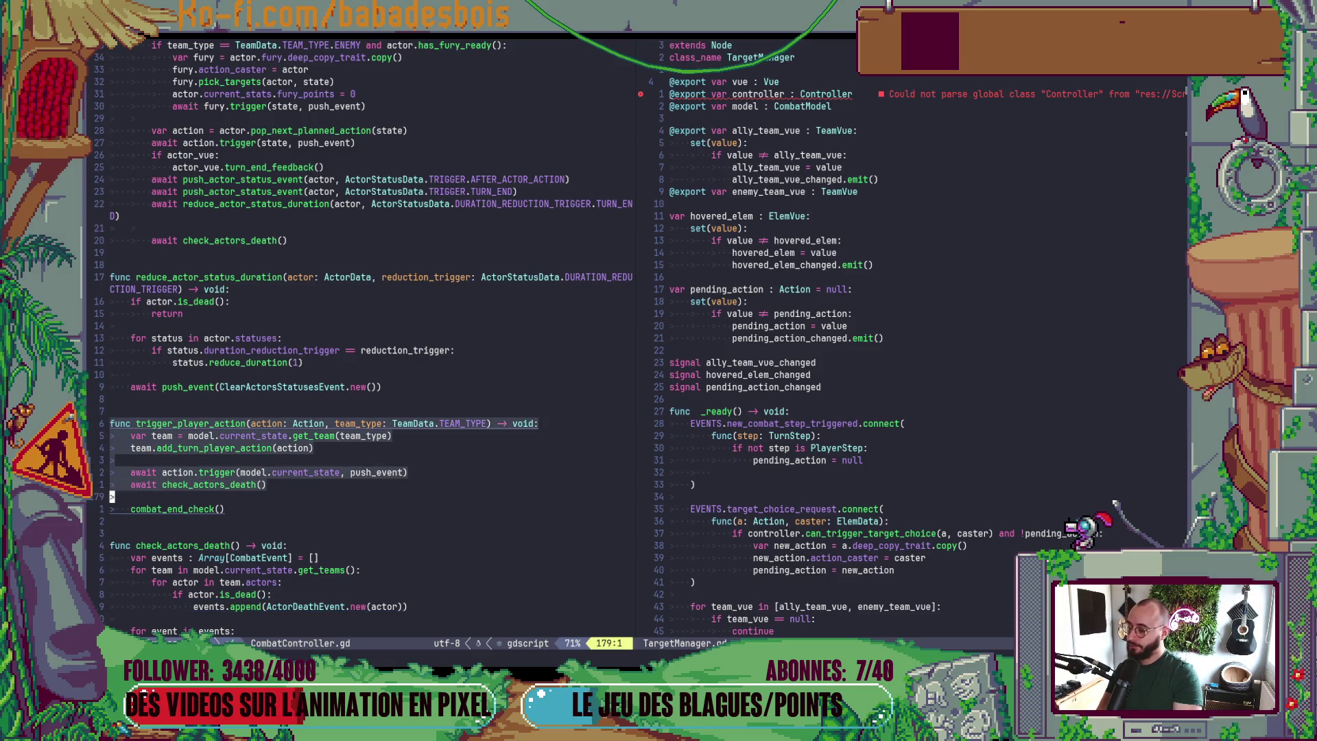
{"action": "key", "text": "Escape"}
{"action": "key", "text": "k"}
{"action": "key", "text": "k"}
{"action": "key", "text": "k"}
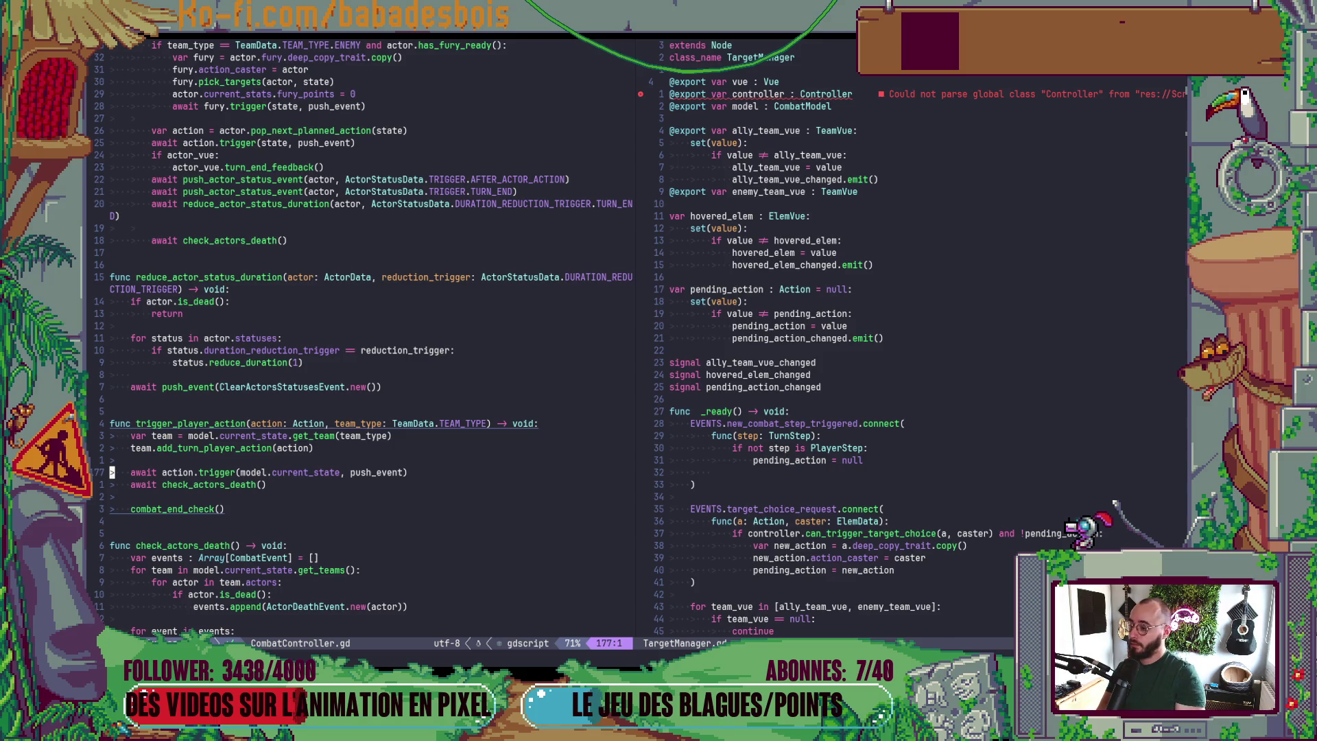
{"action": "scroll", "coordinate": [440, 428], "scroll_direction": "down", "scroll_amount": 3}
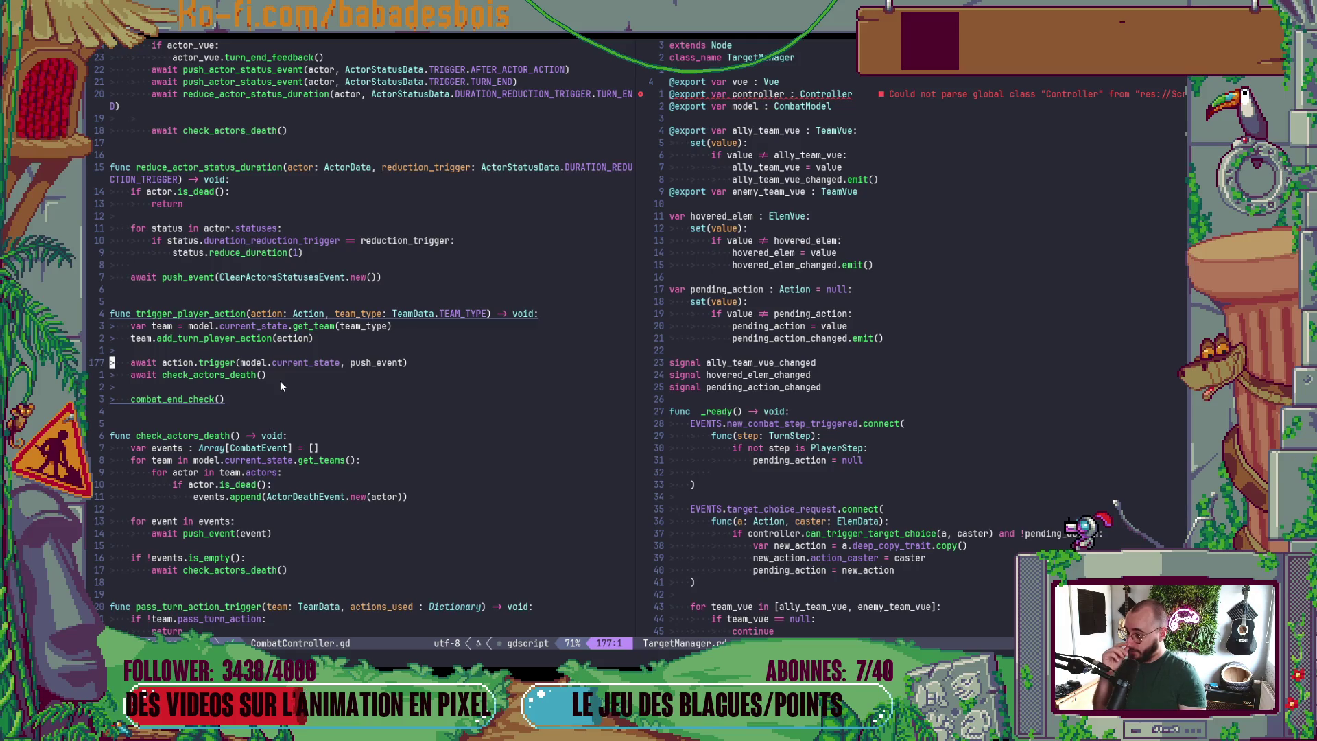
{"action": "key", "text": "space"}
- Open Controller.gd in the right-hand split using the file finder
{"action": "key", "text": "f"}
{"action": "key", "text": "f"}
{"action": "type", "text": "Contt"}
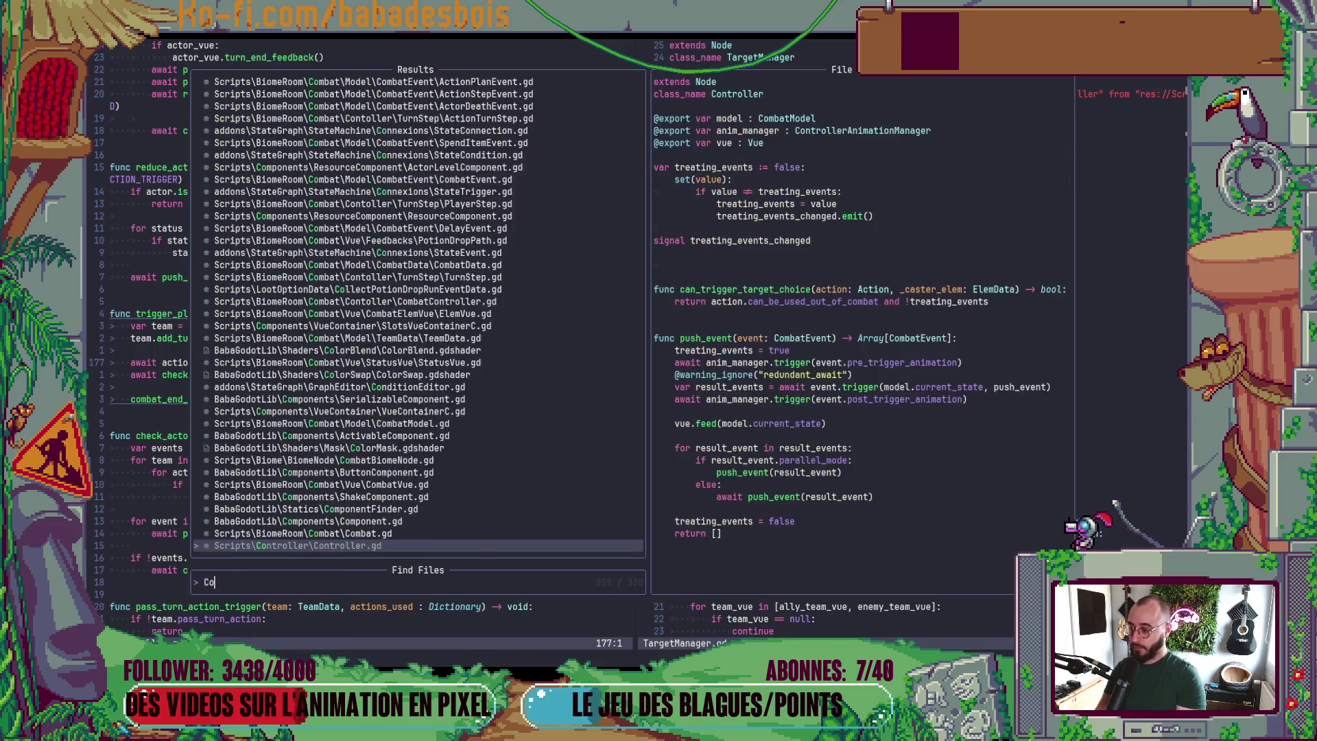
{"action": "key", "text": "BackSpace"}
{"action": "type", "text": "ro"}
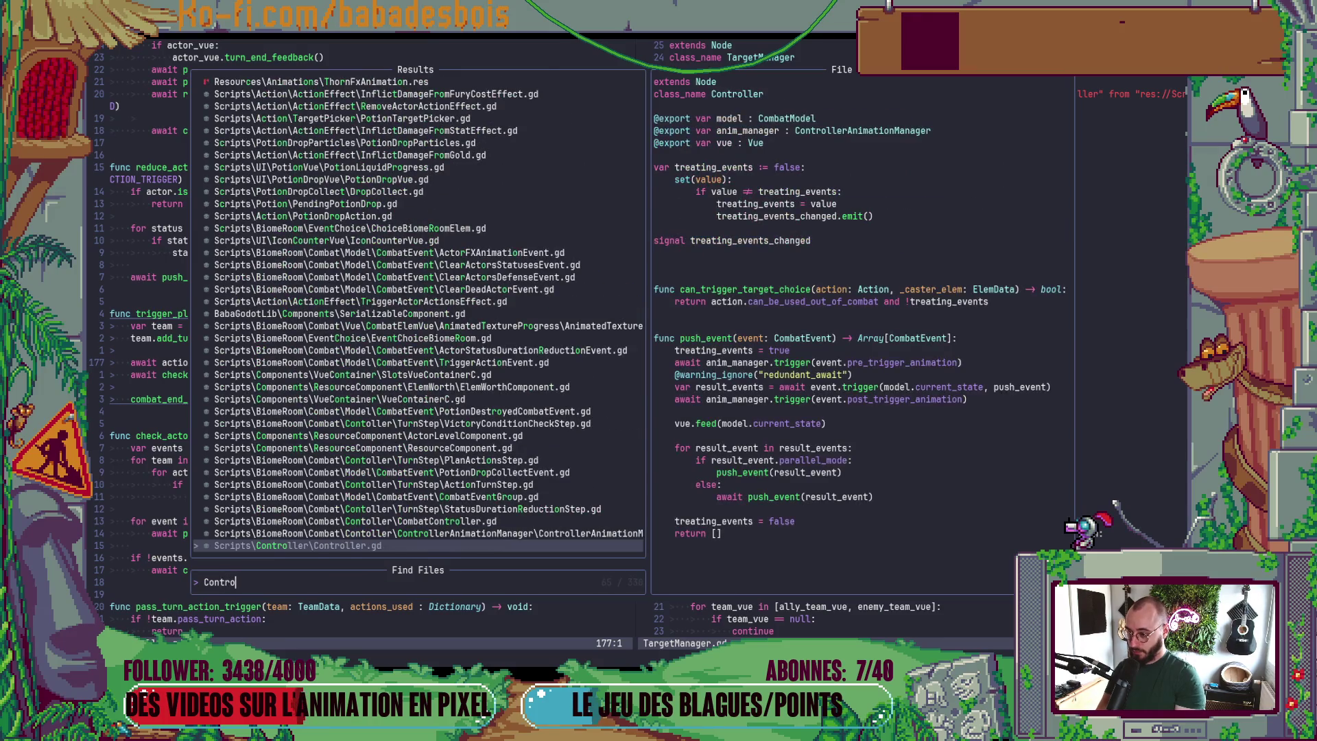
{"action": "key", "text": "Return"}
- Select the opening lines of trigger_player_action, undoing an accidental comment and blank line
{"action": "key", "text": "k"}
{"action": "key", "text": "k"}
{"action": "key", "text": "k"}
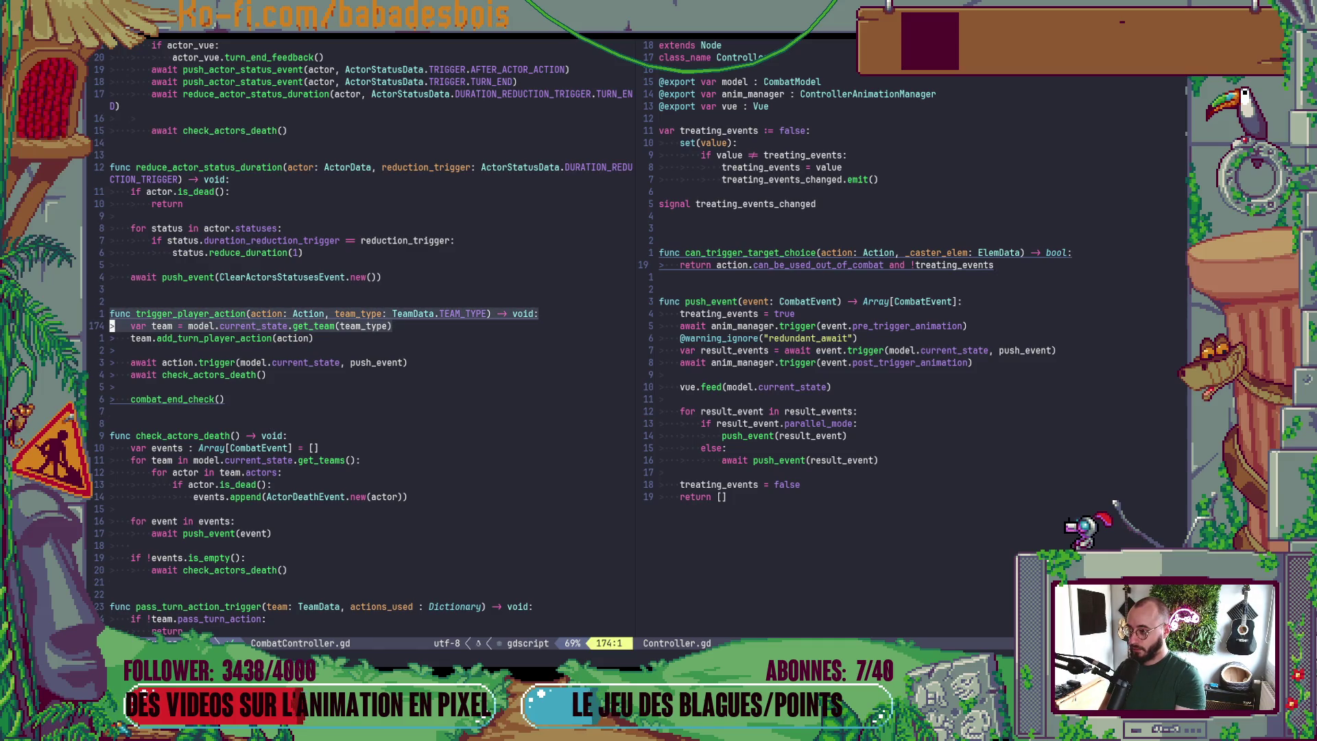
{"action": "key", "text": "v"}
{"action": "key", "text": "j"}
{"action": "key", "text": "j"}
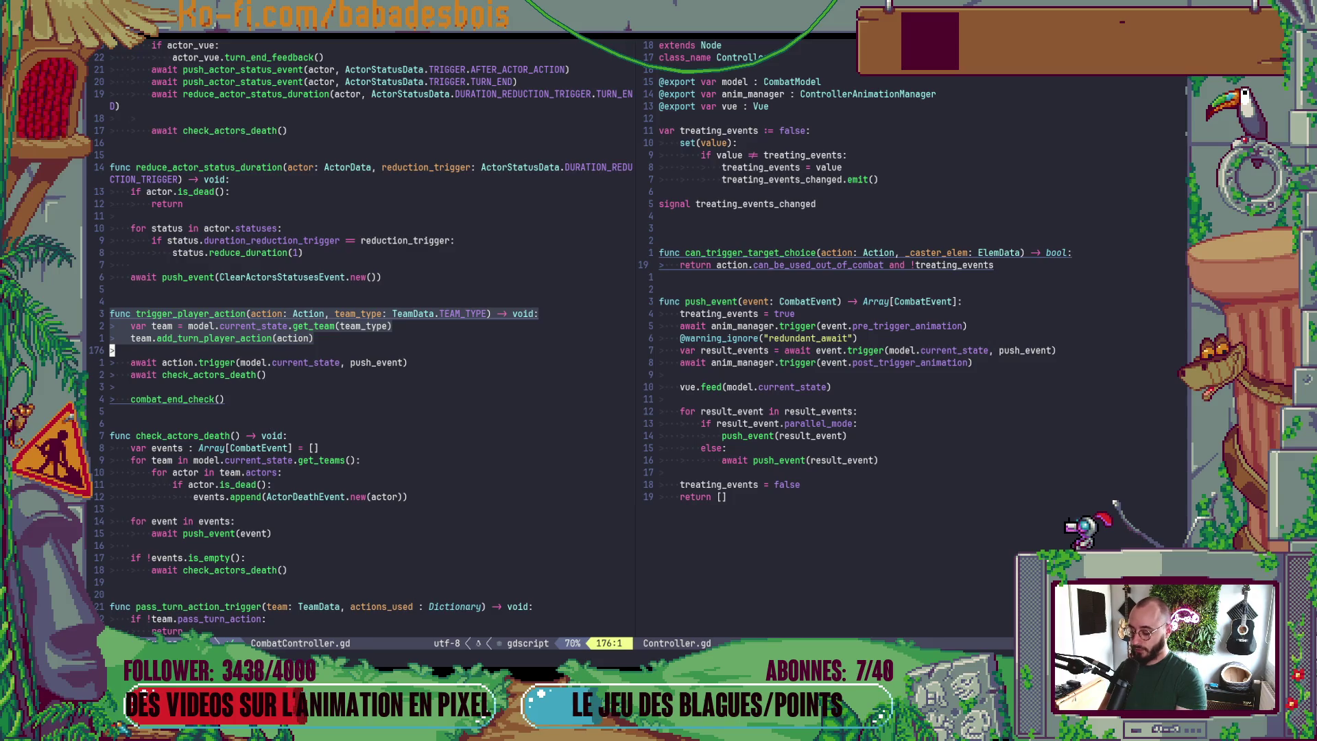
{"action": "key", "text": "g"}
{"action": "key", "text": "c"}
{"action": "key", "text": "u"}
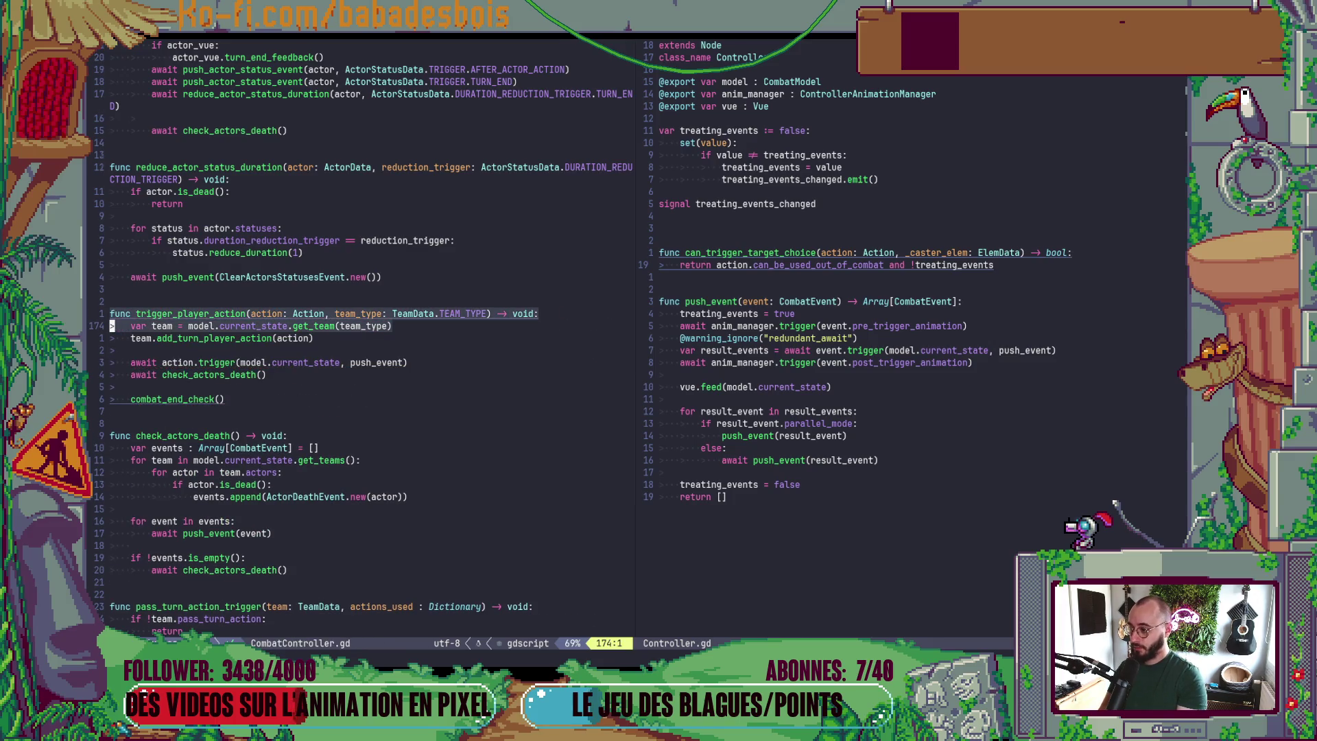
{"action": "key", "text": "V"}
{"action": "key", "text": "j"}
{"action": "key", "text": "y"}
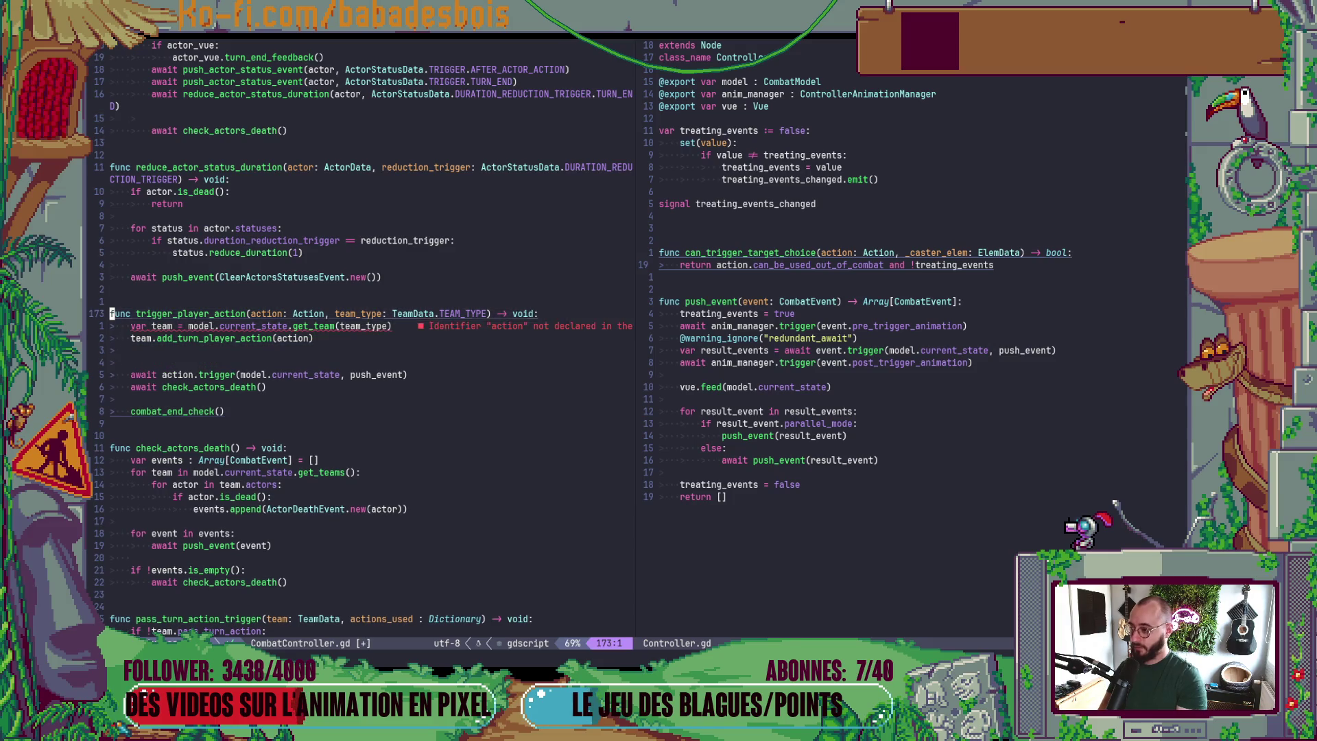
{"action": "key", "text": "u"}
- Cut trigger_player_action and check_actors_death out of CombatController.gd
{"action": "key", "text": "V"}
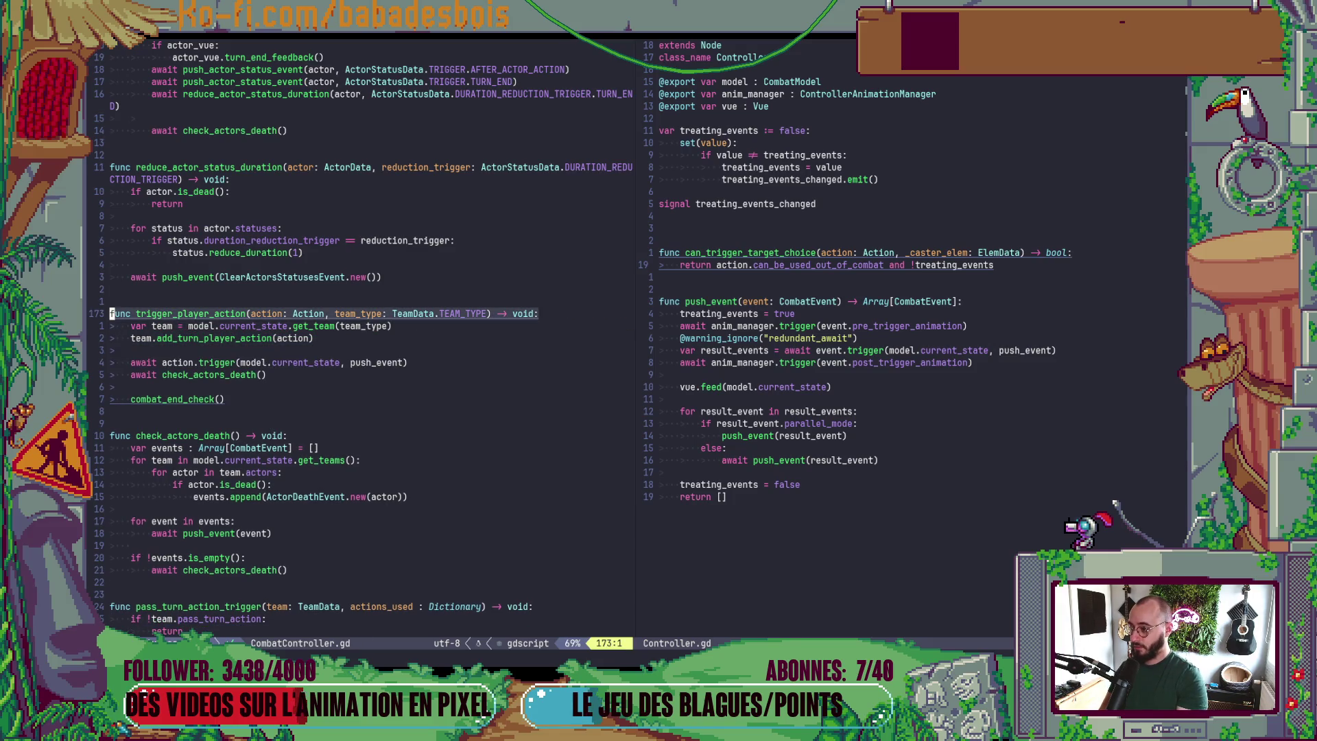
{"action": "key", "text": "j"}
{"action": "key", "text": "j"}
{"action": "key", "text": "j"}
{"action": "key", "text": "j"}
{"action": "key", "text": "j"}
{"action": "key", "text": "j"}
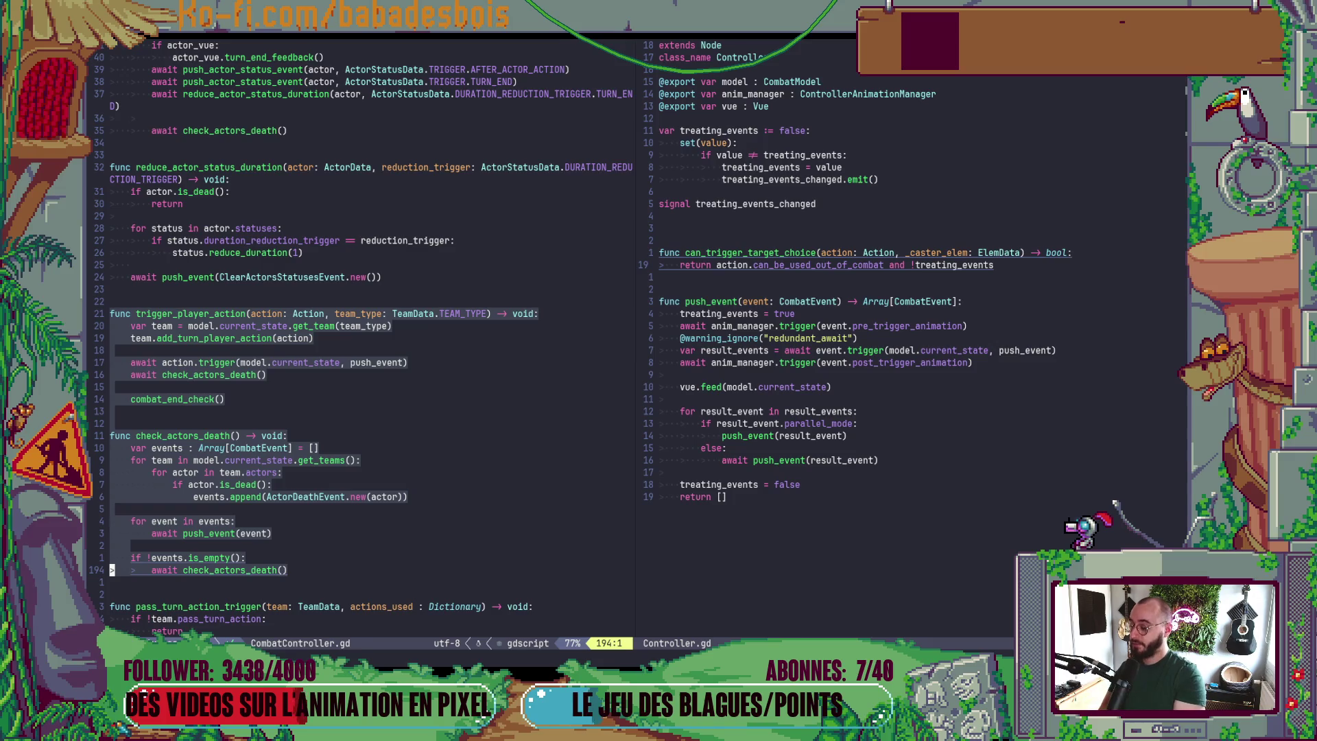
{"action": "key", "text": "j"}
{"action": "key", "text": "d"}
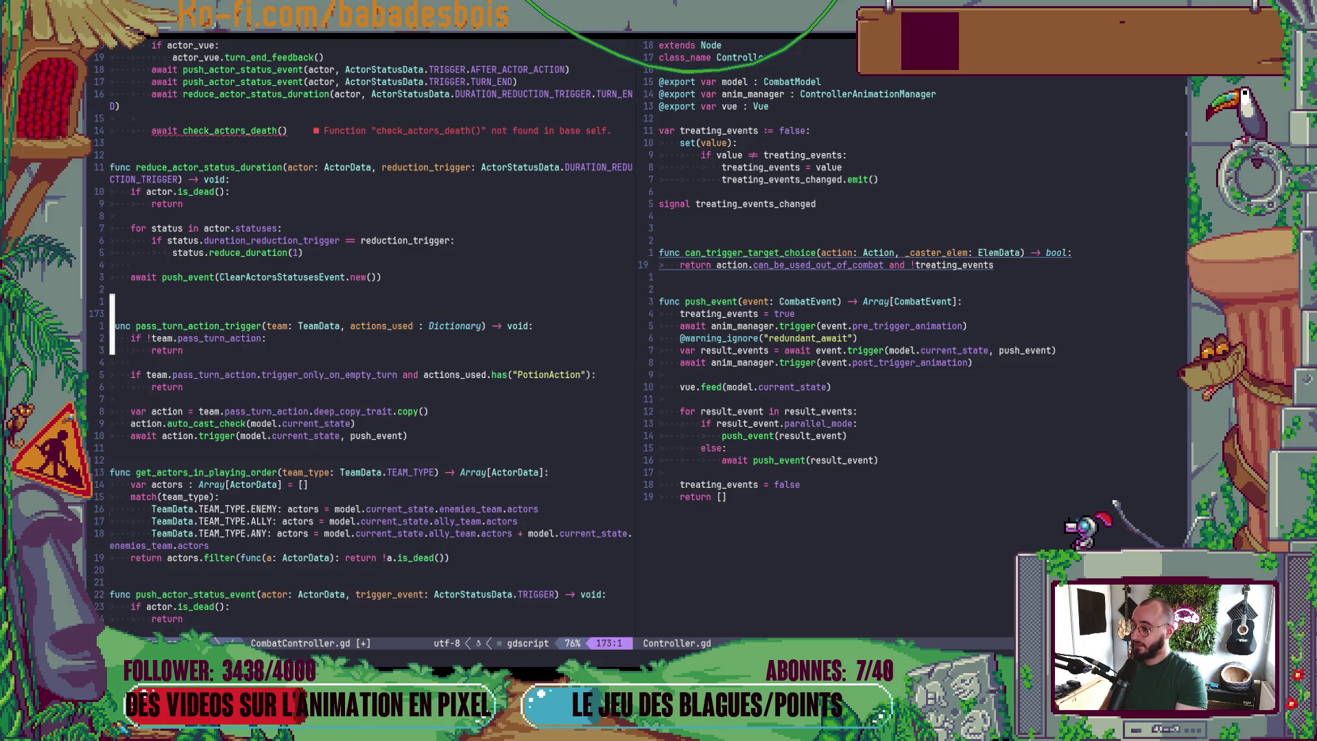
- Paste both functions into Controller.gd below can_trigger_target_choice and tidy the blank lines
{"action": "key", "text": "ctrl+w"}
{"action": "key", "text": "l"}
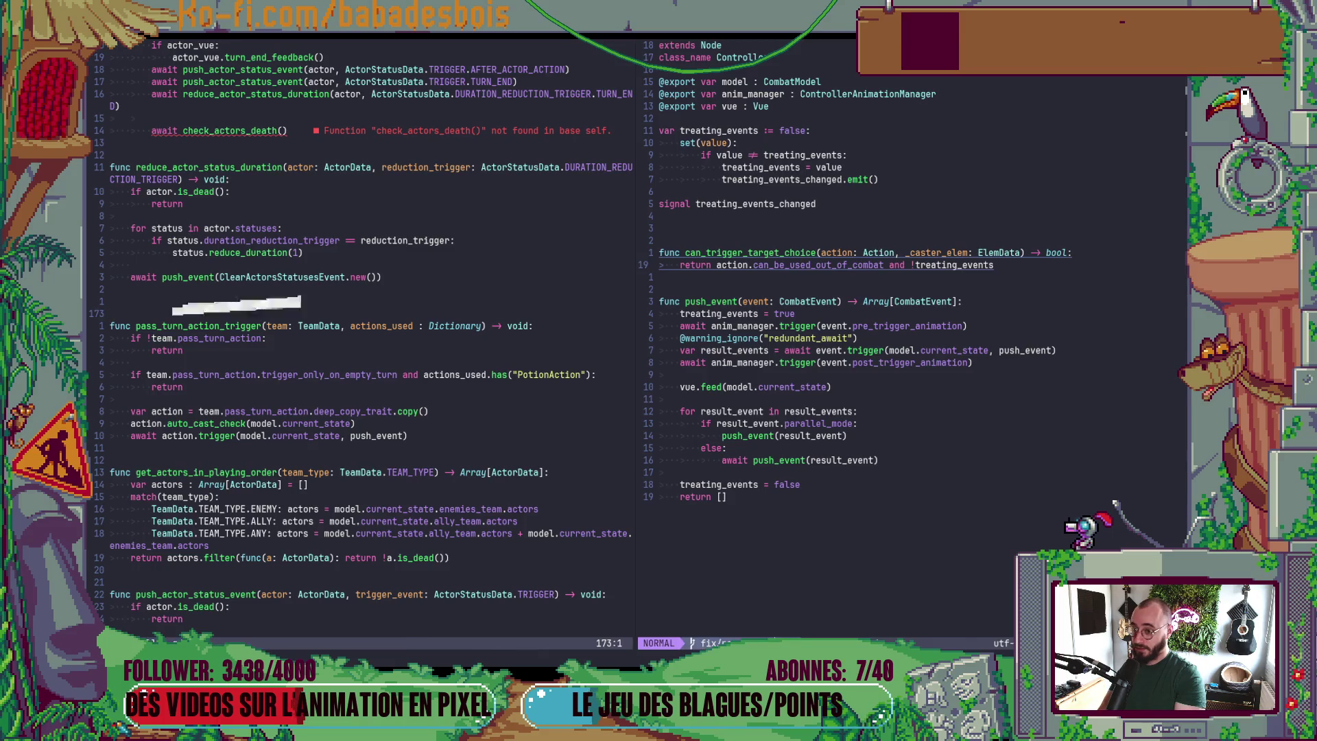
{"action": "key", "text": "k"}
{"action": "key", "text": "k"}
{"action": "key", "text": "j"}
{"action": "key", "text": "j"}
{"action": "key", "text": "j"}
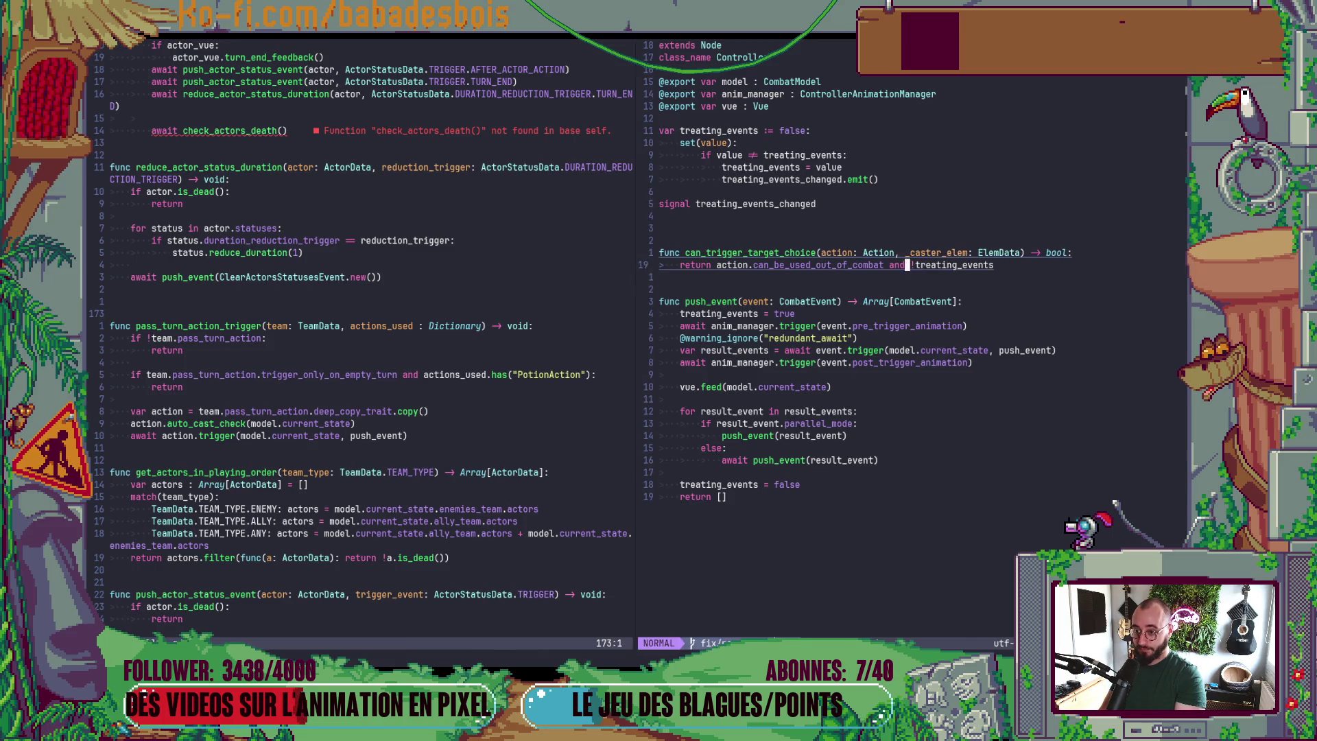
{"action": "key", "text": "p"}
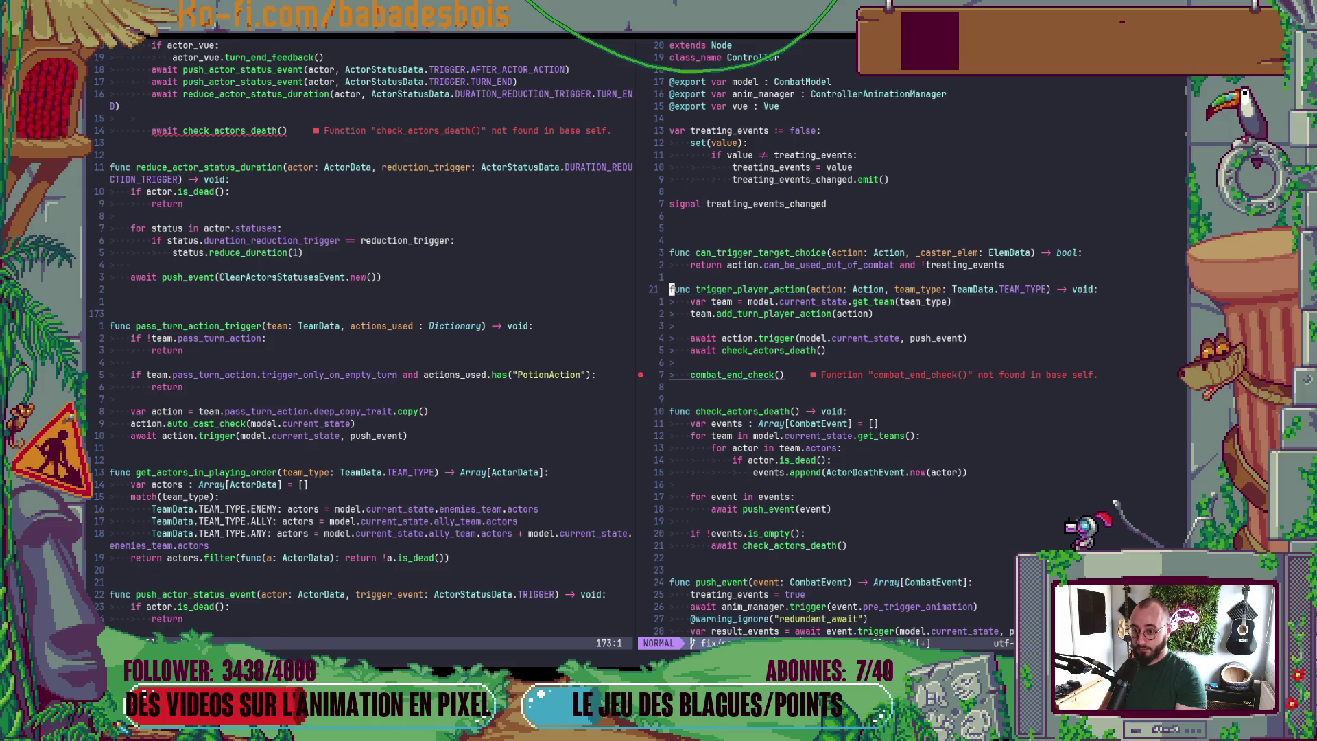
{"action": "key", "text": "O"}
{"action": "key", "text": "Escape"}
{"action": "key", "text": "k"}
{"action": "key", "text": "k"}
{"action": "key", "text": "k"}
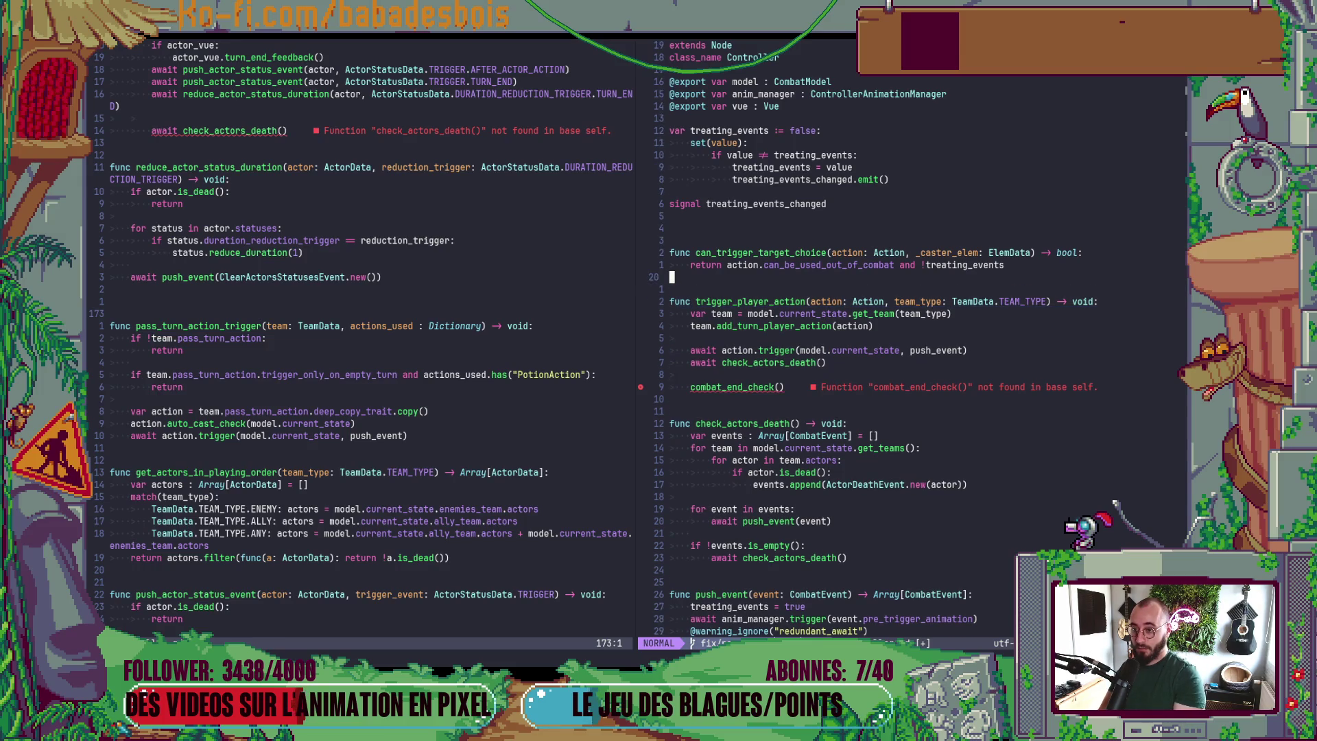
{"action": "key", "text": "d"}
{"action": "key", "text": "d"}
{"action": "key", "text": "k"}
{"action": "key", "text": "d"}
{"action": "key", "text": "d"}
- Select Controller.gd's trigger_player_action down to its combat_end_check() call
{"action": "key", "text": "j"}
{"action": "key", "text": "j"}
{"action": "key", "text": "j"}
{"action": "key", "text": "V"}
{"action": "key", "text": "7"}
{"action": "key", "text": "j"}
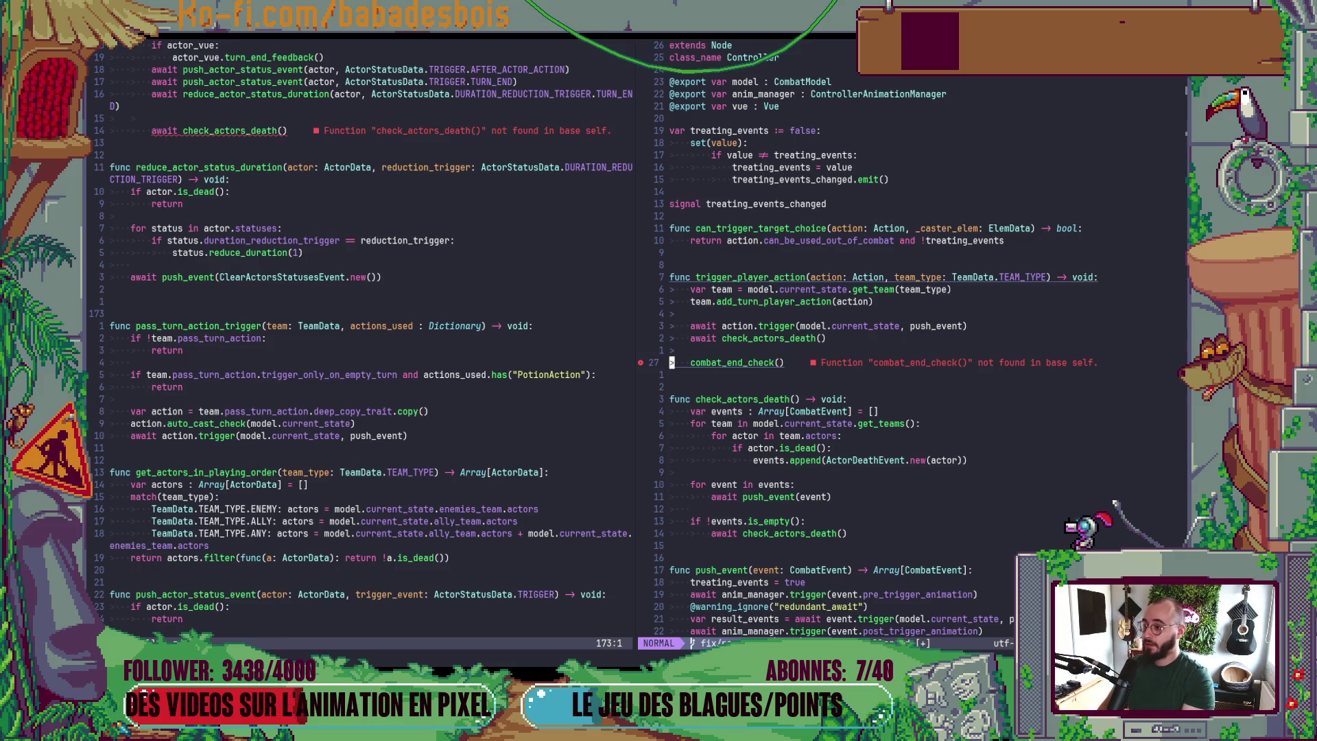
- Delete empty line 173 in CombatController.gd and locate the combat_end_check definition
{"action": "key", "text": "ctrl+w"}
{"action": "key", "text": "h"}
{"action": "key", "text": "d"}
{"action": "key", "text": "d"}
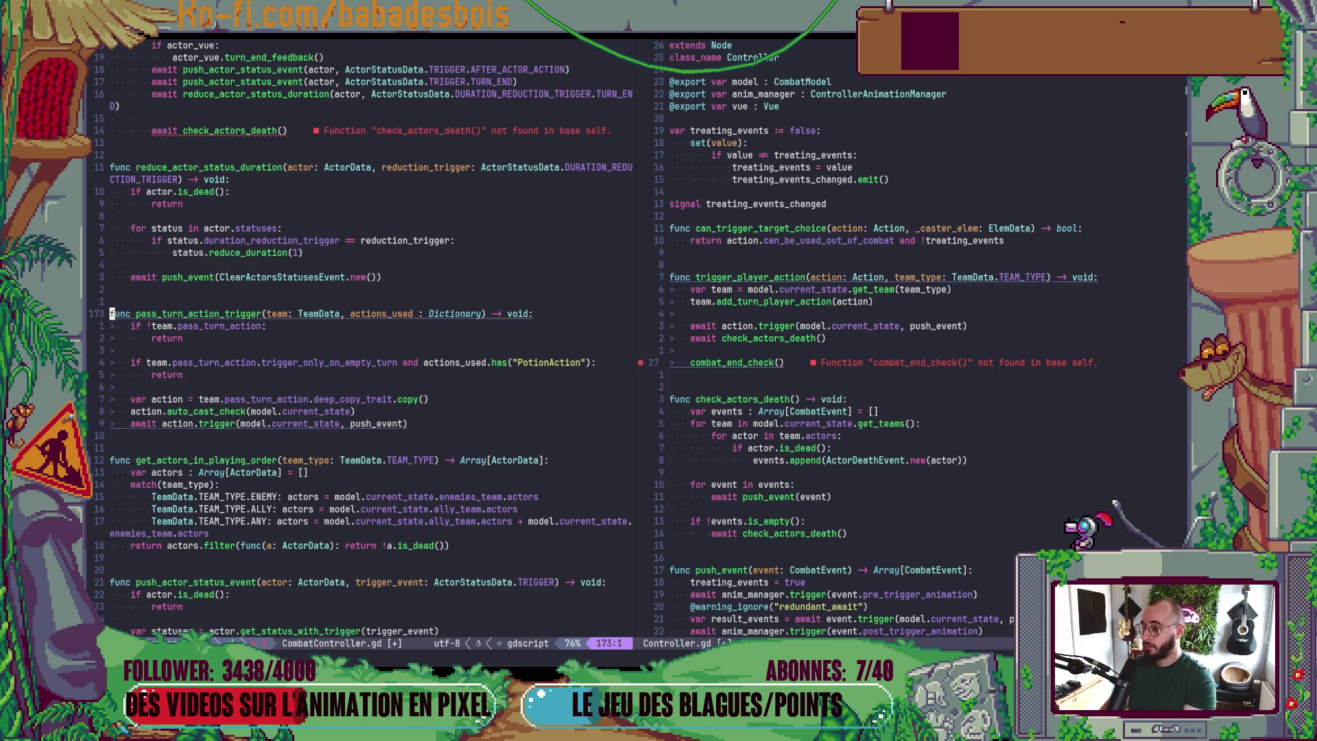
{"action": "key", "text": "ctrl+d"}
{"action": "key", "text": "ctrl+d"}
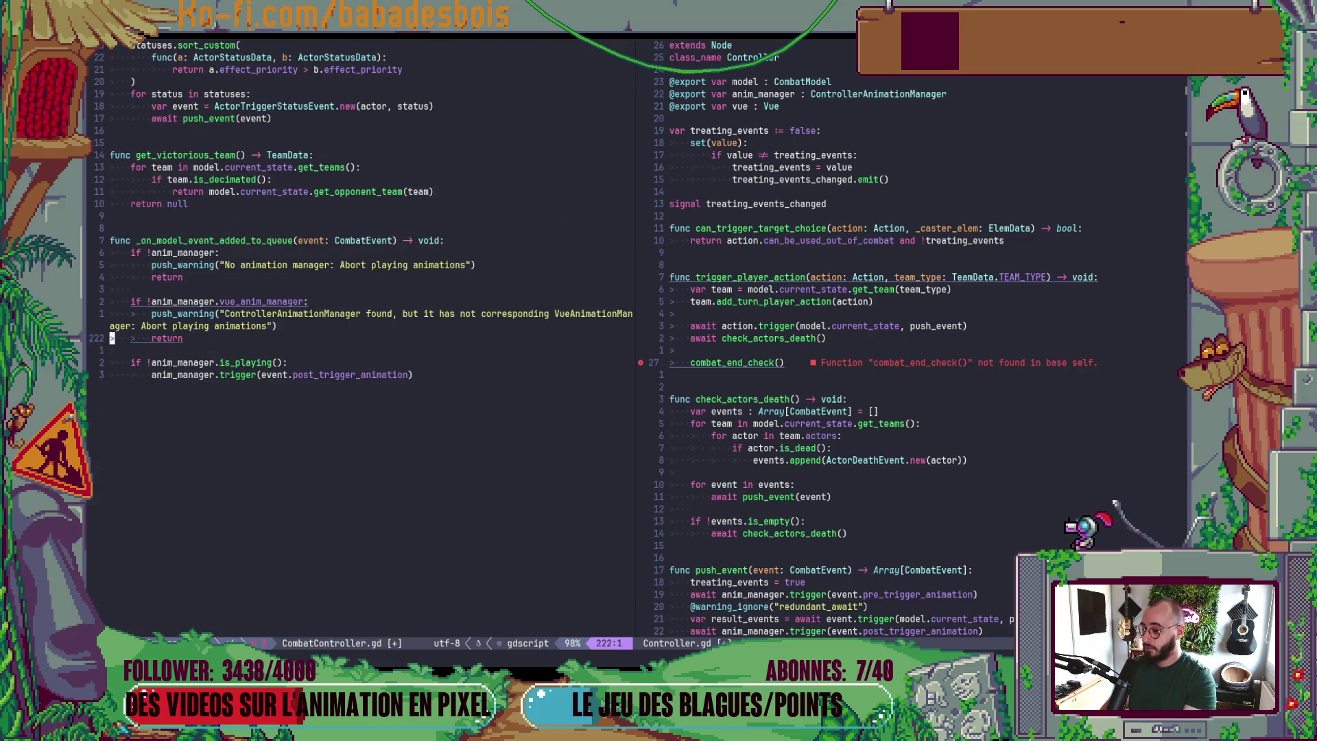
{"action": "key", "text": "ctrl+u"}
{"action": "key", "text": "ctrl+u"}
{"action": "key", "text": "ctrl+u"}
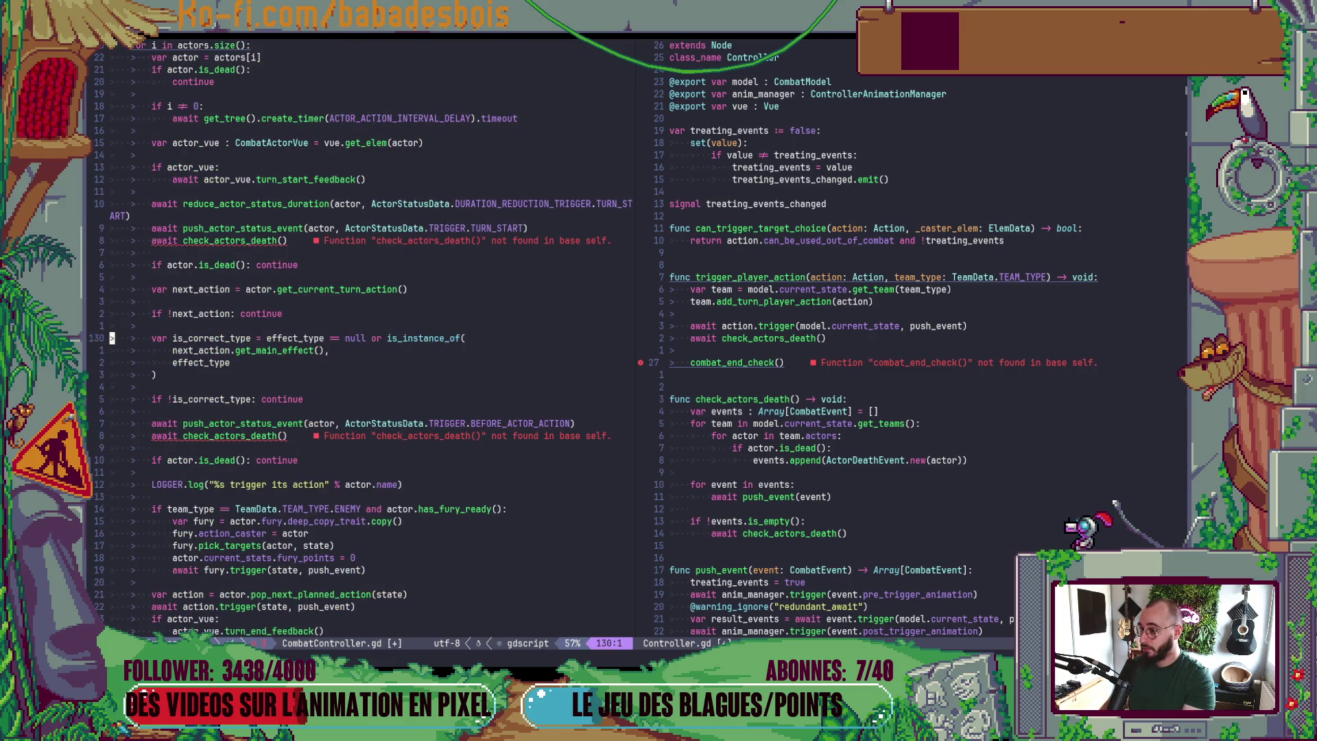
{"action": "key", "text": "ctrl+u"}
{"action": "key", "text": "ctrl+u"}
{"action": "key", "text": "j"}
{"action": "key", "text": "j"}
{"action": "key", "text": "j"}
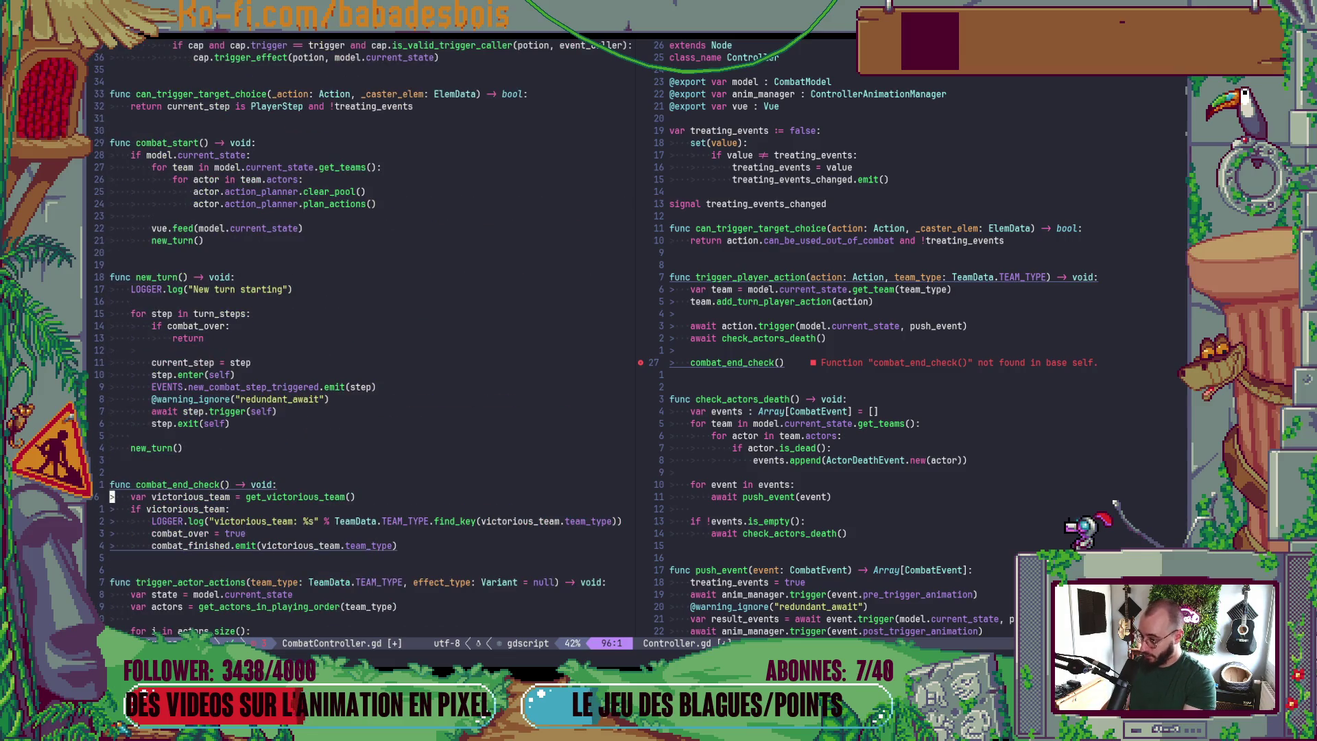
{"action": "key", "text": "k"}
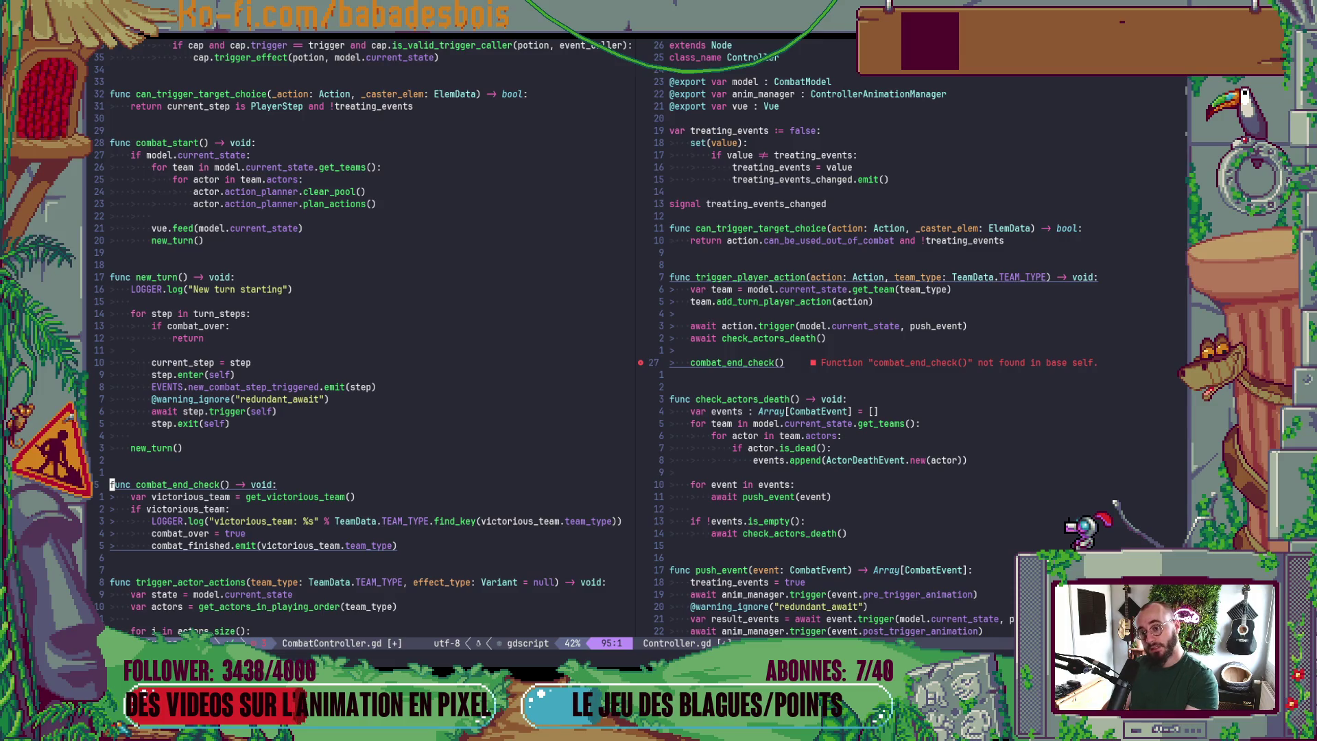
{"action": "key", "text": "ctrl+w"}
- Copy Controller.gd's trigger_player_action function, undoing an accidental line join
{"action": "key", "text": "l"}
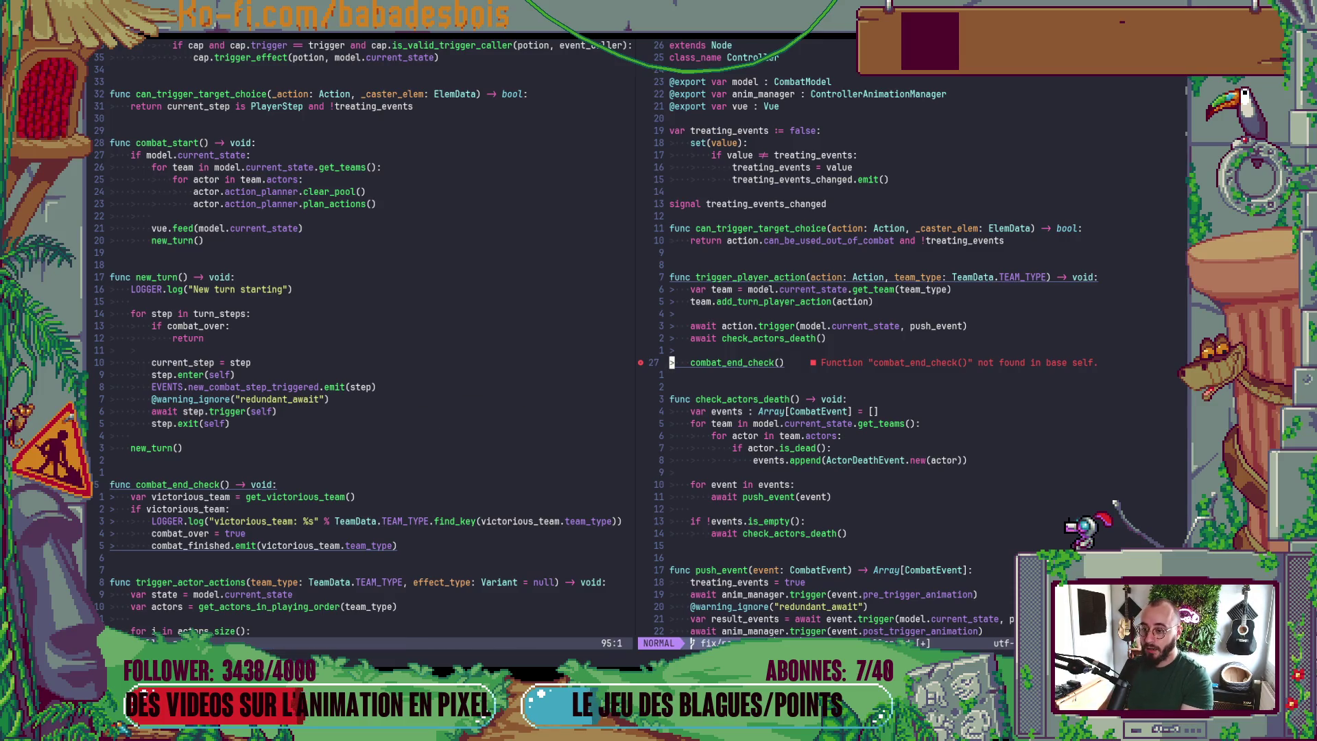
{"action": "key", "text": "k"}
{"action": "key", "text": "k"}
{"action": "key", "text": "k"}
{"action": "key", "text": "k"}
{"action": "key", "text": "k"}
{"action": "key", "text": "k"}
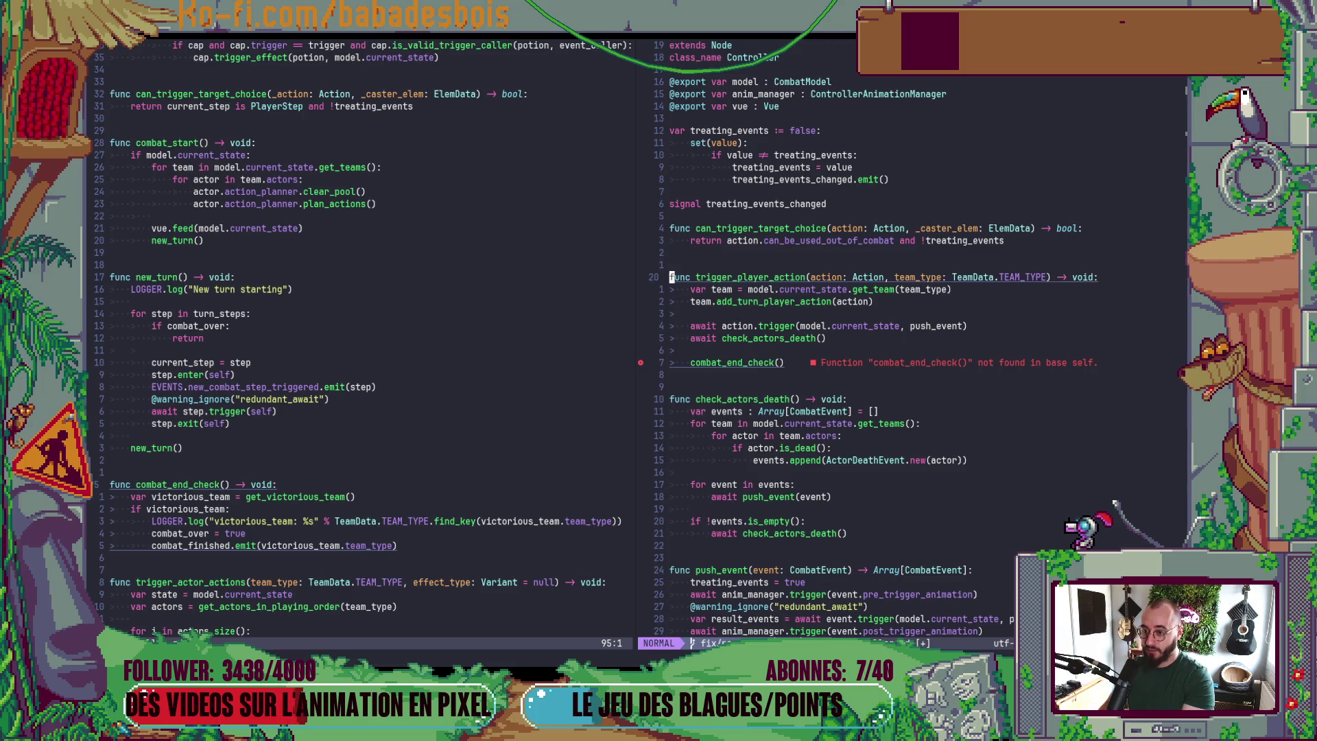
{"action": "key", "text": "J"}
{"action": "key", "text": "j"}
{"action": "key", "text": "j"}
{"action": "key", "text": "u"}
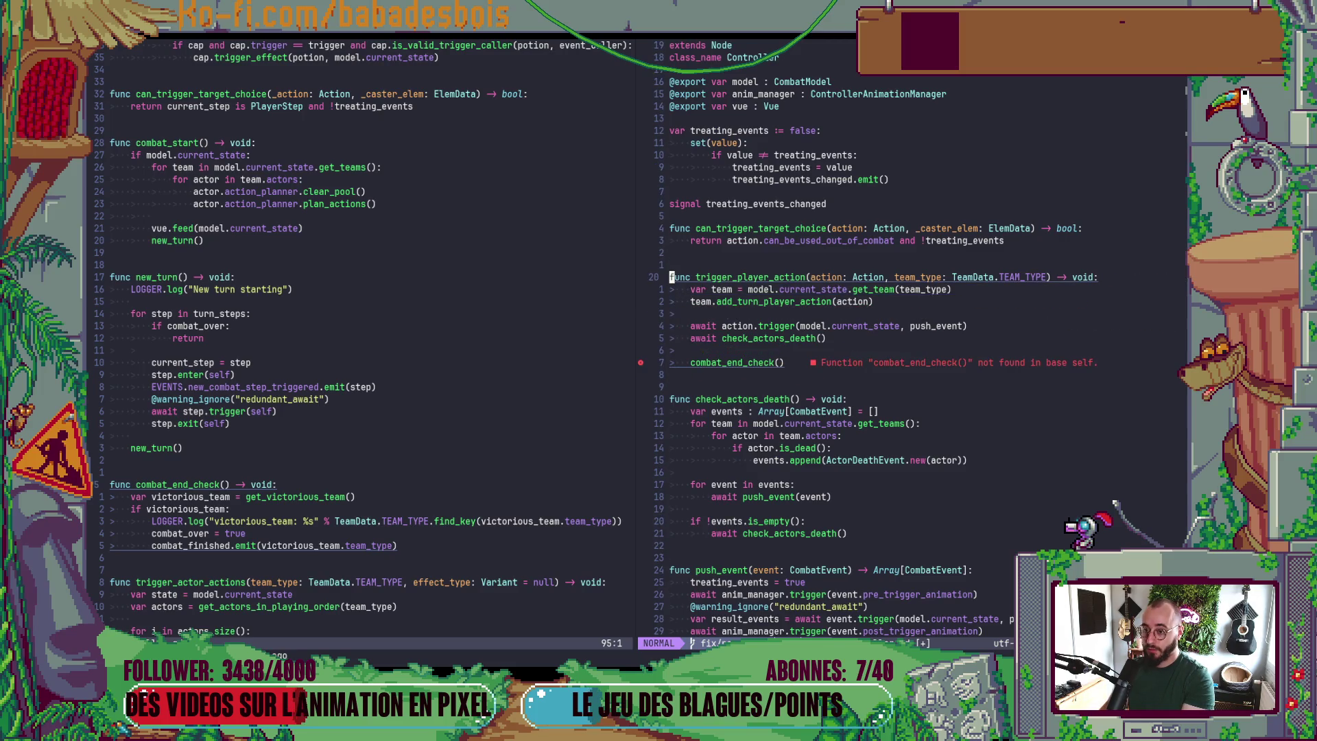
{"action": "key", "text": "V"}
{"action": "key", "text": "j"}
{"action": "key", "text": "j"}
{"action": "key", "text": "j"}
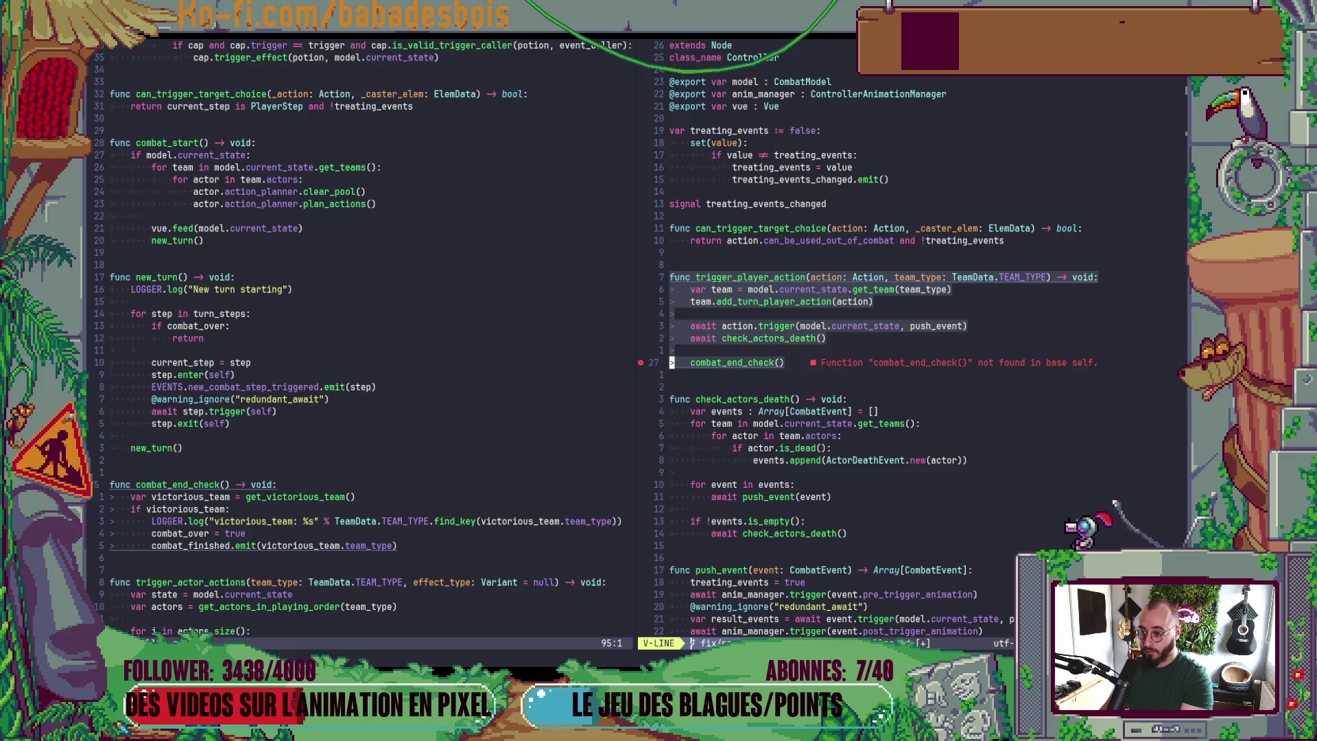
{"action": "key", "text": "y"}
- Paste trigger_player_action above combat_end_check in CombatController.gd and select its body
{"action": "key", "text": "ctrl+w"}
{"action": "key", "text": "h"}
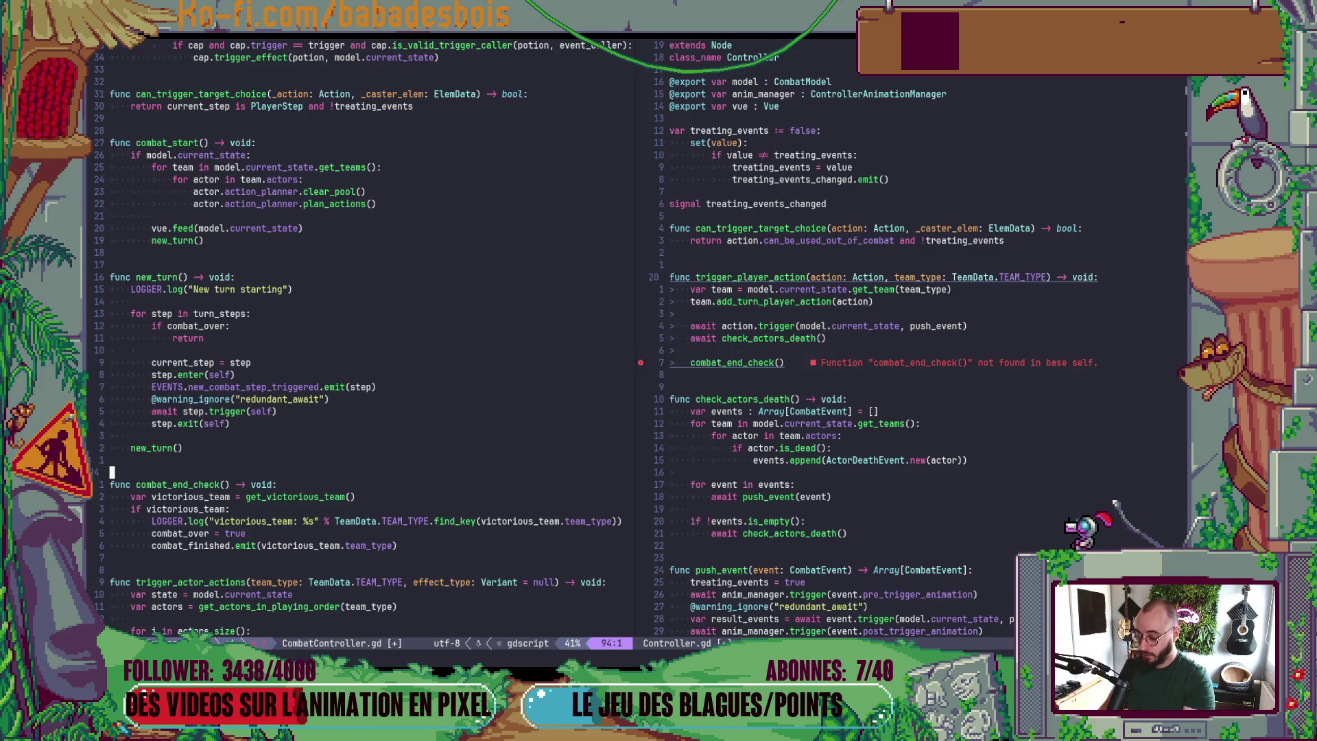
{"action": "key", "text": "P"}
{"action": "key", "text": "j"}
{"action": "key", "text": "j"}
{"action": "key", "text": "j"}
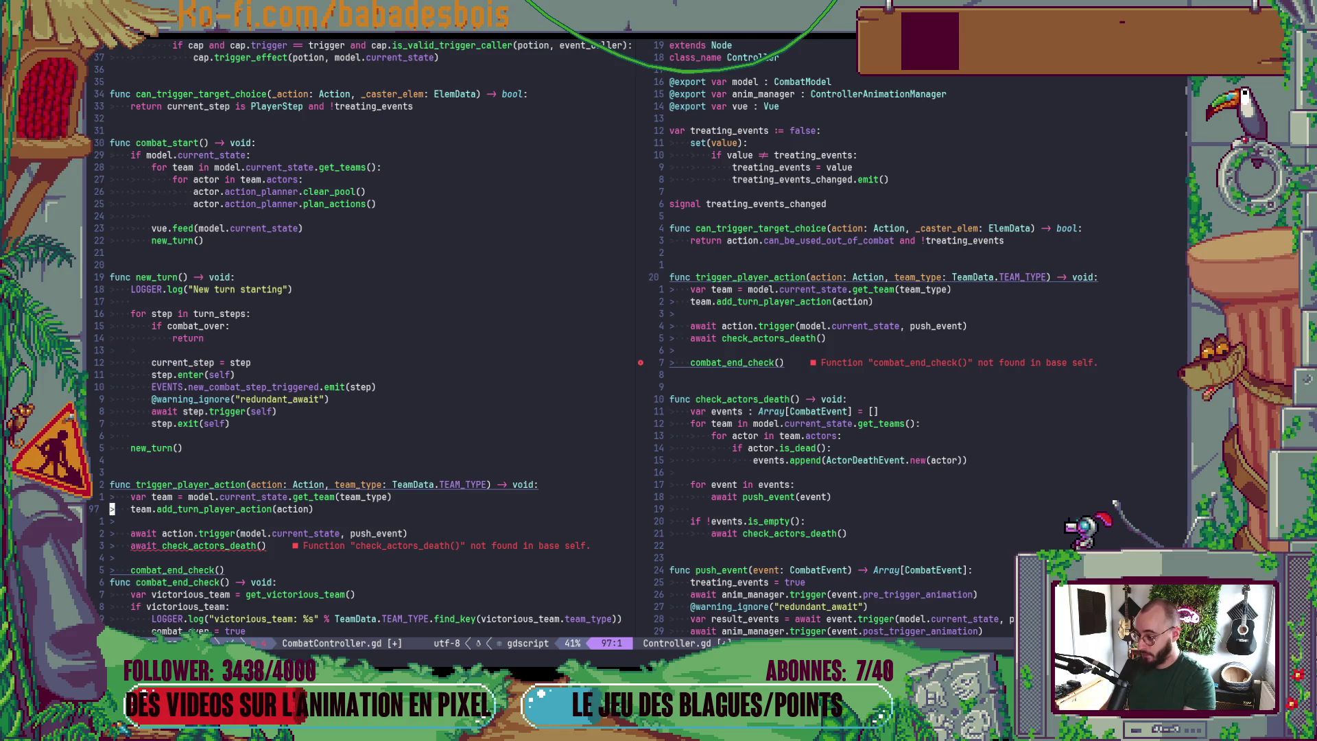
{"action": "key", "text": "o"}
{"action": "key", "text": "Escape"}
{"action": "key", "text": "k"}
{"action": "key", "text": "k"}
{"action": "key", "text": "k"}
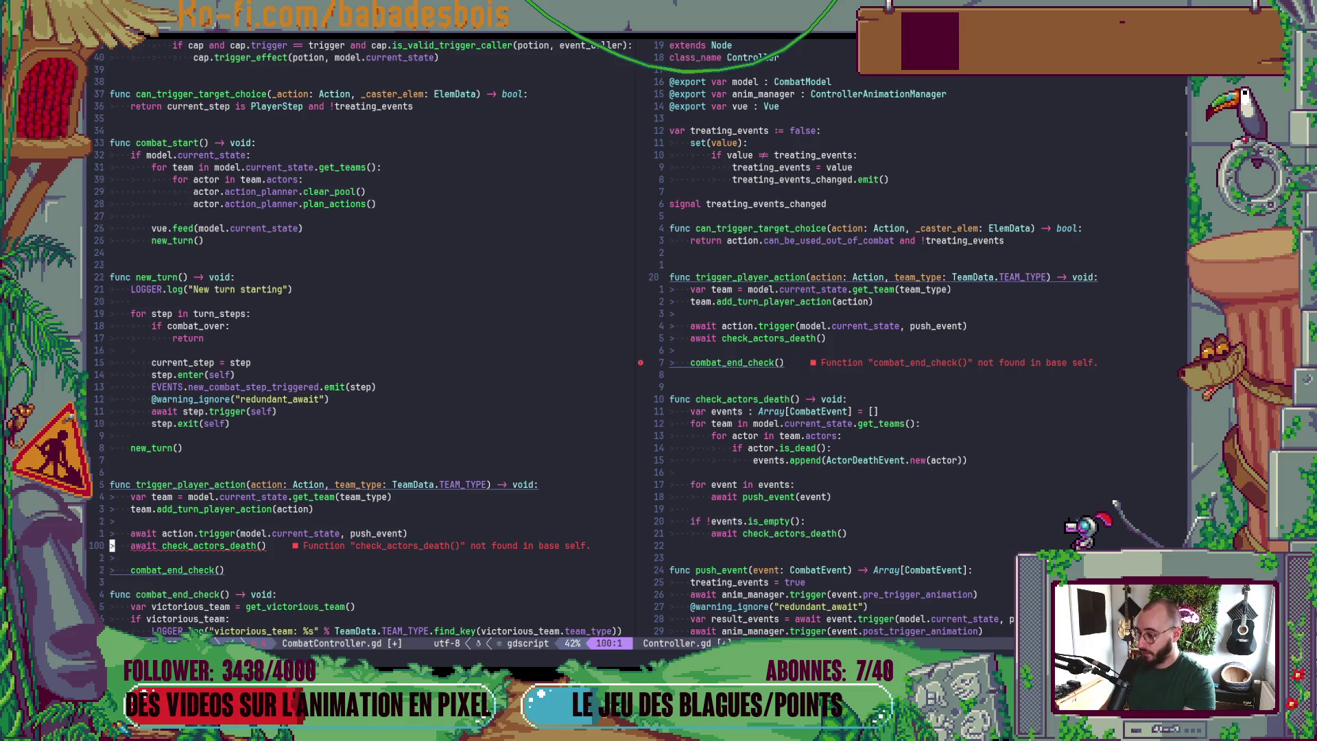
{"action": "key", "text": "V"}
{"action": "key", "text": "j"}
{"action": "key", "text": "j"}
{"action": "key", "text": "j"}
{"action": "key", "text": "j"}
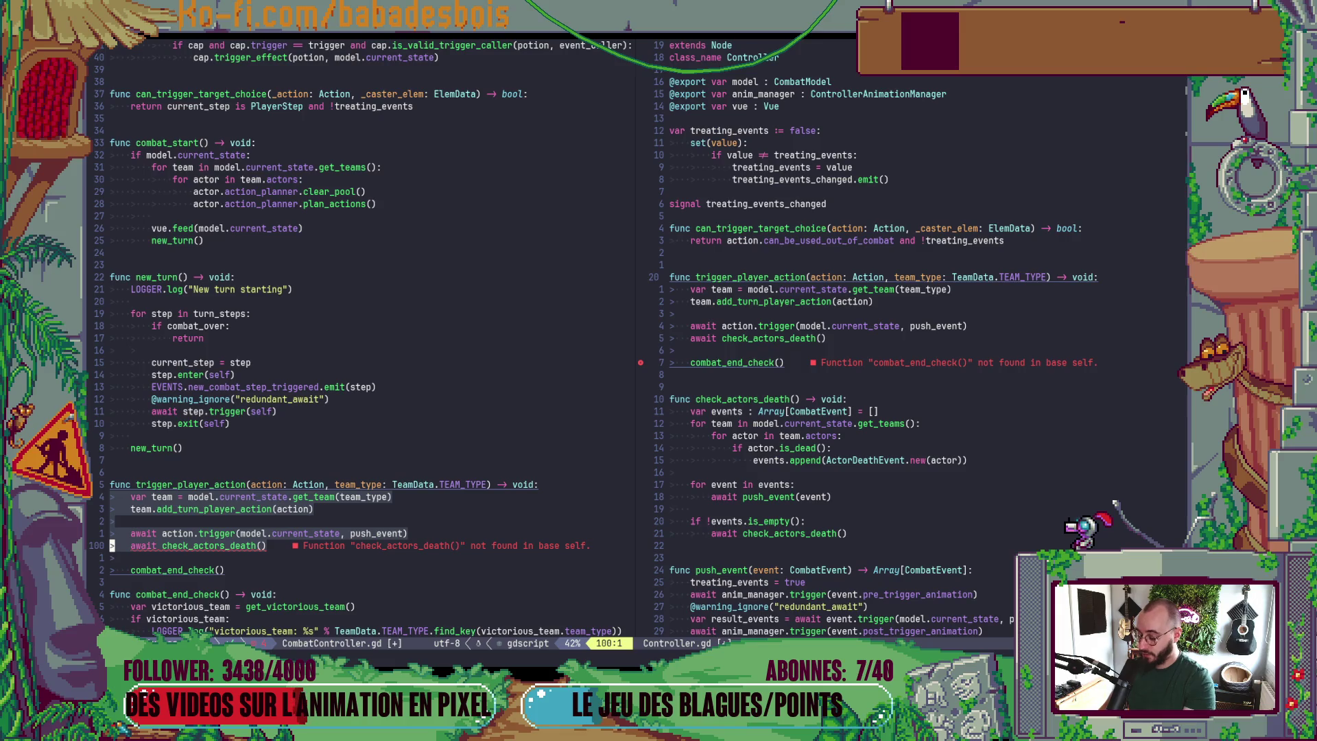
- Replace the body with an awaited super call passing action and team_type, then save
{"action": "type", "text": "csuper."}
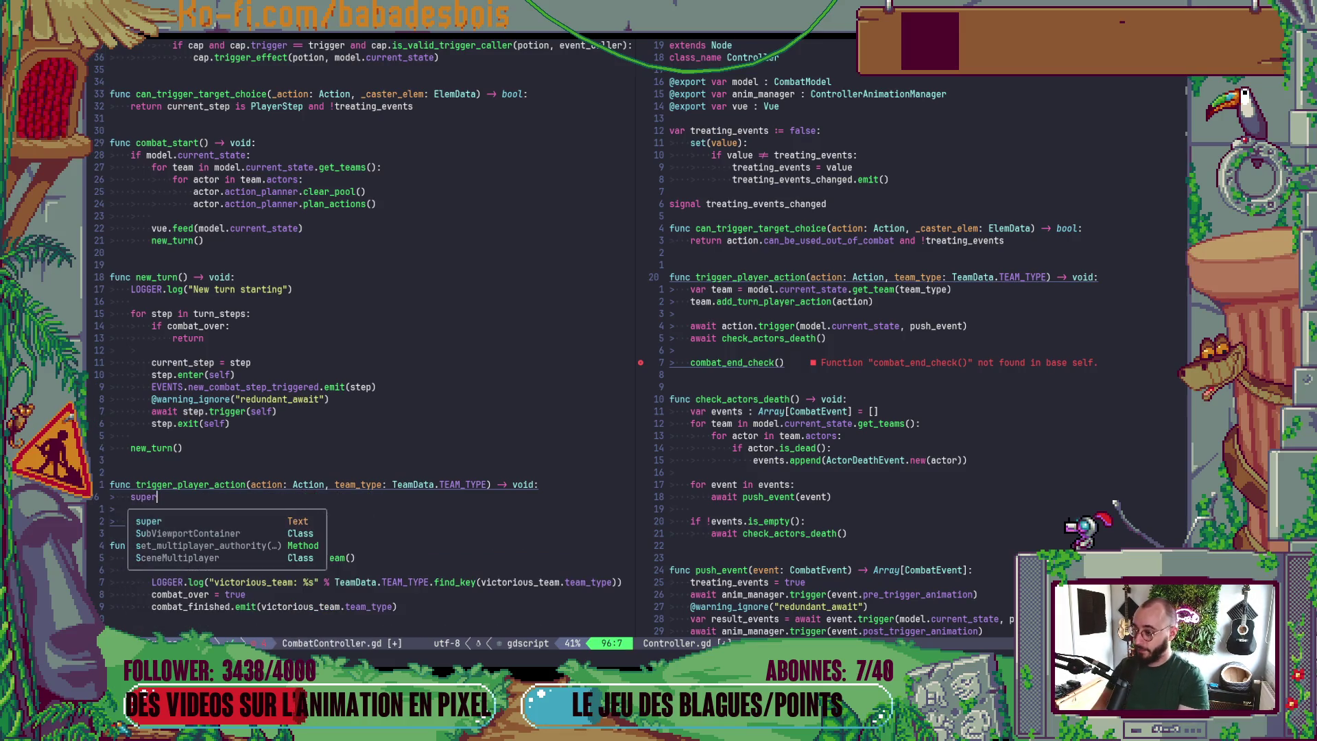
{"action": "type", "text": "trigger"}
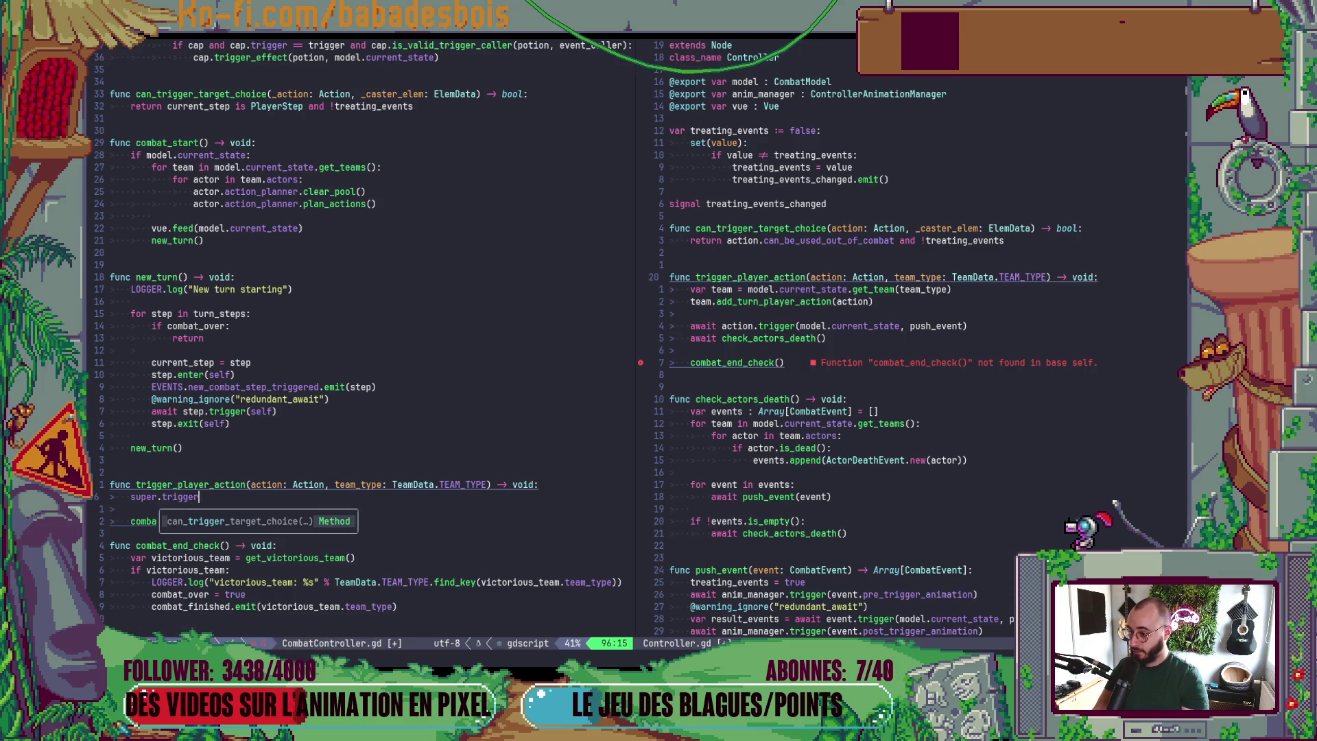
{"action": "key", "text": "Return"}
{"action": "type", "text": "action"}
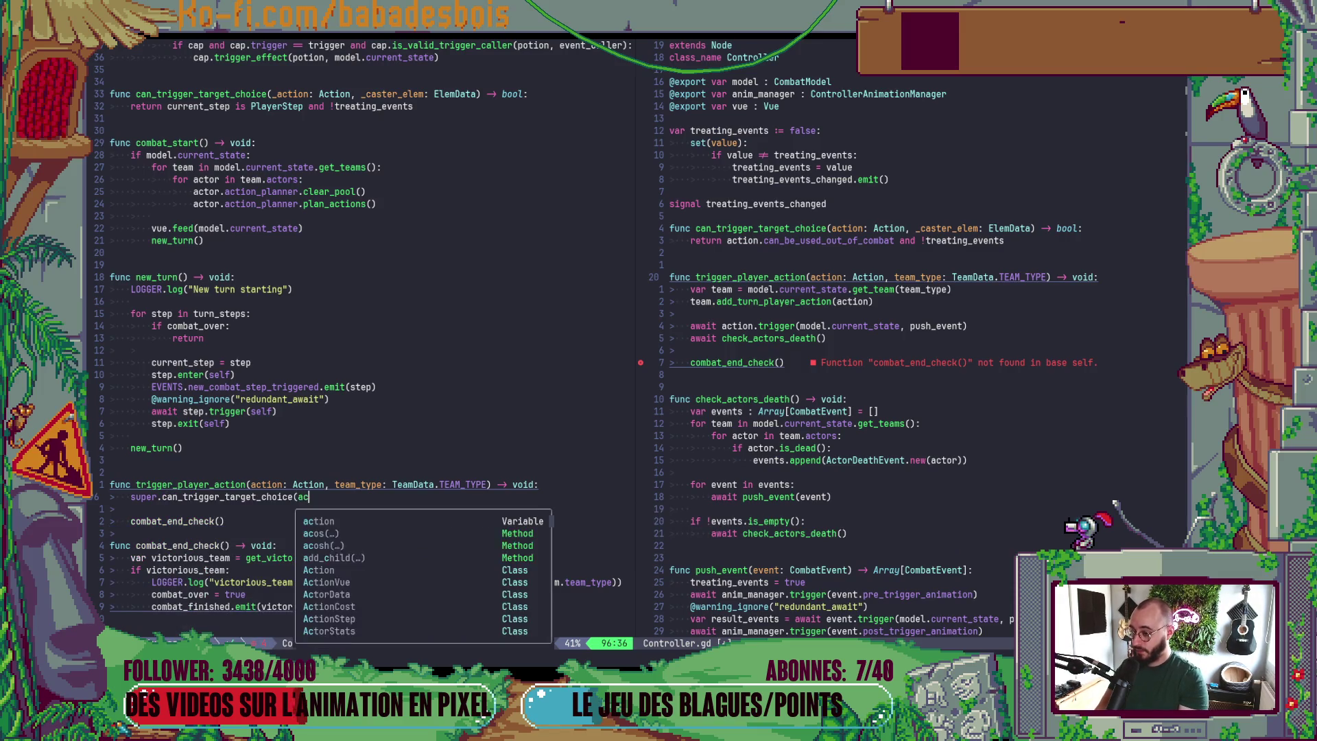
{"action": "type", "text": ", tea"}
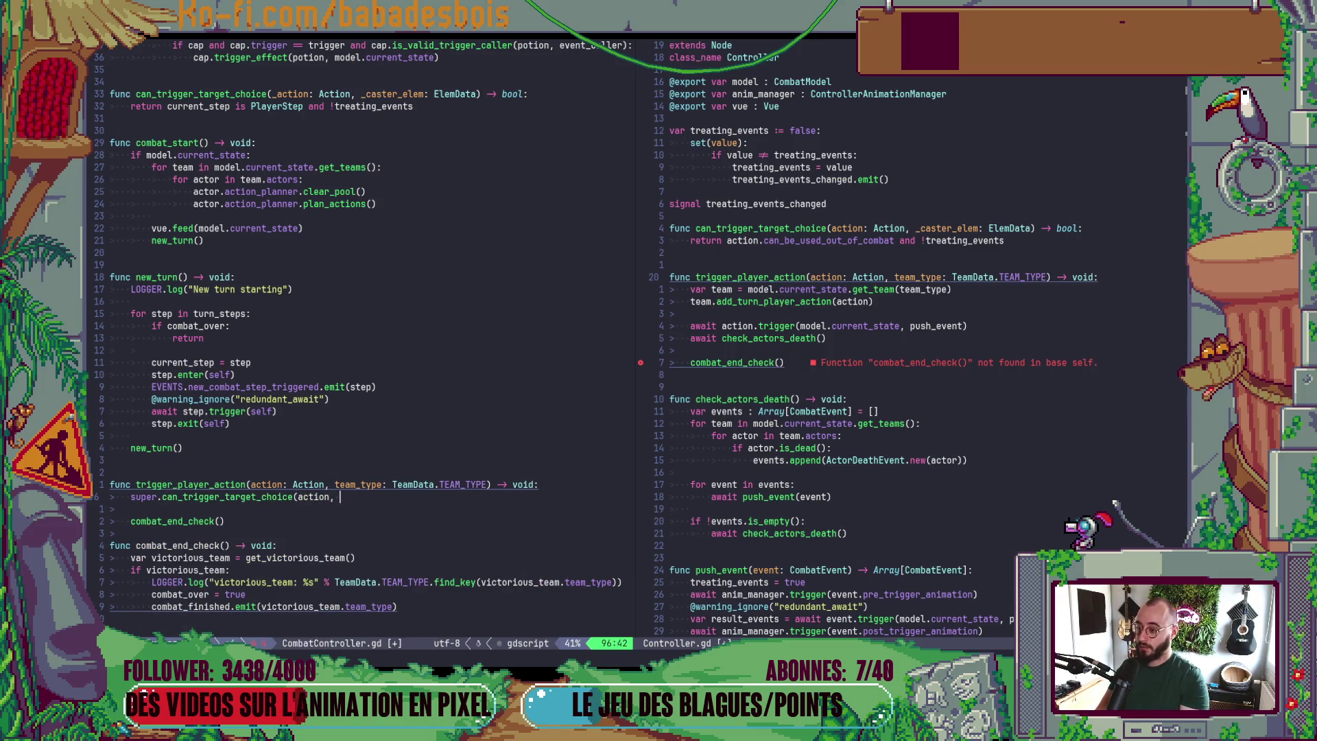
{"action": "key", "text": "Return"}
{"action": "key", "text": "Escape"}
{"action": "left_click", "coordinate": [261, 497]}
{"action": "type", "text": "iawait"}
{"action": "key", "text": "Escape"}
{"action": "type", "text": ":w"}
{"action": "key", "text": "Return"}
- Remove the combat_end_check() call and leftover blank lines from Controller.gd, then save it
{"action": "key", "text": "j"}
{"action": "key", "text": "d"}
{"action": "key", "text": "d"}
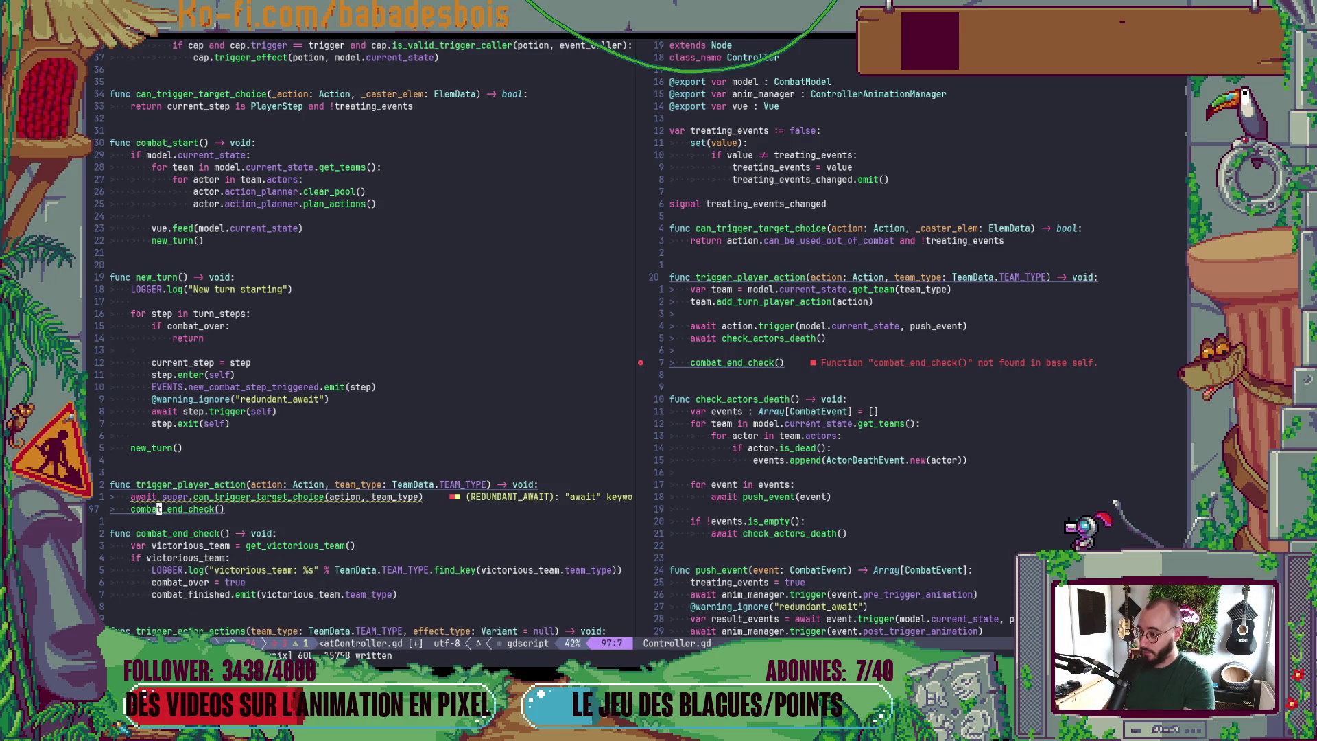
{"action": "key", "text": "ctrl+w"}
{"action": "key", "text": "l"}
{"action": "key", "text": "j"}
{"action": "key", "text": "j"}
{"action": "key", "text": "j"}
{"action": "key", "text": "d"}
{"action": "key", "text": "k"}
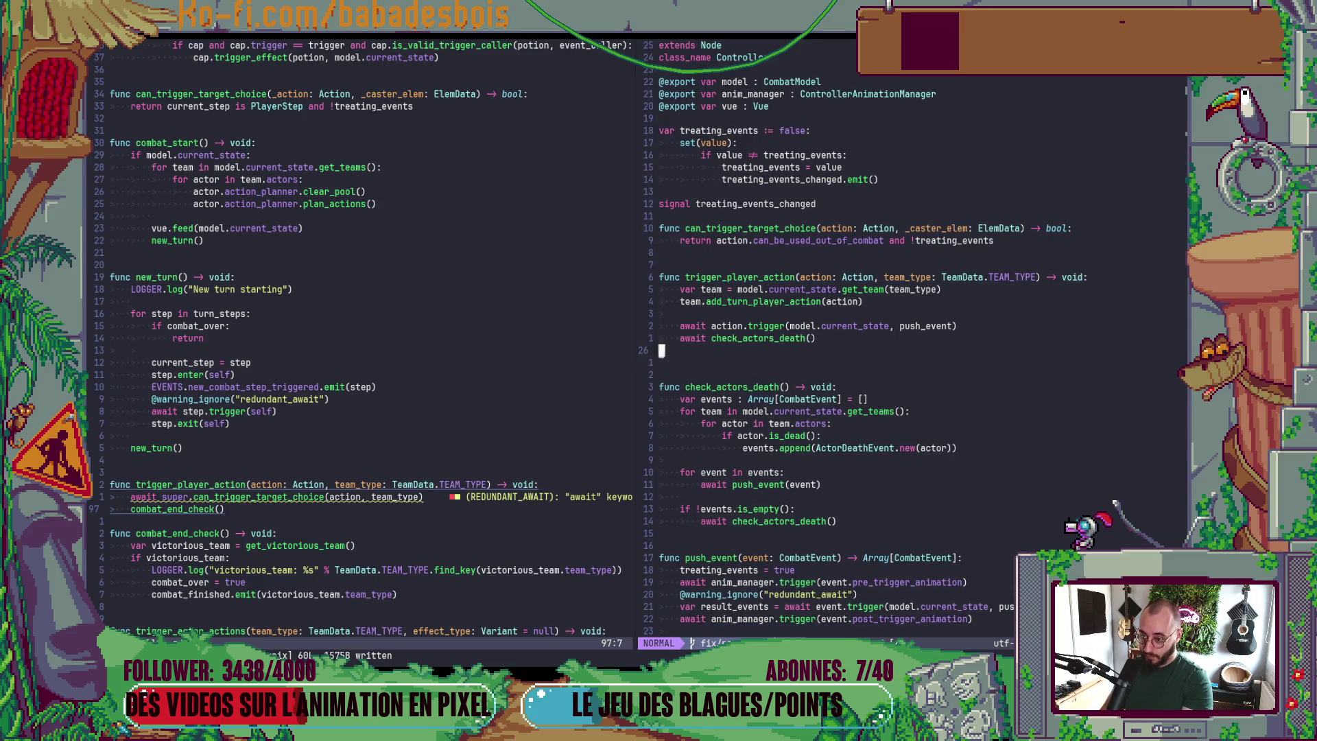
{"action": "key", "text": "d"}
{"action": "key", "text": "d"}
{"action": "type", "text": ":w"}
{"action": "key", "text": "Return"}
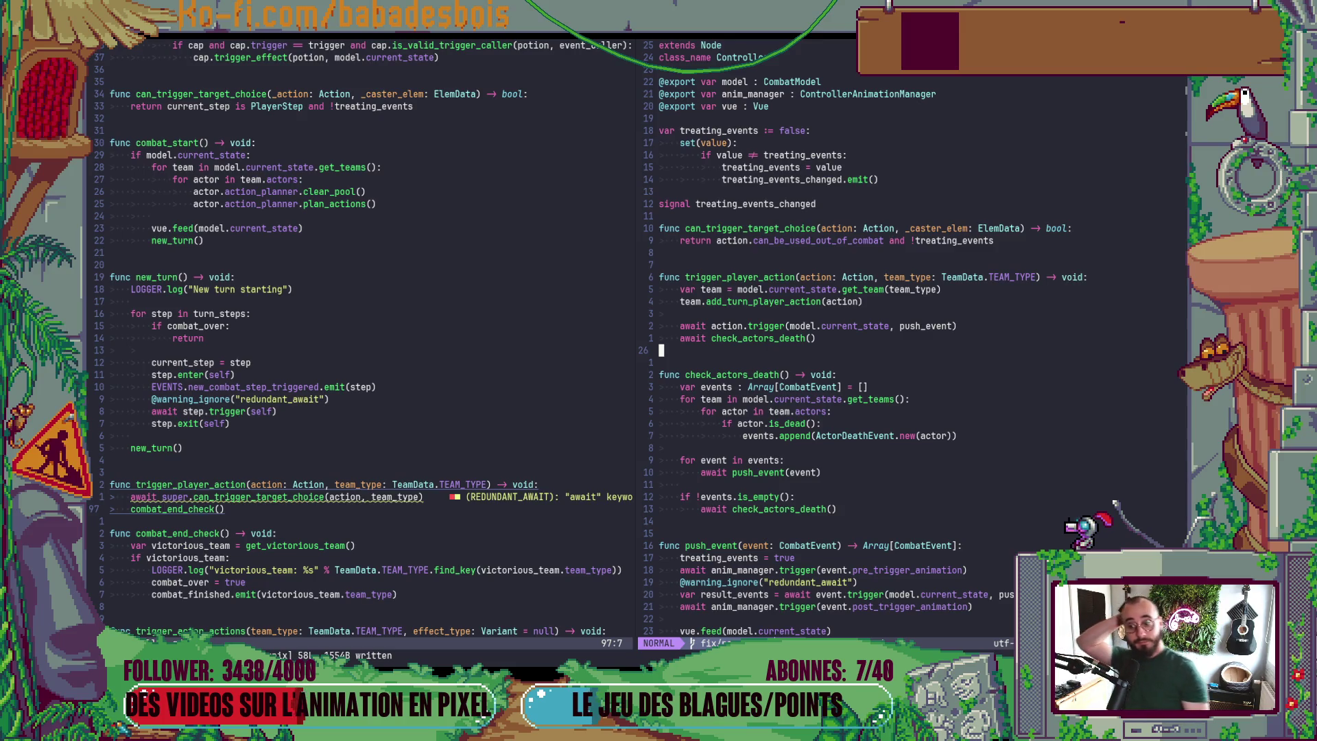
{"action": "left_click", "coordinate": [348, 523]}
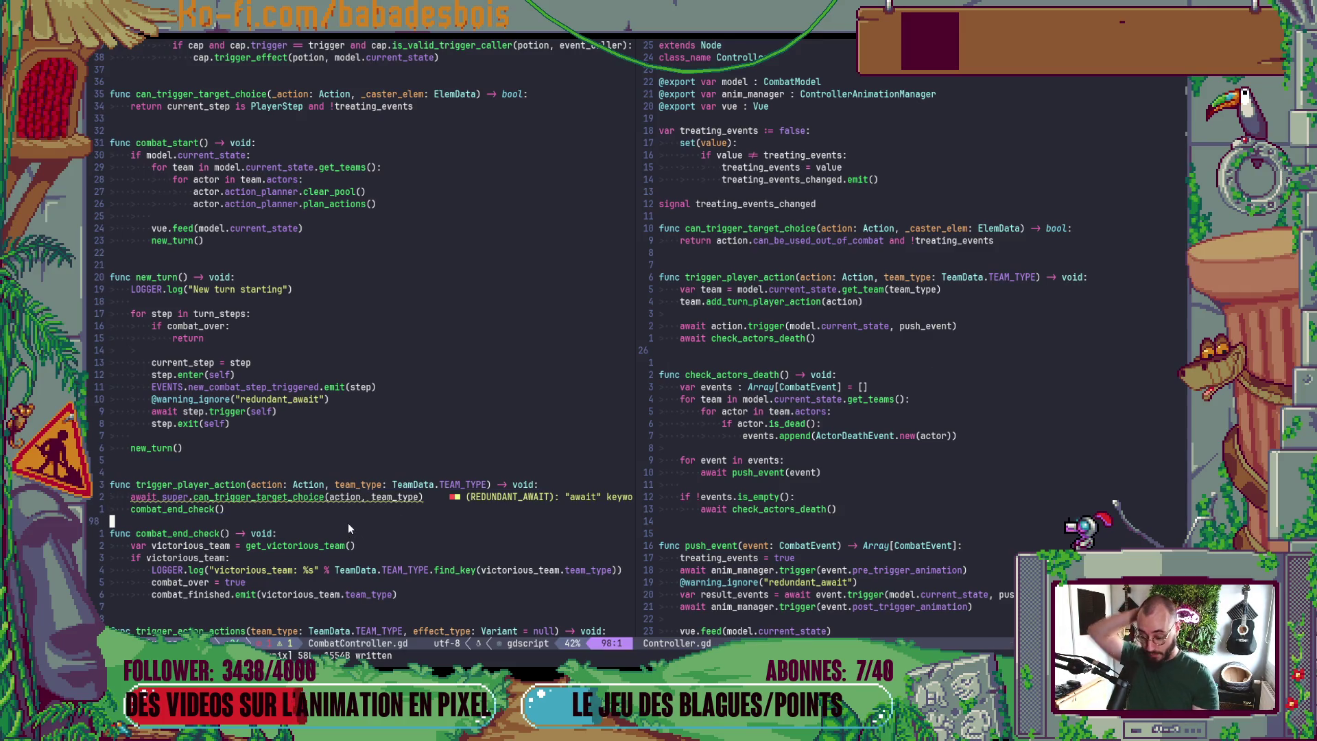
{"action": "key", "text": "o"}
{"action": "key", "text": "Escape"}
{"action": "type", "text": ":w"}
{"action": "key", "text": "Return"}
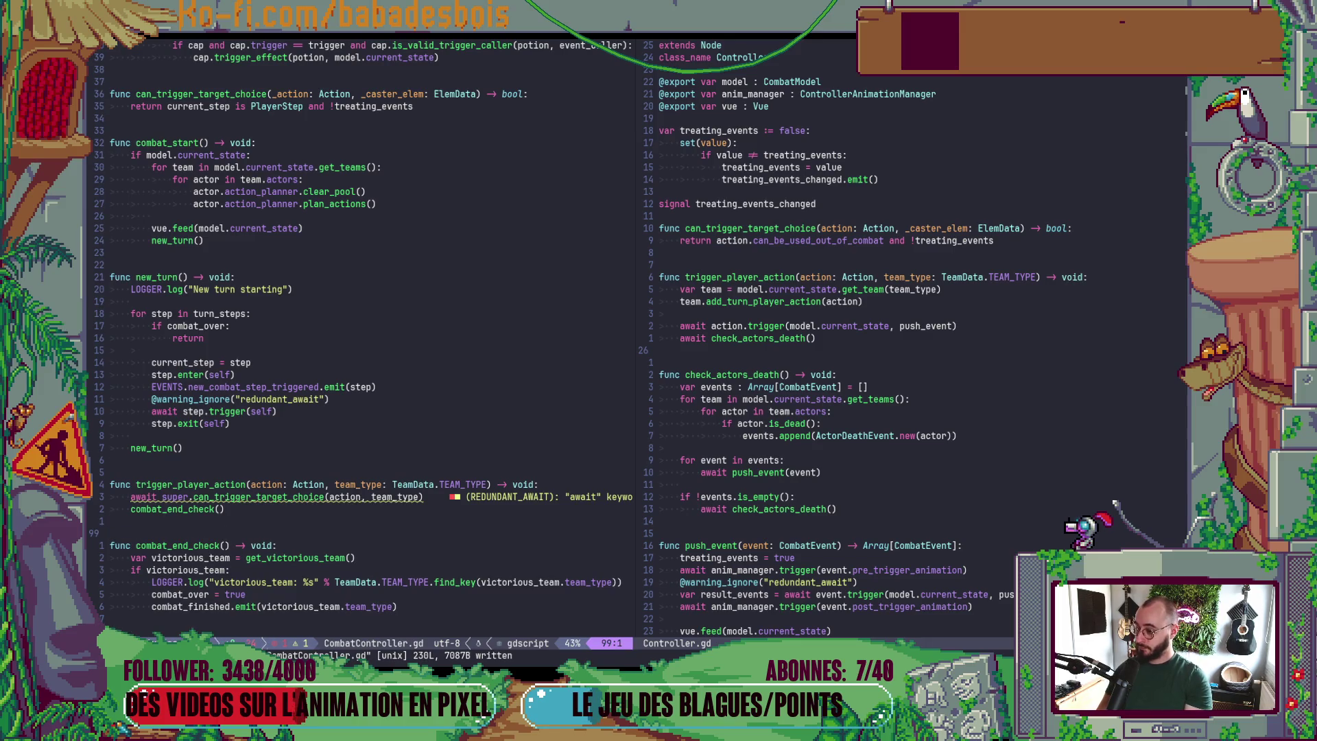
{"action": "key", "text": "k"}
{"action": "key", "text": "k"}
{"action": "key", "text": "k"}
{"action": "key", "text": "k"}
{"action": "key", "text": "k"}
{"action": "key", "text": "k"}
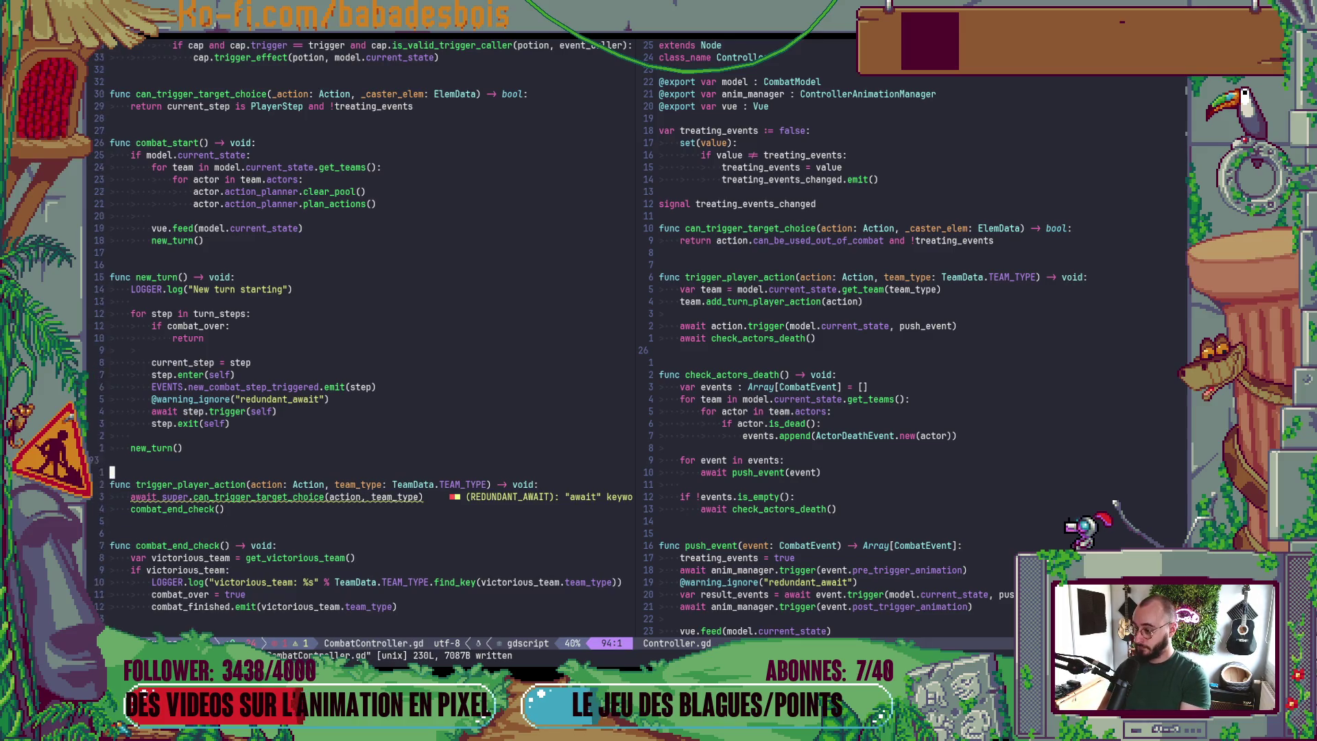
{"action": "key", "text": "k"}
{"action": "key", "text": "y"}
{"action": "key", "text": "y"}
{"action": "key", "text": "j"}
{"action": "key", "text": "j"}
{"action": "key", "text": "j"}
{"action": "key", "text": "p"}
{"action": "key", "text": "less"}
{"action": "key", "text": "less"}
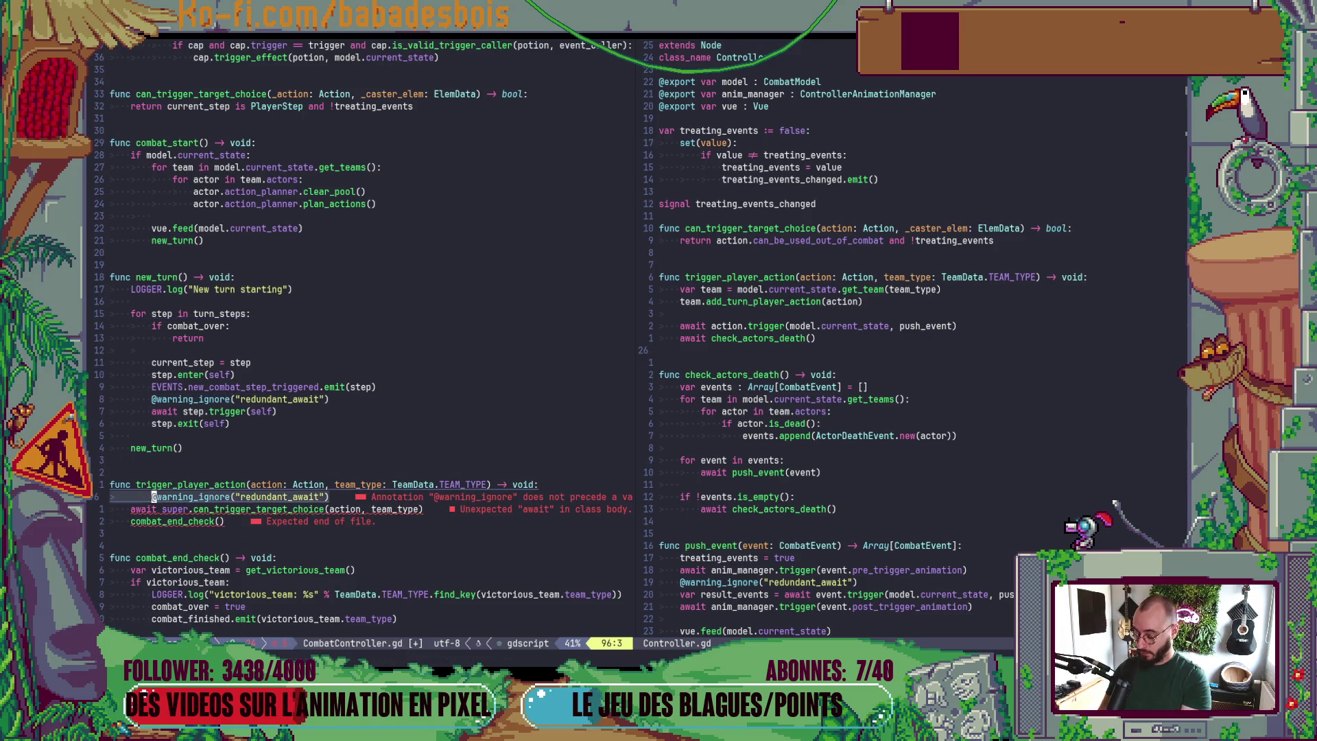
{"action": "type", "text": ":w"}
{"action": "key", "text": "Return"}
- Change the call to super.trigger_player_action, delete the warning line, and save
{"action": "key", "text": "j"}
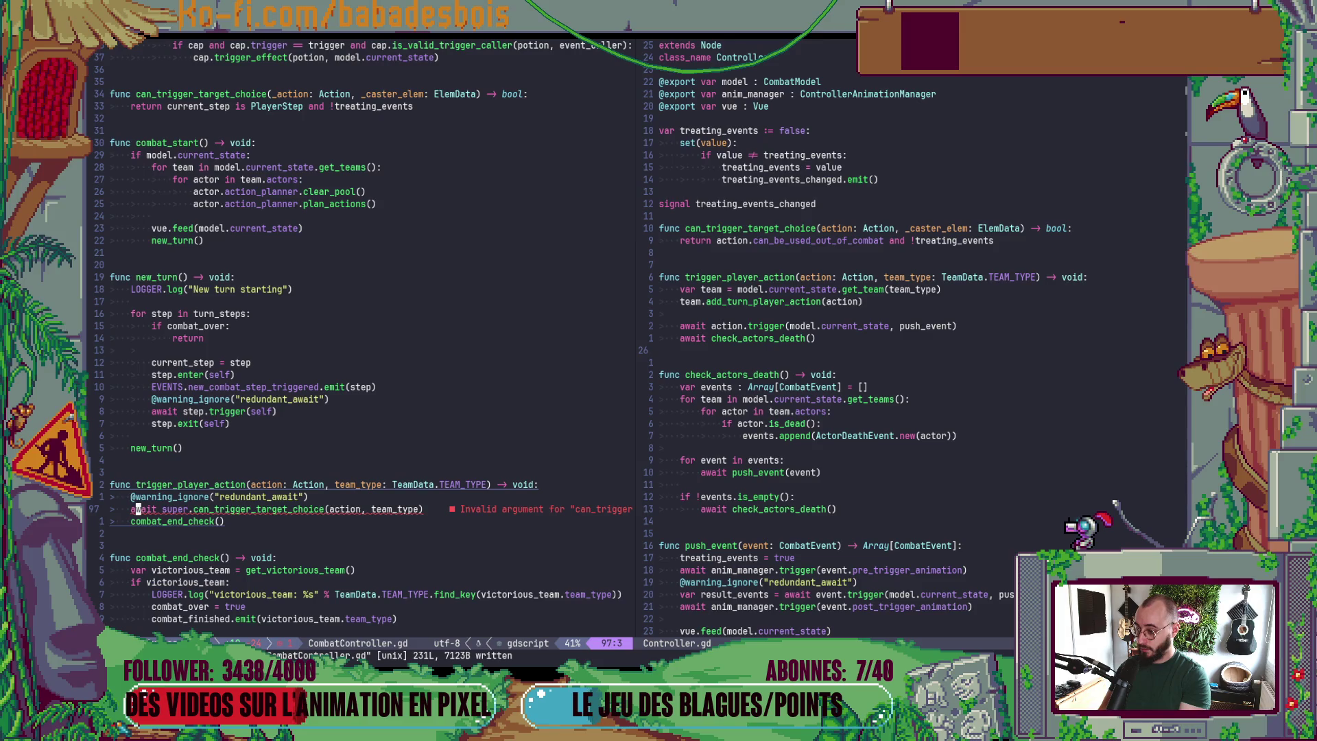
{"action": "type", "text": "fcl"}
{"action": "type", "text": "ciwtri"}
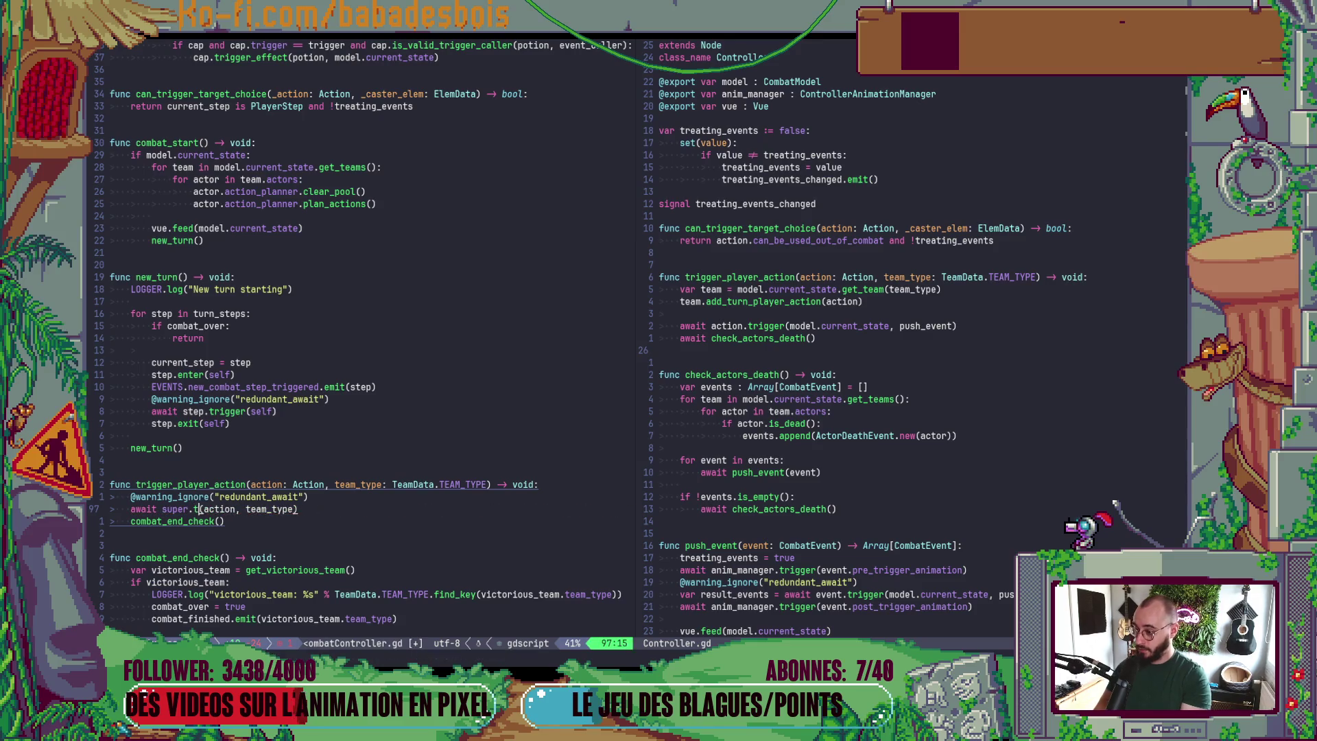
{"action": "key", "text": "Return"}
{"action": "key", "text": "Escape"}
{"action": "key", "text": "k"}
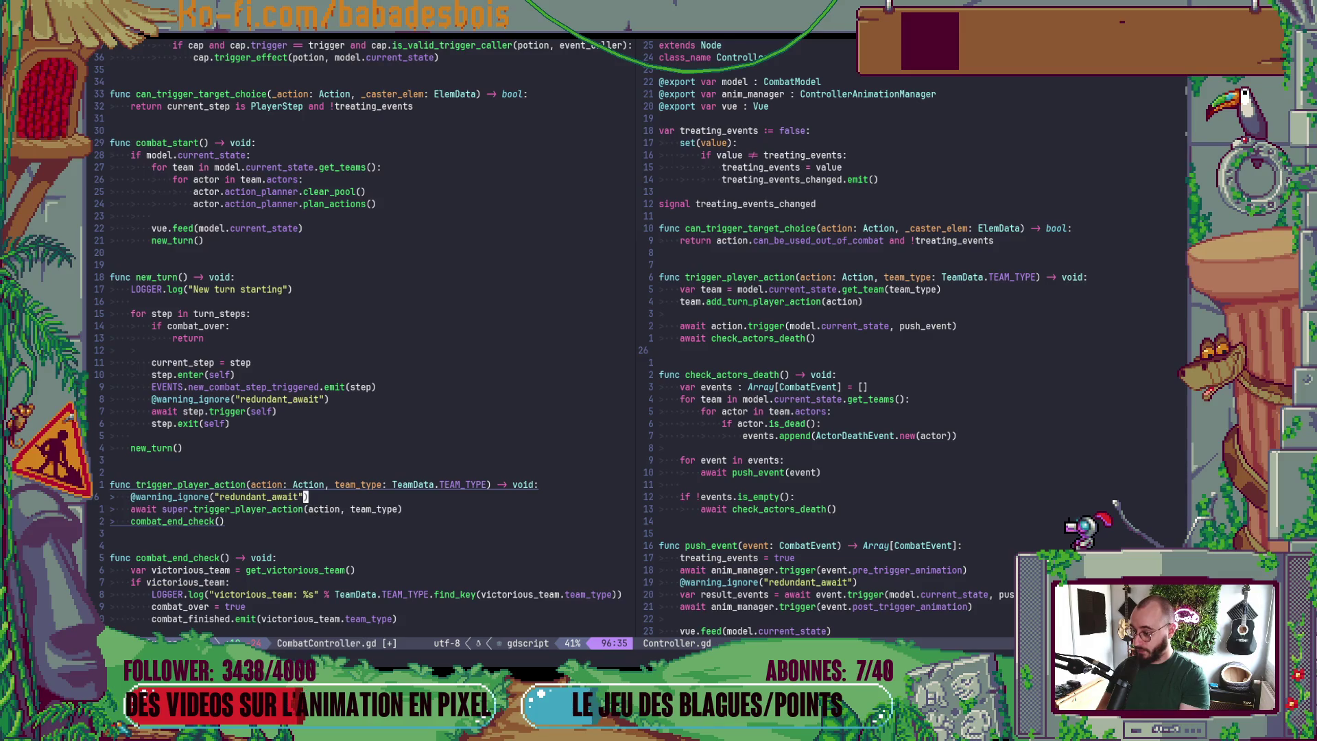
{"action": "key", "text": "d"}
{"action": "key", "text": "d"}
{"action": "type", "text": ":w"}
{"action": "key", "text": "Return"}
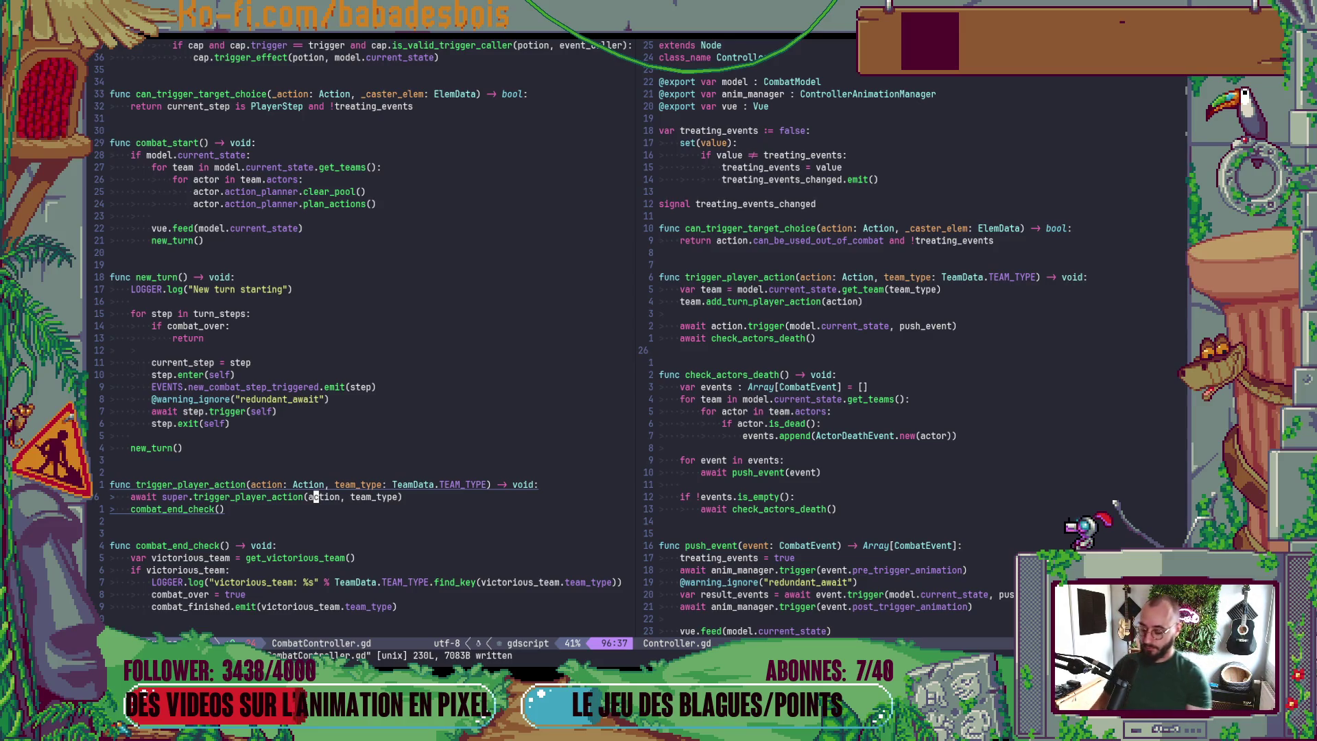
{"action": "key", "text": "alt+Tab"}
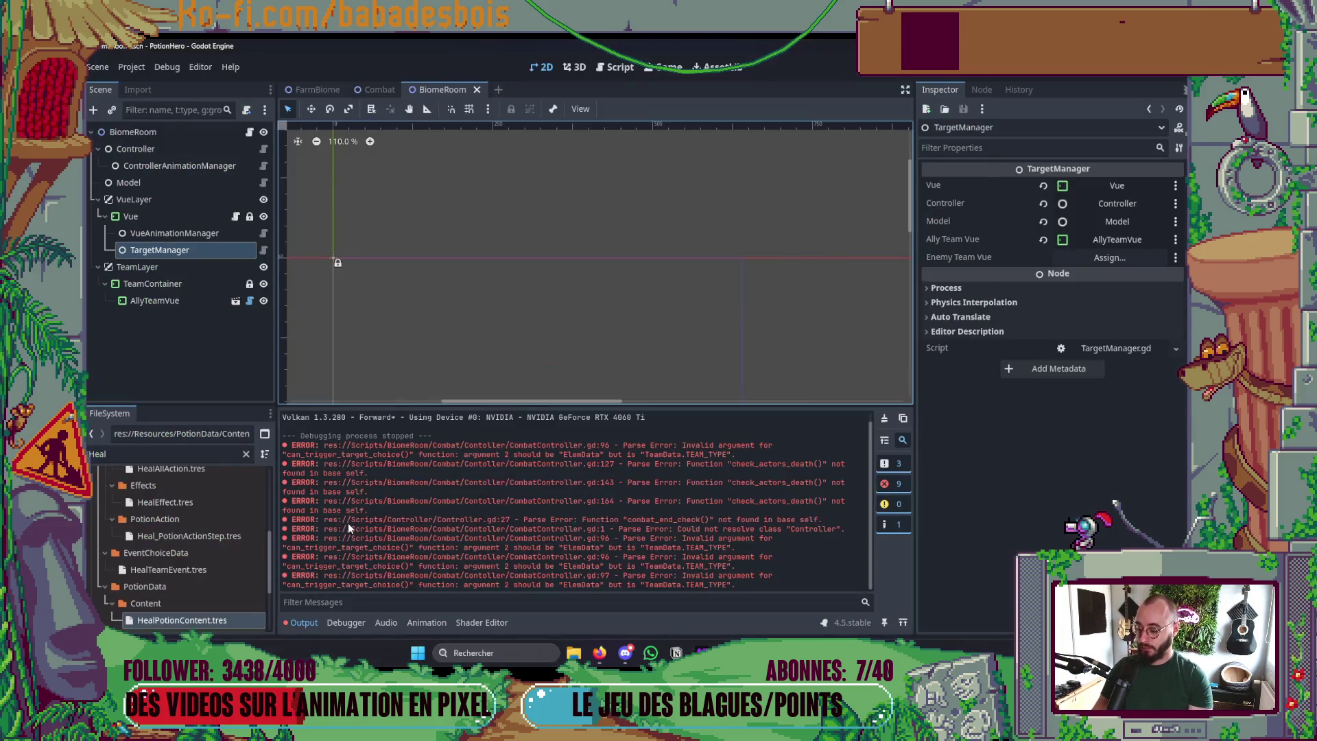
{"action": "key", "text": "F5"}
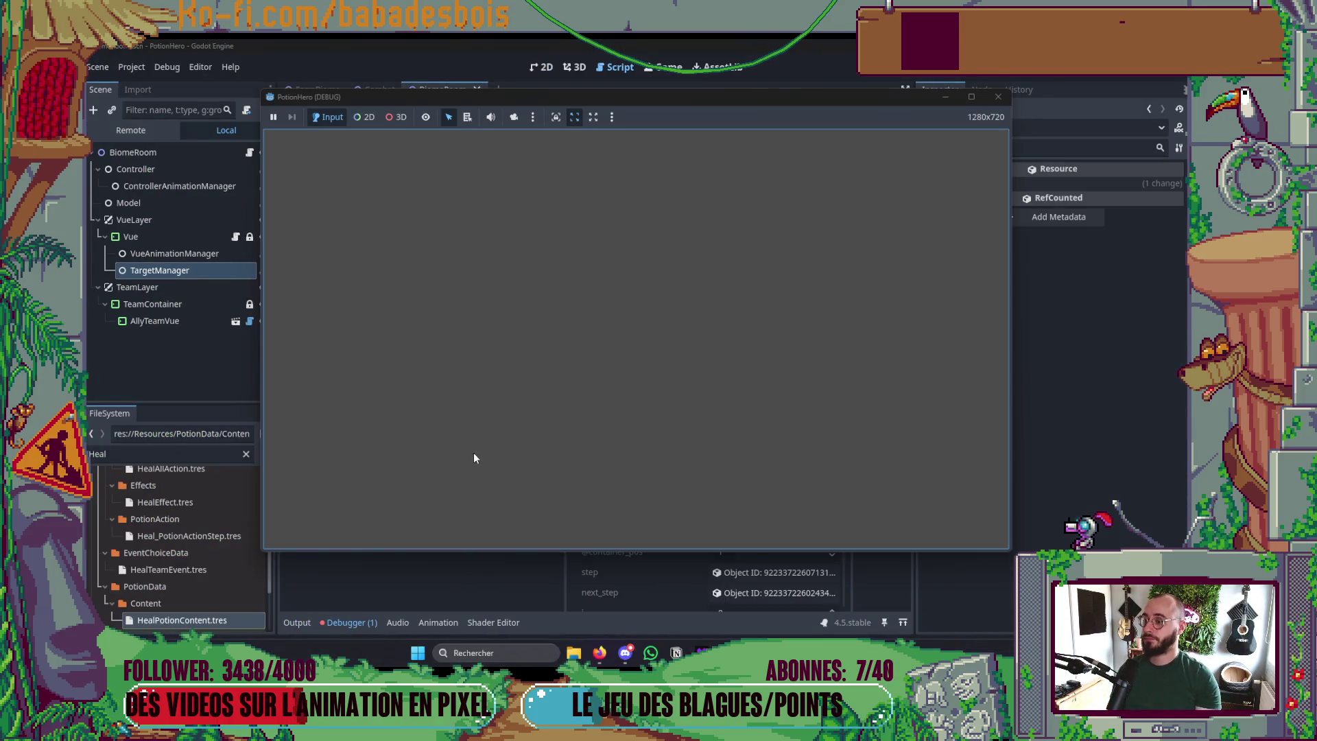
{"action": "scroll", "coordinate": [452, 308], "scroll_direction": "up", "scroll_amount": 3}
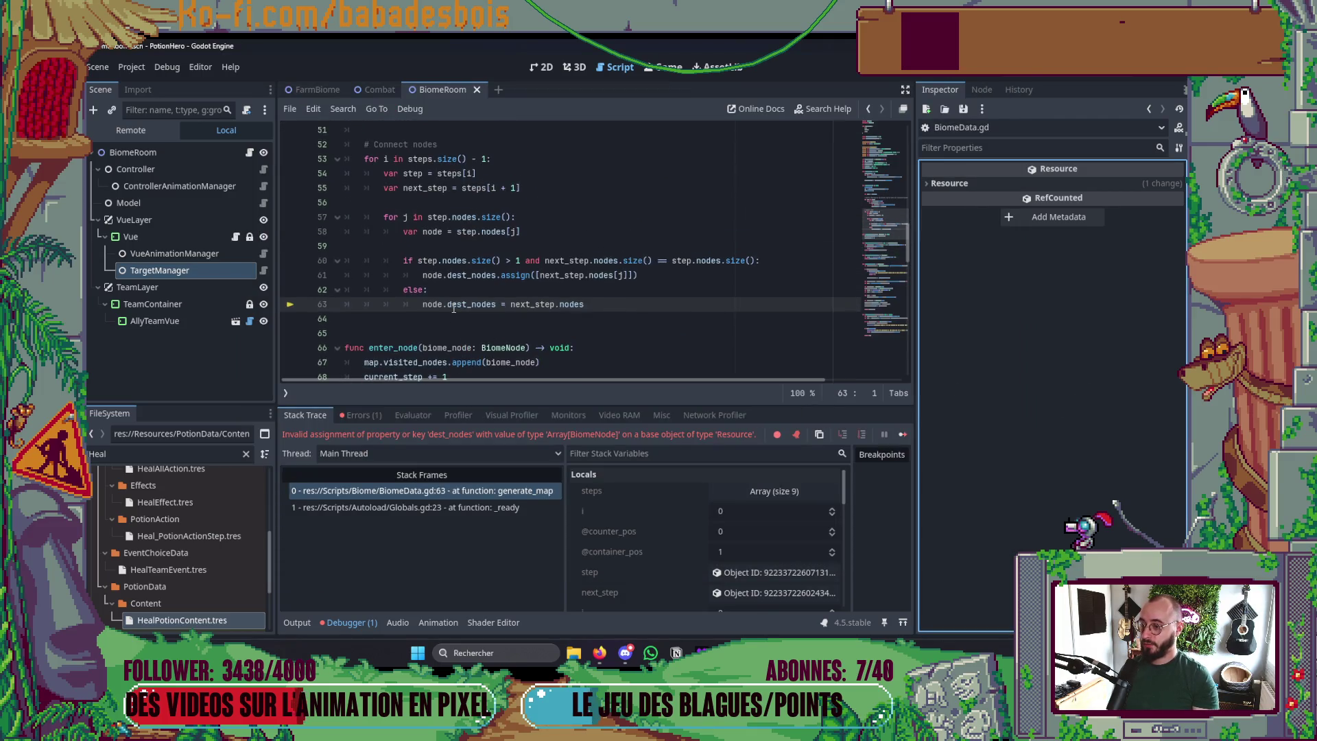
{"action": "mouse_move", "coordinate": [906, 240]}
{"action": "left_mouse_down"}
{"action": "mouse_move", "coordinate": [906, 141]}
{"action": "mouse_move", "coordinate": [890, 171]}
{"action": "mouse_move", "coordinate": [896, 228]}
{"action": "left_mouse_up"}
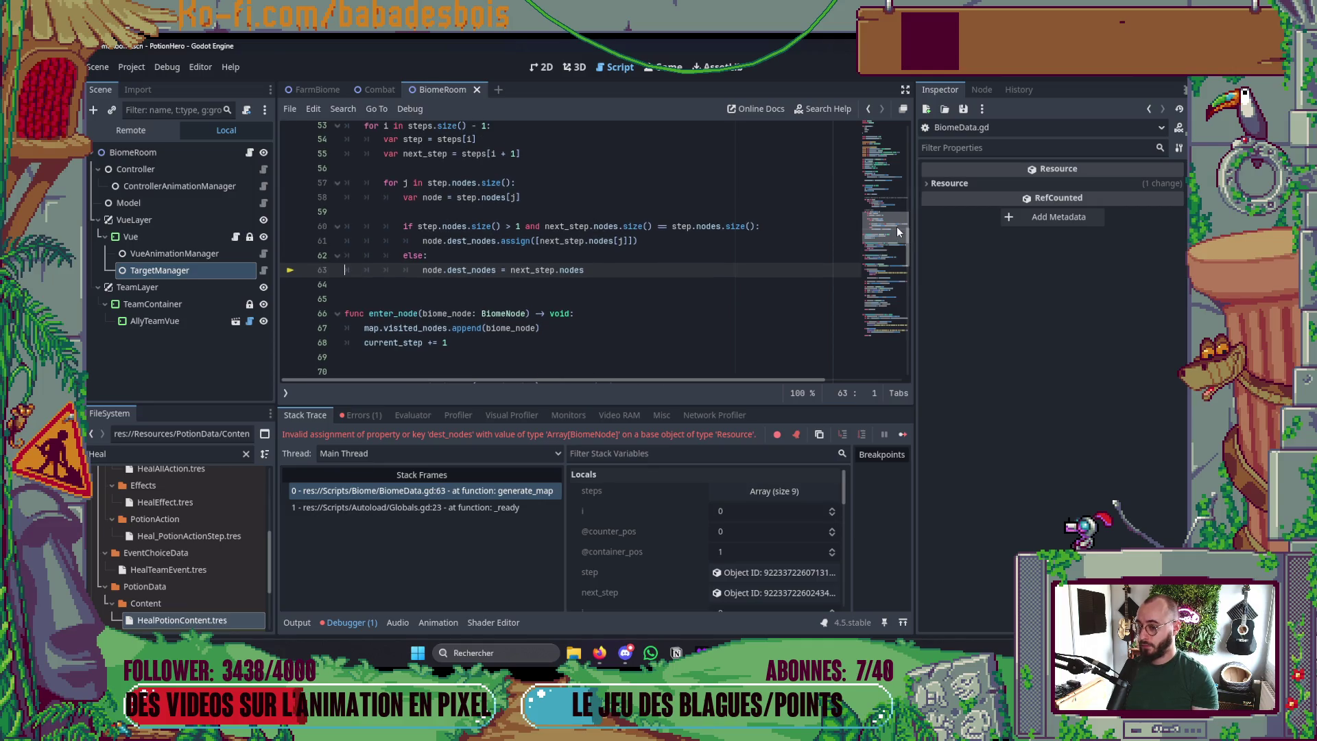
{"action": "left_click_drag", "start_coordinate": [896, 227], "coordinate": [894, 226]}
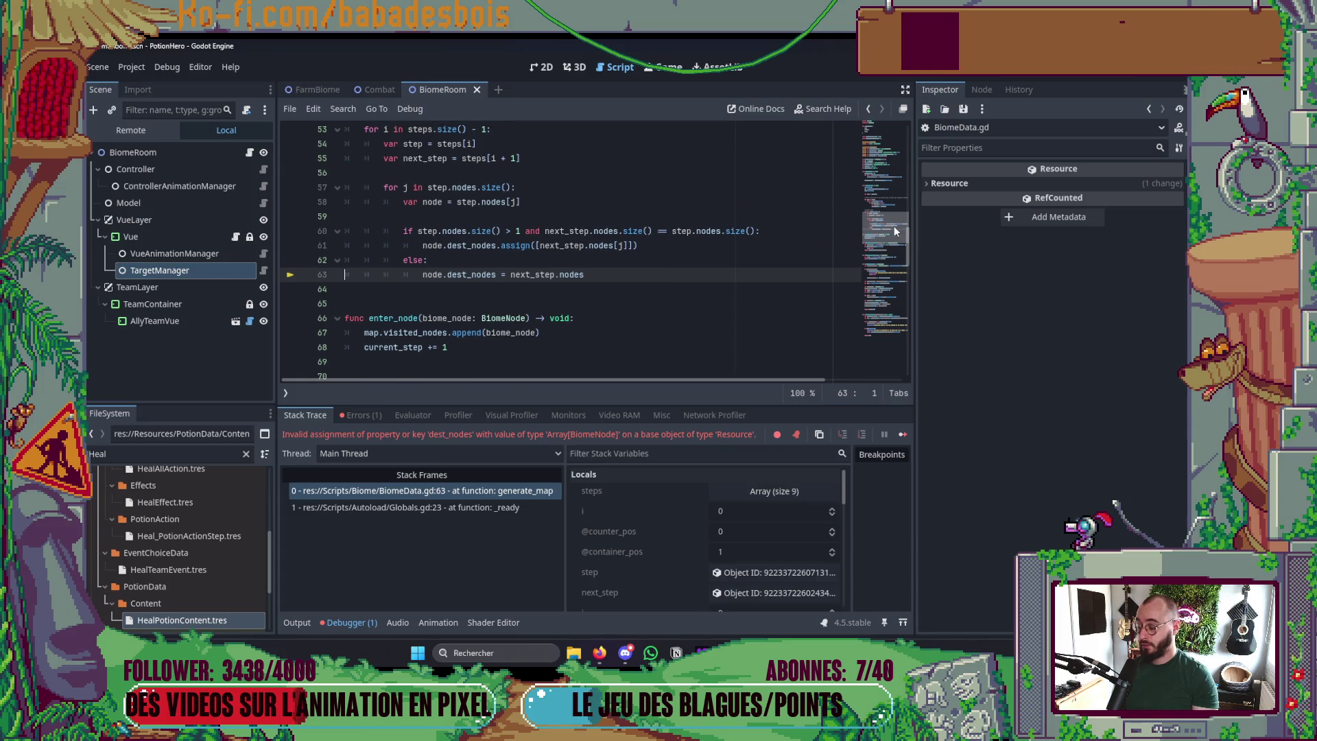
{"action": "key", "text": "alt+Tab"}
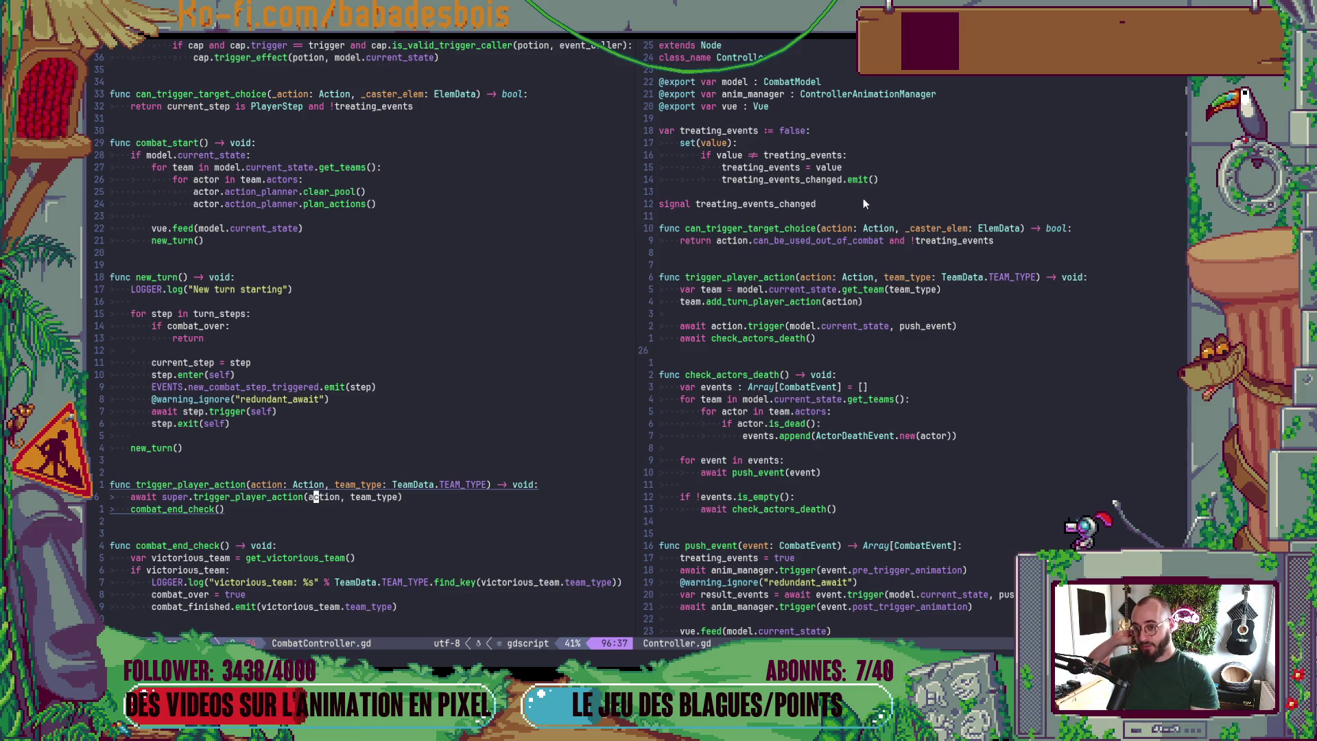
- Review new_turn's return line and the TeamData type in Controller.gd's trigger_player_action
{"action": "key", "text": "1"}
{"action": "key", "text": "3"}
{"action": "key", "text": "k"}
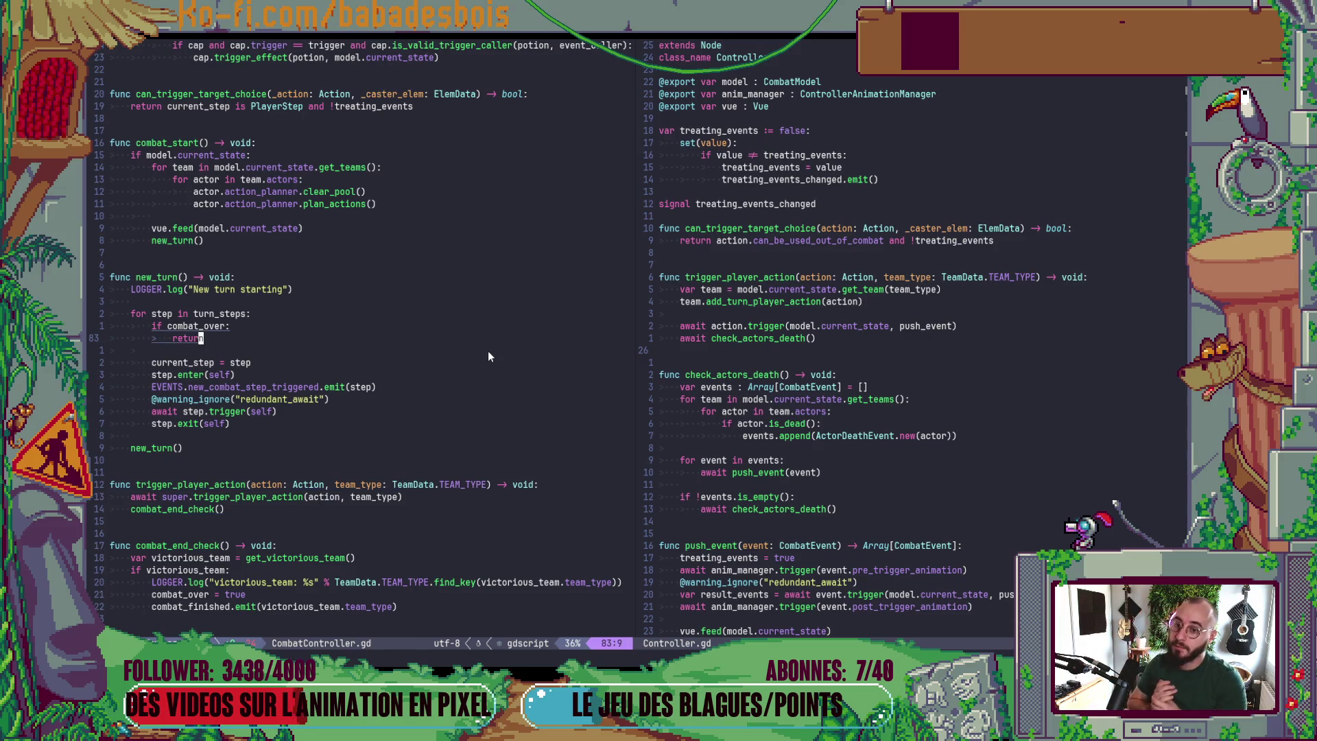
{"action": "scroll", "coordinate": [729, 335], "scroll_direction": "down", "scroll_amount": 3}
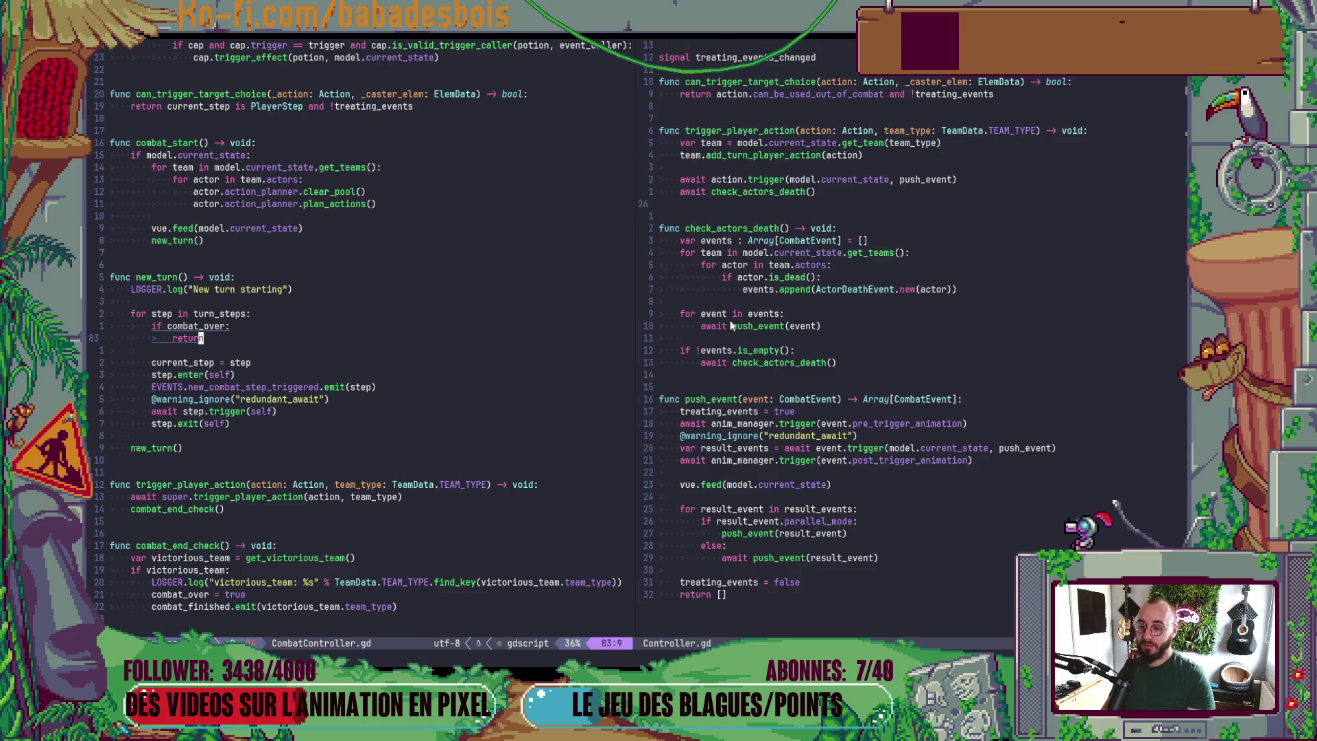
{"action": "scroll", "coordinate": [781, 309], "scroll_direction": "up", "scroll_amount": 3}
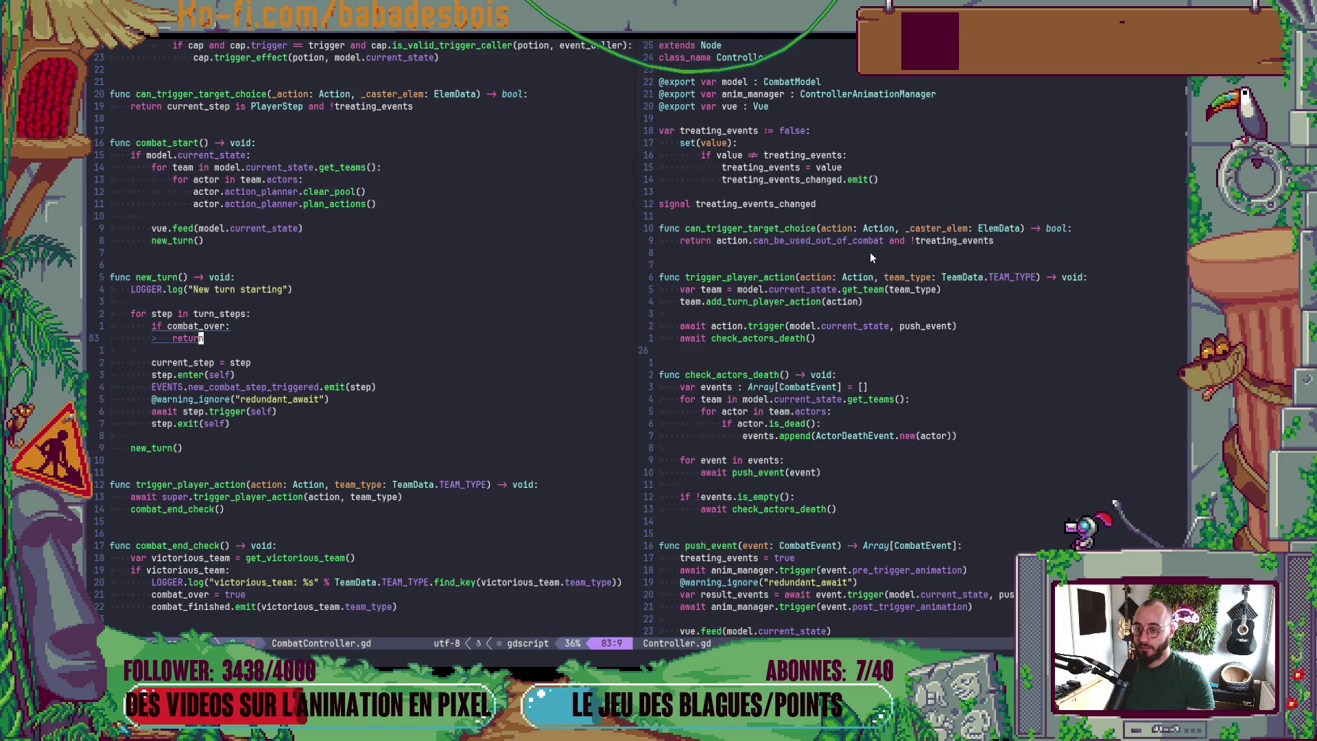
{"action": "left_click", "coordinate": [942, 277]}
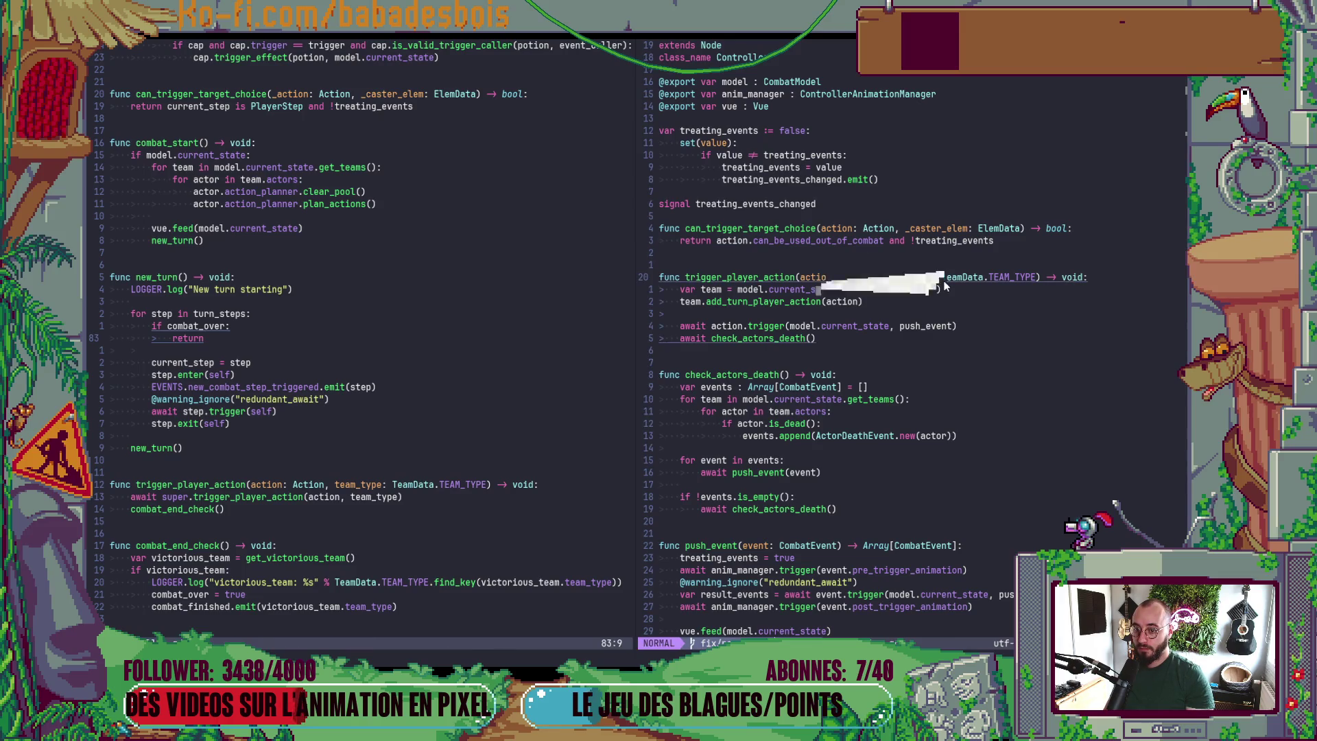
{"action": "mouse_move", "coordinate": [942, 277]}
{"action": "left_mouse_down"}
{"action": "mouse_move", "coordinate": [1088, 277]}
{"action": "mouse_move", "coordinate": [990, 277]}
{"action": "left_mouse_up"}
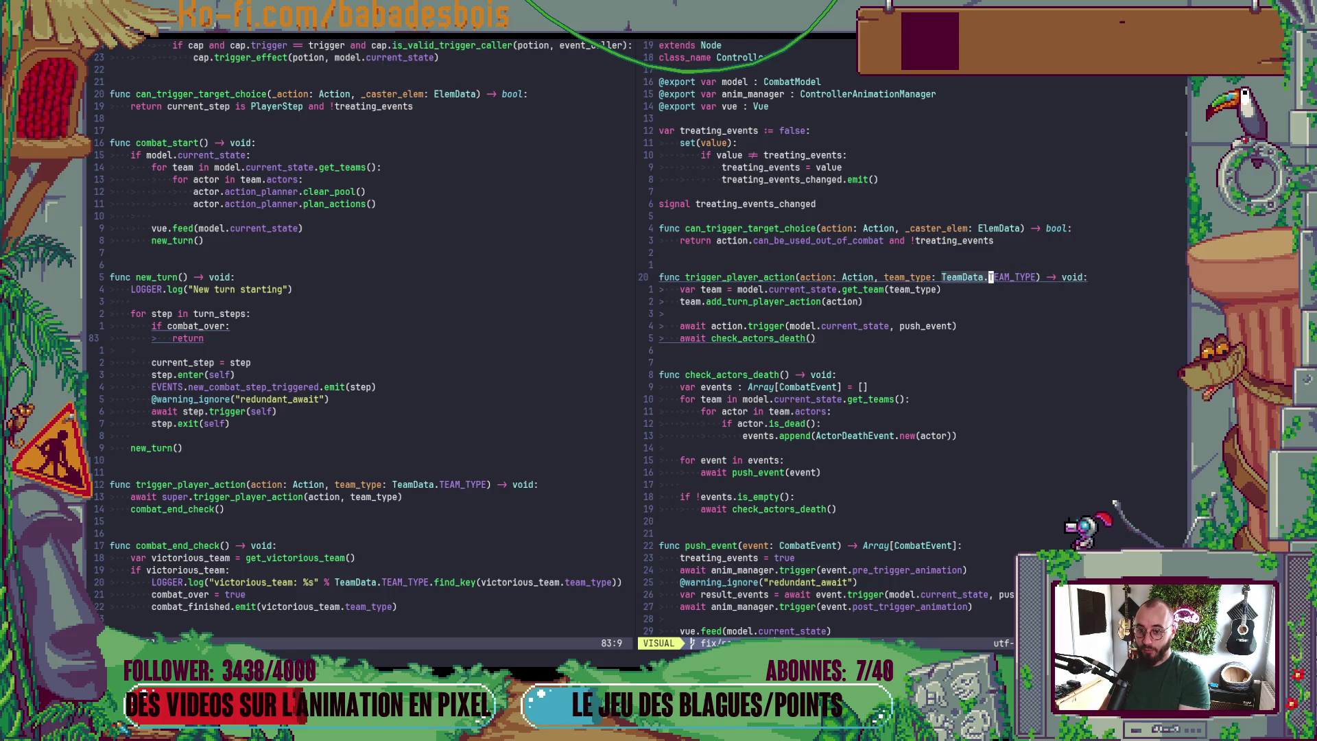
- Change the events array type from Array[CombatEvent] to Array in Controller.gd and save
{"action": "left_click", "coordinate": [863, 387]}
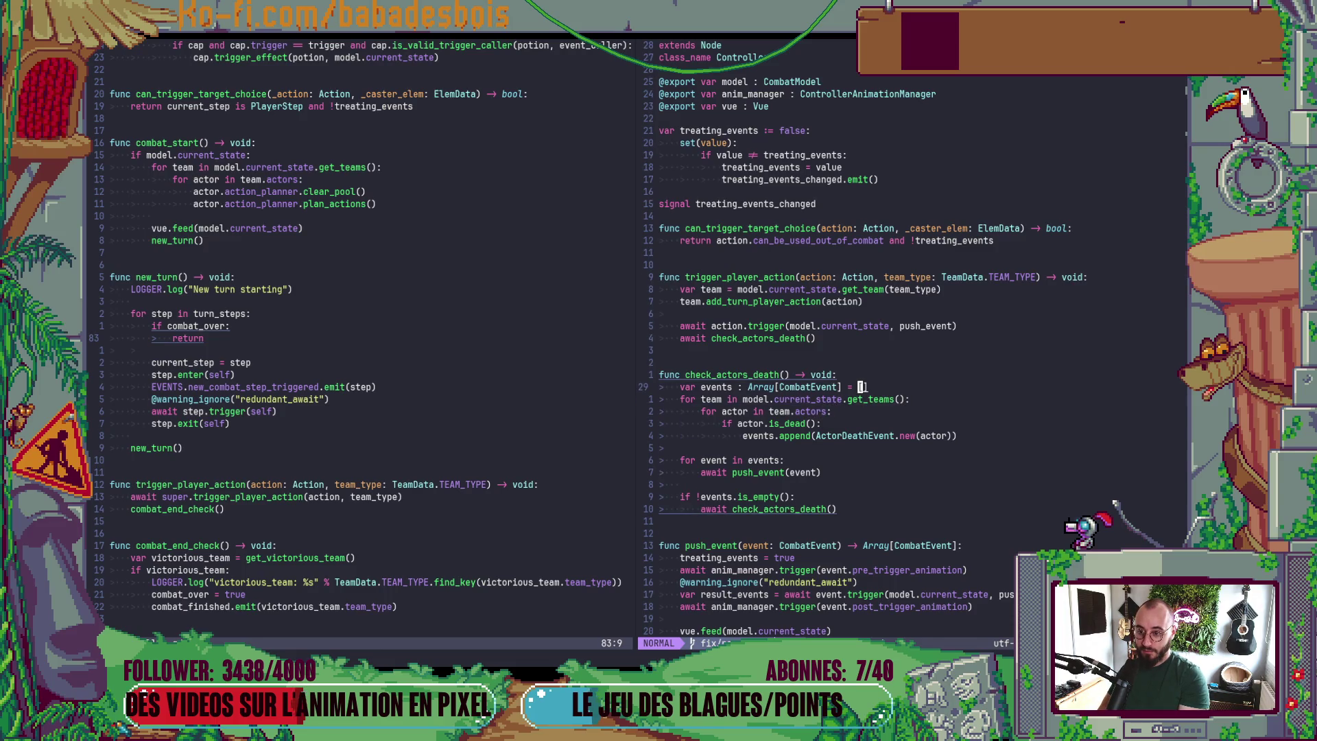
{"action": "left_click", "coordinate": [777, 387]}
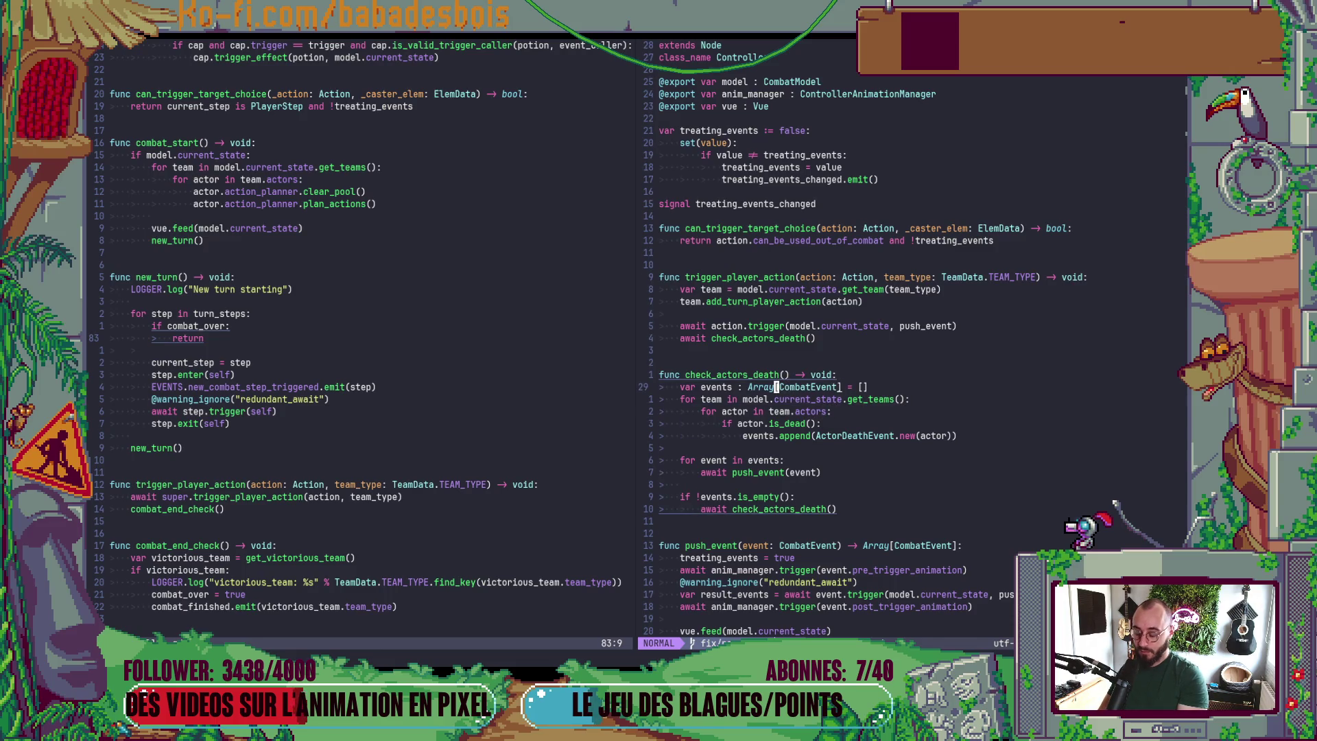
{"action": "key", "text": "d"}
{"action": "key", "text": "a"}
{"action": "key", "text": "bracketleft"}
{"action": "left_click", "coordinate": [773, 411]}
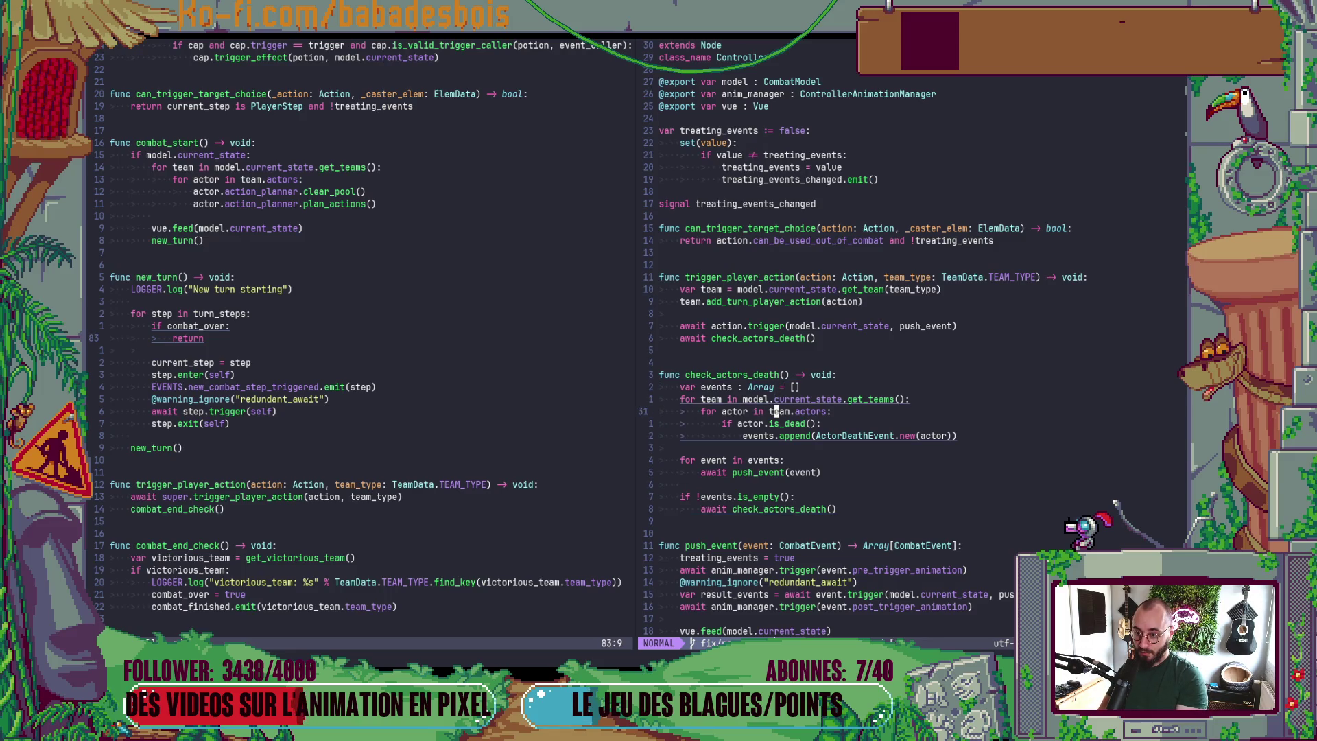
{"action": "type", "text": ":w"}
{"action": "key", "text": "Return"}
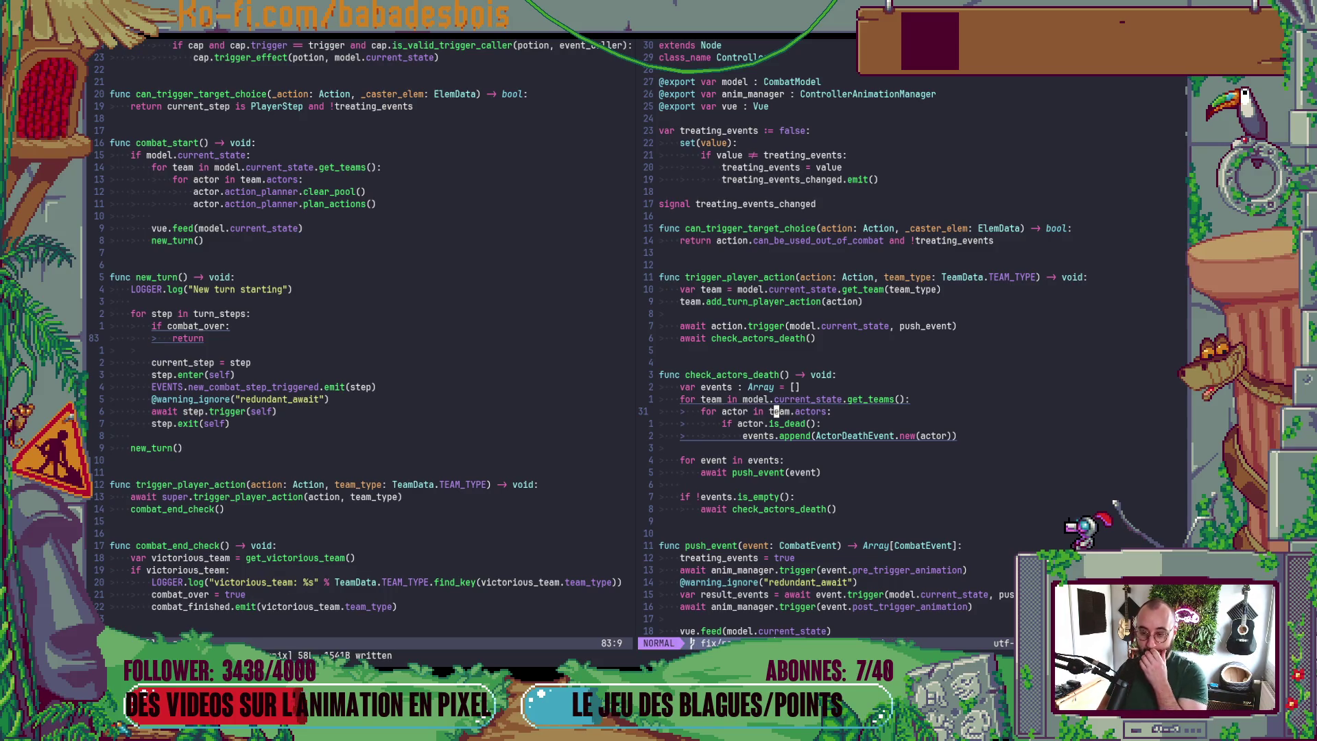
- Locate the await check_actors_death() line in Controller.gd's trigger_player_action
{"action": "key", "text": "k"}
{"action": "key", "text": "k"}
{"action": "key", "text": "k"}
{"action": "key", "text": "j"}
{"action": "key", "text": "j"}
{"action": "key", "text": "j"}
{"action": "key", "text": "k"}
{"action": "key", "text": "k"}
{"action": "key", "text": "k"}
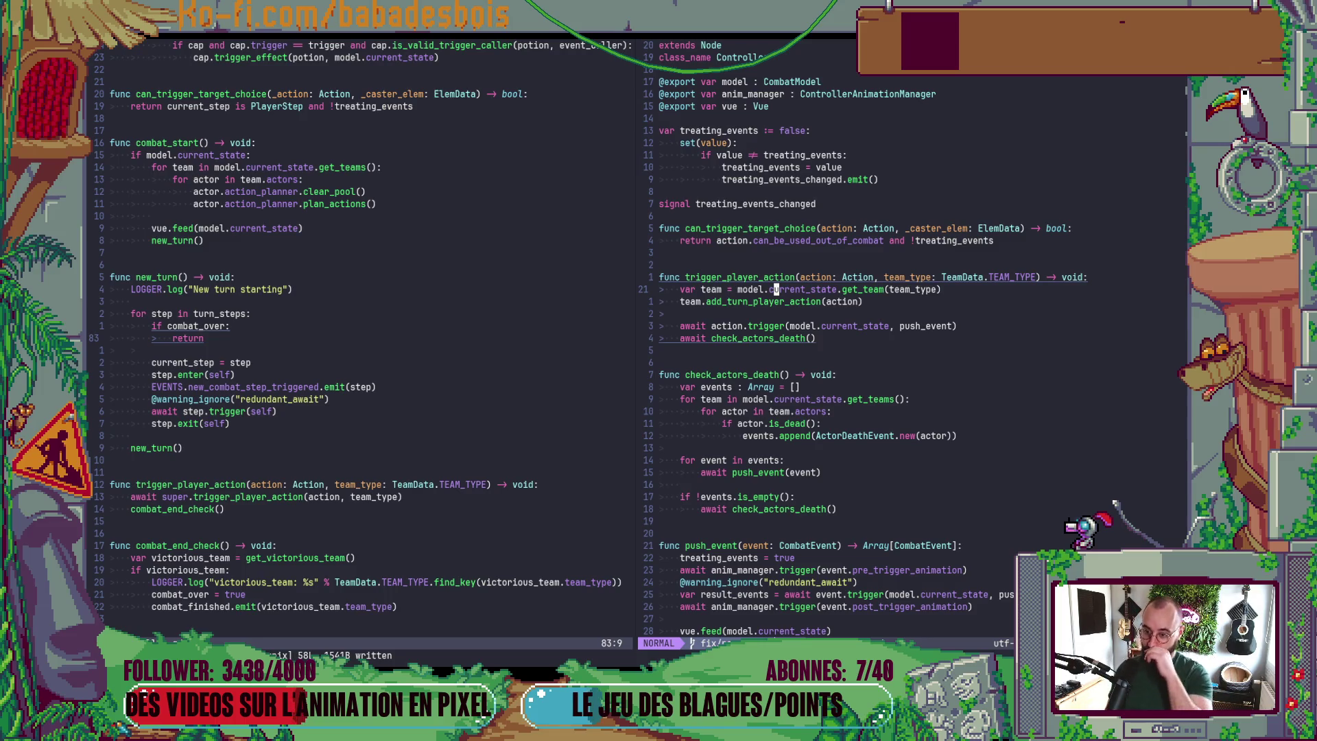
{"action": "key", "text": "j"}
{"action": "key", "text": "j"}
{"action": "key", "text": "j"}
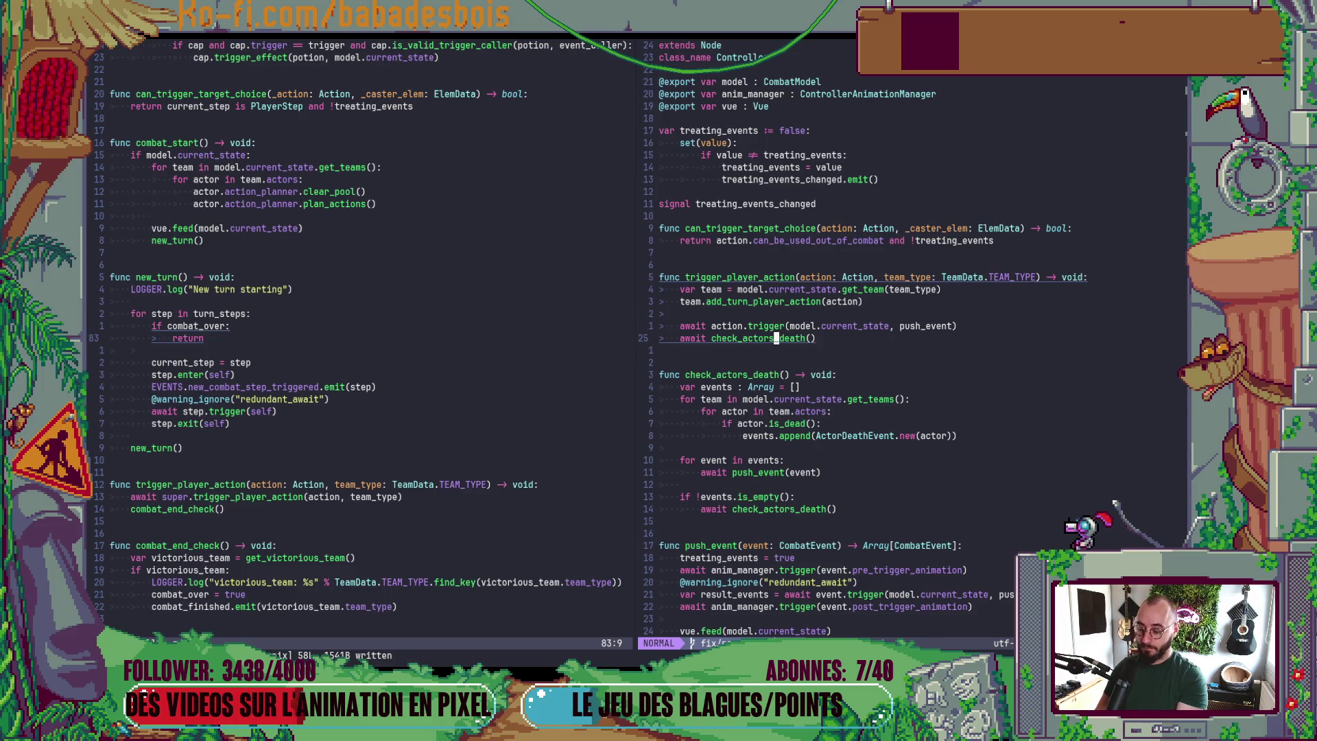
- Paste the await check_actors_death() call below the super call in CombatController.gd
{"action": "key", "text": "ctrl+w"}
{"action": "key", "text": "h"}
{"action": "key", "text": "j"}
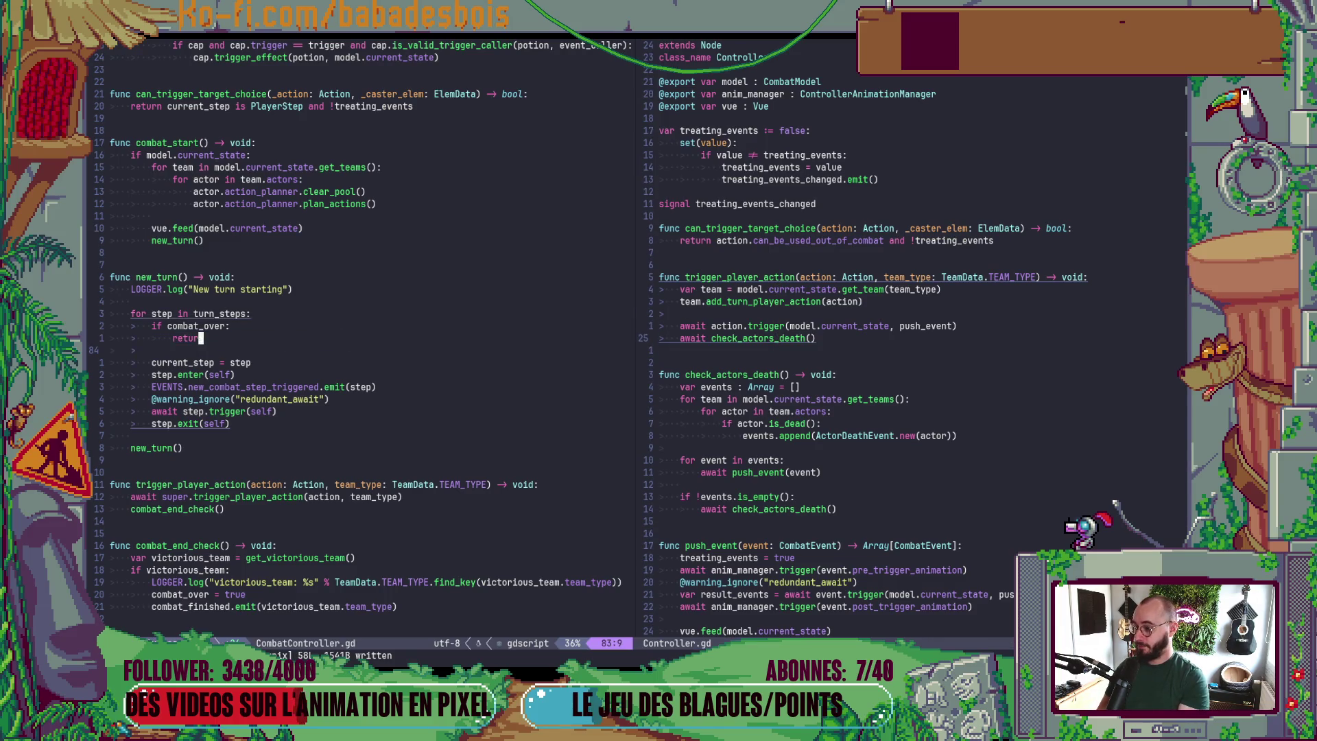
{"action": "key", "text": "1"}
{"action": "key", "text": "2"}
{"action": "key", "text": "j"}
{"action": "key", "text": "p"}
{"action": "key", "text": "ctrl+v"}
{"action": "key", "text": "j"}
- Select the original check_actors_death call in Controller.gd to remove it
{"action": "key", "text": "Escape"}
{"action": "key", "text": "ctrl+w"}
{"action": "key", "text": "l"}
{"action": "key", "text": "j"}
{"action": "key", "text": "j"}
{"action": "key", "text": "shift+v"}
{"action": "key", "text": "Escape"}
- Cut check_actors_death from Controller.gd and paste it into CombatController.gd after trigger_player_action
{"action": "key", "text": "k"}
{"action": "key", "text": "k"}
{"action": "key", "text": "d"}
{"action": "key", "text": "d"}
{"action": "key", "text": "j"}
{"action": "key", "text": "j"}
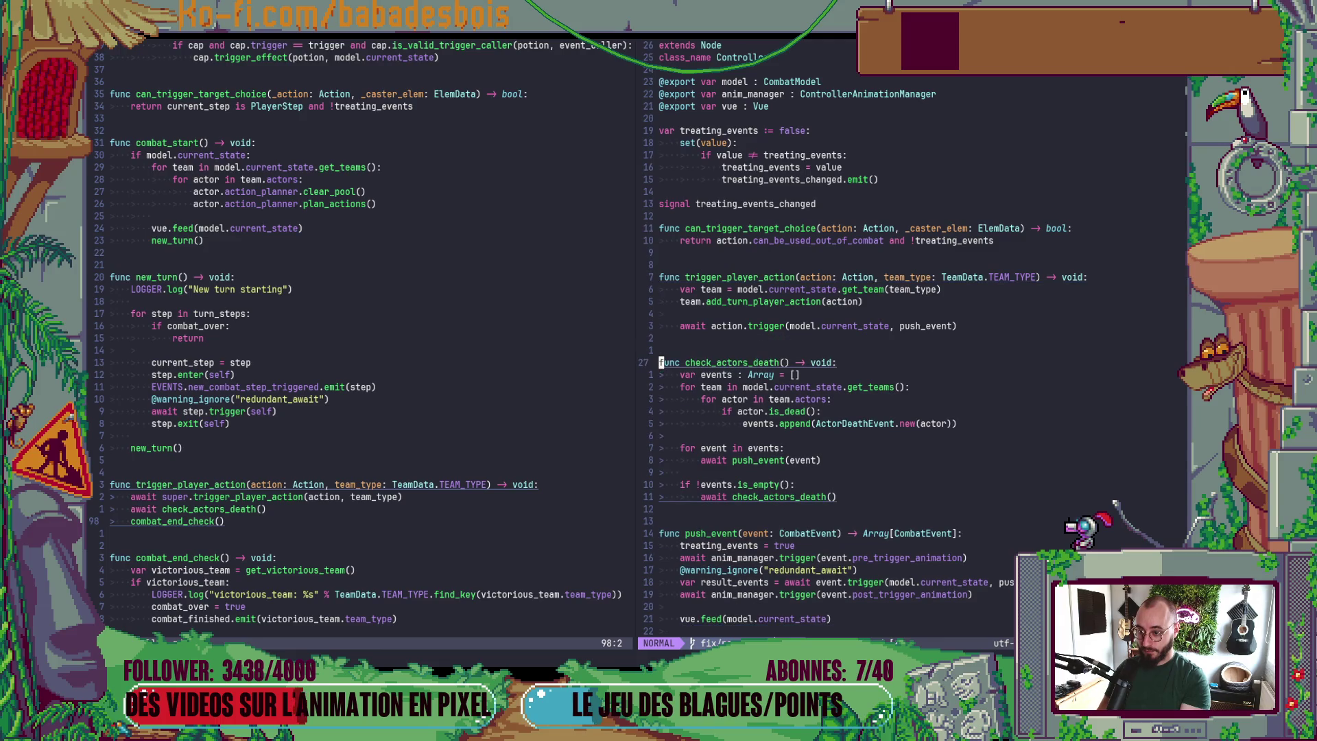
{"action": "key", "text": "shift+v"}
{"action": "key", "text": "j"}
{"action": "key", "text": "j"}
{"action": "key", "text": "j"}
{"action": "key", "text": "j"}
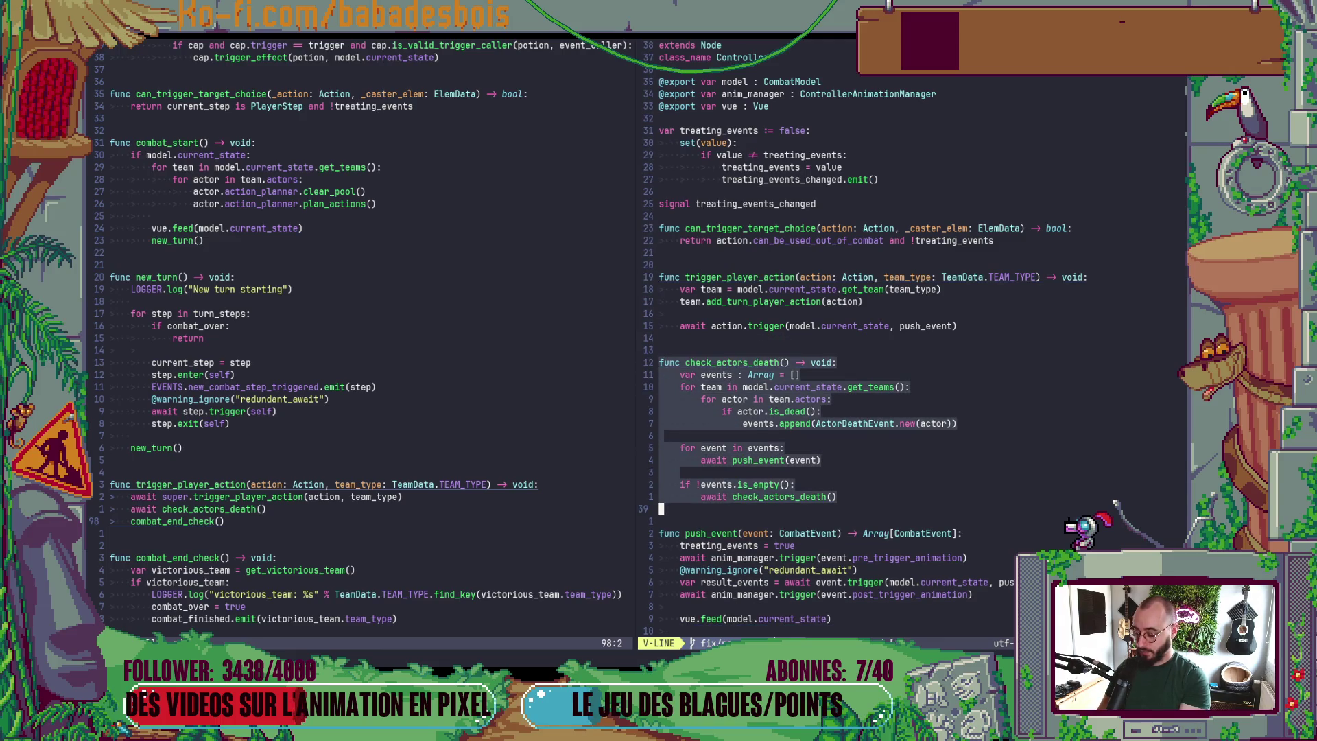
{"action": "key", "text": "d"}
{"action": "key", "text": "ctrl+w"}
{"action": "key", "text": "h"}
{"action": "key", "text": "j"}
{"action": "key", "text": "p"}
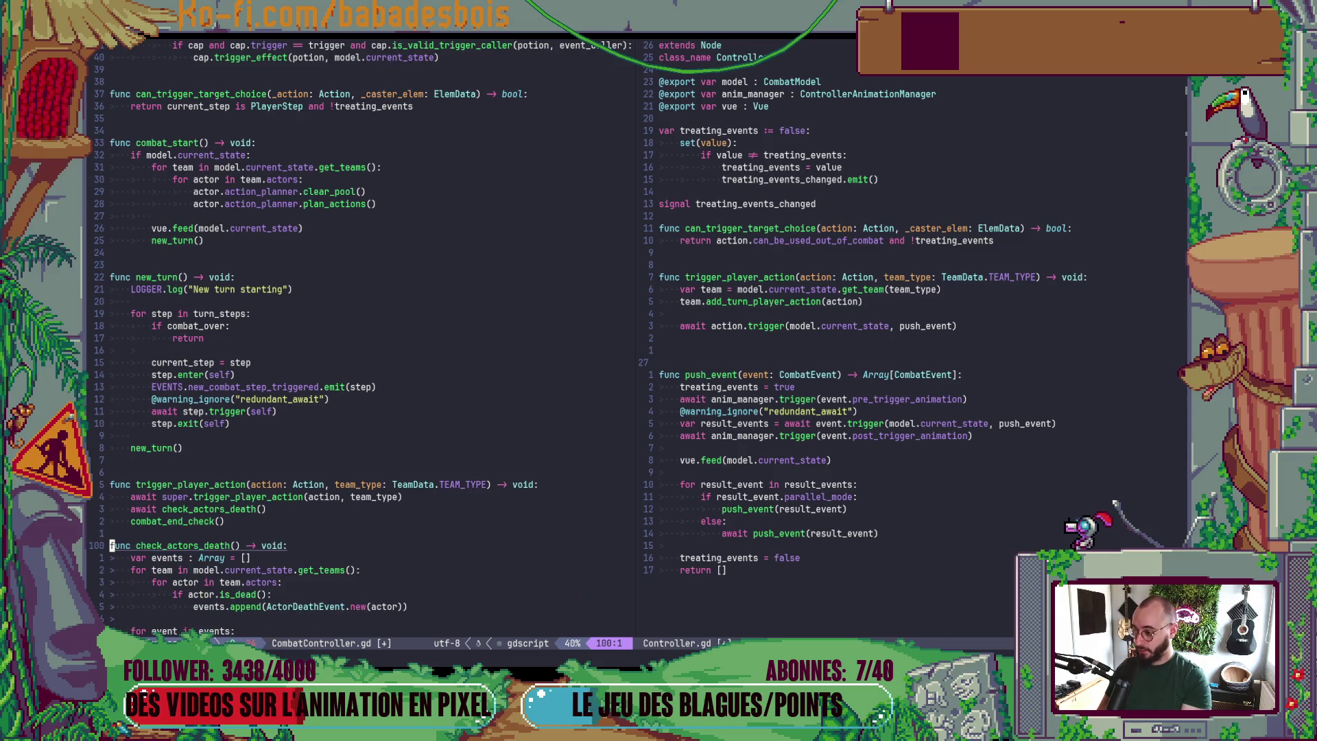
- Delete the leftover blank line above combat_end_check, save with :w, and relaunch the game in Godot
{"action": "key", "text": "j"}
{"action": "key", "text": "j"}
{"action": "key", "text": "j"}
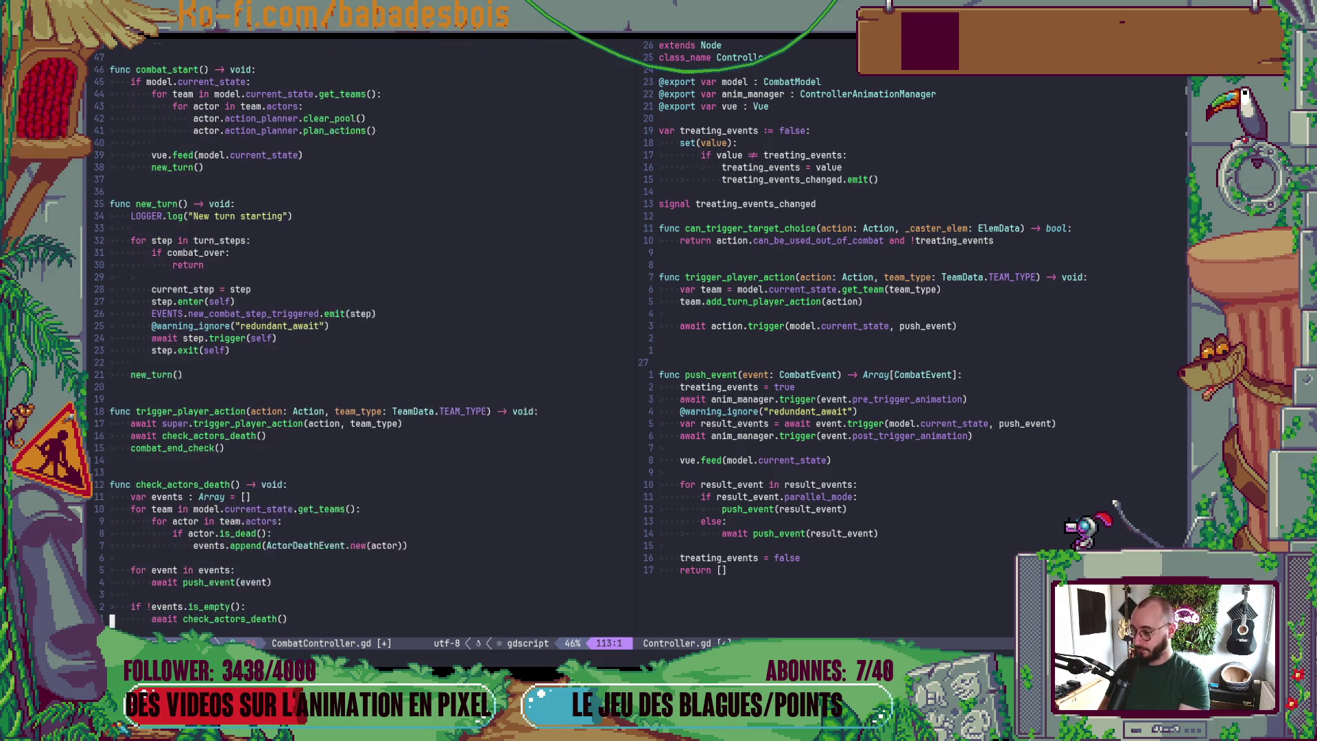
{"action": "key", "text": "j"}
{"action": "key", "text": "j"}
{"action": "key", "text": "k"}
{"action": "key", "text": "k"}
{"action": "key", "text": "k"}
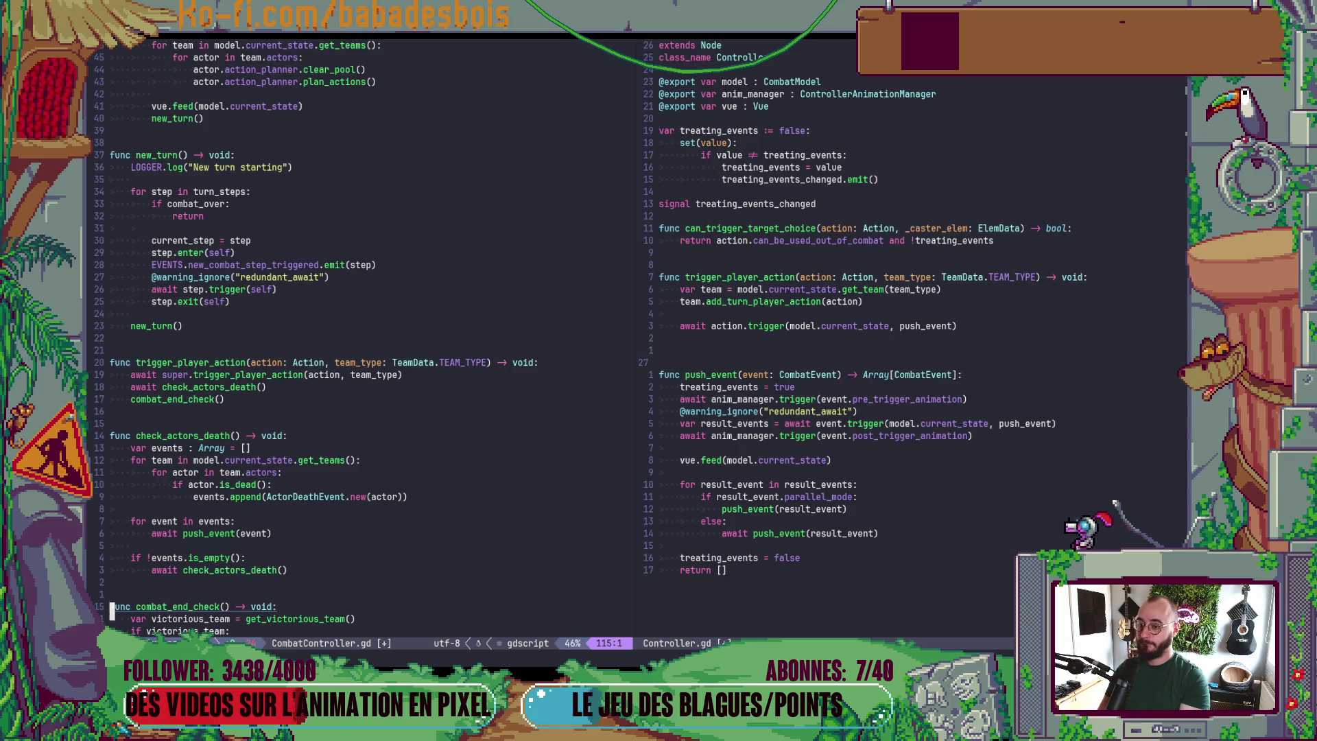
{"action": "key", "text": "d"}
{"action": "key", "text": "d"}
{"action": "type", "text": ":w"}
{"action": "key", "text": "Return"}
{"action": "key", "text": "alt+Tab"}
{"action": "key", "text": "F5"}
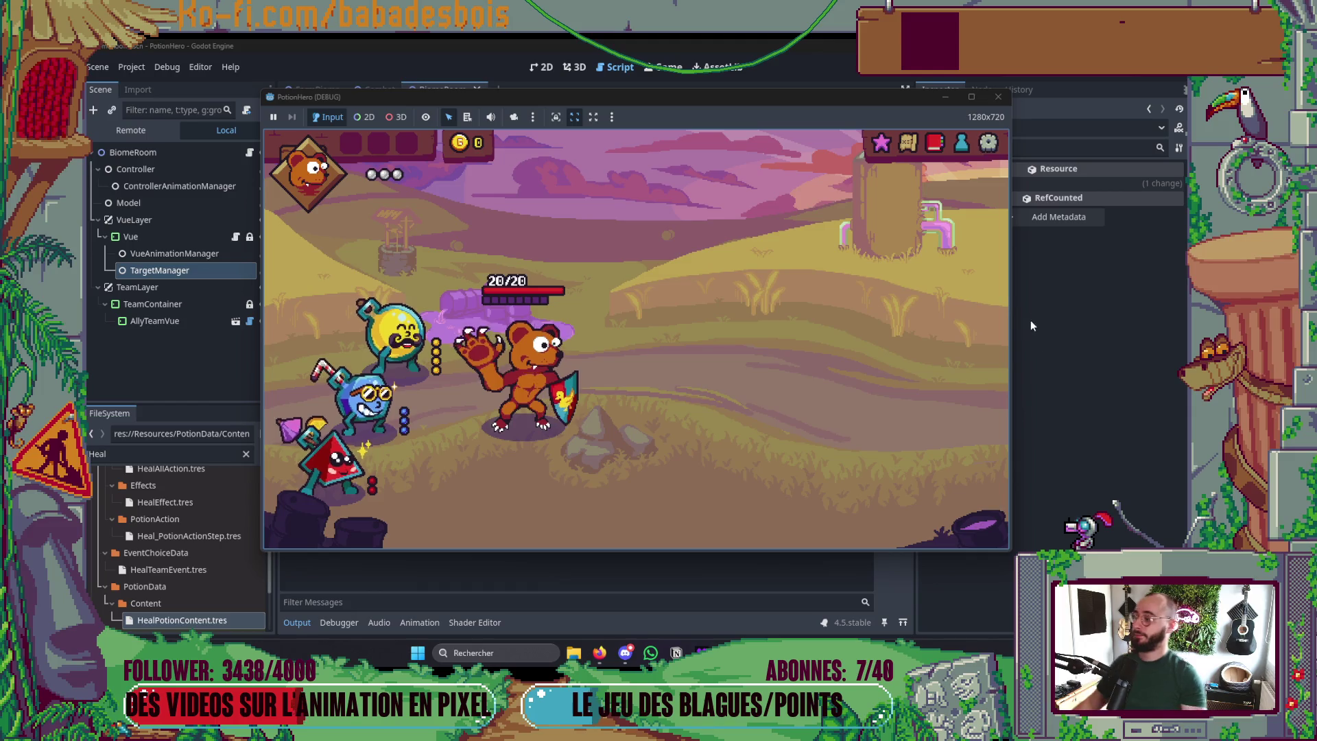
- Travel from the map to the first sword room, then close, relaunch and stop the PotionHero game
{"action": "left_click", "coordinate": [907, 142]}
{"action": "left_click", "coordinate": [421, 358]}
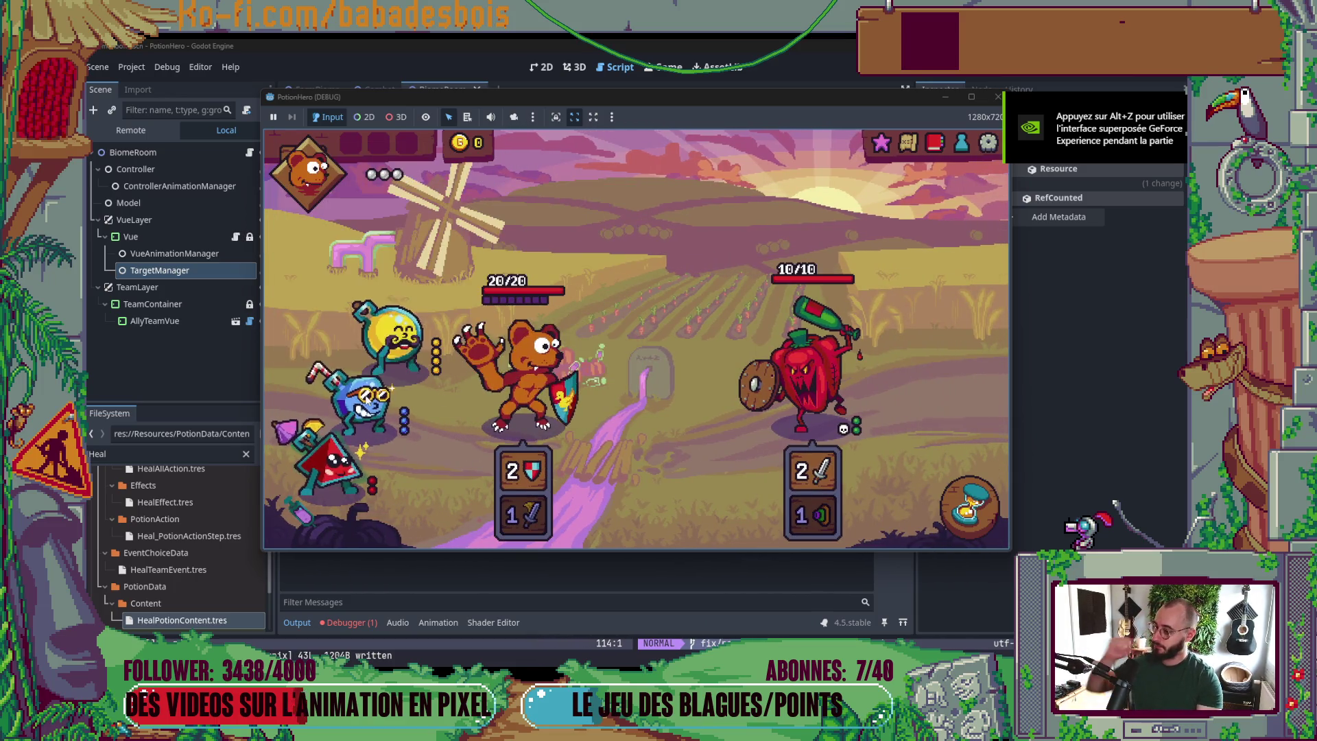
{"action": "left_click", "coordinate": [998, 97]}
{"action": "key", "text": "F5"}
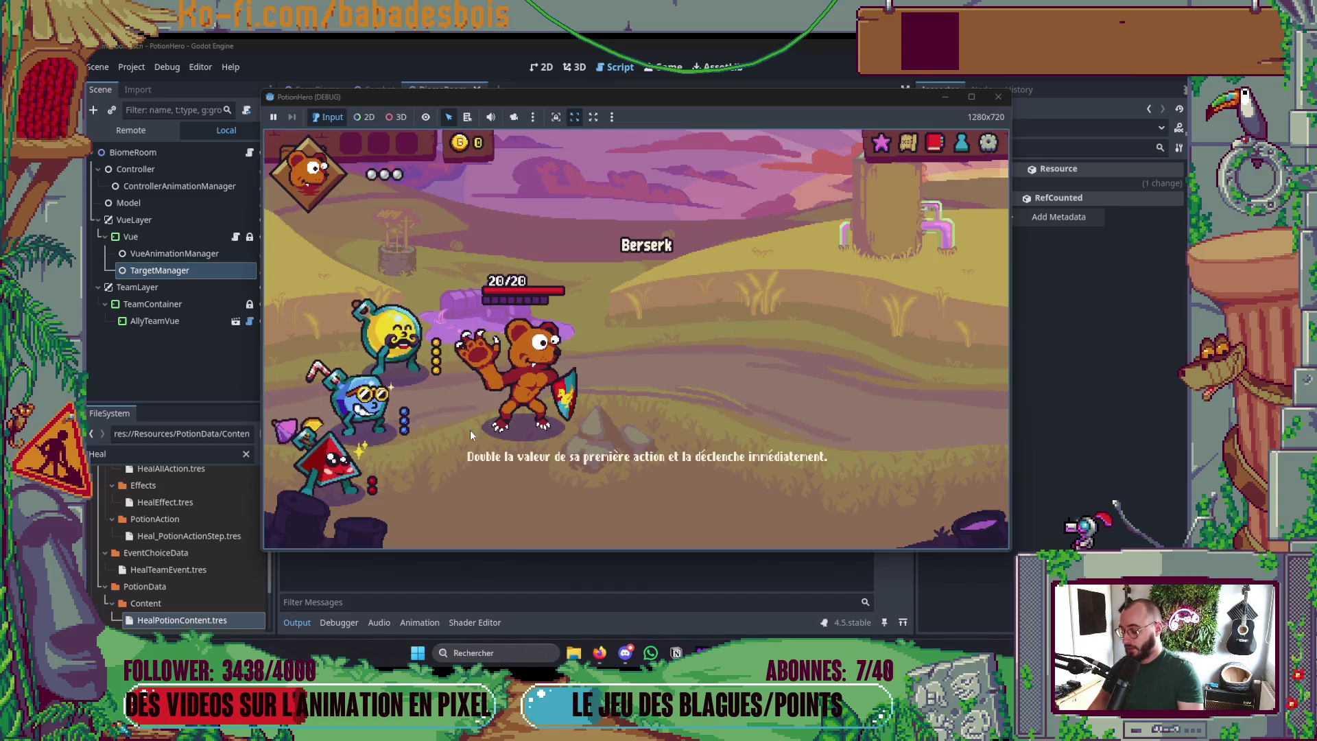
{"action": "mouse_move", "coordinate": [415, 333]}
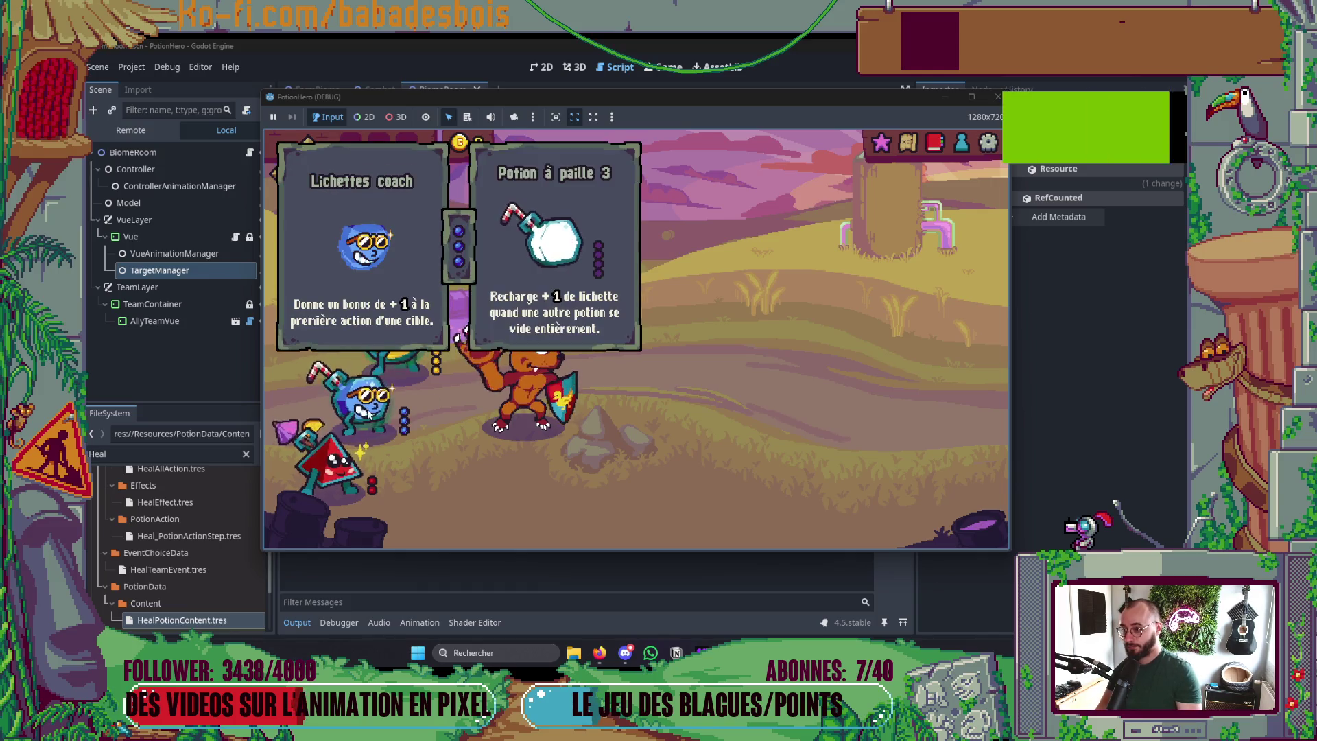
{"action": "left_click", "coordinate": [998, 96]}
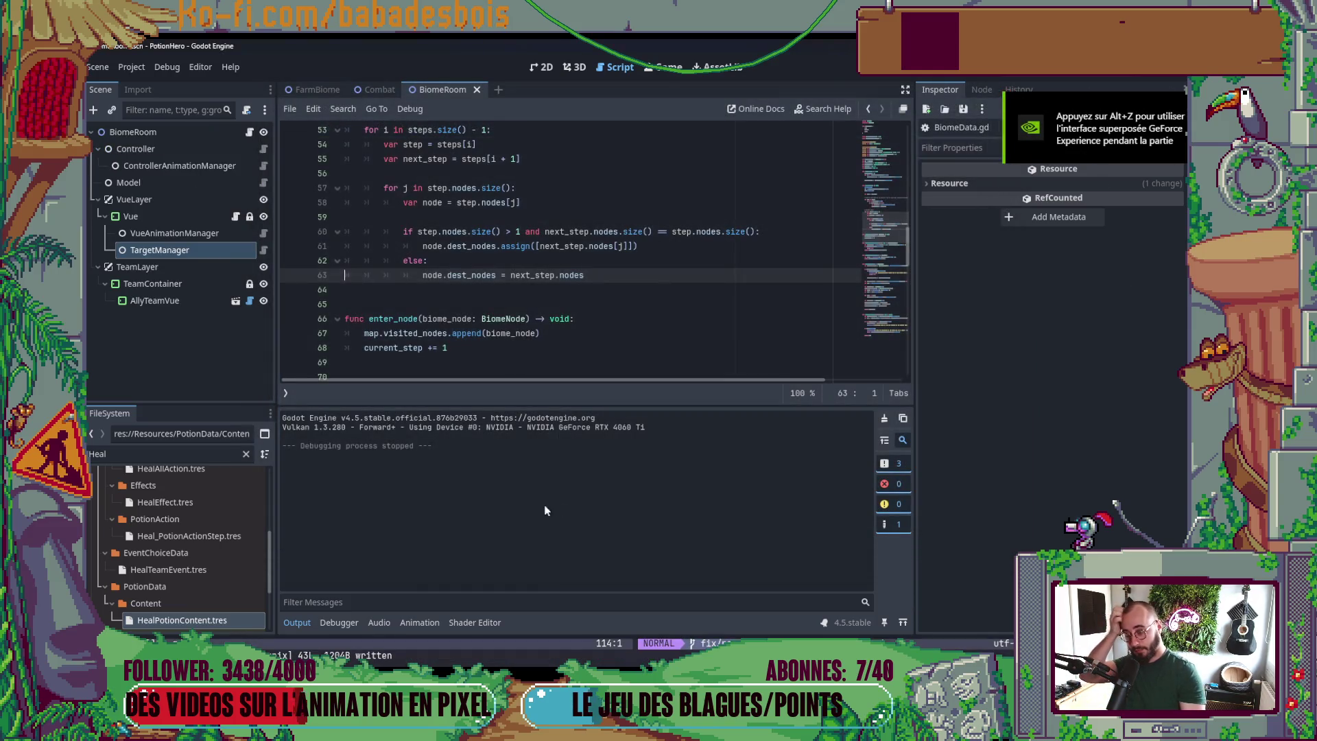
- Collapse Godot's Output log and place the caret after current_step += 1 in the script
{"action": "left_click", "coordinate": [283, 624]}
{"action": "left_click", "coordinate": [693, 348]}
{"action": "scroll", "coordinate": [693, 332], "scroll_direction": "up", "scroll_amount": 3}
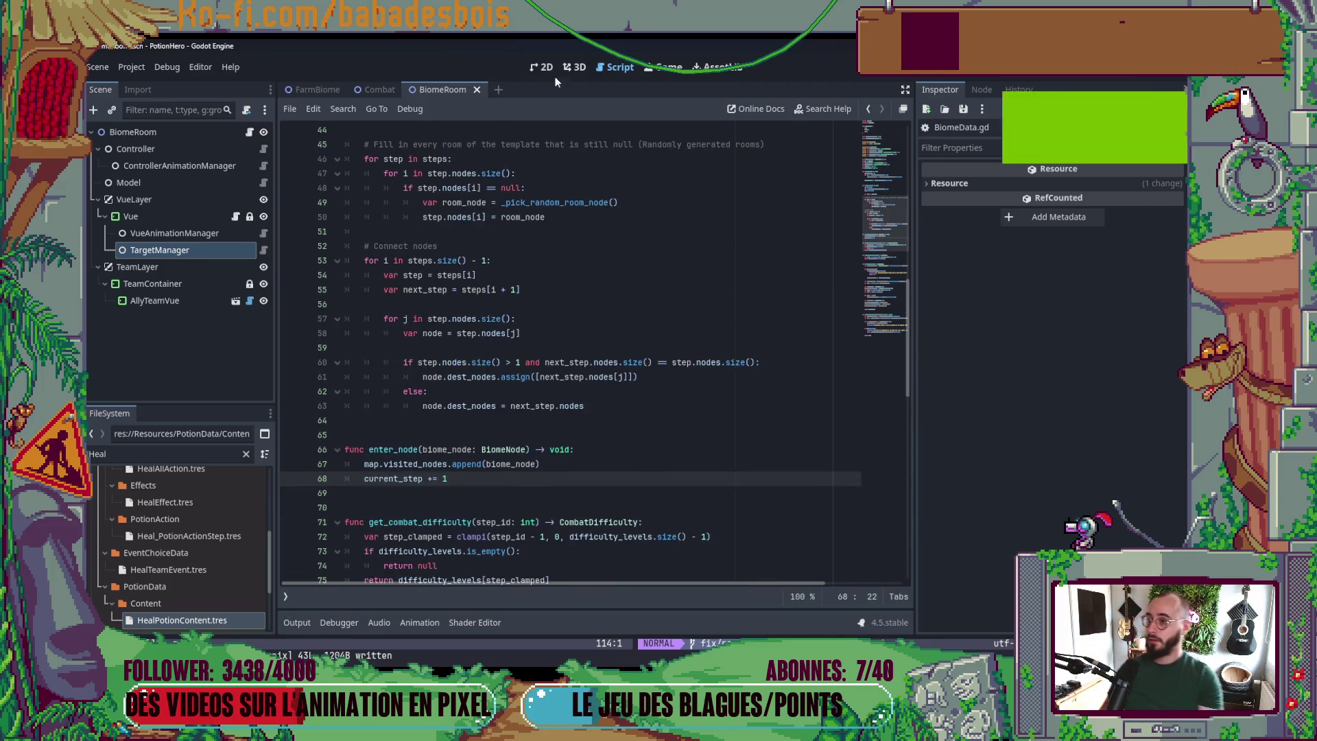
- In Neovim, briefly select the lines up to trigger_player_action in CombatController.gd, then return to Godot
{"action": "key", "text": "ctrl+F1"}
{"action": "key", "text": "alt+Tab"}
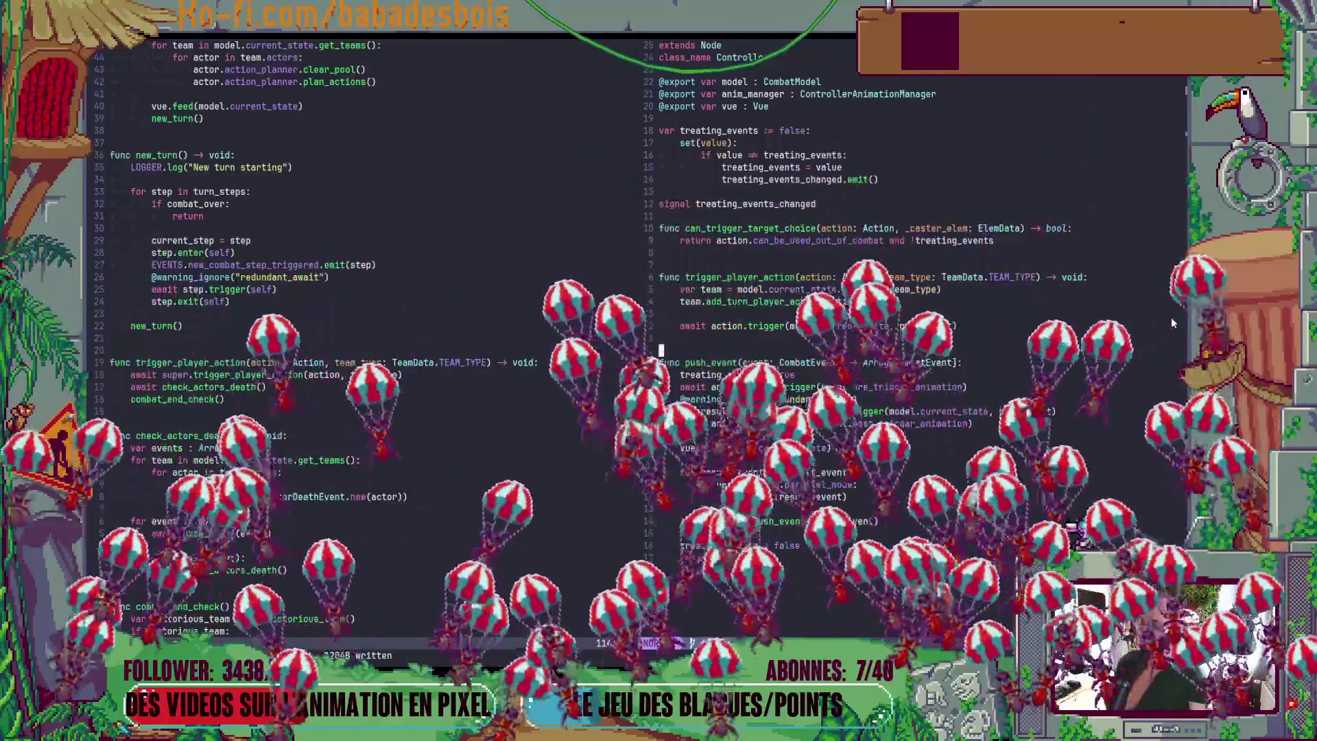
{"action": "left_click_drag", "start_coordinate": [1016, 314], "coordinate": [1022, 277]}
{"action": "key", "text": "y"}
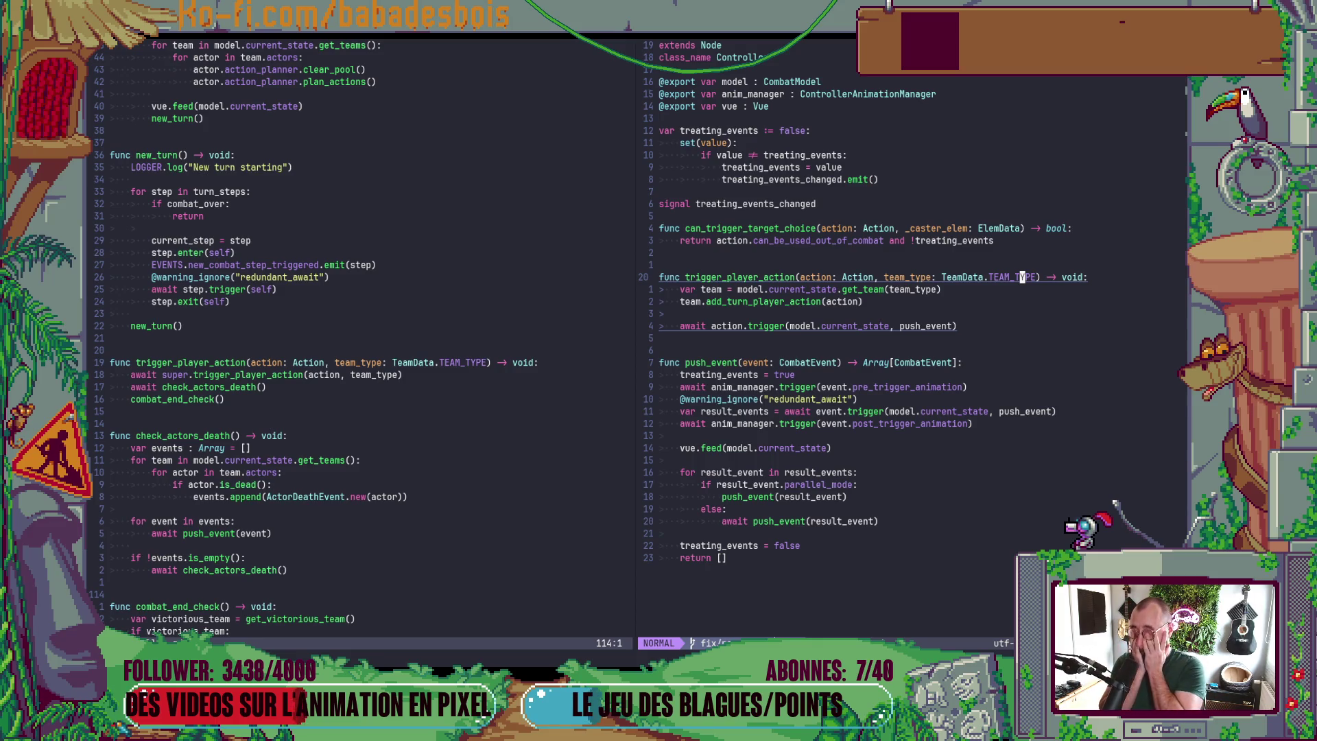
{"action": "key", "text": "alt+Tab"}
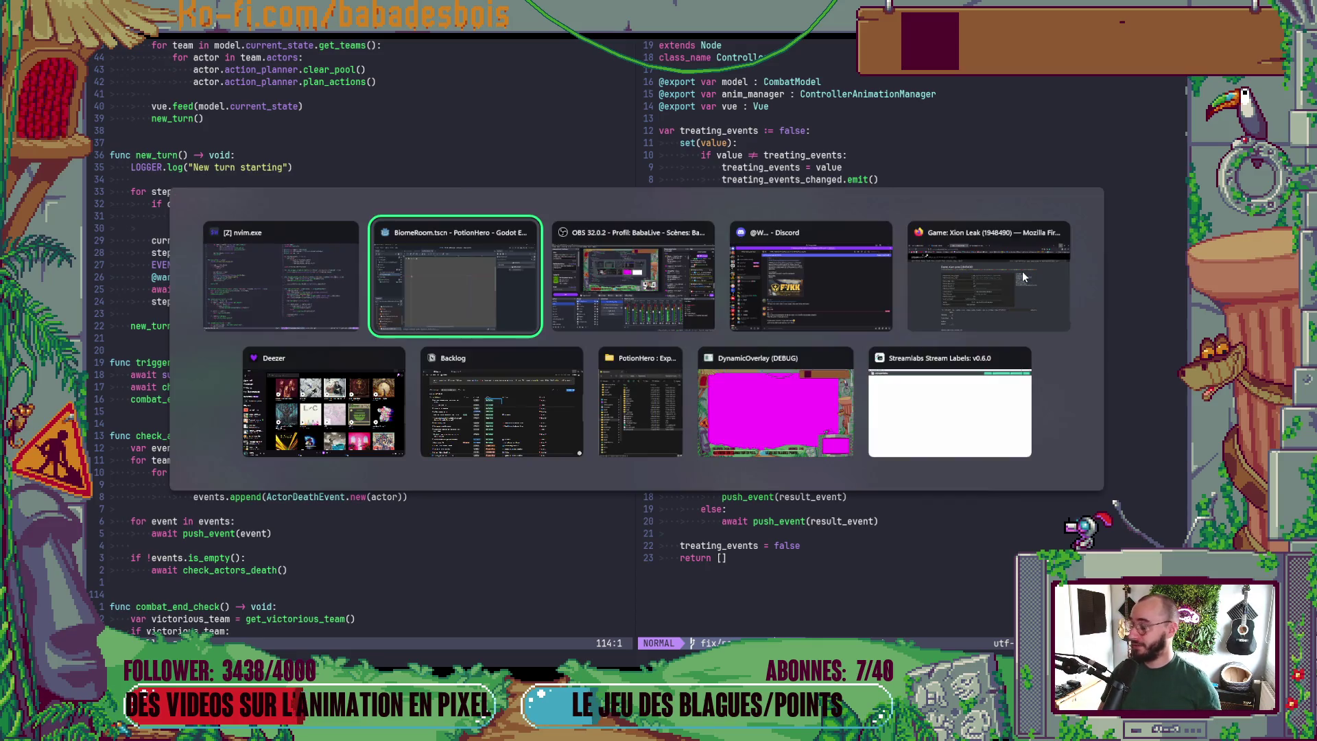
- Relaunch the game and travel from the room map into the next combat room
{"action": "key", "text": "F5"}
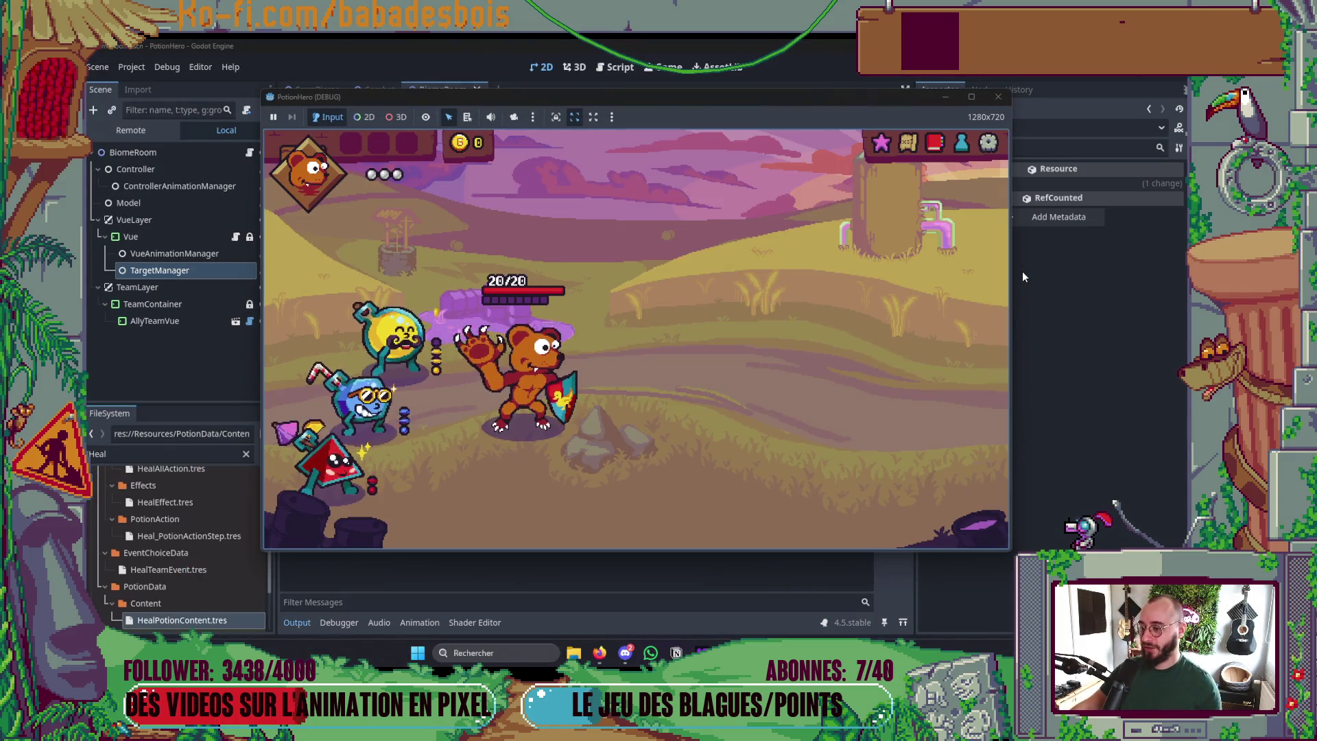
{"action": "mouse_move", "coordinate": [424, 319]}
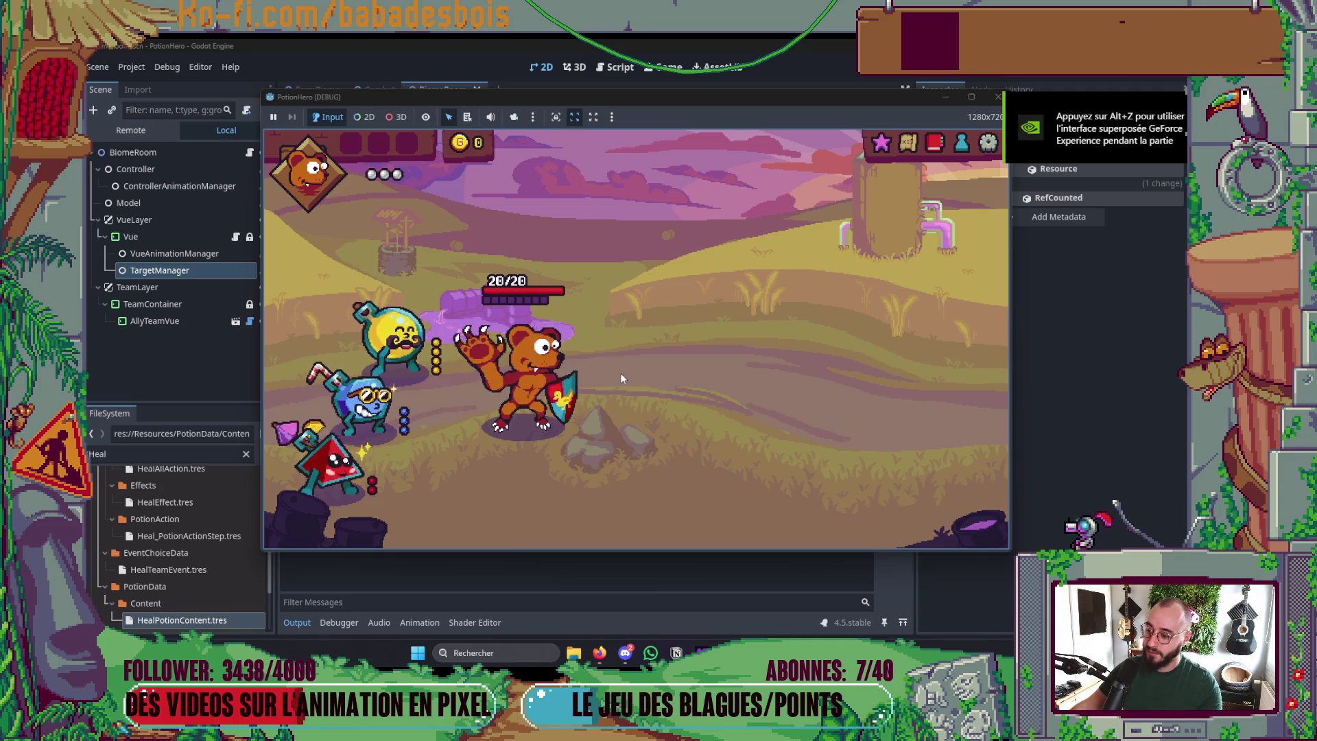
{"action": "left_click", "coordinate": [908, 144]}
{"action": "left_click", "coordinate": [421, 352]}
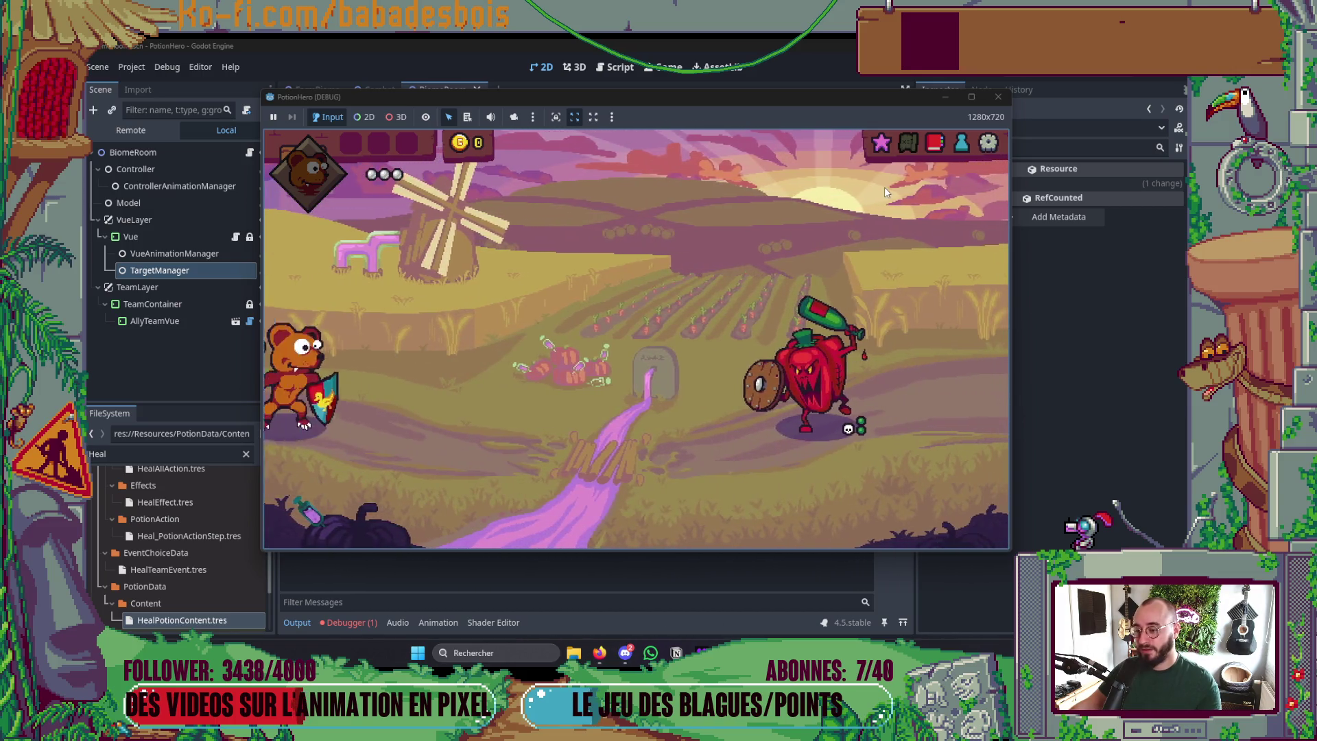
{"action": "left_click", "coordinate": [908, 144]}
{"action": "left_click", "coordinate": [960, 199]}
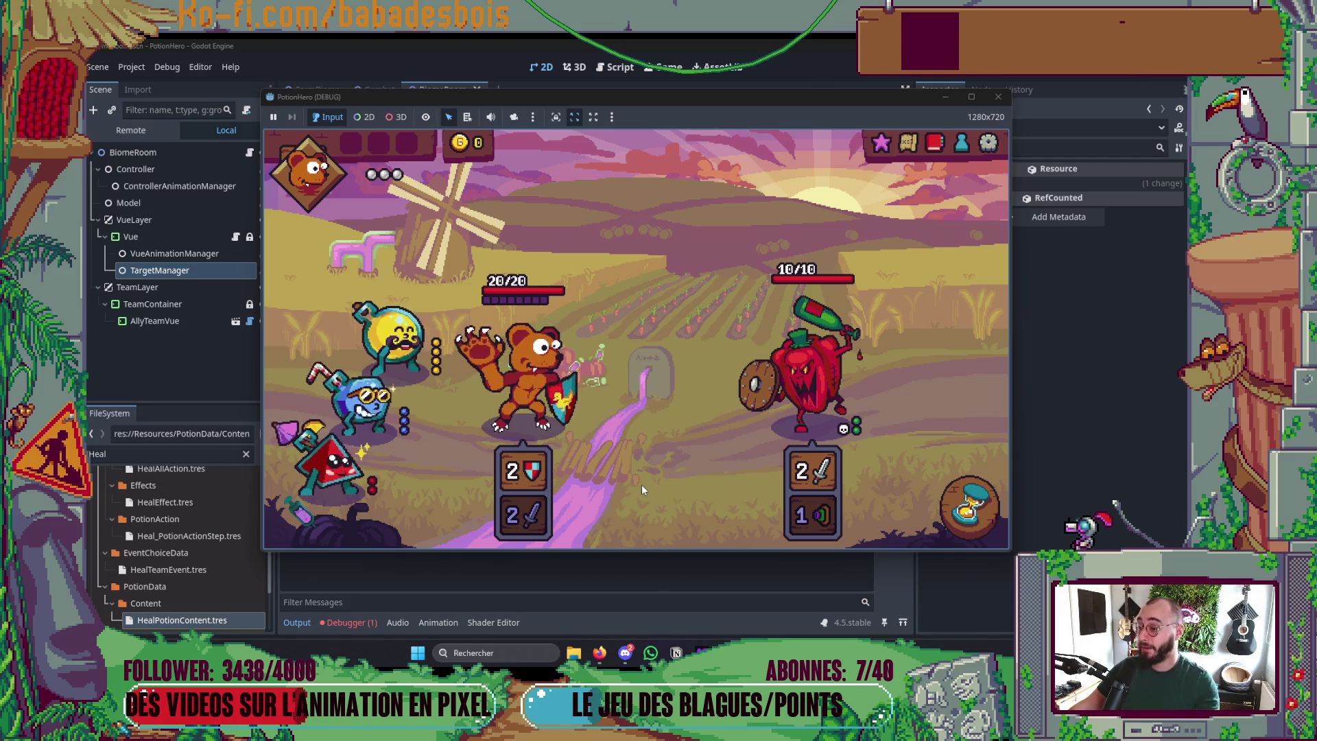
- Reopen and close the map overlay a few times, including with M, then stop the game
{"action": "mouse_move", "coordinate": [300, 466]}
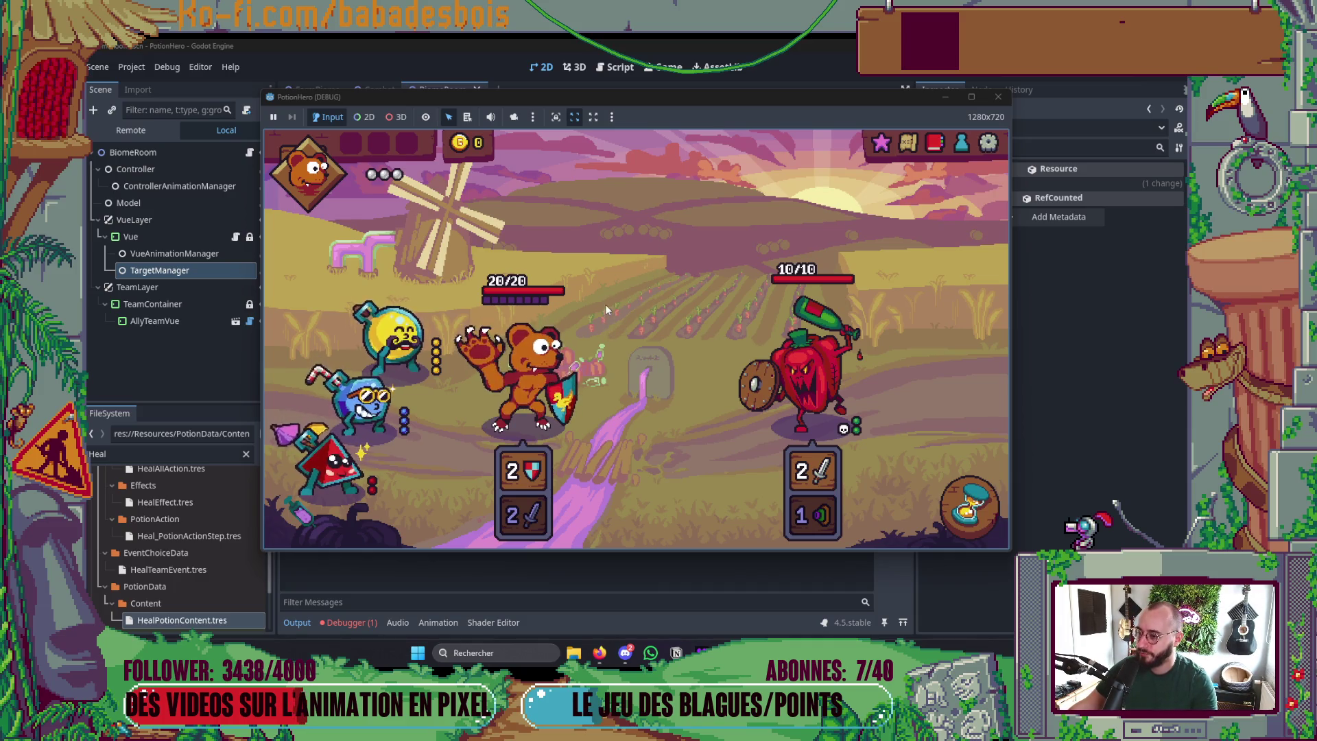
{"action": "left_click", "coordinate": [903, 150]}
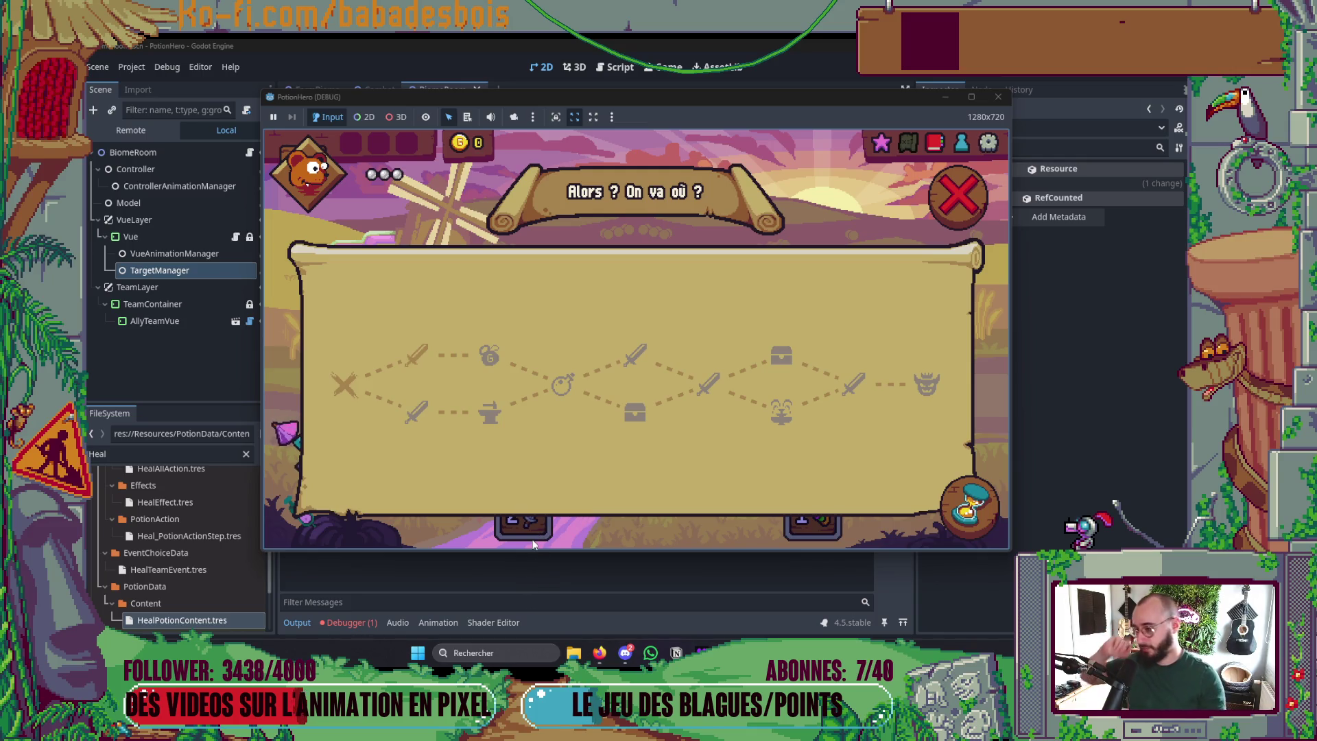
{"action": "left_click", "coordinate": [958, 197]}
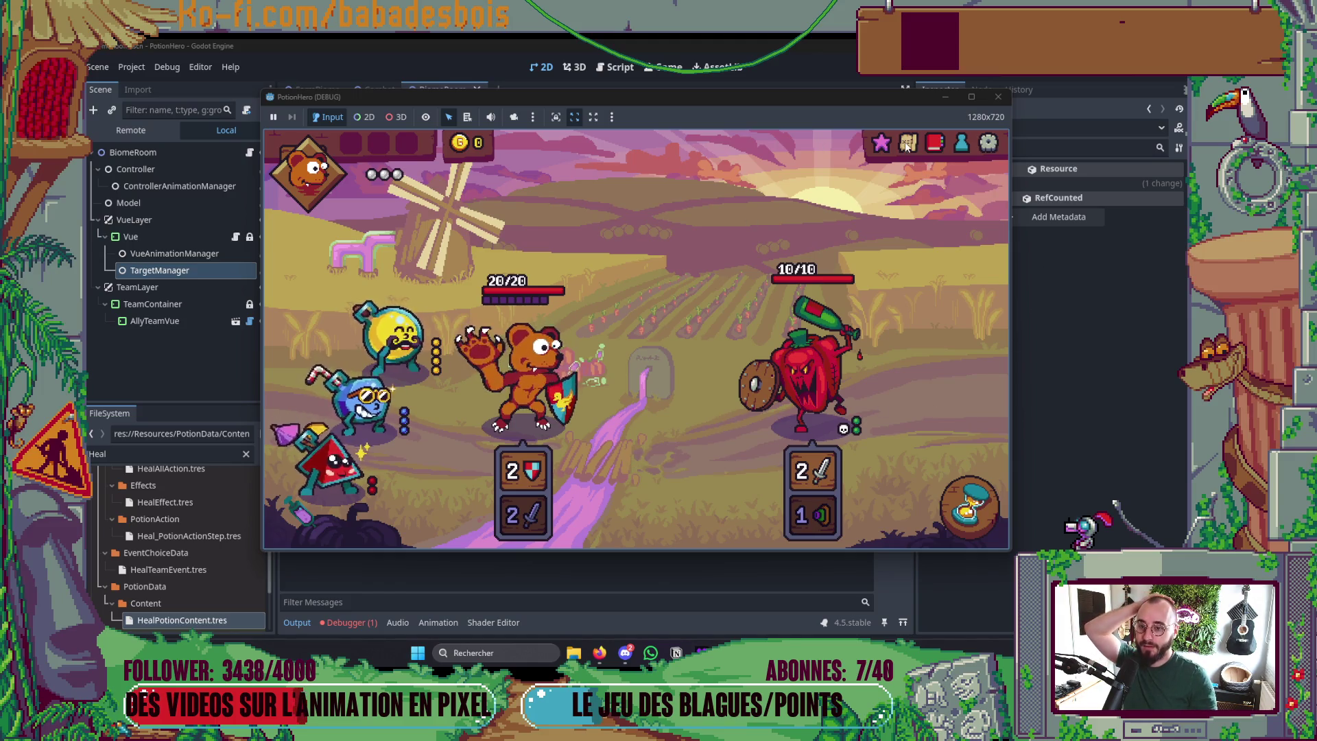
{"action": "key", "text": "m"}
{"action": "left_click", "coordinate": [958, 196]}
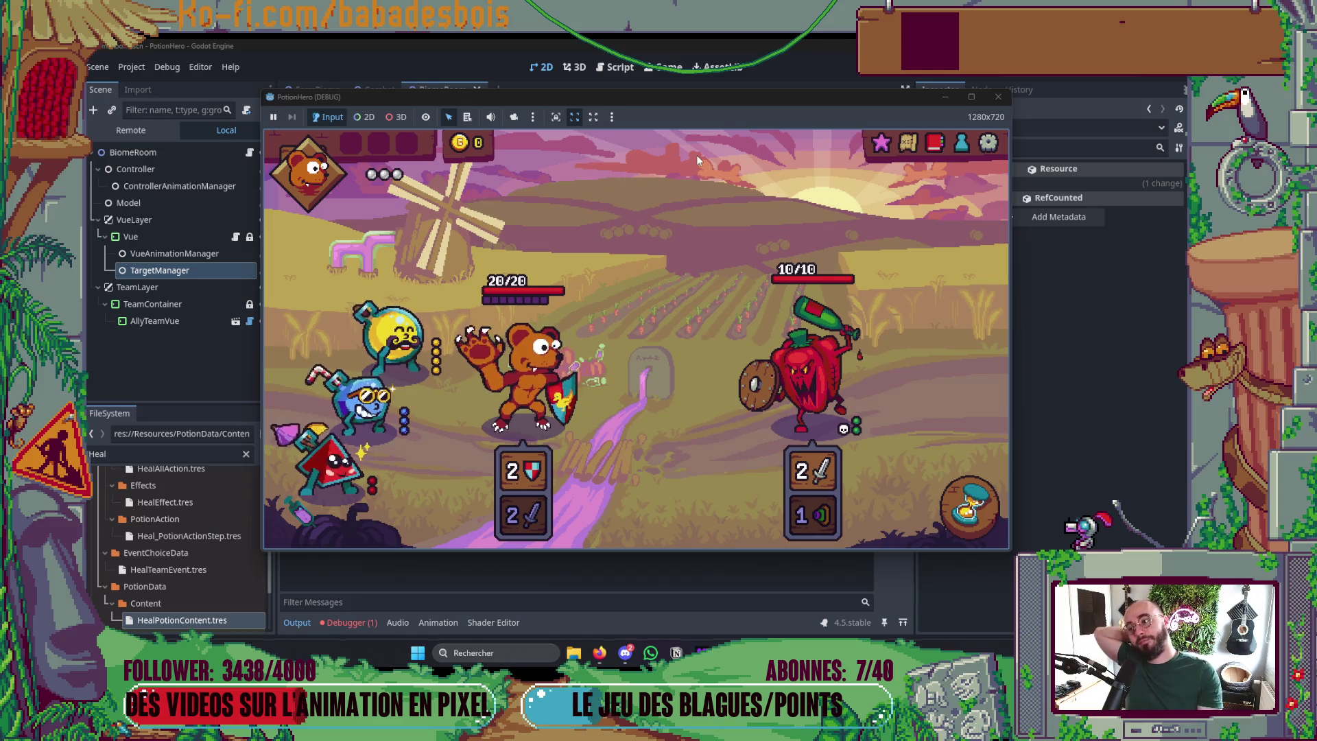
{"action": "left_click", "coordinate": [998, 97]}
{"action": "left_click", "coordinate": [625, 652]}
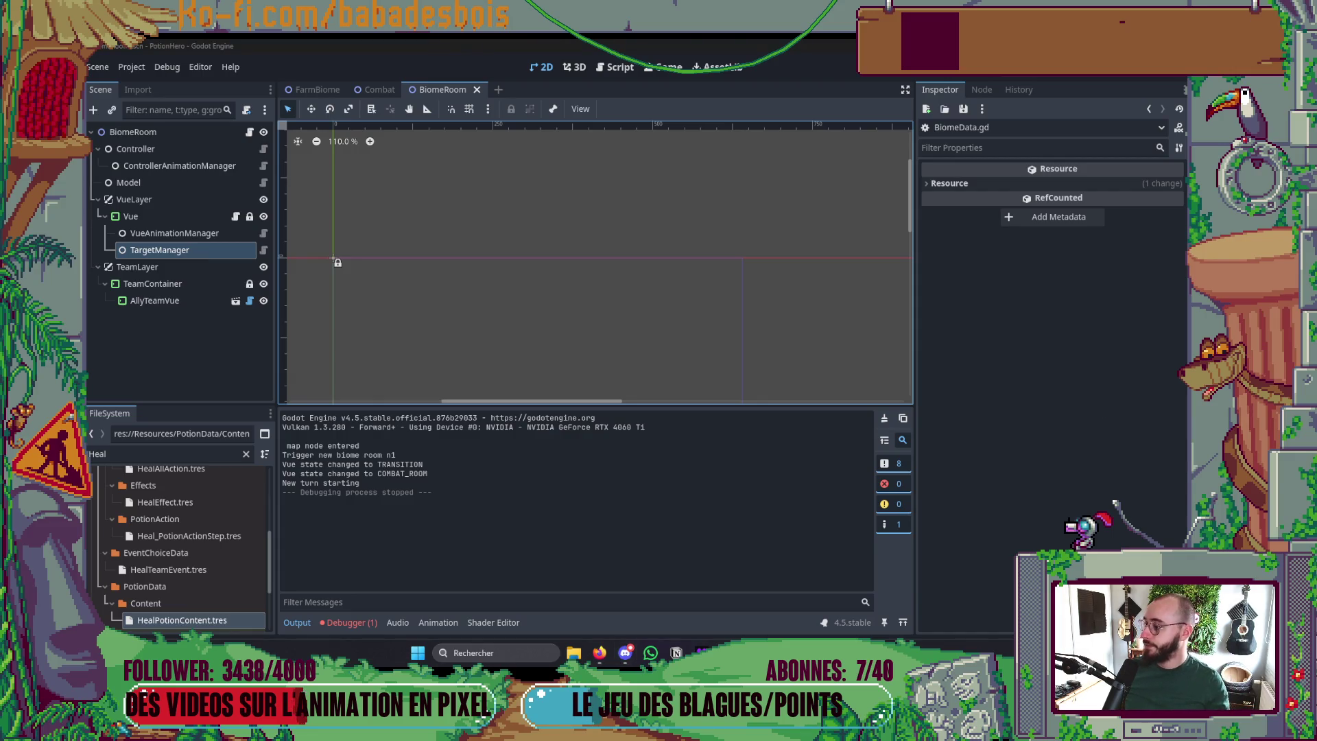
- View the Combat scene tree, return to BiomeRoom to check TargetManager's exports, then go to Neovim
{"action": "left_click_drag", "start_coordinate": [604, 218], "coordinate": [616, 213]}
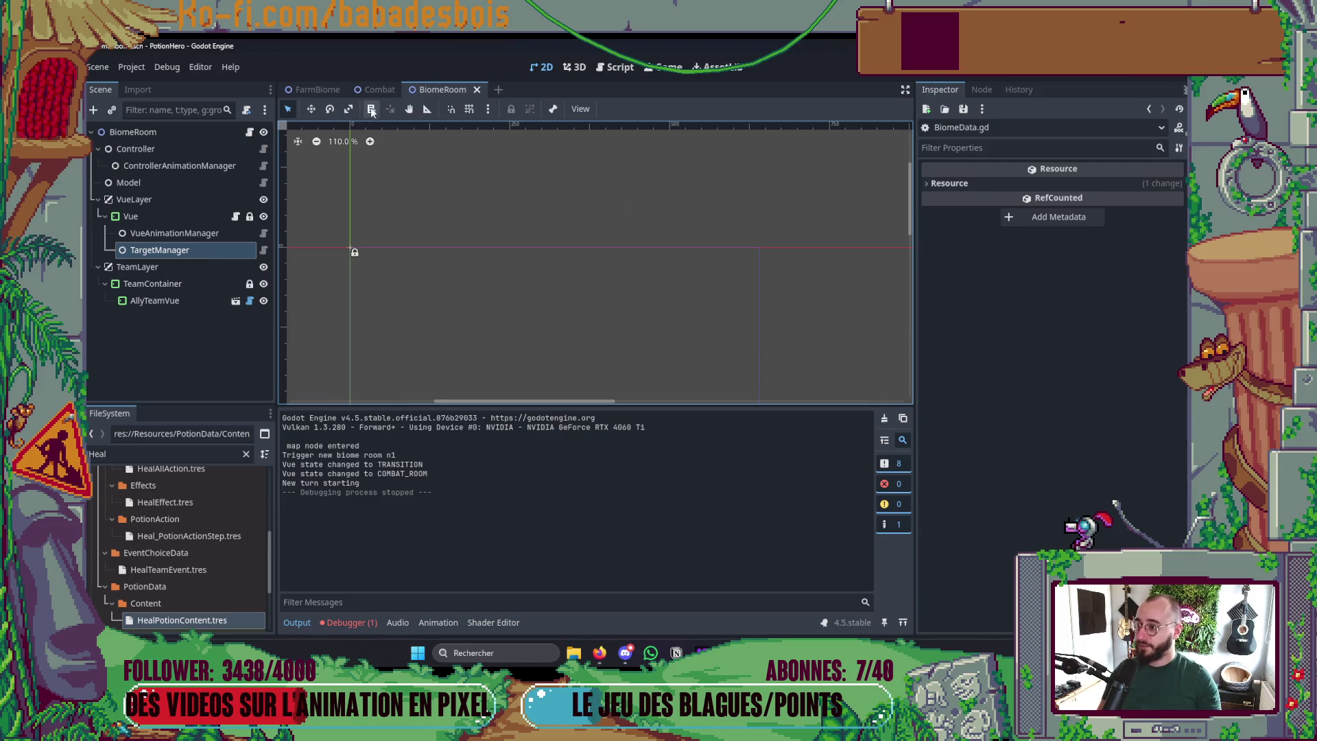
{"action": "left_click", "coordinate": [380, 89]}
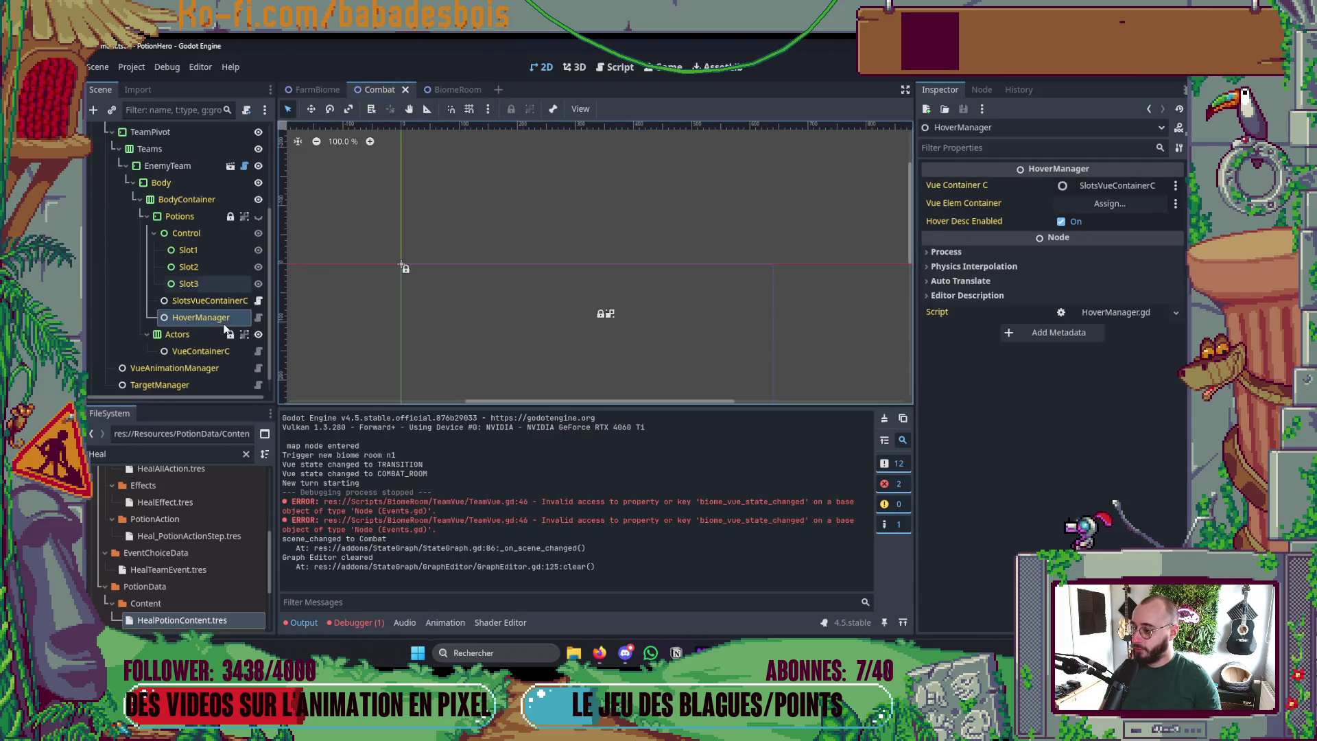
{"action": "key", "text": "alt+Tab"}
{"action": "key", "text": "alt+Tab"}
{"action": "key", "text": "alt+Tab"}
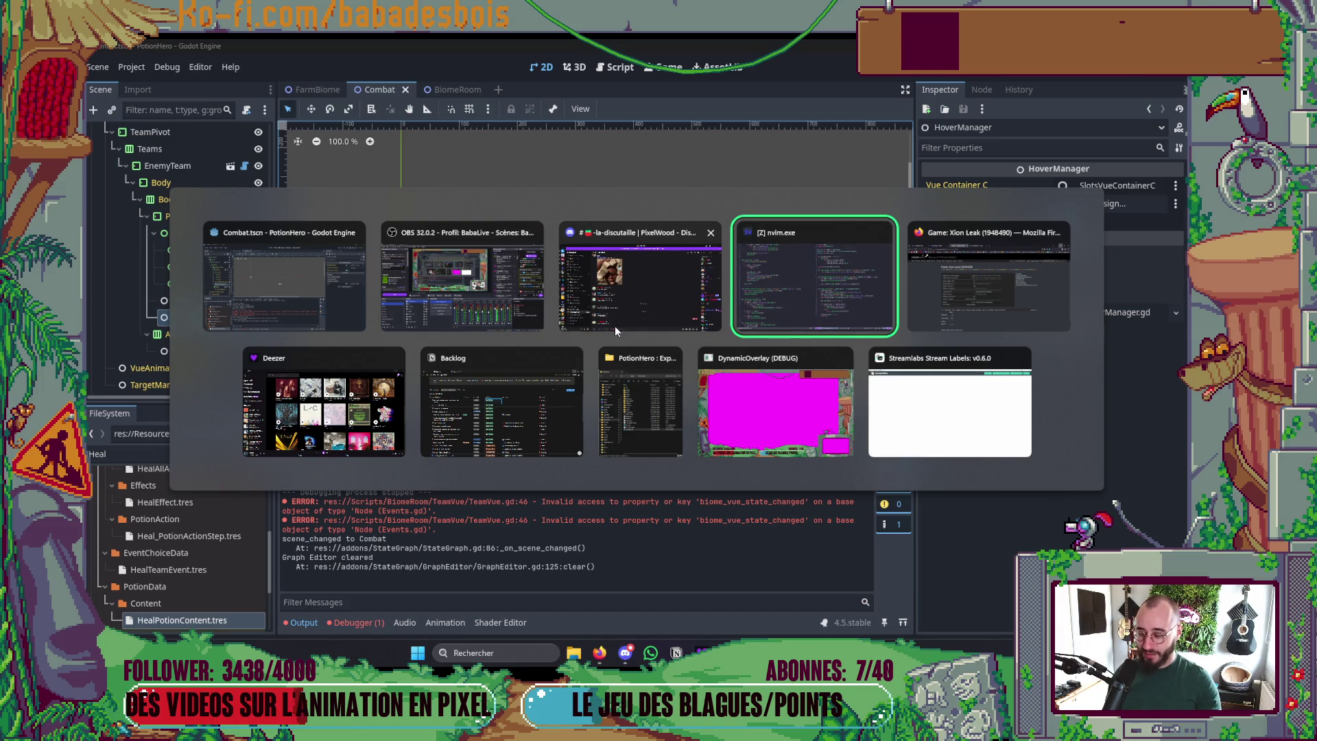
{"action": "left_click", "coordinate": [336, 312]}
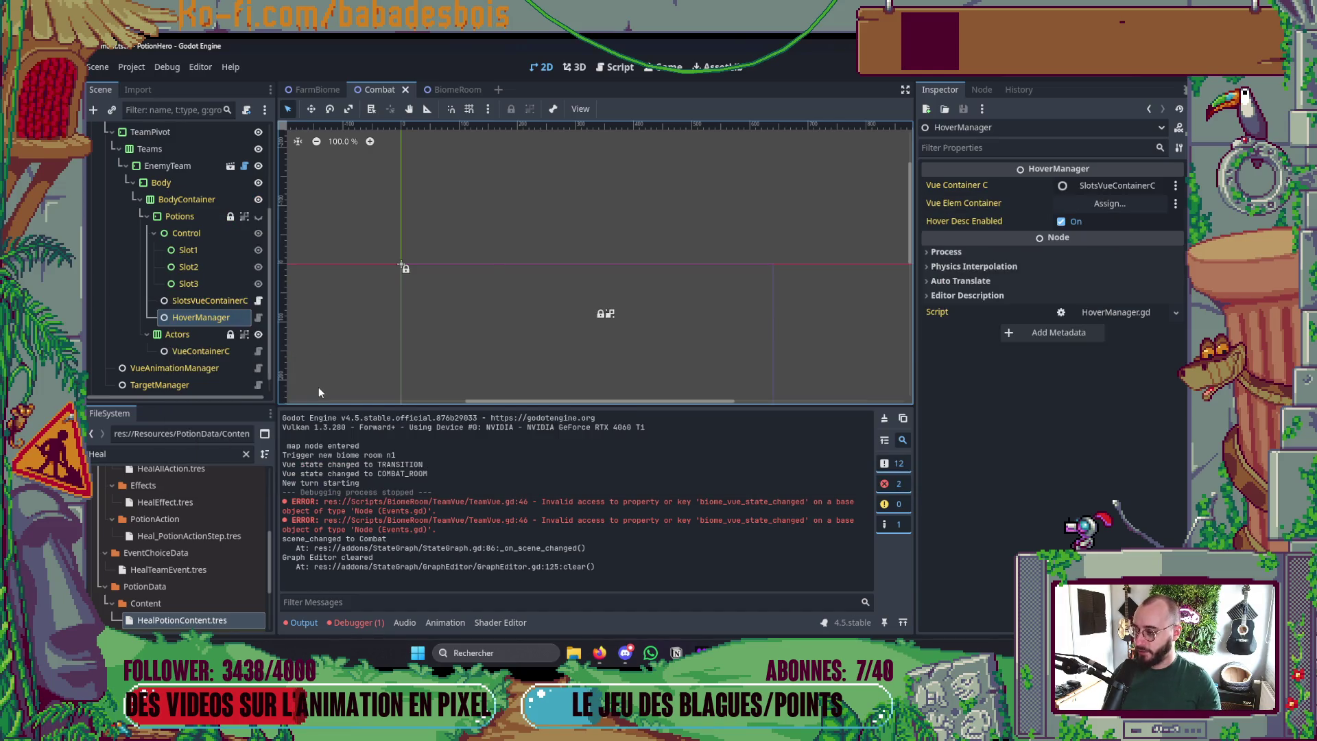
{"action": "key", "text": "alt+Tab"}
{"action": "left_click", "coordinate": [238, 318]}
{"action": "scroll", "coordinate": [257, 307], "scroll_direction": "up", "scroll_amount": 3}
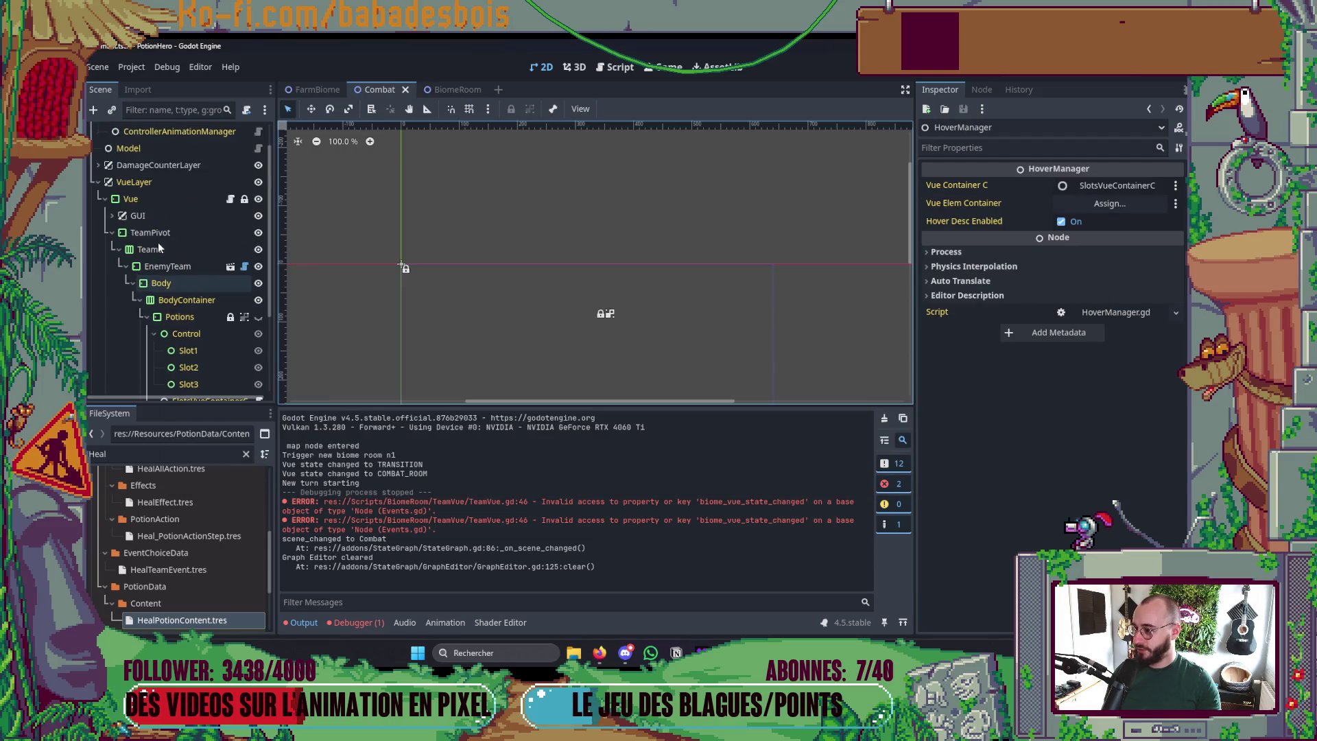
{"action": "left_click", "coordinate": [461, 89]}
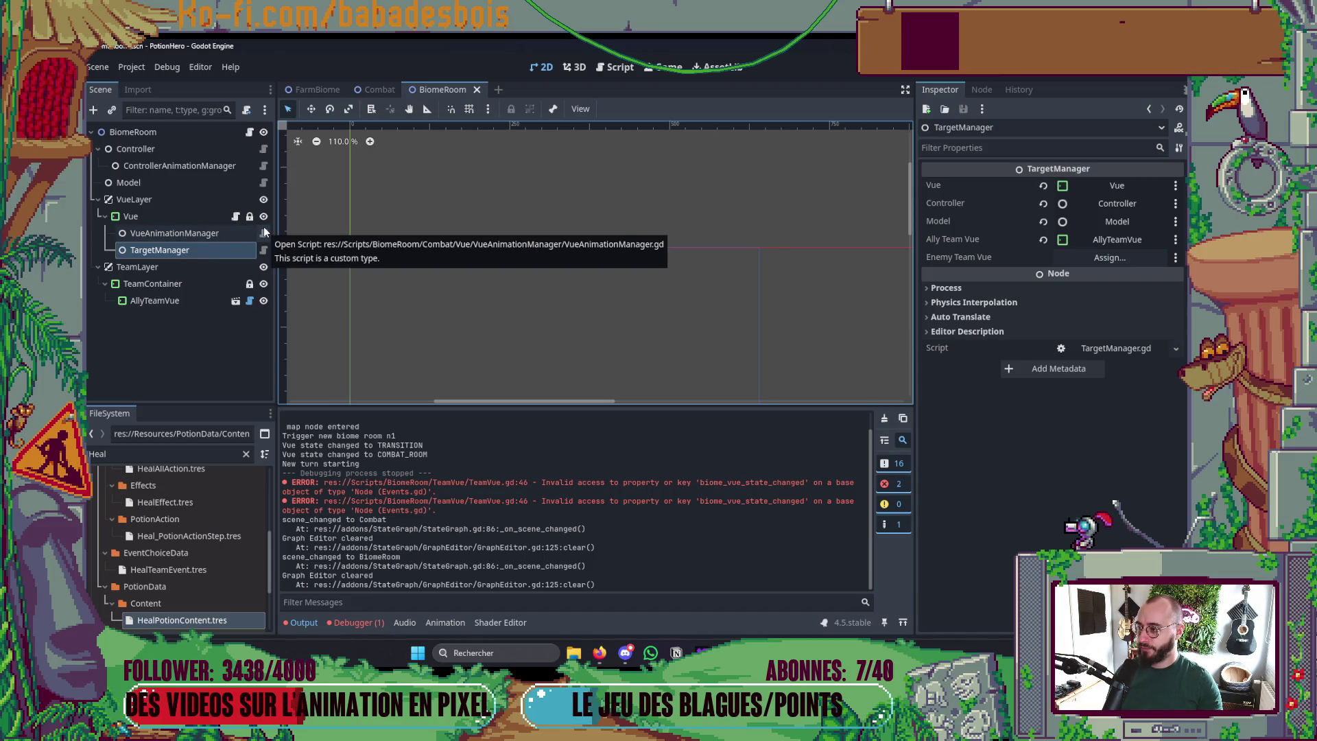
{"action": "key", "text": "alt+Tab"}
{"action": "key", "text": "alt+Tab"}
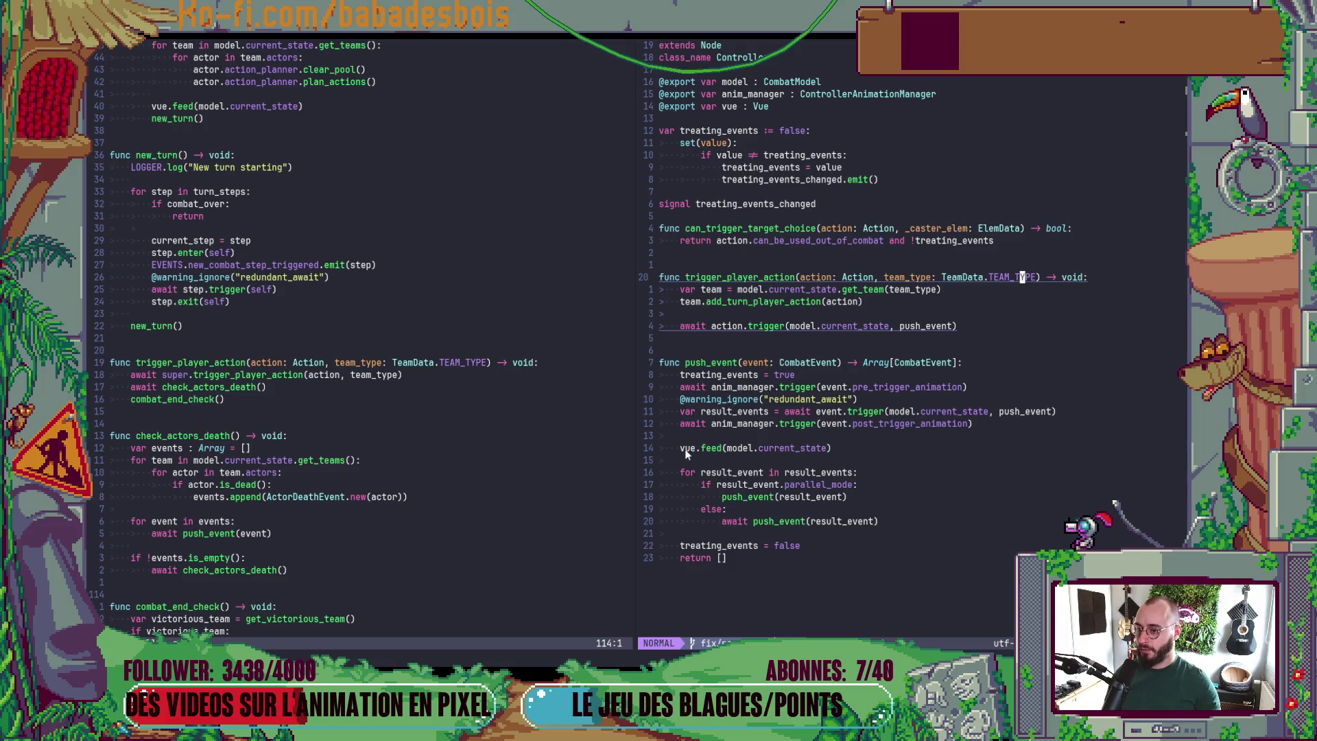
- Open TargetManager.gd in the right pane using the fuzzy file finder query 'Target'
{"action": "key", "text": "j"}
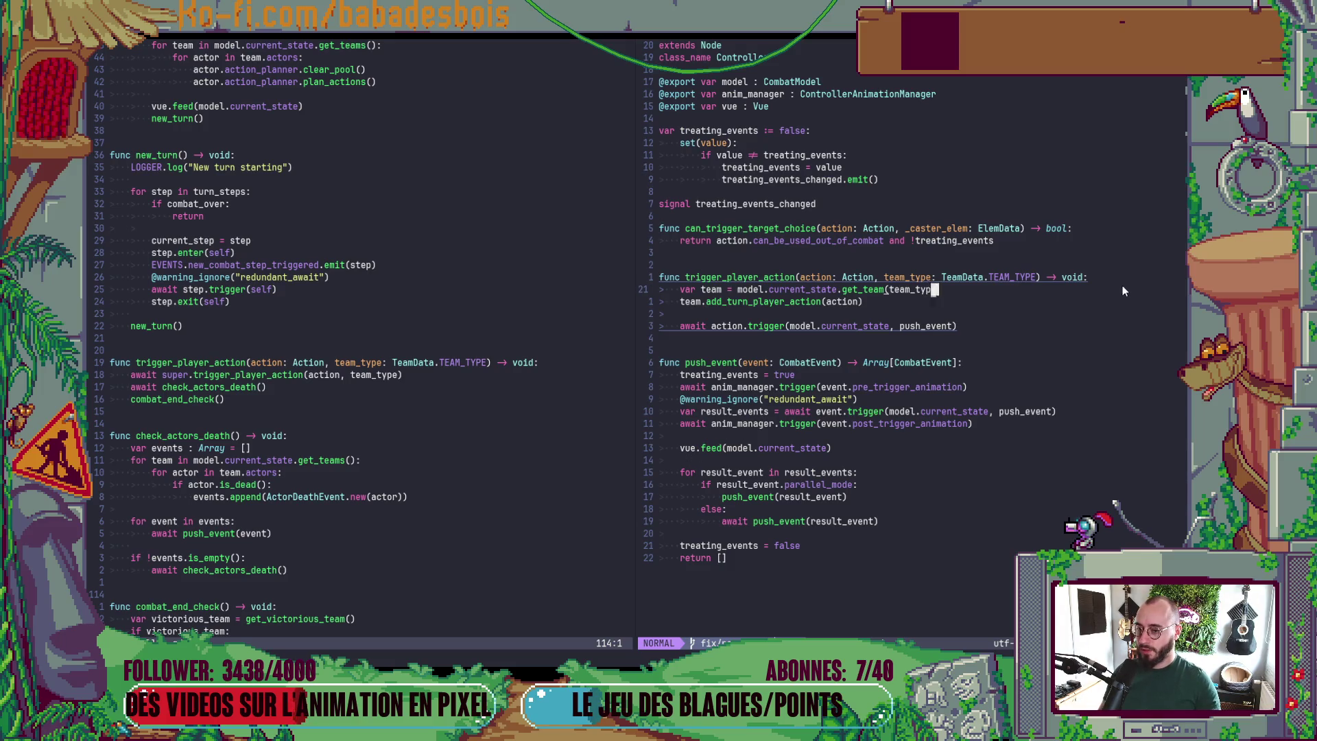
{"action": "key", "text": "space"}
{"action": "key", "text": "f"}
{"action": "key", "text": "f"}
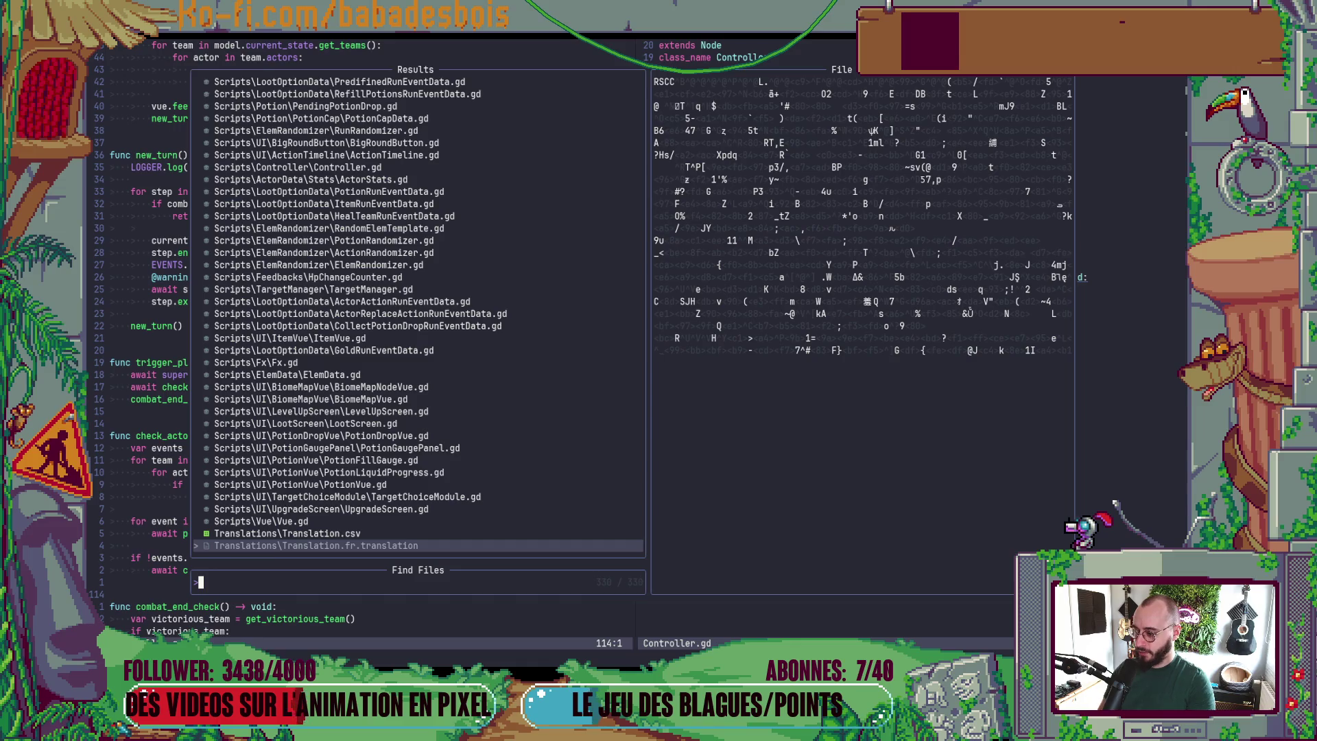
{"action": "key", "text": "Escape"}
{"action": "key", "text": "space"}
{"action": "key", "text": "f"}
{"action": "key", "text": "f"}
{"action": "type", "text": "Tr"}
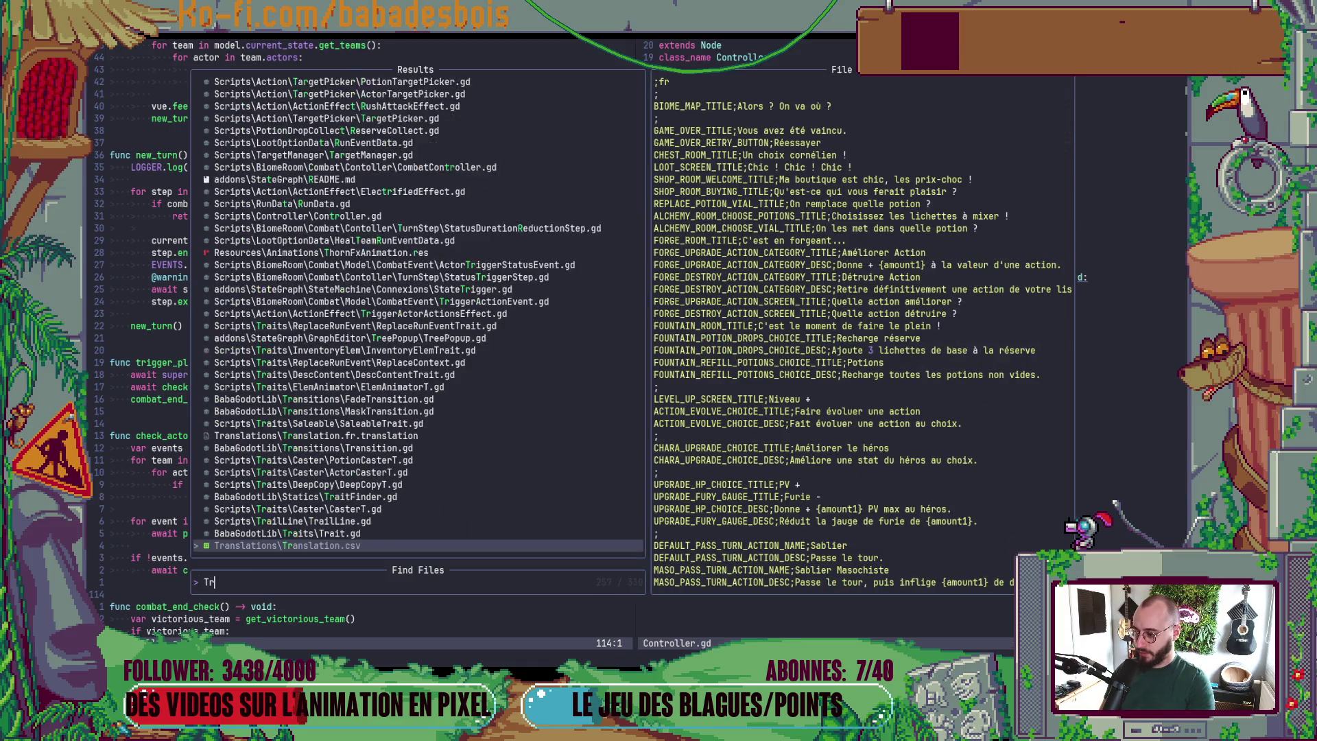
{"action": "key", "text": "BackSpace"}
{"action": "type", "text": "arget"}
{"action": "key", "text": "Return"}
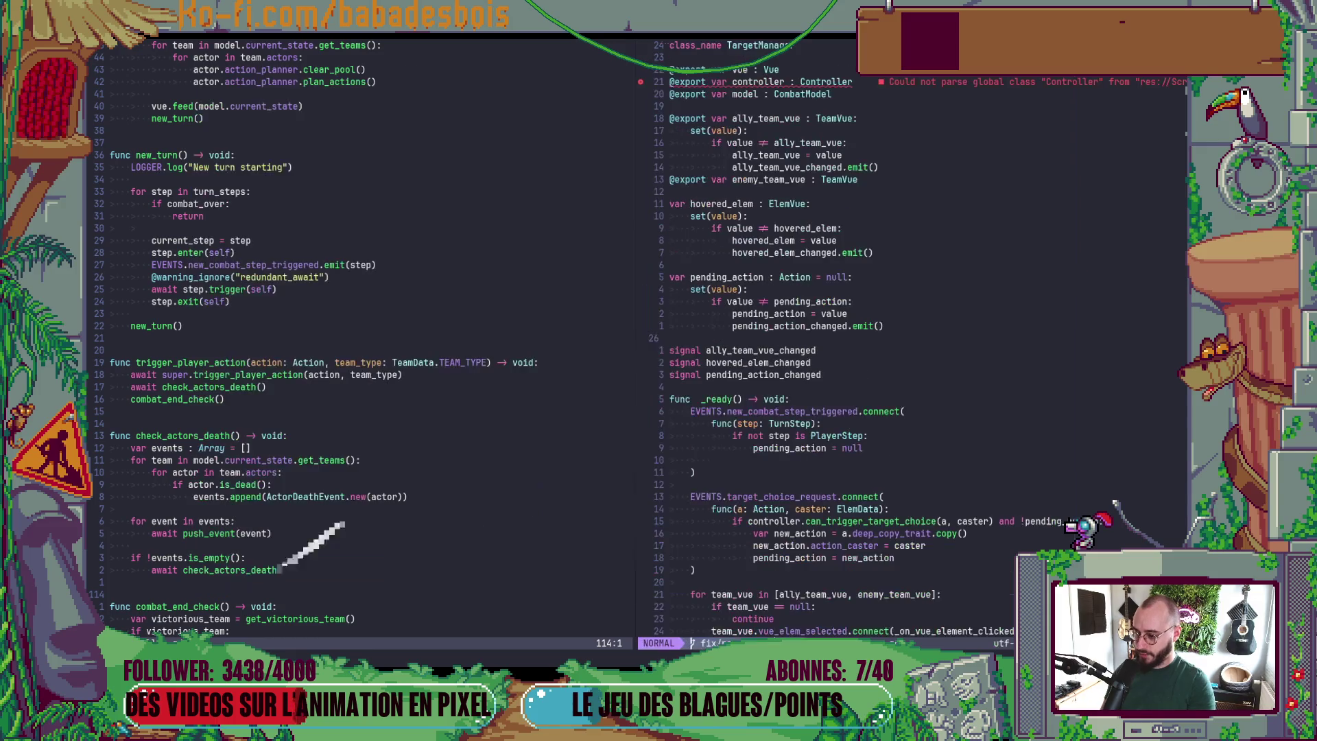
- Go to the action_request emit in _on_pending_action_cast_ready and grep the project for action_request
{"action": "key", "text": "ctrl+d"}
{"action": "key", "text": "ctrl+d"}
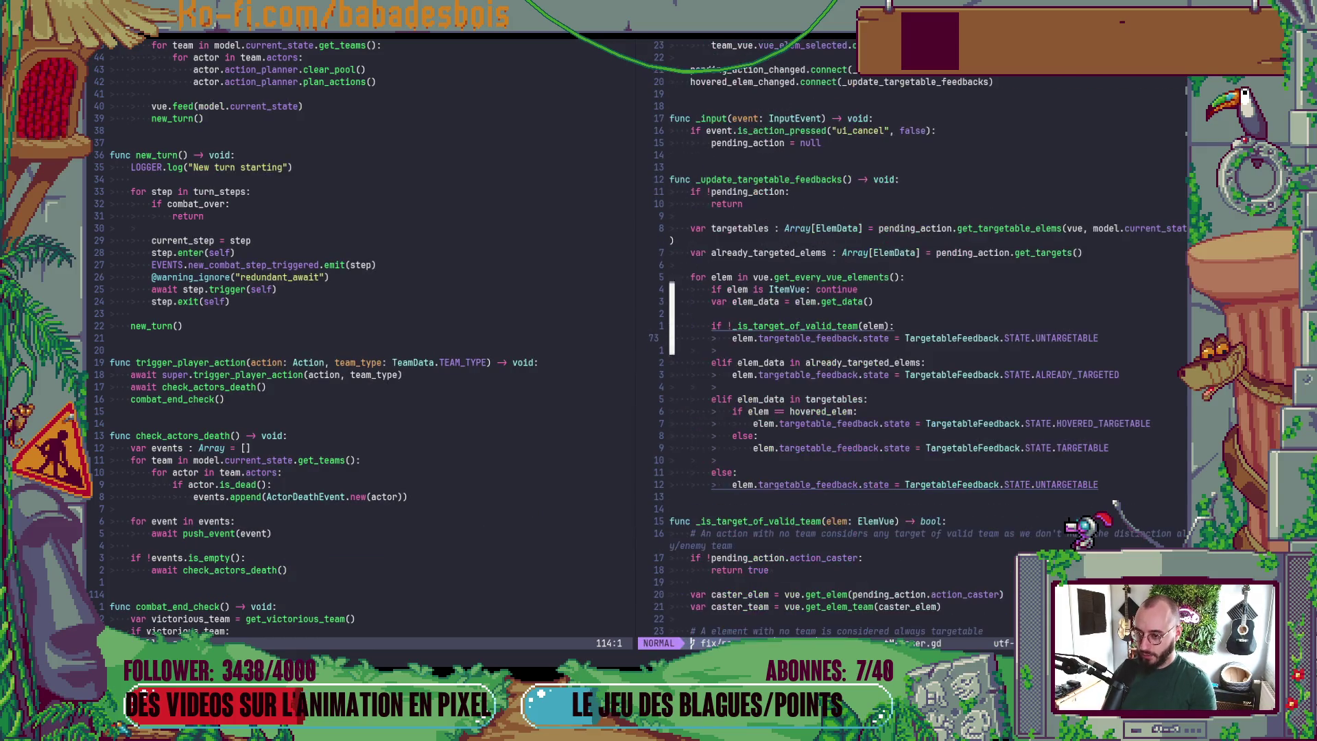
{"action": "key", "text": "ctrl+d"}
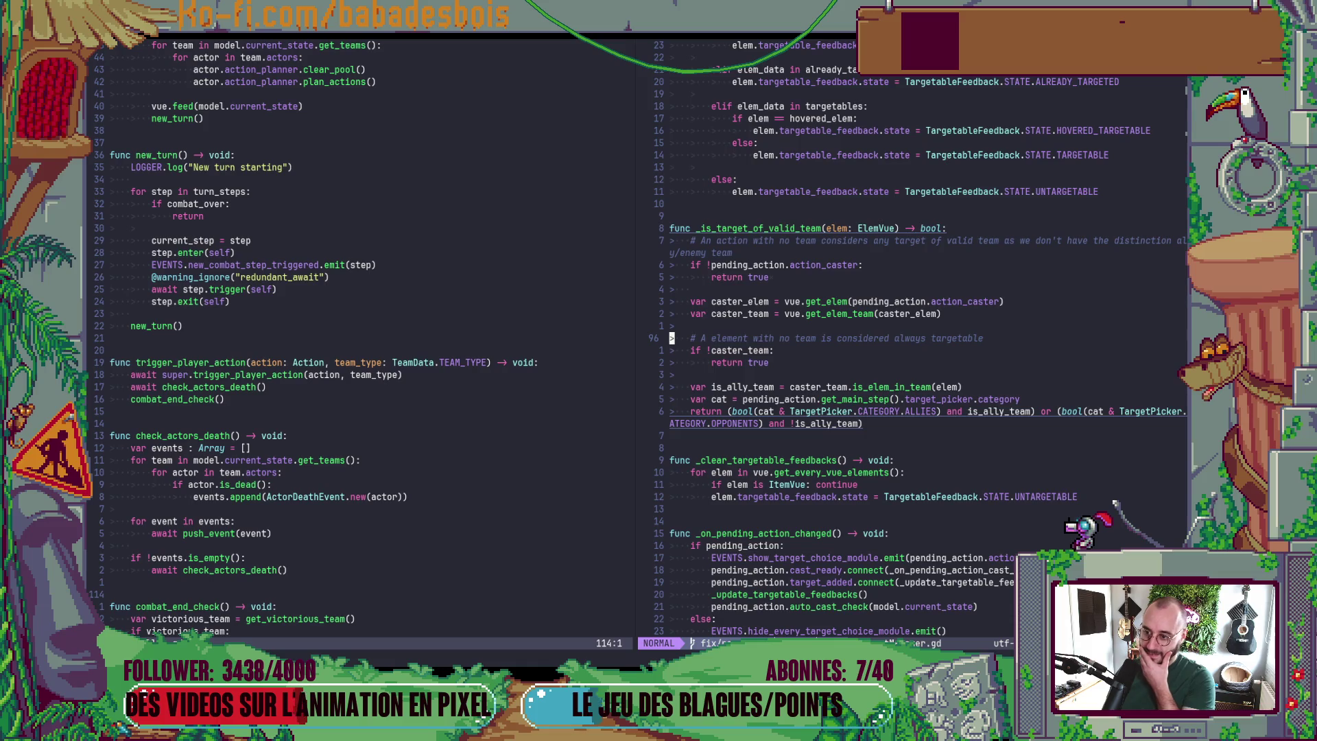
{"action": "key", "text": "ctrl+d"}
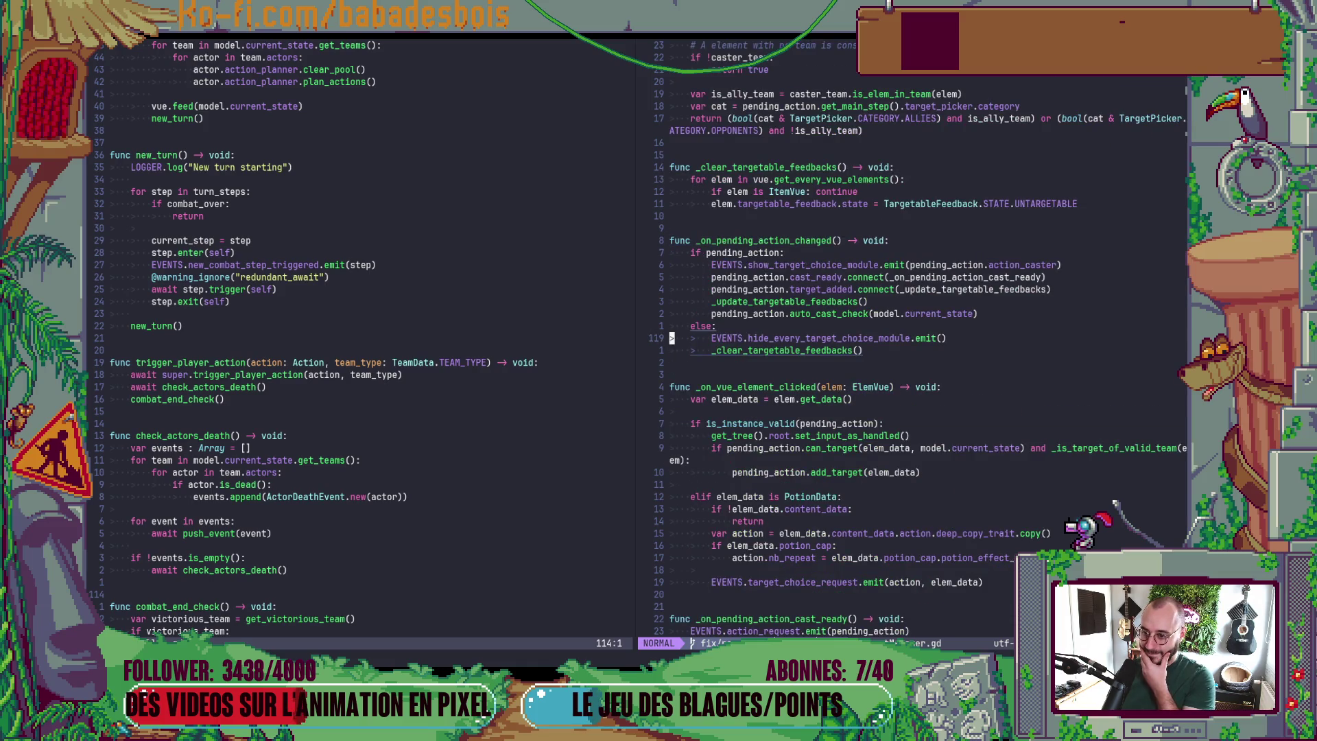
{"action": "key", "text": "ctrl+d"}
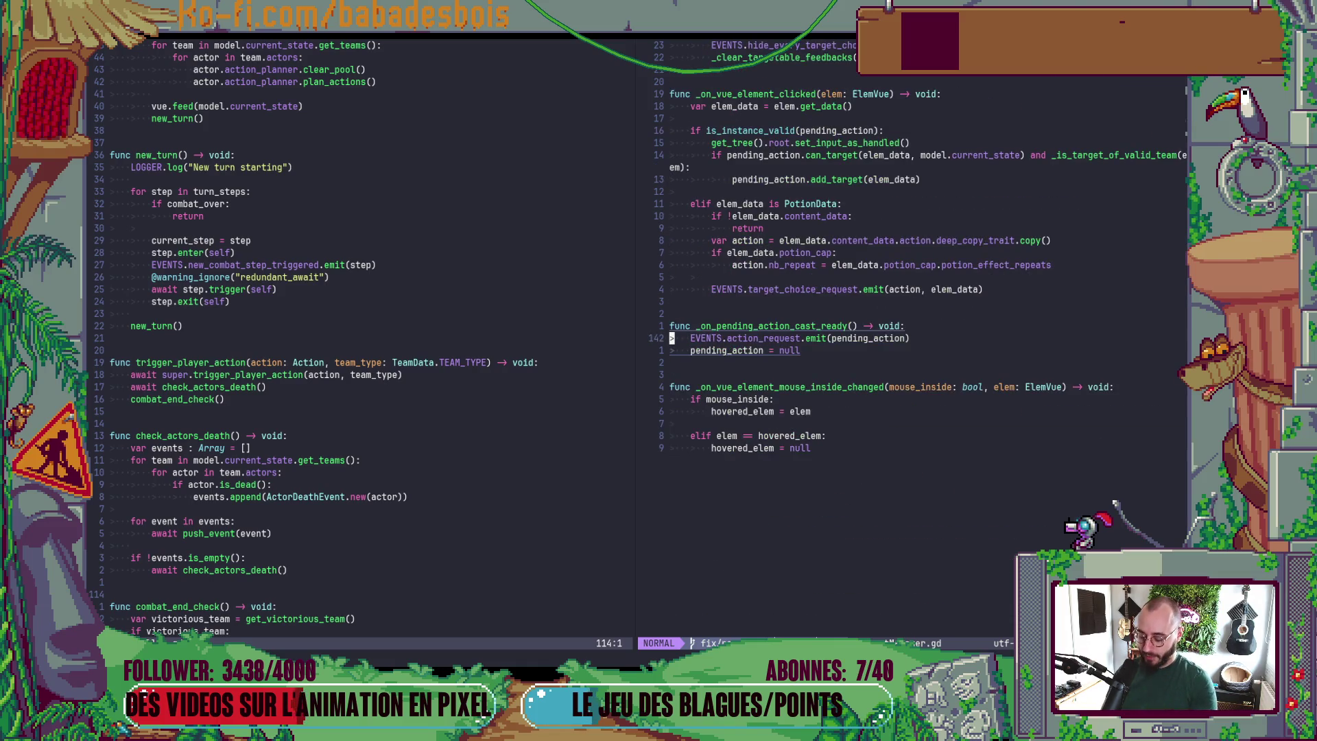
{"action": "key", "text": "ctrl+u"}
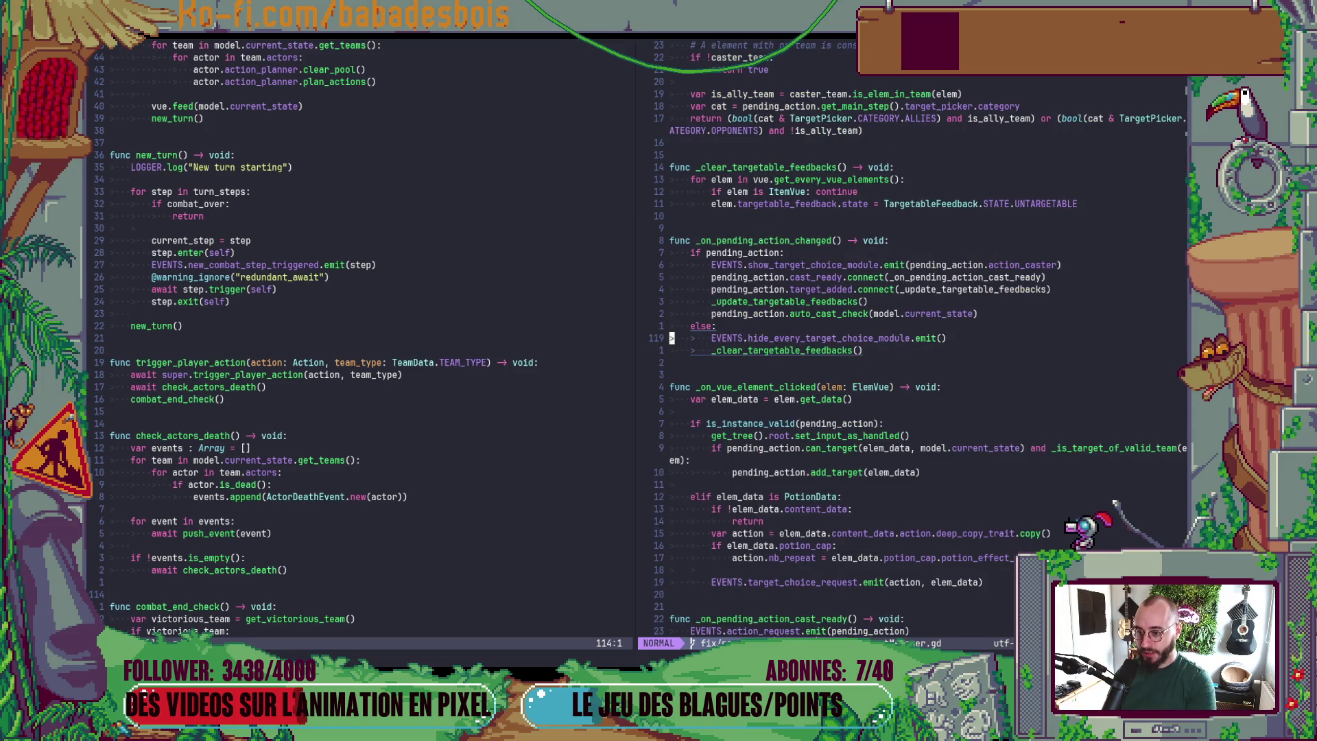
{"action": "key", "text": "k"}
{"action": "key", "text": "k"}
{"action": "key", "text": "k"}
{"action": "key", "text": "k"}
{"action": "key", "text": "j"}
{"action": "key", "text": "j"}
{"action": "key", "text": "j"}
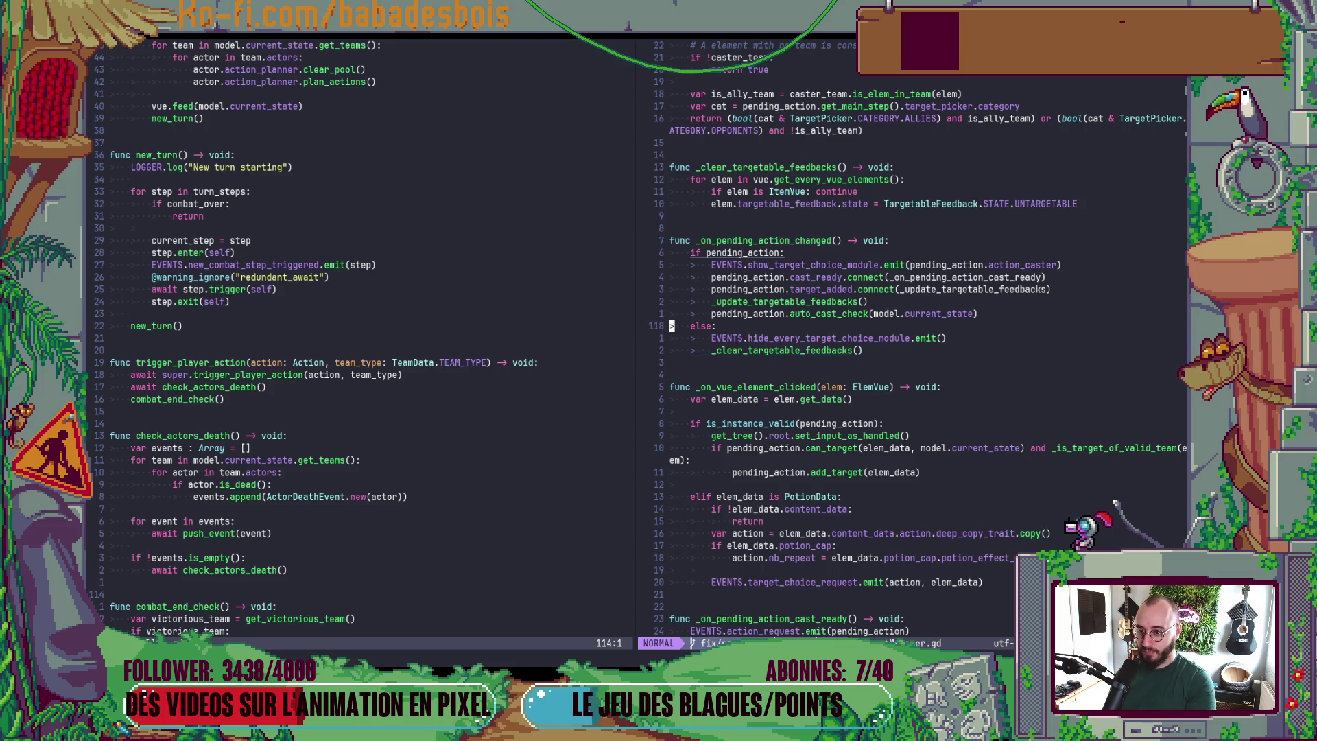
{"action": "key", "text": "ctrl+d"}
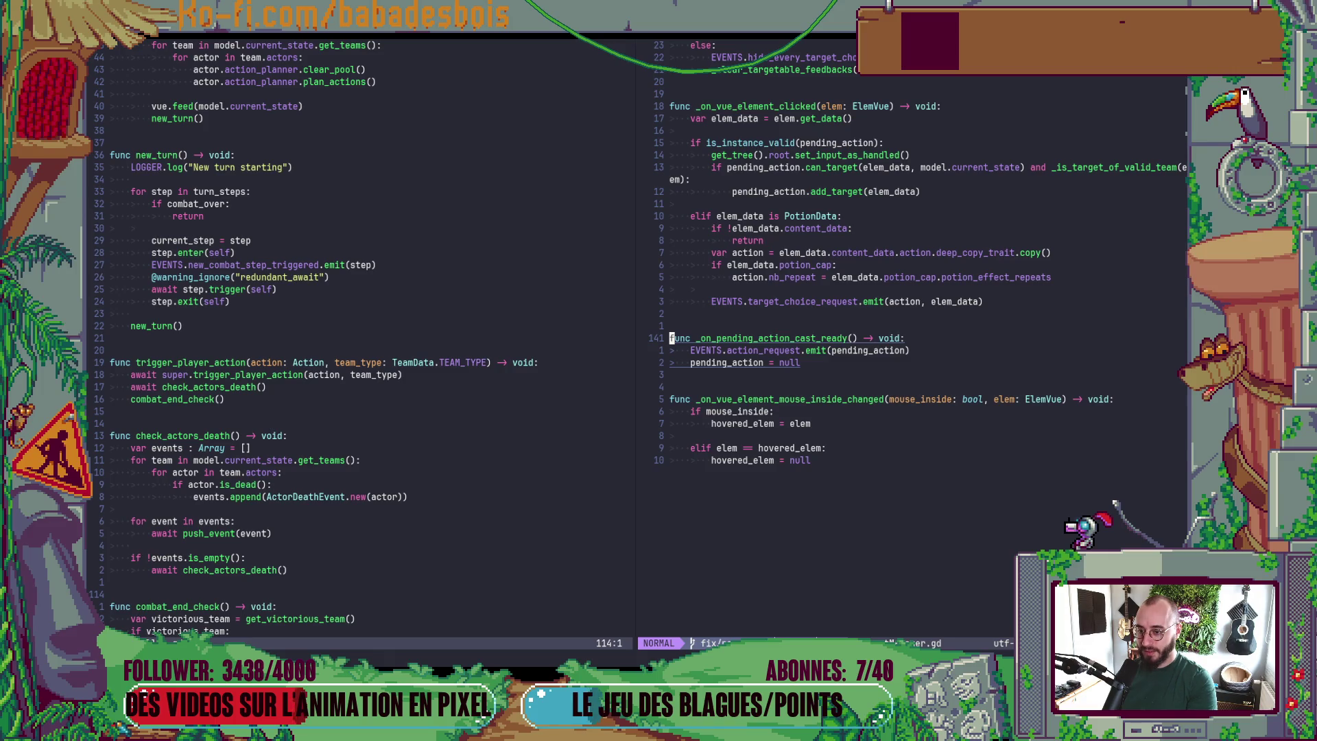
{"action": "key", "text": "j"}
{"action": "key", "text": "w"}
{"action": "key", "text": "w"}
{"action": "key", "text": "w"}
{"action": "key", "text": "space"}
{"action": "key", "text": "s"}
{"action": "key", "text": "w"}
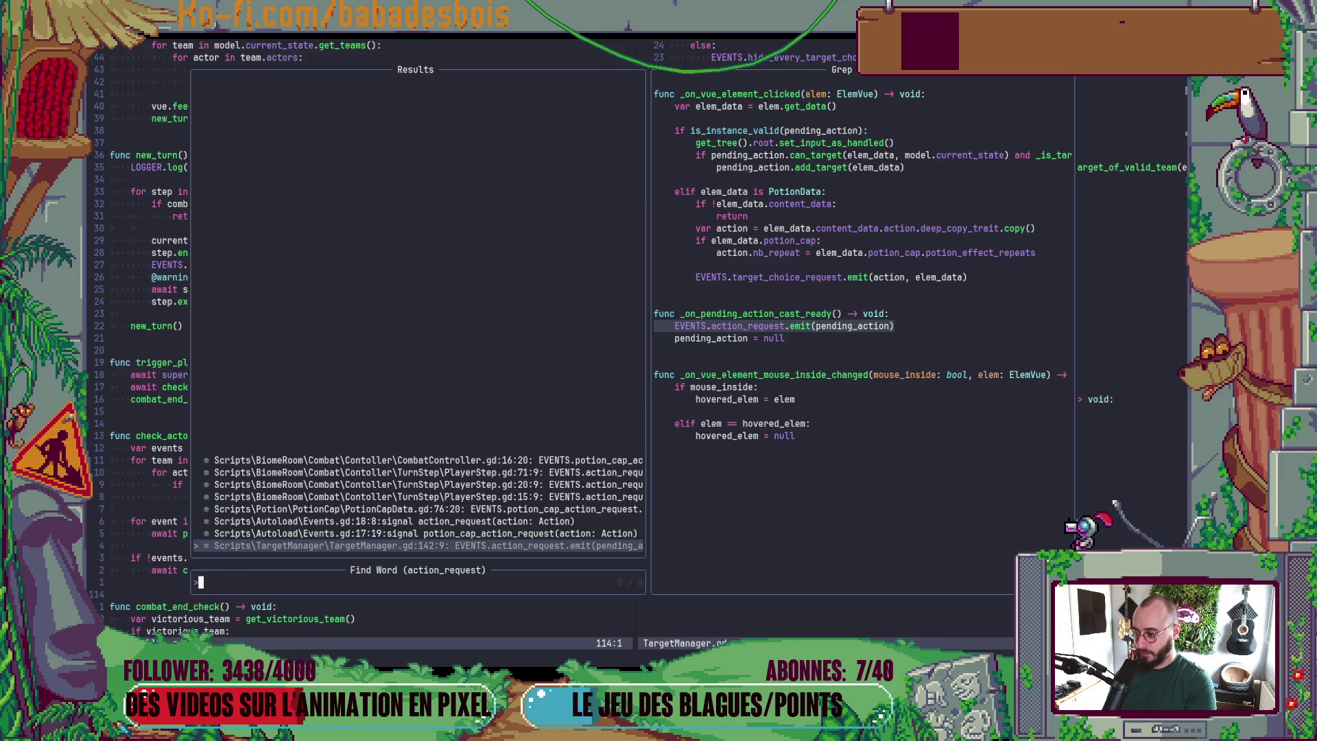
- Preview the action_request matches in Events.gd, PotionCapData.gd and PlayerStep.gd, then close the results
{"action": "key", "text": "ctrl+p"}
{"action": "key", "text": "ctrl+p"}
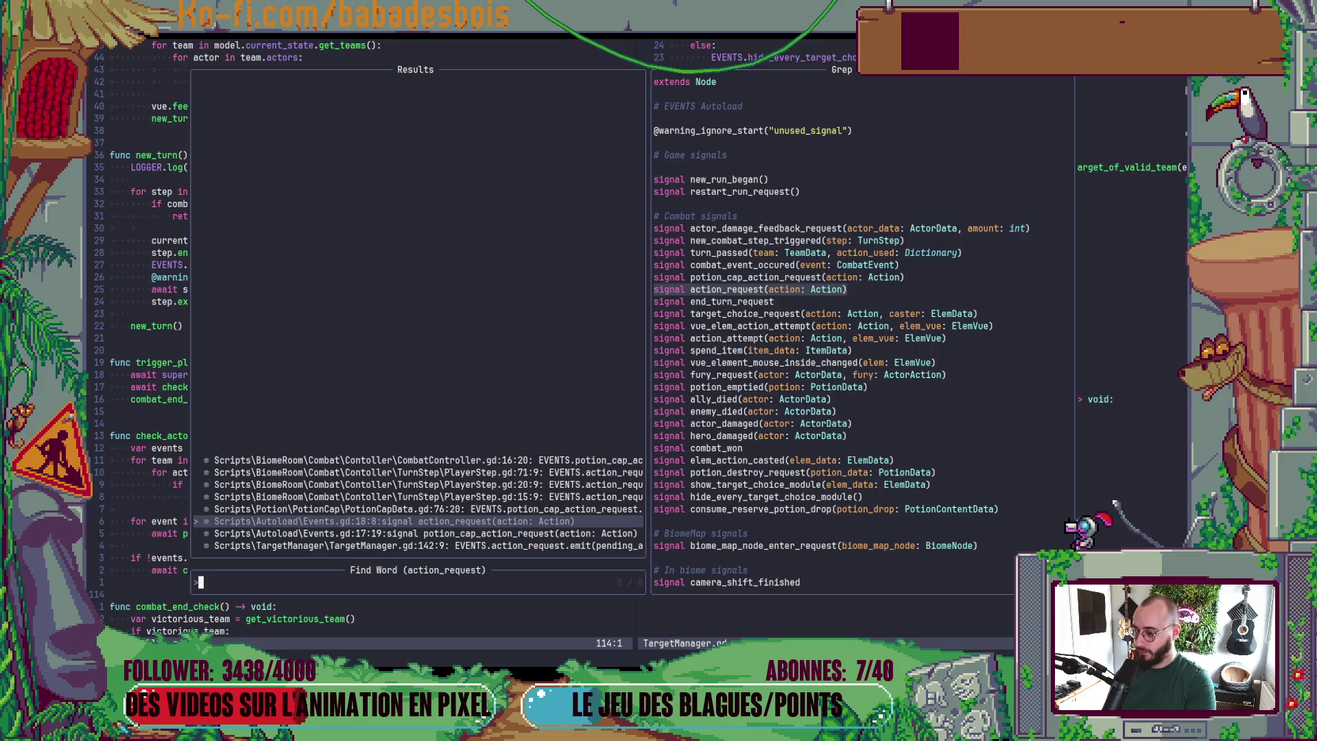
{"action": "key", "text": "ctrl+n"}
{"action": "key", "text": "ctrl+p"}
{"action": "key", "text": "ctrl+p"}
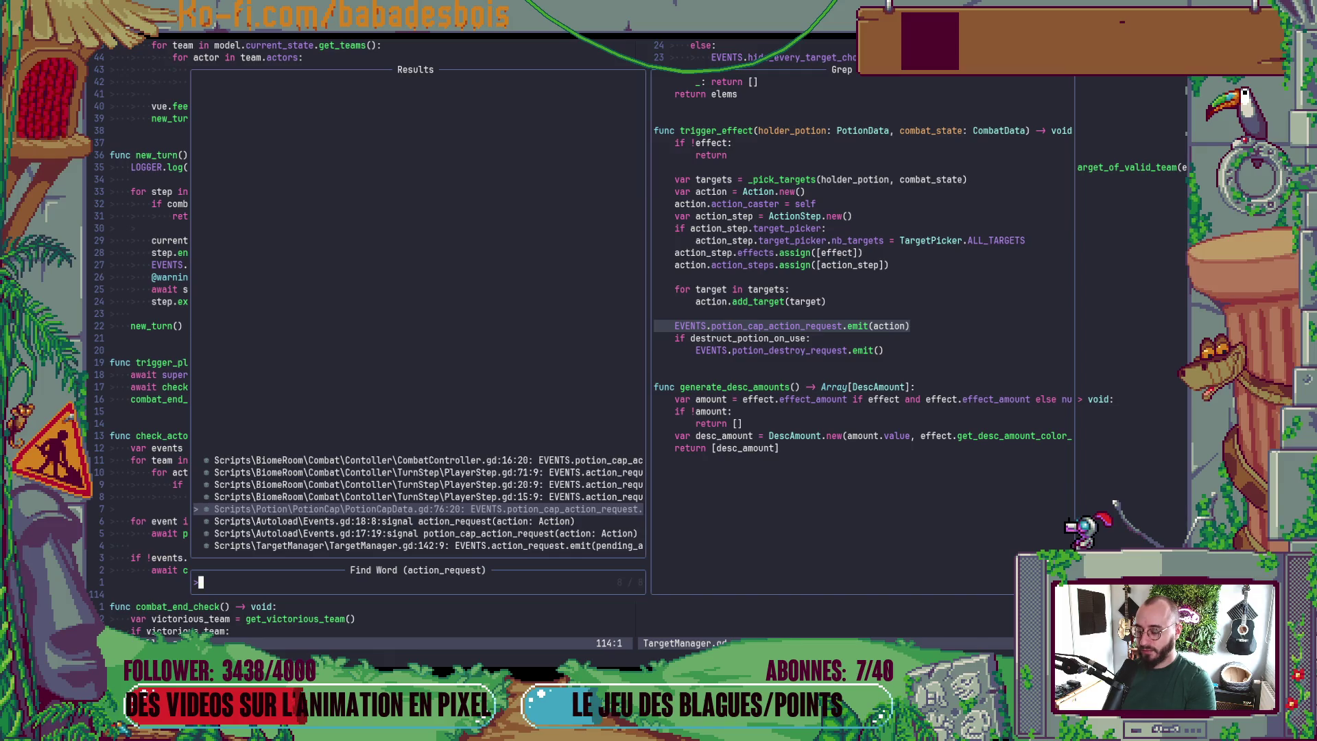
{"action": "key", "text": "ctrl+p"}
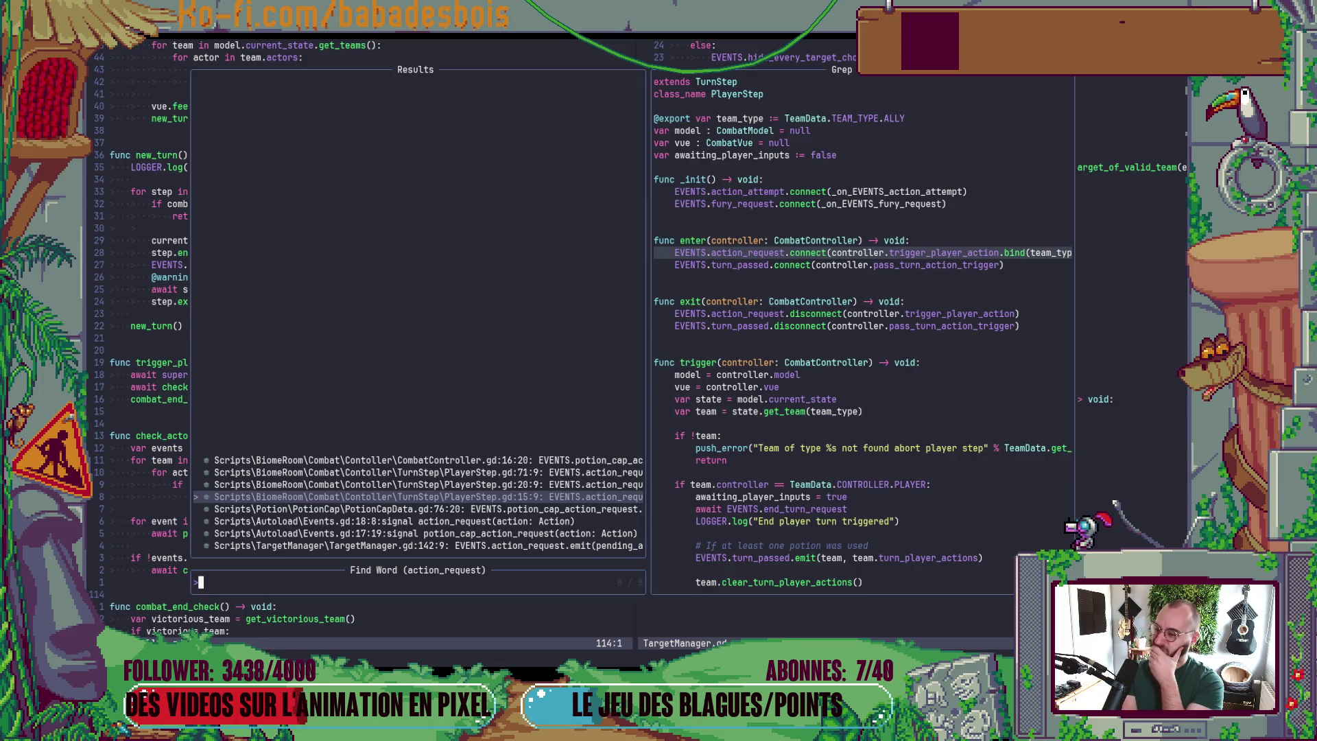
{"action": "key", "text": "Escape"}
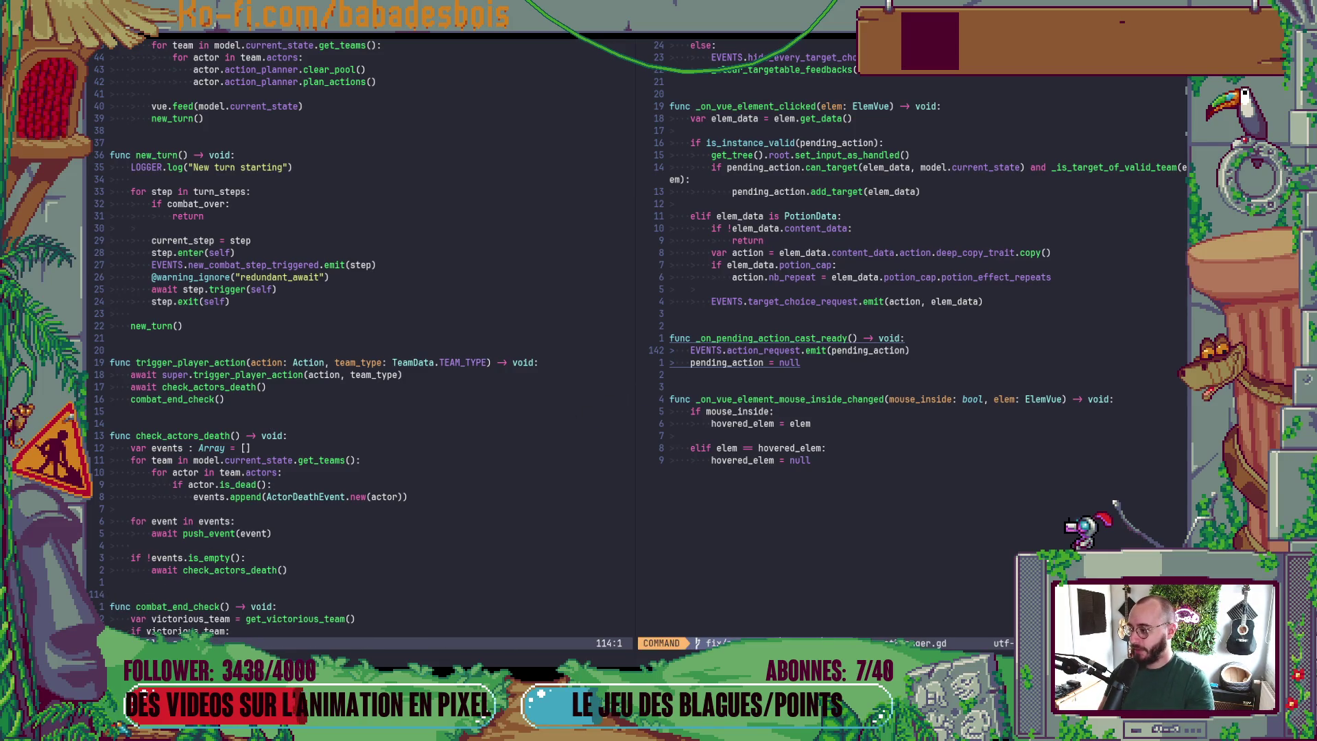
{"action": "key", "text": "space"}
- Open Controller.gd via the file finder, then open BiomeRoom.gd beside Combat.gd
{"action": "key", "text": "f"}
{"action": "key", "text": "f"}
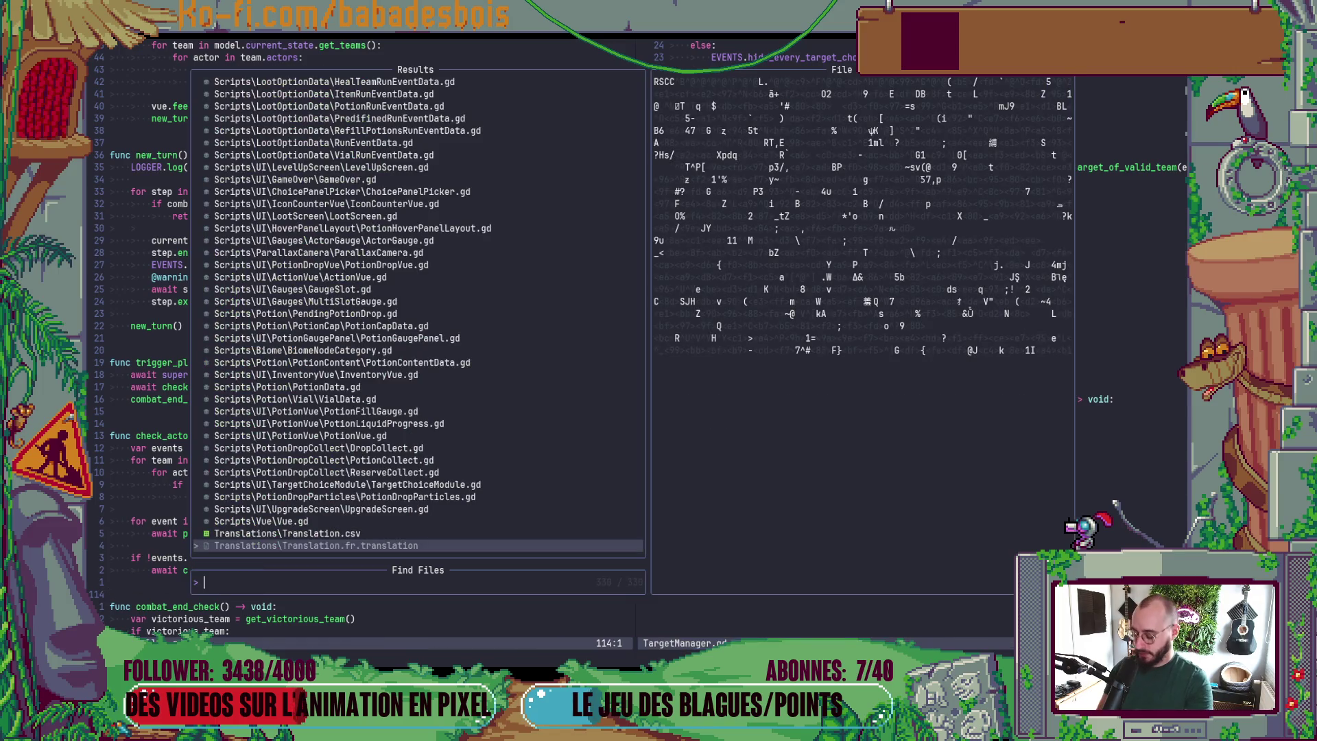
{"action": "type", "text": "COm"}
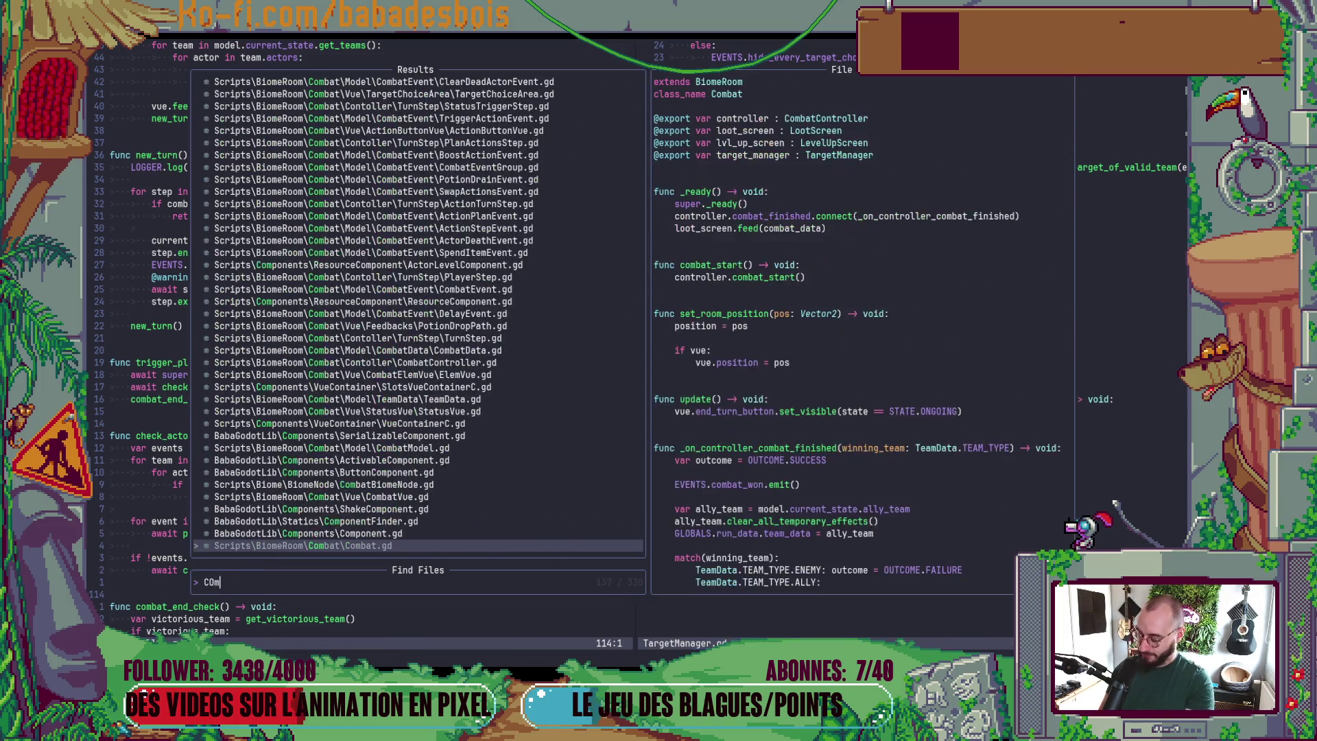
{"action": "key", "text": "BackSpace"}
{"action": "key", "text": "BackSpace"}
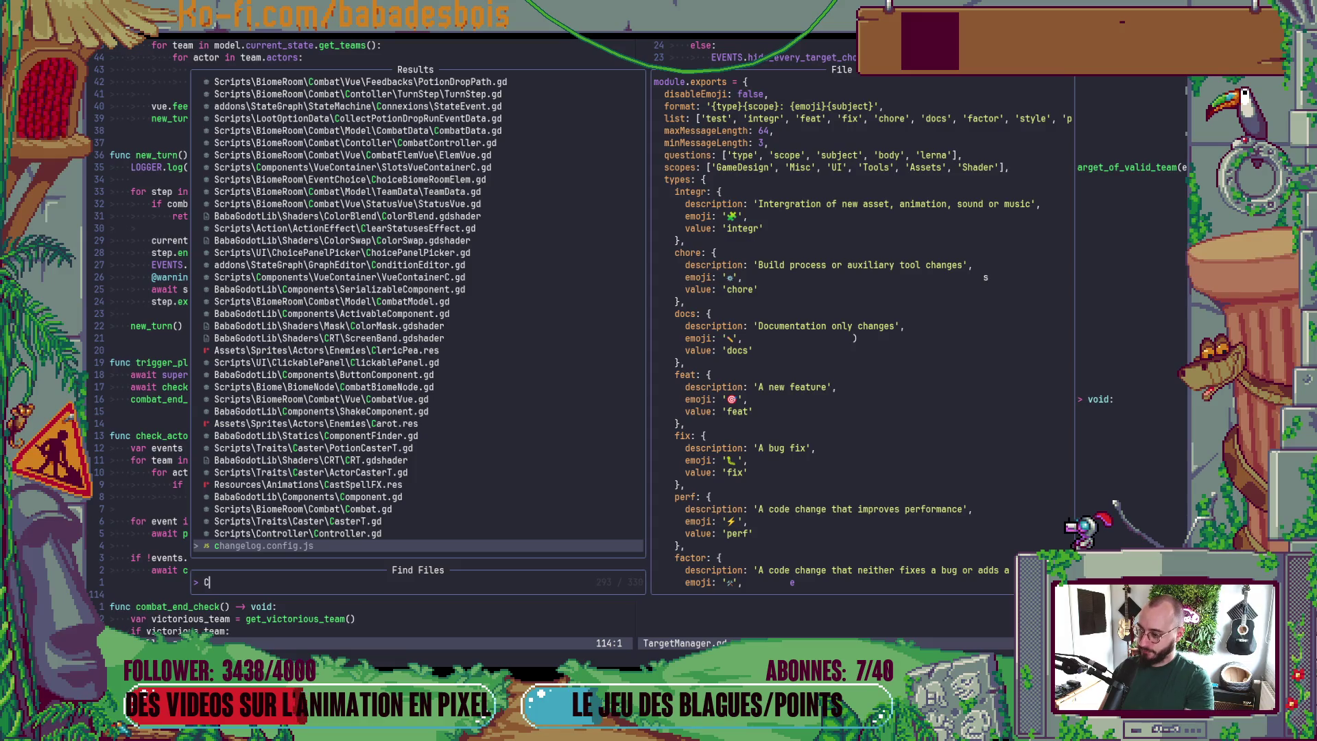
{"action": "type", "text": "ontroller"}
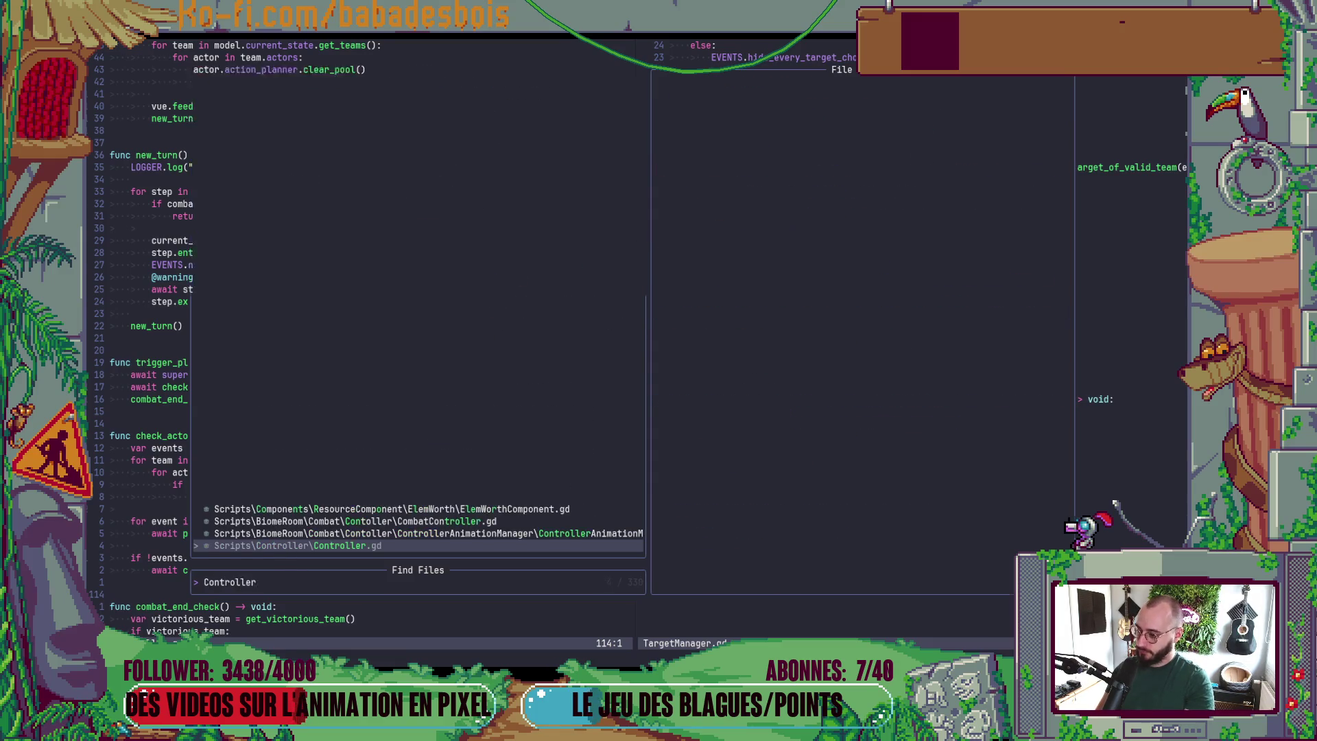
{"action": "key", "text": "Return"}
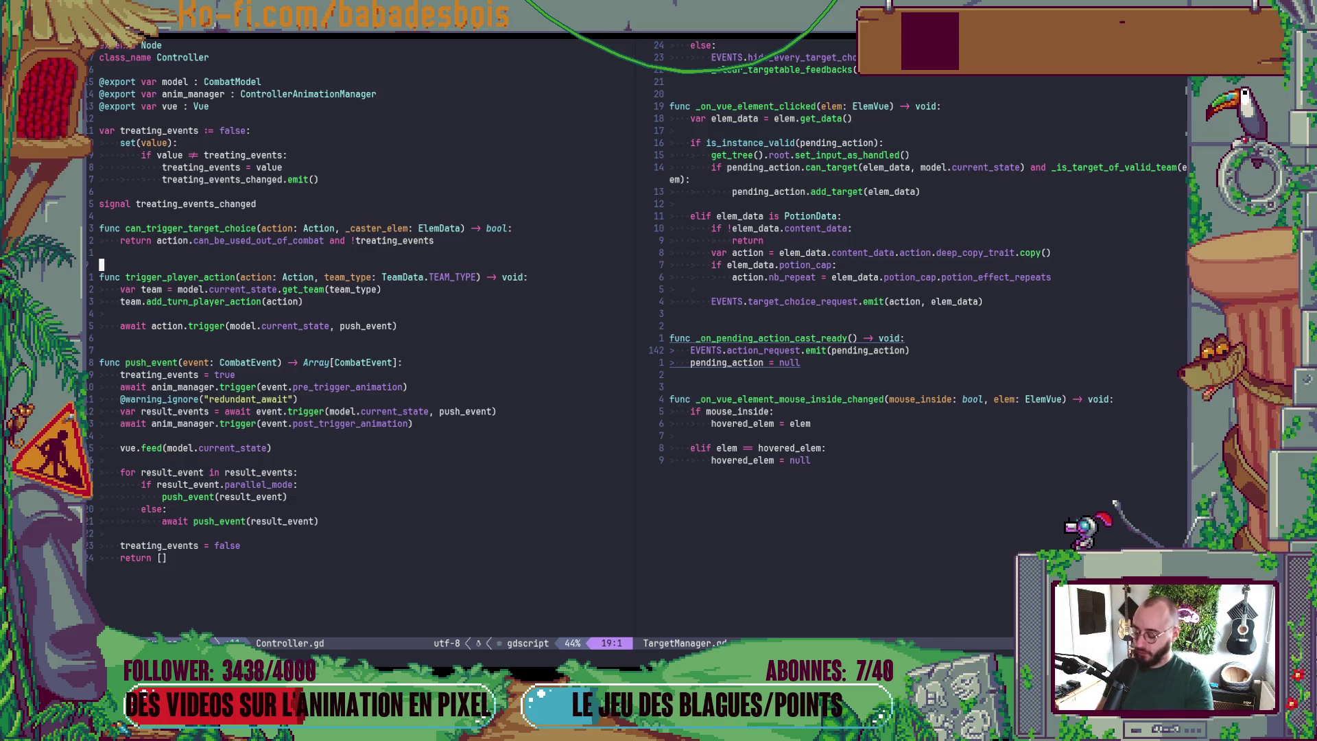
{"action": "key", "text": "space"}
{"action": "key", "text": "f"}
{"action": "key", "text": "f"}
{"action": "key", "text": "Return"}
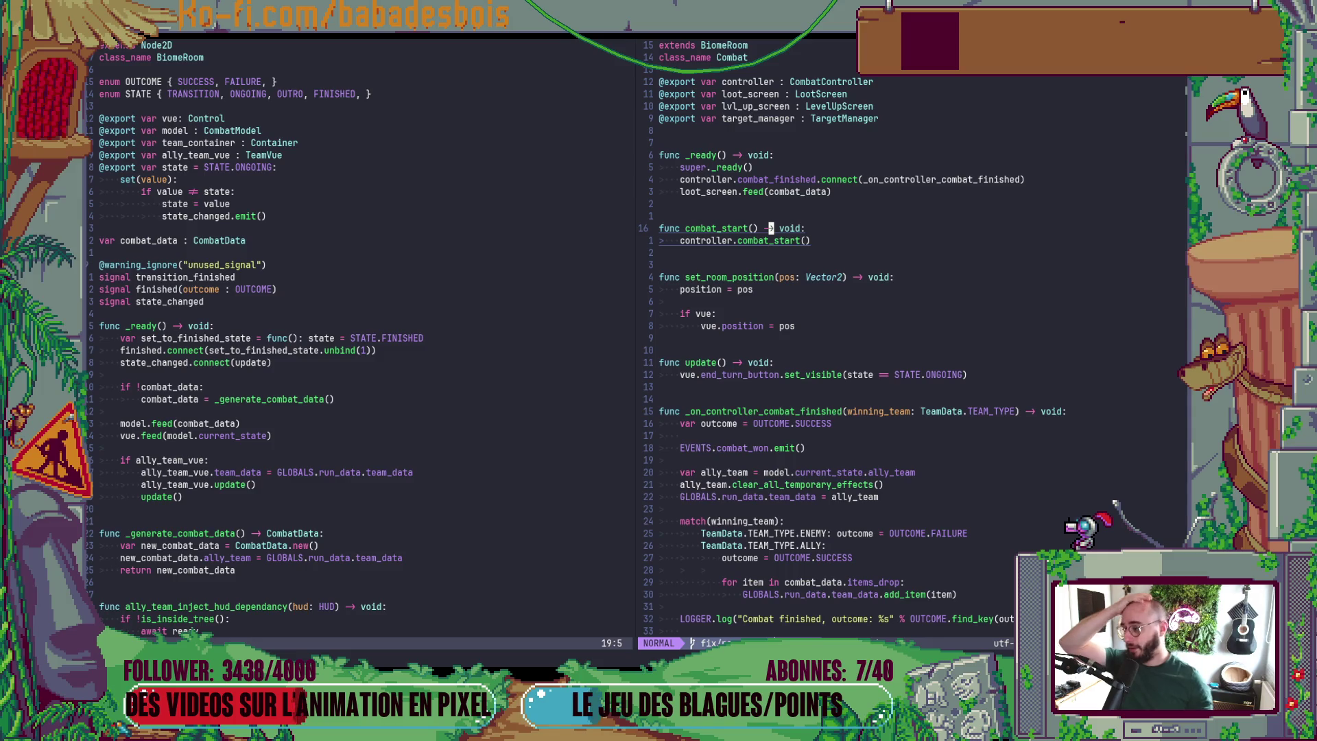
- Move to the BiomeRoom.gd split and go to the combat_data check in _ready
{"action": "key", "text": "ctrl+w"}
{"action": "key", "text": "h"}
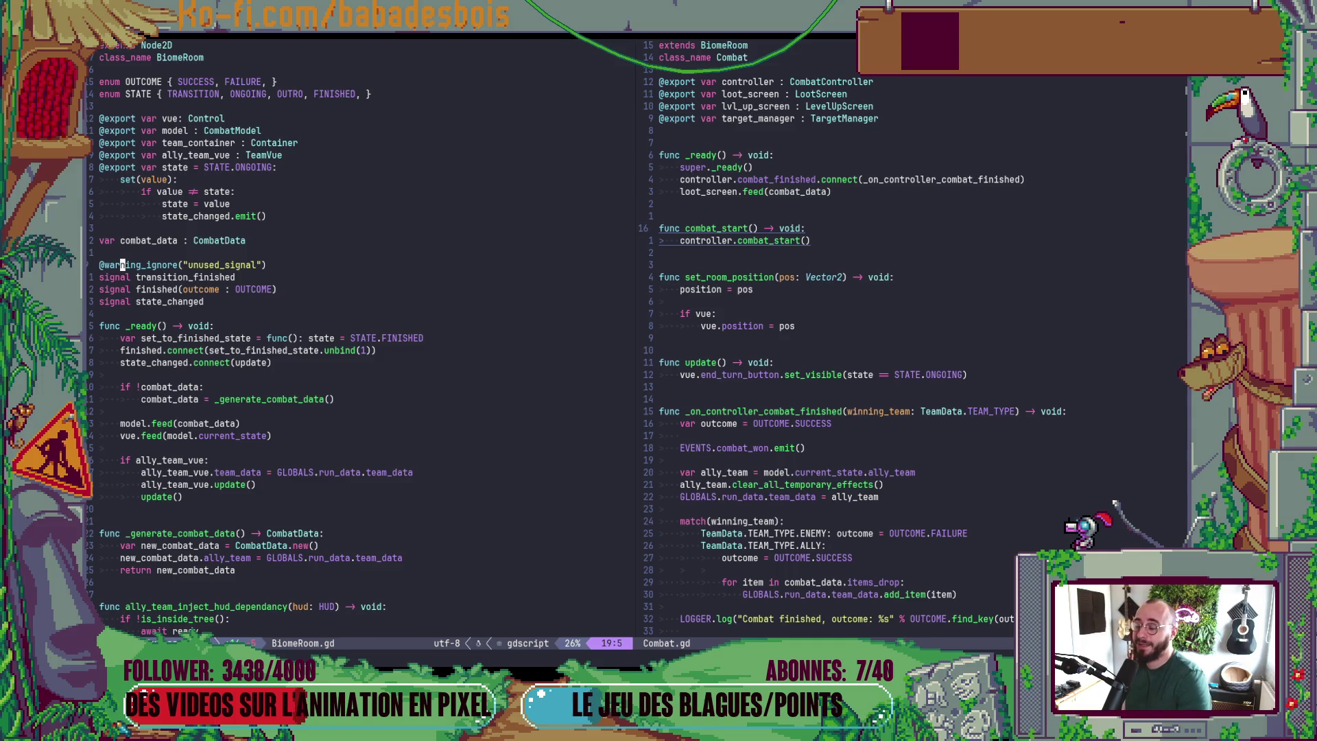
{"action": "key", "text": "j"}
{"action": "key", "text": "j"}
{"action": "key", "text": "j"}
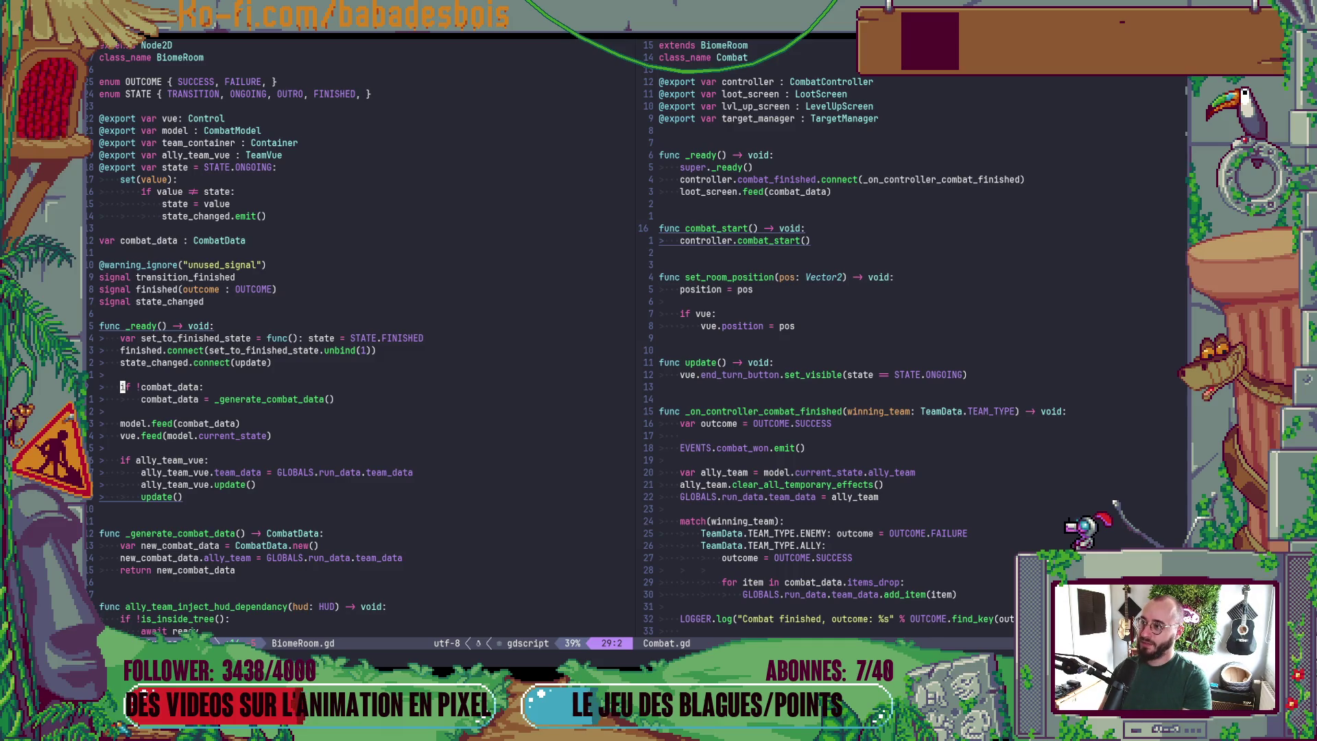
{"action": "key", "text": "space"}
- Open Controller.gd from the file finder with 'Contr', then jump back to BiomeRoom.gd
{"action": "key", "text": "f"}
{"action": "key", "text": "f"}
{"action": "type", "text": "Contr"}
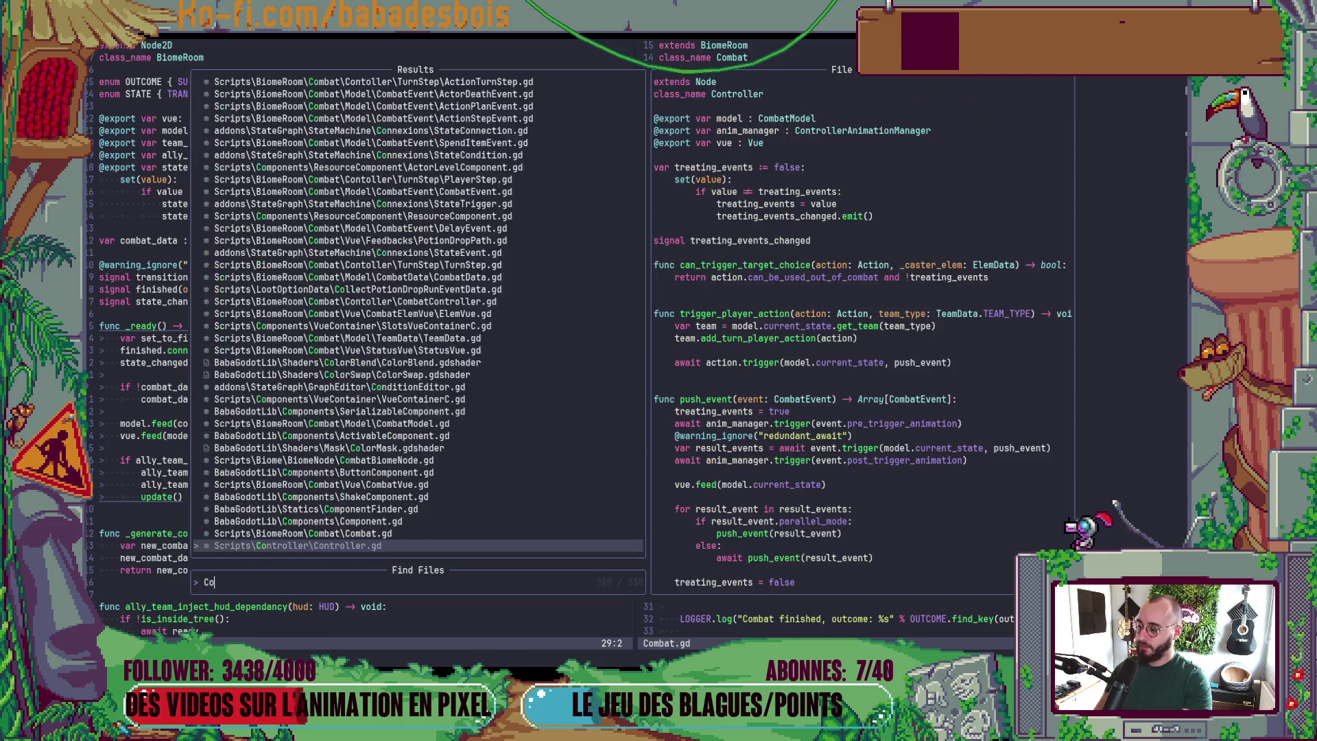
{"action": "key", "text": "Return"}
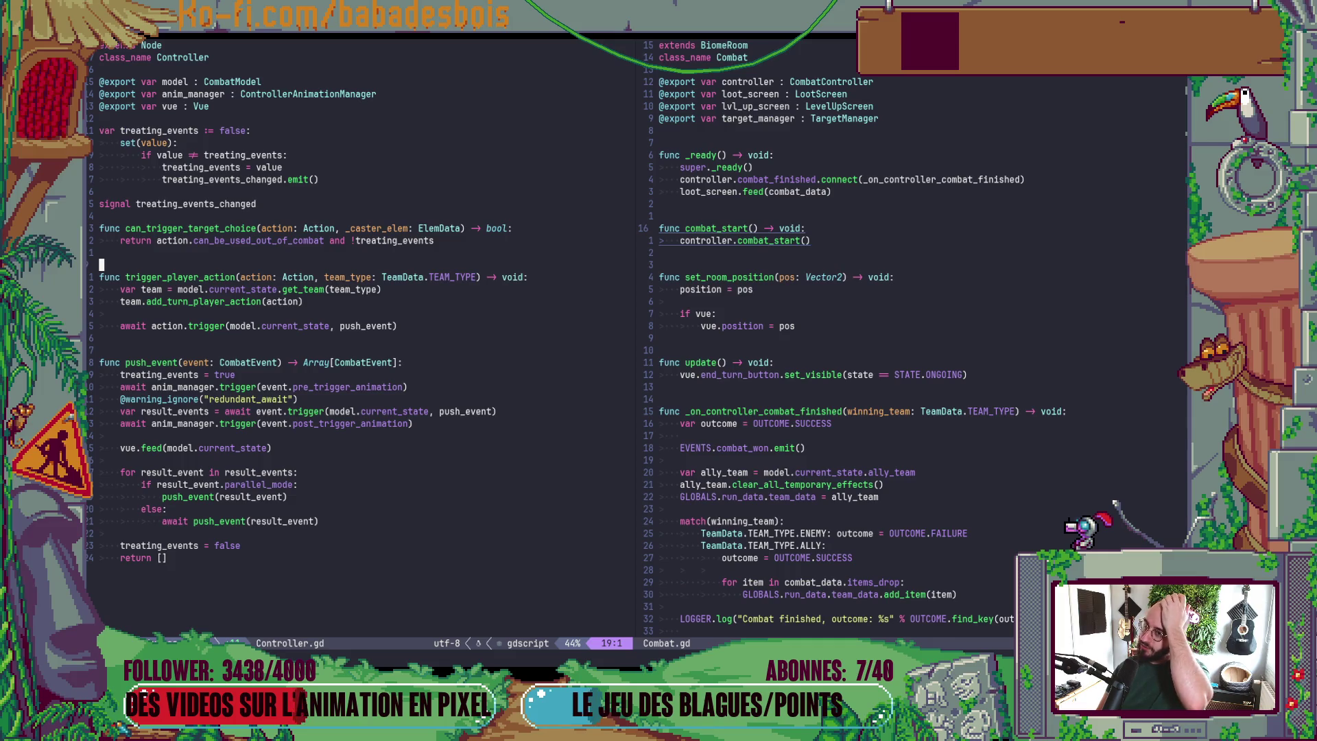
{"action": "key", "text": "ctrl+o"}
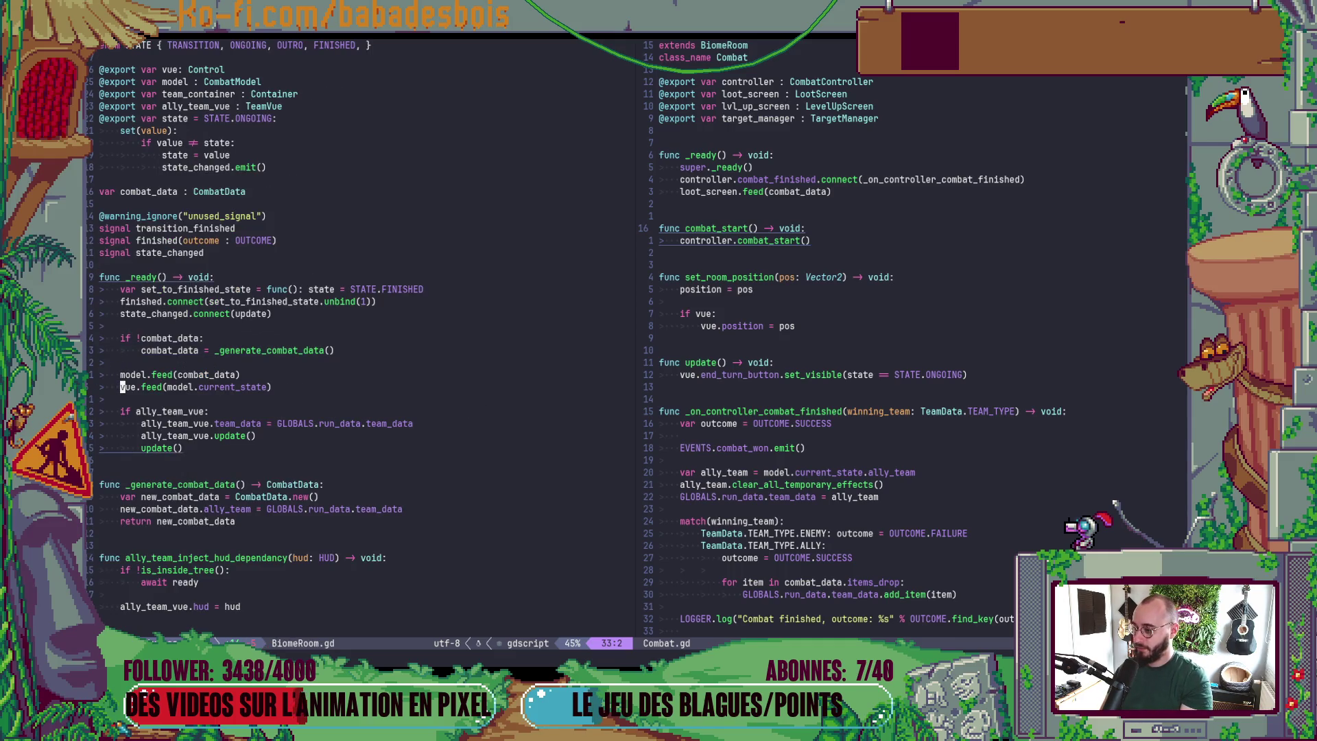
- Add an 'if not self is Combat:' check below the vue.feed call in BiomeRoom.gd's _ready
{"action": "key", "text": "k"}
{"action": "key", "text": "k"}
{"action": "key", "text": "k"}
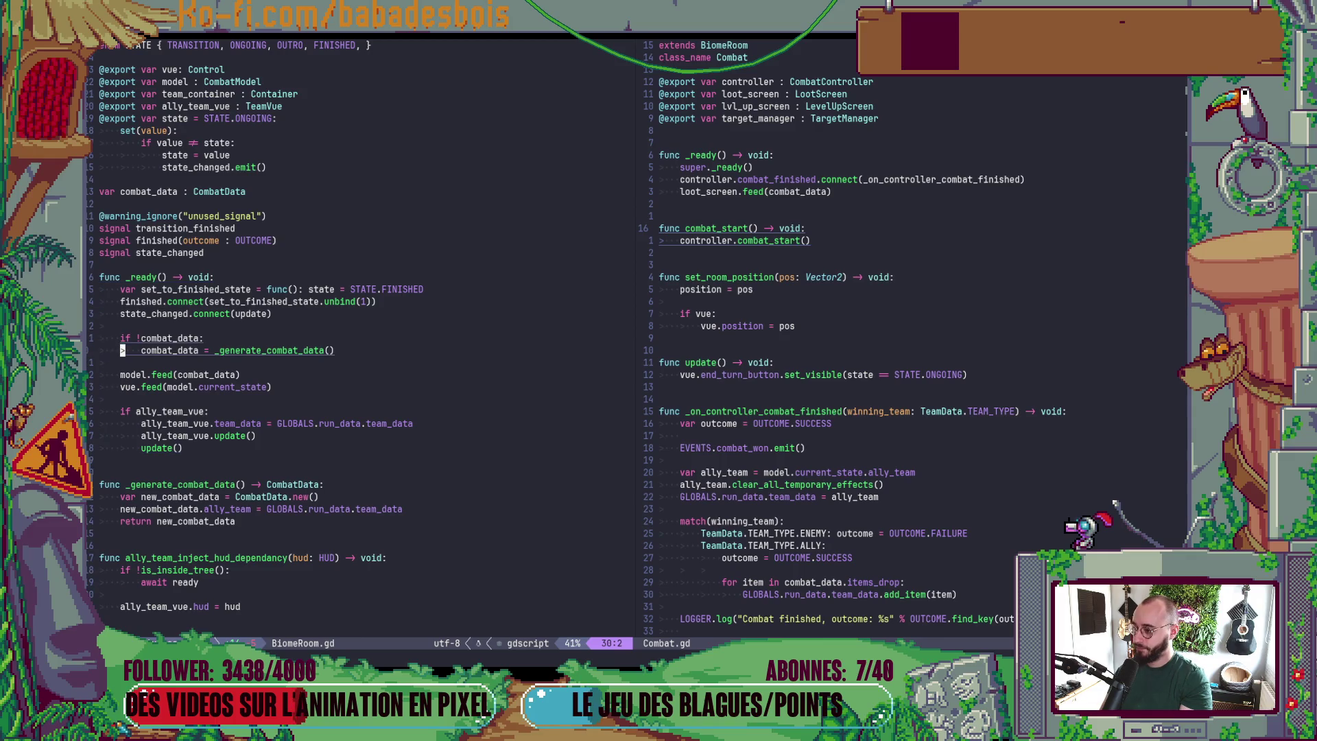
{"action": "key", "text": "j"}
{"action": "key", "text": "j"}
{"action": "key", "text": "j"}
{"action": "key", "text": "c"}
{"action": "key", "text": "c"}
{"action": "key", "text": "Return"}
{"action": "key", "text": "Return"}
{"action": "type", "text": "if "}
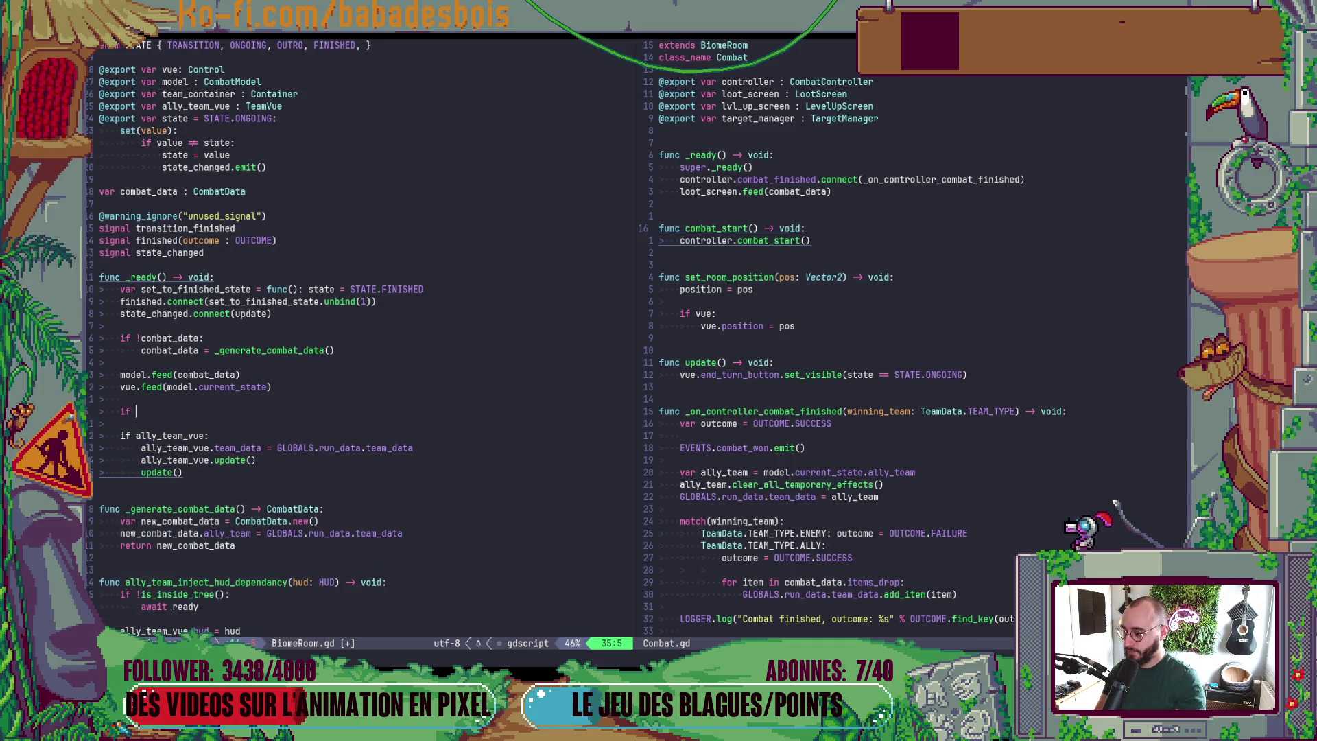
{"action": "type", "text": "self n"}
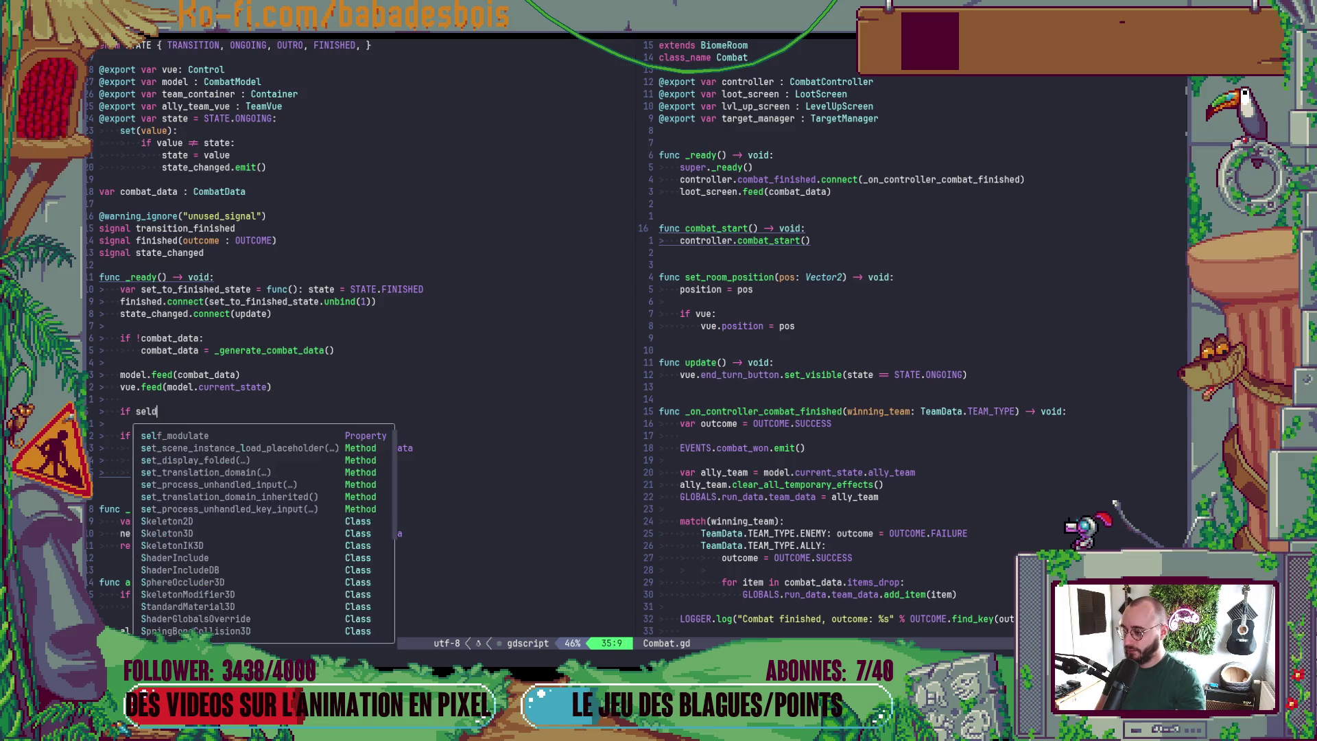
{"action": "type", "text": "ot"}
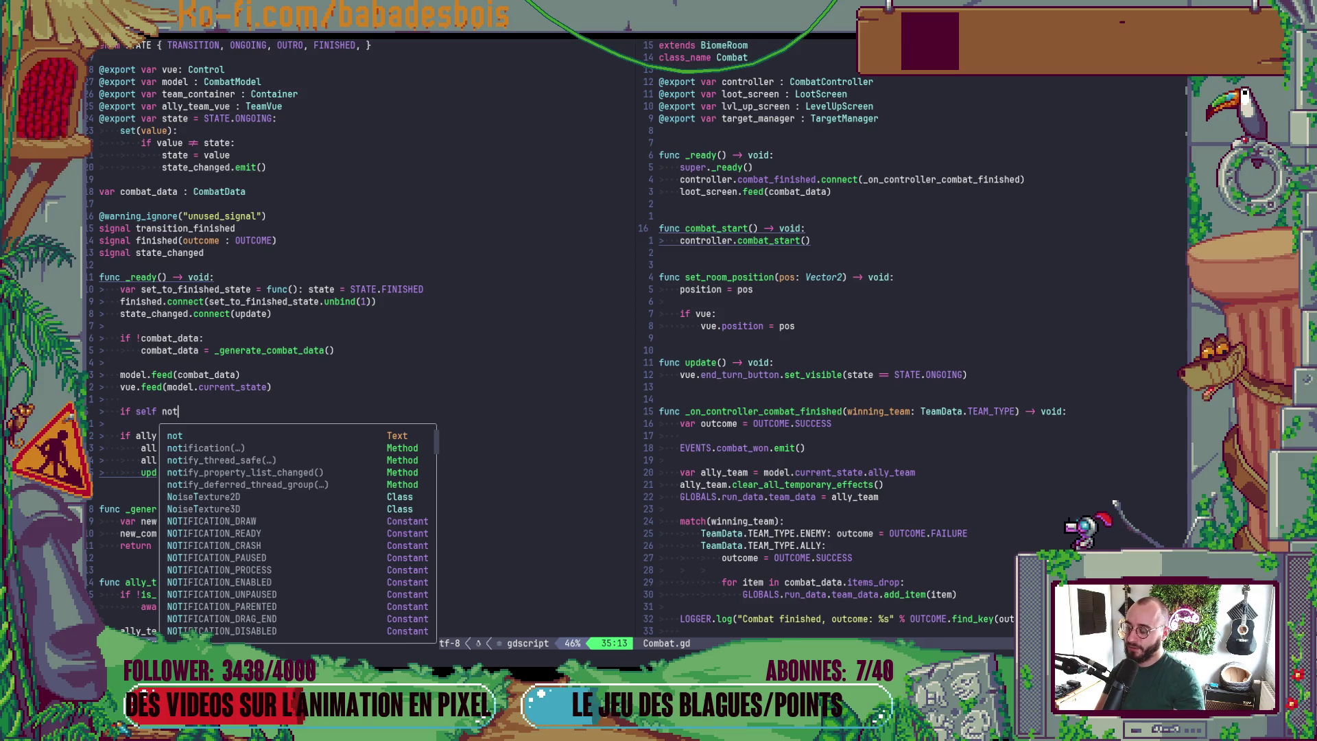
{"action": "key", "text": "BackSpace"}
{"action": "key", "text": "BackSpace"}
{"action": "key", "text": "BackSpace"}
{"action": "type", "text": "not se"}
{"action": "type", "text": "lf is "}
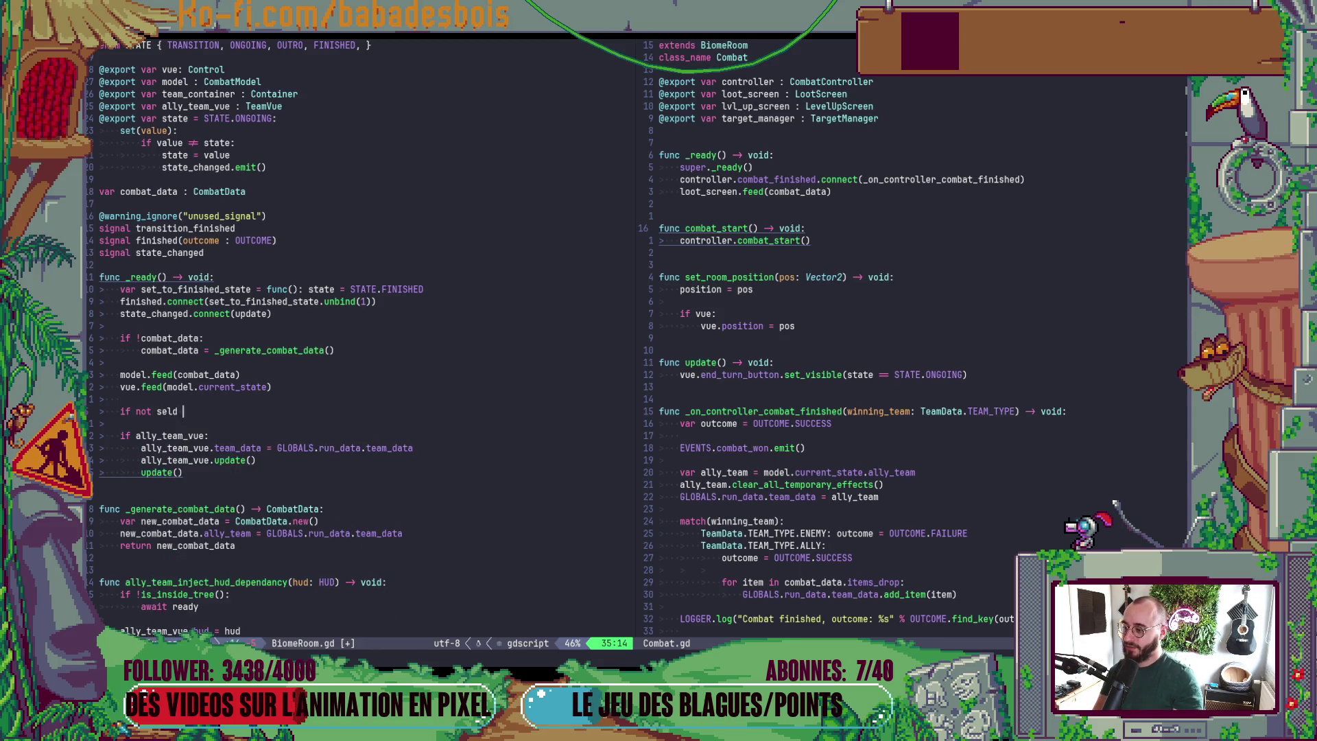
{"action": "type", "text": "Combat"}
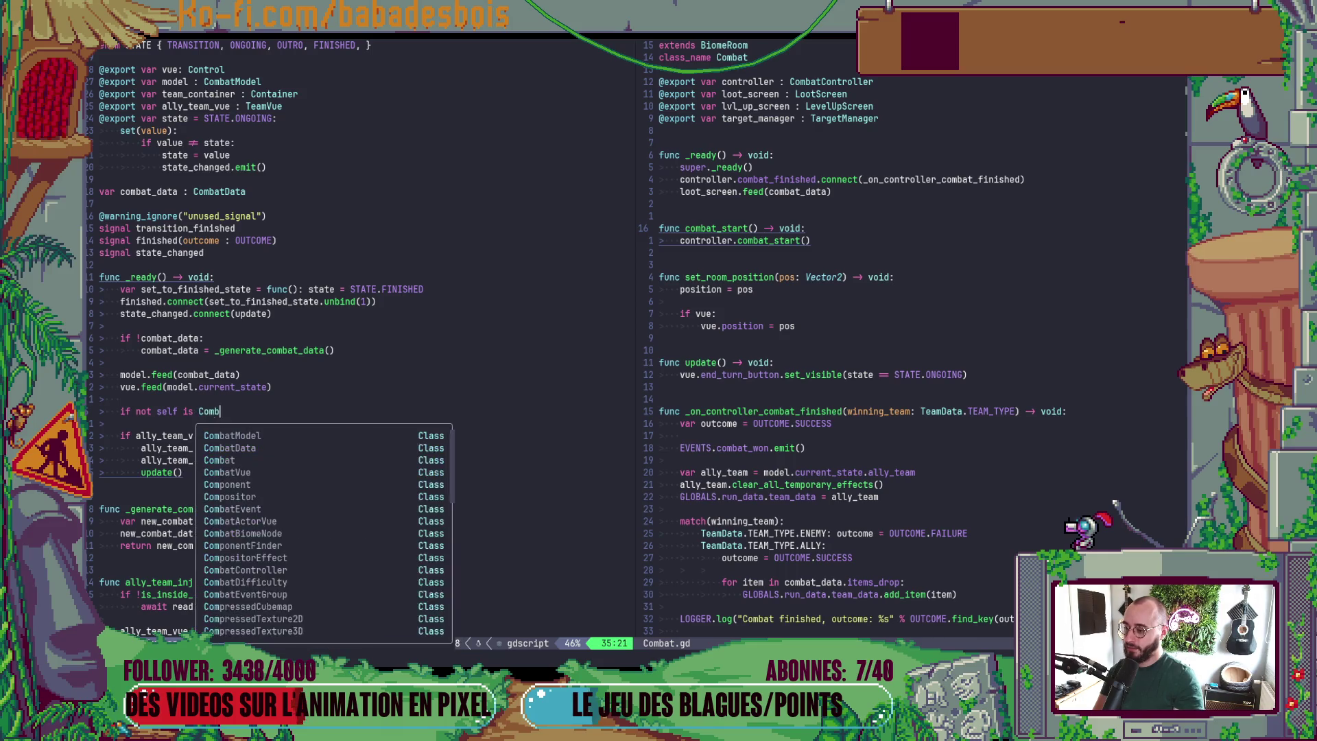
{"action": "key", "text": "Escape"}
{"action": "type", "text": "A"}
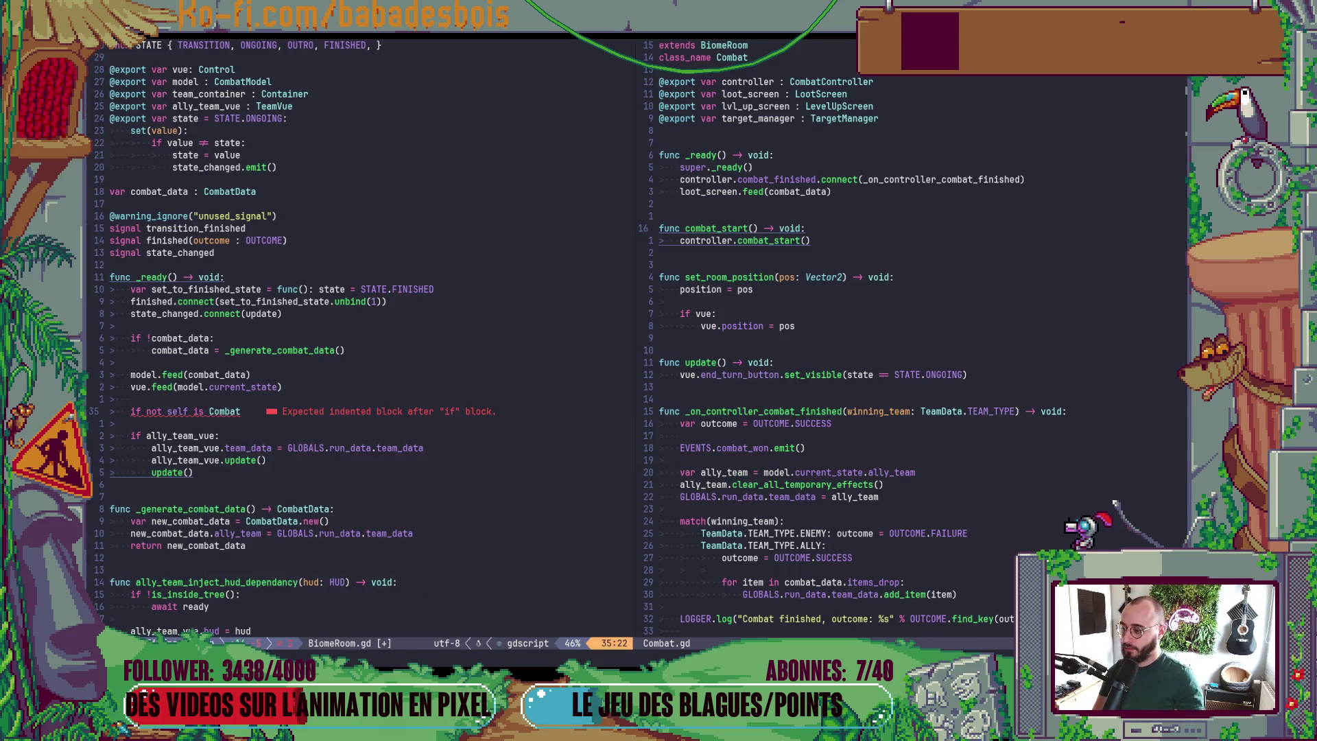
{"action": "type", "text": ":"}
{"action": "key", "text": "Tab"}
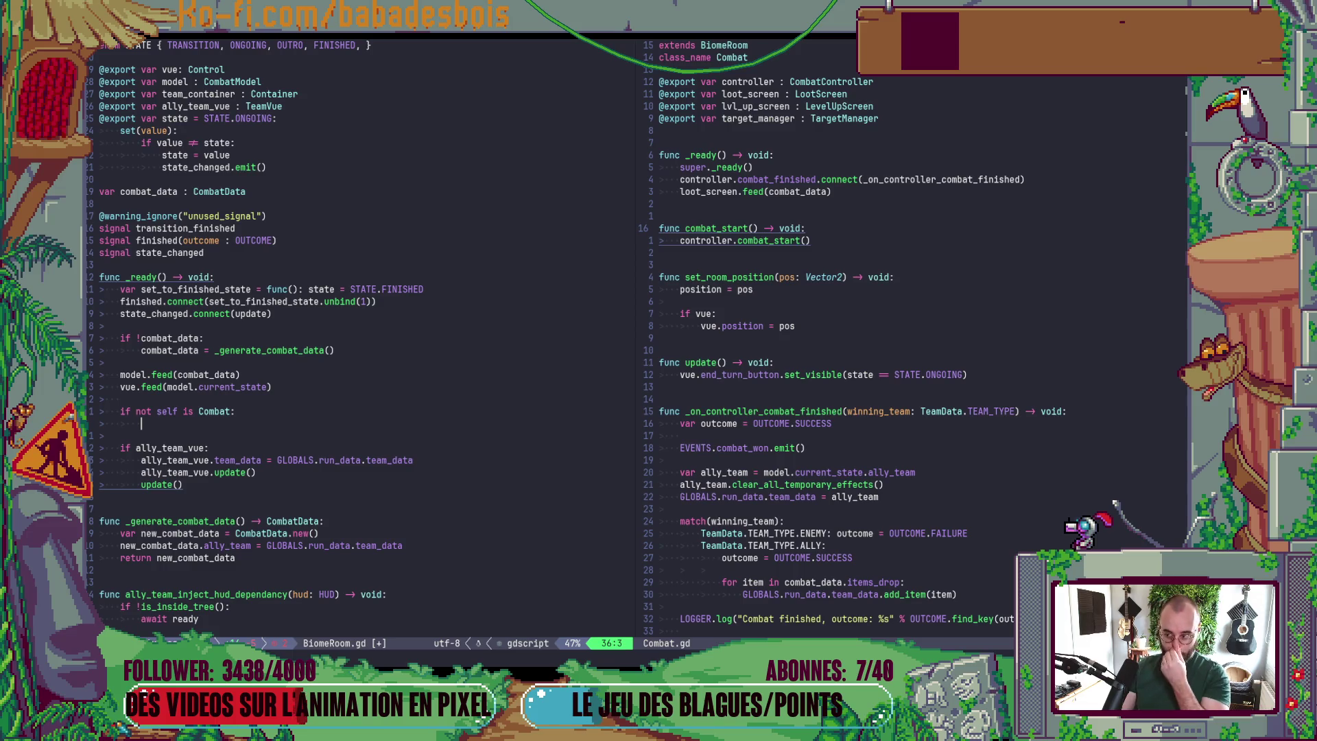
- Start the check's body with 'con', then search the project file finder for 'CombatPl'
{"action": "type", "text": "con"}
{"action": "key", "text": "Down"}
{"action": "key", "text": "Down"}
{"action": "key", "text": "Down"}
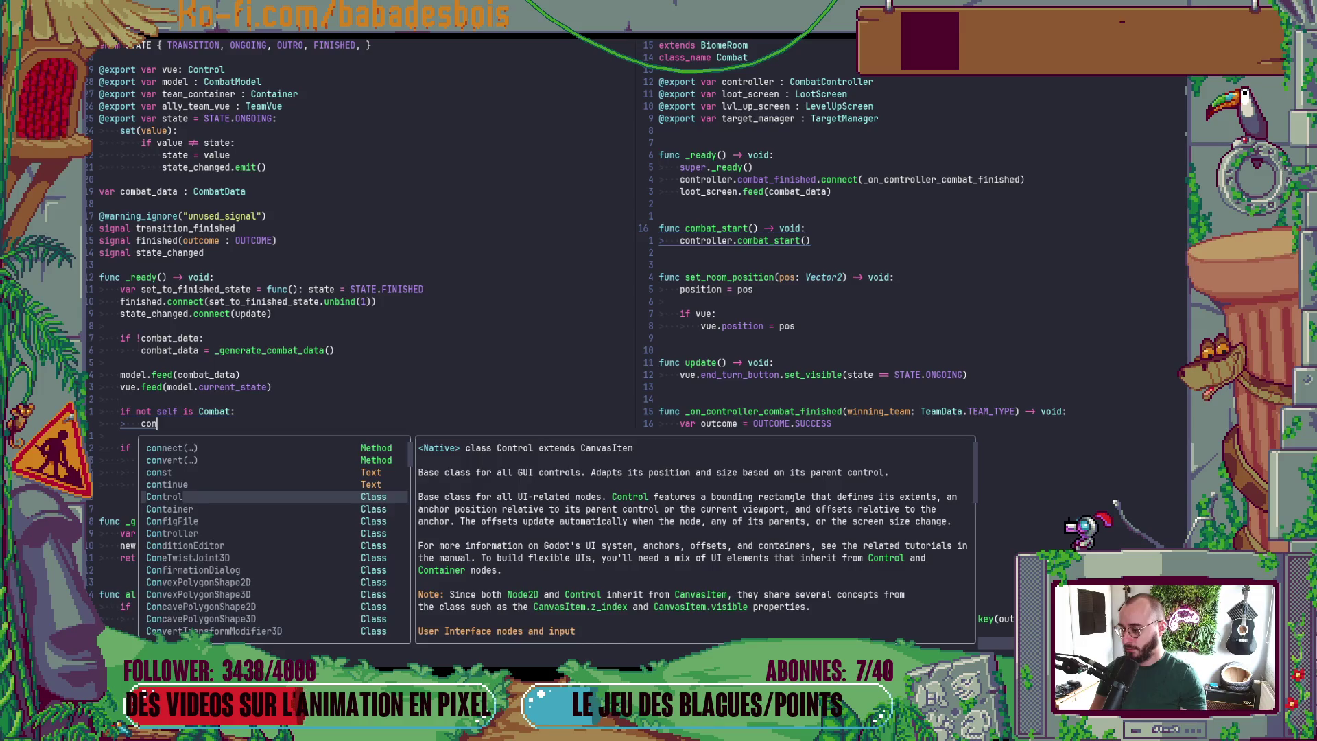
{"action": "key", "text": "Escape"}
{"action": "key", "text": "space"}
{"action": "type", "text": "fCombatPl"}
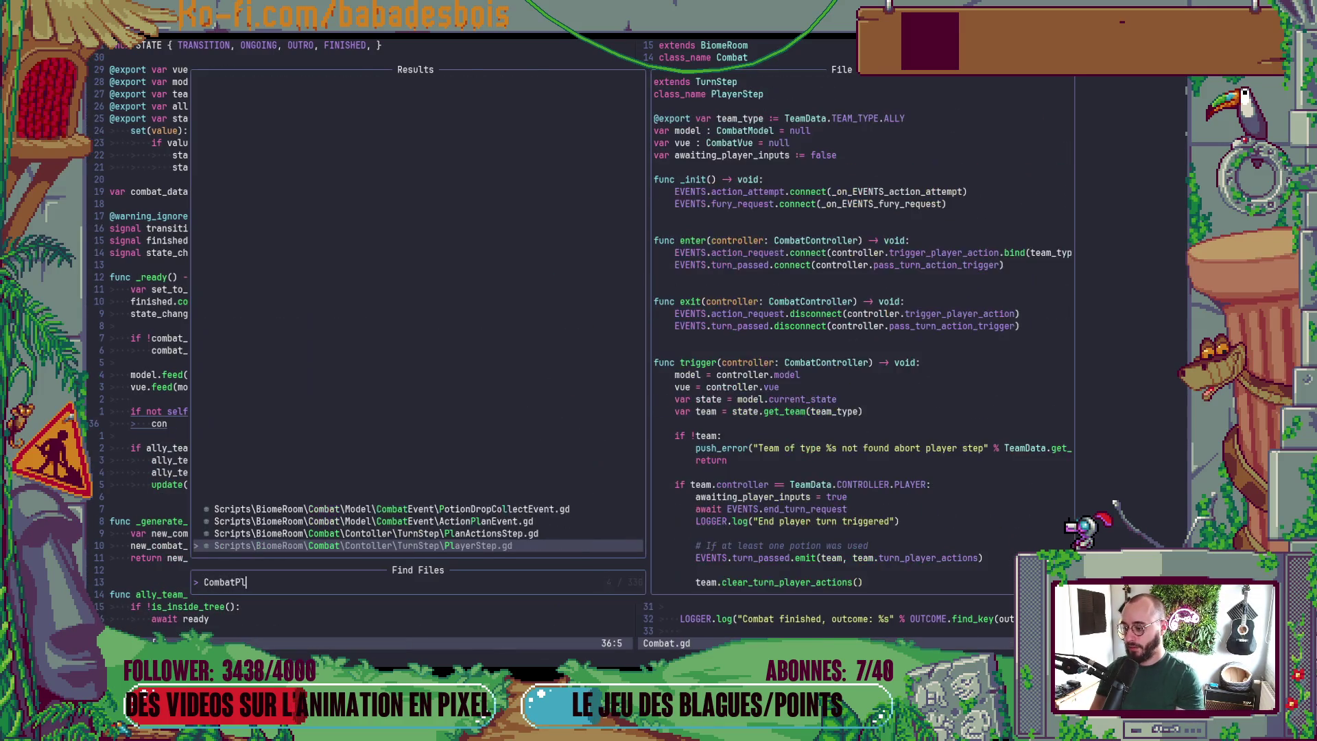
- Open PlayerStep.gd in a split and copy its EVENTS.action_request.connect line, indented, into the non-Combat check
{"action": "key", "text": "Return"}
{"action": "key", "text": "j"}
{"action": "key", "text": "j"}
{"action": "key", "text": "j"}
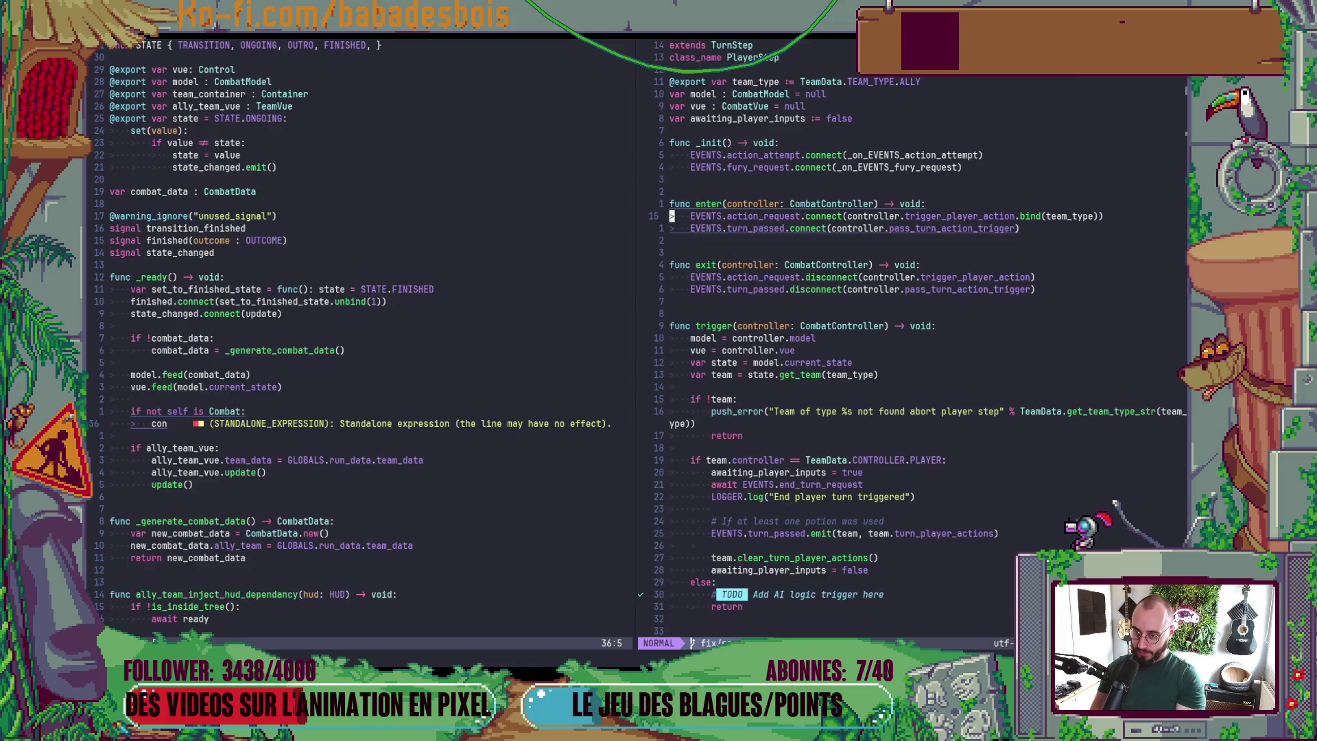
{"action": "key", "text": "x"}
{"action": "key", "text": "y"}
{"action": "key", "text": "ctrl+w"}
{"action": "key", "text": "h"}
{"action": "key", "text": "x"}
{"action": "key", "text": "R"}
{"action": "key", "text": "greater"}
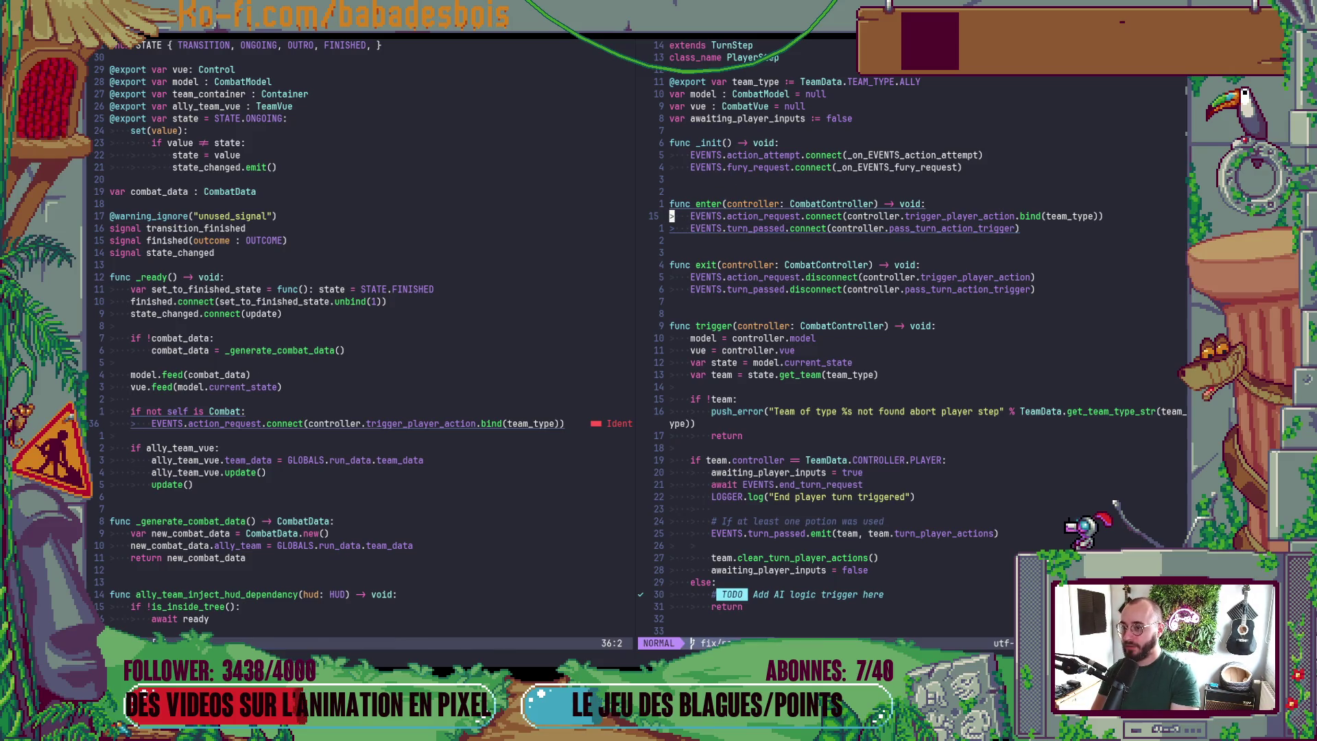
{"action": "key", "text": "dollar"}
- Replace team_type in the bind() call with TeamData.TEAM_TYPE.ALLY
{"action": "key", "text": "h"}
{"action": "key", "text": "h"}
{"action": "key", "text": "h"}
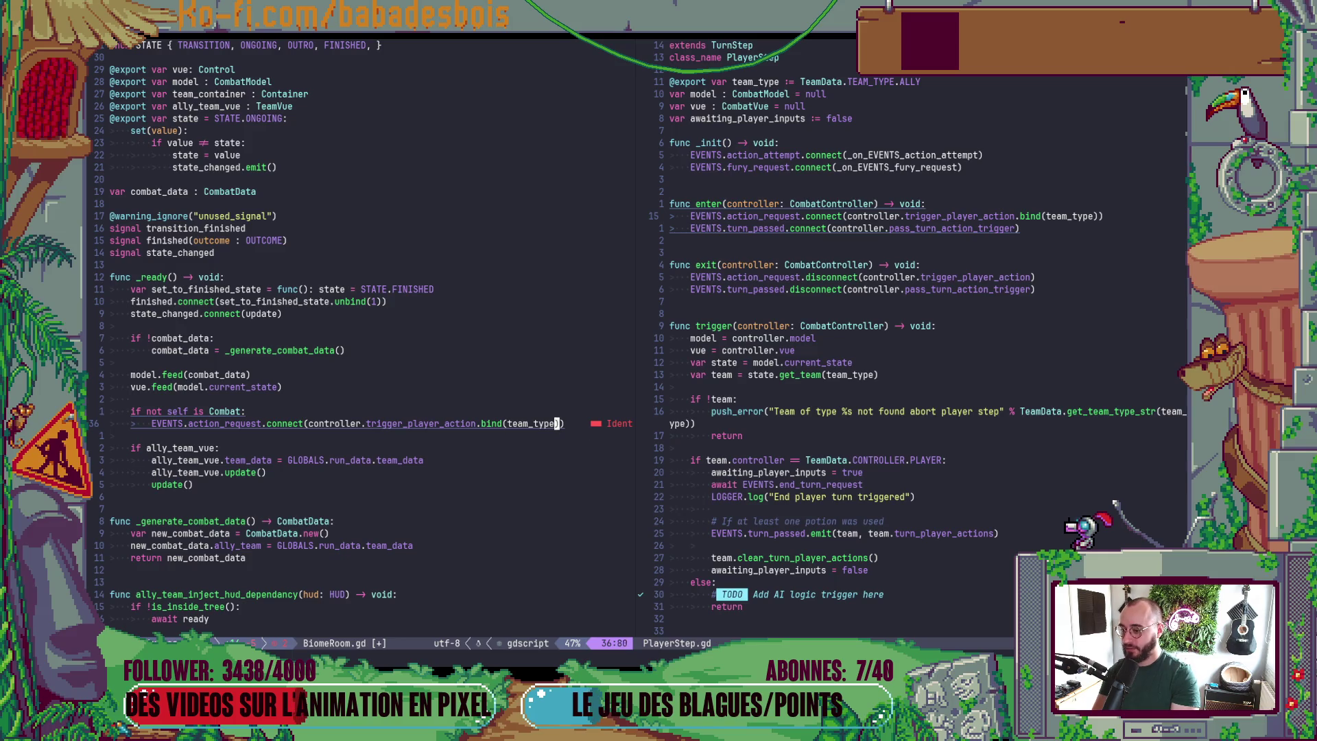
{"action": "key", "text": "c"}
{"action": "key", "text": "i"}
{"action": "key", "text": "parenleft"}
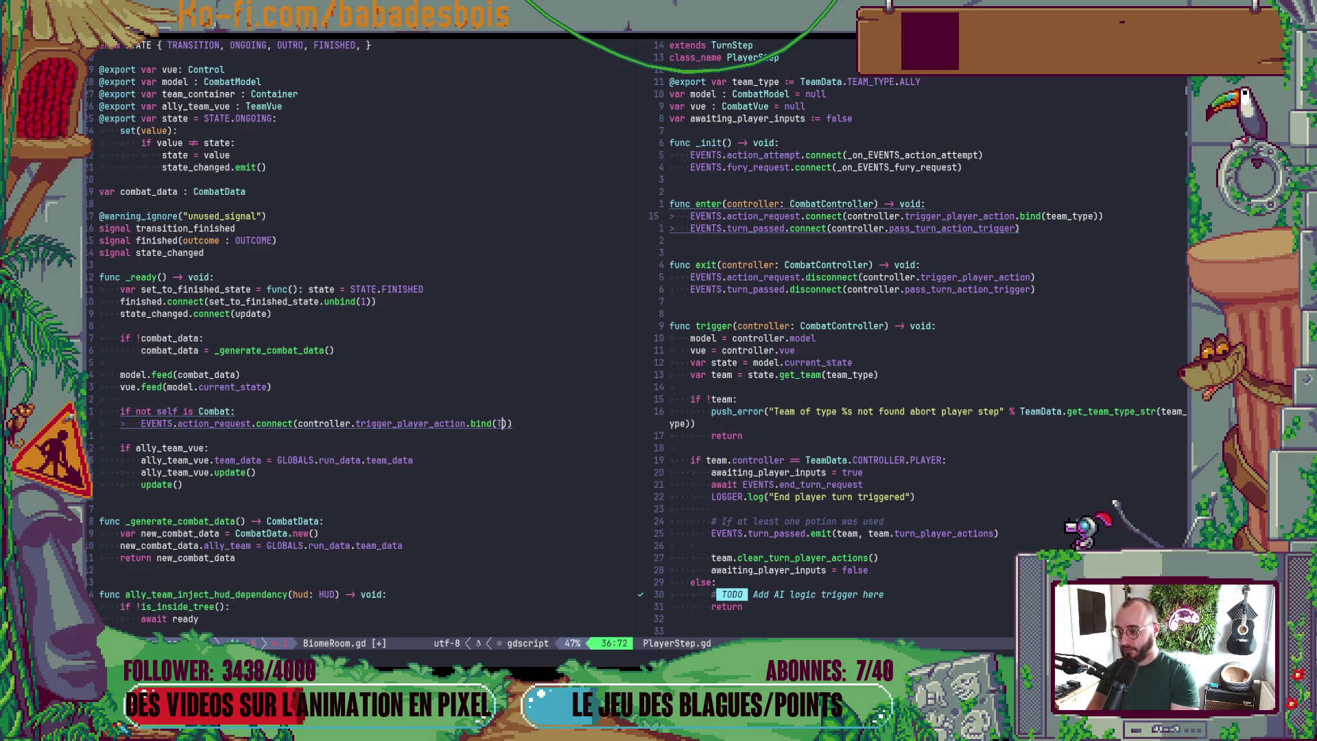
{"action": "type", "text": "Trea"}
{"action": "key", "text": "BackSpace"}
{"action": "key", "text": "BackSpace"}
{"action": "key", "text": "BackSpace"}
{"action": "type", "text": "eam"}
{"action": "key", "text": "Return"}
{"action": "type", "text": "."}
{"action": "key", "text": "Down"}
{"action": "key", "text": "Down"}
{"action": "key", "text": "Down"}
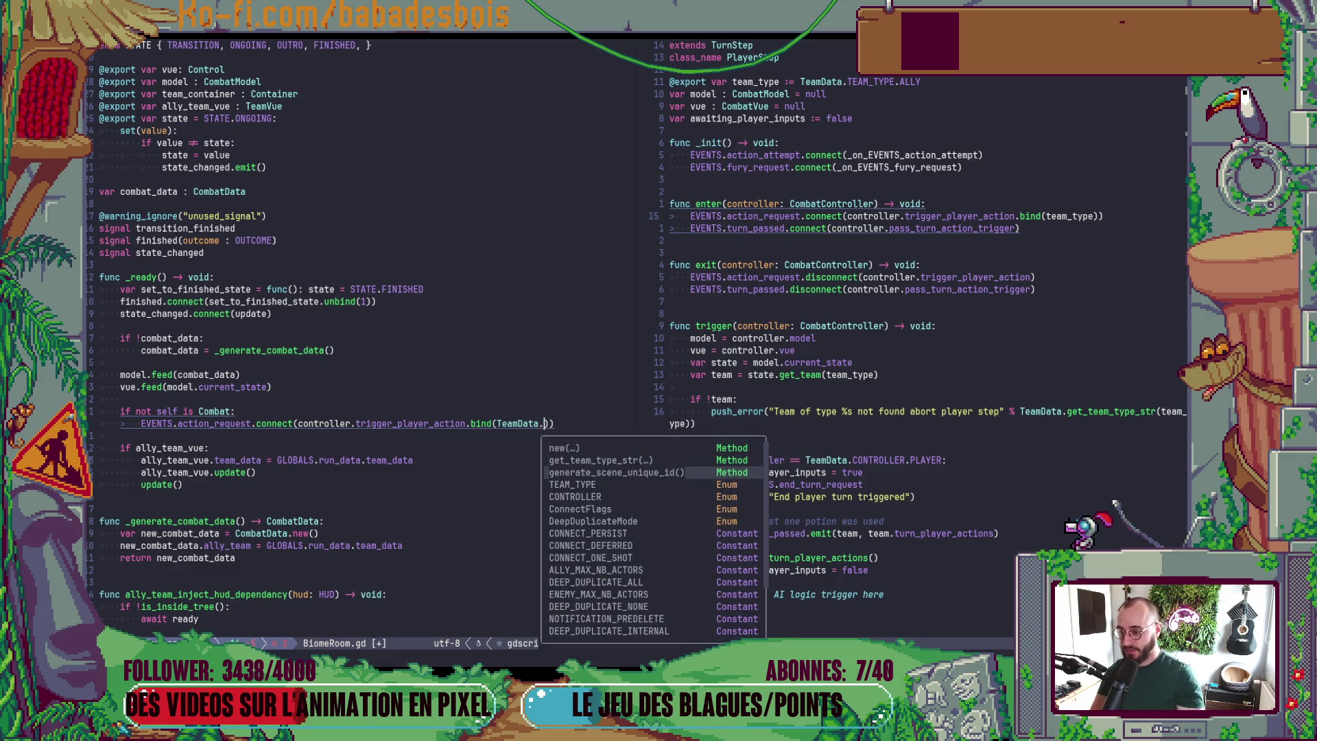
{"action": "key", "text": "Return"}
{"action": "type", "text": ".ALLY"}
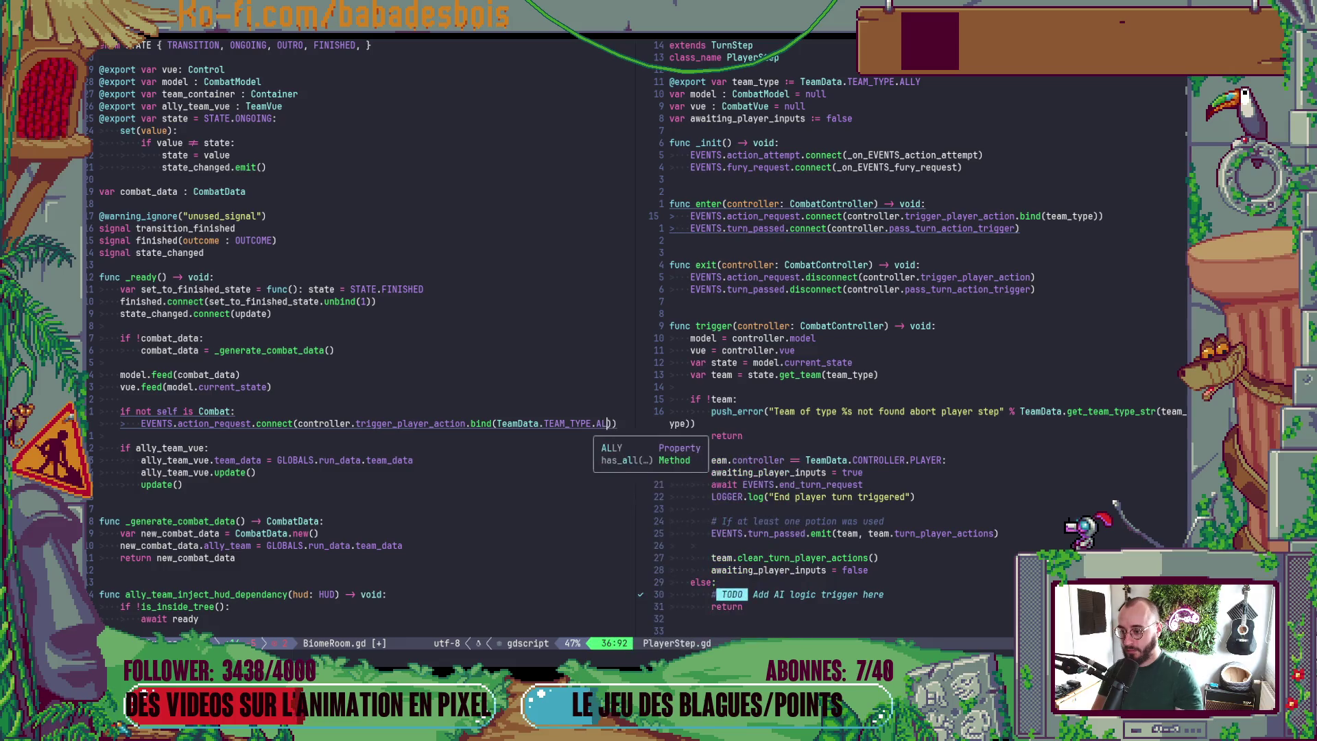
{"action": "key", "text": "Escape"}
- Save BiomeRoom.gd with :w and return to the exports at the top of the file
{"action": "type", "text": ":w"}
{"action": "key", "text": "Return"}
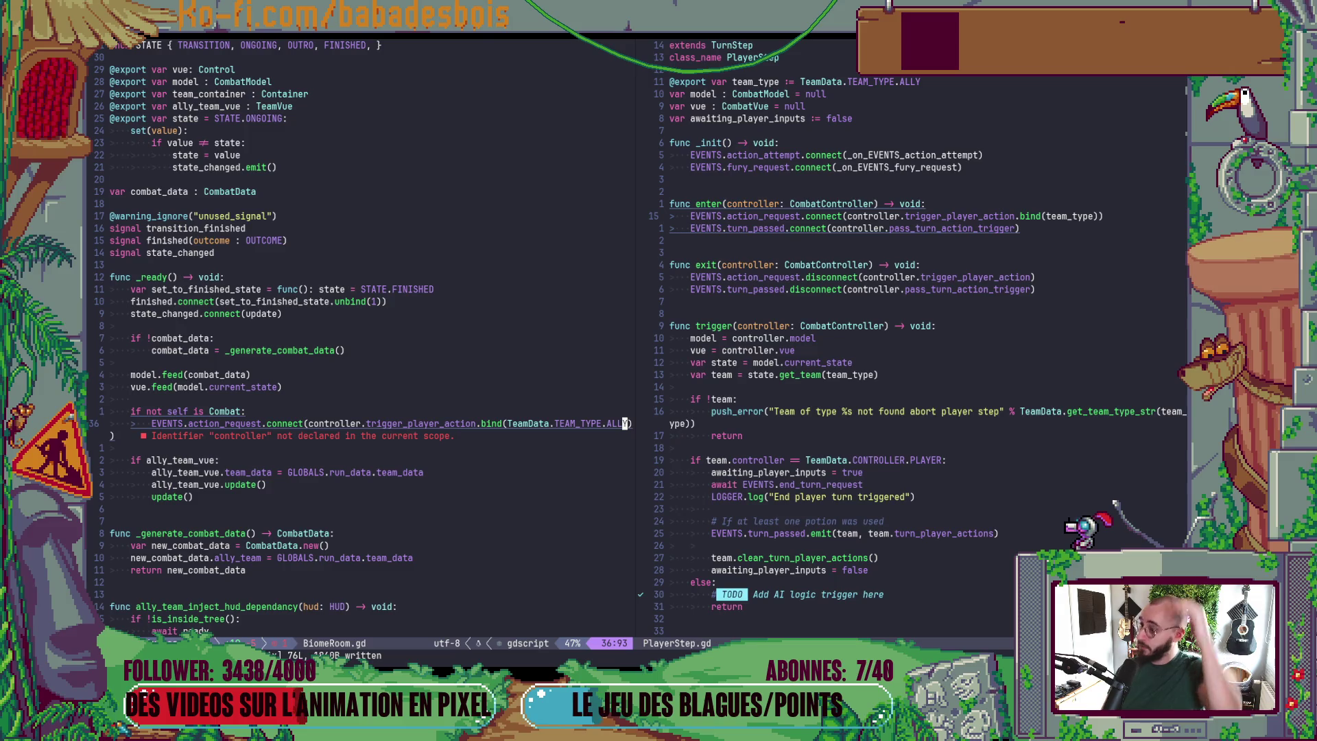
{"action": "scroll", "coordinate": [412, 167], "scroll_direction": "up", "scroll_amount": 2}
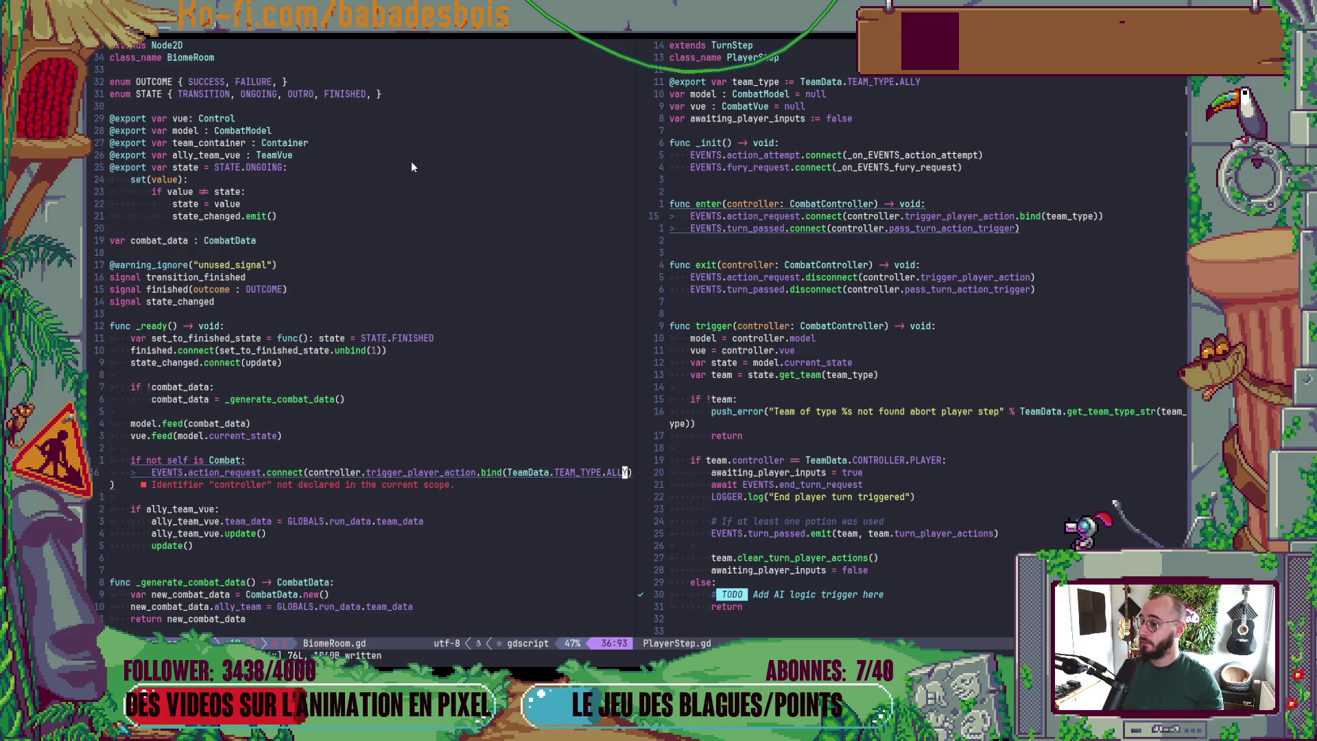
{"action": "left_click", "coordinate": [322, 141]}
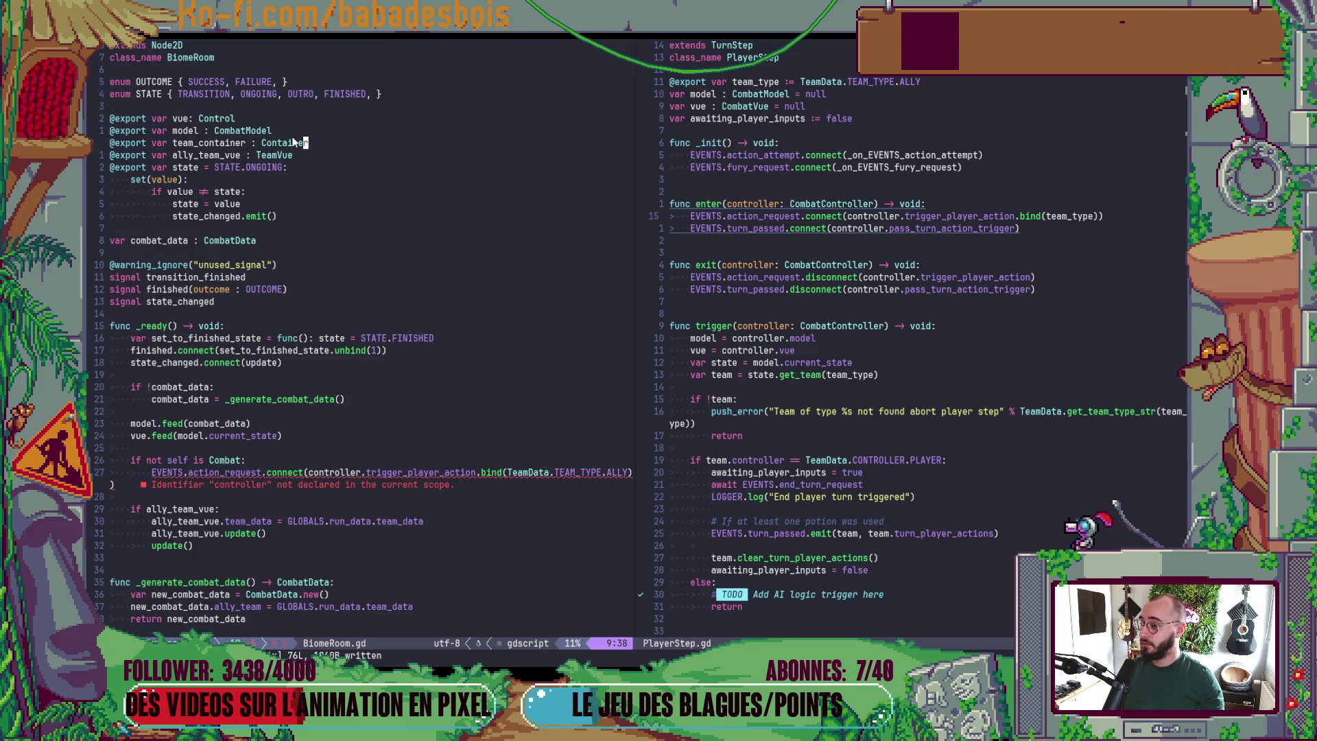
{"action": "key", "text": "shift+o"}
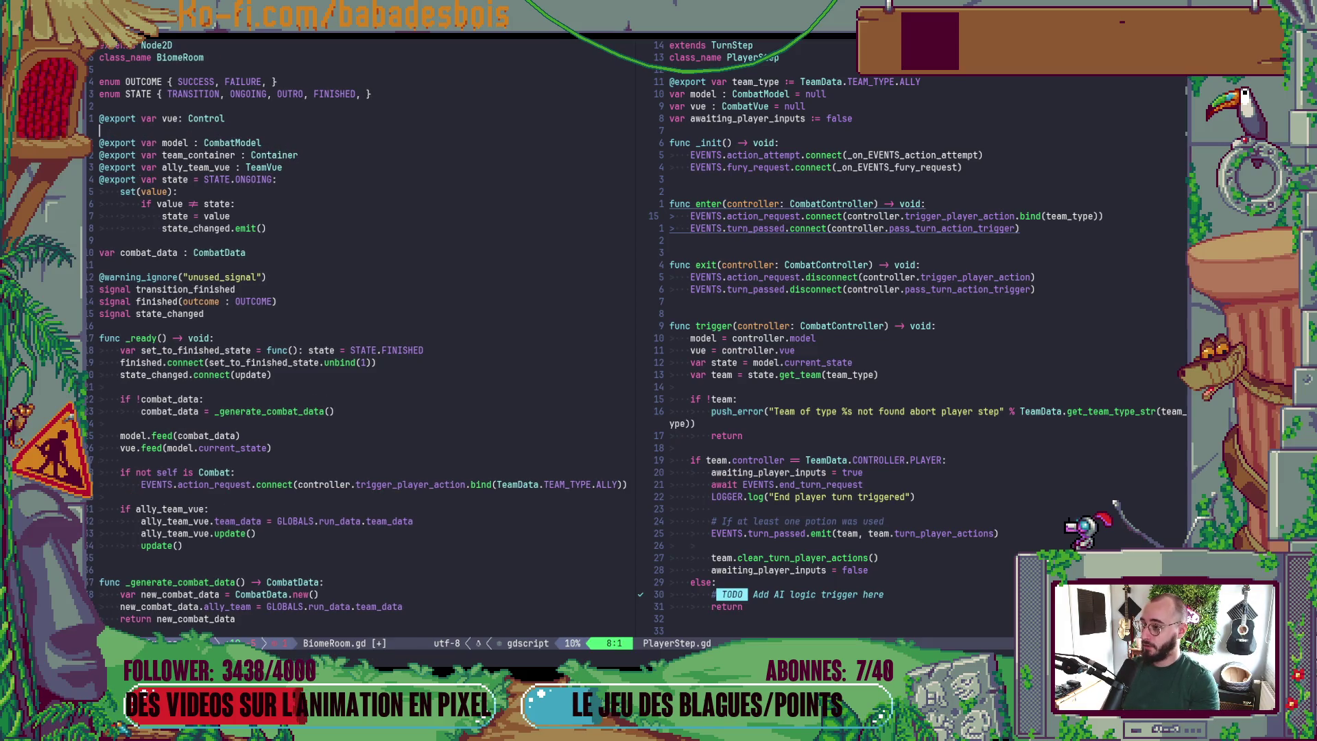
{"action": "type", "text": "@expio"}
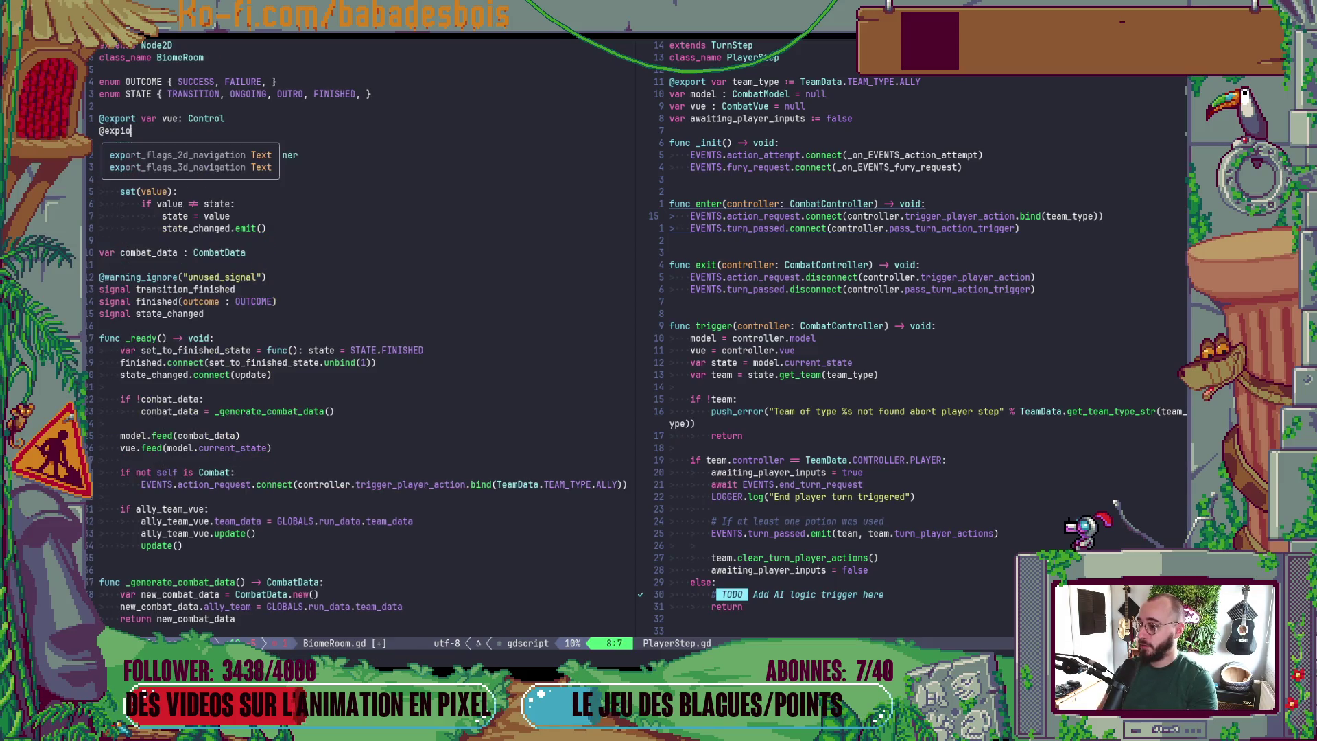
{"action": "key", "text": "BackSpace"}
{"action": "key", "text": "BackSpace"}
{"action": "type", "text": "ort var "}
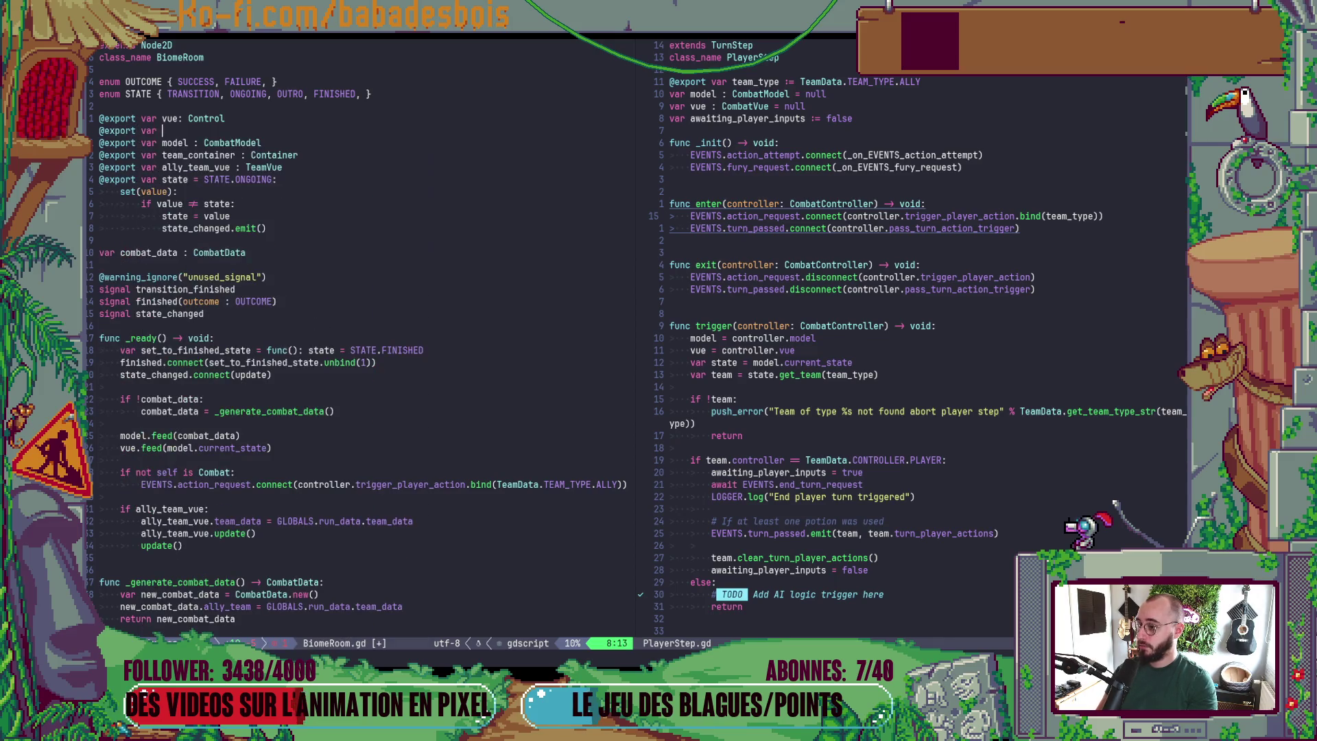
{"action": "type", "text": "controller : Com"}
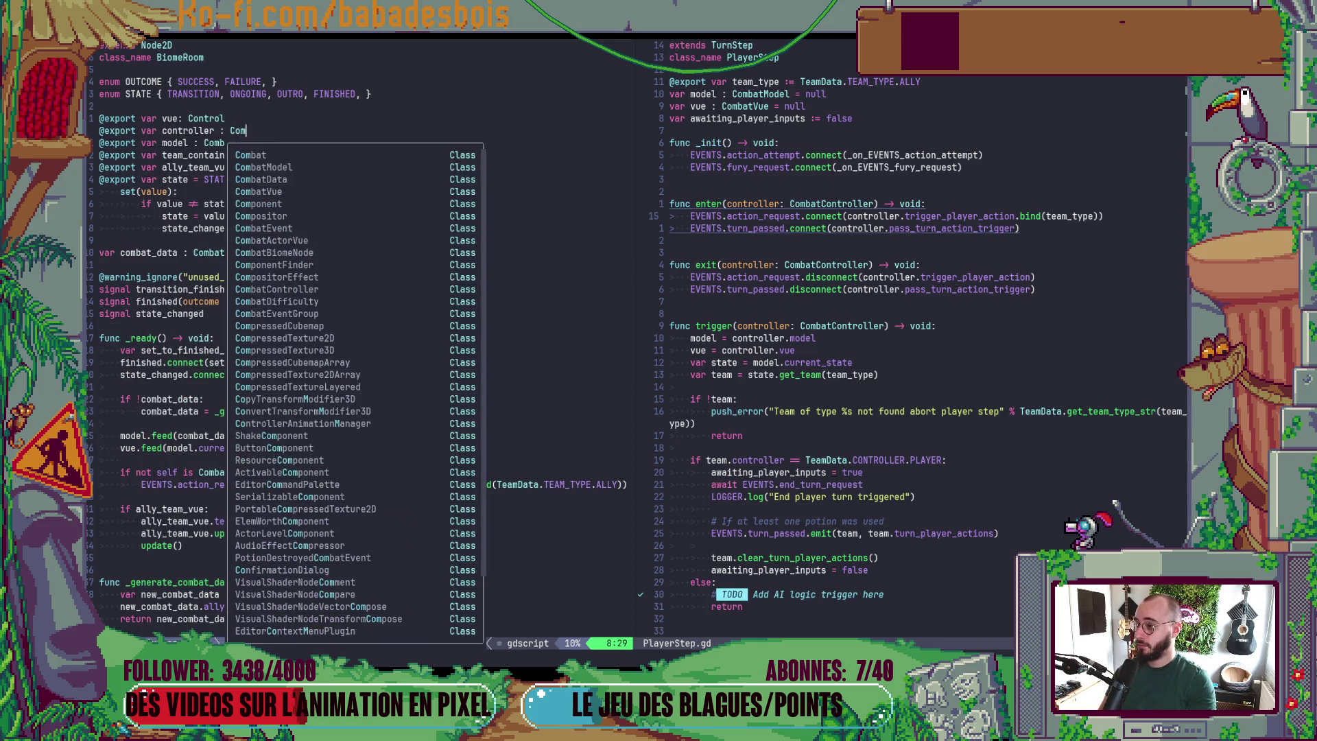
{"action": "key", "text": "Down"}
{"action": "key", "text": "Down"}
{"action": "key", "text": "Down"}
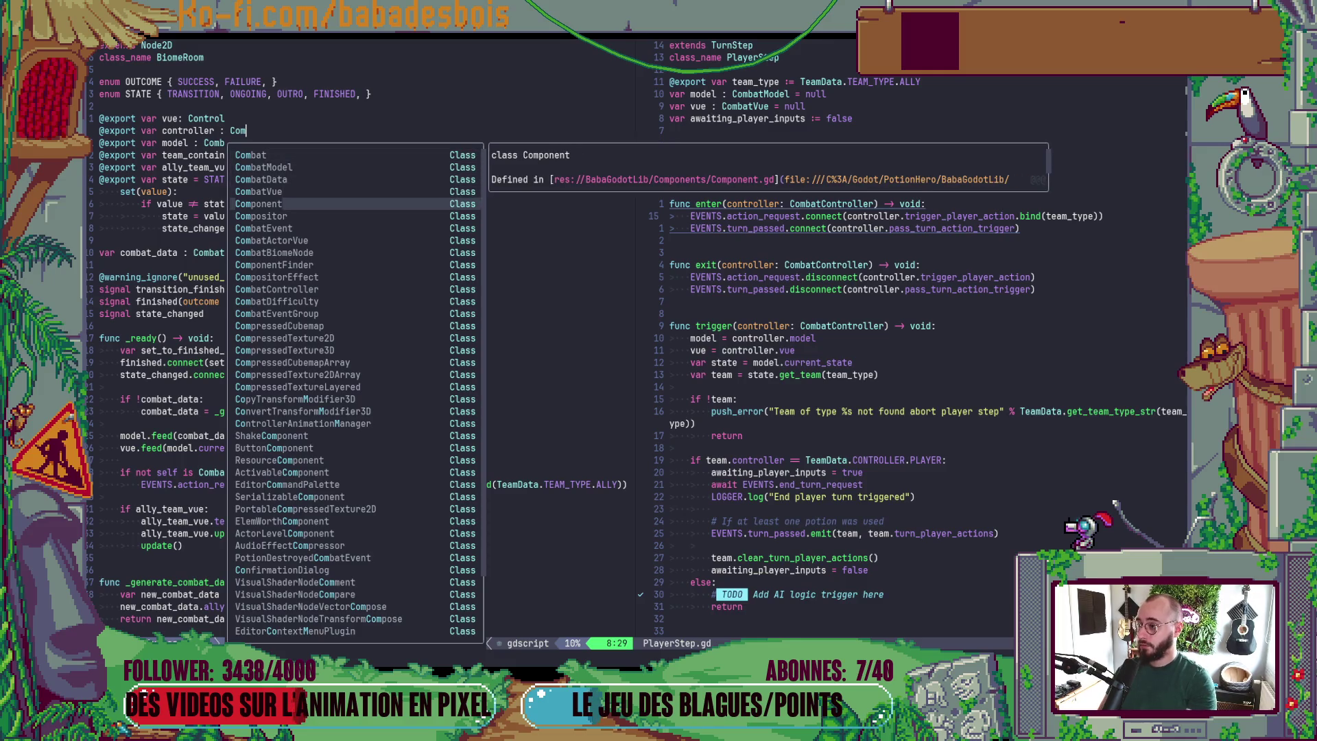
{"action": "key", "text": "BackSpace"}
{"action": "type", "text": "ntroller"}
{"action": "key", "text": "Return"}
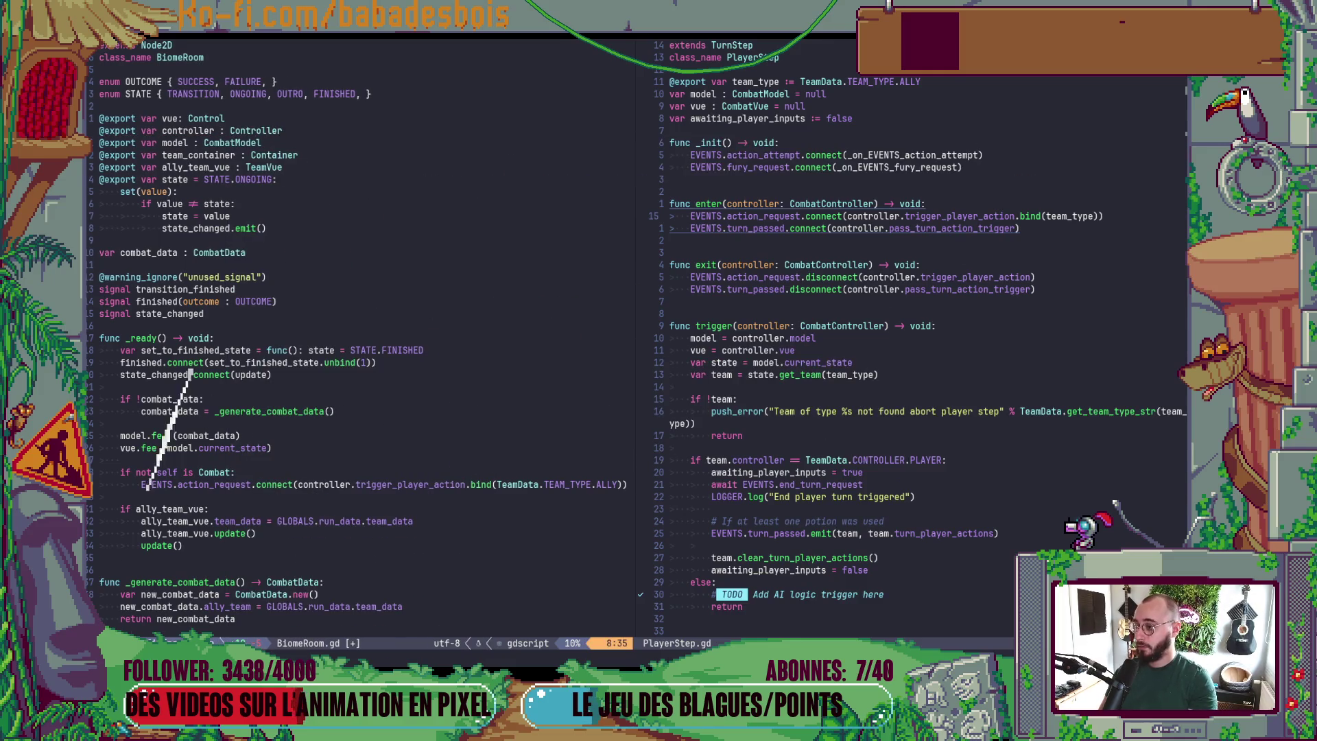
{"action": "key", "text": "ctrl+s"}
{"action": "left_click", "coordinate": [333, 427]}
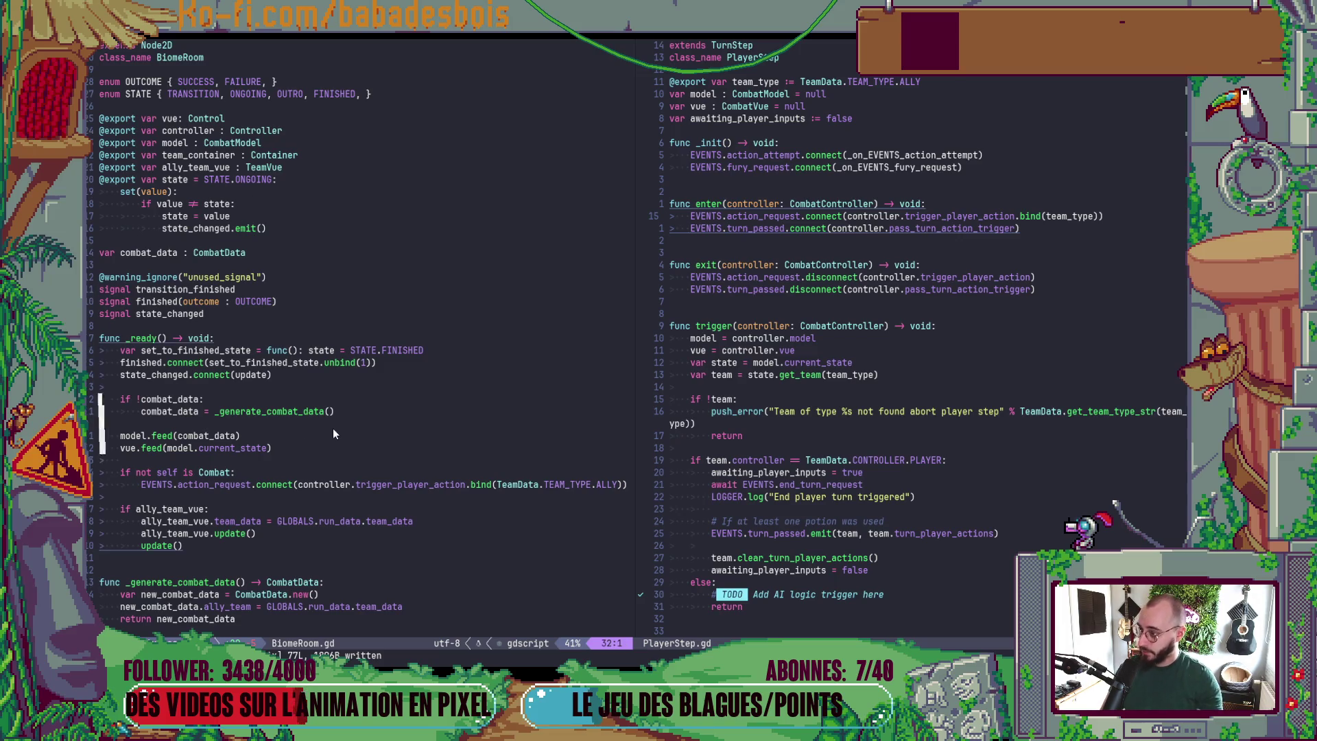
{"action": "key", "text": "alt+Tab"}
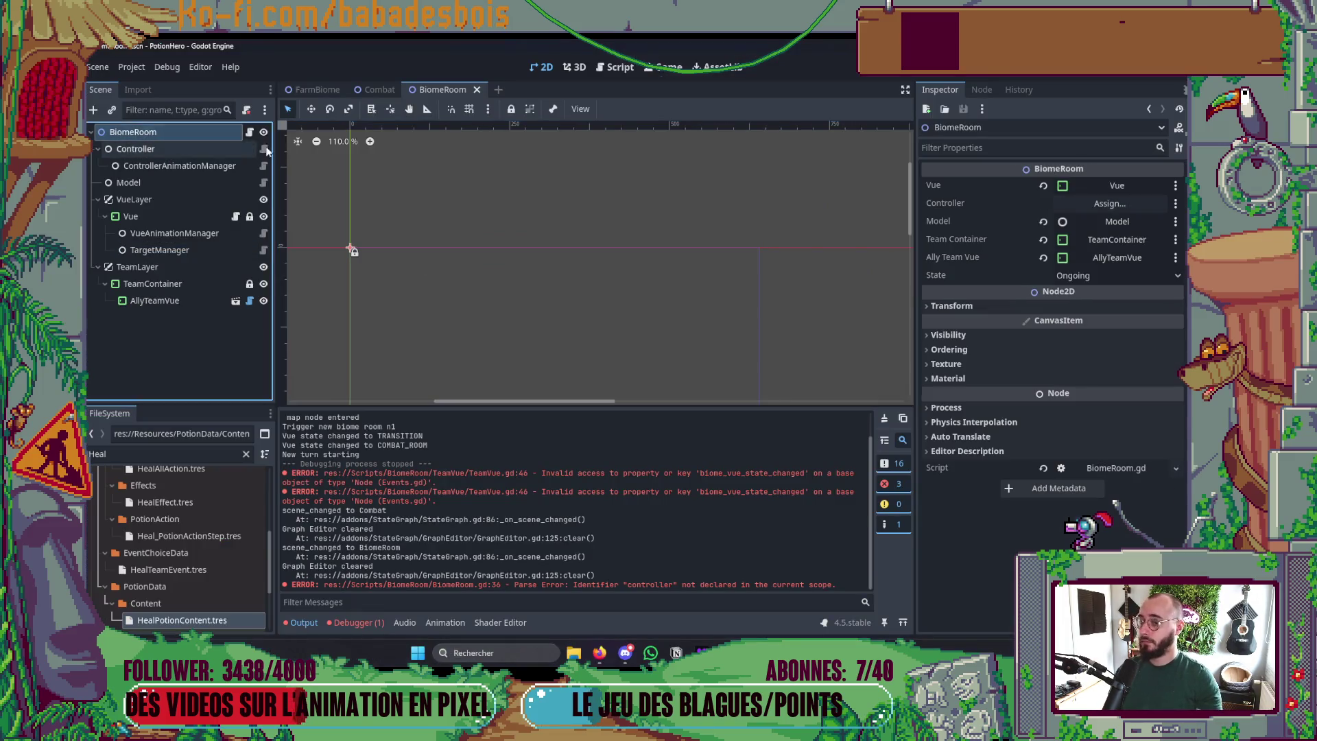
- Assign the Controller node to BiomeRoom's Controller export and run the game with F5
{"action": "left_click_drag", "start_coordinate": [266, 151], "coordinate": [1106, 204]}
{"action": "left_click", "coordinate": [1107, 204]}
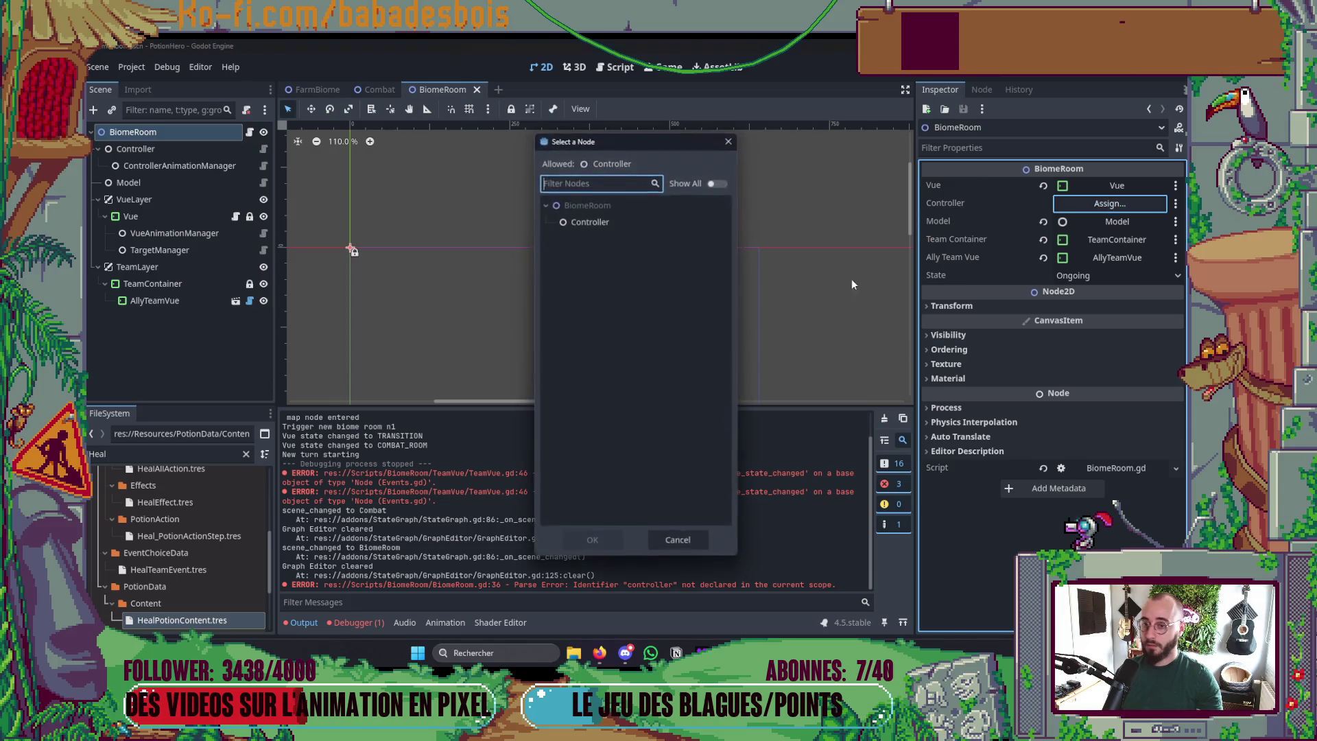
{"action": "double_click", "coordinate": [637, 228]}
{"action": "key", "text": "F5"}
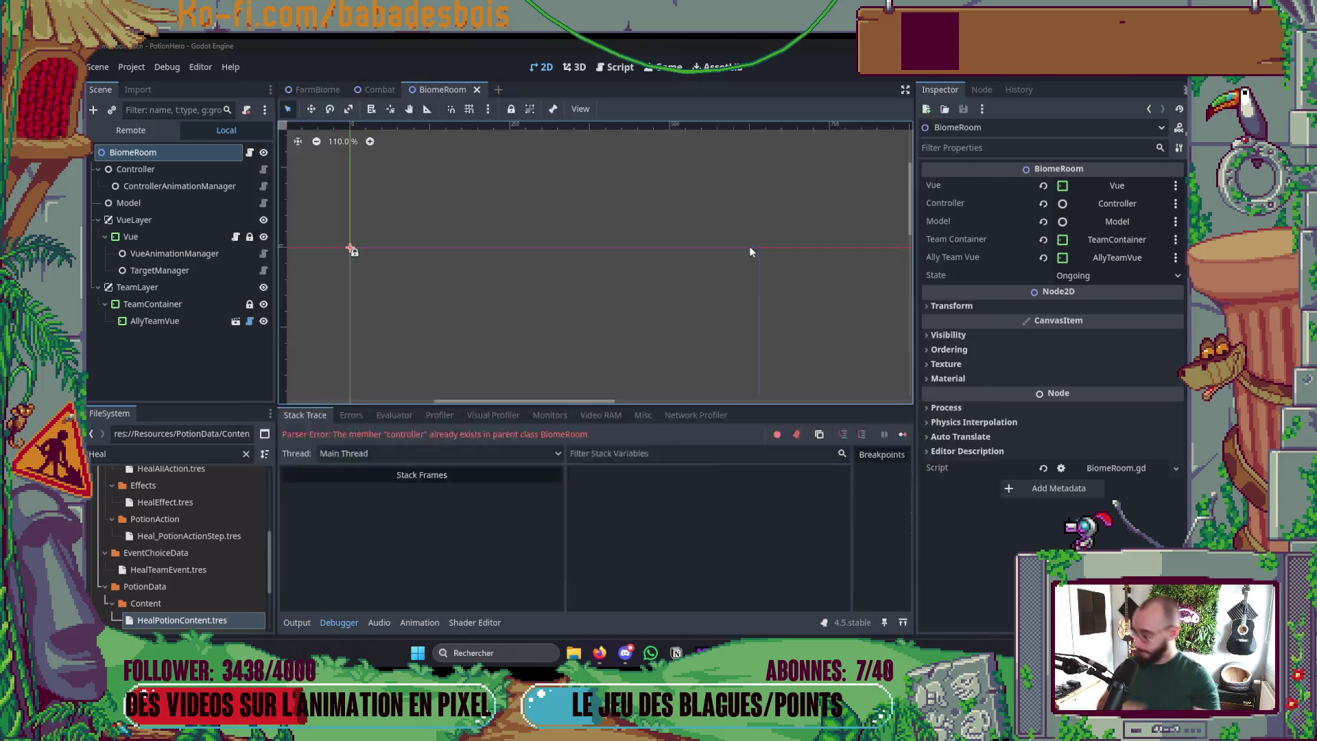
{"action": "key", "text": "F5"}
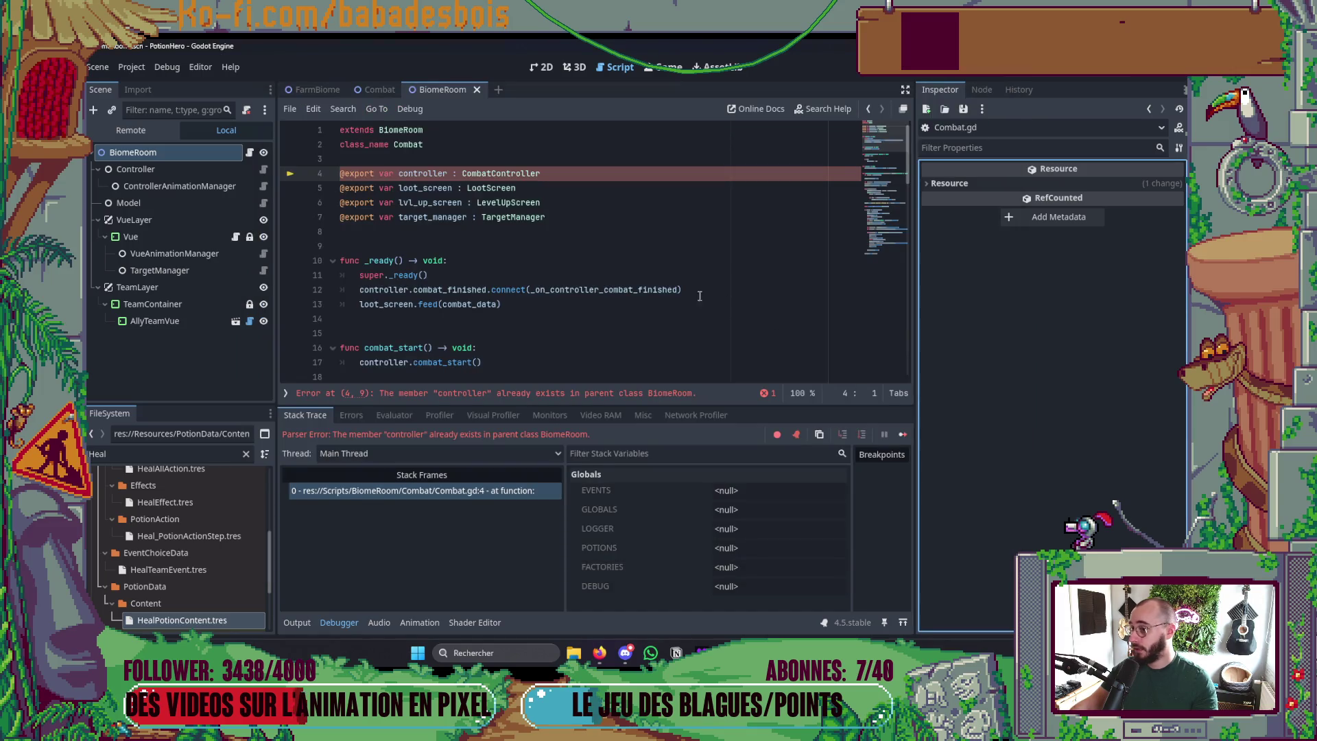
- Delete the duplicate controller export on line 4 of Combat.gd
{"action": "left_click", "coordinate": [509, 233]}
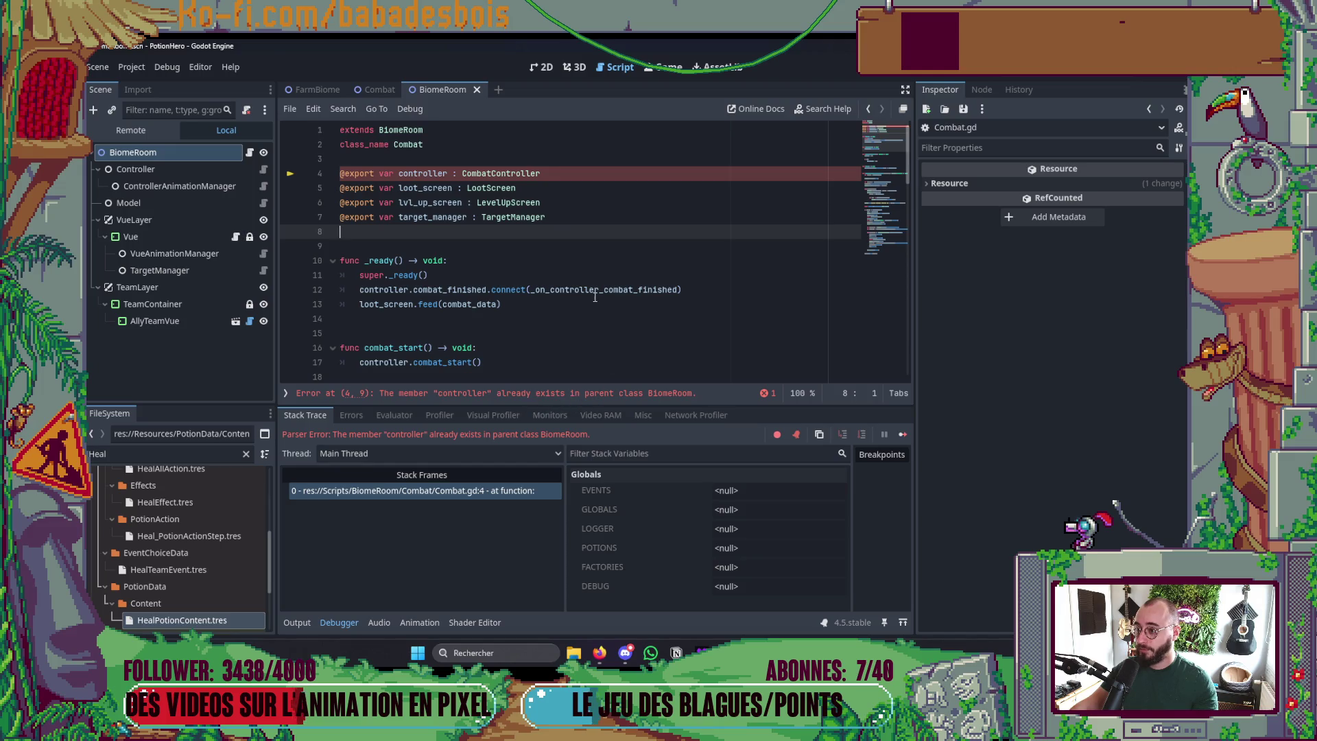
{"action": "left_click", "coordinate": [551, 173]}
{"action": "key", "text": "shift+Home"}
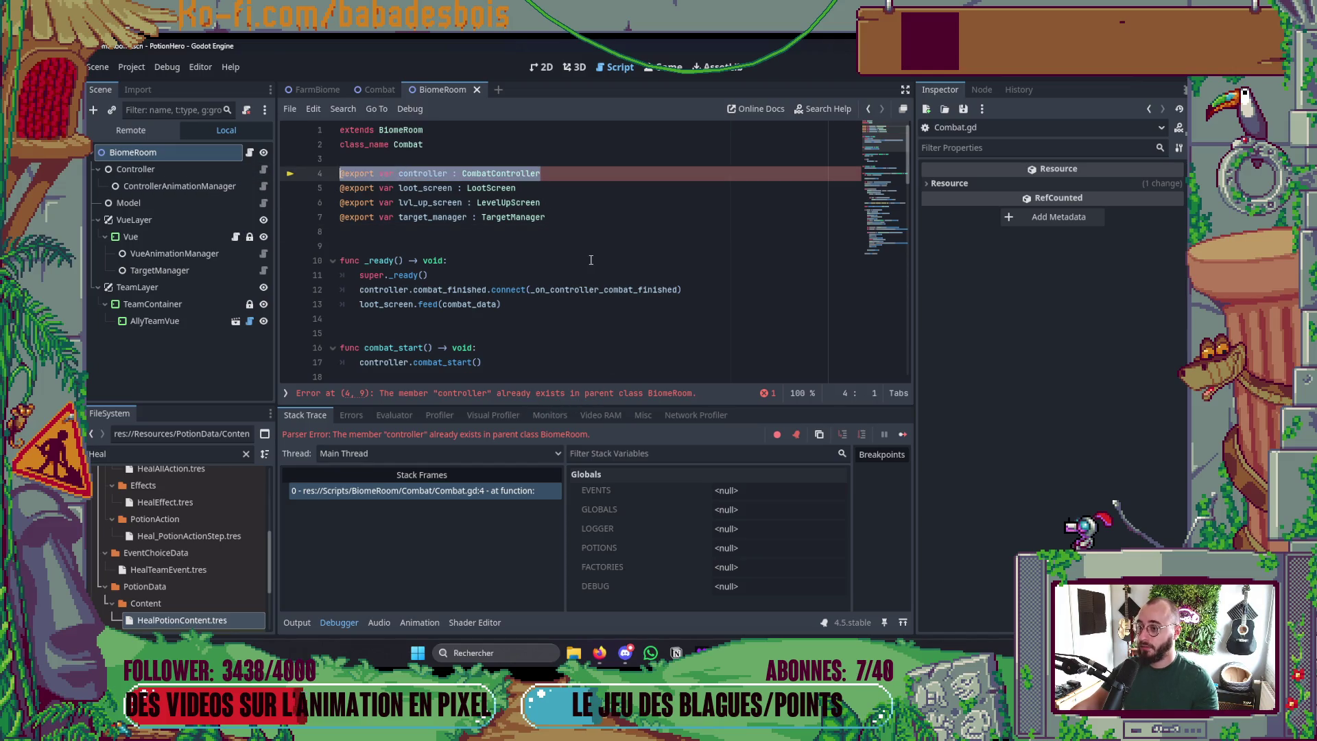
{"action": "key", "text": "BackSpace"}
{"action": "key", "text": "BackSpace"}
{"action": "key", "text": "Down"}
{"action": "key", "text": "Down"}
{"action": "key", "text": "Down"}
{"action": "key", "text": "End"}
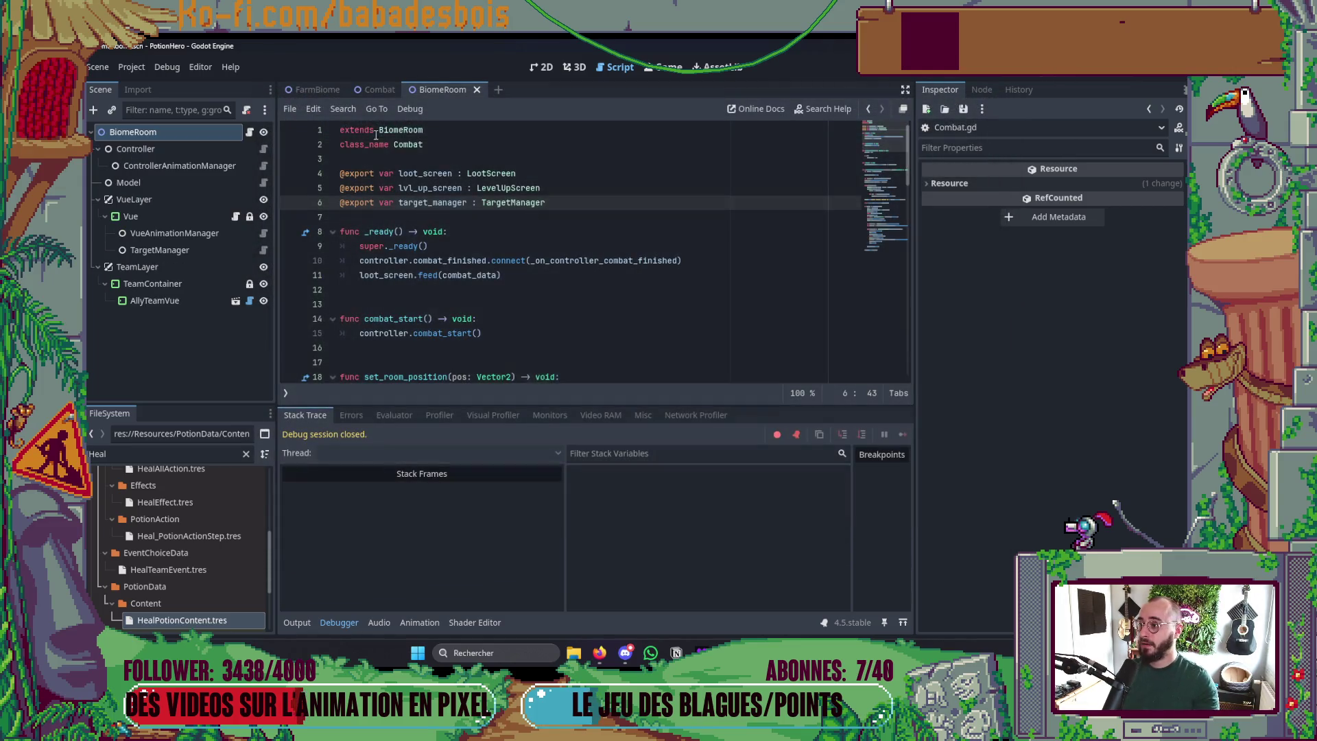
- Select the root node in the Combat scene and launch the game with F5
{"action": "left_click", "coordinate": [374, 93]}
{"action": "scroll", "coordinate": [172, 206], "scroll_direction": "up", "scroll_amount": 3}
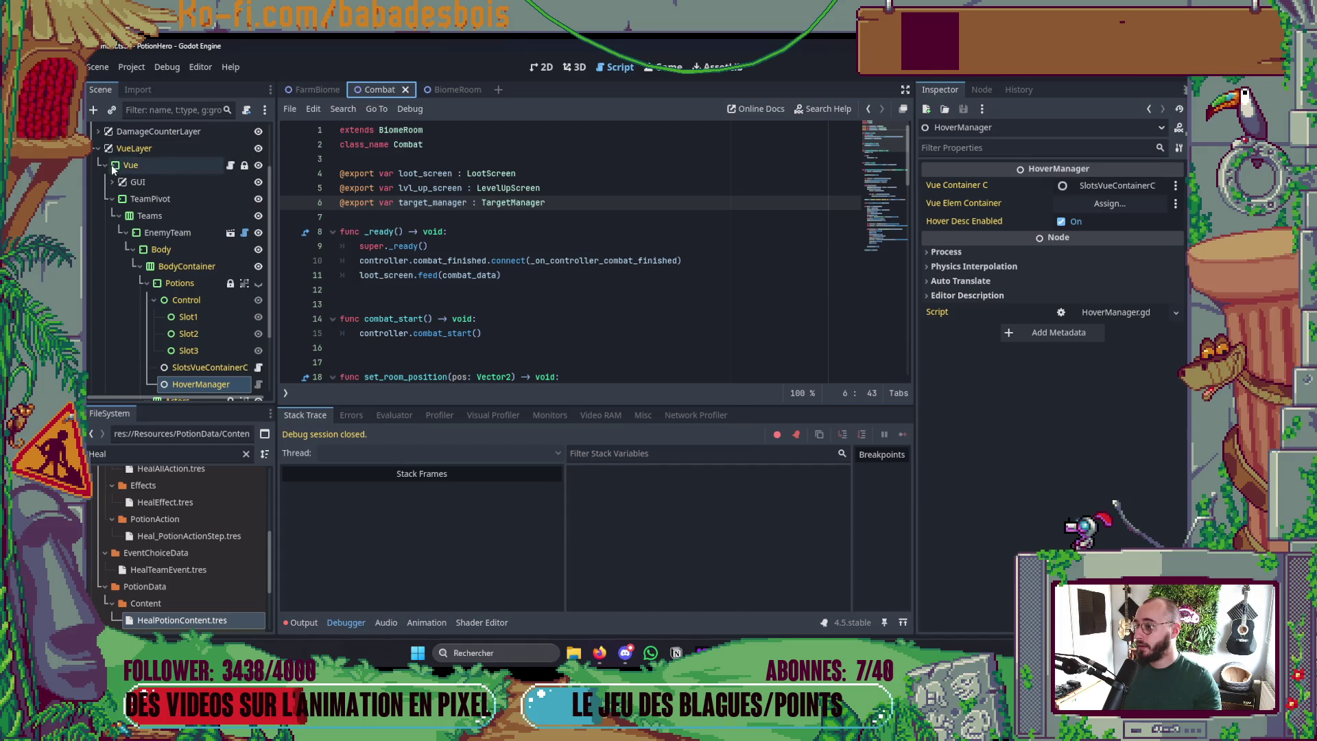
{"action": "left_click", "coordinate": [124, 132]}
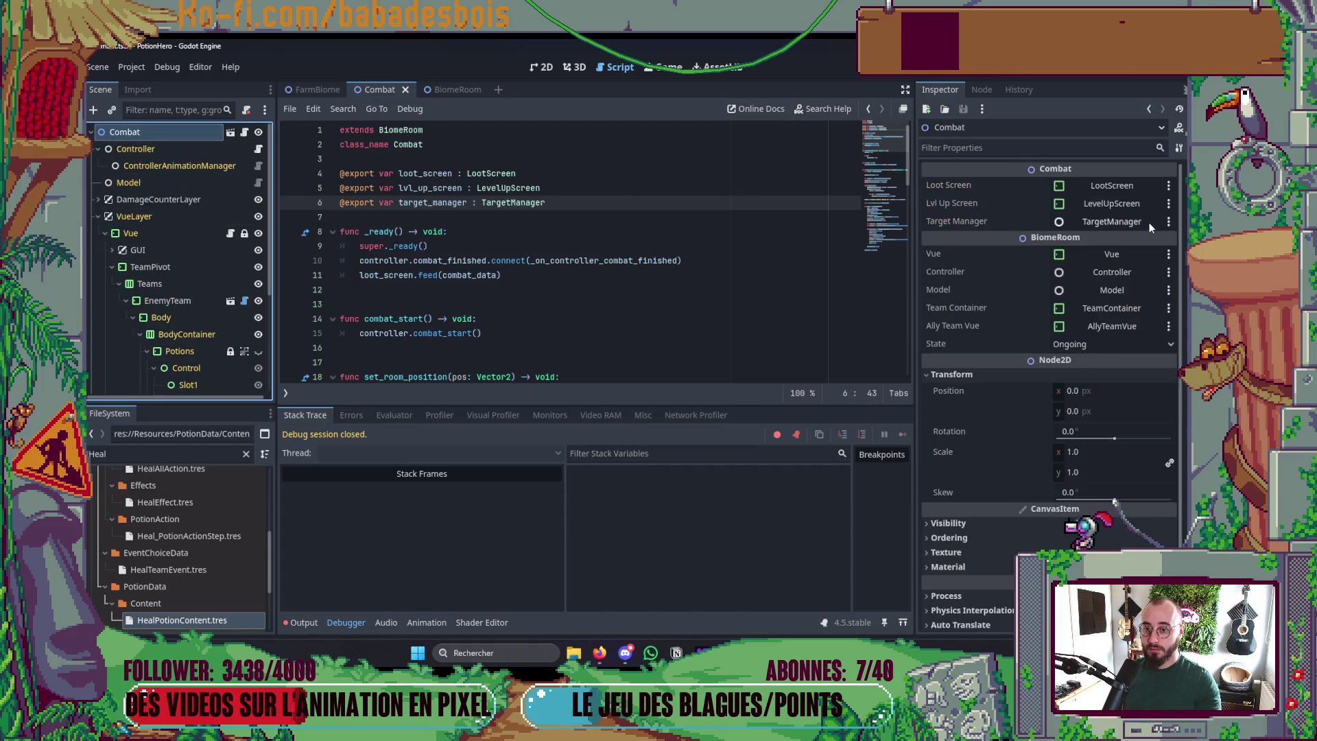
{"action": "key", "text": "F5"}
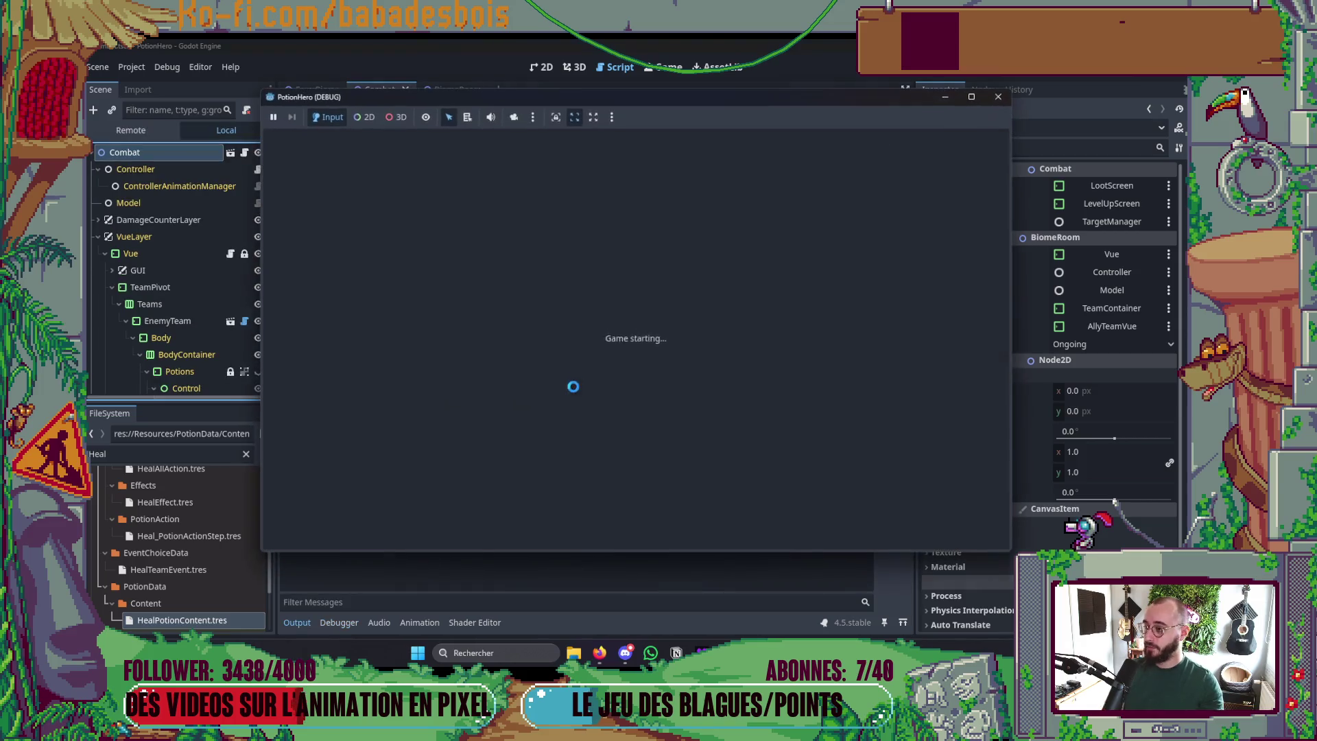
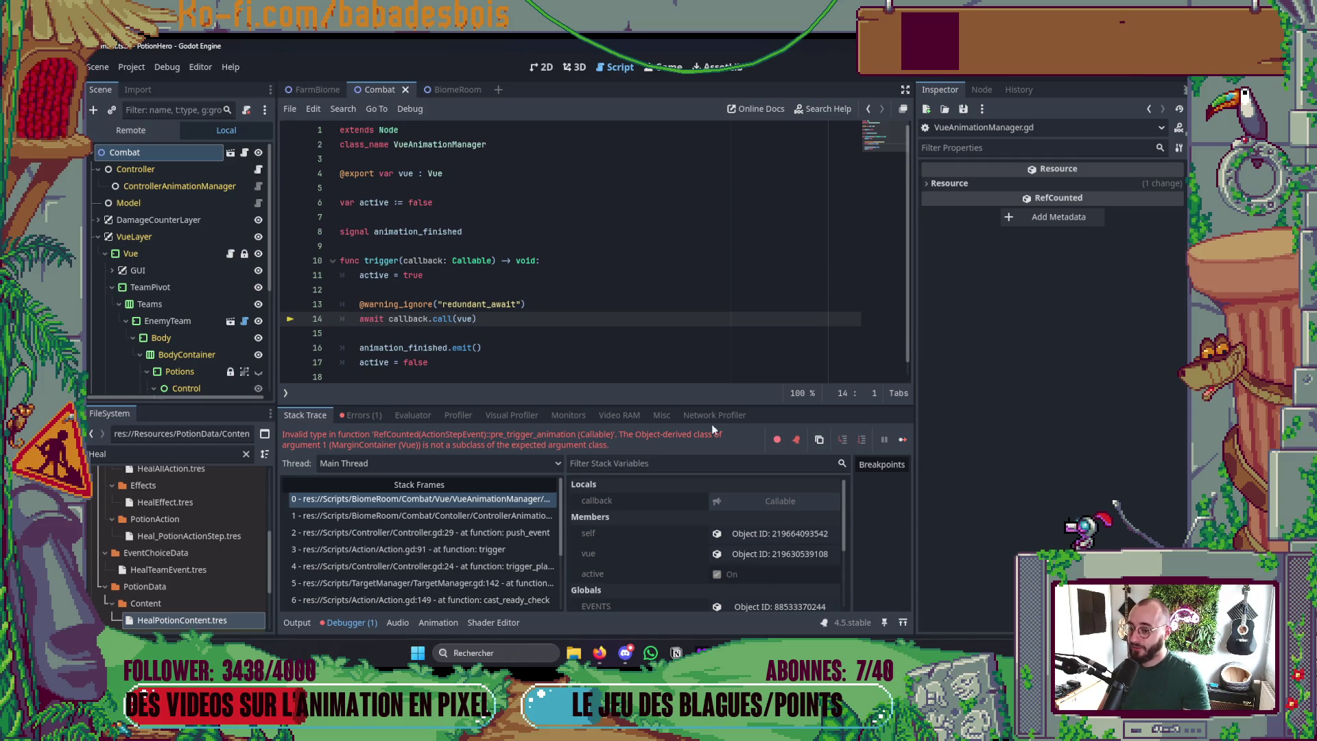
- Stop the paused debug run, switch to the 2D view, and bring up the Select Scene list
{"action": "scroll", "coordinate": [754, 520], "scroll_direction": "down", "scroll_amount": 2}
{"action": "scroll", "coordinate": [759, 532], "scroll_direction": "up", "scroll_amount": 2}
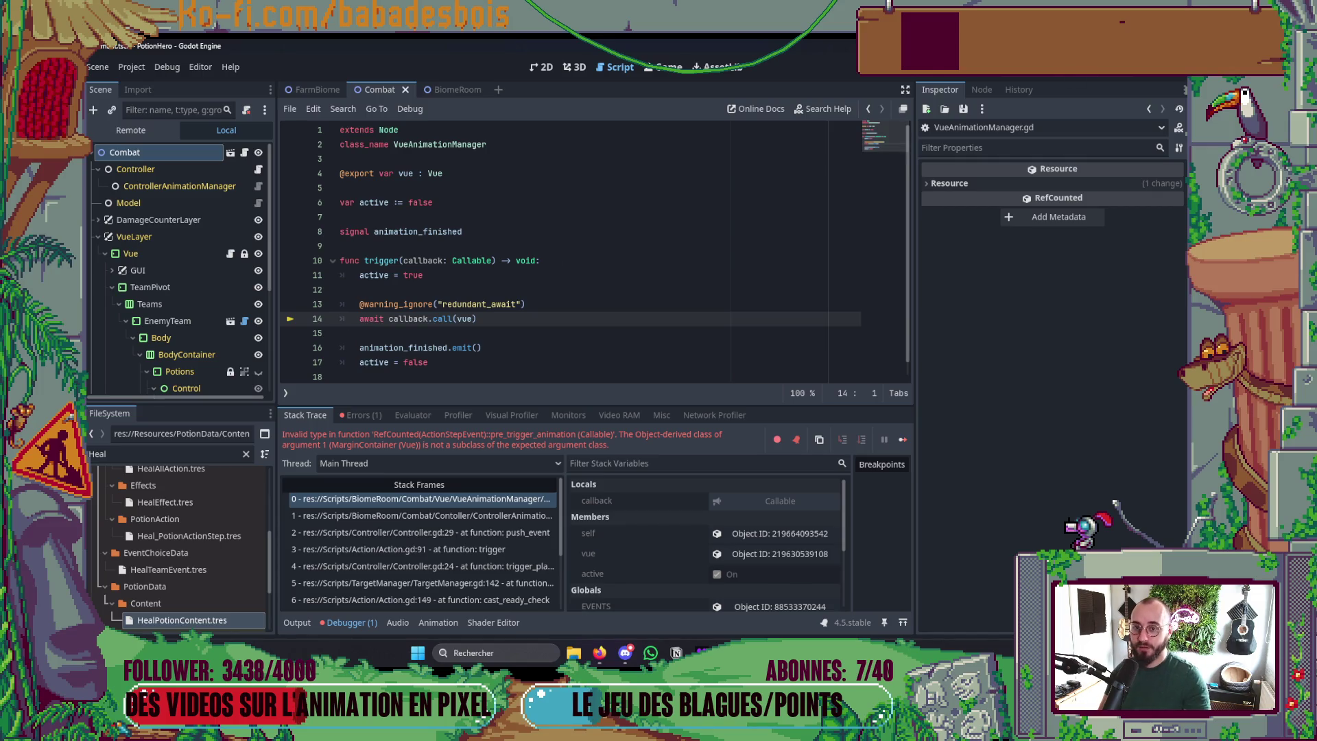
{"action": "key", "text": "F8"}
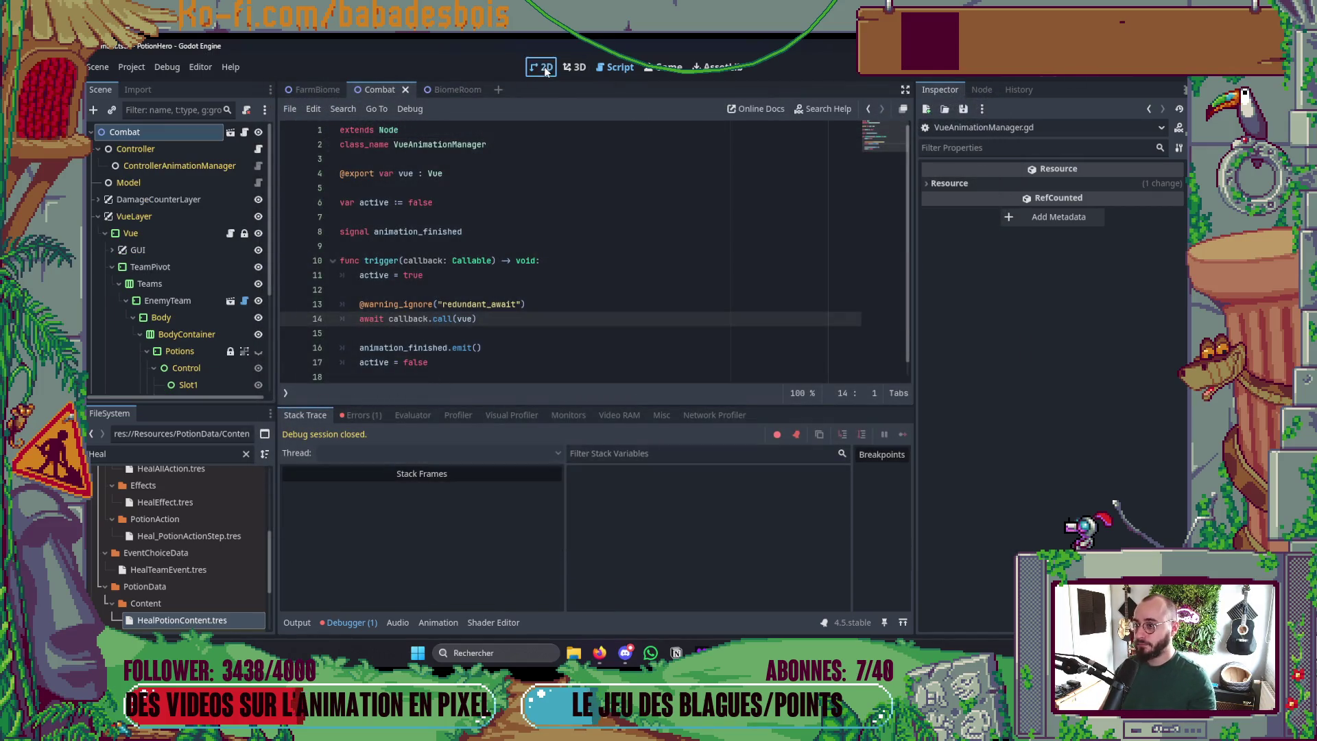
{"action": "left_click", "coordinate": [541, 66]}
{"action": "key", "text": "ctrl+shift+o"}
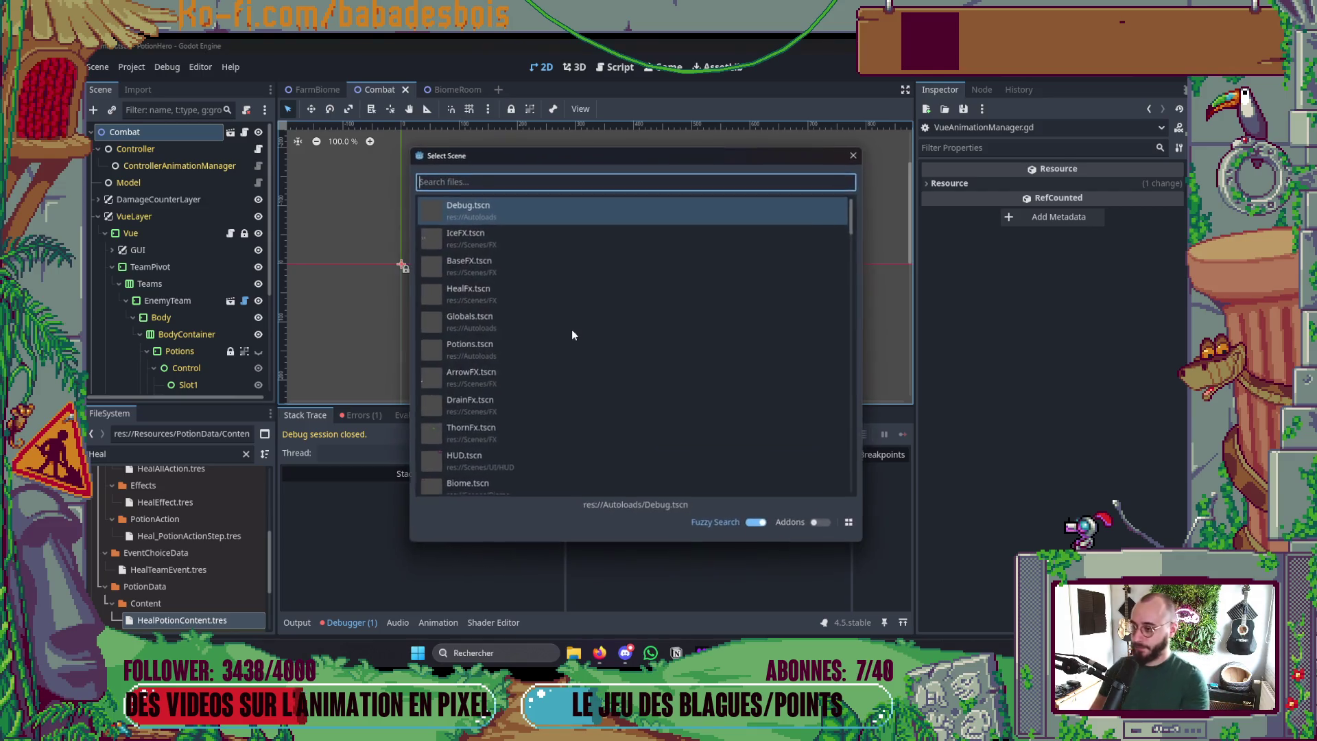
- Open BaseFX.tscn from the scene list filtered by 'FX'
{"action": "type", "text": "FXBA"}
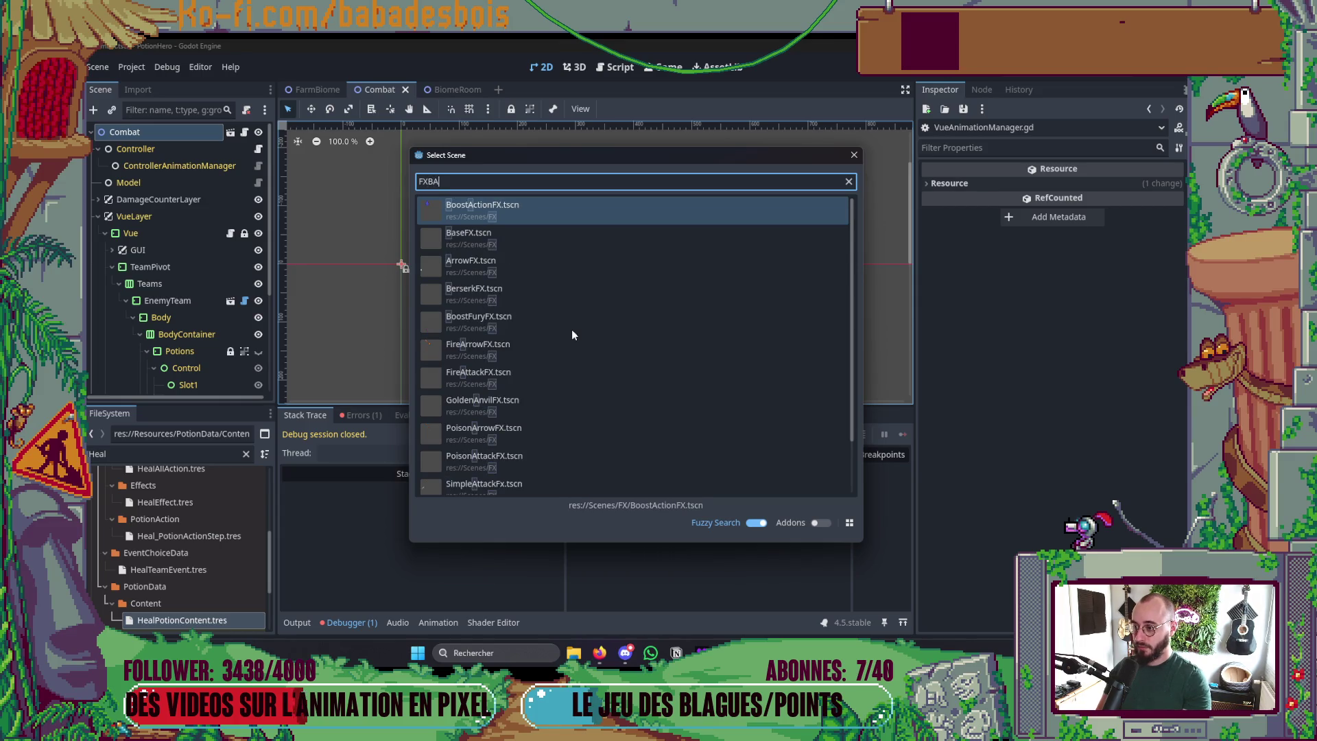
{"action": "key", "text": "Down"}
{"action": "key", "text": "Return"}
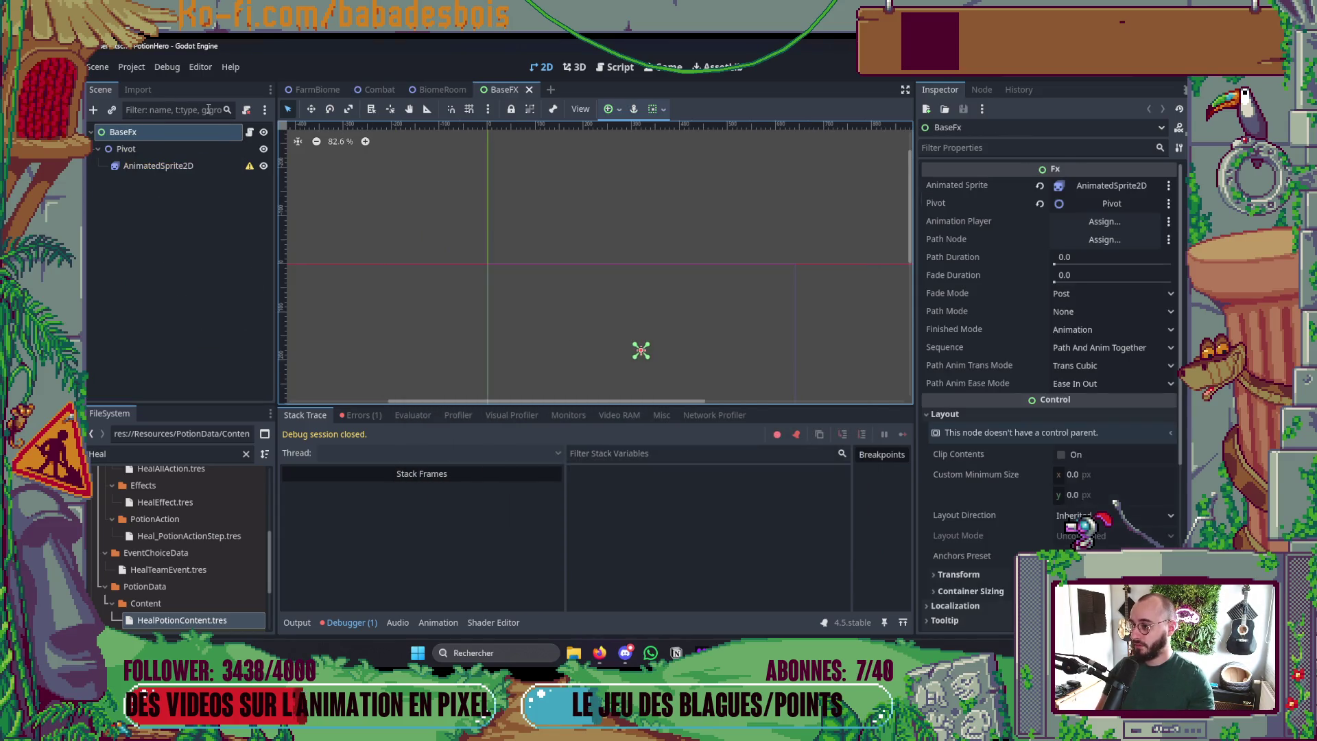
- Read through the Fx.gd script on BaseFx with the debugger panel collapsed
{"action": "left_click", "coordinate": [249, 132]}
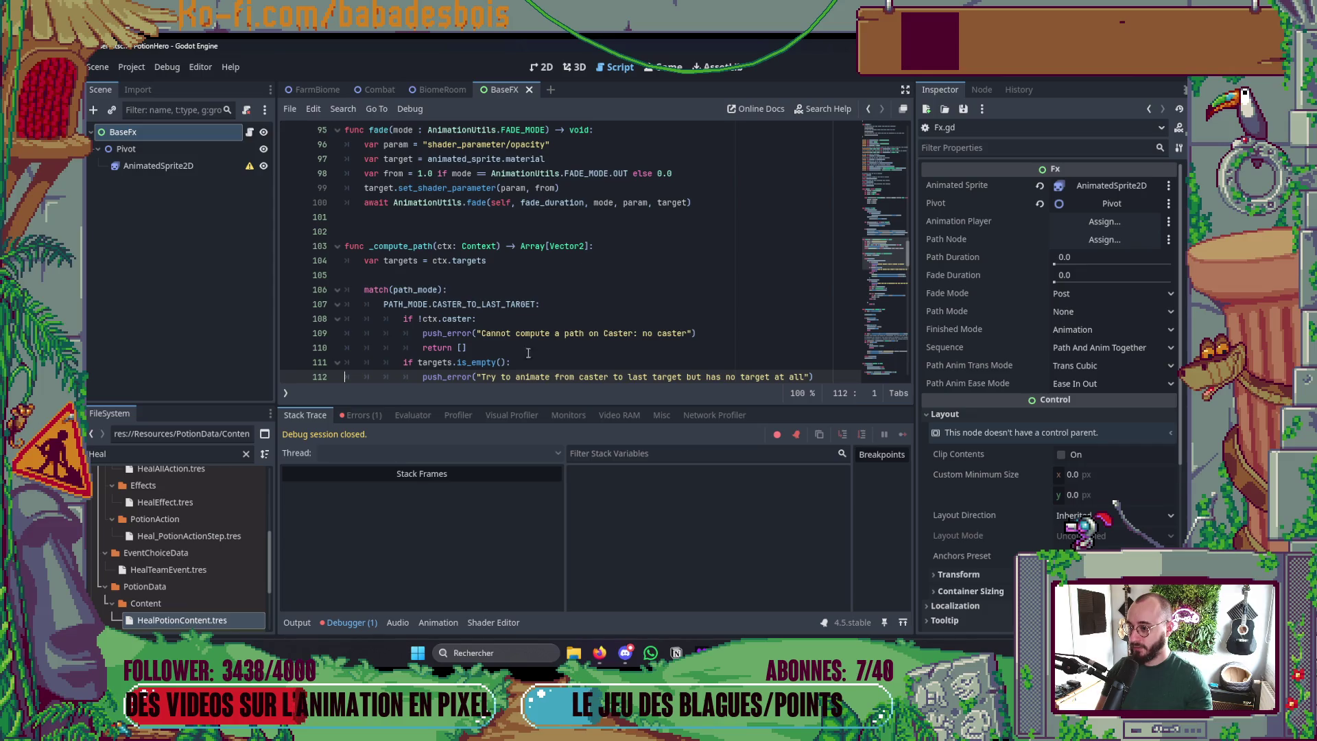
{"action": "left_click", "coordinate": [351, 622]}
{"action": "scroll", "coordinate": [516, 438], "scroll_direction": "down", "scroll_amount": 1}
{"action": "scroll", "coordinate": [516, 437], "scroll_direction": "down", "scroll_amount": 5}
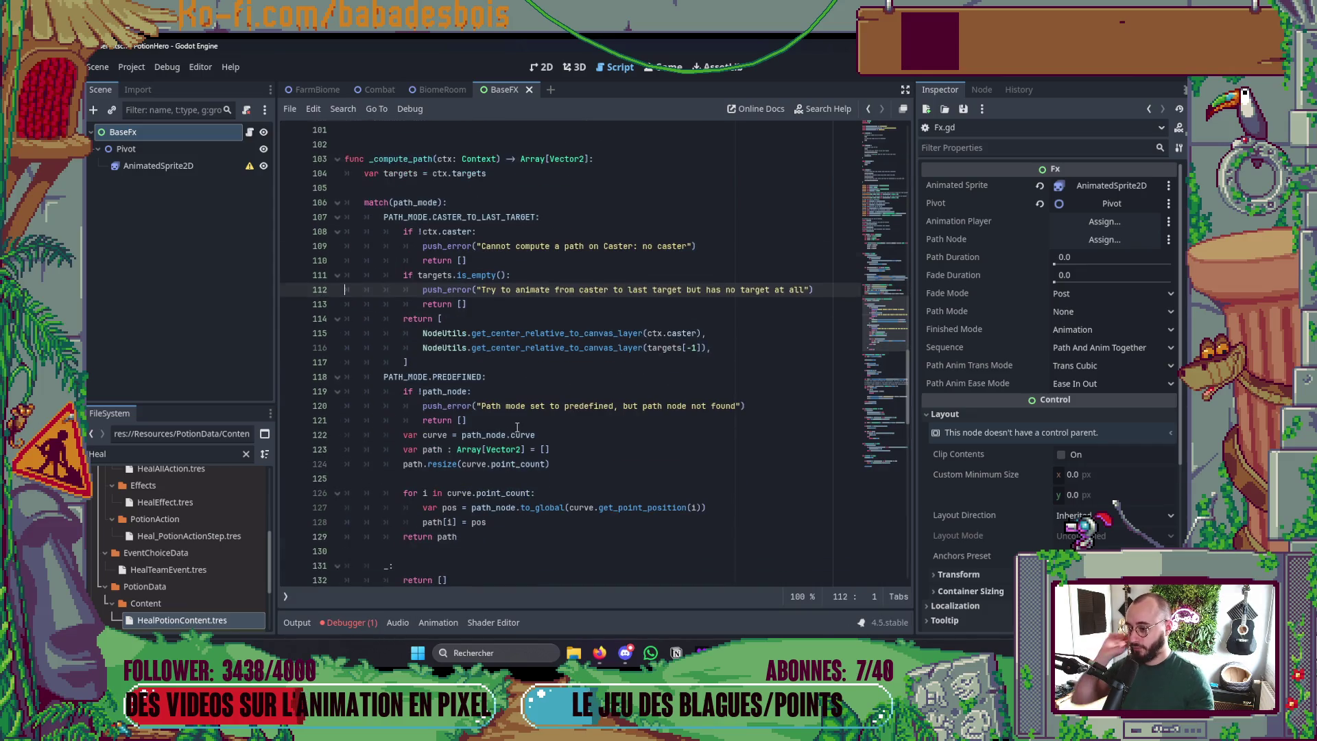
{"action": "mouse_move", "coordinate": [873, 332]}
{"action": "left_mouse_down"}
{"action": "mouse_move", "coordinate": [890, 141]}
{"action": "mouse_move", "coordinate": [919, 476]}
{"action": "left_mouse_up"}
{"action": "mouse_move", "coordinate": [919, 407]}
{"action": "left_mouse_down"}
{"action": "mouse_move", "coordinate": [877, 268]}
{"action": "mouse_move", "coordinate": [870, 144]}
{"action": "mouse_move", "coordinate": [889, 512]}
{"action": "mouse_move", "coordinate": [872, 147]}
{"action": "left_mouse_up"}
{"action": "left_click", "coordinate": [535, 74]}
{"action": "key", "text": "alt+Tab"}
{"action": "key", "text": "alt+Tab"}
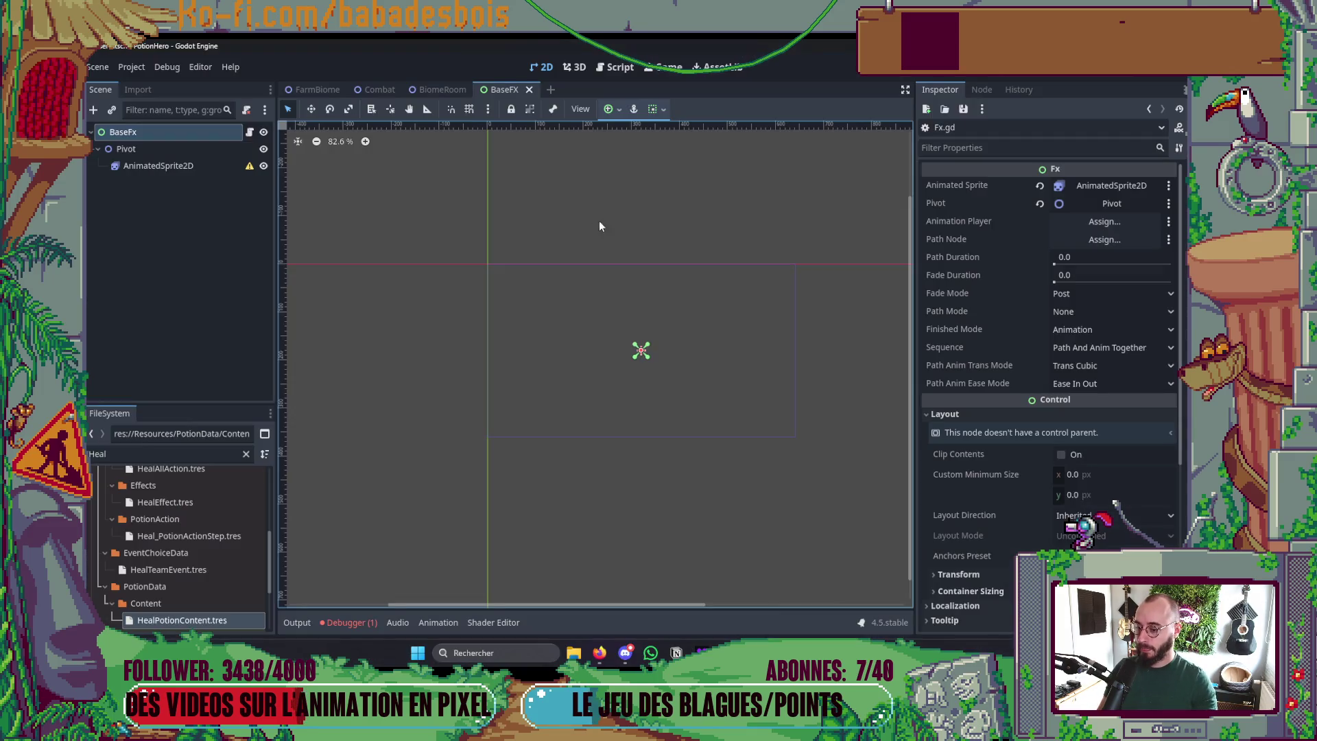
- Run the game with F5, reproduce the VueAnimationManager type error, then stop debugging
{"action": "key", "text": "F5"}
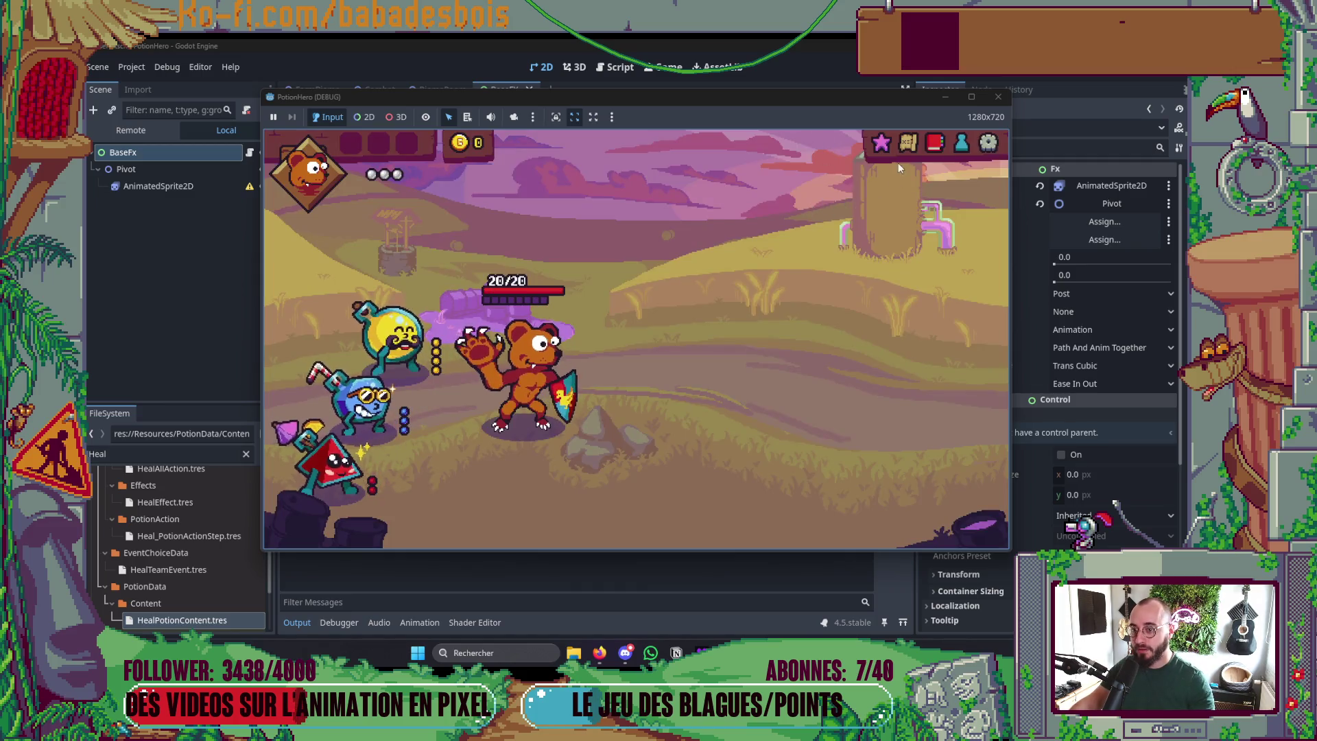
{"action": "key", "text": "F8"}
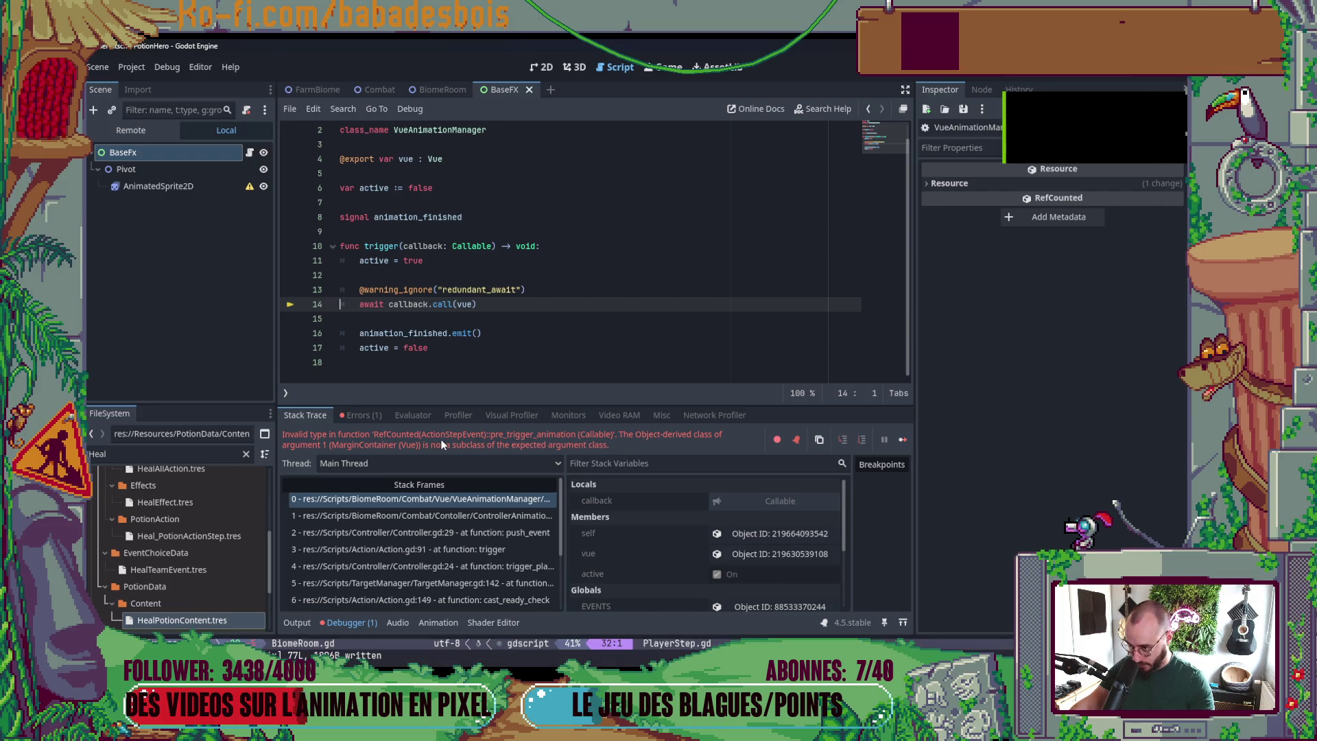
{"action": "scroll", "coordinate": [736, 331], "scroll_direction": "up", "scroll_amount": 1}
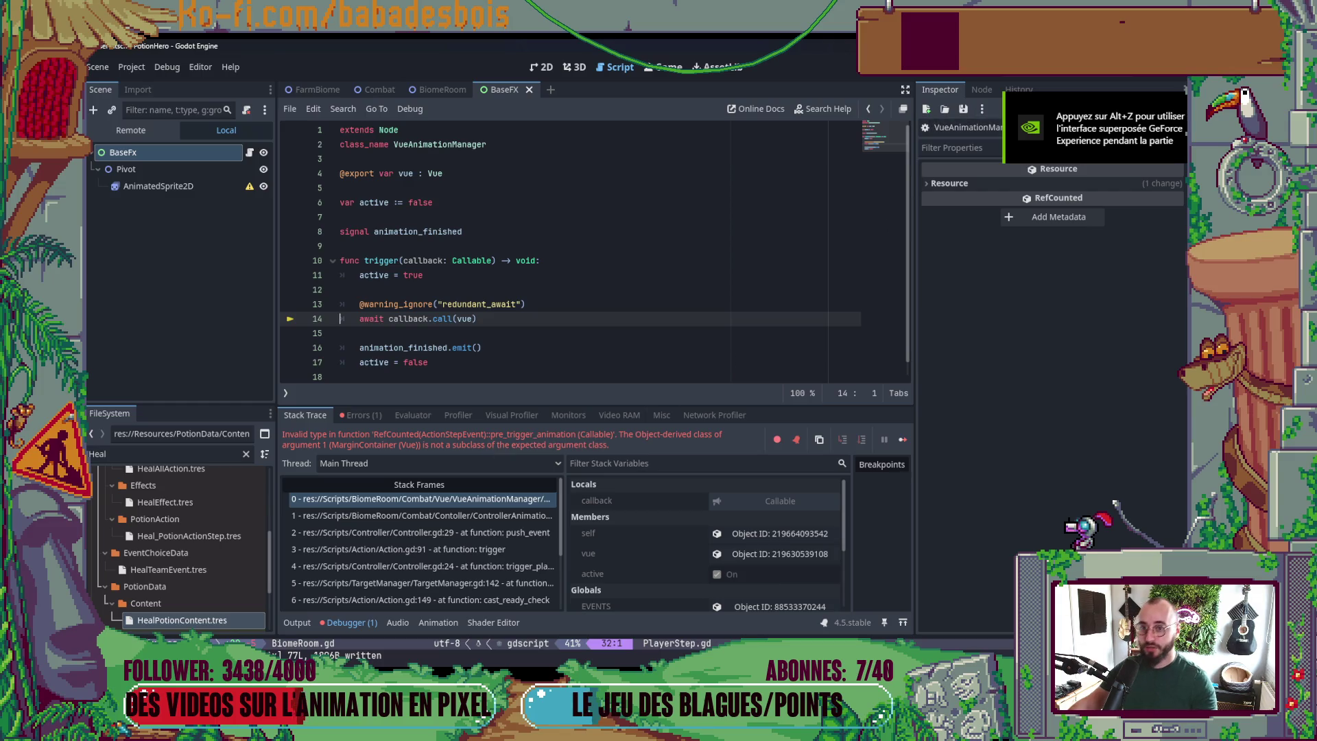
{"action": "key", "text": "F8"}
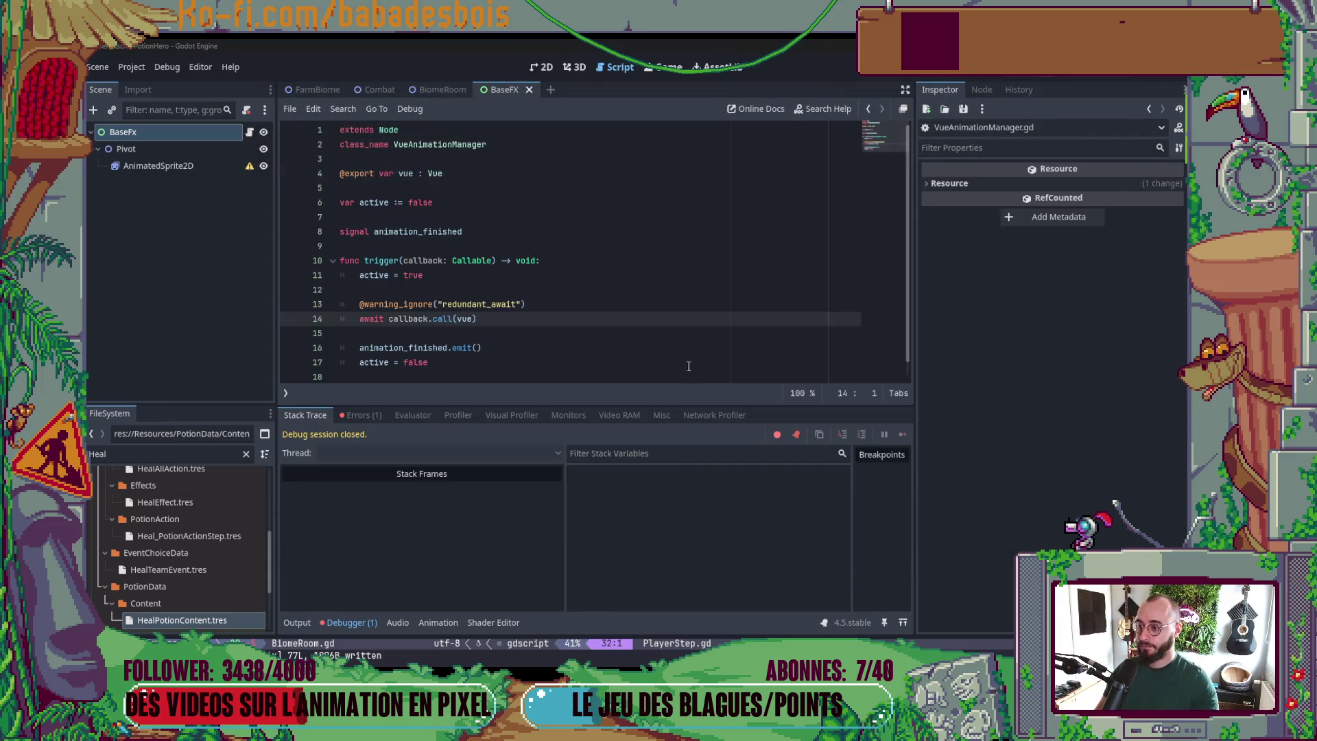
- Switch from Godot to the Neovim window
{"action": "key", "text": "alt+Tab"}
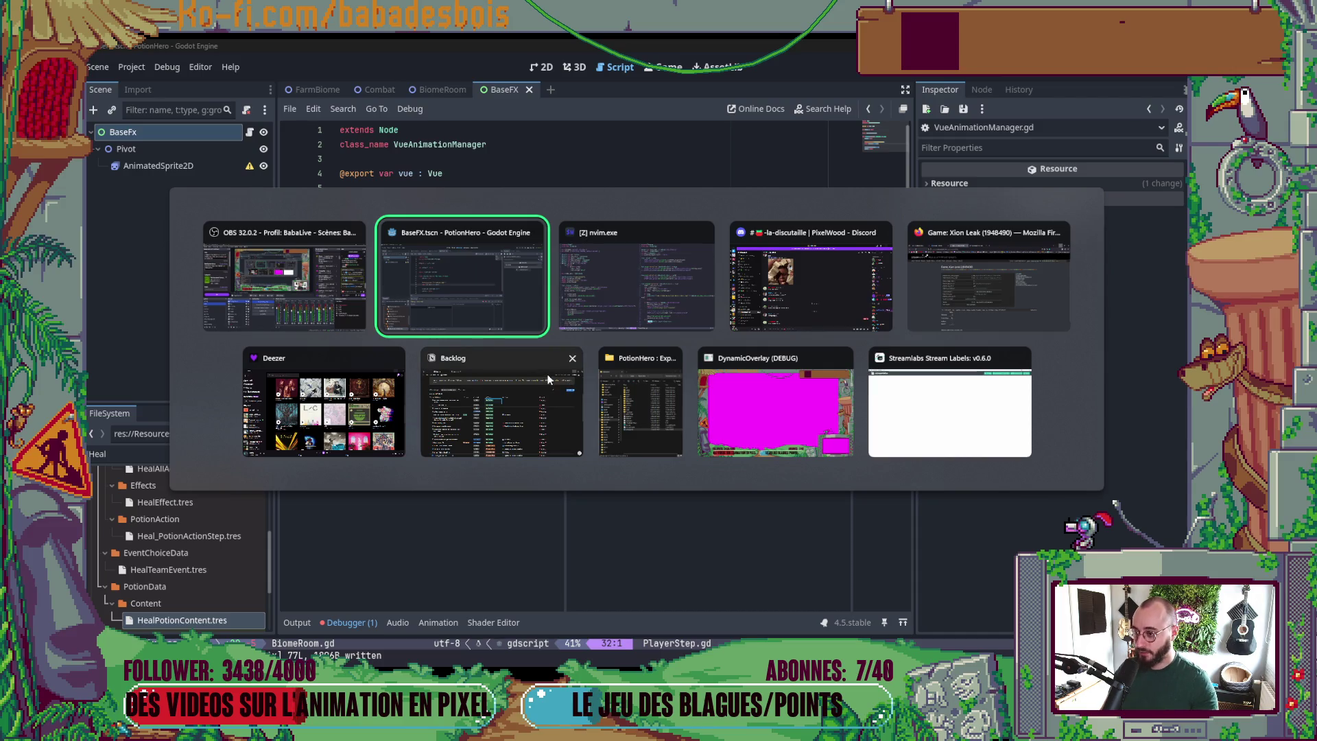
{"action": "key", "text": "alt+Tab"}
{"action": "key", "text": "space"}
- Open ActionStepEvent.gd and jump to its parent class definition, CombatEvent.gd
{"action": "key", "text": "f"}
{"action": "key", "text": "f"}
{"action": "type", "text": "Acti"}
{"action": "type", "text": "onSte"}
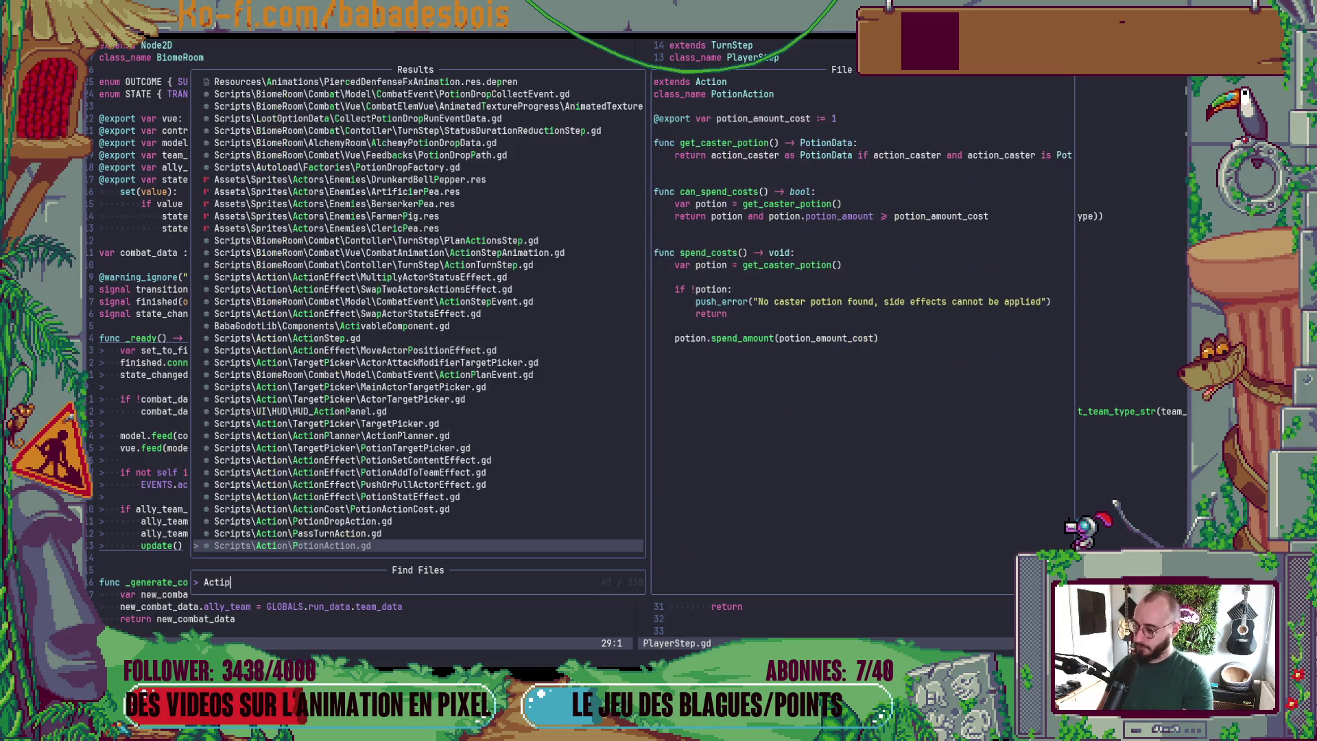
{"action": "type", "text": "pEn"}
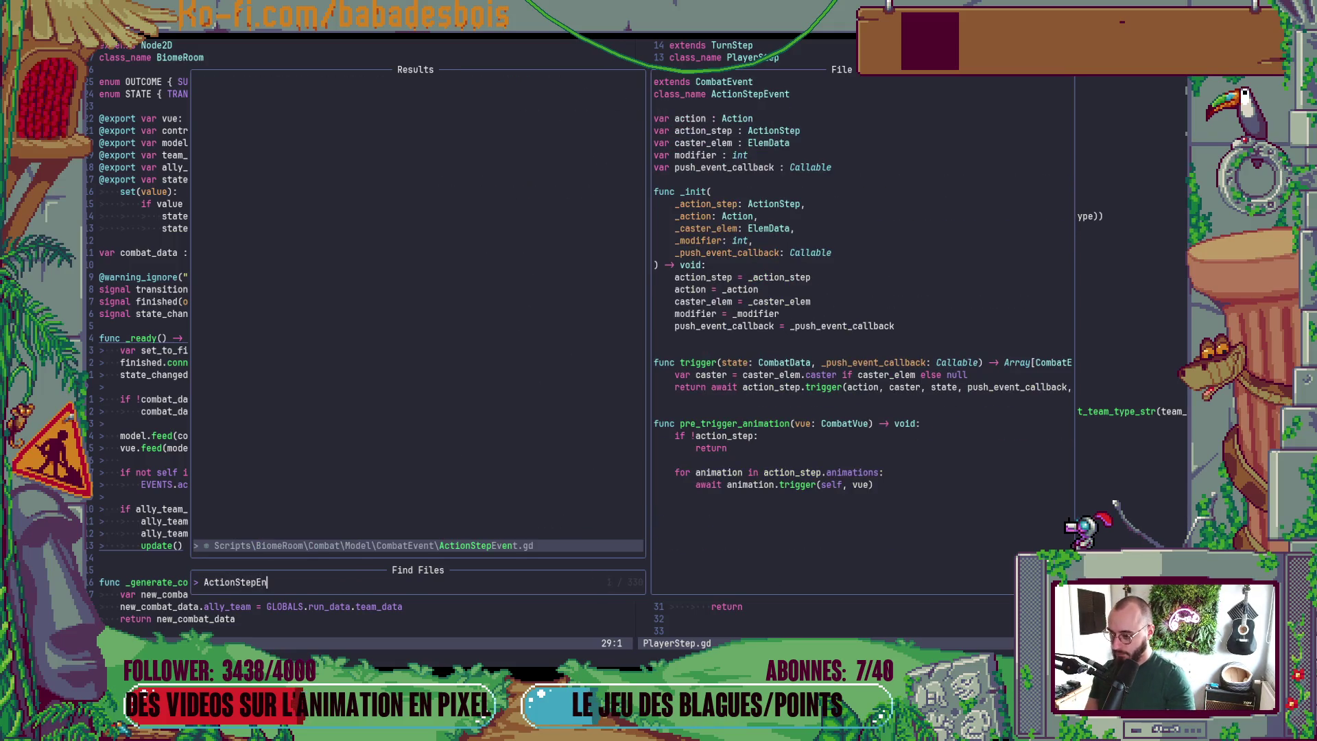
{"action": "key", "text": "Return"}
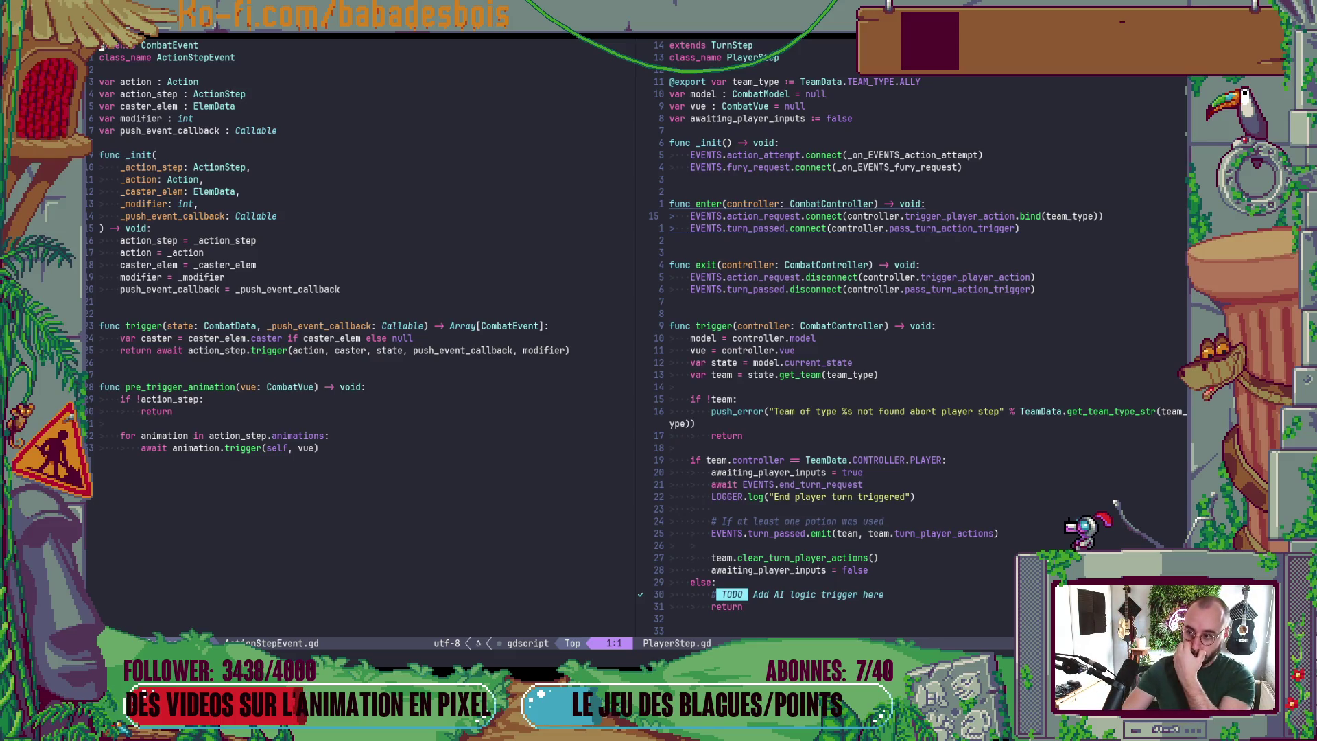
{"action": "key", "text": "$"}
{"action": "key", "text": "h"}
{"action": "key", "text": "h"}
{"action": "key", "text": "h"}
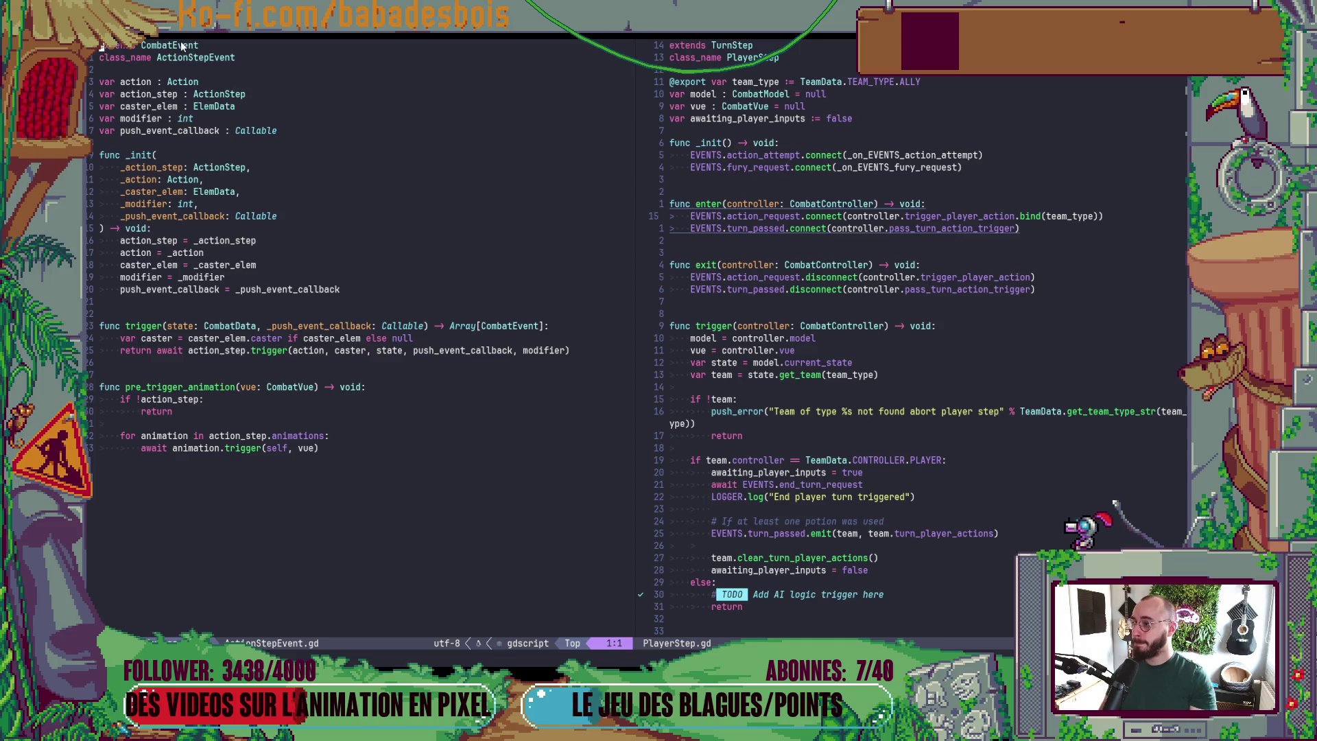
{"action": "key", "text": "g"}
{"action": "key", "text": "d"}
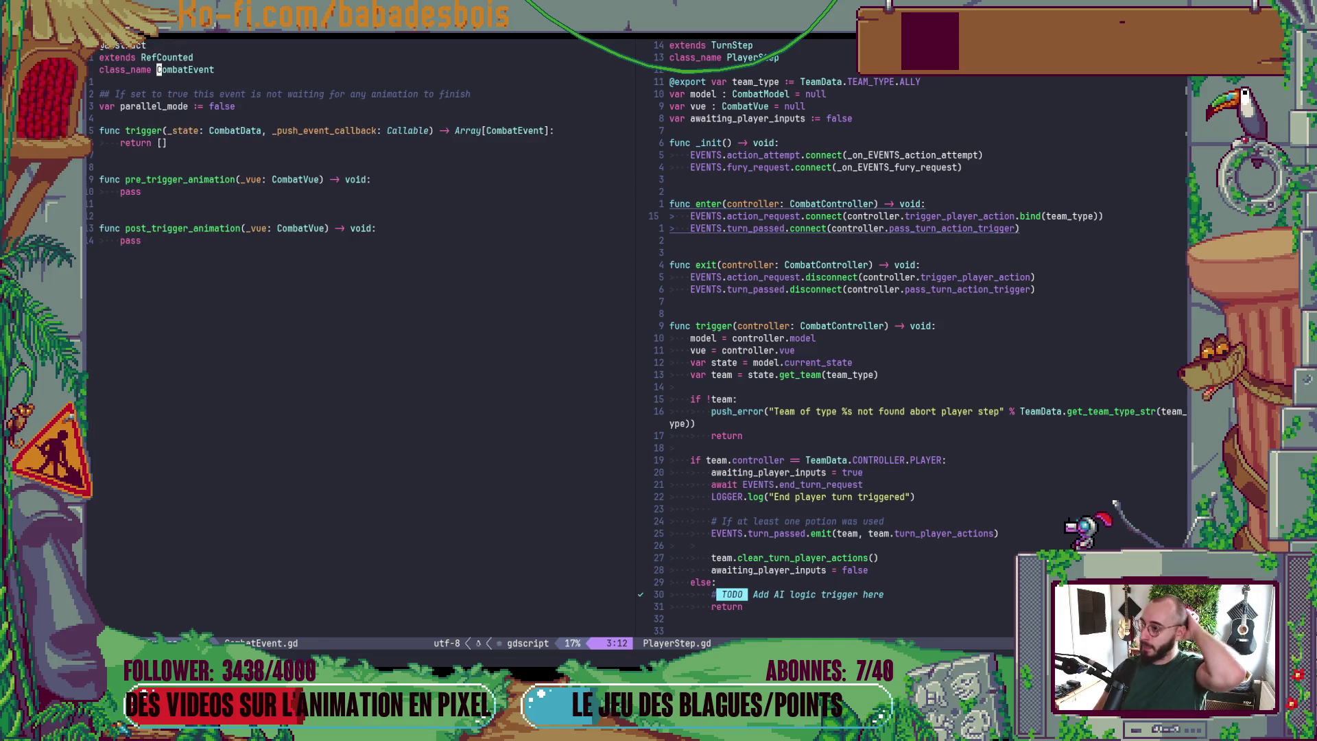
- Change the pre_trigger_animation parameter type from CombatVue to Vue in CombatEvent.gd
{"action": "left_click", "coordinate": [271, 180]}
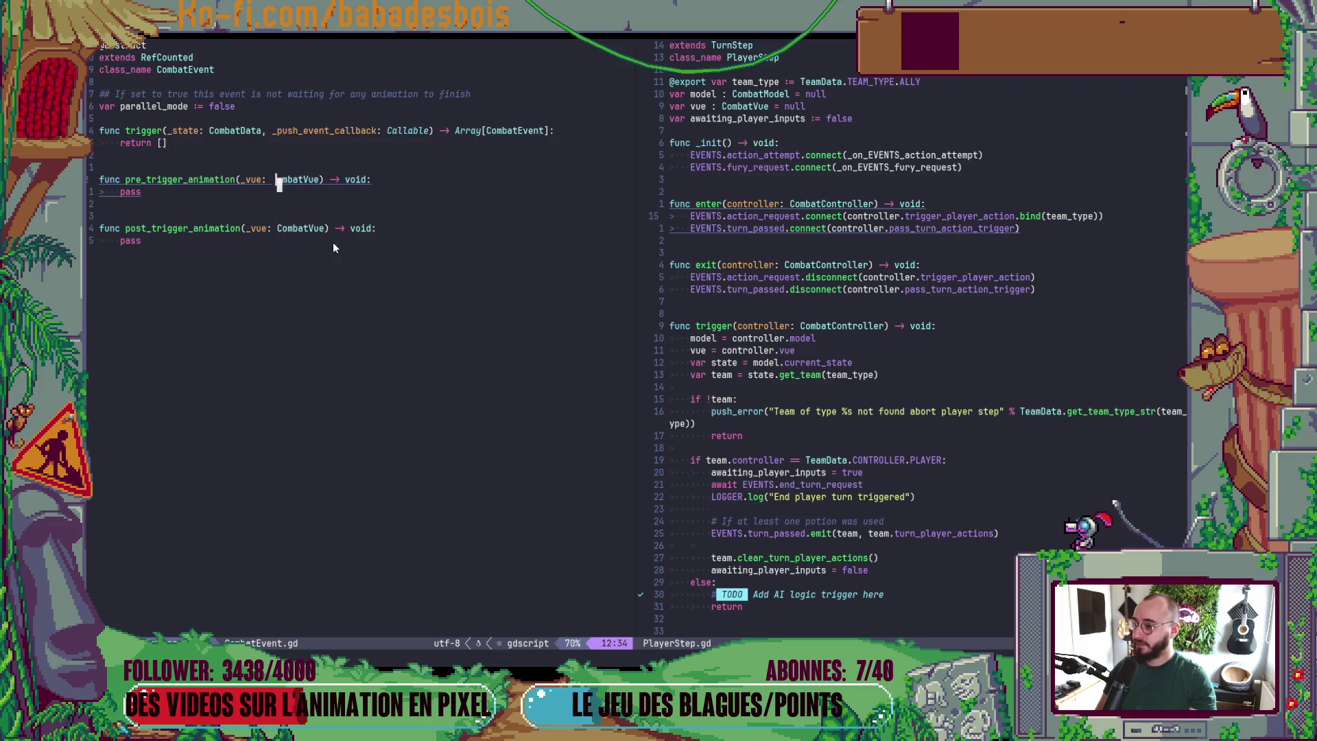
{"action": "key", "text": "d"}
{"action": "key", "text": "f"}
{"action": "key", "text": "V"}
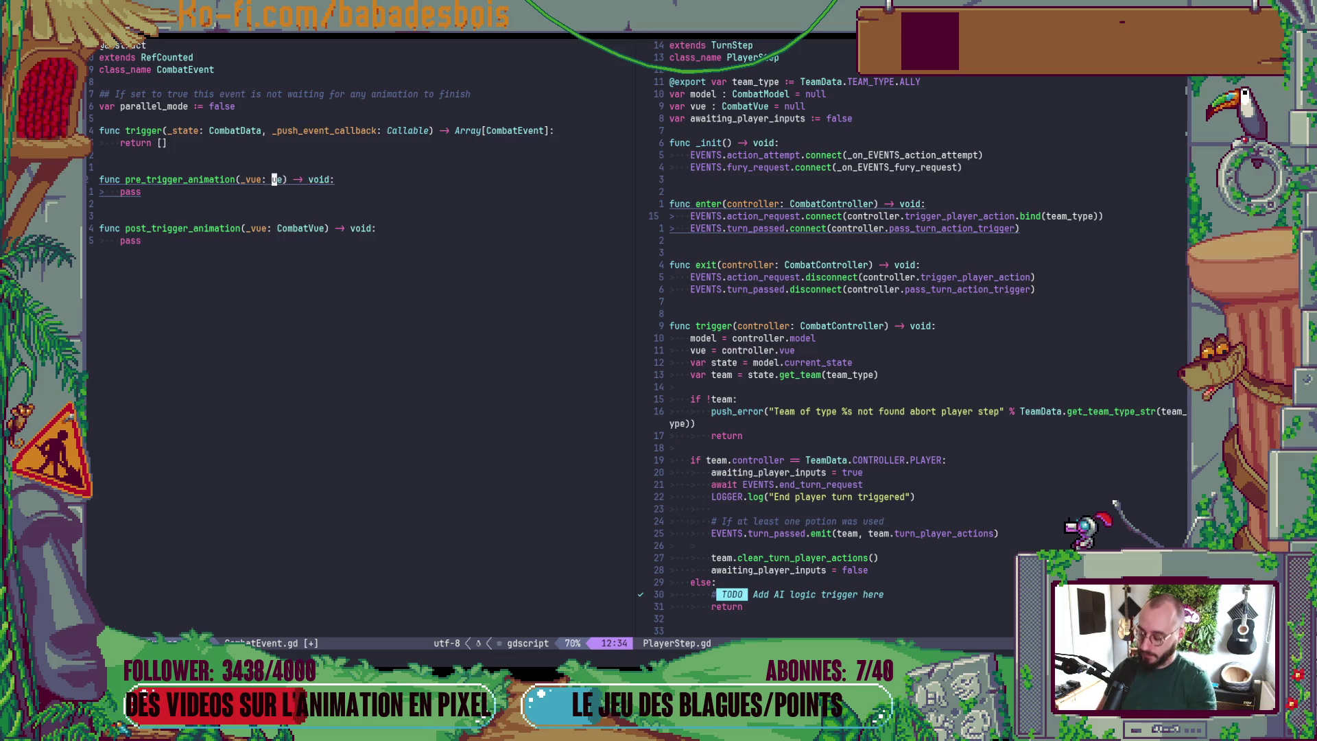
{"action": "type", "text": "iV"}
{"action": "key", "text": "Escape"}
- Change the post_trigger_animation parameter type to Vue and save CombatEvent.gd
{"action": "key", "text": "4"}
{"action": "key", "text": "j"}
{"action": "key", "text": "l"}
{"action": "key", "text": "d"}
{"action": "key", "text": "t"}
{"action": "key", "text": "V"}
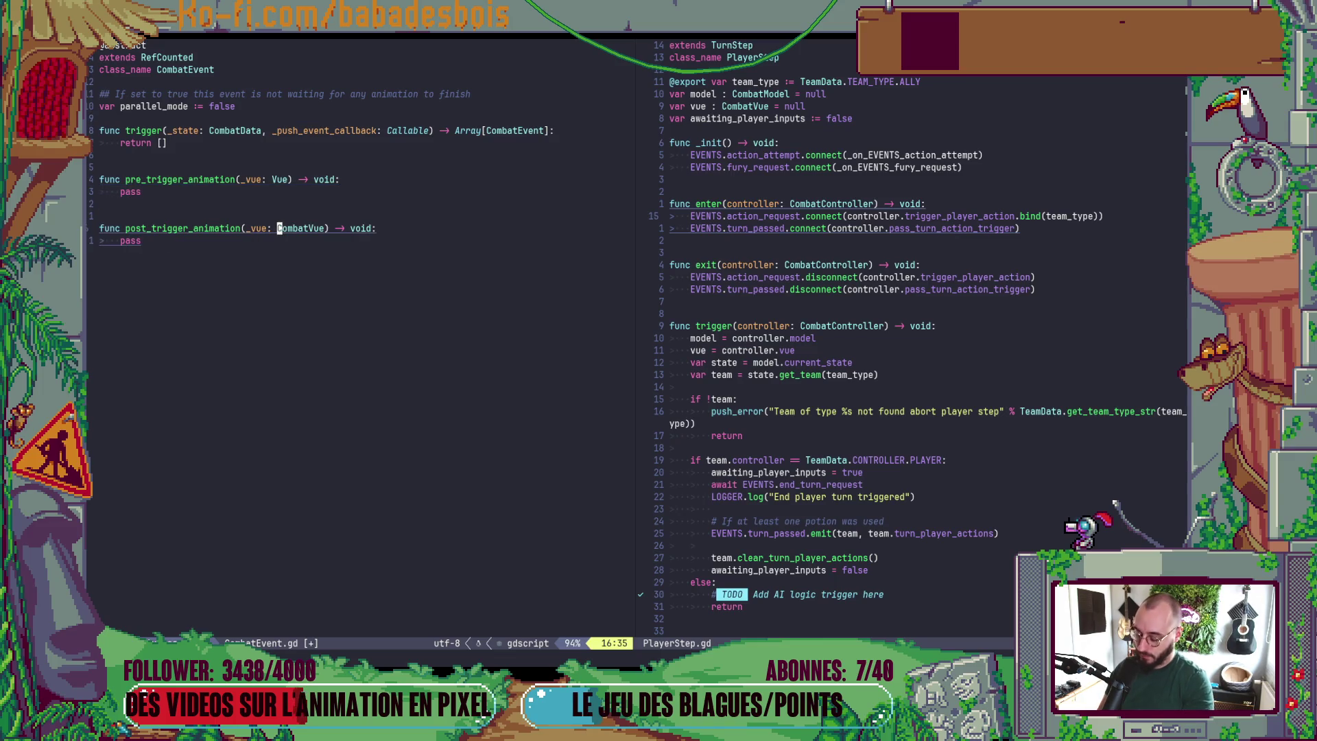
{"action": "type", "text": ":w"}
{"action": "key", "text": "Return"}
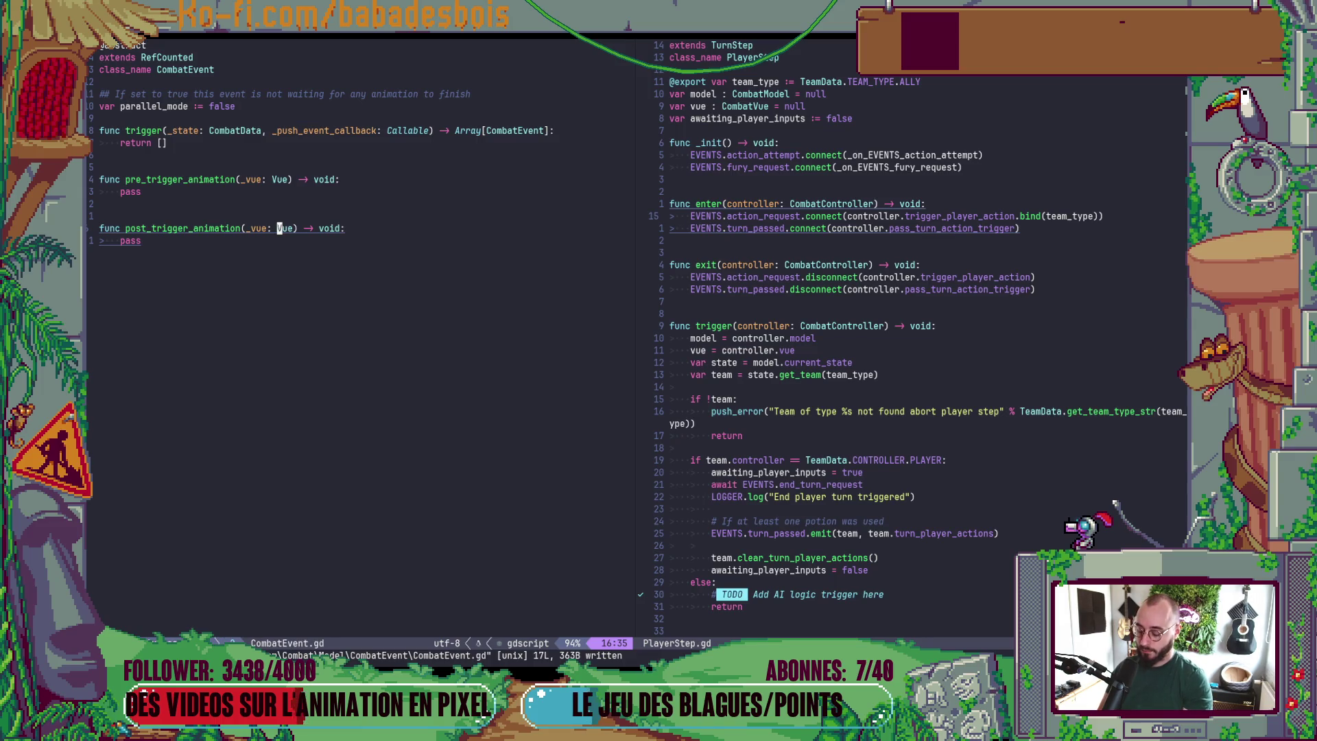
- Retype ActionStepEvent.gd's pre_trigger_animation parameter to Vue, save, and list the event scripts folder
{"action": "key", "text": "ctrl+o"}
{"action": "key", "text": "j"}
{"action": "key", "text": "j"}
{"action": "key", "text": "j"}
{"action": "key", "text": "1"}
{"action": "key", "text": "5"}
{"action": "key", "text": "j"}
{"action": "key", "text": "8"}
{"action": "key", "text": "j"}
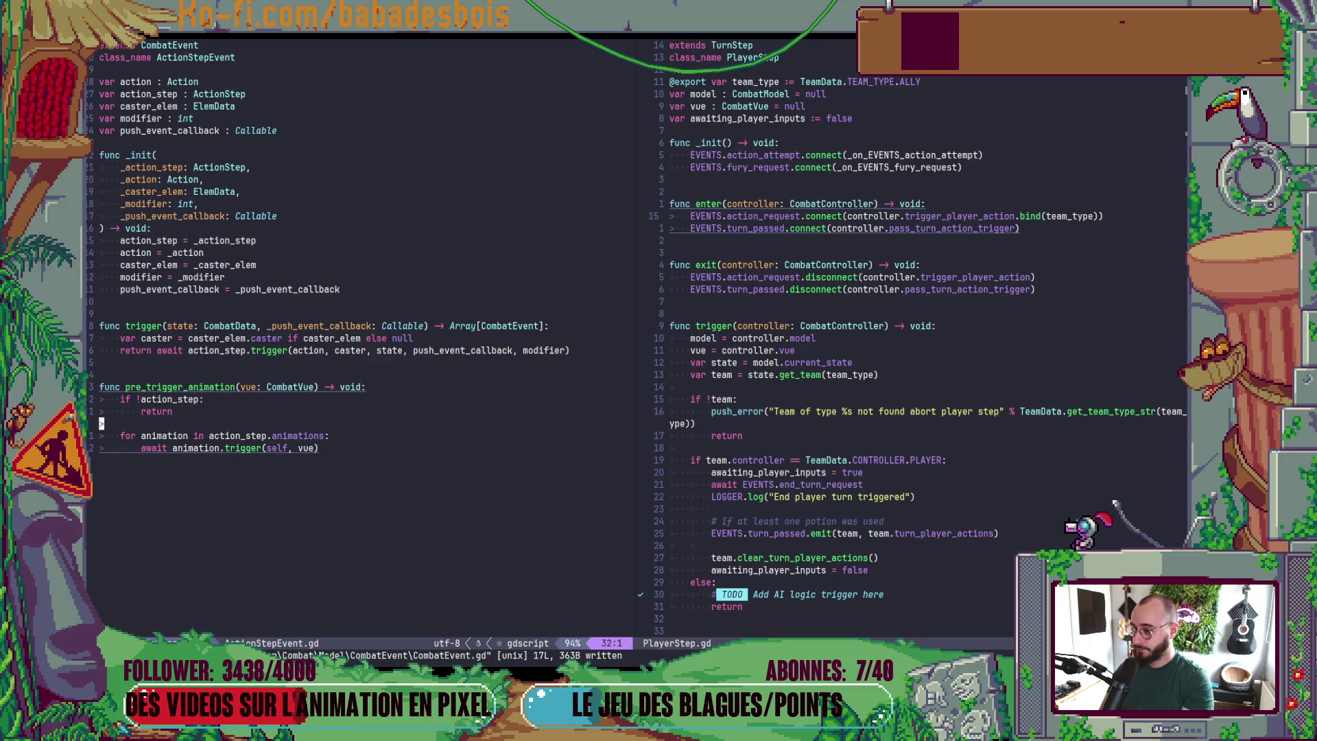
{"action": "key", "text": "w"}
{"action": "key", "text": "w"}
{"action": "key", "text": "w"}
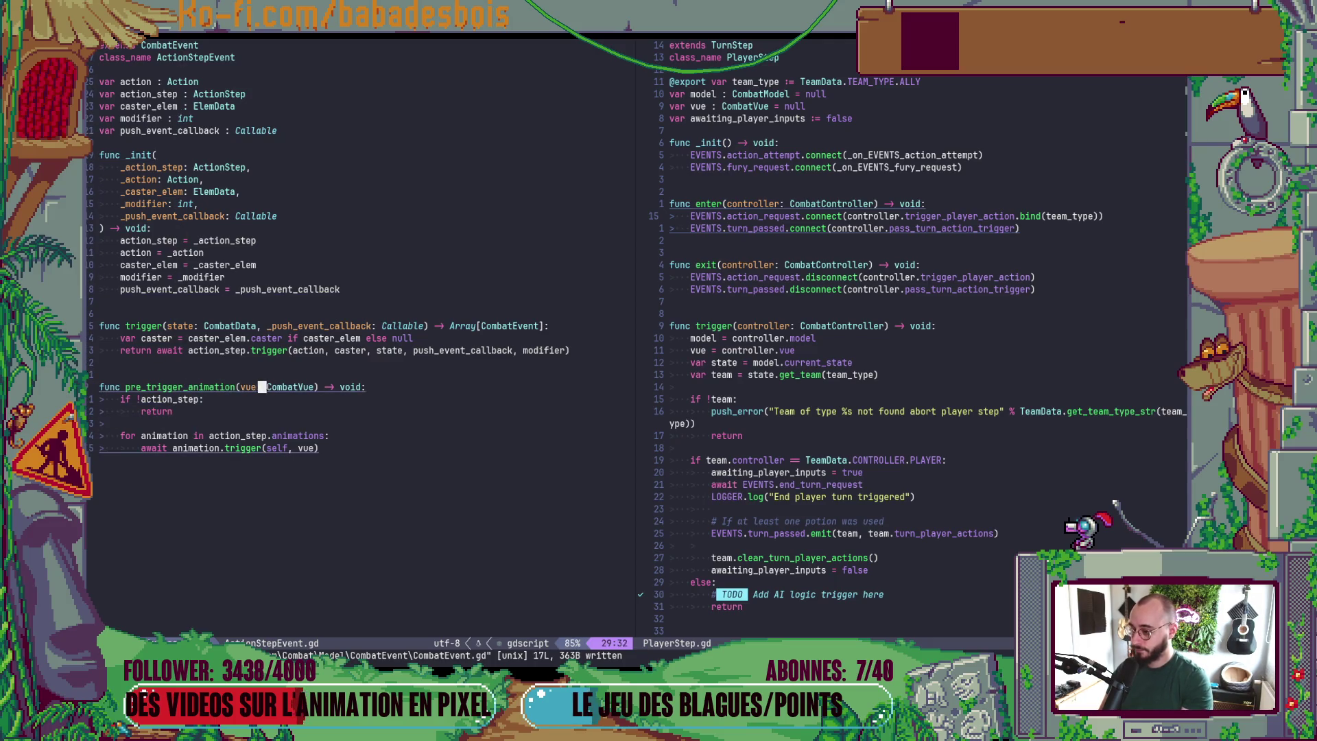
{"action": "type", "text": "dtV"}
{"action": "type", "text": ":w"}
{"action": "key", "text": "Return"}
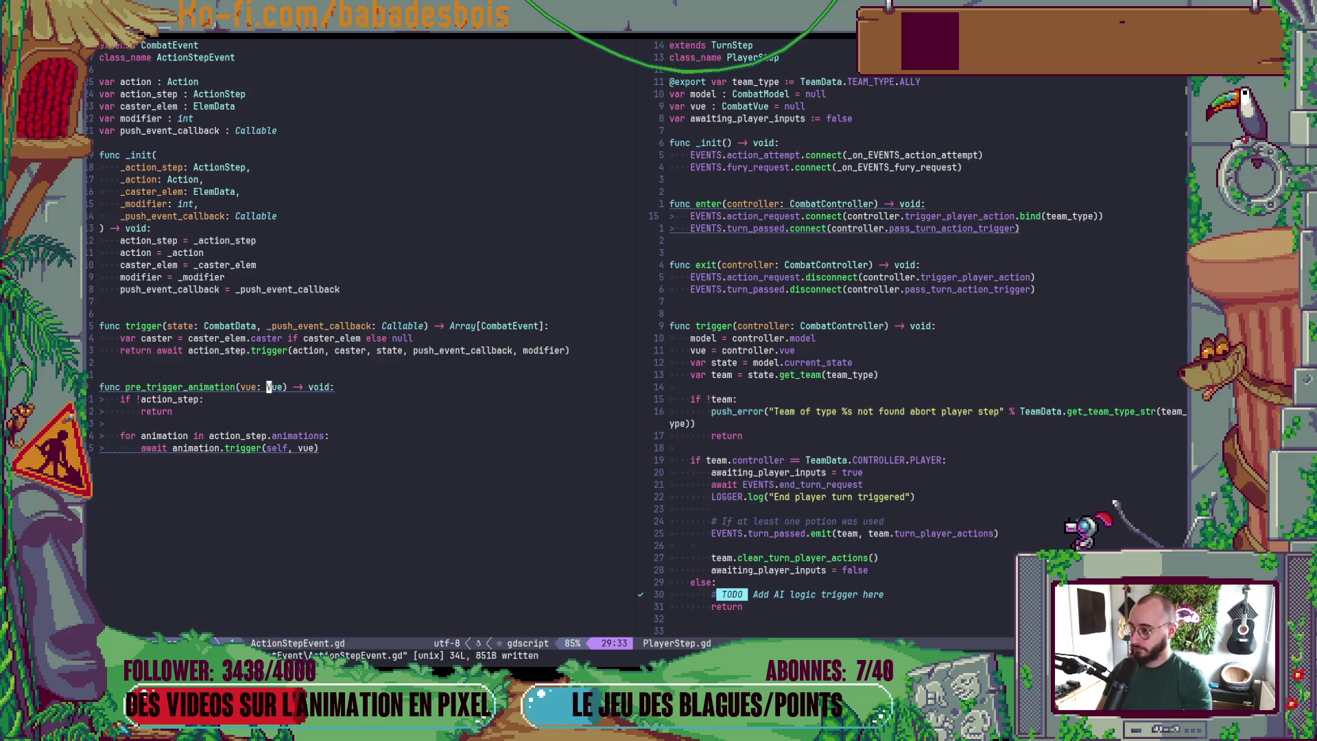
{"action": "key", "text": "minus"}
- Look over ActionPlanEvent.gd's _init, then return to ActionStepEvent.gd
{"action": "key", "text": "k"}
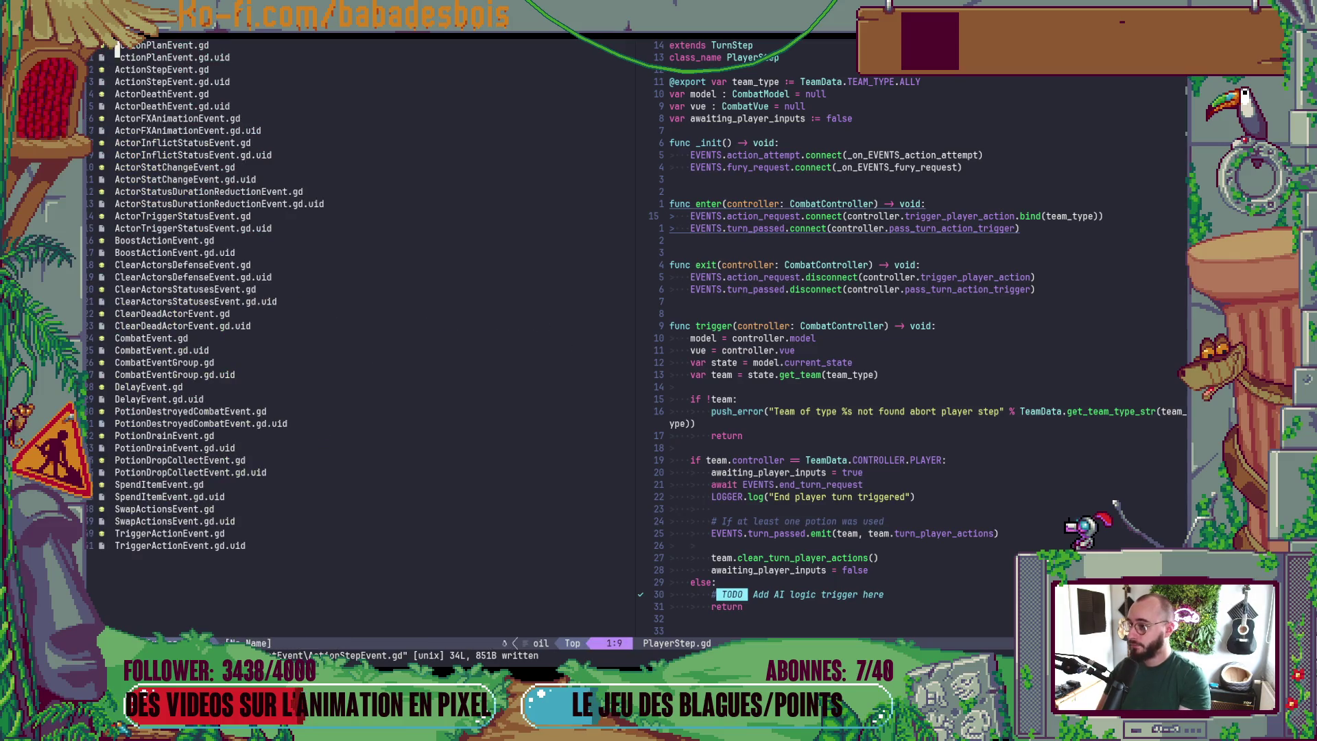
{"action": "key", "text": "Return"}
{"action": "left_click", "coordinate": [100, 101]}
{"action": "left_click", "coordinate": [101, 118]}
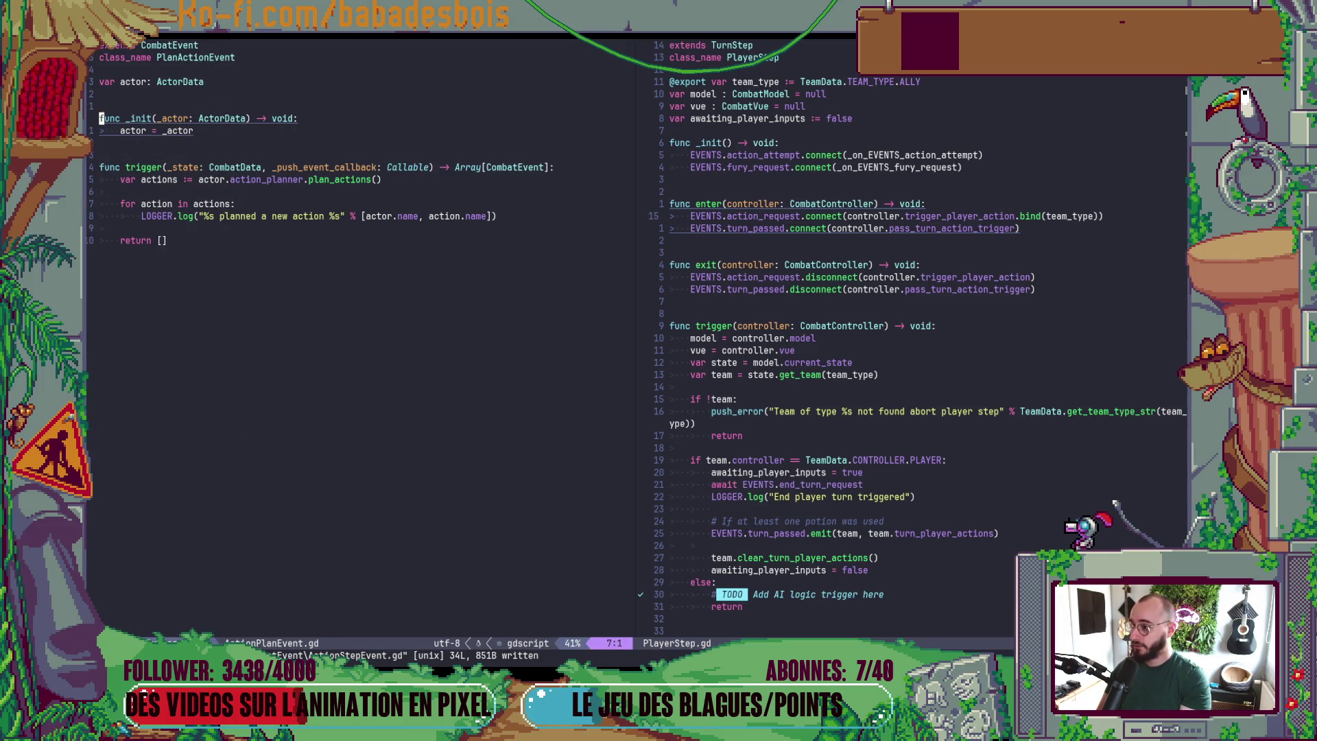
{"action": "key", "text": "minus"}
{"action": "key", "text": "j"}
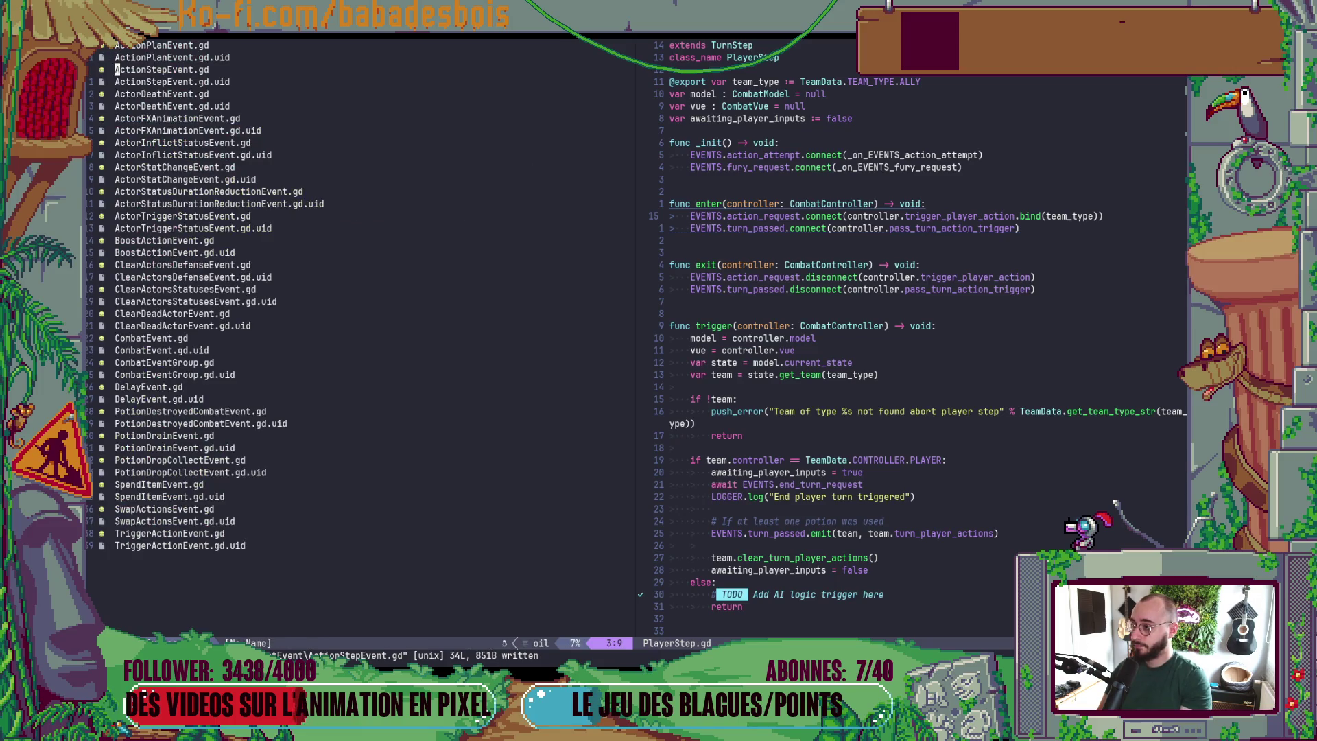
{"action": "key", "text": "Return"}
- Check ActorDeathEvent.gd's pre_trigger_animation CombatVue parameter on line 32, then save and close the split with :wq
{"action": "key", "text": "minus"}
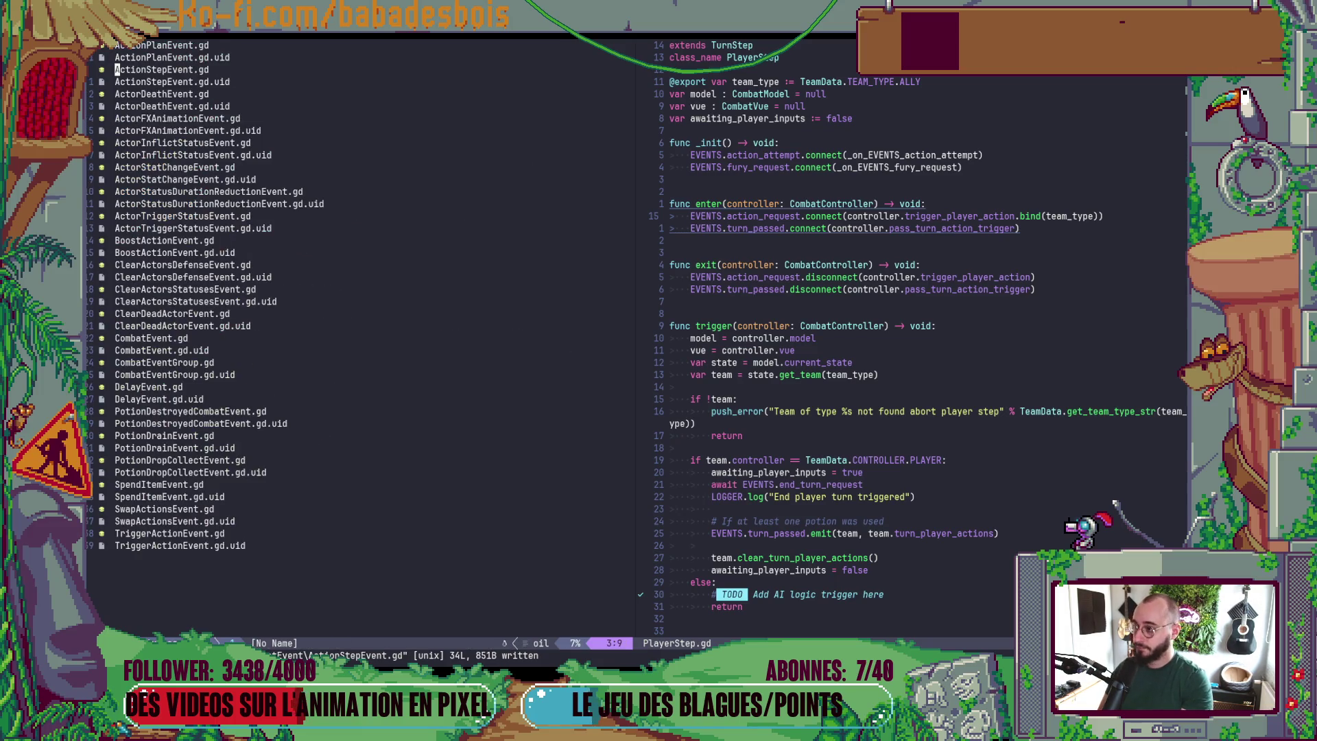
{"action": "key", "text": "j"}
{"action": "key", "text": "j"}
{"action": "key", "text": "Return"}
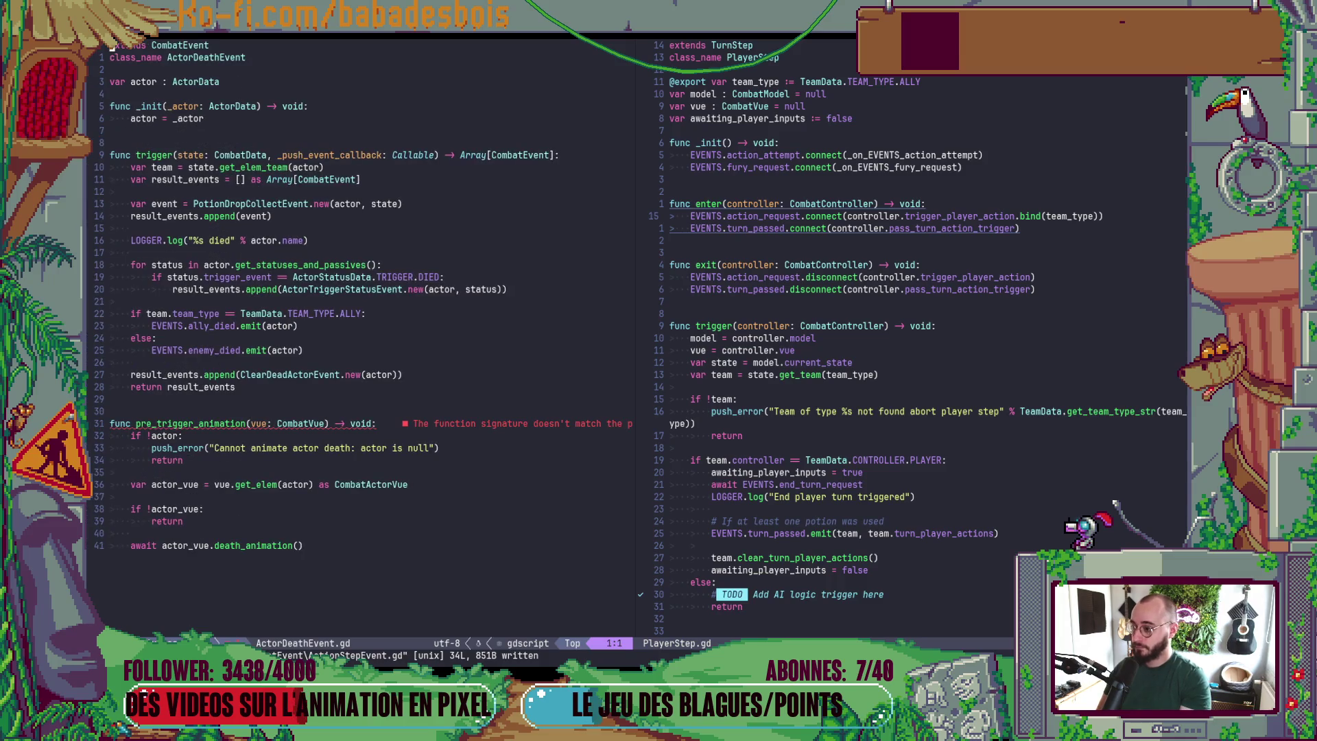
{"action": "key", "text": "j"}
{"action": "key", "text": "3"}
{"action": "key", "text": "0"}
{"action": "key", "text": "j"}
{"action": "key", "text": "W"}
{"action": "key", "text": "W"}
{"action": "key", "text": "W"}
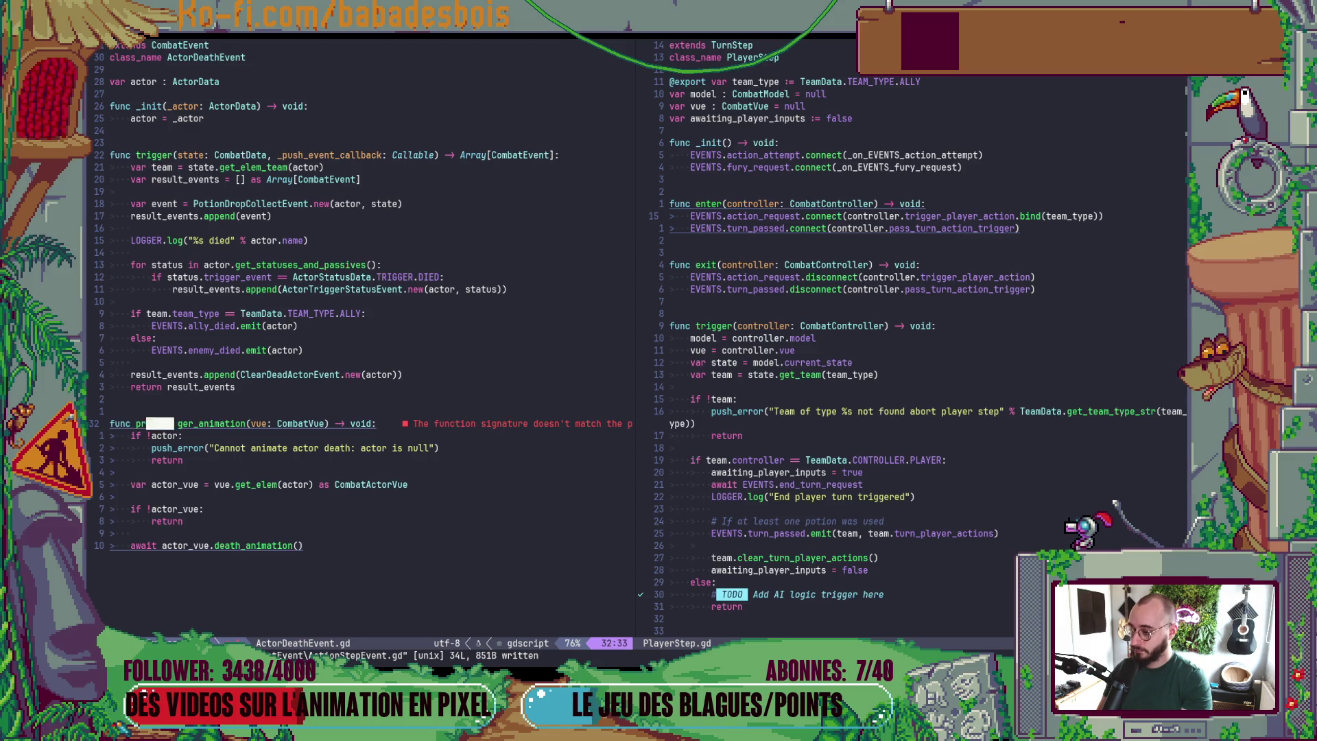
{"action": "key", "text": "B"}
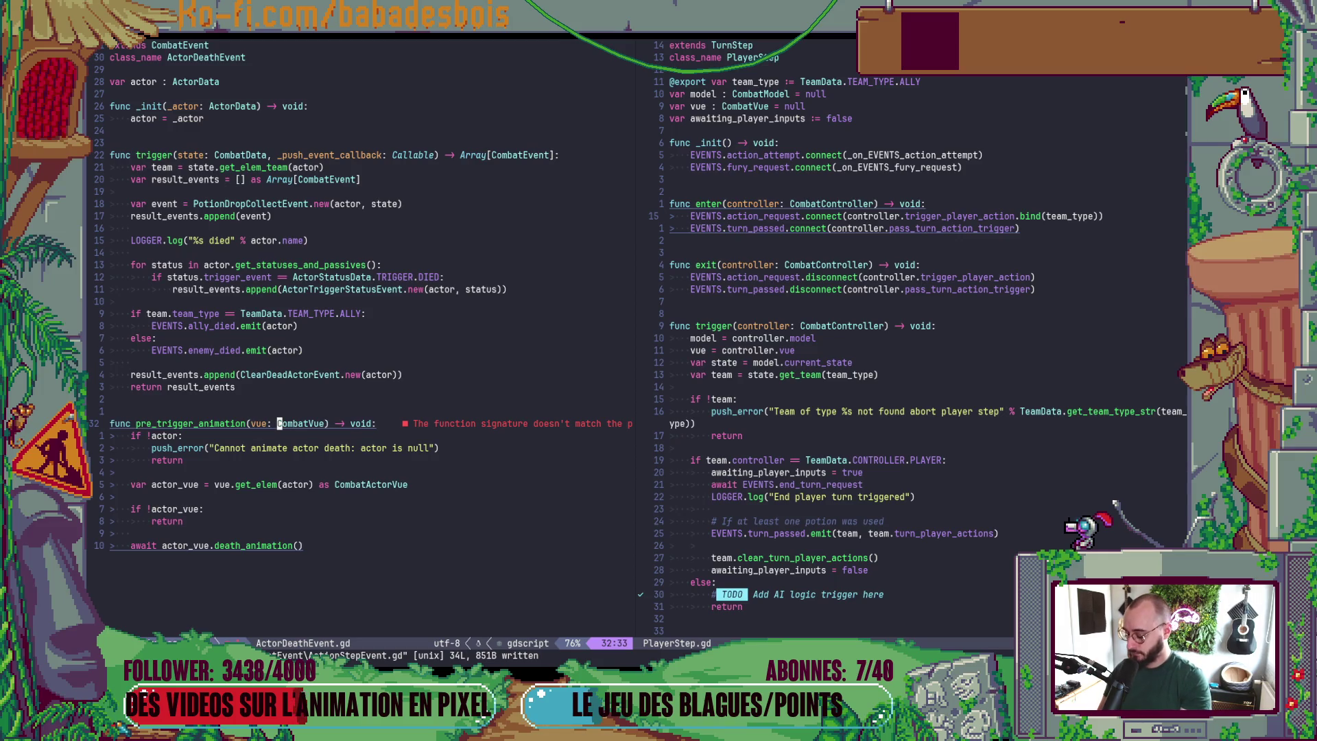
{"action": "type", "text": ":wq"}
{"action": "key", "text": "Return"}
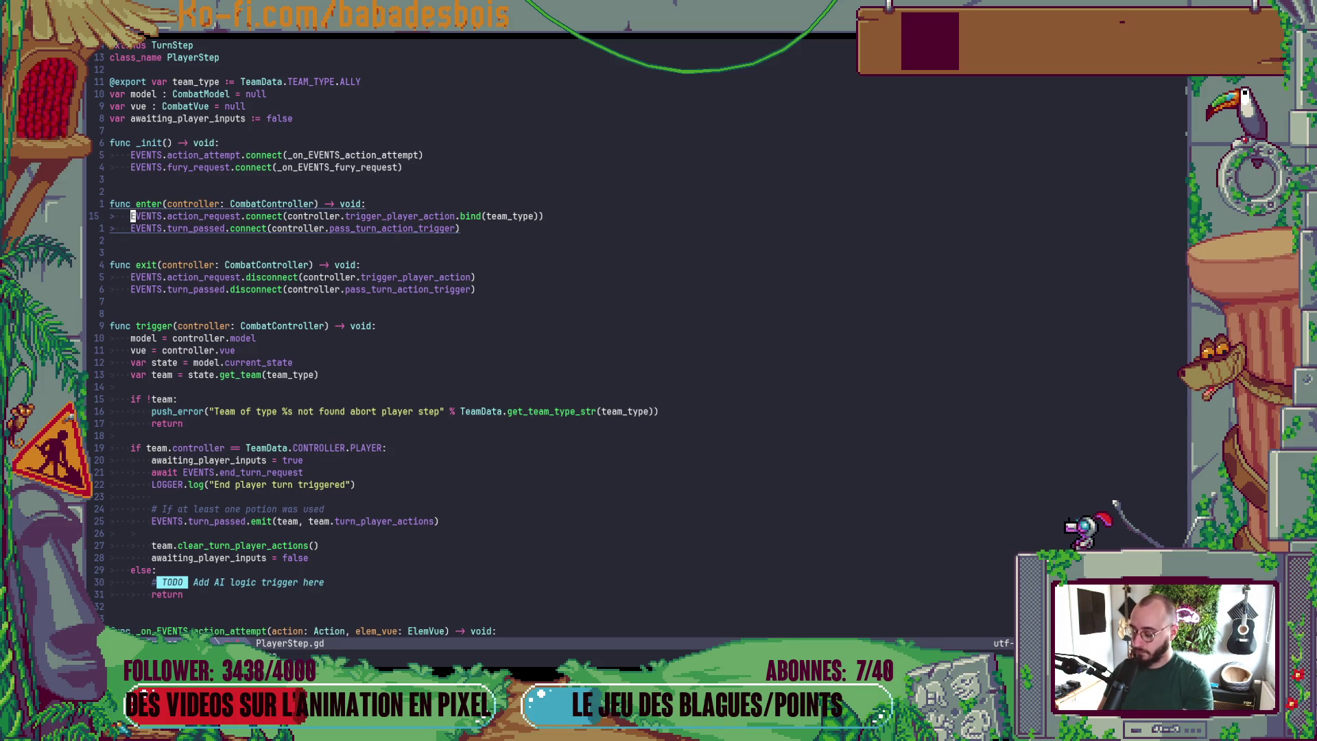
- Find 'CombatEve' with Telescope file finder and open DelayEvent.gd in the CombatEvent folder
{"action": "key", "text": "space"}
{"action": "key", "text": "f"}
{"action": "key", "text": "f"}
{"action": "type", "text": "Eve"}
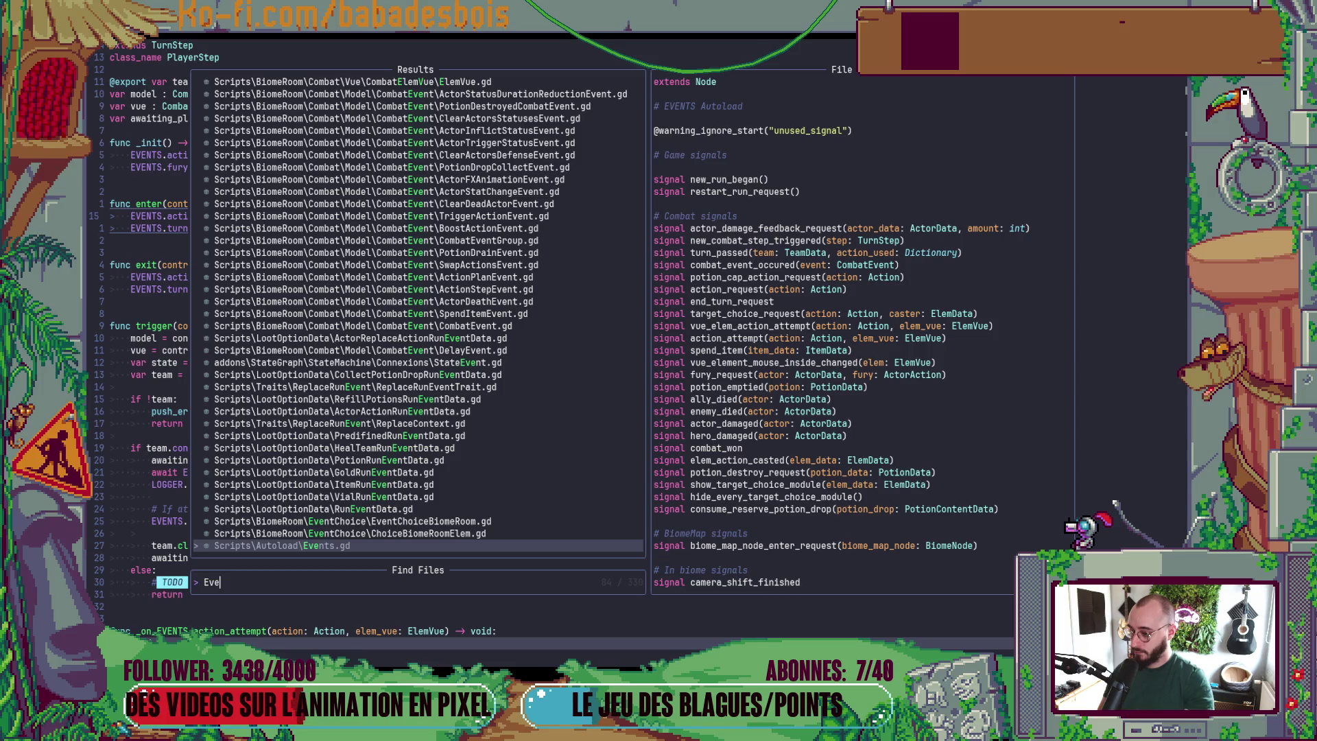
{"action": "key", "text": "BackSpace"}
{"action": "key", "text": "BackSpace"}
{"action": "key", "text": "BackSpace"}
{"action": "type", "text": "CombatEve"}
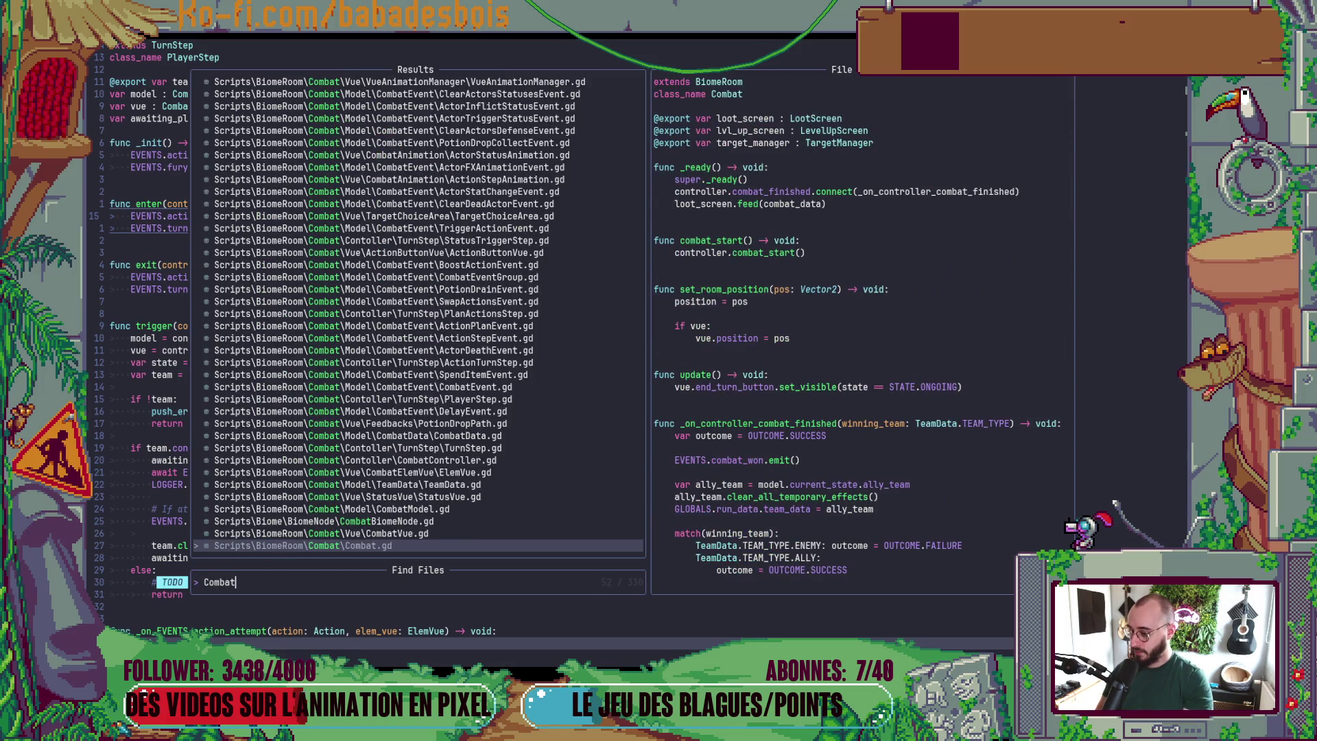
{"action": "key", "text": "Return"}
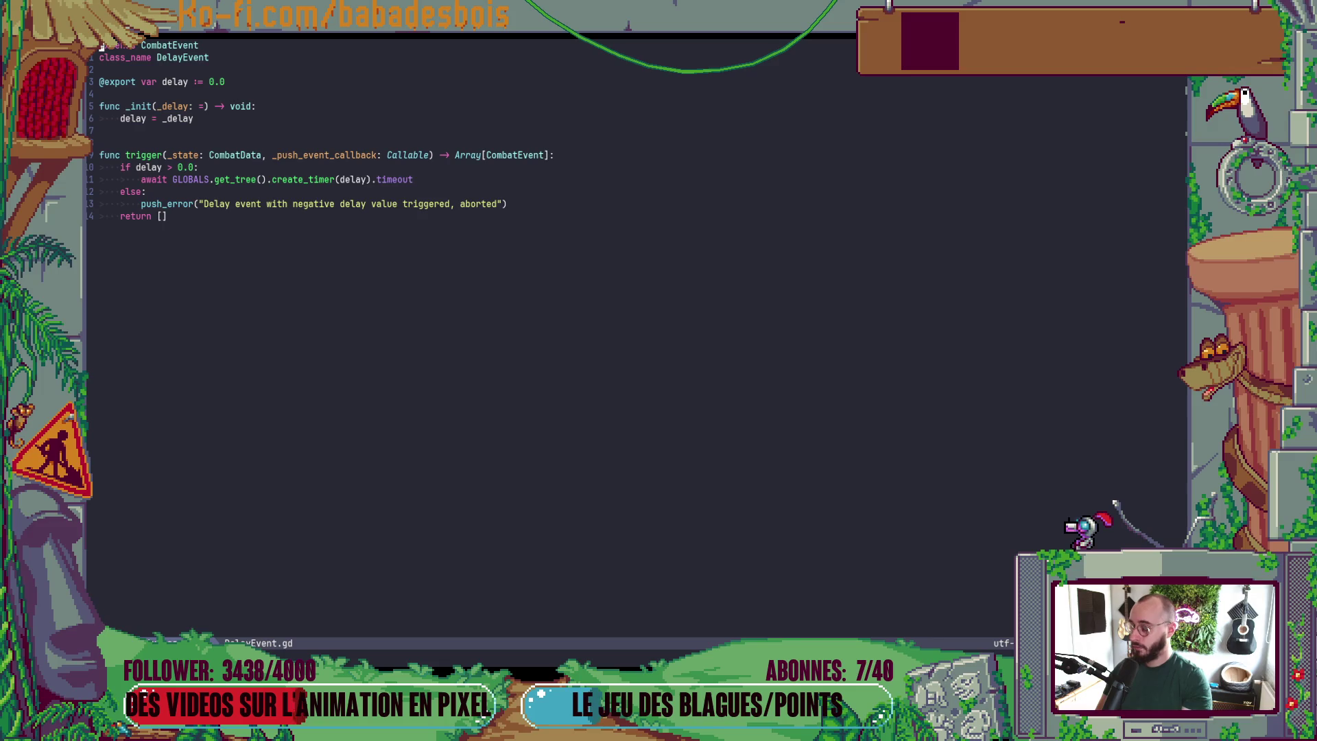
- In ActorFXAnimationEvent.gd, change the pre_trigger_animation parameter type from CombatVue to Vue and save
{"action": "key", "text": "minus"}
{"action": "key", "text": "k"}
{"action": "key", "text": "k"}
{"action": "key", "text": "k"}
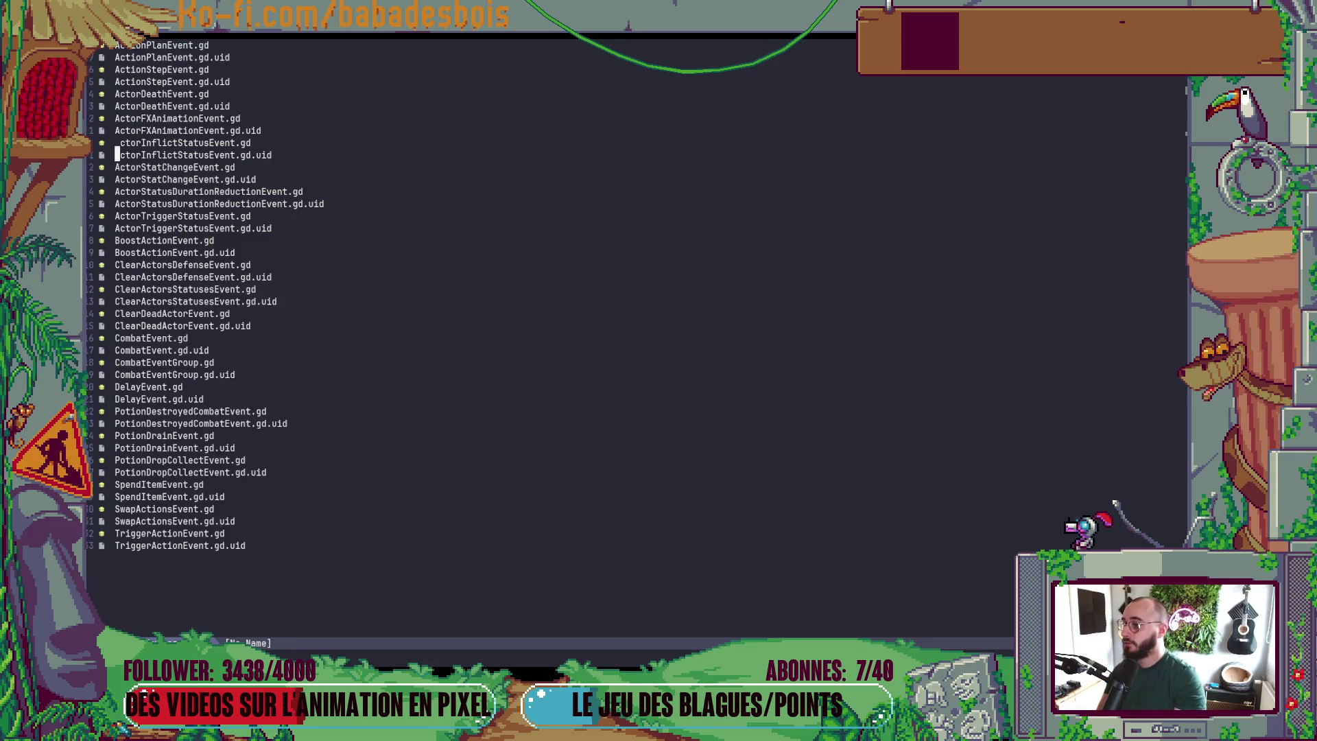
{"action": "key", "text": "Return"}
{"action": "key", "text": "minus"}
{"action": "key", "text": "j"}
{"action": "key", "text": "j"}
{"action": "key", "text": "Return"}
{"action": "key", "text": "j"}
{"action": "key", "text": "j"}
{"action": "key", "text": "j"}
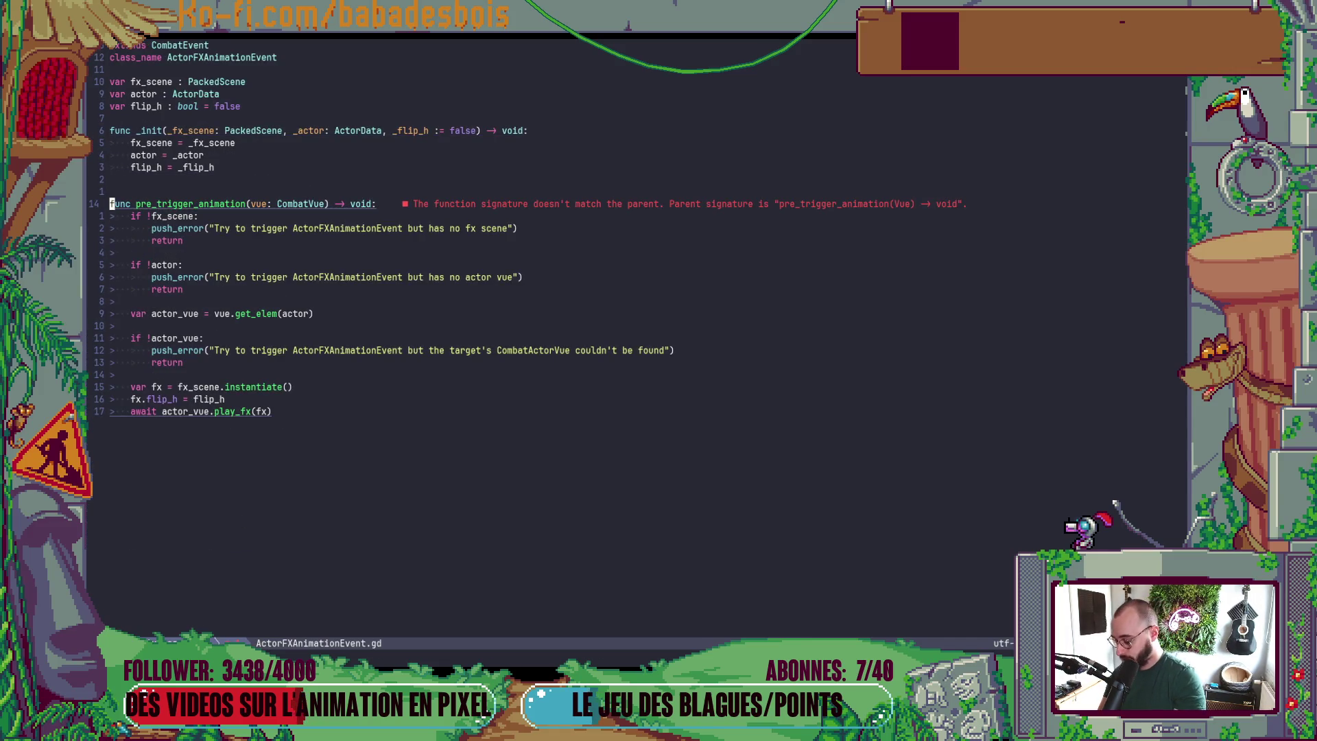
{"action": "key", "text": "W"}
{"action": "key", "text": "W"}
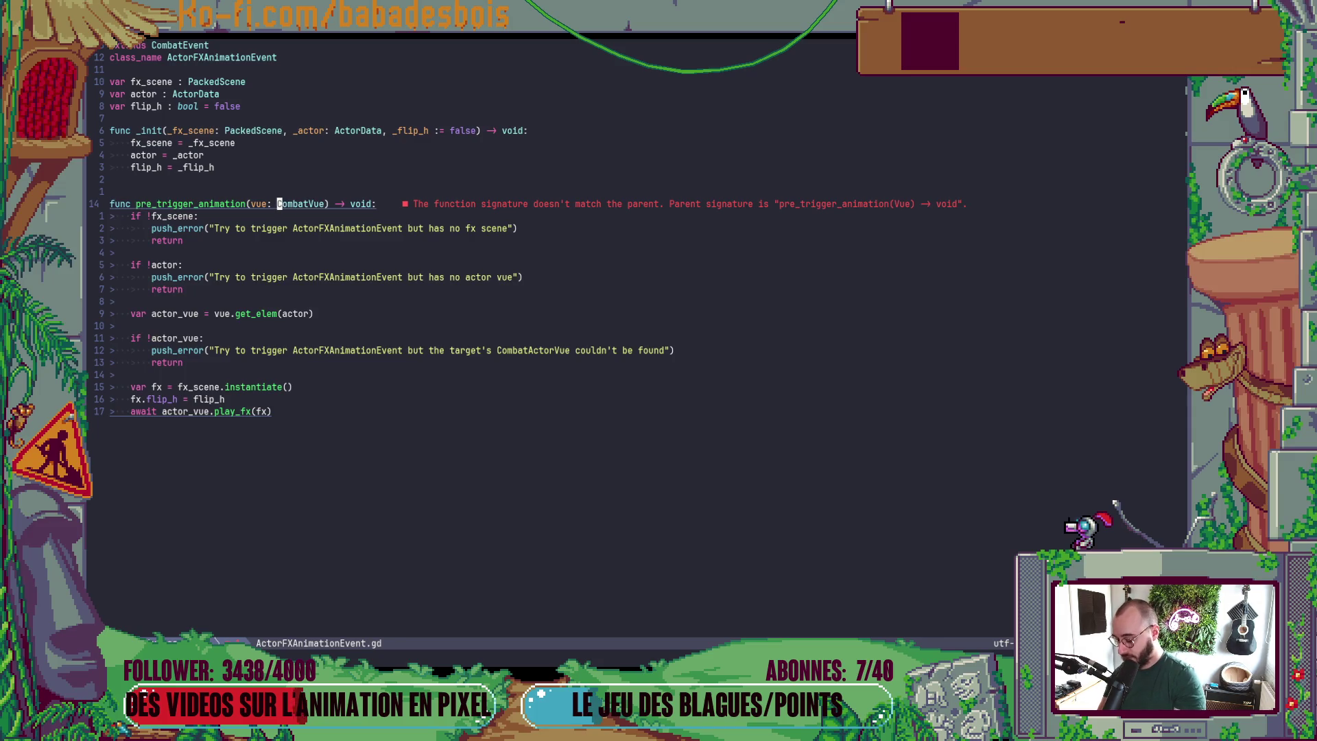
{"action": "type", "text": "dtV"}
{"action": "type", "text": ":w"}
{"action": "key", "text": "Return"}
- Shorten the CombatVue parameter type in ActorInflictStatusEvent.gd's pre_trigger_animation and save
{"action": "key", "text": "minus"}
{"action": "key", "text": "j"}
{"action": "key", "text": "j"}
{"action": "key", "text": "Return"}
{"action": "key", "text": "j"}
{"action": "key", "text": "j"}
{"action": "key", "text": "j"}
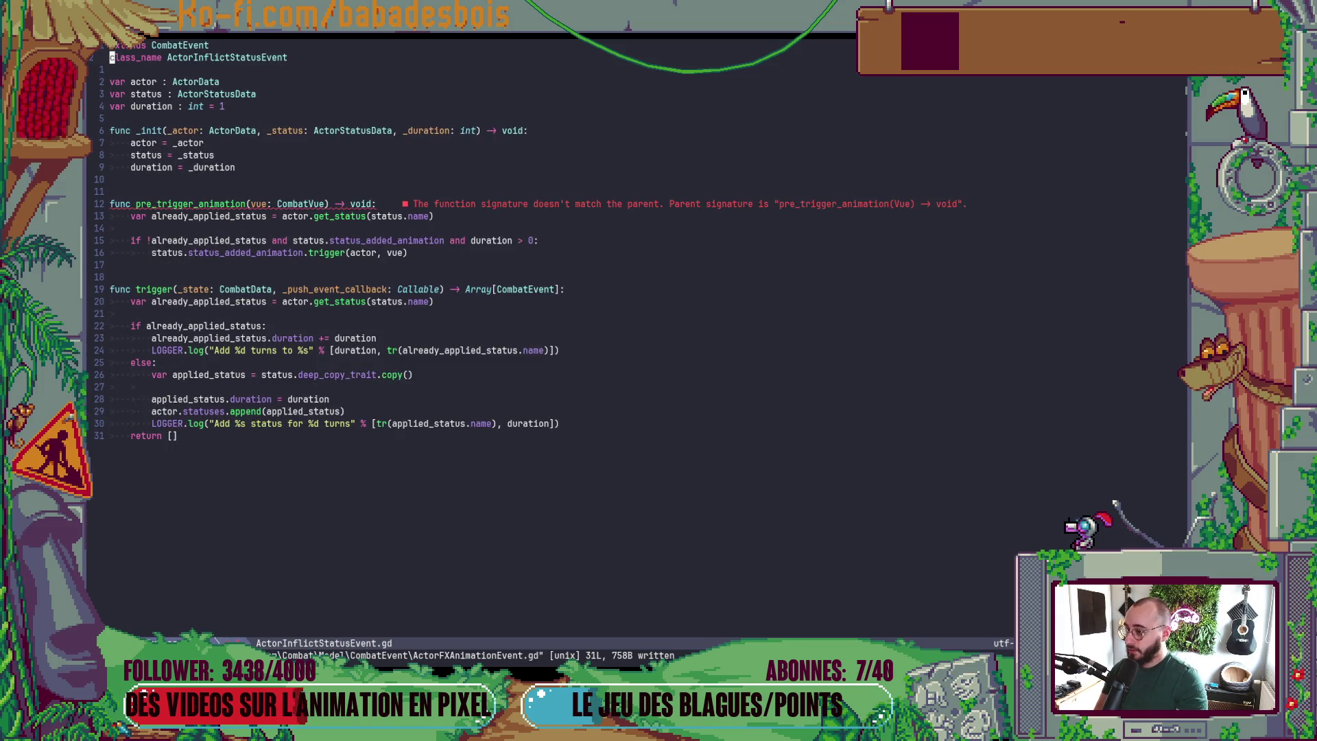
{"action": "key", "text": "W"}
{"action": "key", "text": "W"}
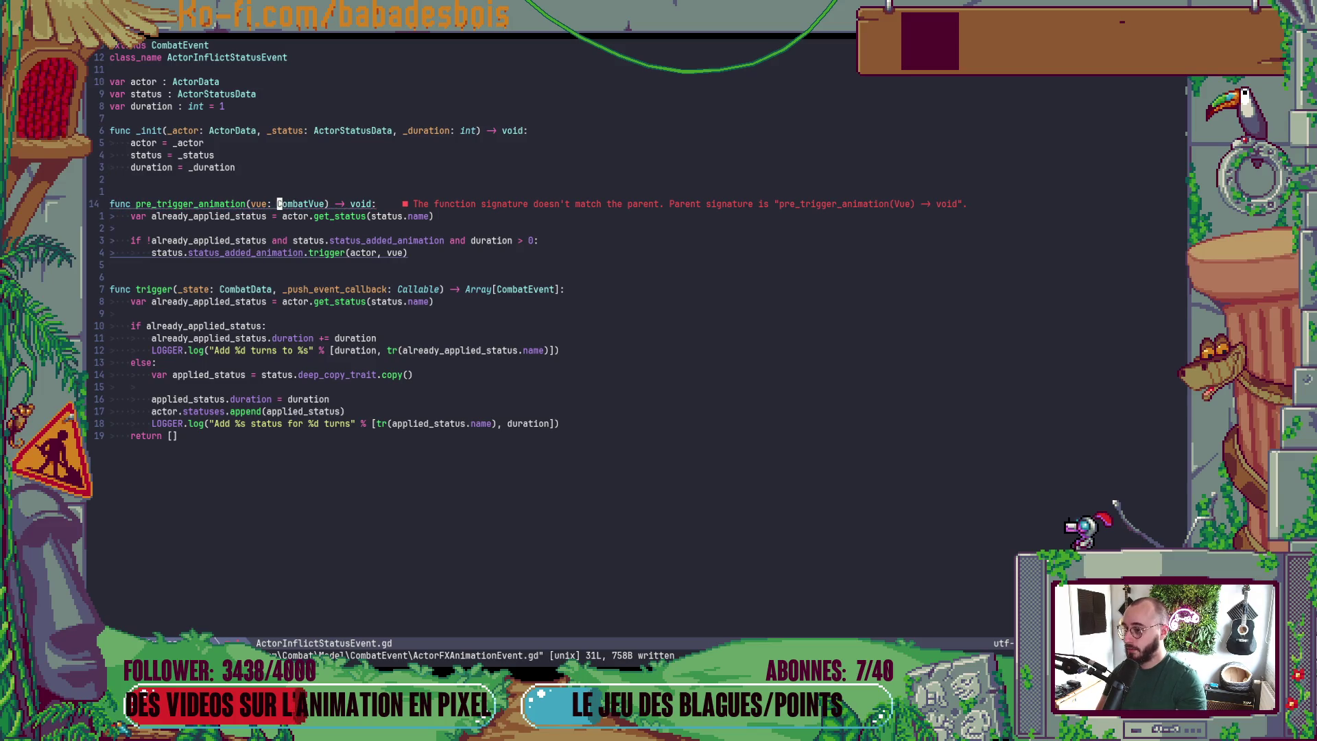
{"action": "key", "text": "d"}
{"action": "key", "text": "t"}
{"action": "key", "text": "parenright"}
{"action": "type", "text": ":w"}
{"action": "key", "text": "Return"}
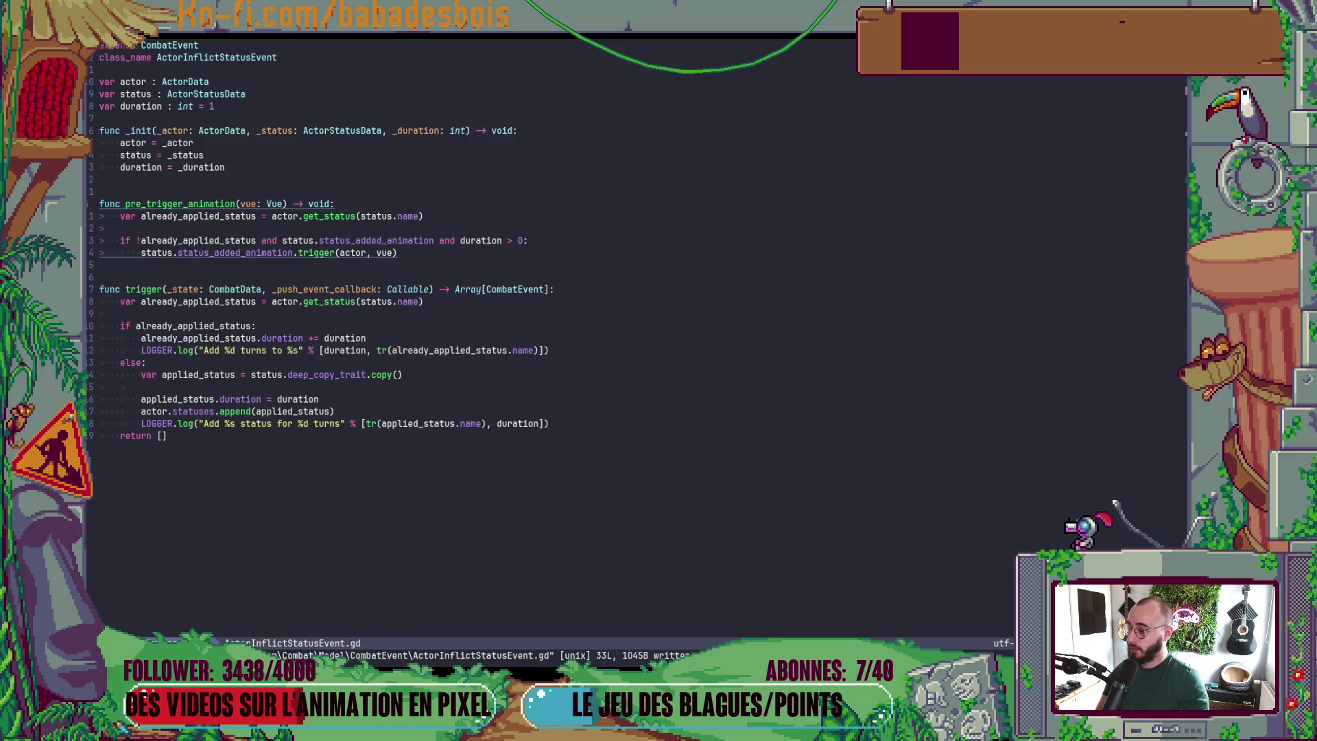
- Retype the post_trigger_animation parameter in ActorStatChangeEvent.gd from CombatVue to Vue and save
{"action": "key", "text": "minus"}
{"action": "key", "text": "j"}
{"action": "key", "text": "j"}
{"action": "key", "text": "Return"}
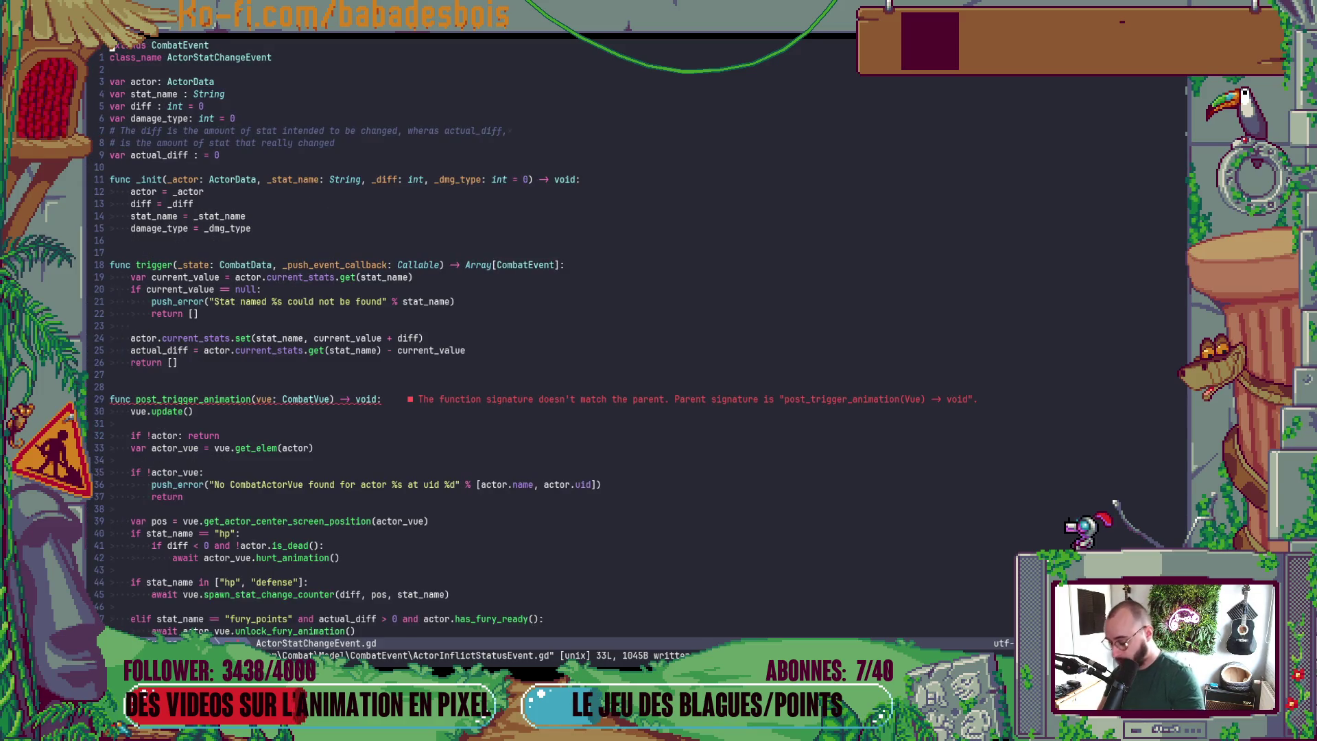
{"action": "key", "text": "3"}
{"action": "key", "text": "0"}
{"action": "key", "text": "G"}
{"action": "key", "text": "W"}
{"action": "key", "text": "W"}
{"action": "key", "text": "W"}
{"action": "key", "text": "B"}
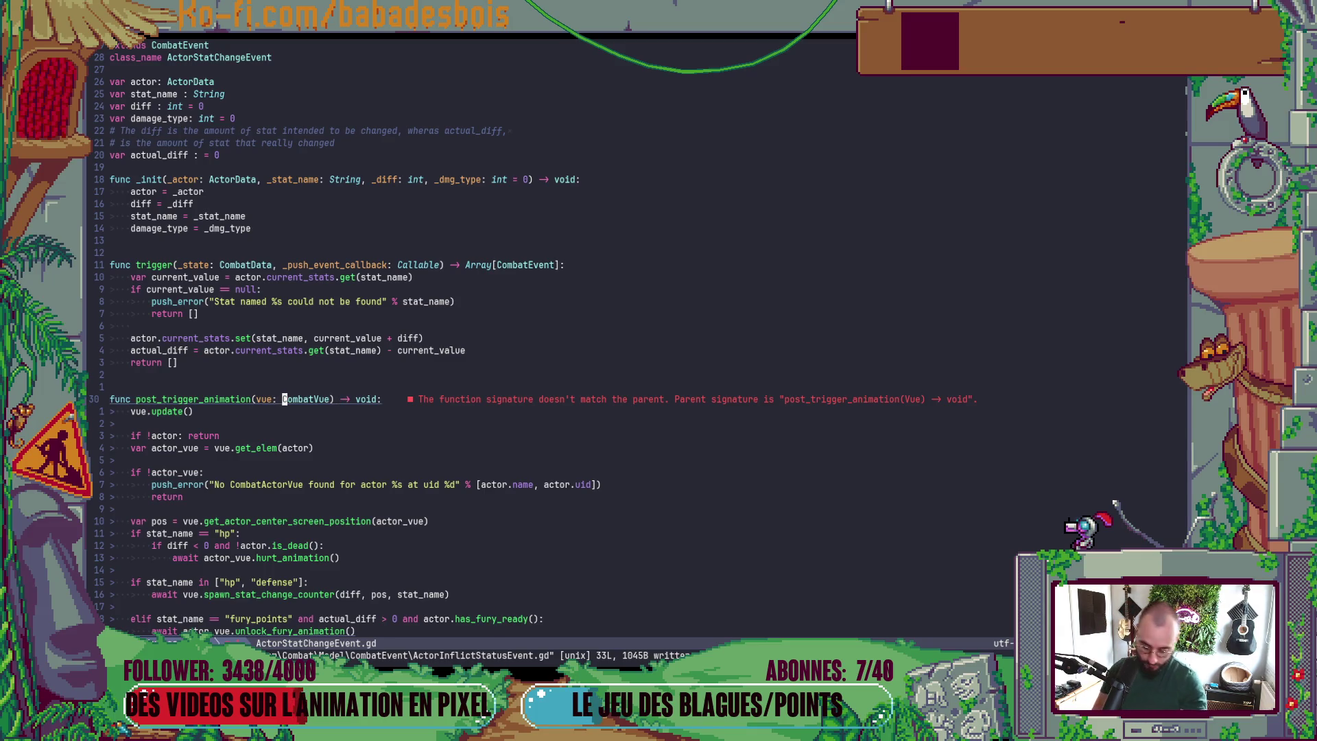
{"action": "key", "text": "d"}
{"action": "key", "text": "t"}
{"action": "key", "text": "V"}
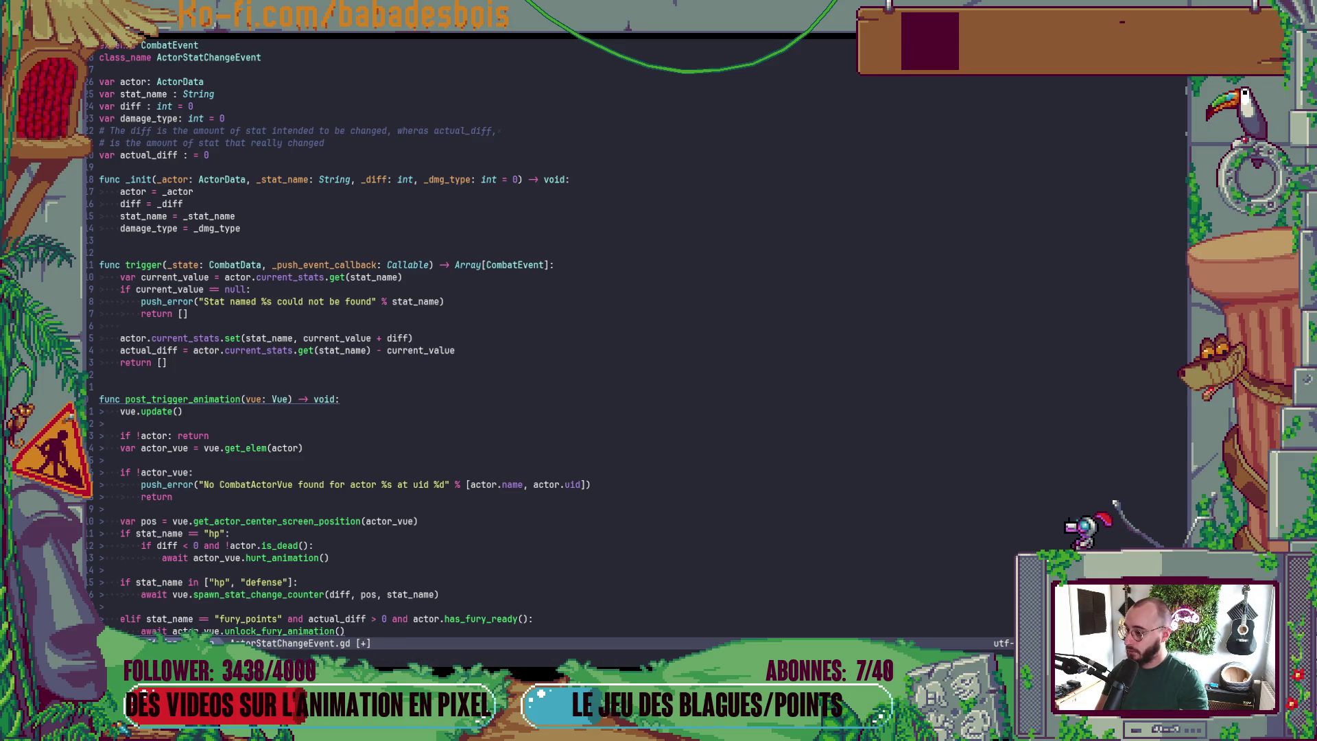
{"action": "type", "text": ":w"}
{"action": "key", "text": "Return"}
{"action": "key", "text": "ctrl+d"}
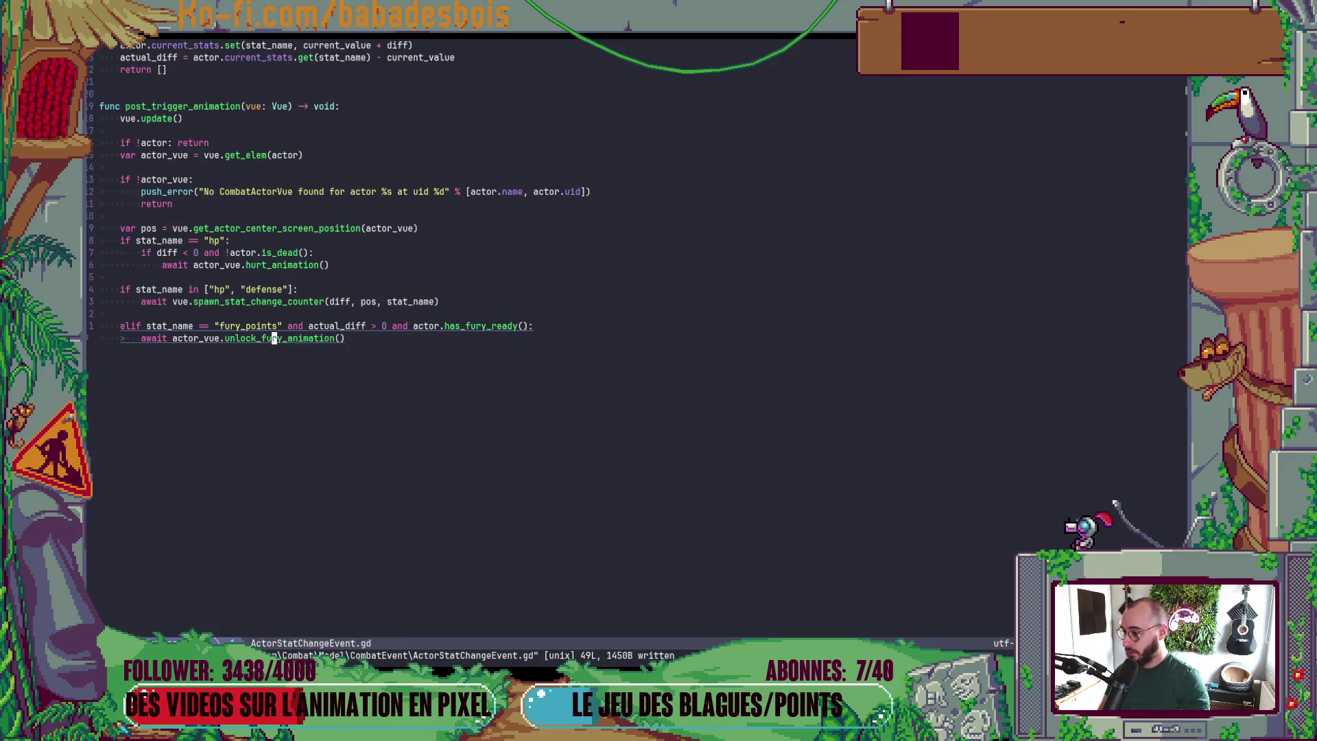
- Skip ActorStatusDurationReductionEvent.gd; in ActorTriggerStatusEvent.gd retype post_trigger_animation's CombatVue as Vue and save
{"action": "key", "text": "minus"}
{"action": "key", "text": "j"}
{"action": "key", "text": "j"}
{"action": "key", "text": "Return"}
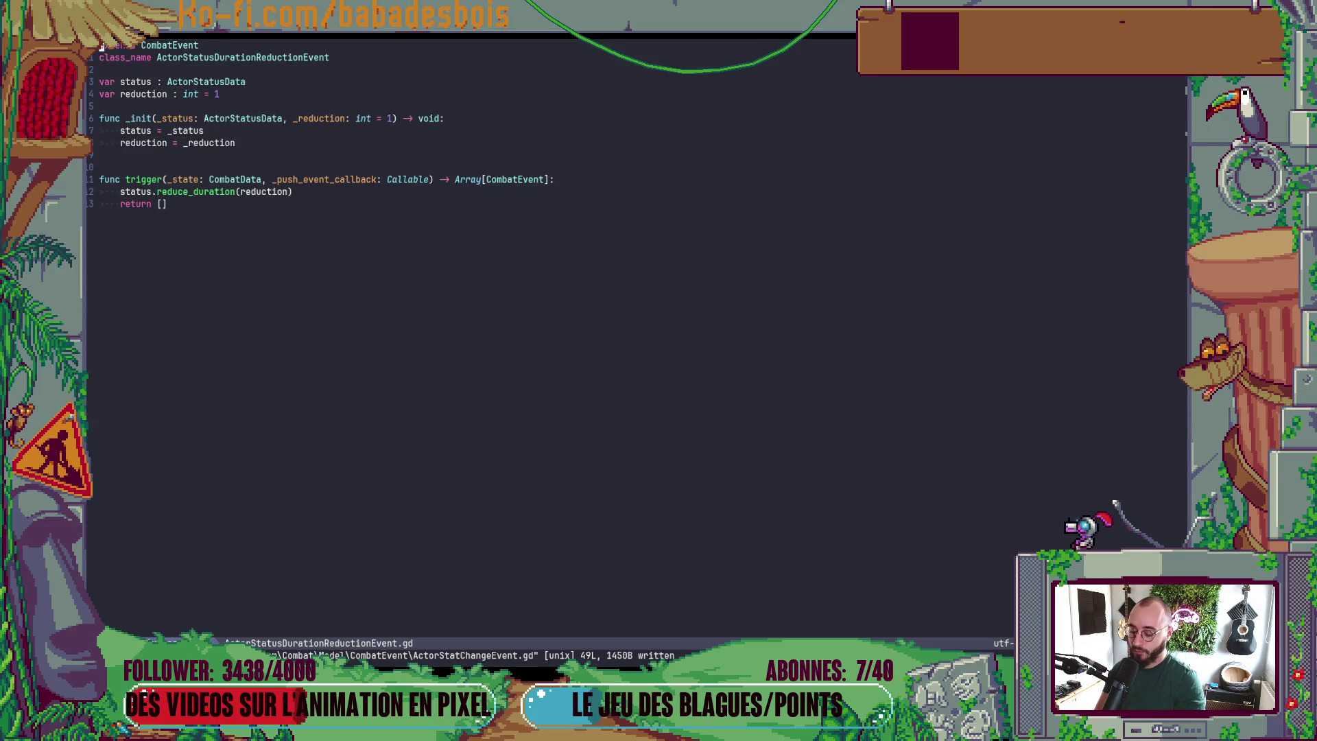
{"action": "key", "text": "minus"}
{"action": "key", "text": "j"}
{"action": "key", "text": "Return"}
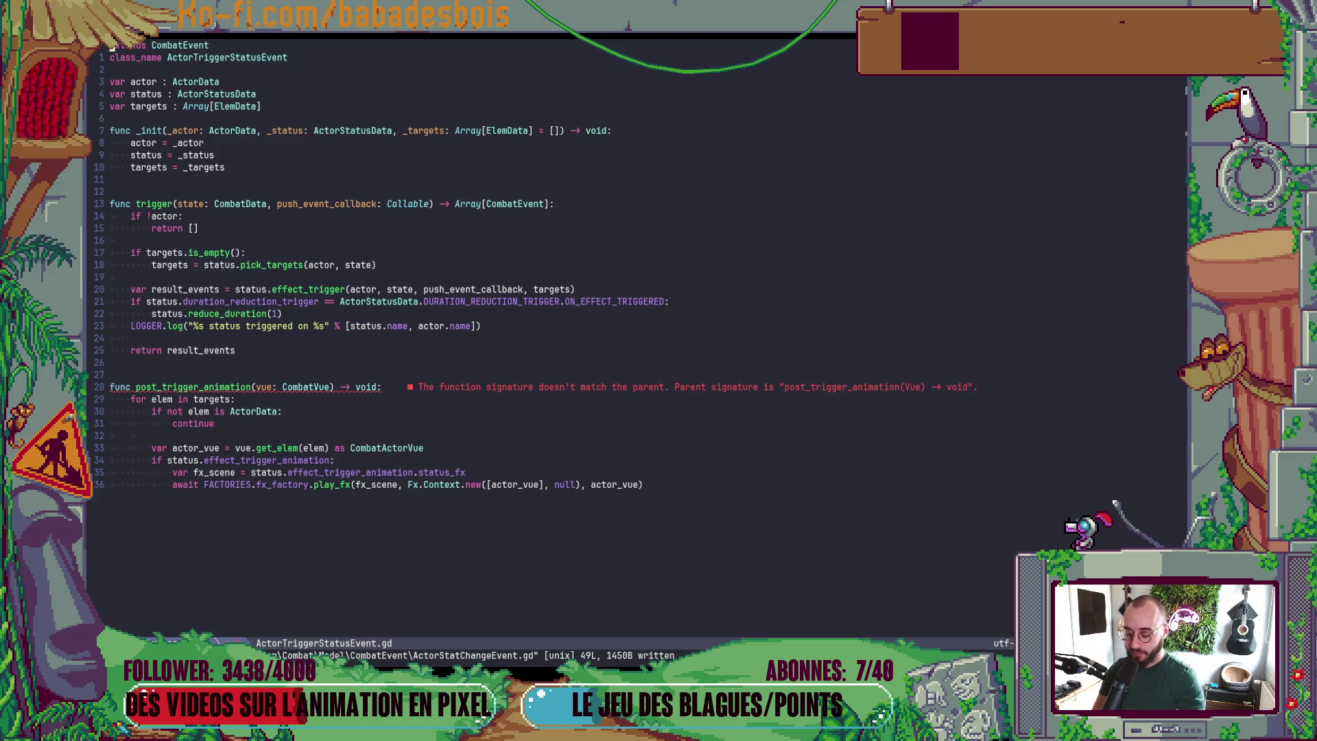
{"action": "key", "text": "e"}
{"action": "key", "text": "bracketright"}
{"action": "key", "text": "d"}
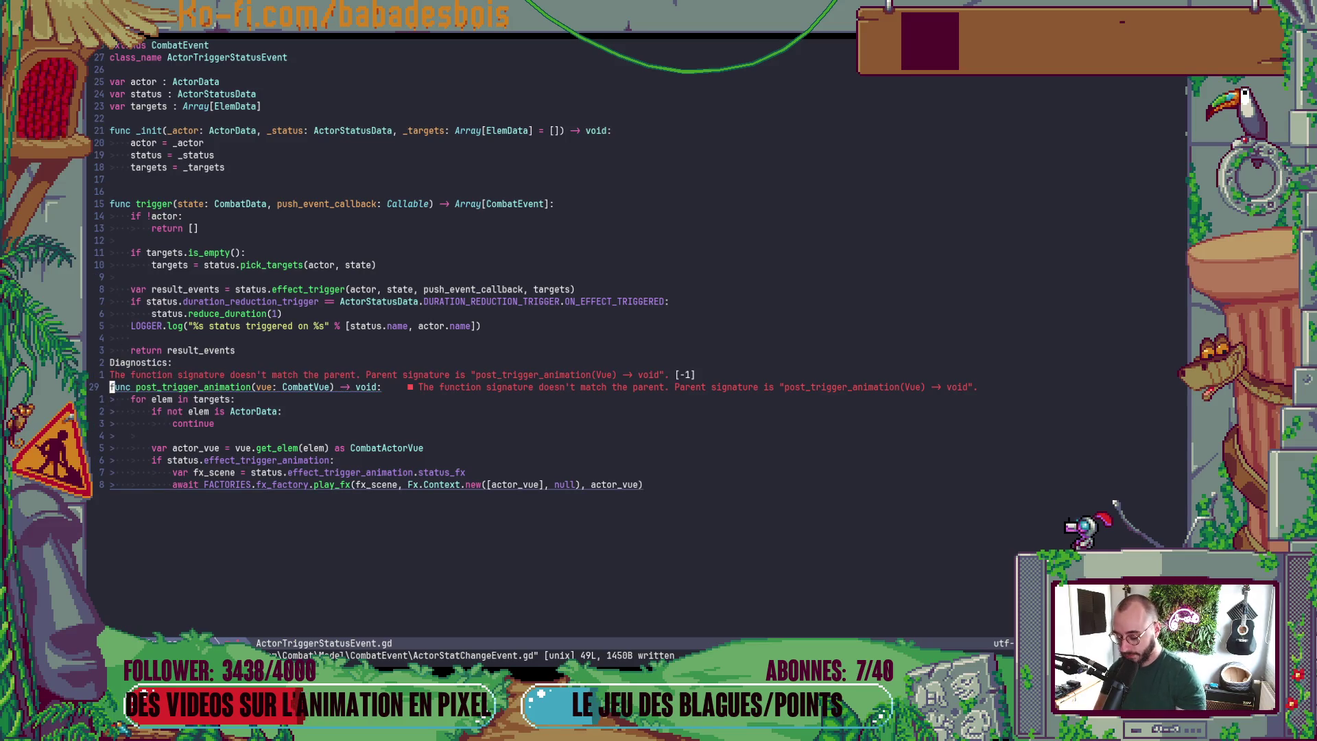
{"action": "key", "text": "W"}
{"action": "key", "text": "W"}
{"action": "type", "text": "cte"}
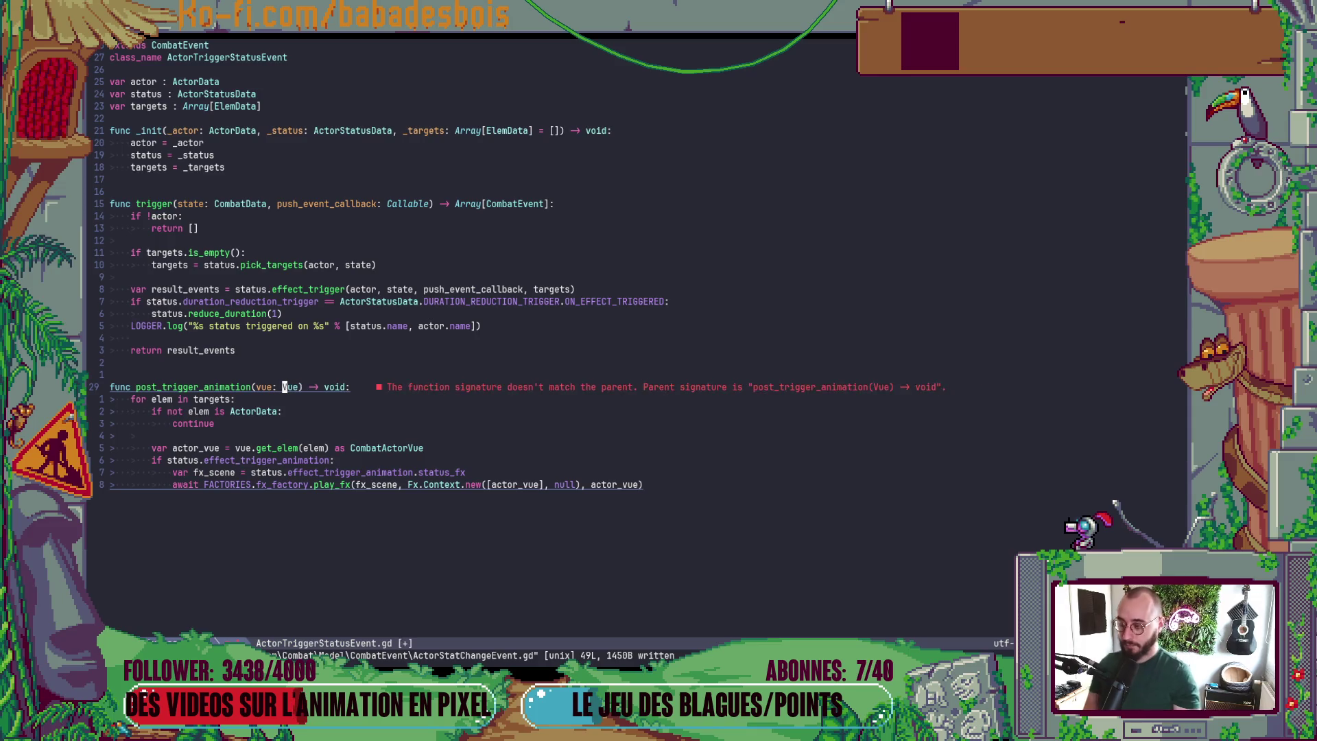
{"action": "type", "text": "Vu"}
{"action": "key", "text": "Escape"}
{"action": "type", "text": ":w"}
{"action": "key", "text": "Return"}
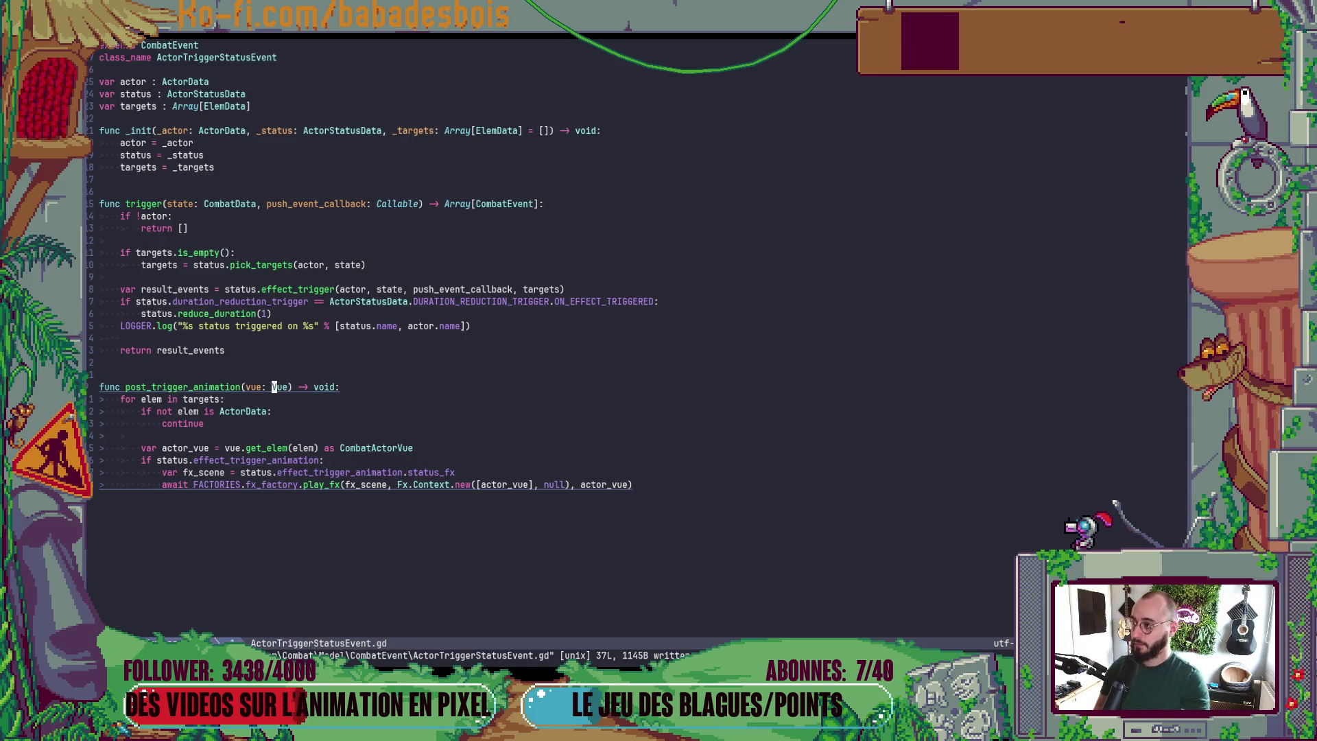
- In BoostActionEvent.gd, change both pre- and post_trigger_animation parameter types to Vue and save
{"action": "key", "text": "minus"}
{"action": "key", "text": "j"}
{"action": "key", "text": "j"}
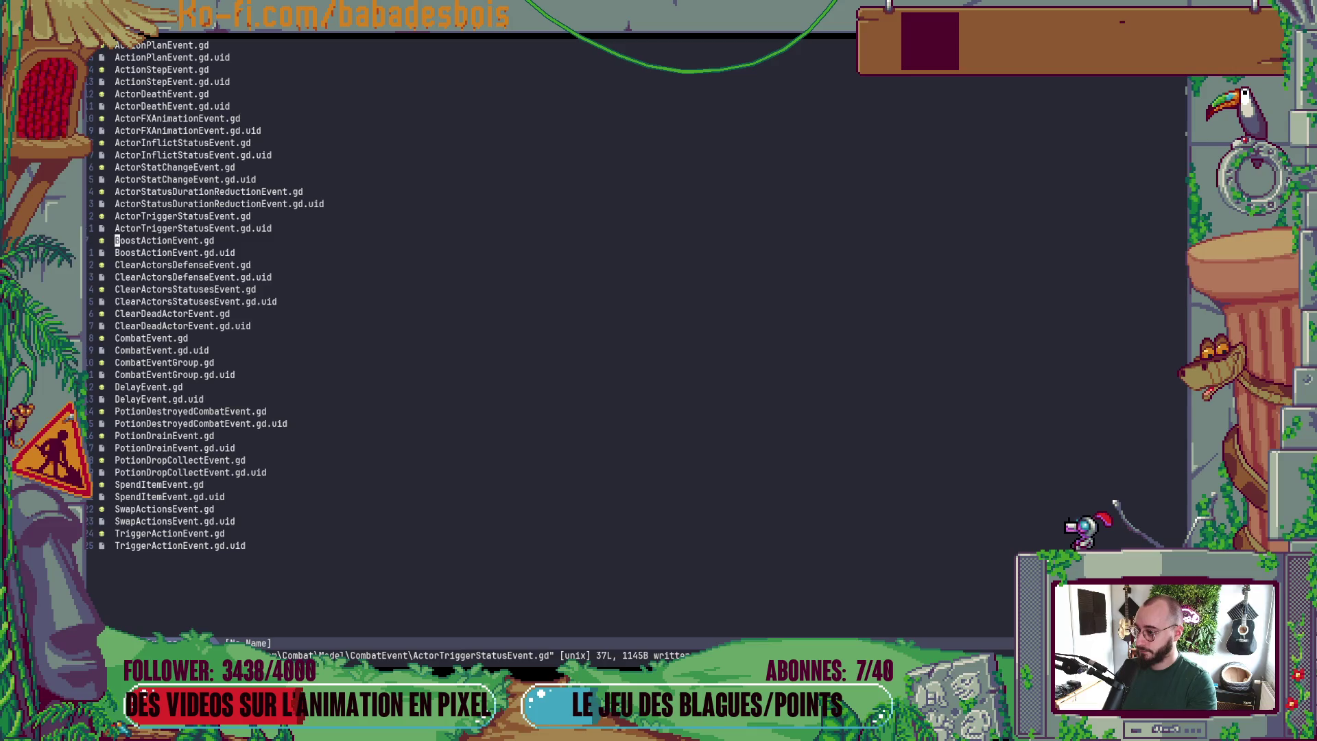
{"action": "key", "text": "Return"}
{"action": "key", "text": "bracketright"}
{"action": "key", "text": "d"}
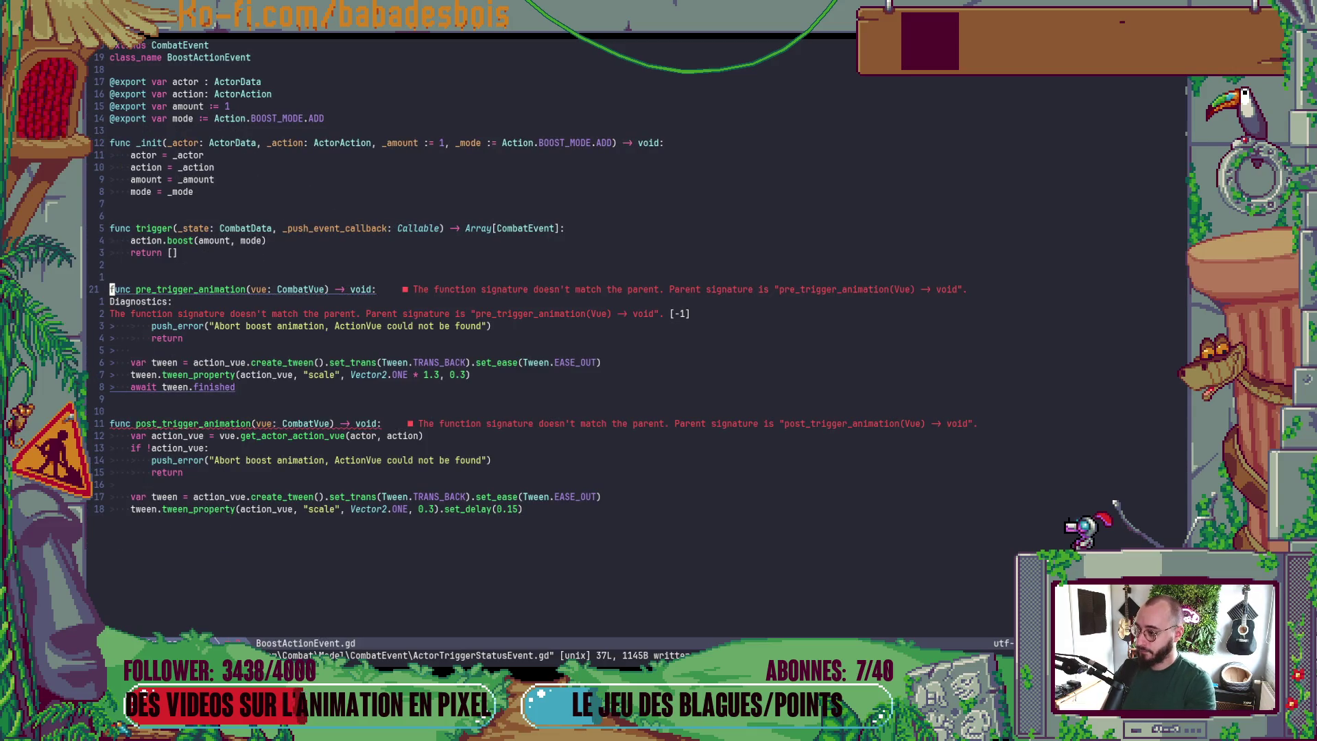
{"action": "left_click", "coordinate": [279, 289]}
{"action": "key", "text": "d"}
{"action": "key", "text": "t"}
{"action": "key", "text": "V"}
{"action": "key", "text": "bracketright"}
{"action": "key", "text": "d"}
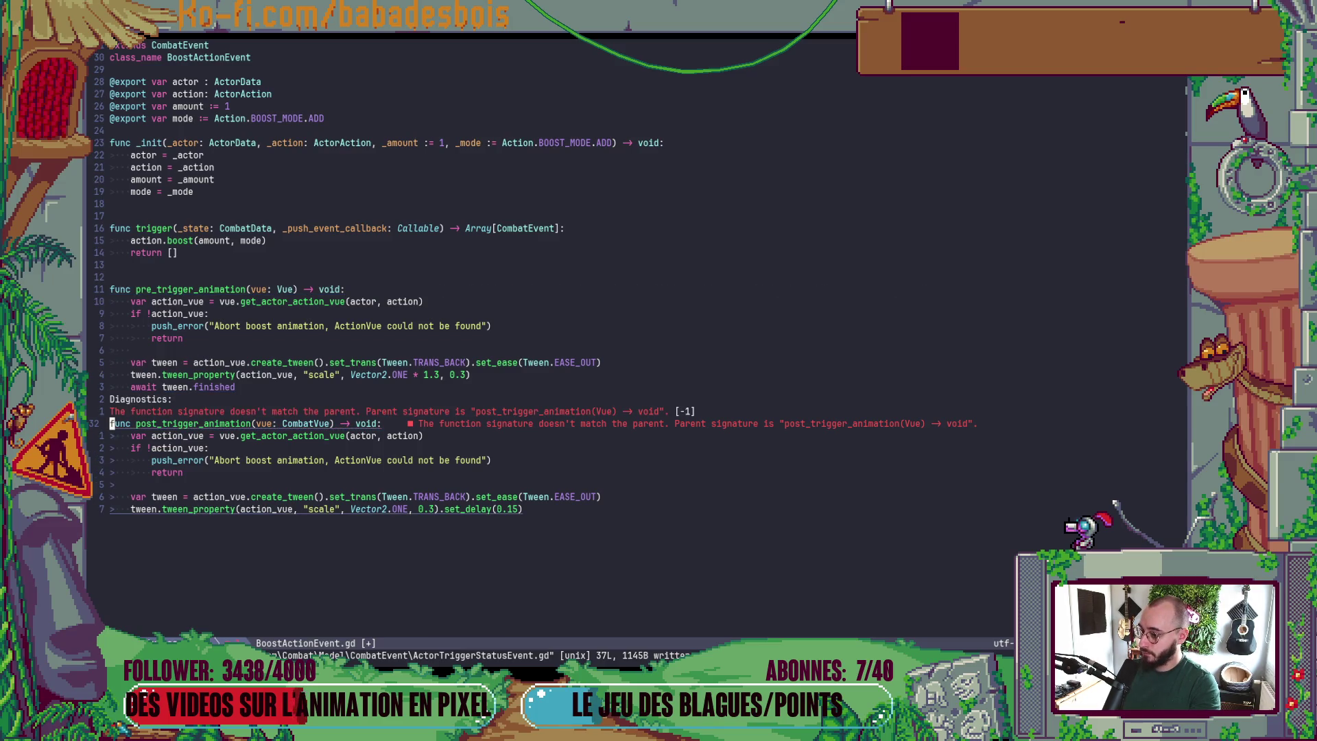
{"action": "left_click", "coordinate": [284, 423]}
{"action": "type", "text": "dtV:w"}
{"action": "key", "text": "Return"}
- Move on to ClearActorsDefenseEvent.gd from the CombatEvent folder listing
{"action": "key", "text": "minus"}
{"action": "key", "text": "j"}
{"action": "key", "text": "j"}
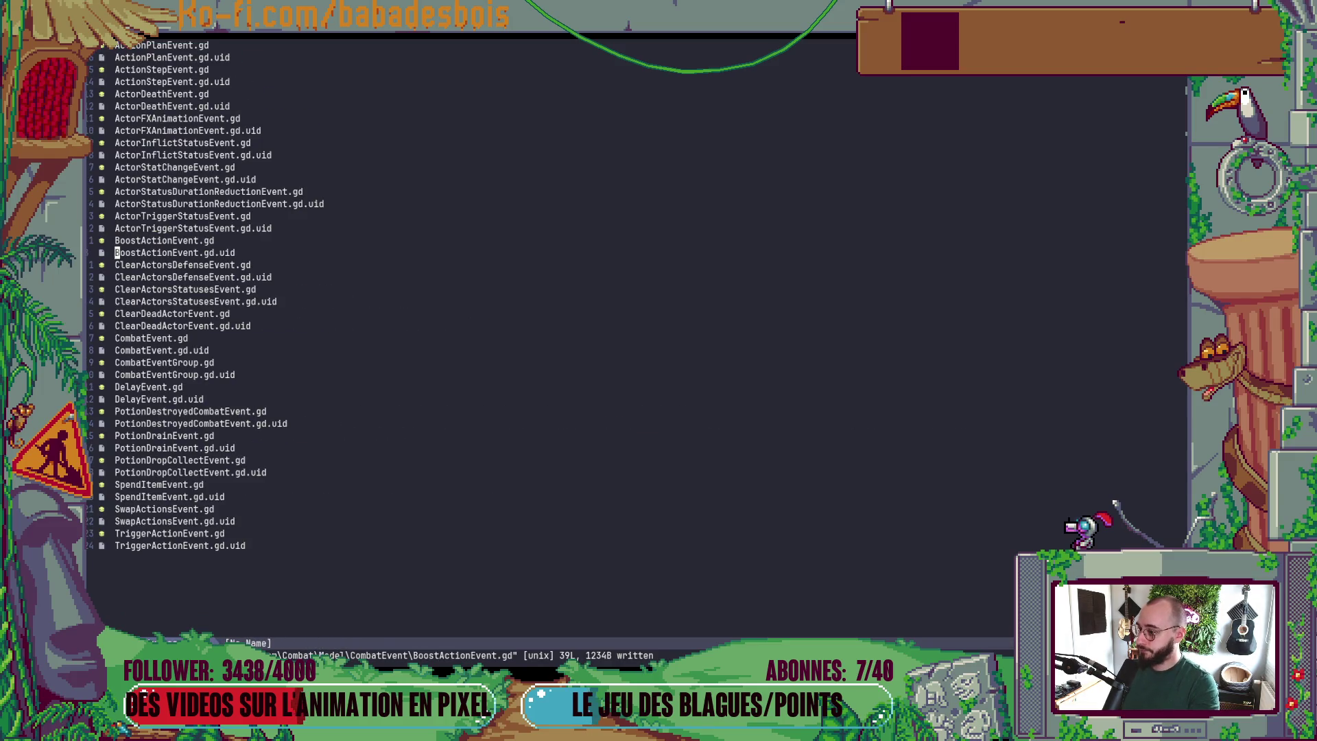
{"action": "key", "text": "Return"}
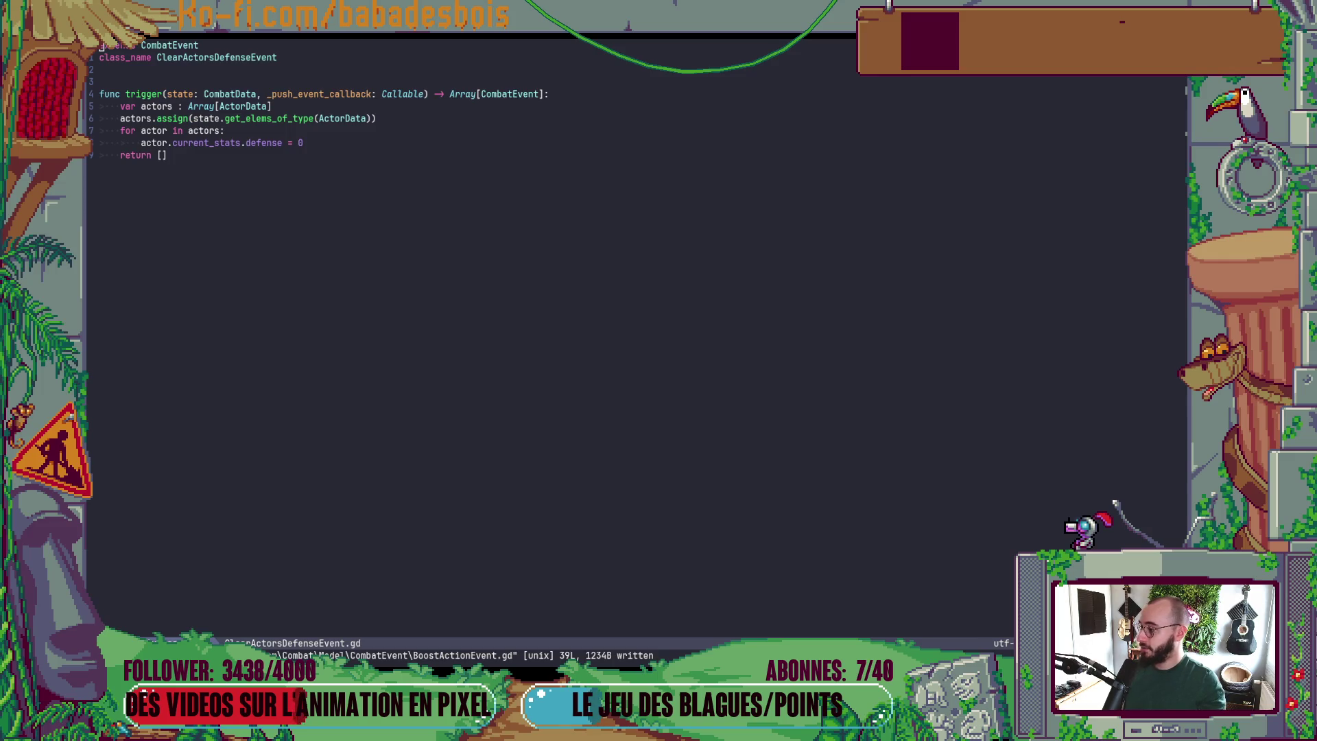
- Look through ClearActorsStatusesEvent.gd, ClearDeadActorEvent.gd and CombatEvent.gd, then open CombatEventGroup.gd
{"action": "left_click", "coordinate": [376, 183]}
{"action": "left_click", "coordinate": [387, 110]}
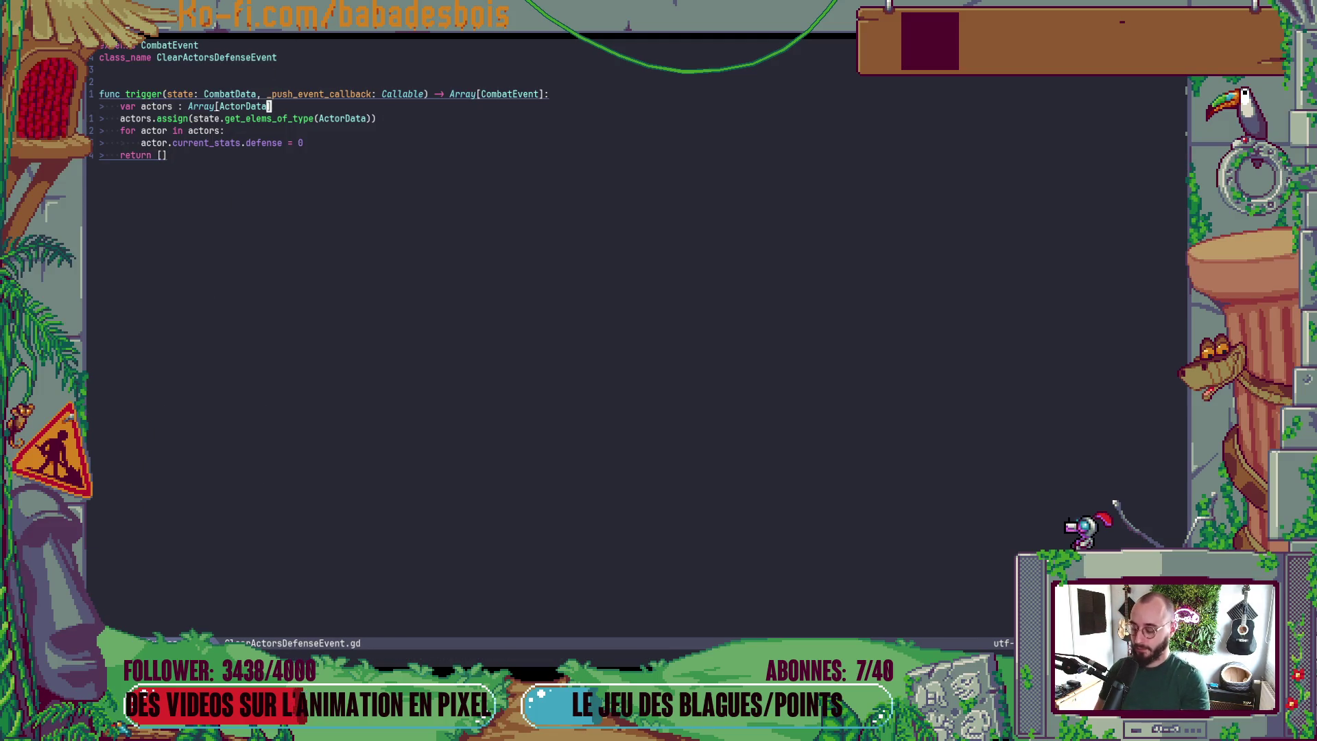
{"action": "key", "text": "minus"}
{"action": "key", "text": "j"}
{"action": "key", "text": "j"}
{"action": "key", "text": "Return"}
{"action": "key", "text": "j"}
{"action": "key", "text": "j"}
{"action": "key", "text": "j"}
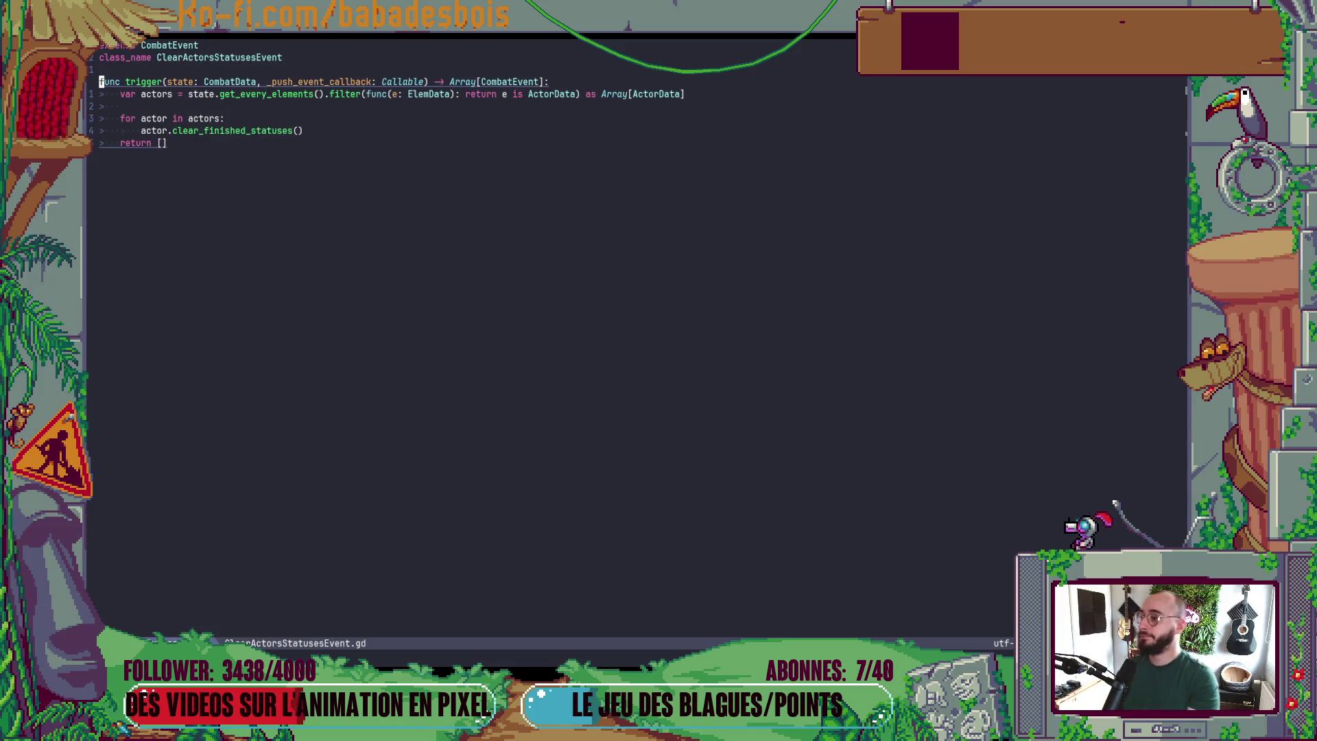
{"action": "key", "text": "minus"}
{"action": "key", "text": "j"}
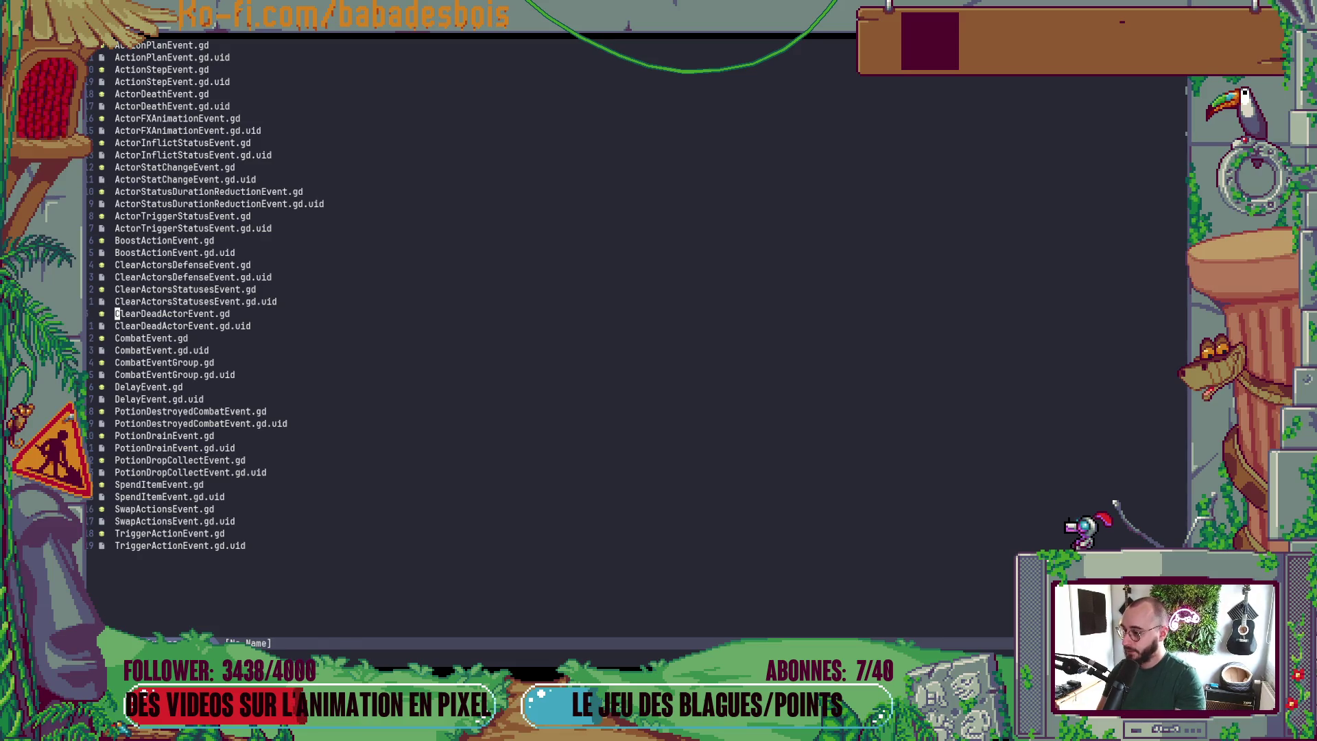
{"action": "key", "text": "Return"}
{"action": "key", "text": "minus"}
{"action": "key", "text": "j"}
{"action": "key", "text": "j"}
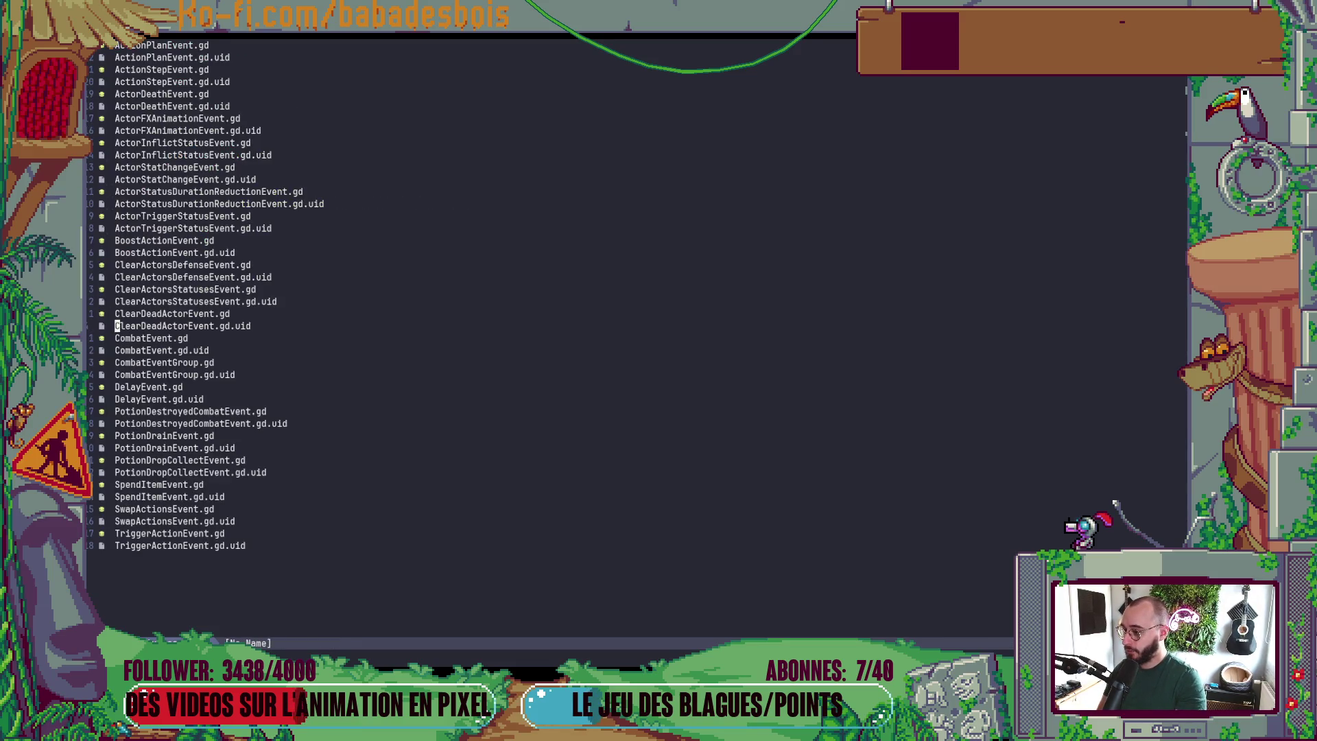
{"action": "key", "text": "Return"}
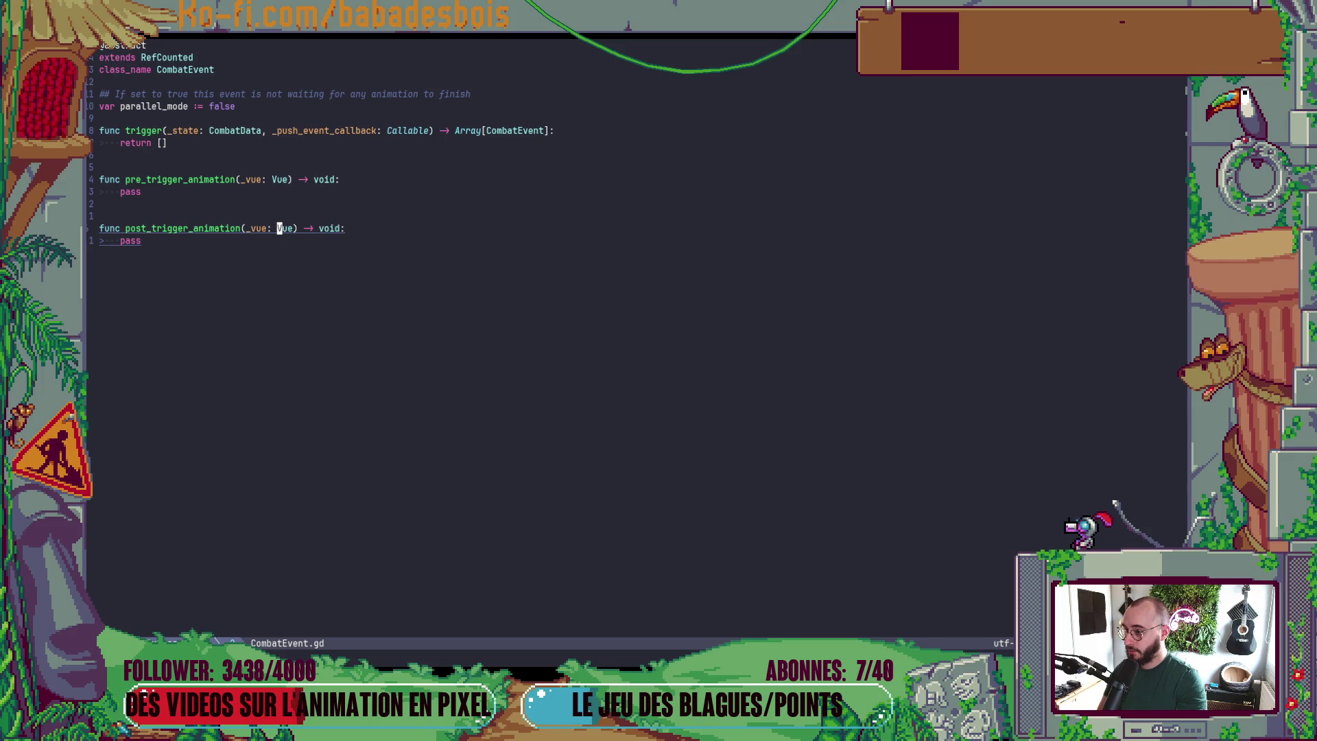
{"action": "key", "text": "minus"}
{"action": "key", "text": "j"}
- In CombatEventGroup.gd, retype the pre_ and post_trigger_animation parameters from CombatVue to Vue and save
{"action": "key", "text": "j"}
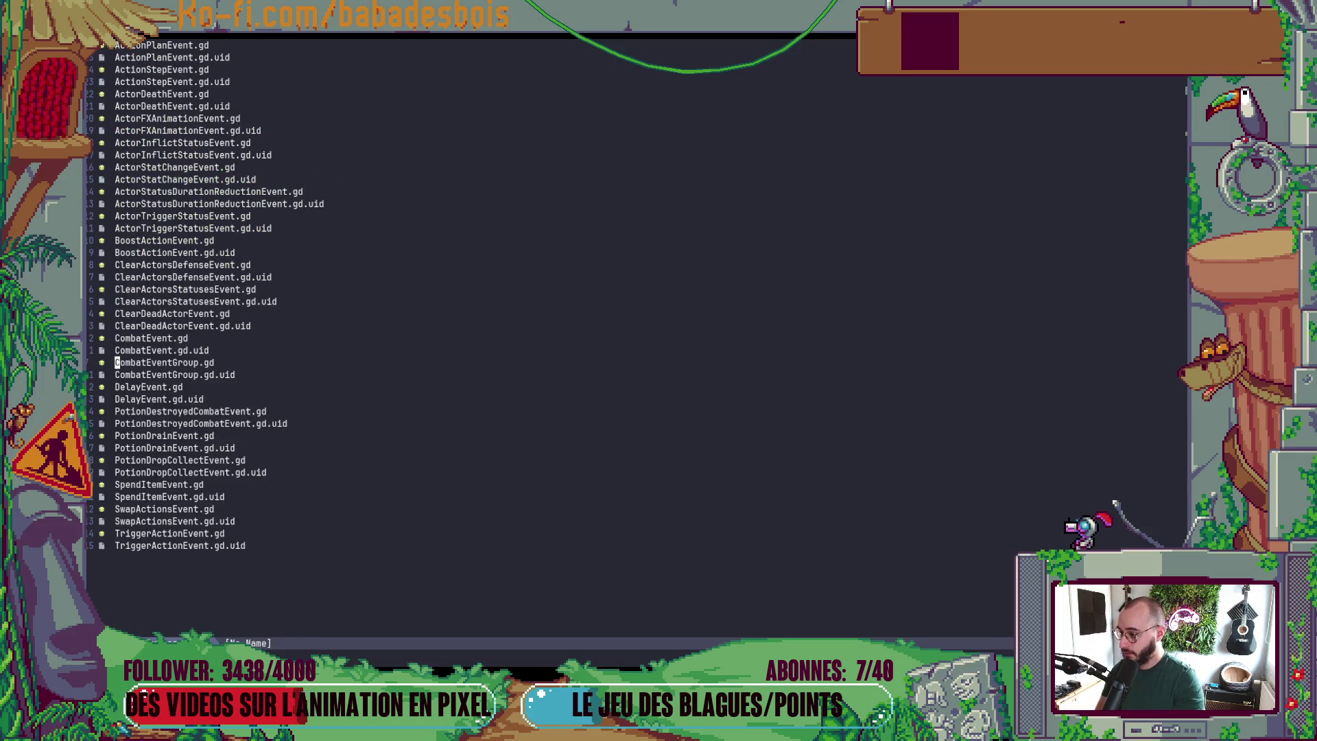
{"action": "key", "text": "Return"}
{"action": "key", "text": "j"}
{"action": "key", "text": "j"}
{"action": "key", "text": "j"}
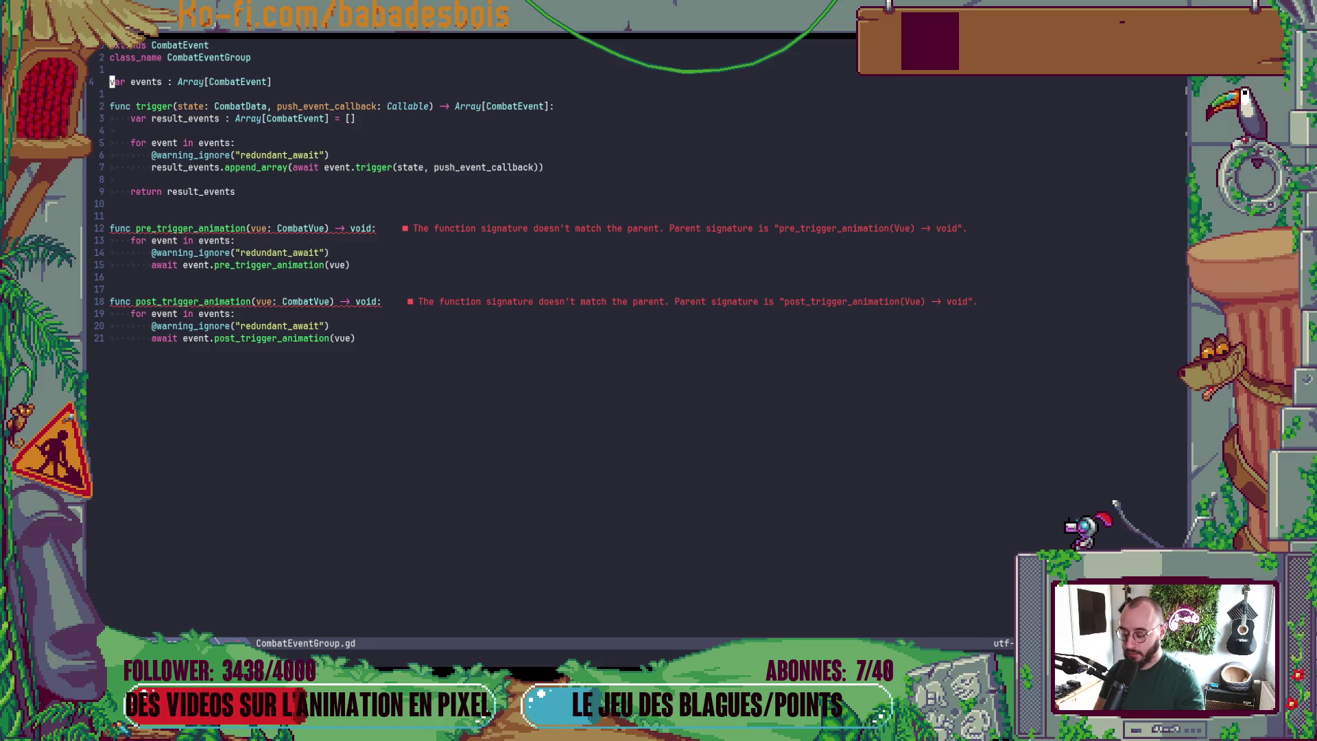
{"action": "key", "text": "bracketright"}
{"action": "key", "text": "d"}
{"action": "key", "text": "W"}
{"action": "key", "text": "W"}
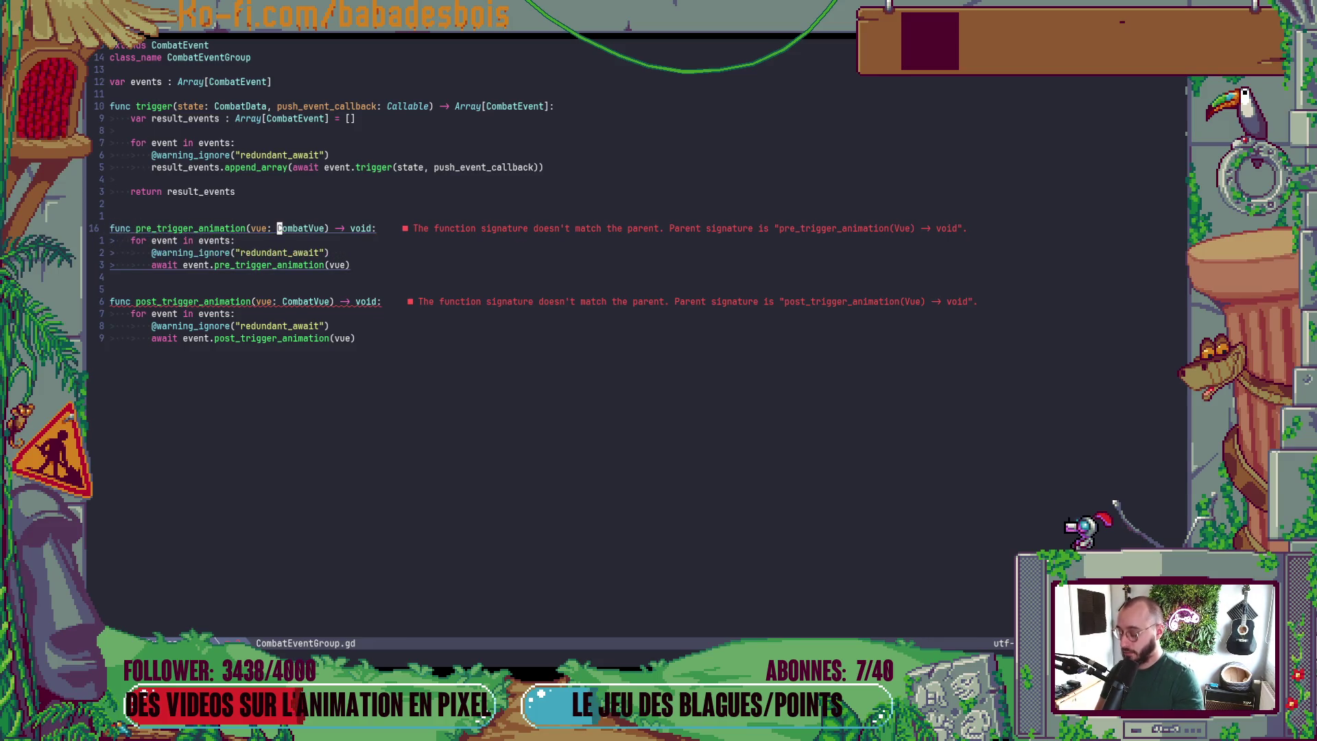
{"action": "key", "text": "d"}
{"action": "key", "text": "t"}
{"action": "key", "text": "V"}
{"action": "key", "text": "bracketright"}
{"action": "key", "text": "d"}
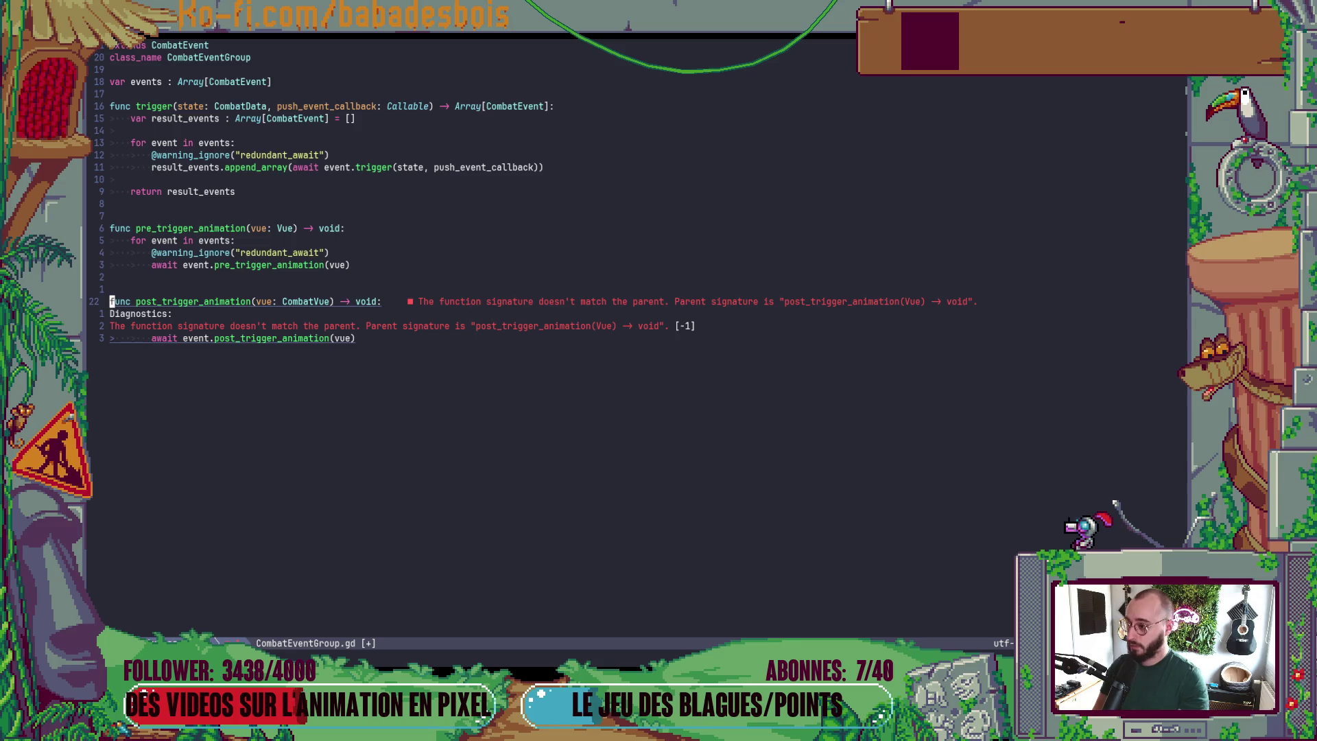
{"action": "key", "text": "W"}
{"action": "key", "text": "W"}
{"action": "type", "text": "dtV"}
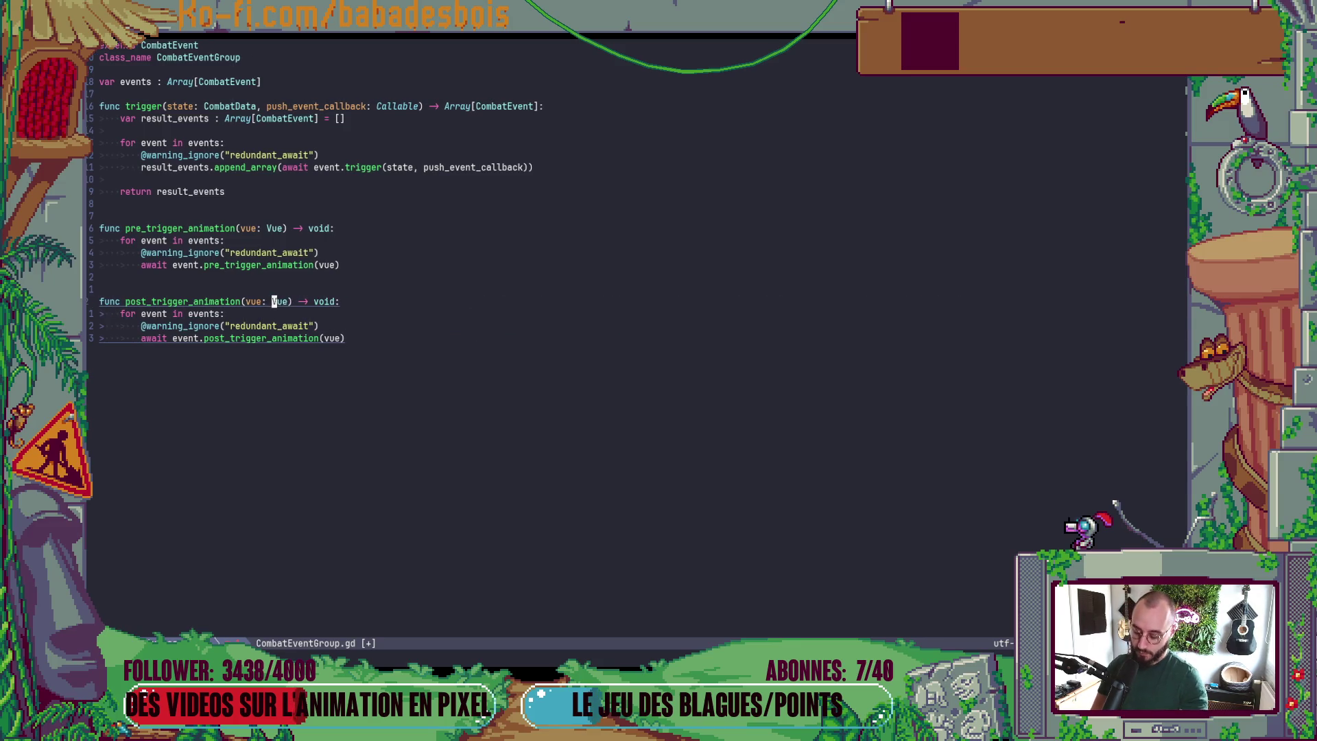
{"action": "type", "text": ":w"}
{"action": "key", "text": "Return"}
- Skip past DelayEvent.gd and change CombatVue to Vue on line 18 of PotionDestroyedCombatEvent.gd, saving it
{"action": "key", "text": "minus"}
{"action": "key", "text": "j"}
{"action": "key", "text": "j"}
{"action": "key", "text": "Return"}
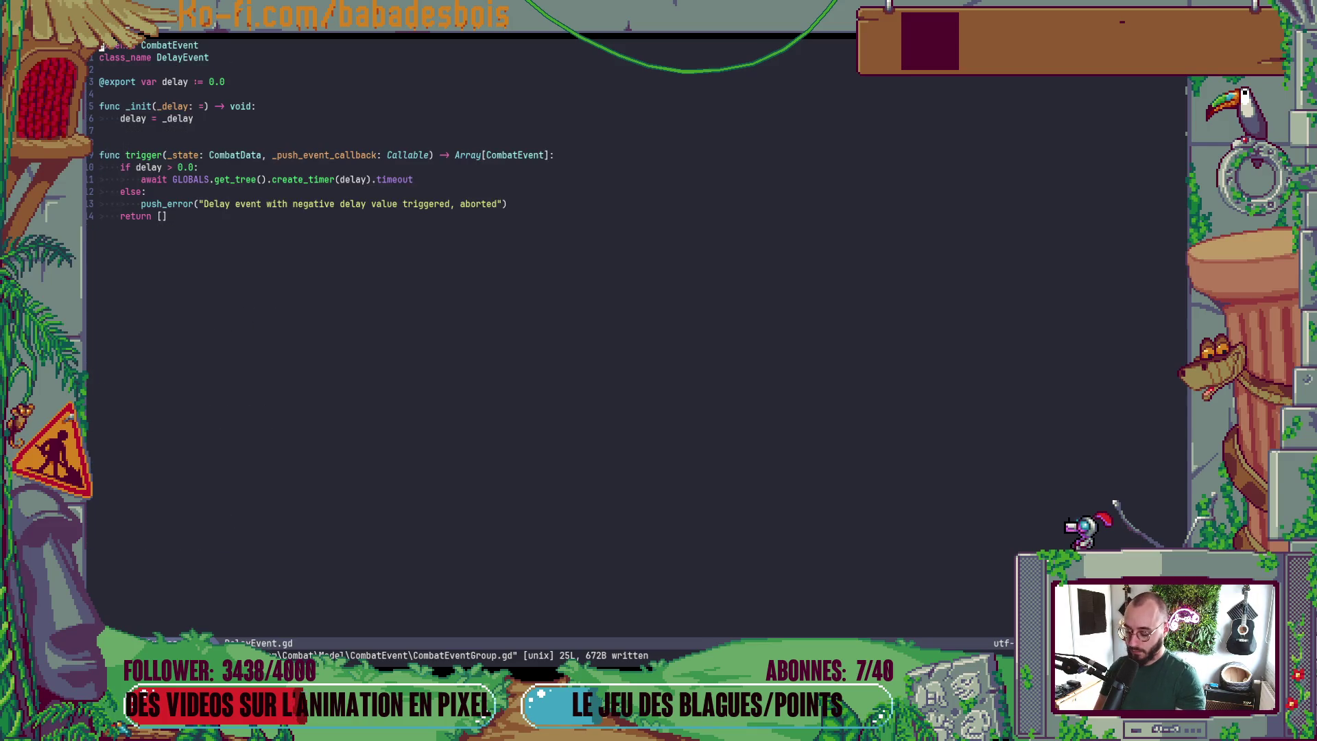
{"action": "key", "text": "minus"}
{"action": "key", "text": "j"}
{"action": "key", "text": "j"}
{"action": "key", "text": "Return"}
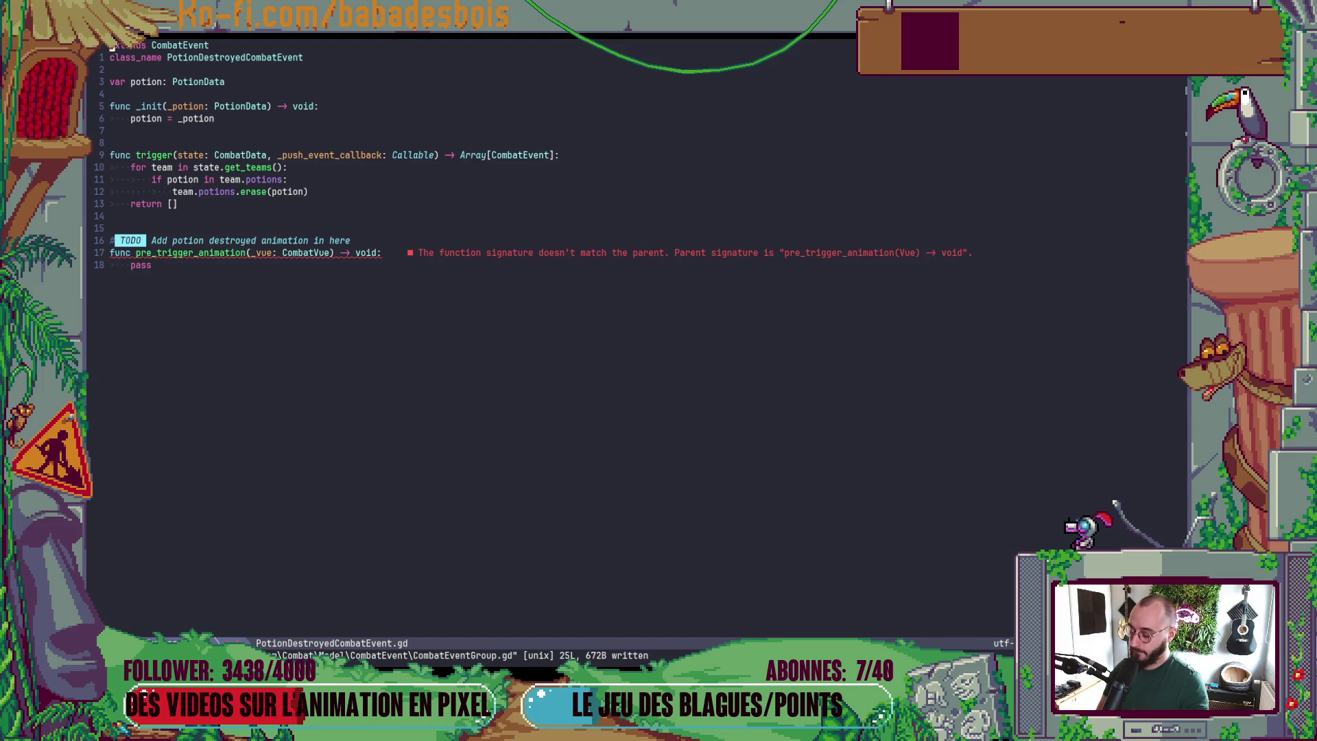
{"action": "key", "text": "bracketright"}
{"action": "key", "text": "d"}
{"action": "key", "text": "f"}
{"action": "key", "text": "C"}
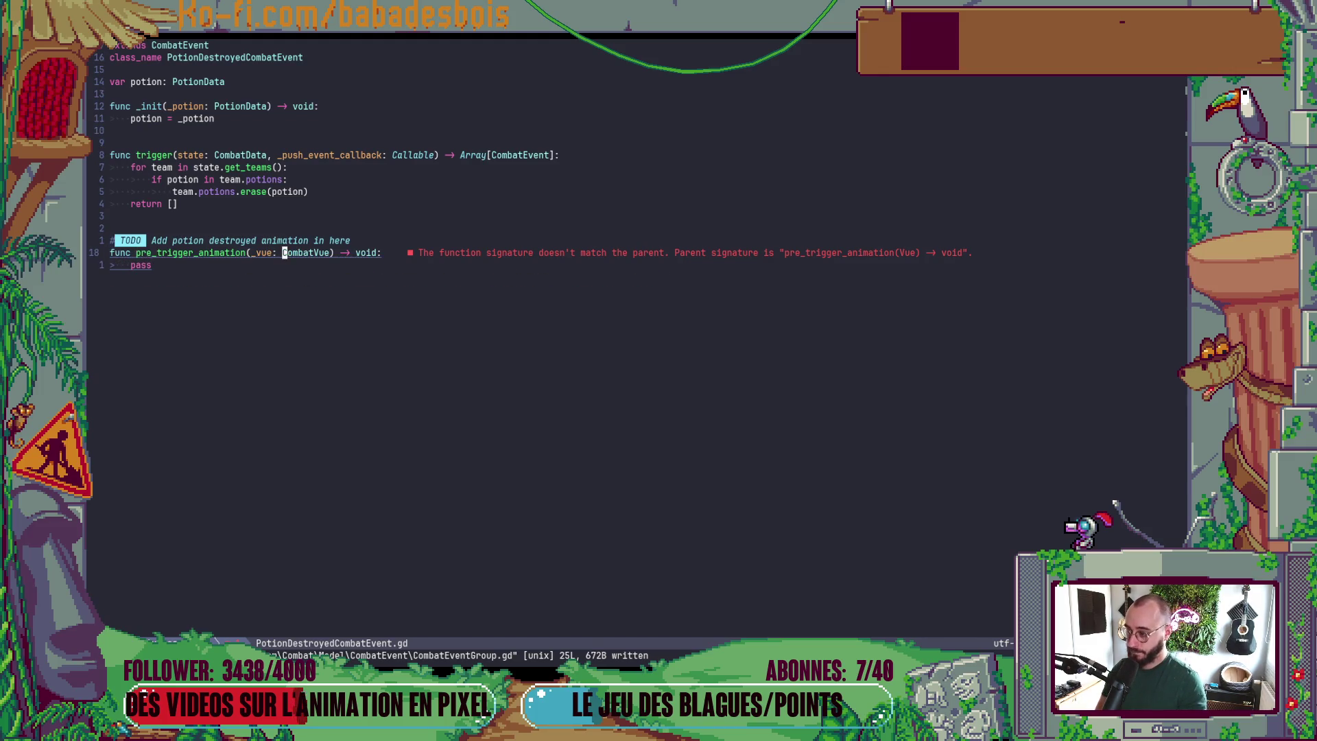
{"action": "key", "text": "d"}
{"action": "key", "text": "t"}
{"action": "key", "text": "V"}
{"action": "key", "text": "ctrl+s"}
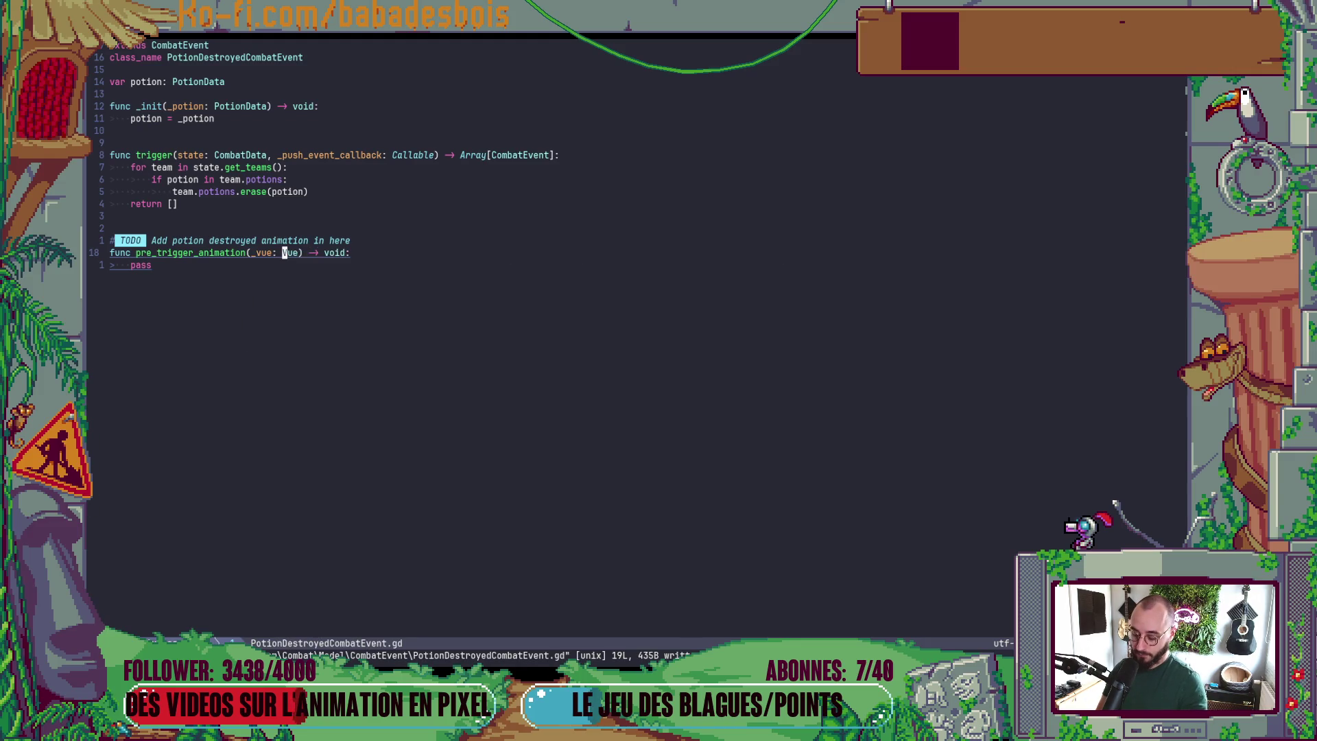
- Change the pre_trigger_animation parameter type to Vue in PotionDrainEvent.gd and save
{"action": "key", "text": "k"}
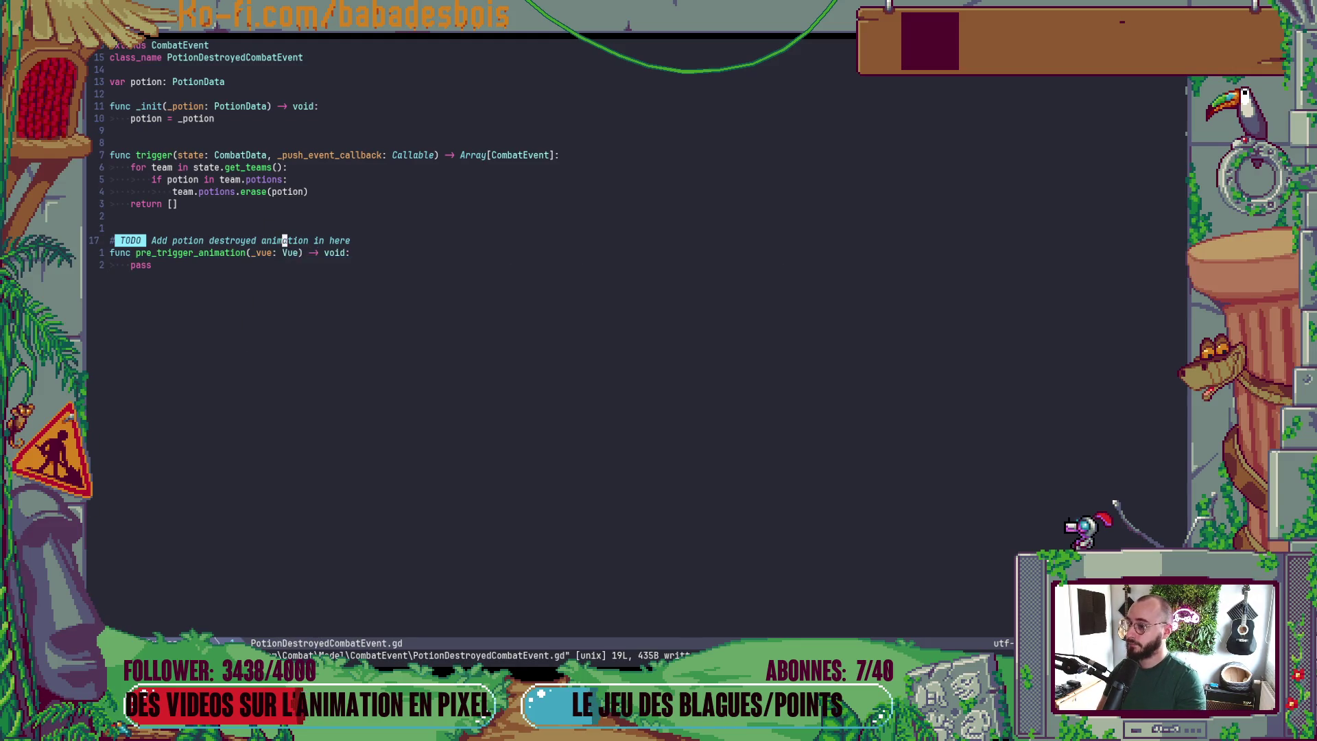
{"action": "key", "text": "minus"}
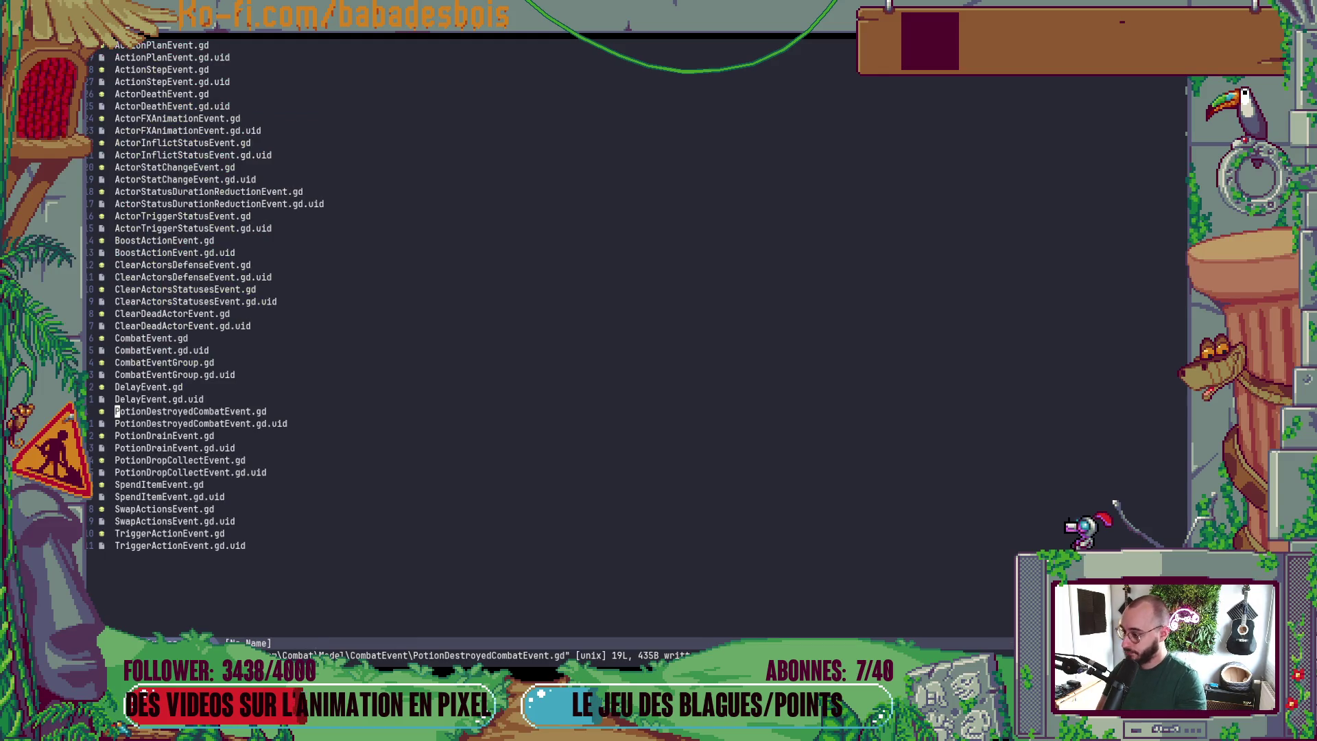
{"action": "key", "text": "j"}
{"action": "key", "text": "j"}
{"action": "key", "text": "k"}
{"action": "key", "text": "k"}
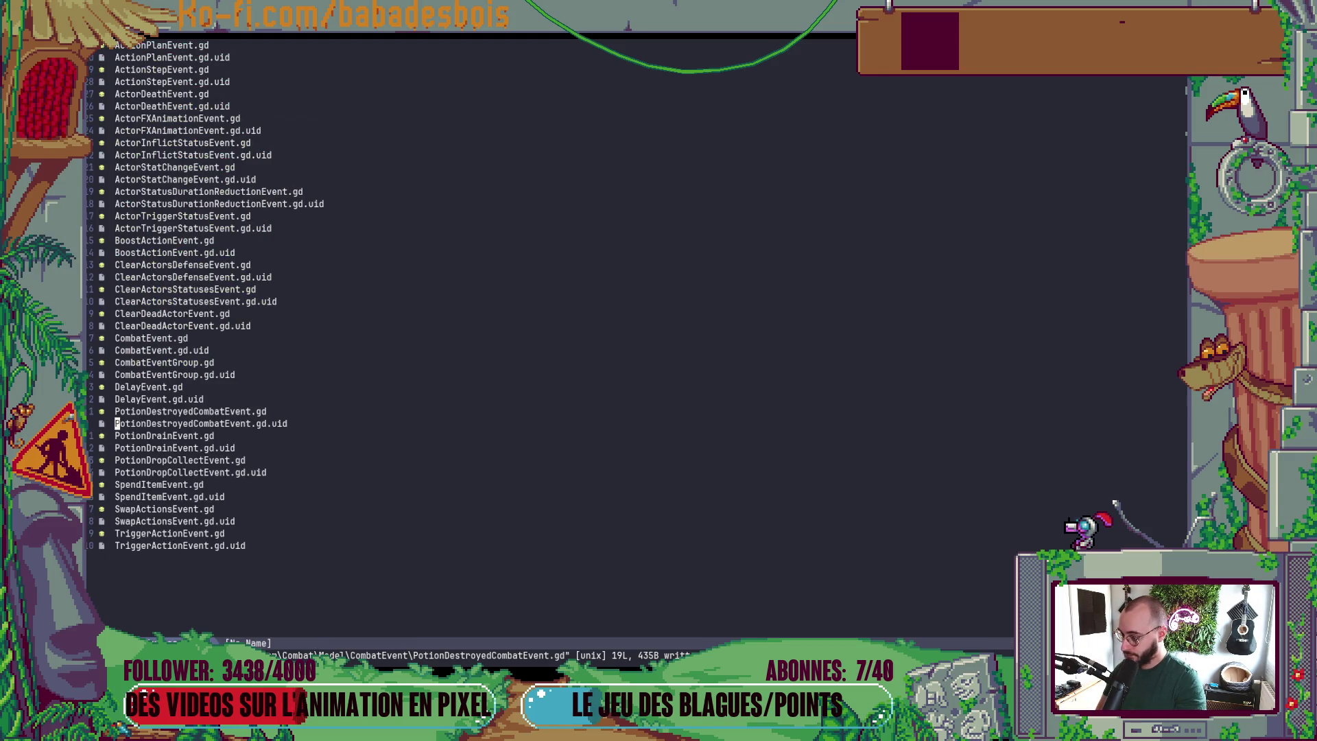
{"action": "key", "text": "j"}
{"action": "key", "text": "j"}
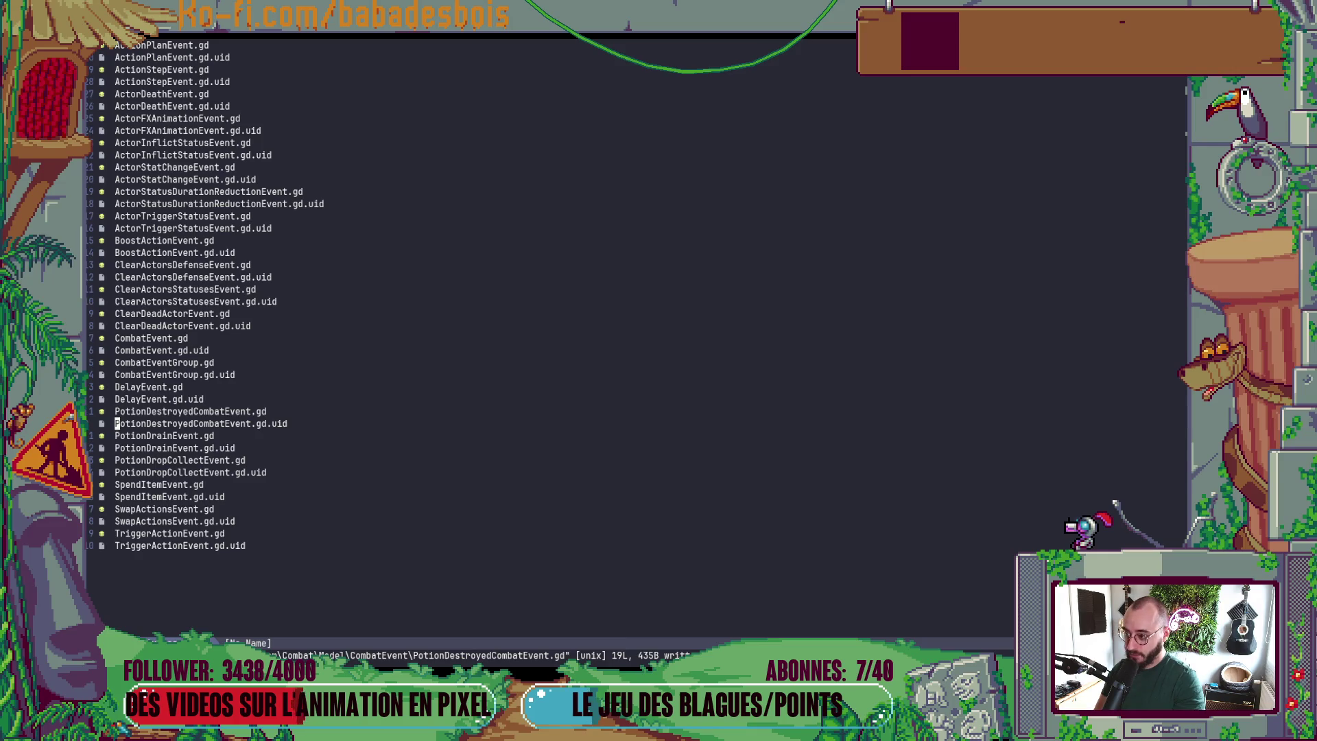
{"action": "key", "text": "Return"}
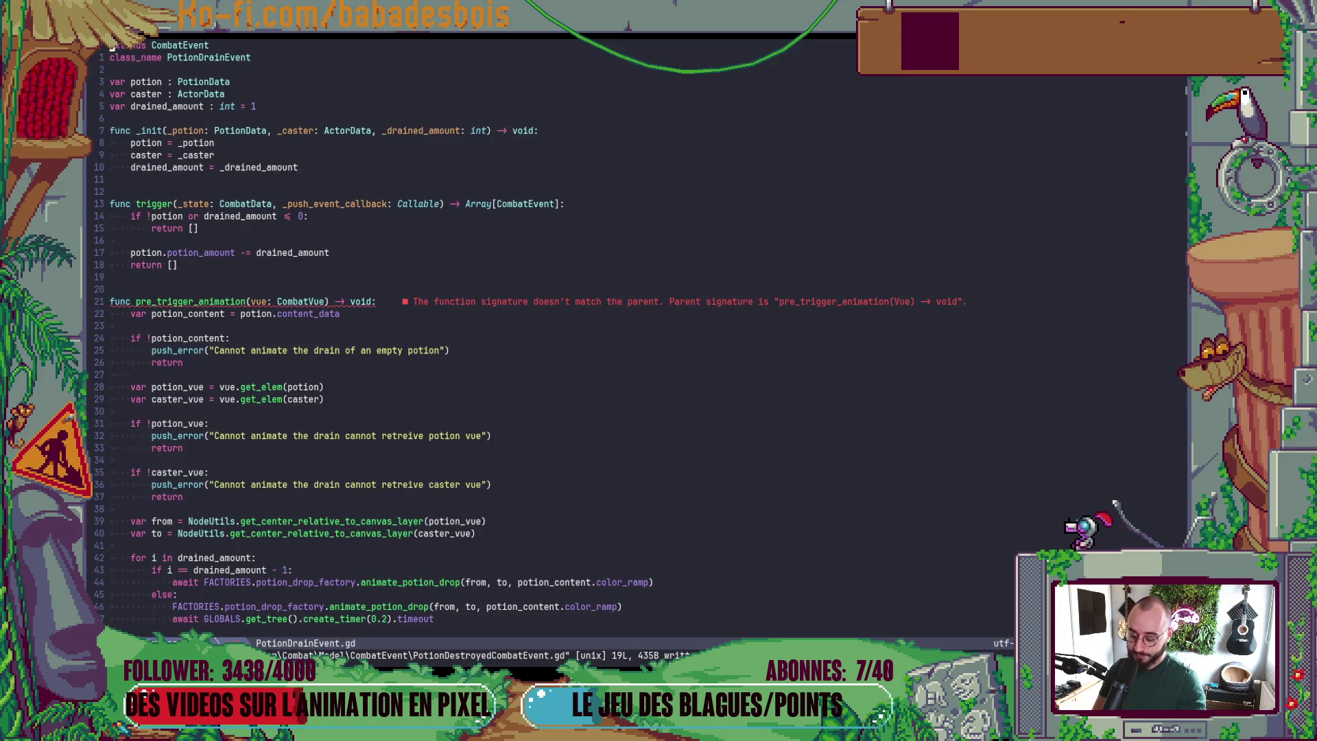
{"action": "key", "text": "bracketright"}
{"action": "key", "text": "d"}
{"action": "key", "text": "W"}
{"action": "key", "text": "W"}
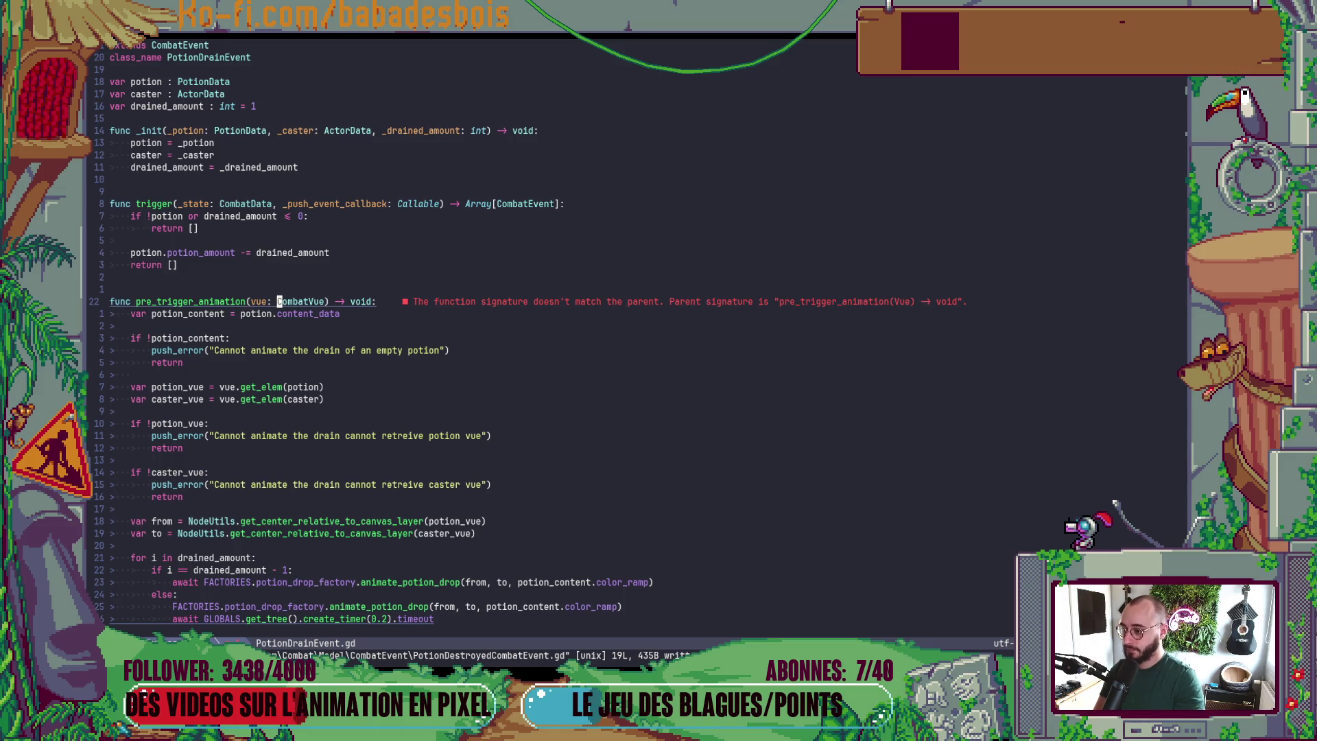
{"action": "type", "text": "dtV"}
{"action": "type", "text": ":w"}
{"action": "key", "text": "Return"}
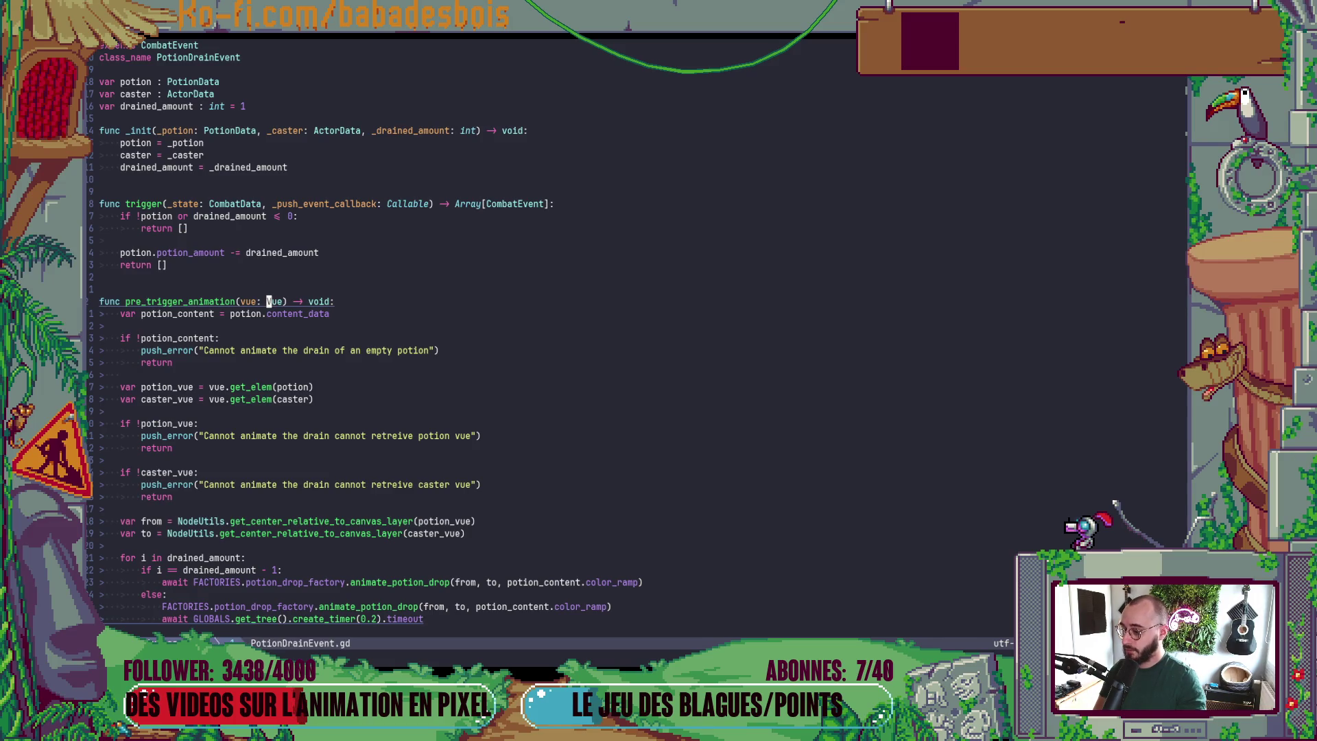
- Change CombatVue to Vue in PotionDropCollectEvent.gd's line 125 signature and save
{"action": "key", "text": "minus"}
{"action": "key", "text": "j"}
{"action": "key", "text": "j"}
{"action": "key", "text": "Return"}
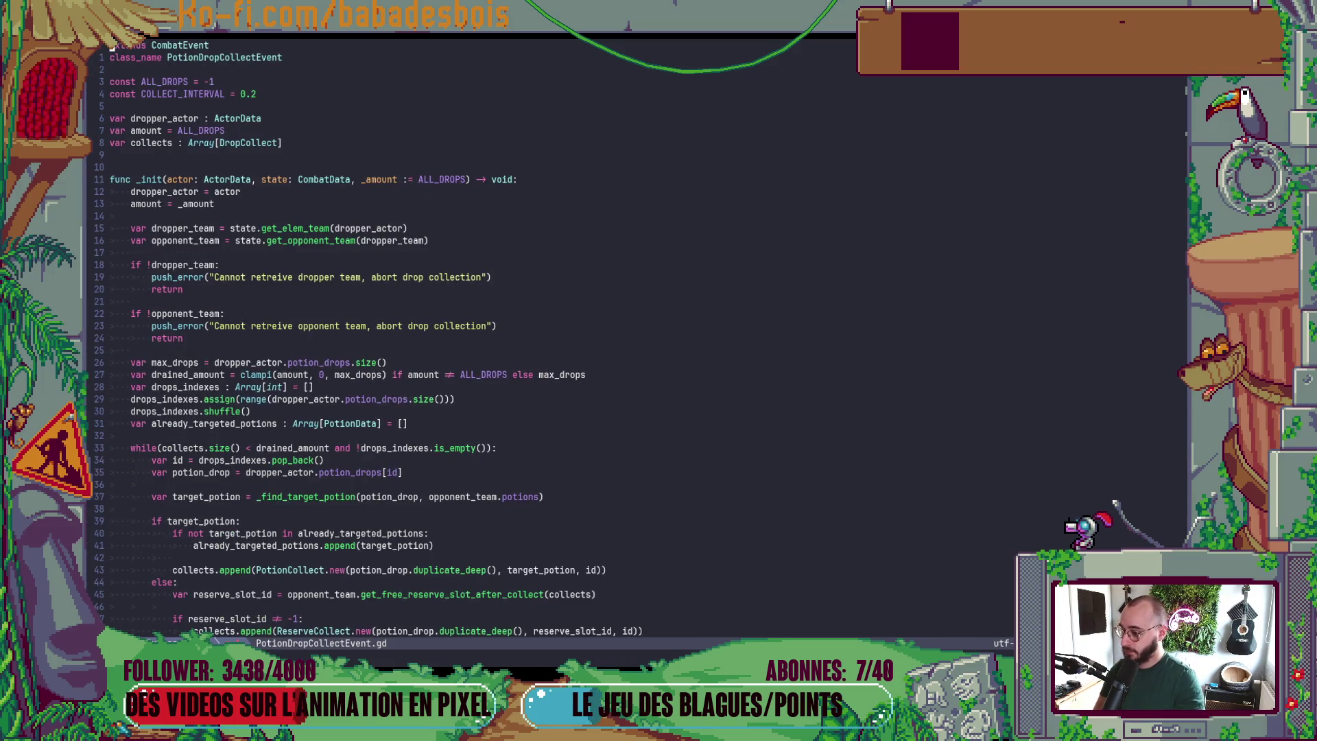
{"action": "key", "text": "bracketright"}
{"action": "key", "text": "d"}
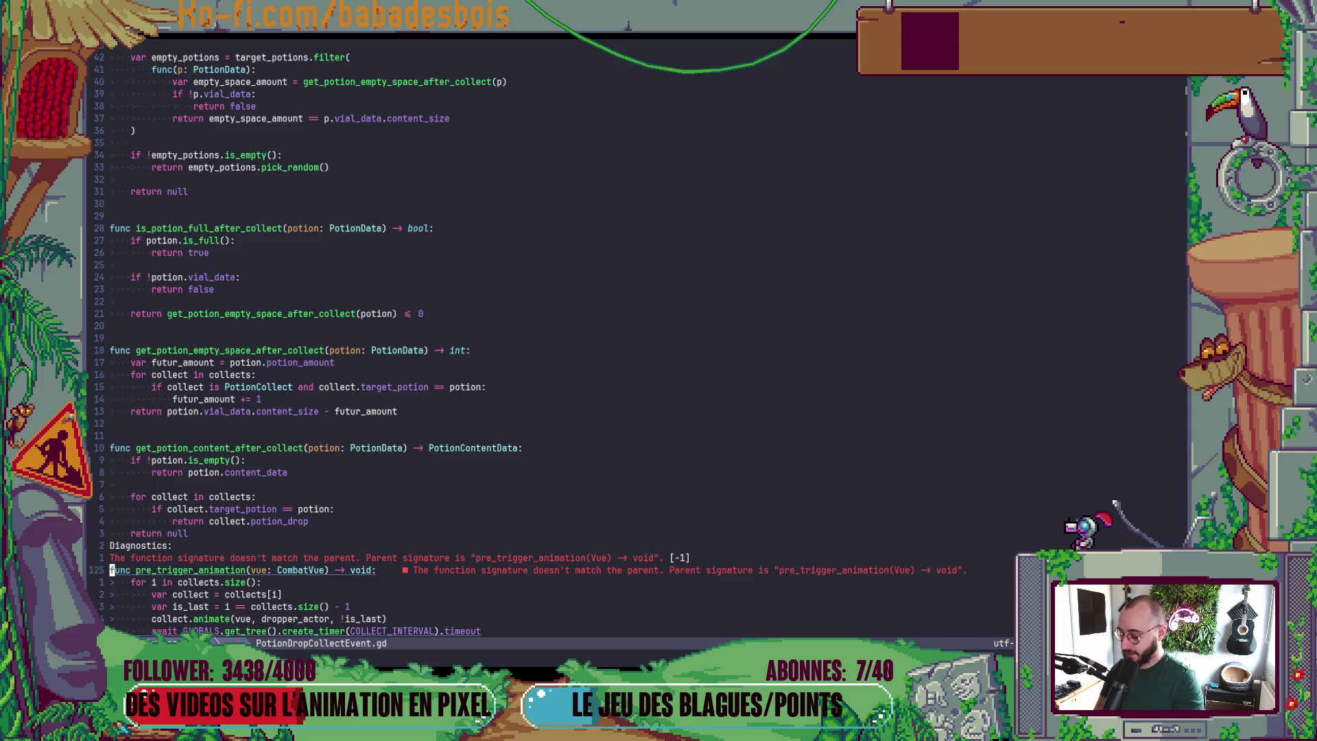
{"action": "key", "text": "f"}
{"action": "key", "text": "C"}
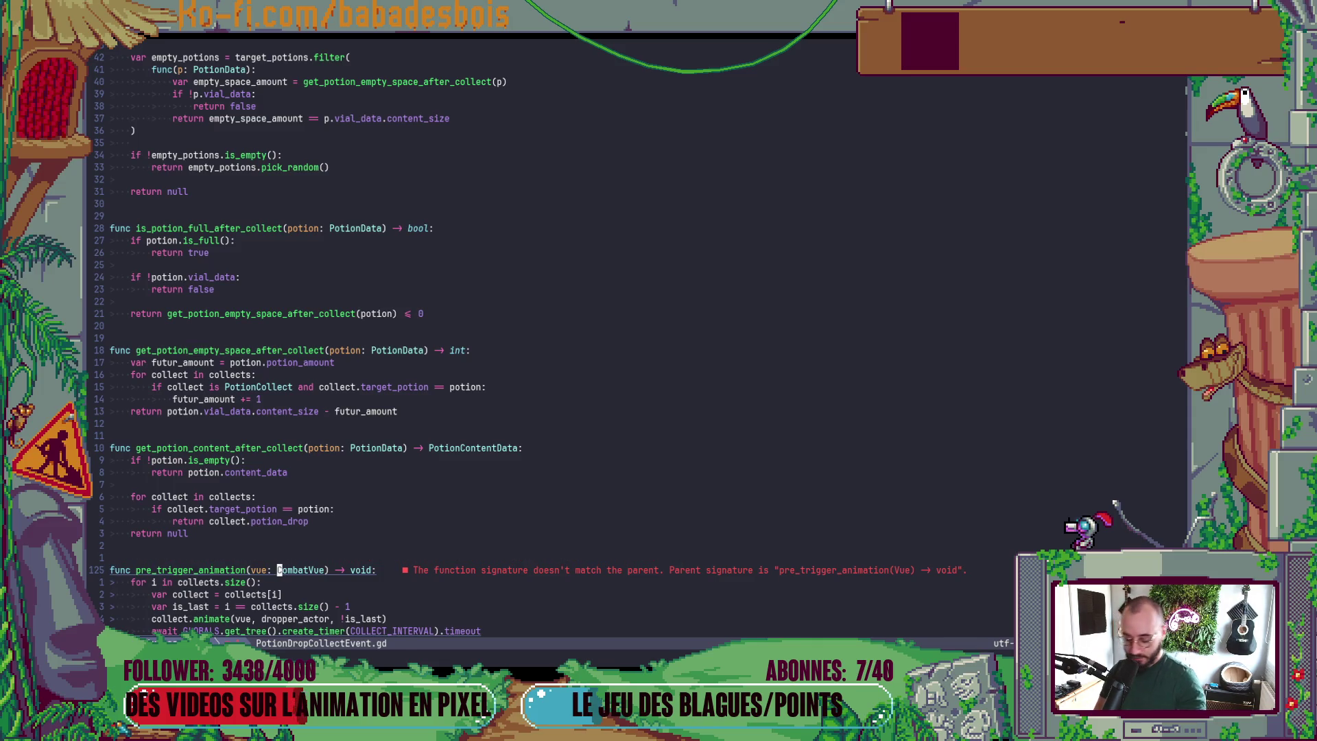
{"action": "type", "text": "dtV:w"}
{"action": "key", "text": "Return"}
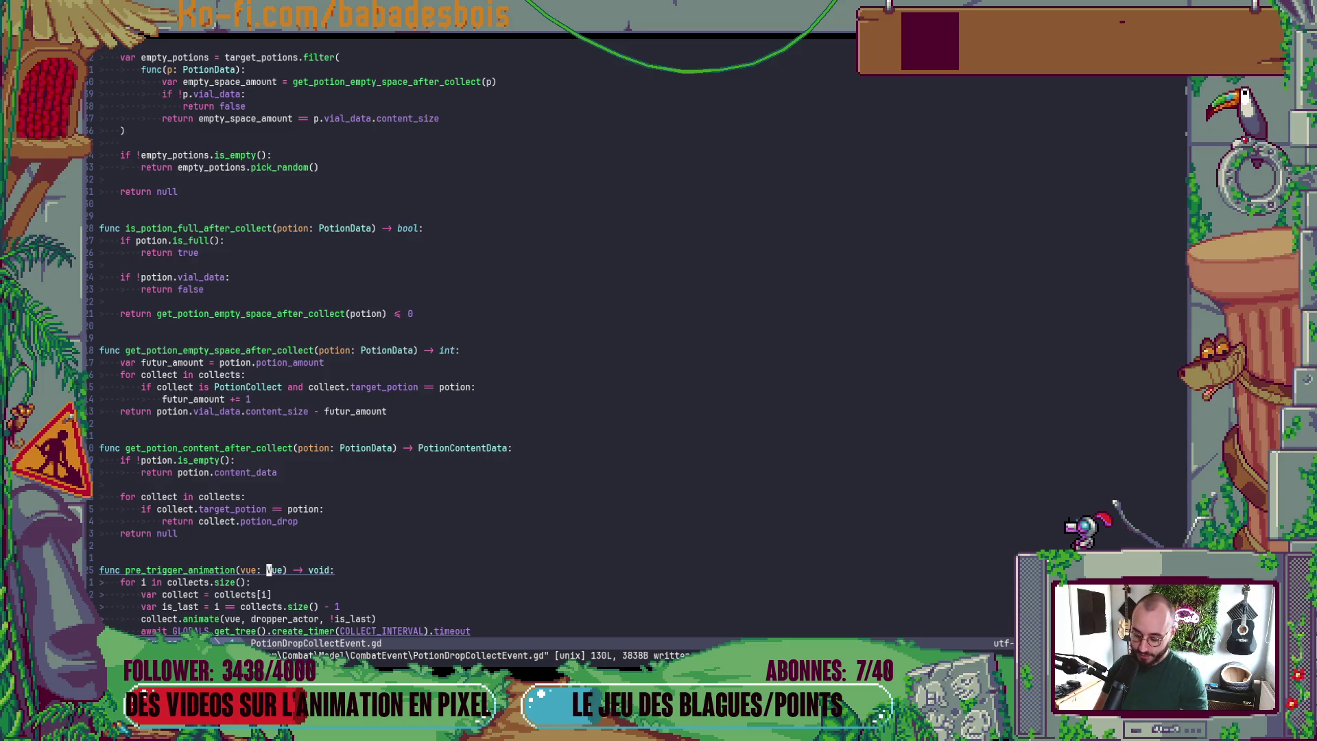
- Check the await line in PotionDropCollectEvent.gd, then open SpendItemEvent.gd
{"action": "key", "text": "5"}
{"action": "key", "text": "j"}
{"action": "key", "text": "z"}
{"action": "key", "text": "z"}
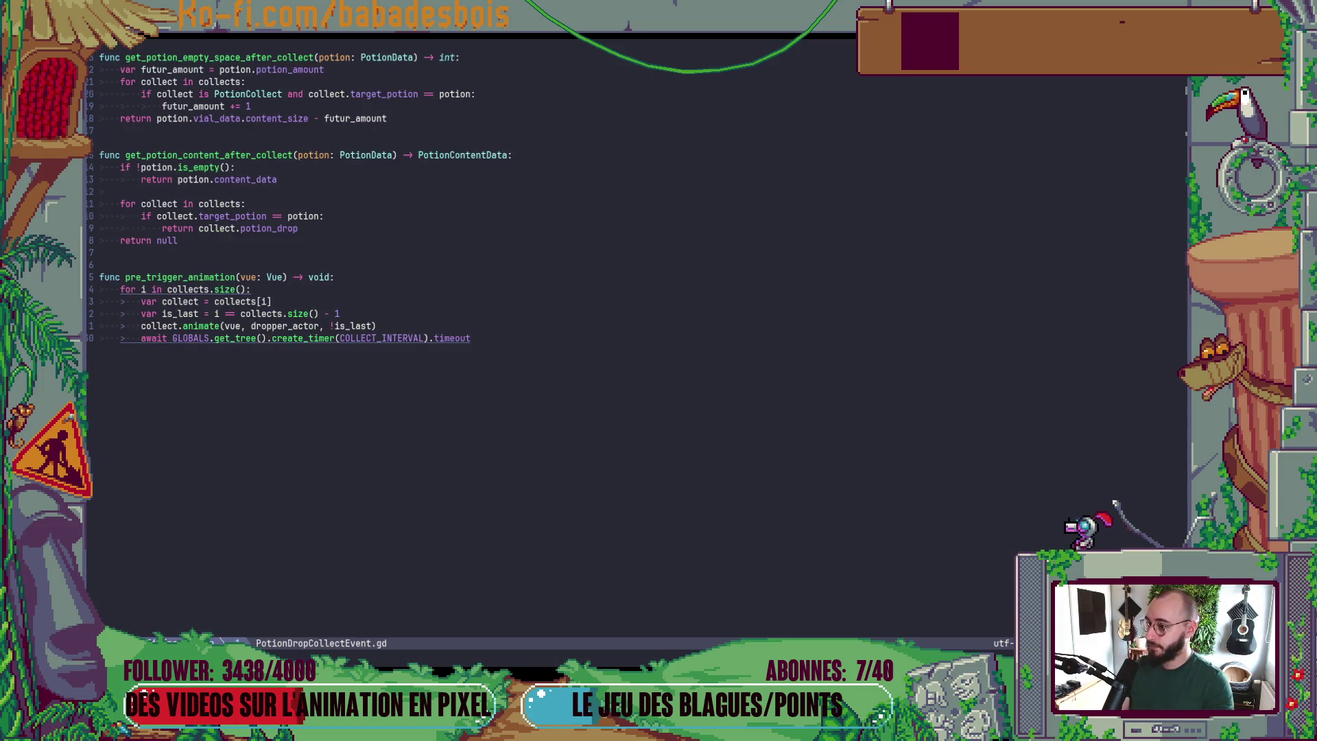
{"action": "key", "text": "j"}
{"action": "key", "text": "j"}
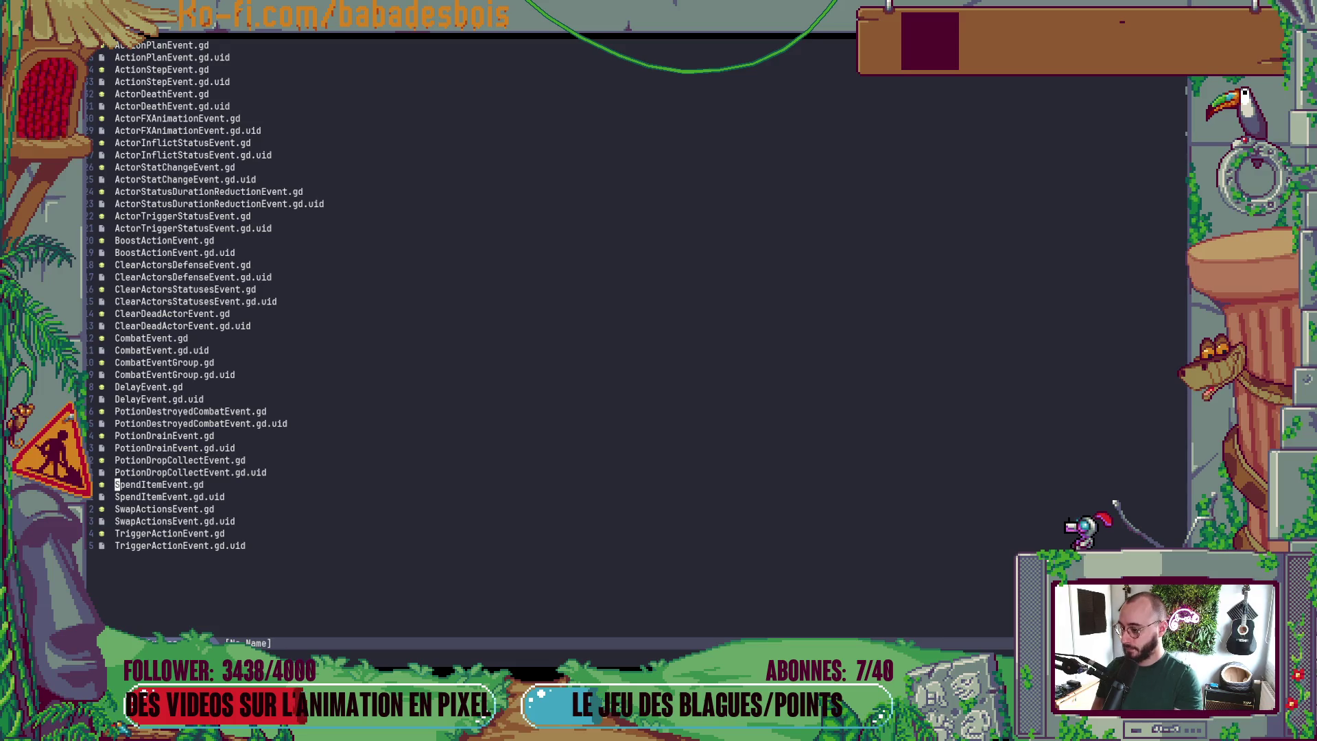
{"action": "key", "text": "Return"}
- Change the pre_trigger_animation parameter to Vue in SwapActionsEvent.gd and save it
{"action": "key", "text": "minus"}
{"action": "key", "text": "j"}
{"action": "key", "text": "Return"}
{"action": "key", "text": "bracketright"}
{"action": "key", "text": "d"}
{"action": "key", "text": "W"}
{"action": "key", "text": "W"}
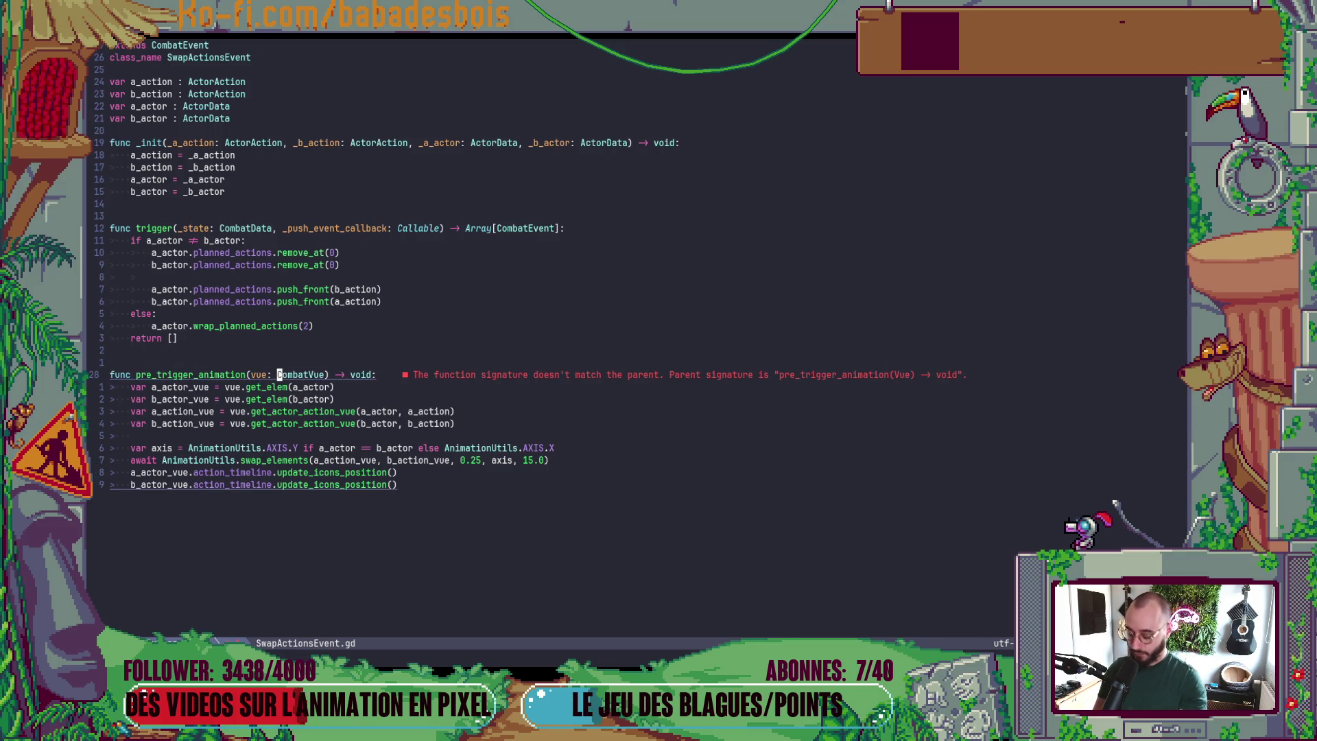
{"action": "key", "text": "d"}
{"action": "key", "text": "t"}
{"action": "key", "text": "V"}
{"action": "key", "text": "ctrl+s"}
- Open TriggerActionEvent.gd, then switch to Godot Engine
{"action": "key", "text": "minus"}
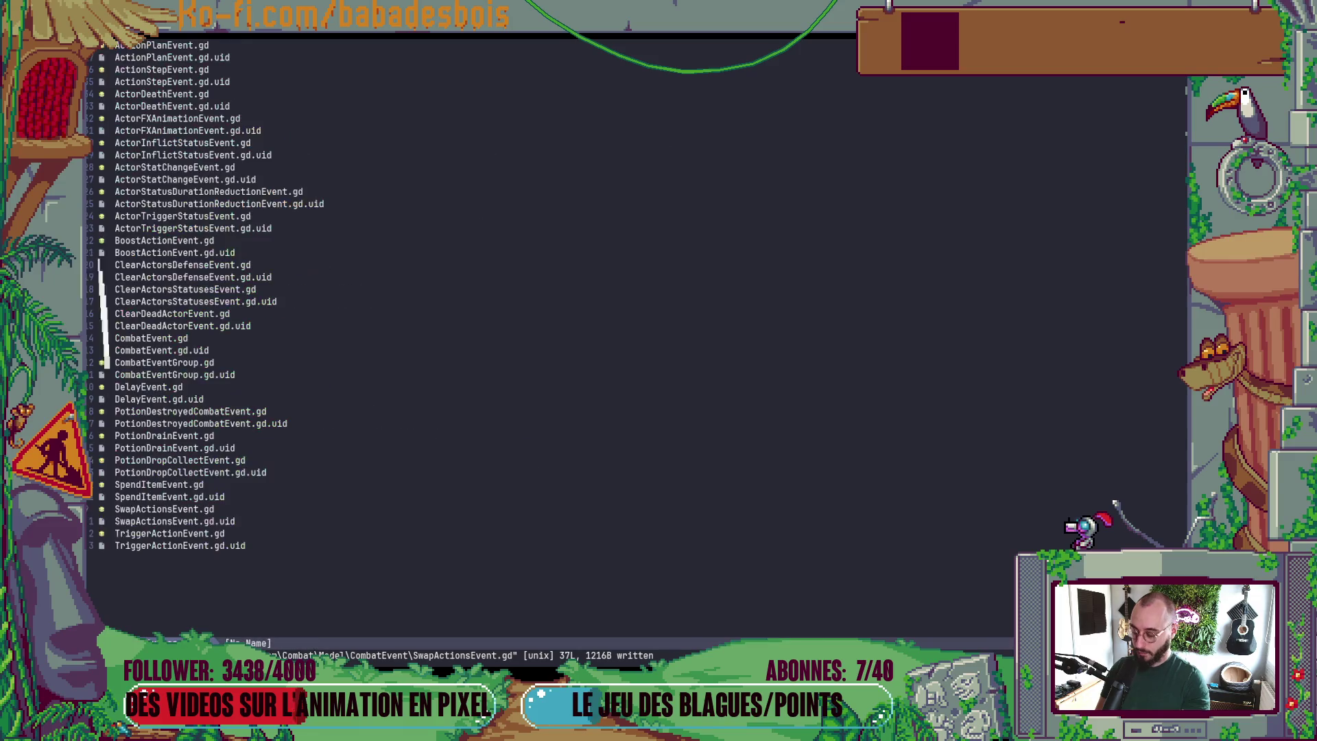
{"action": "key", "text": "j"}
{"action": "key", "text": "j"}
{"action": "key", "text": "Return"}
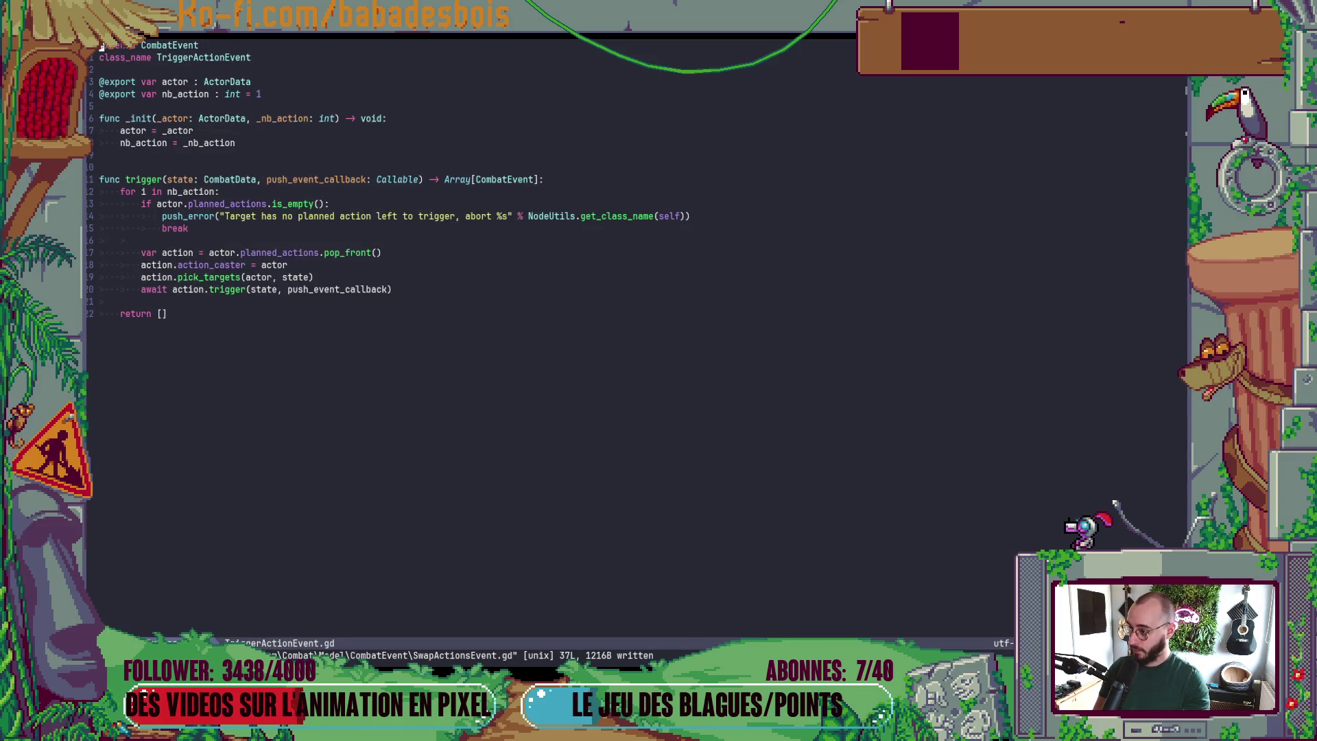
{"action": "key", "text": "alt+Tab"}
{"action": "key", "text": "alt+Tab"}
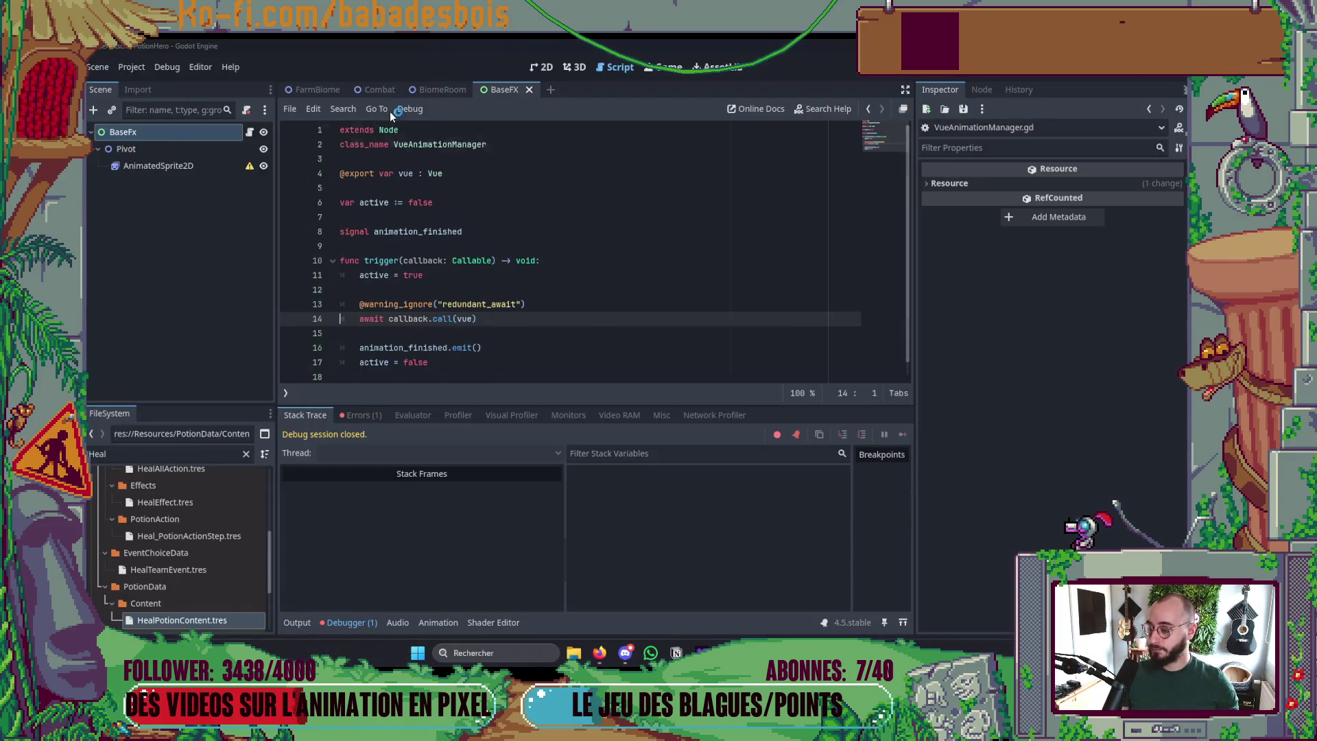
- Run the game, read the dest_nodes error at BiomeData.gd line 63, stop it, and return to Neovim
{"action": "key", "text": "F5"}
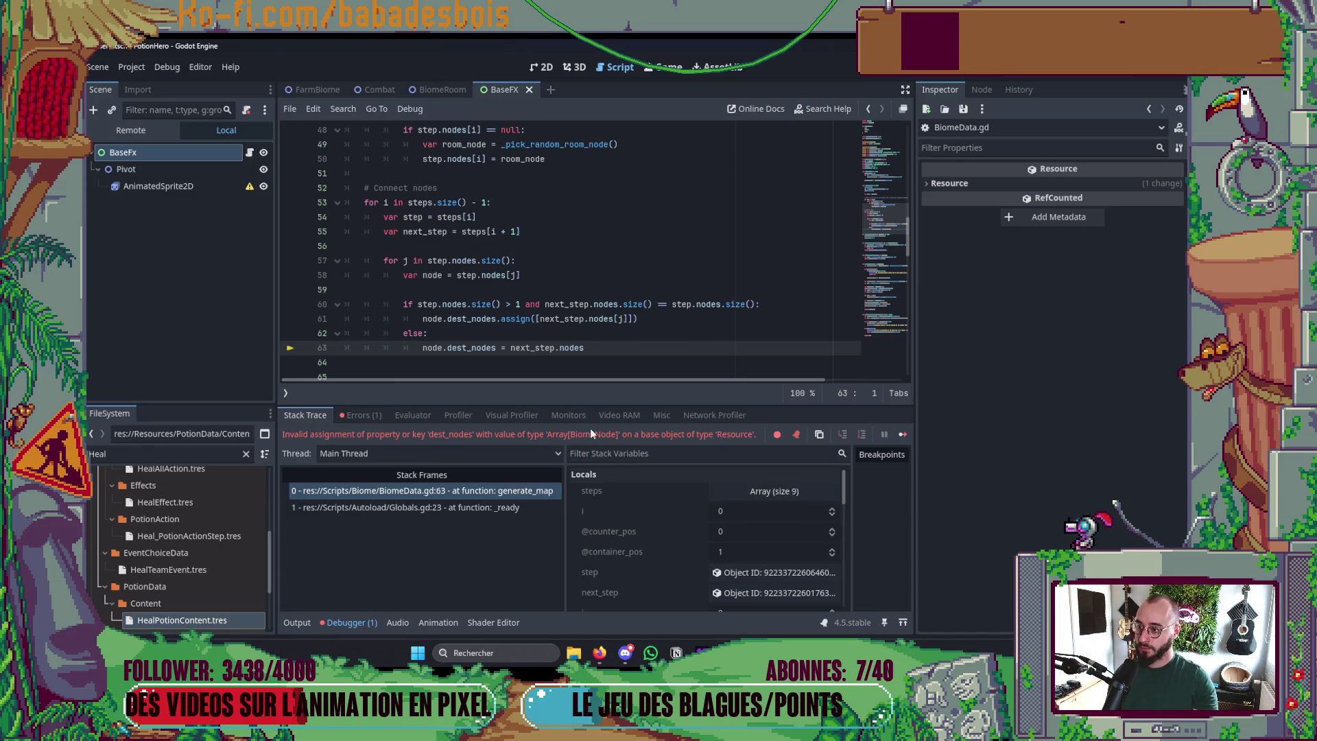
{"action": "scroll", "coordinate": [640, 330], "scroll_direction": "up", "scroll_amount": 3}
{"action": "scroll", "coordinate": [641, 330], "scroll_direction": "down", "scroll_amount": 7}
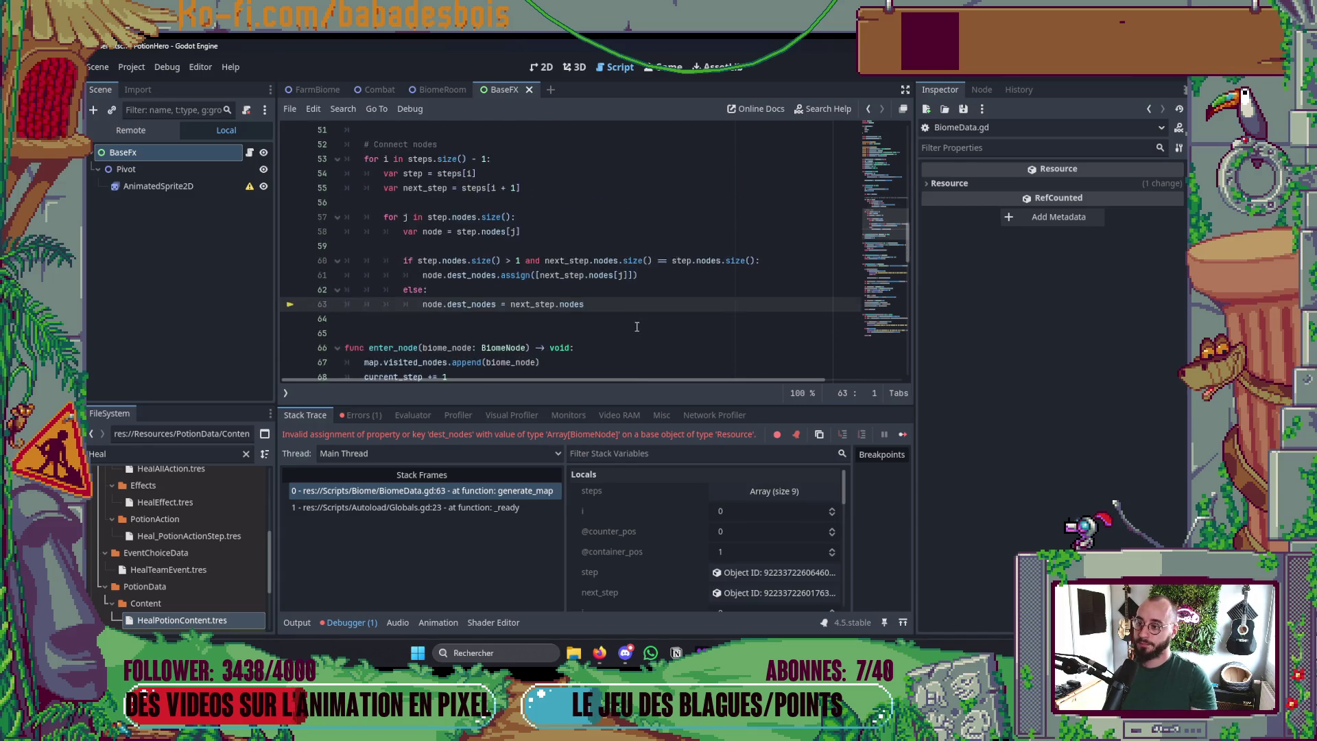
{"action": "scroll", "coordinate": [631, 327], "scroll_direction": "up", "scroll_amount": 4}
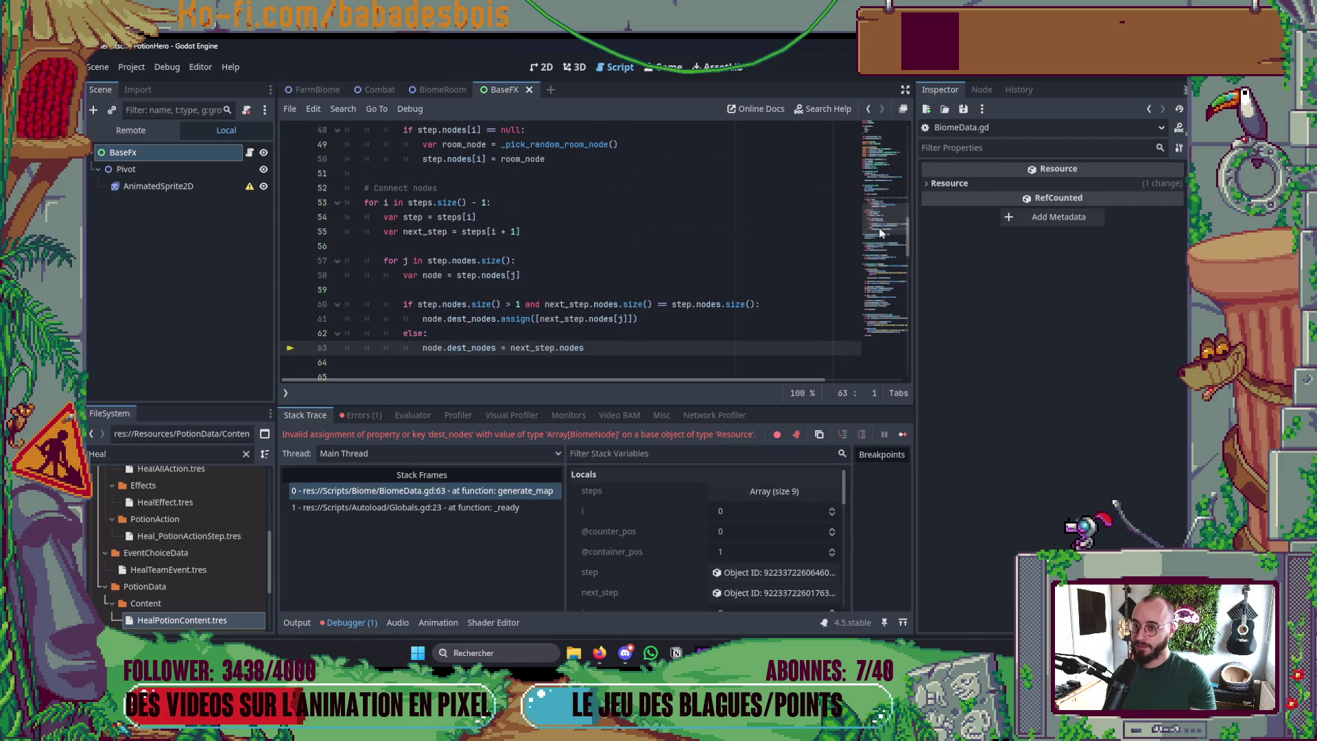
{"action": "left_click", "coordinate": [1031, 76]}
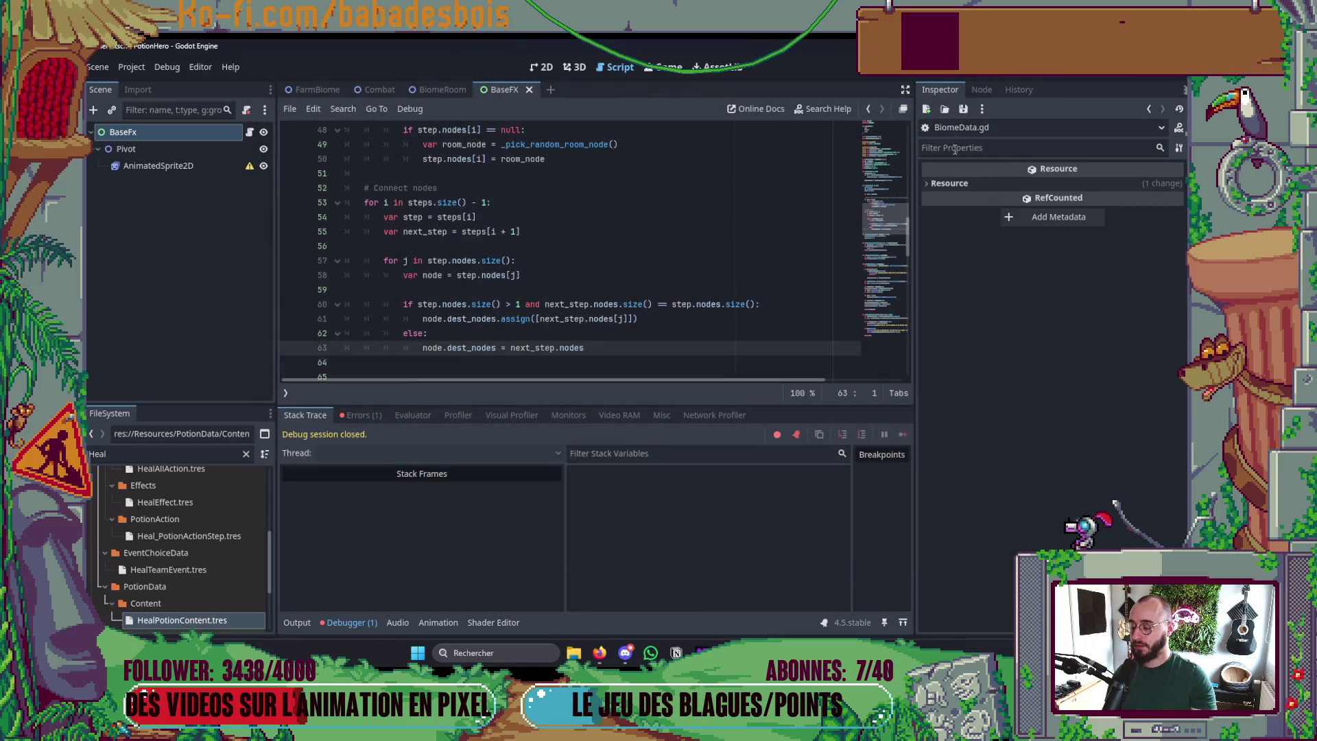
{"action": "key", "text": "alt+Tab"}
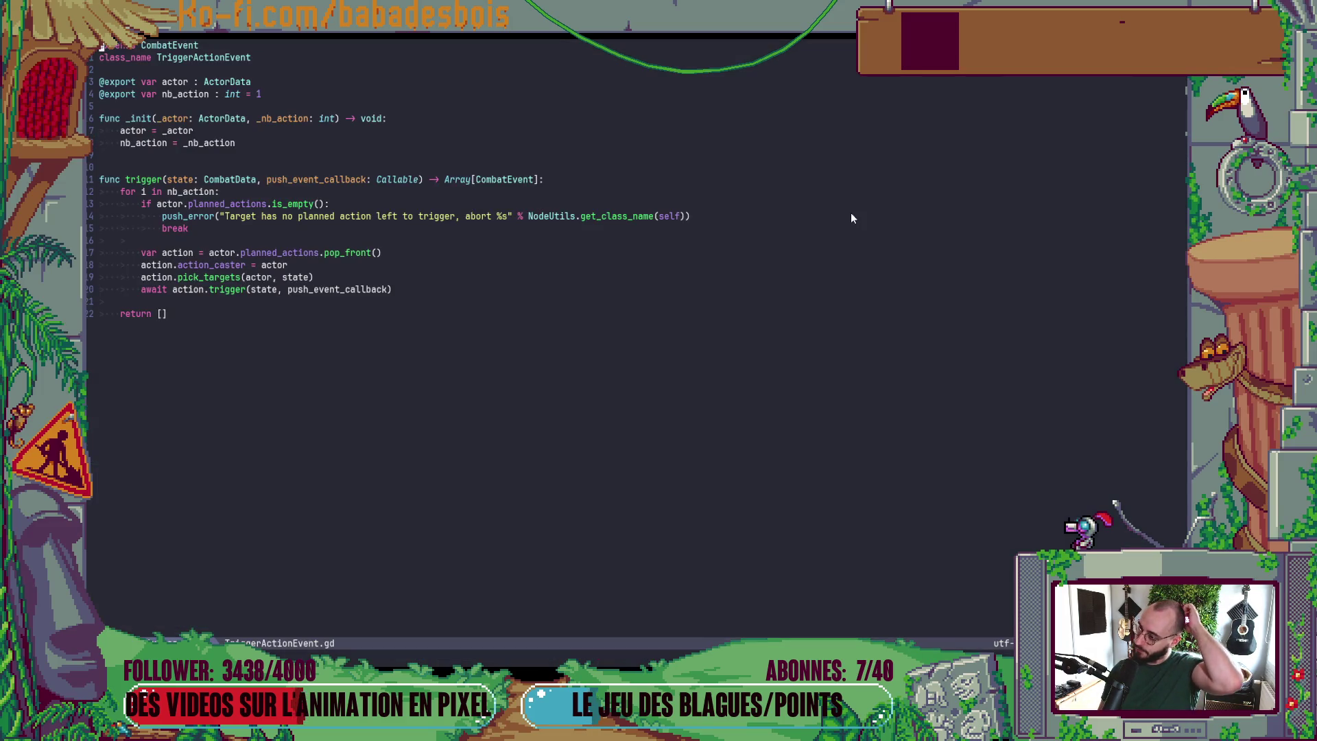
{"action": "key", "text": "alt+Tab"}
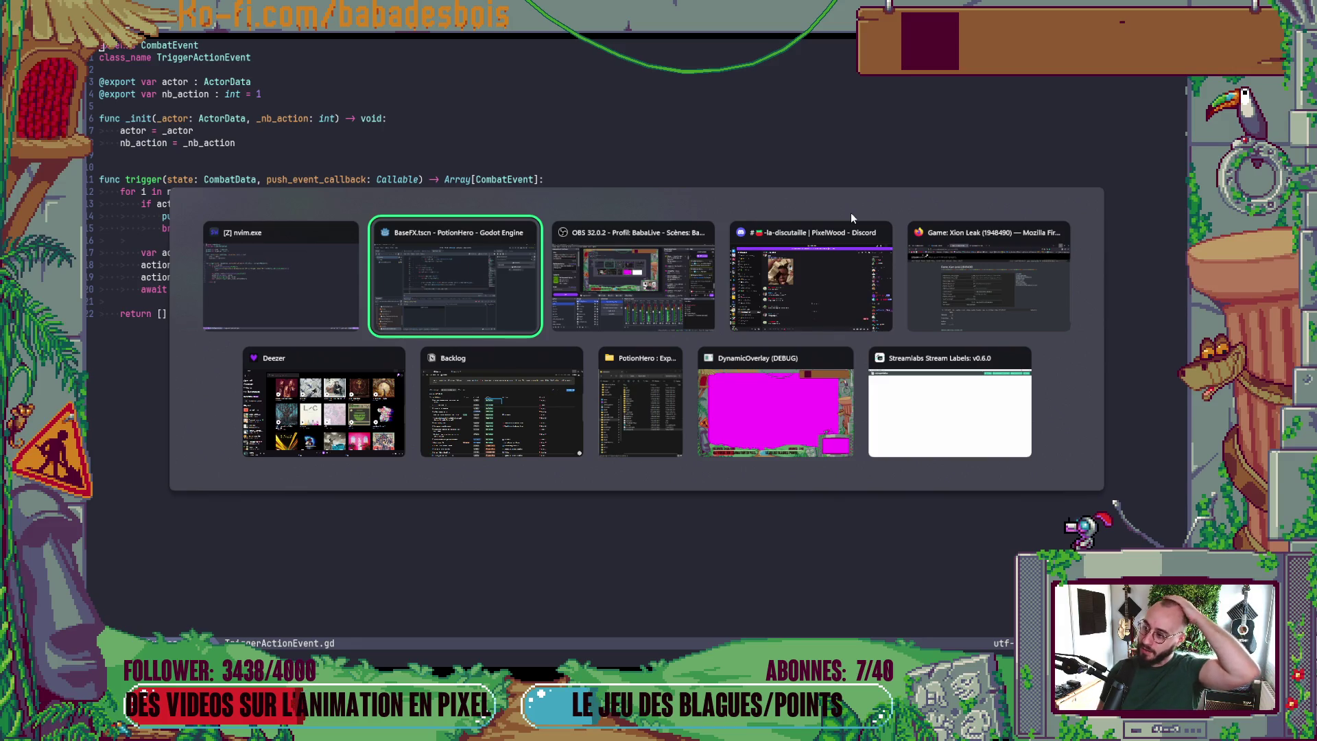
{"action": "key", "text": "alt+shift+Tab"}
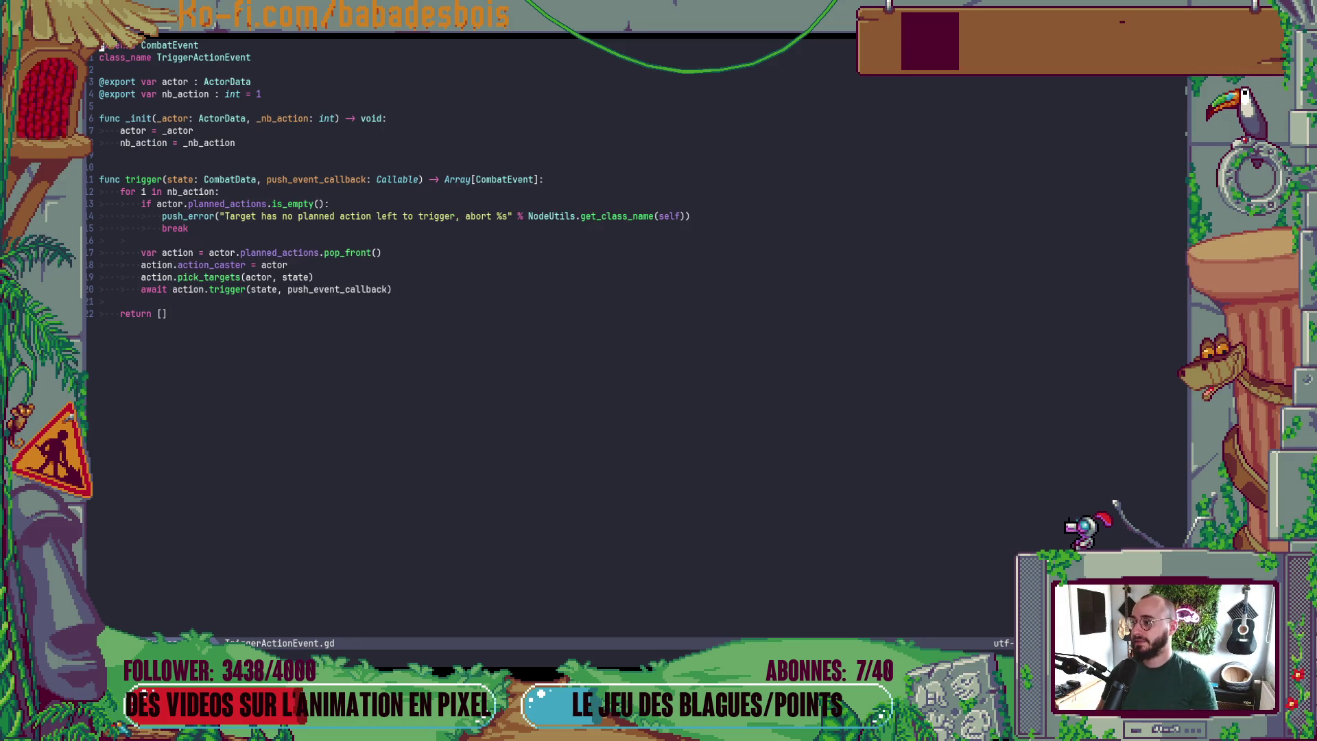
- Use the file finder to open Controller.gd, then BiomeRoom.gd
{"action": "key", "text": "space"}
{"action": "key", "text": "f"}
{"action": "key", "text": "f"}
{"action": "type", "text": "Contre"}
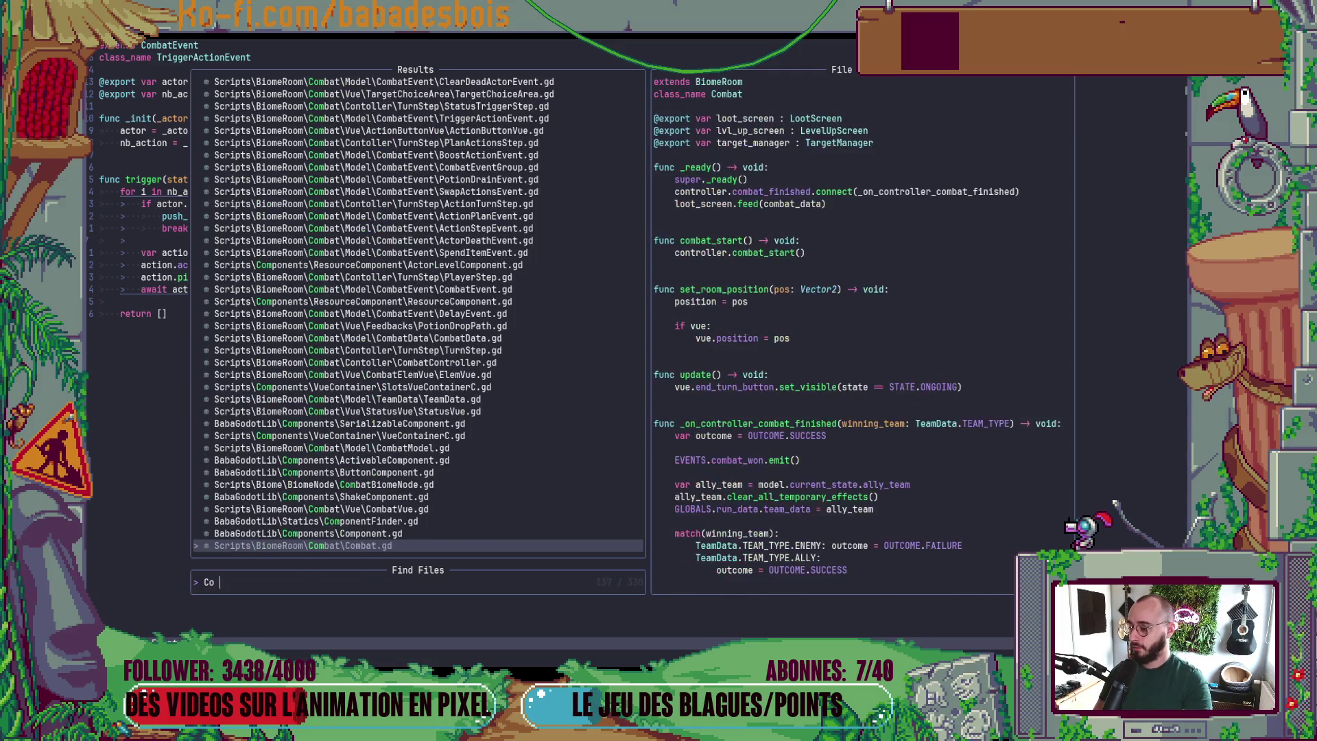
{"action": "key", "text": "BackSpace"}
{"action": "type", "text": "oller"}
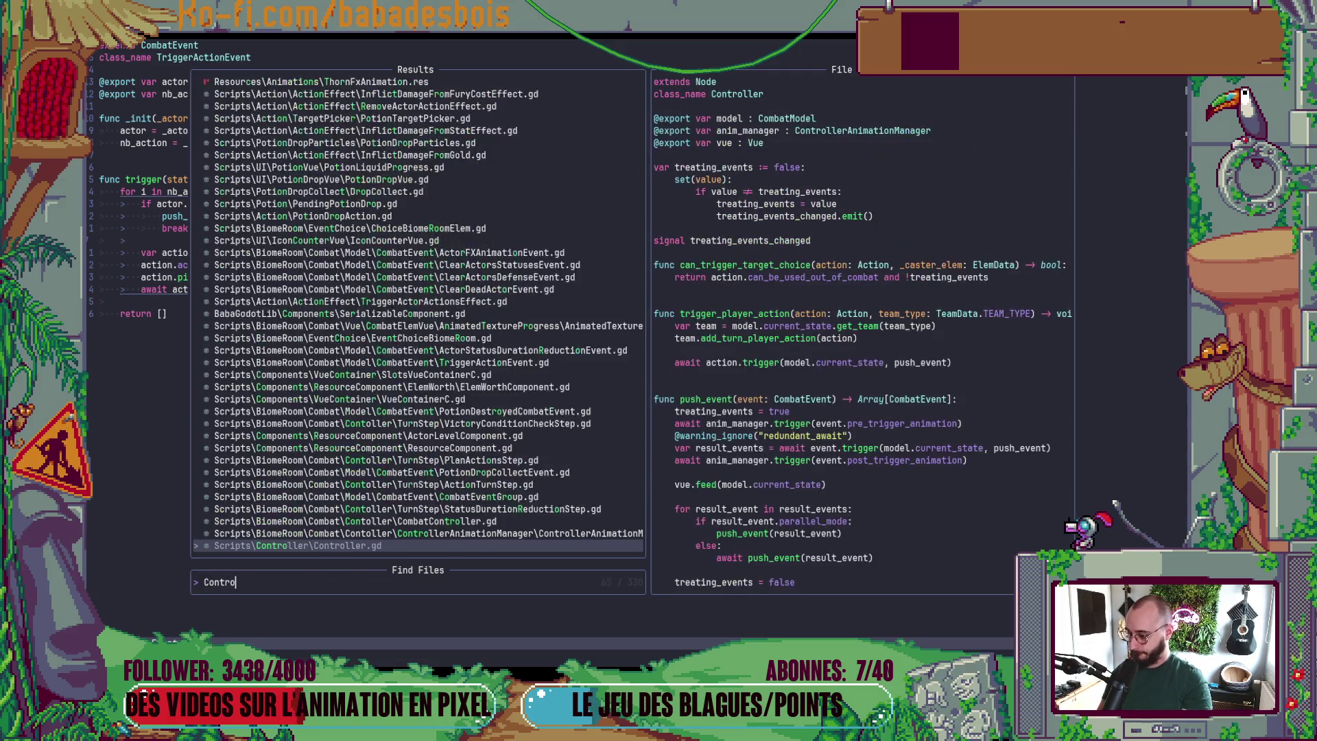
{"action": "key", "text": "Return"}
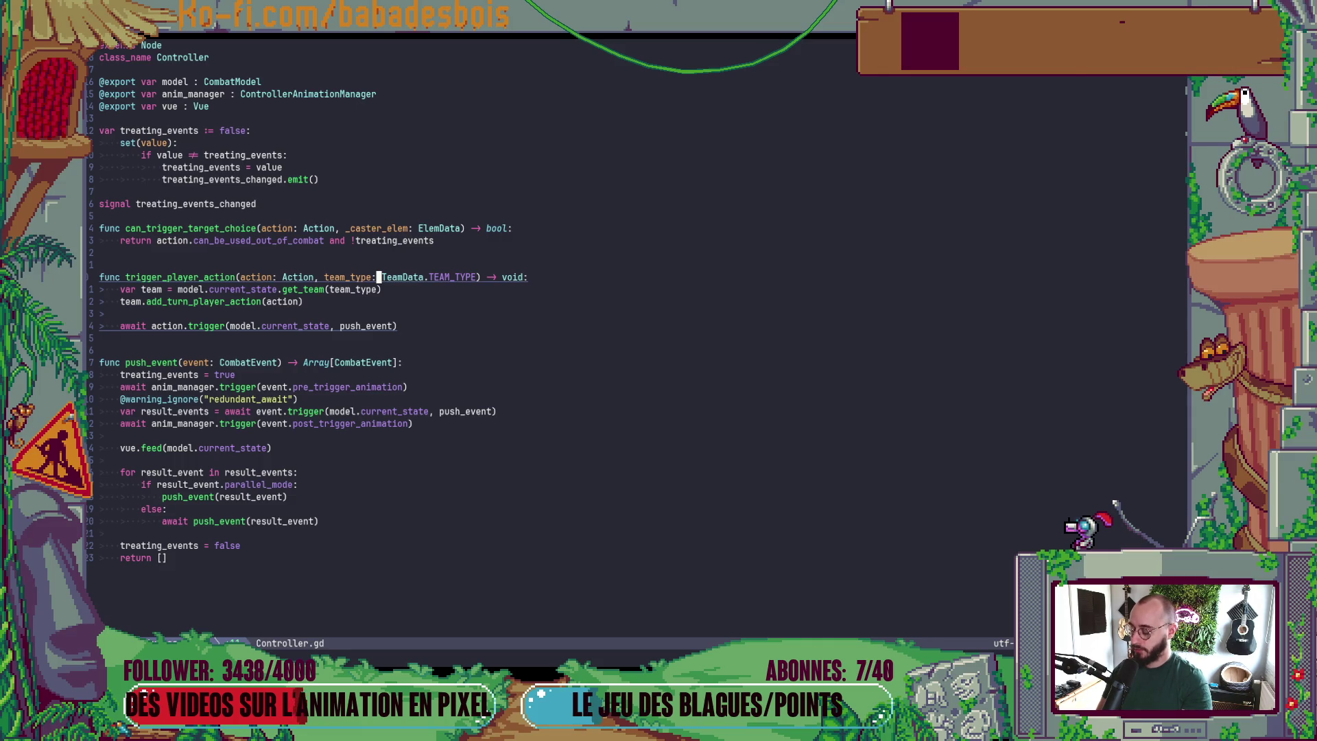
{"action": "key", "text": "space"}
{"action": "key", "text": "f"}
{"action": "key", "text": "f"}
{"action": "type", "text": "Biome"}
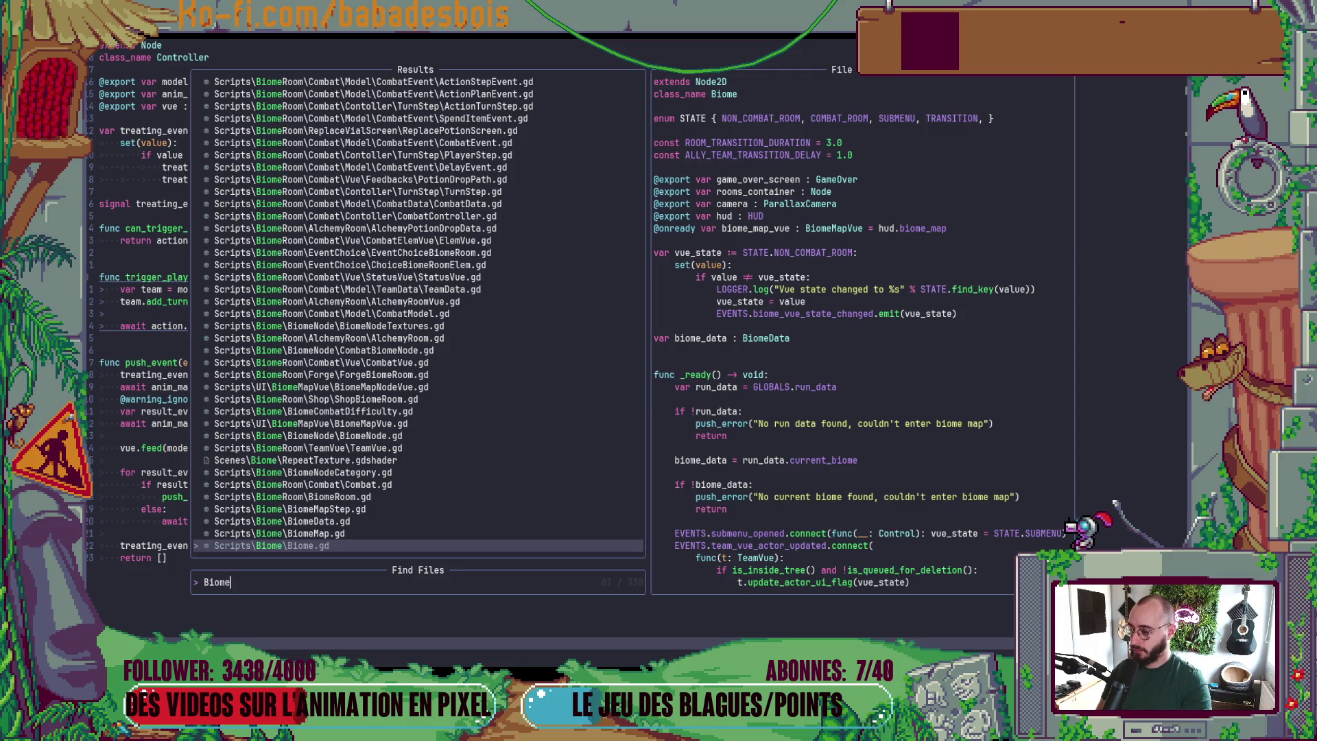
{"action": "type", "text": "Room"}
{"action": "key", "text": "Return"}
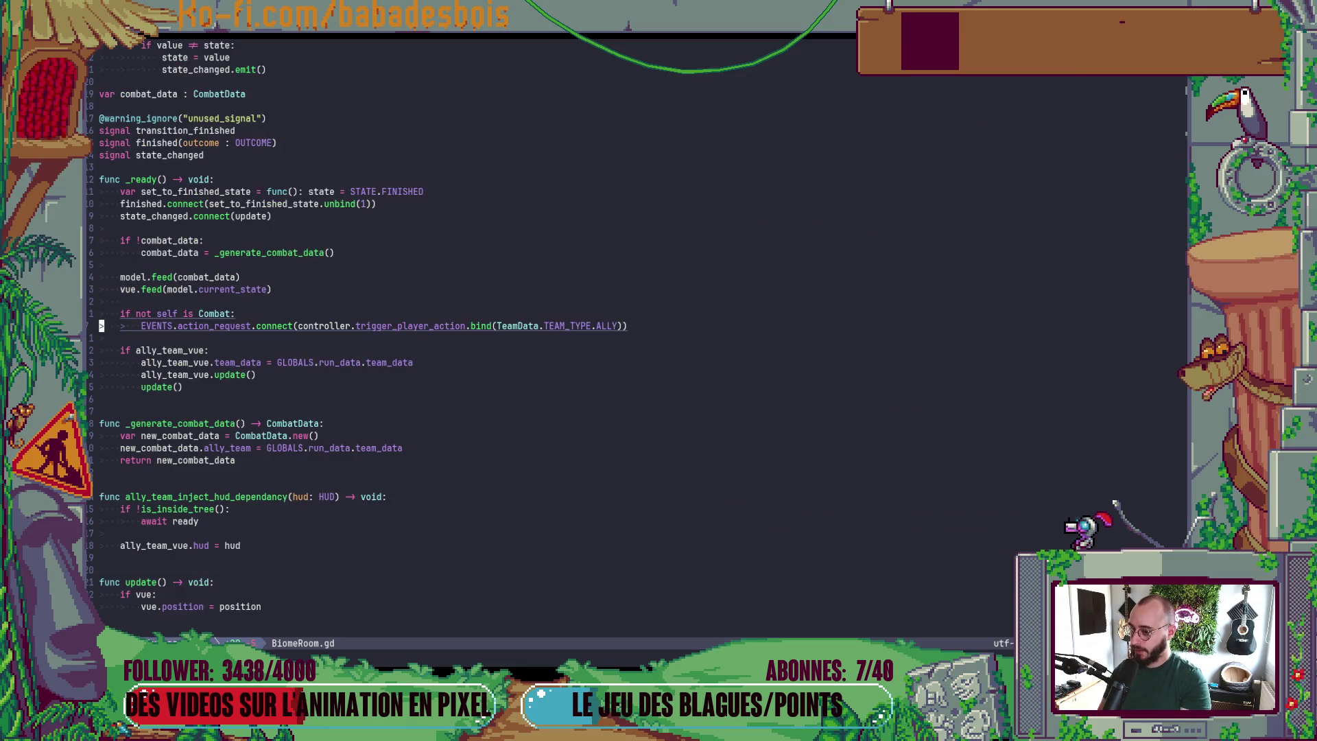
- Inspect the TEAM_TYPE enum definition from the EVENTS line in BiomeRoom.gd
{"action": "key", "text": "A"}
{"action": "key", "text": "Escape"}
{"action": "key", "text": "I"}
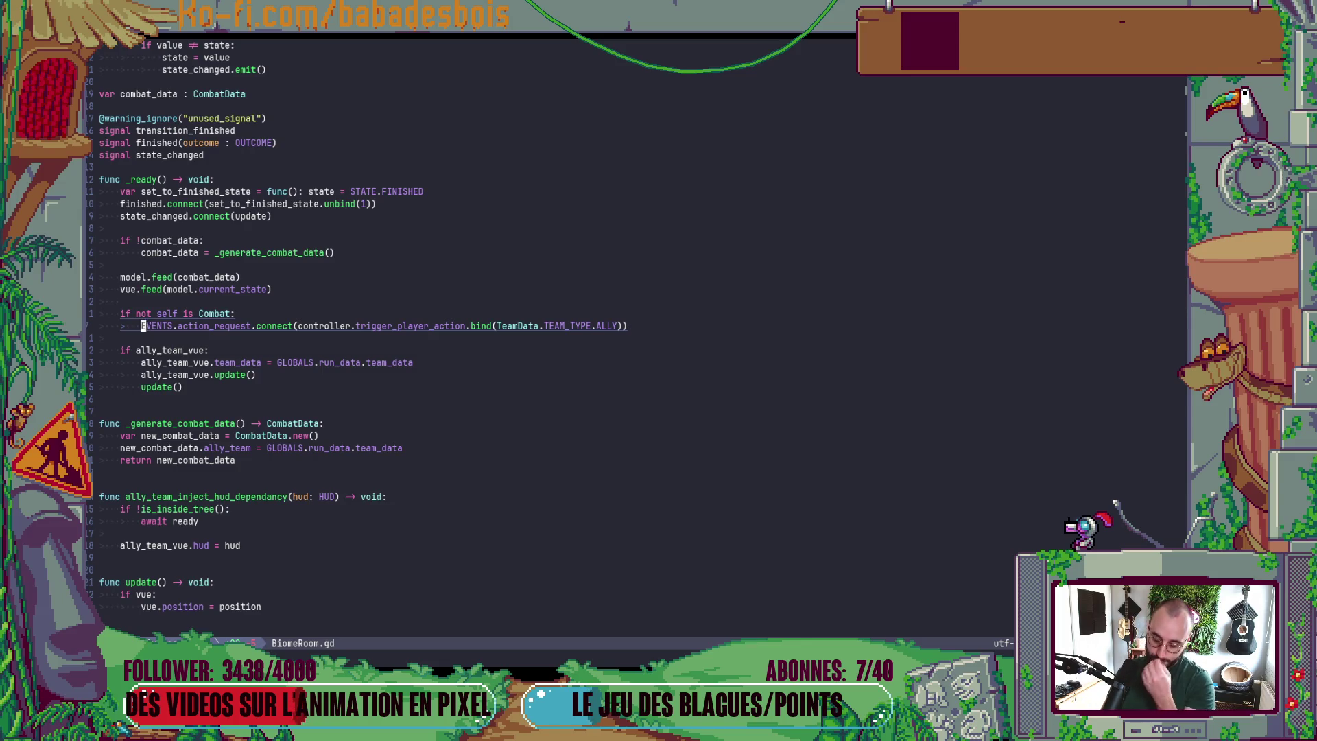
{"action": "key", "text": "End"}
{"action": "key", "text": "Left"}
{"action": "key", "text": "Left"}
{"action": "key", "text": "Left"}
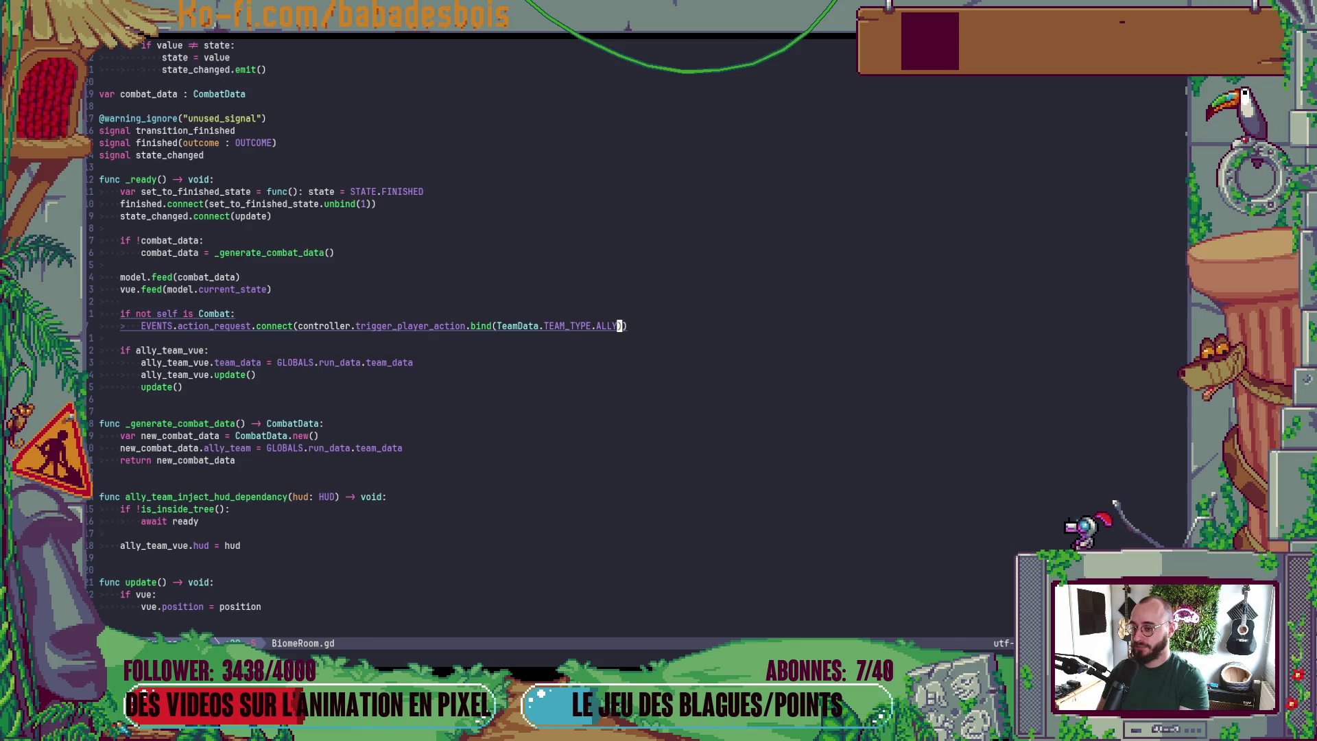
{"action": "key", "text": "space"}
{"action": "key", "text": "k"}
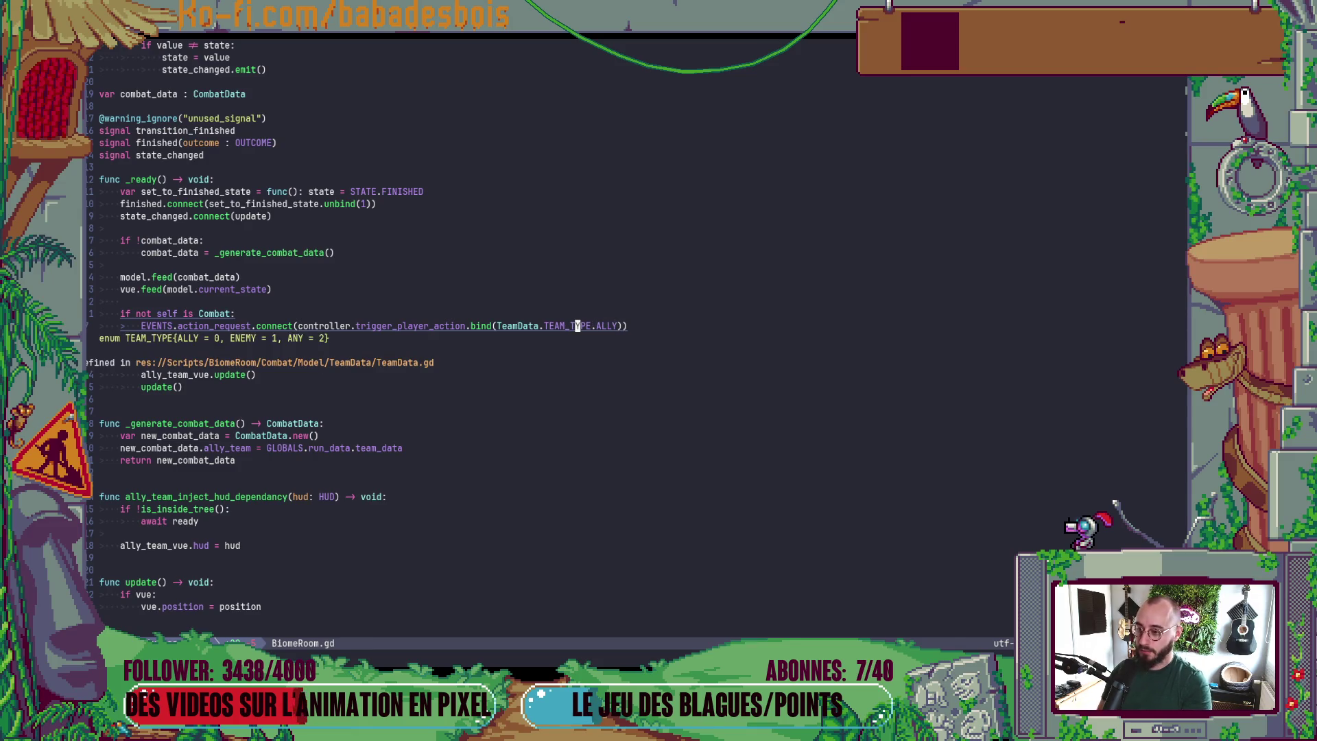
{"action": "key", "text": "Escape"}
{"action": "key", "text": "Left"}
{"action": "key", "text": "Left"}
{"action": "key", "text": "Left"}
{"action": "key", "text": "Left"}
{"action": "key", "text": "Left"}
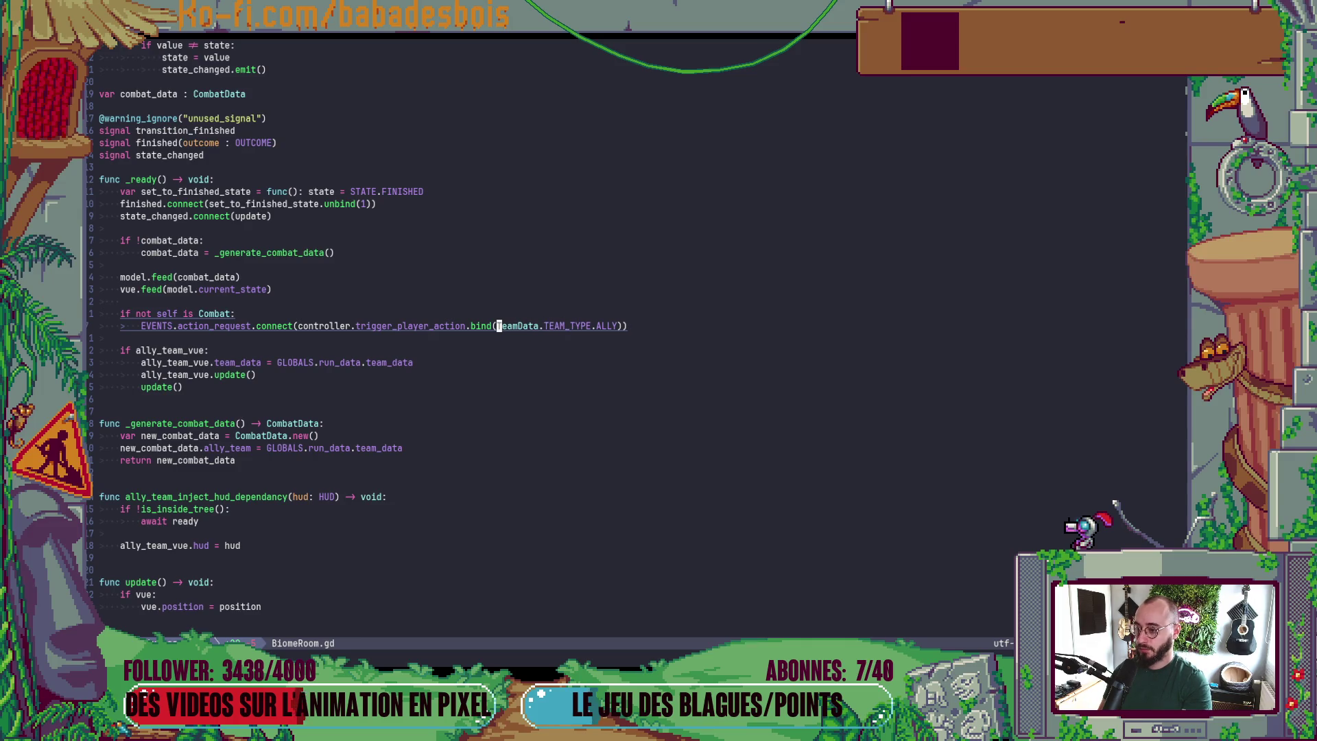
{"action": "key", "text": "Left"}
{"action": "key", "text": "Left"}
{"action": "key", "text": "Left"}
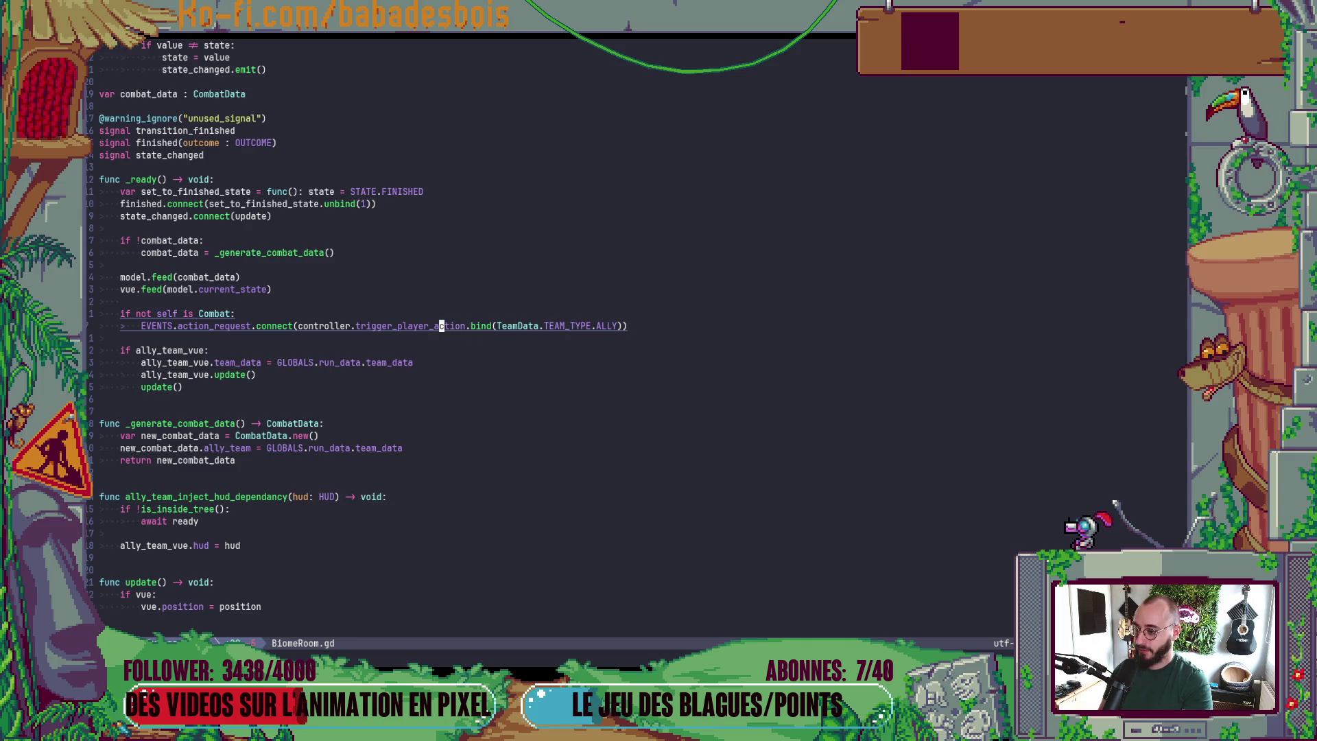
- Give team_type in Controller.gd's trigger_player_action a := TeamData.TEAM_TYPE.ALLY default and save
{"action": "key", "text": "g"}
{"action": "key", "text": "d"}
{"action": "key", "text": "End"}
{"action": "key", "text": "b"}
{"action": "key", "text": "b"}
{"action": "key", "text": "b"}
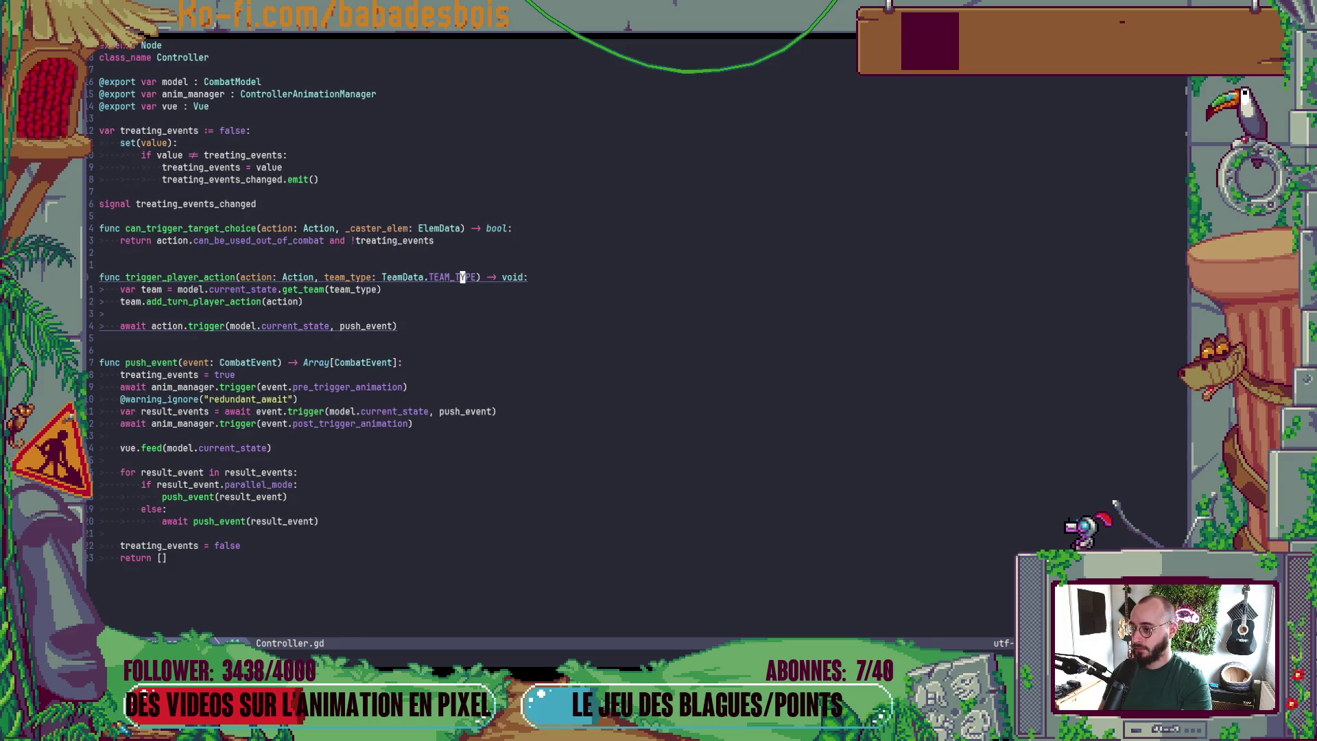
{"action": "type", "text": "bea="}
{"action": "key", "text": "Escape"}
{"action": "type", "text": "h"}
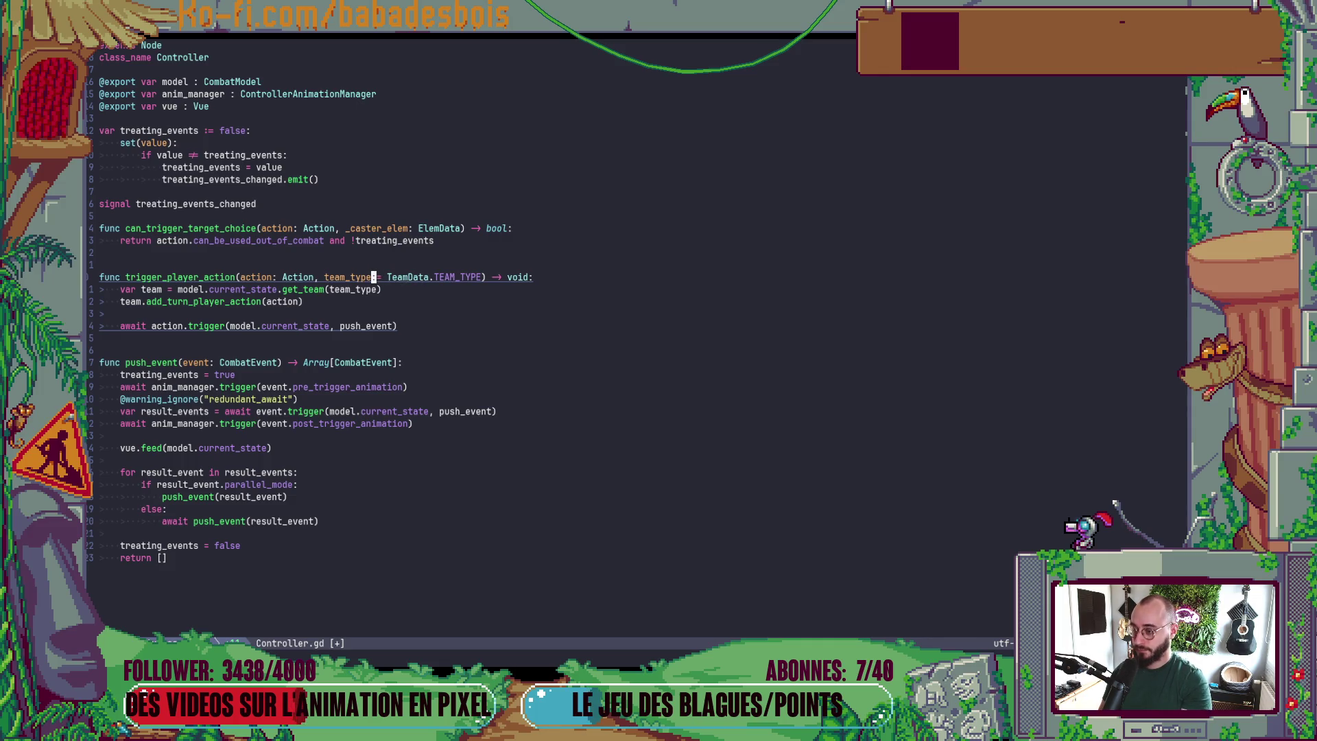
{"action": "type", "text": "i "}
{"action": "type", "text": "w"}
{"action": "key", "text": "w"}
{"action": "key", "text": "w"}
{"action": "type", "text": "w"}
{"action": "type", "text": "i.ALLY"}
{"action": "key", "text": "Escape"}
{"action": "key", "text": "ctrl+s"}
{"action": "key", "text": "ctrl+o"}
- Delete the .bind(TeamData.TEAM_TYPE.ALLY) call in BiomeRoom.gd and save
{"action": "key", "text": "l"}
{"action": "key", "text": "l"}
{"action": "key", "text": "l"}
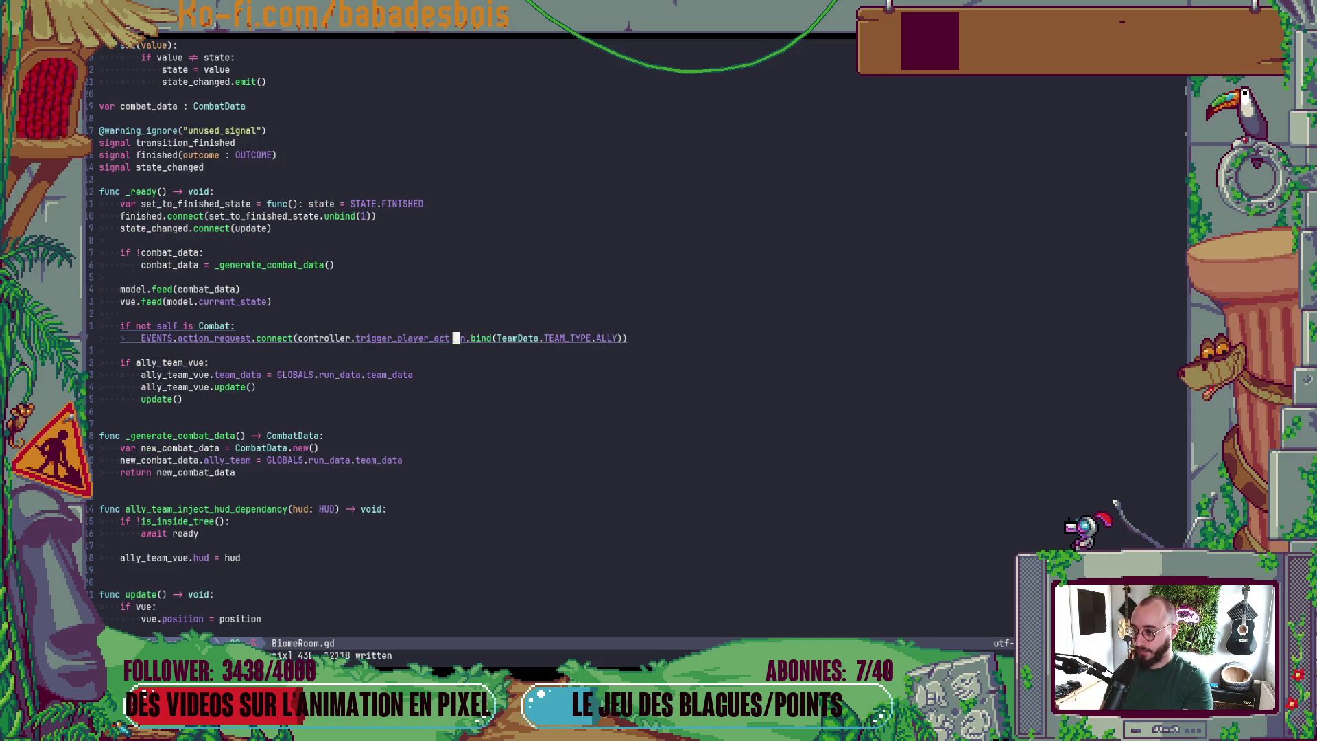
{"action": "key", "text": "d"}
{"action": "key", "text": "f"}
{"action": "key", "text": "parenright"}
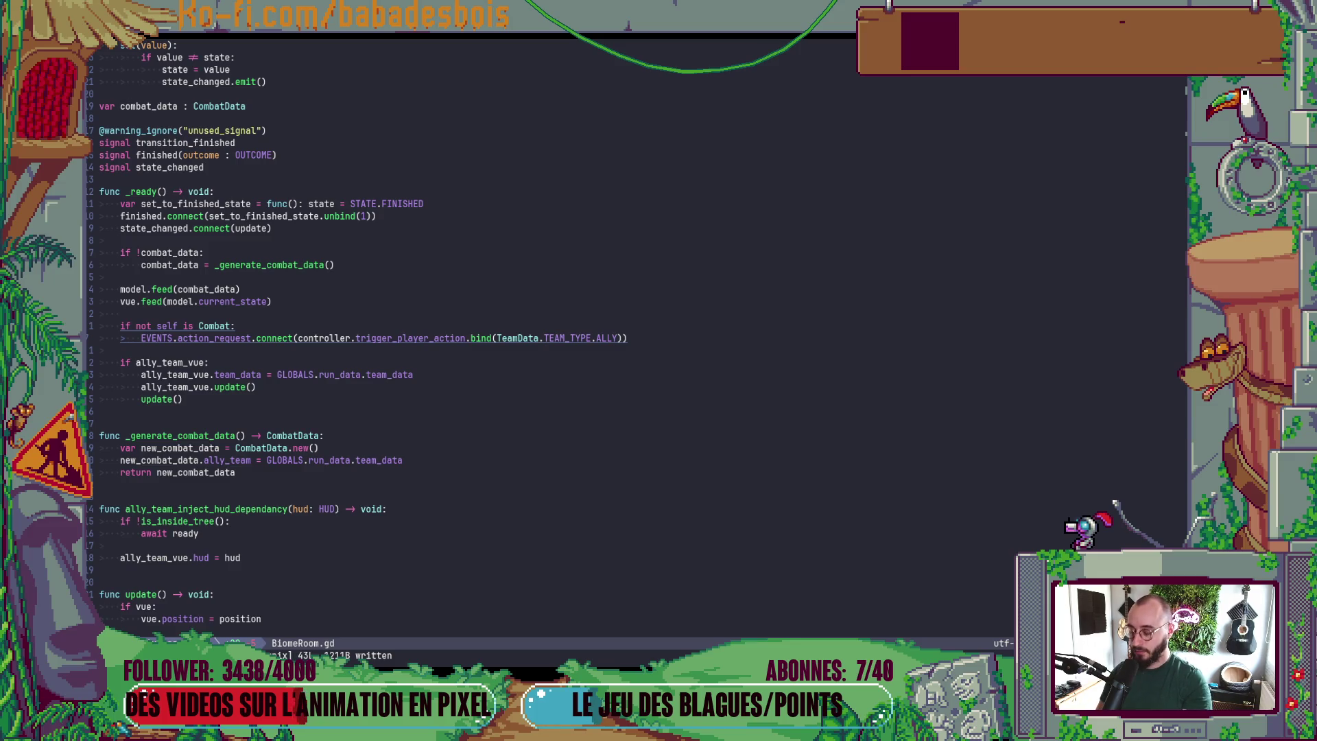
{"action": "key", "text": "ctrl+s"}
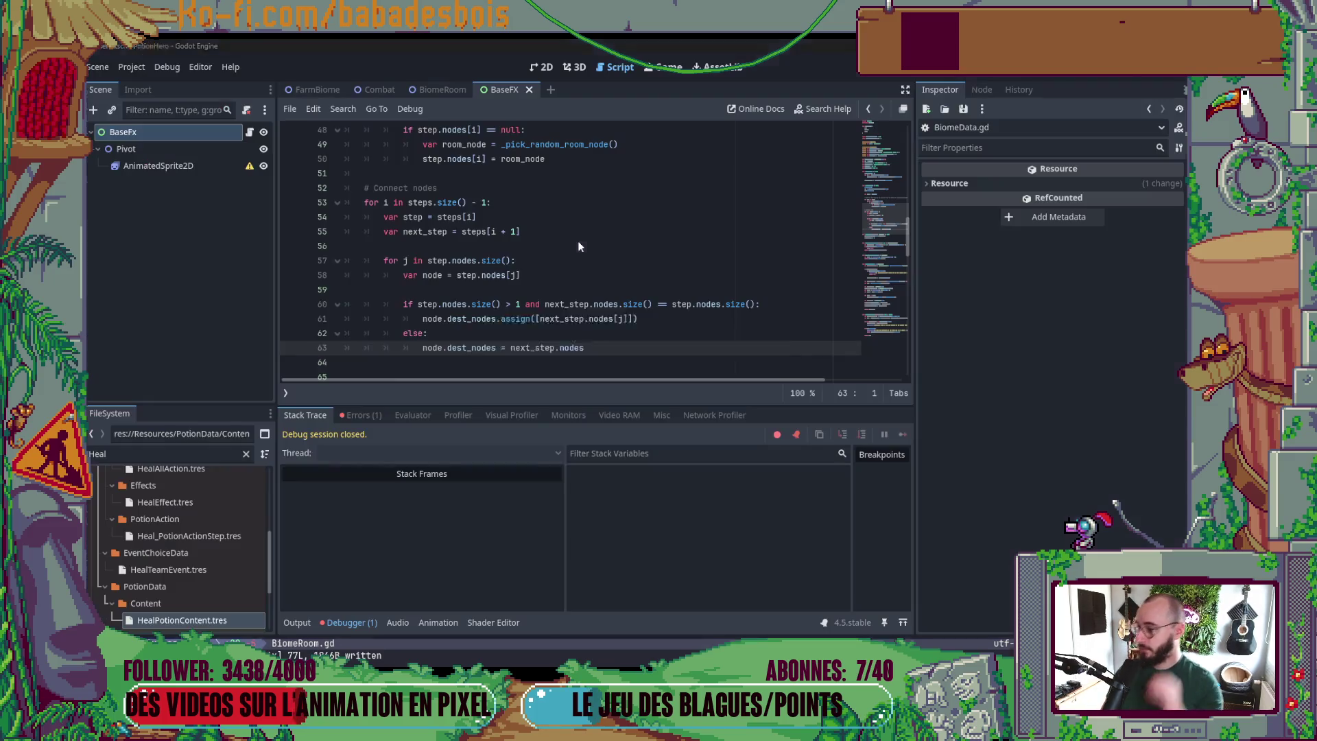
- Switch to Godot and run the game to test the Neovim changes
{"action": "key", "text": "alt+Tab"}
{"action": "key", "text": "F5"}
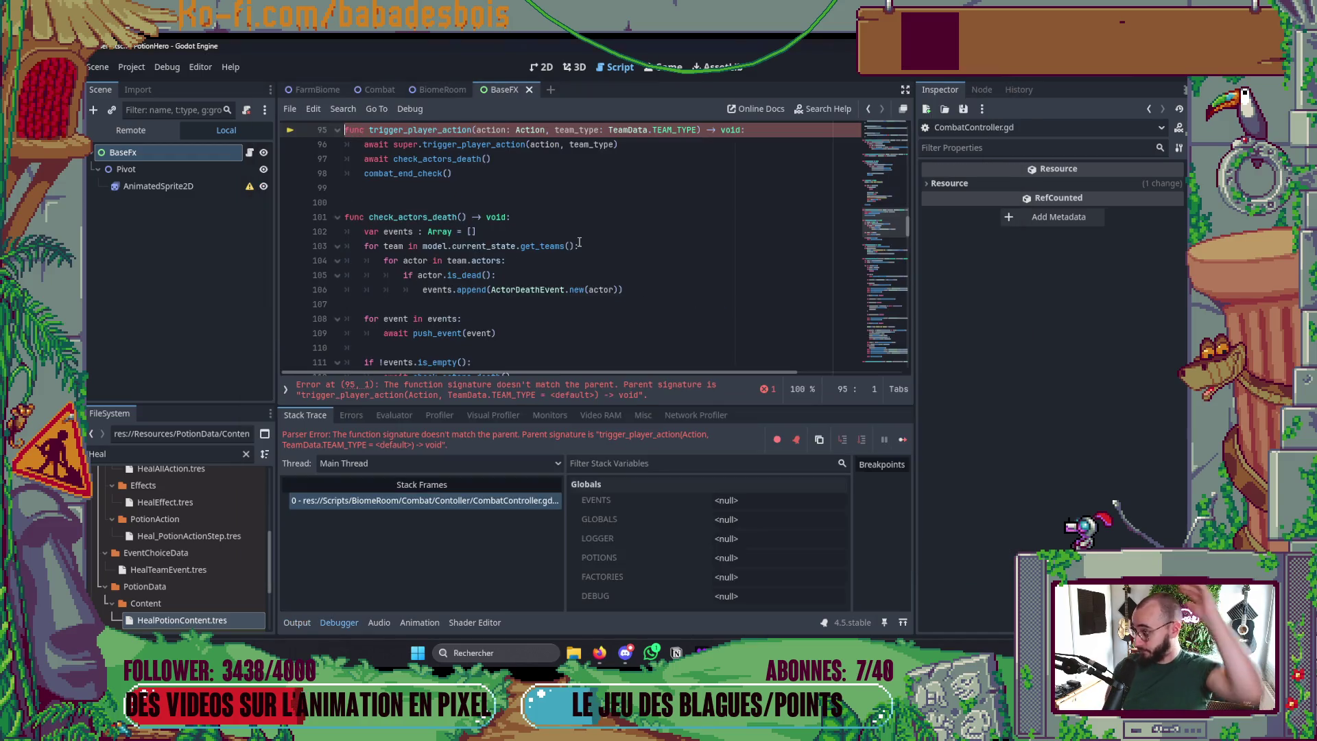
{"action": "scroll", "coordinate": [641, 288], "scroll_direction": "up", "scroll_amount": 2}
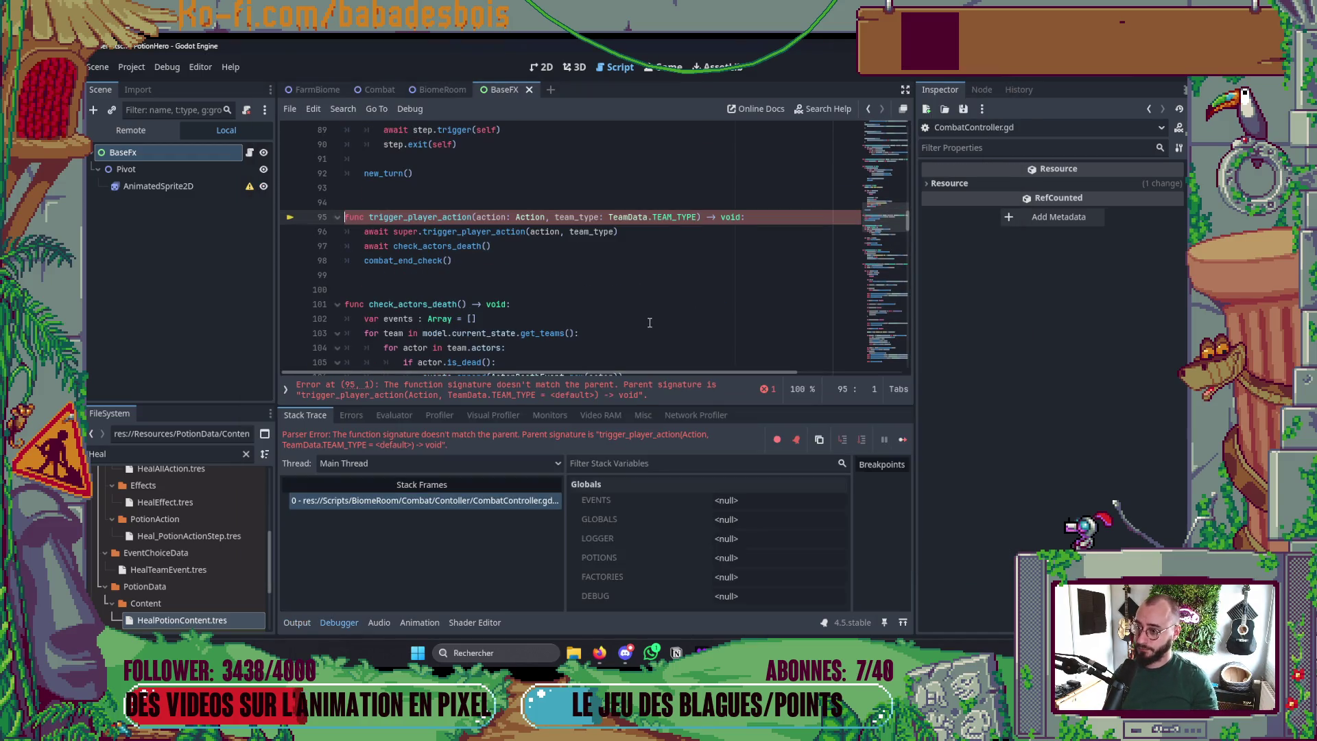
{"action": "scroll", "coordinate": [647, 319], "scroll_direction": "up", "scroll_amount": 2}
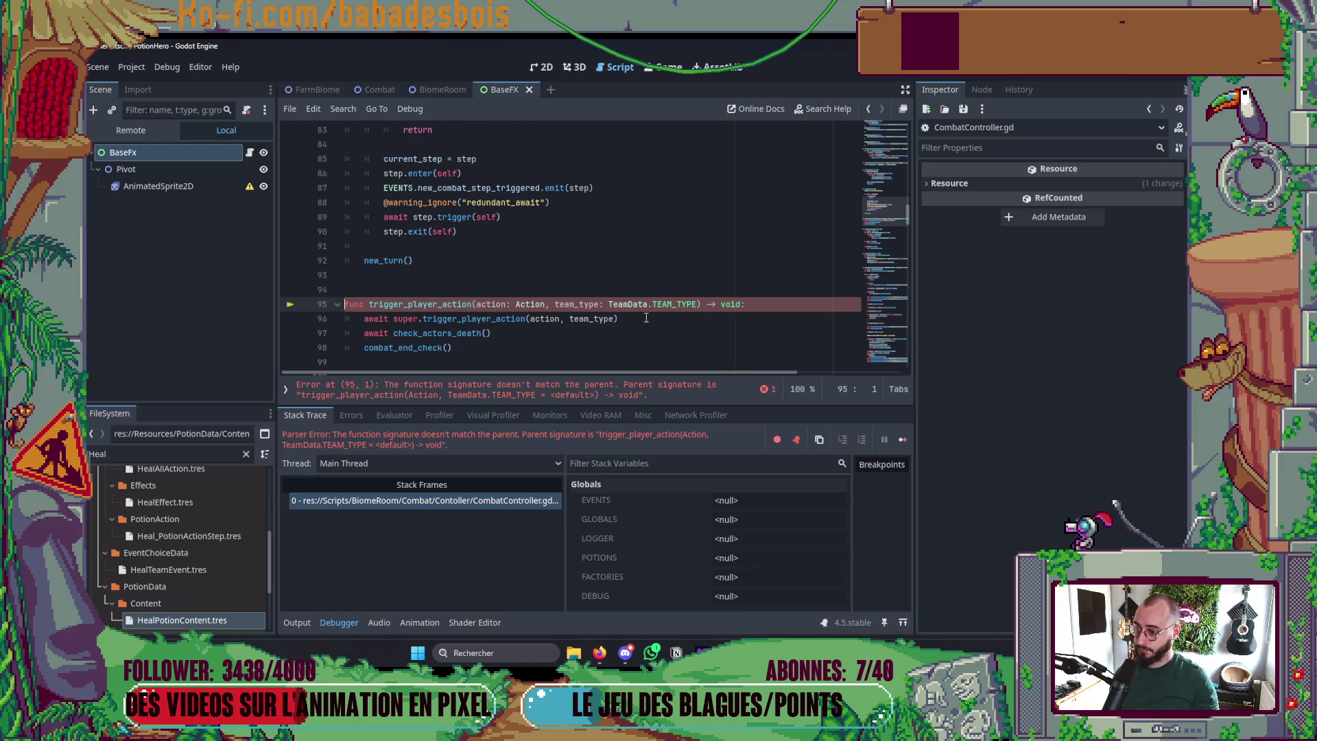
- Set line 95's team_type to := TeamData.TEAM_TYPE.ALLY in CombatController, rerun, and return to the terminal
{"action": "left_click", "coordinate": [603, 305]}
{"action": "type", "text": "="}
{"action": "key", "text": "Escape"}
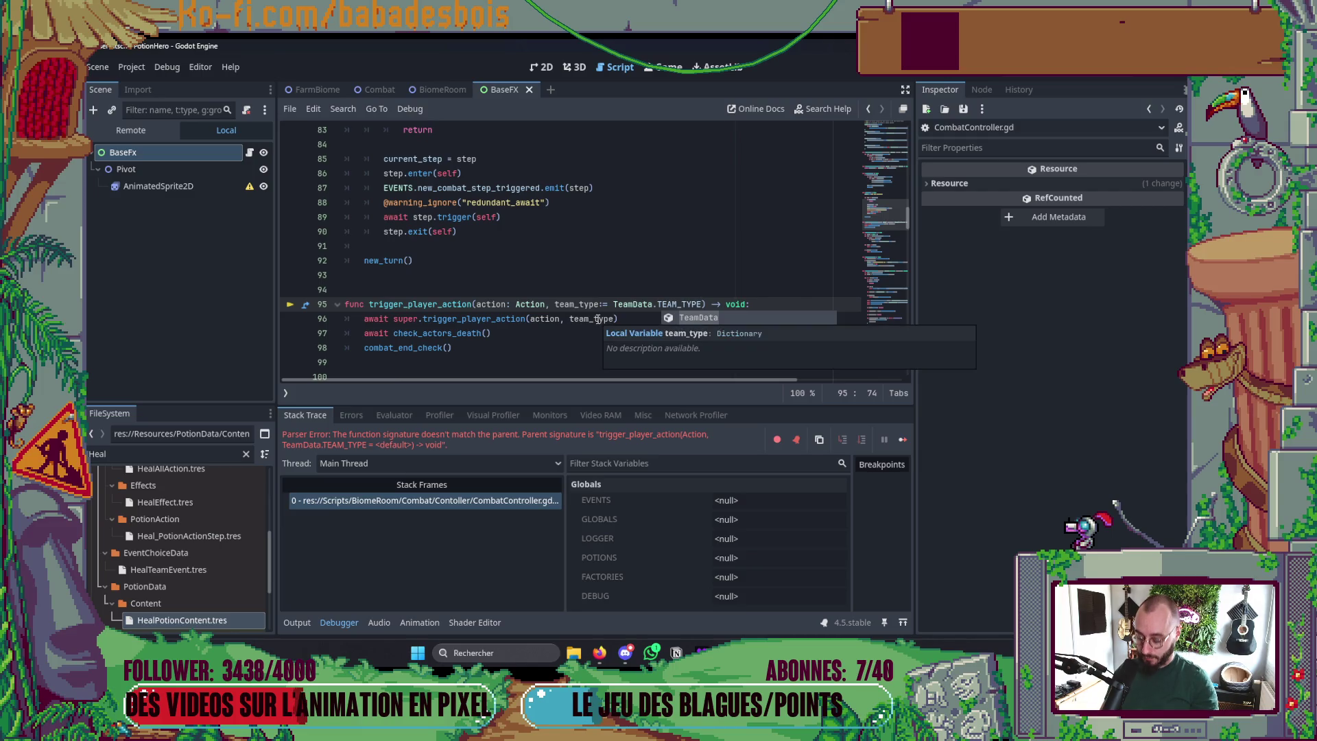
{"action": "type", "text": ".ALLY"}
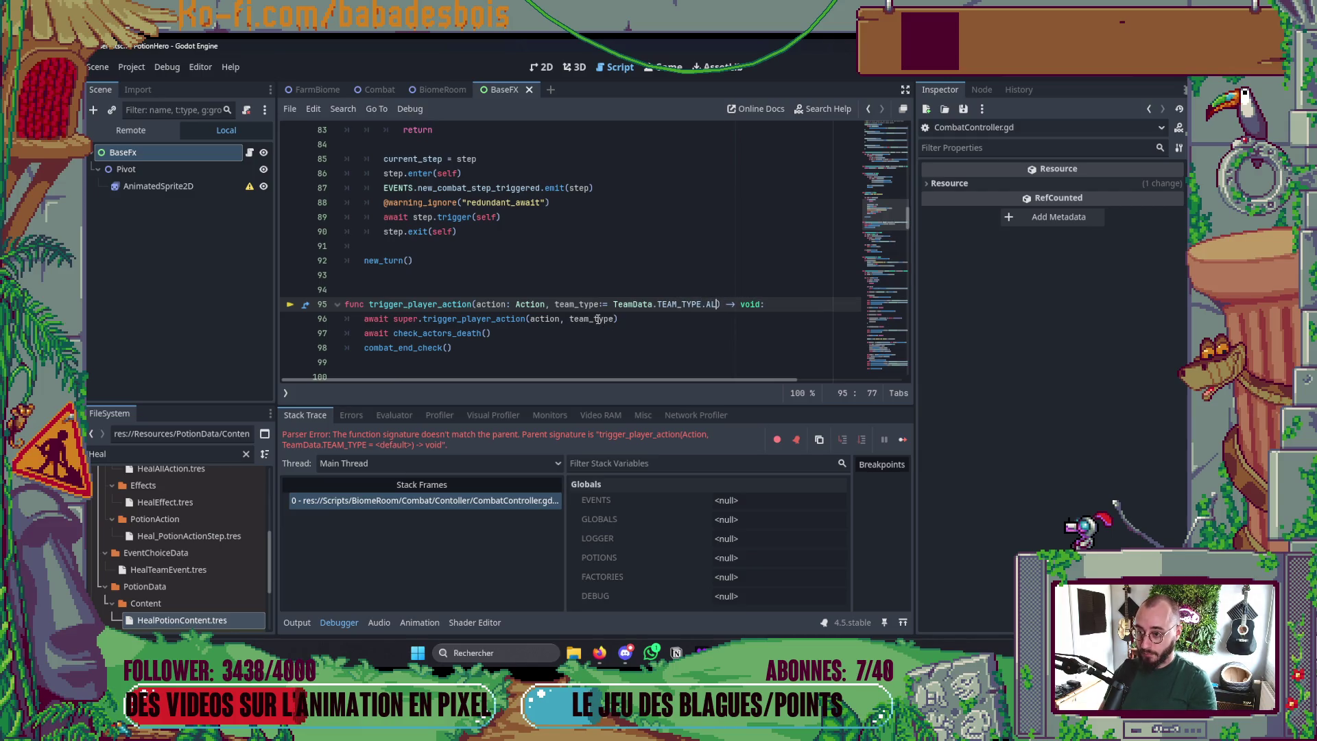
{"action": "key", "text": "F5"}
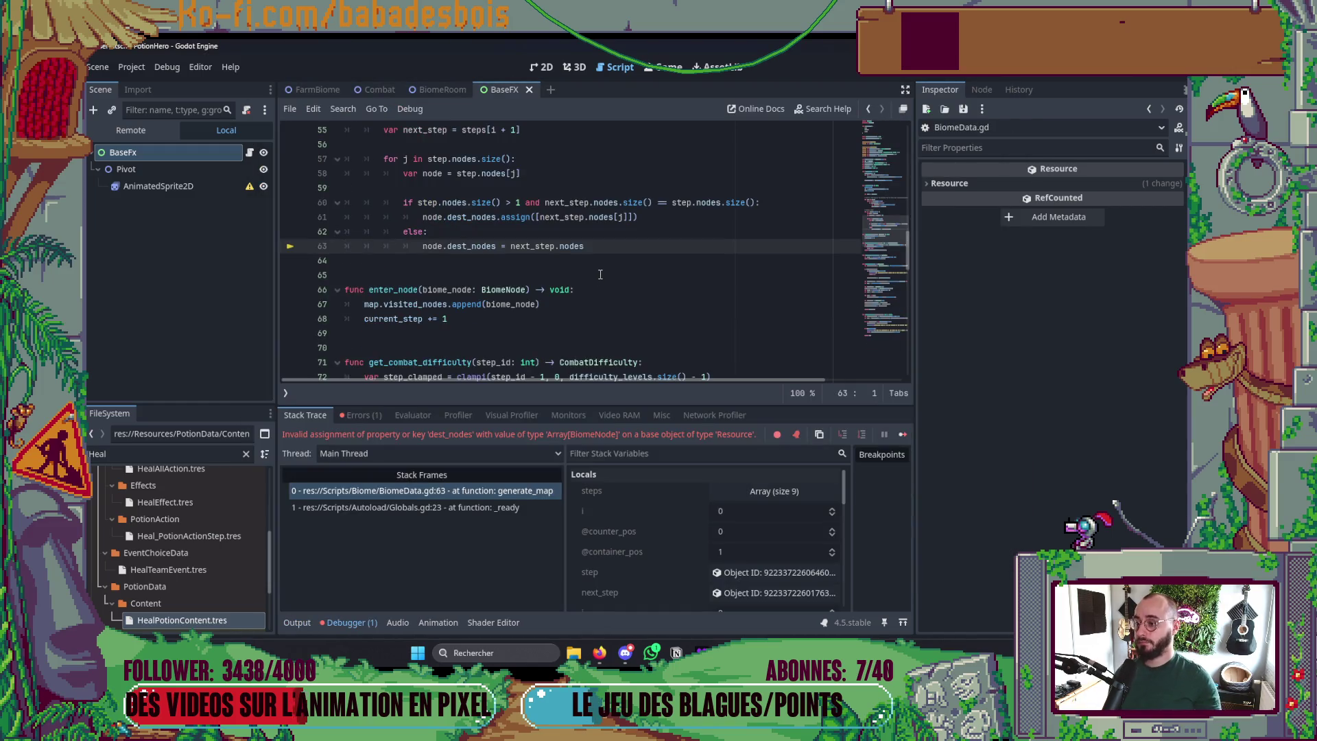
{"action": "scroll", "coordinate": [647, 255], "scroll_direction": "up", "scroll_amount": 2}
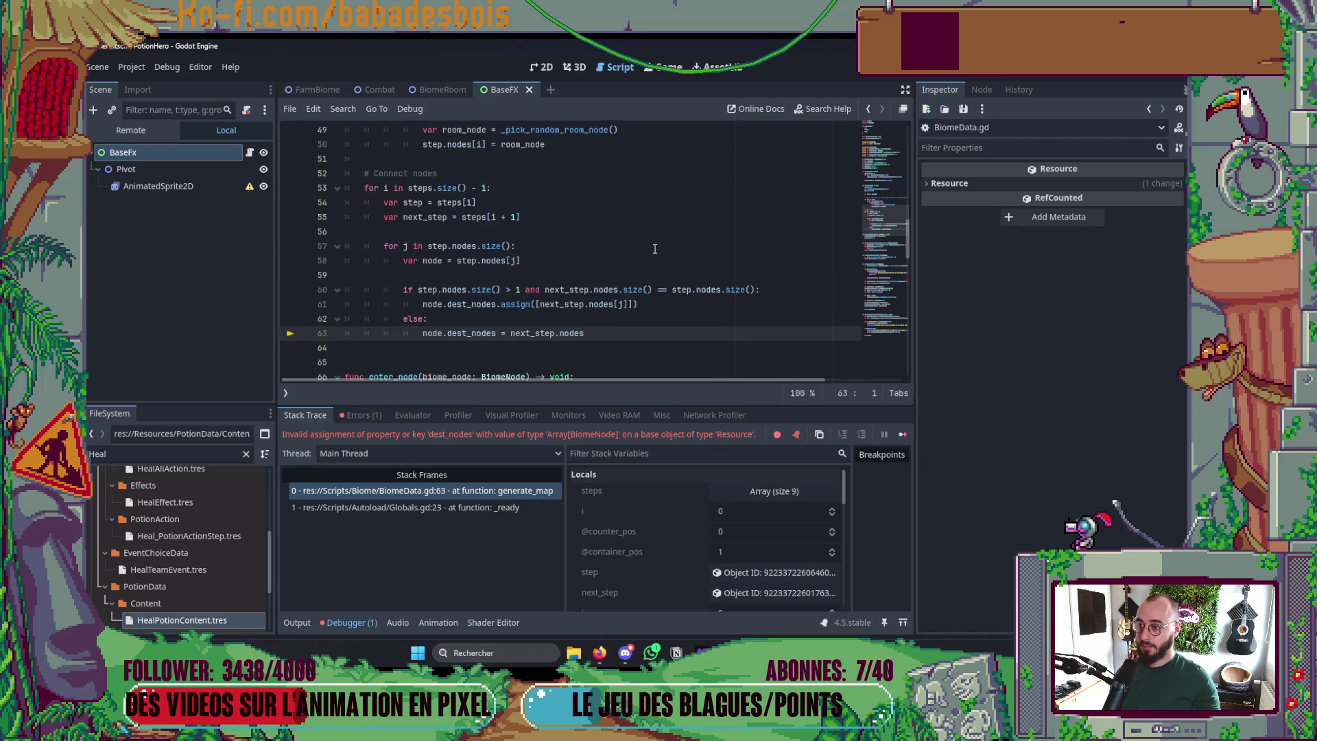
{"action": "key", "text": "alt+Tab"}
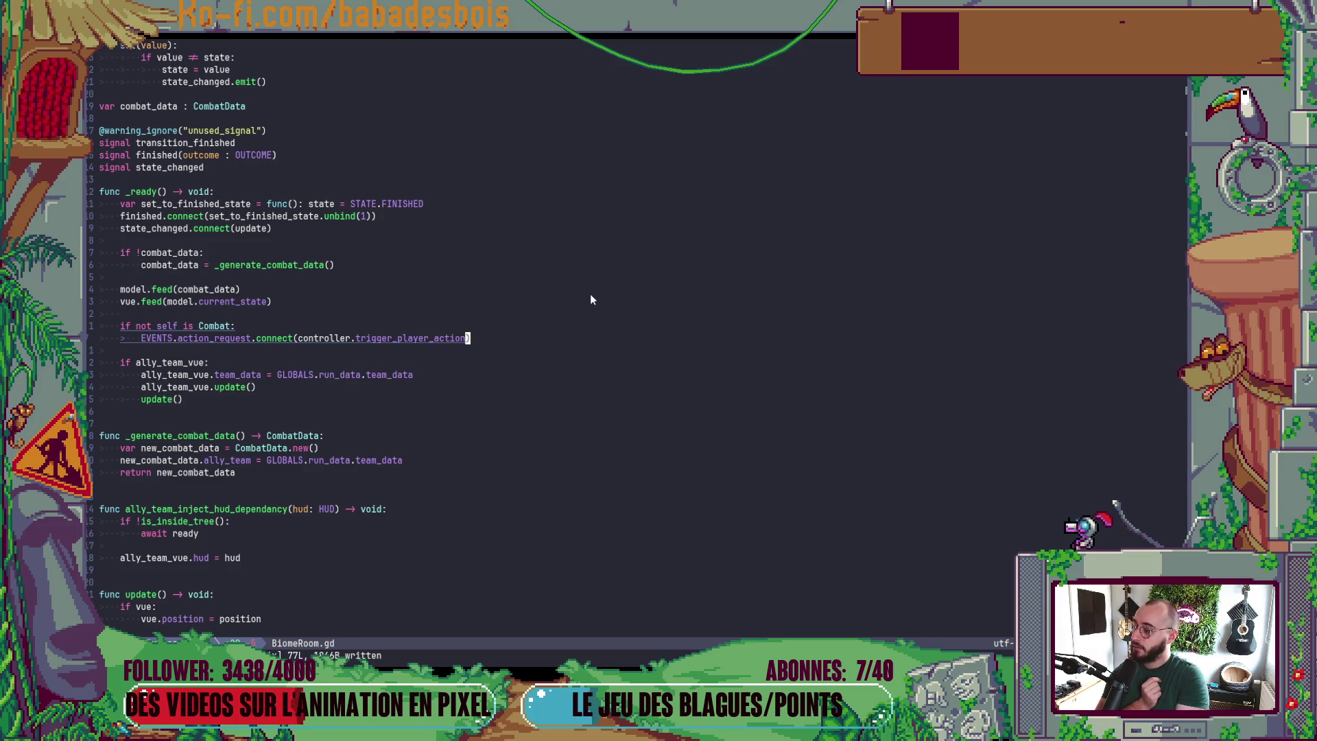
- Find and open Controller.gd through the project file search
{"action": "key", "text": "space"}
{"action": "key", "text": "f"}
{"action": "key", "text": "f"}
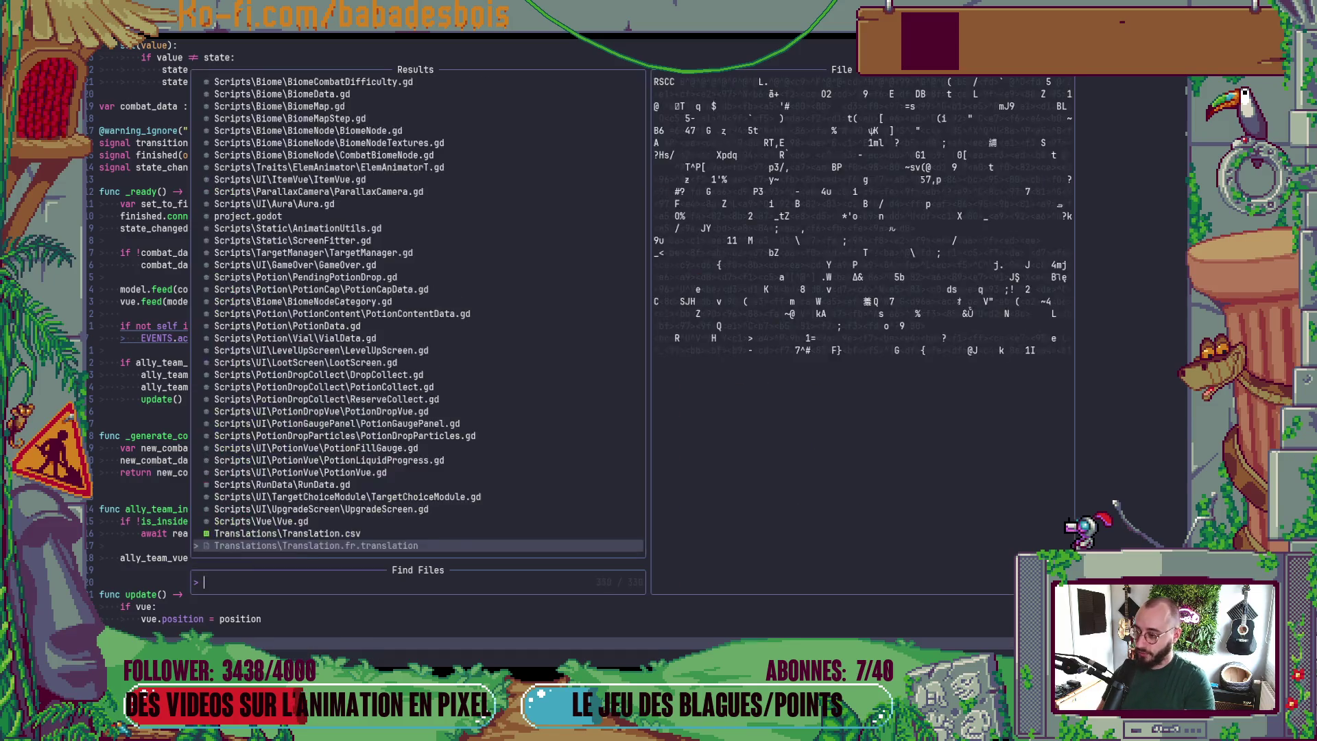
{"action": "type", "text": "Controll"}
{"action": "key", "text": "Return"}
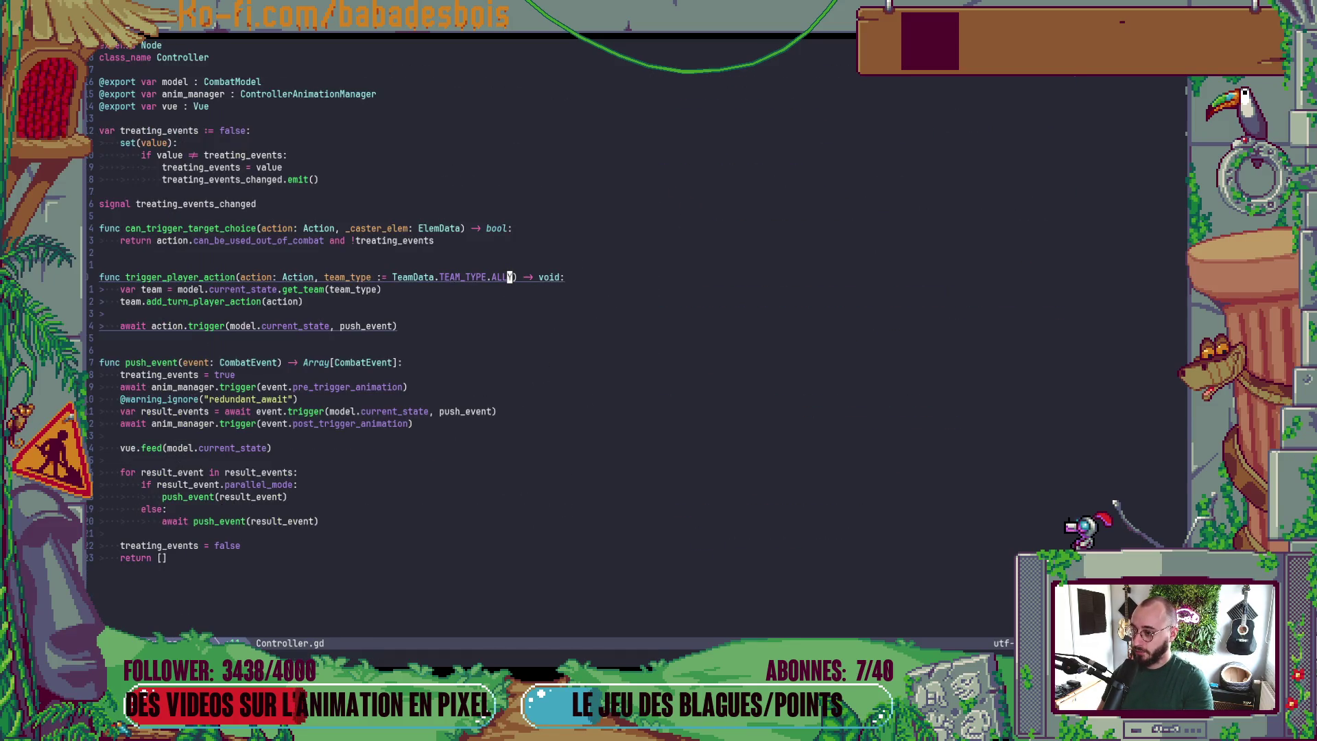
- Delete team_type's TeamData.TEAM_TYPE.ALLY default, save, and run the game in Godot with F5
{"action": "key", "text": "b"}
{"action": "key", "text": "b"}
{"action": "key", "text": "b"}
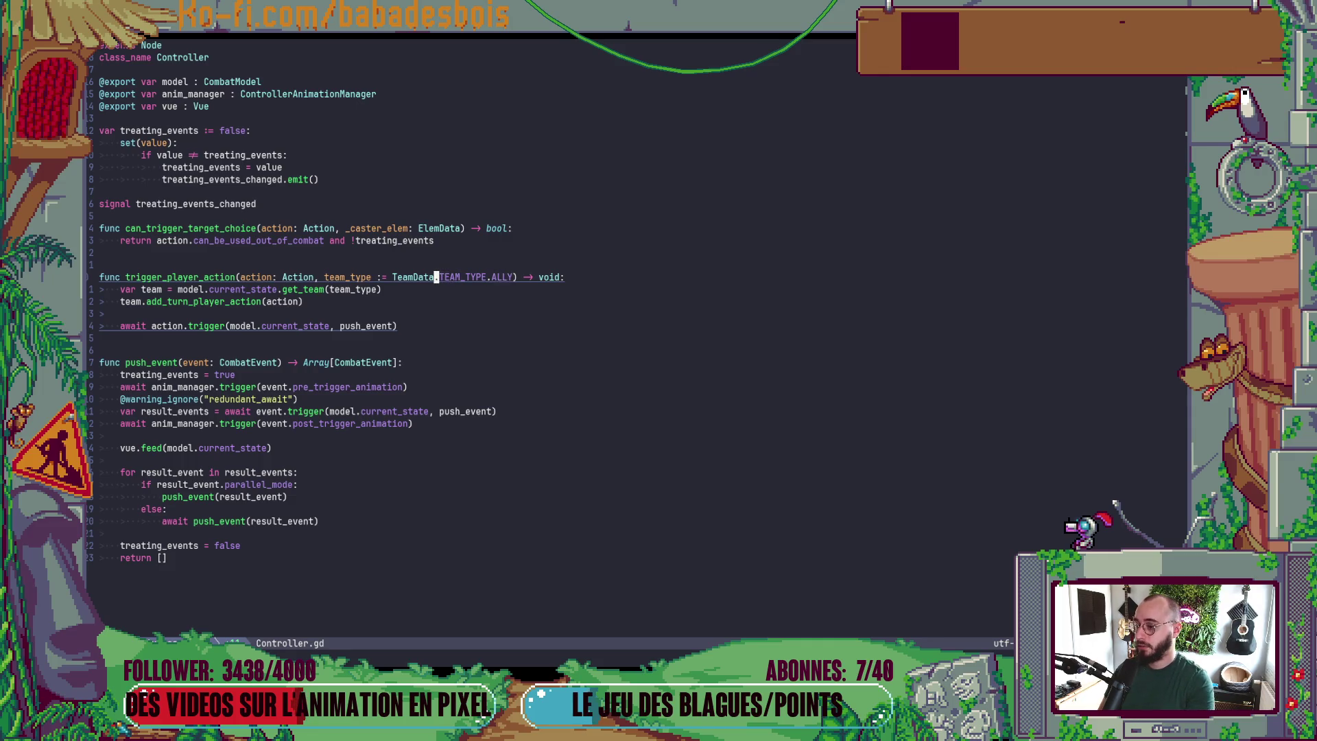
{"action": "key", "text": "w"}
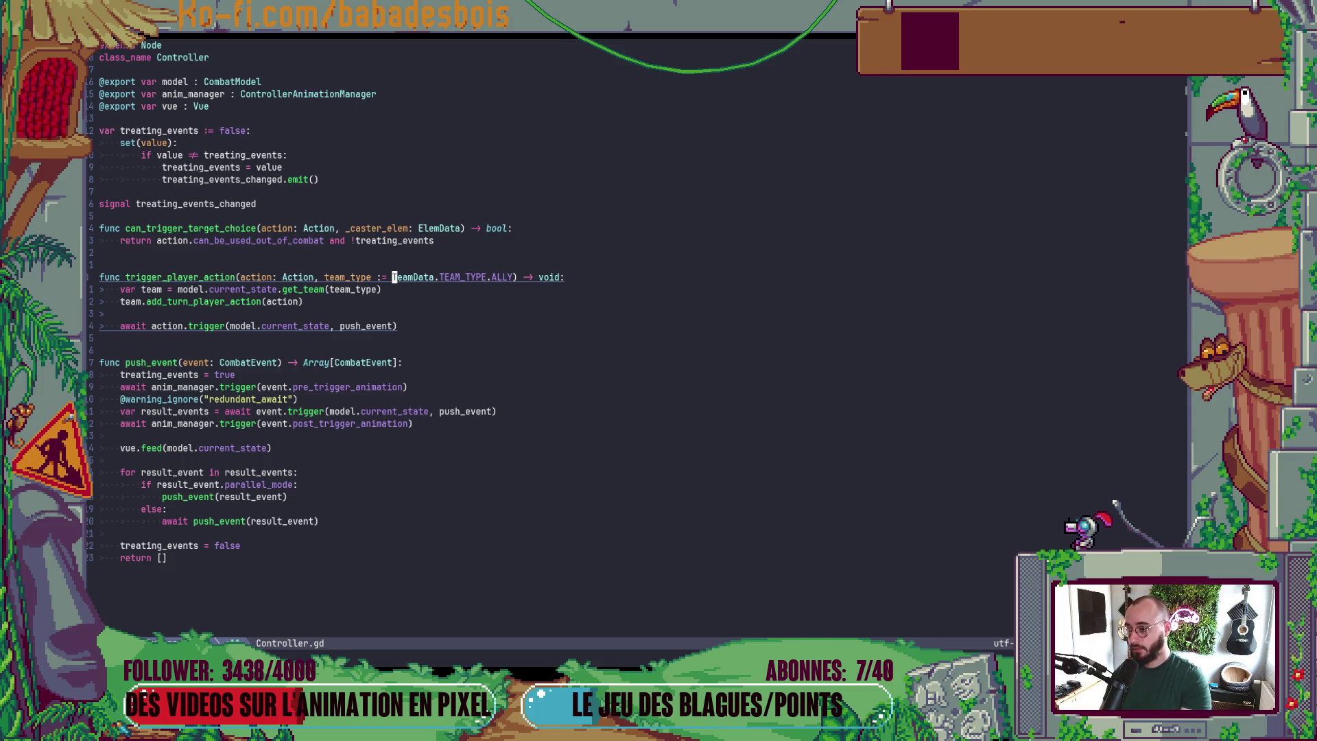
{"action": "key", "text": "t"}
{"action": "key", "text": "parenright"}
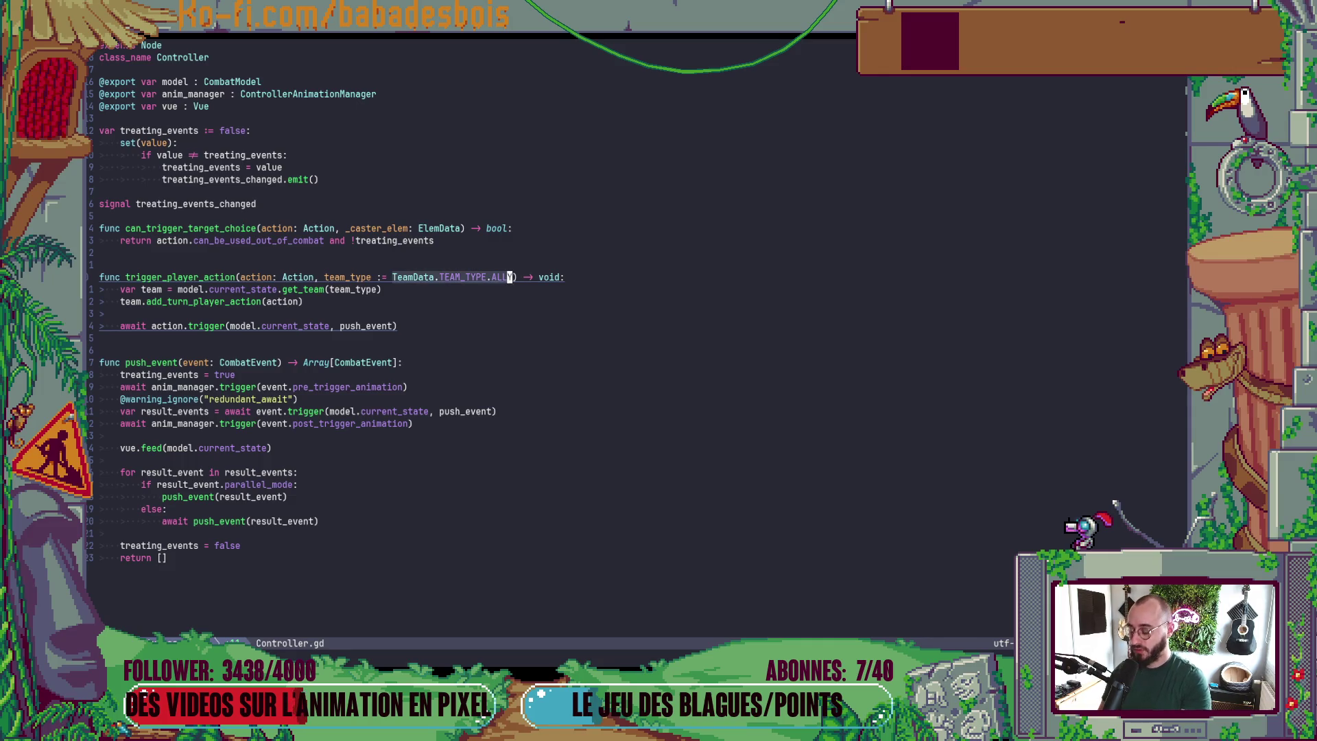
{"action": "key", "text": "space"}
{"action": "key", "text": "y"}
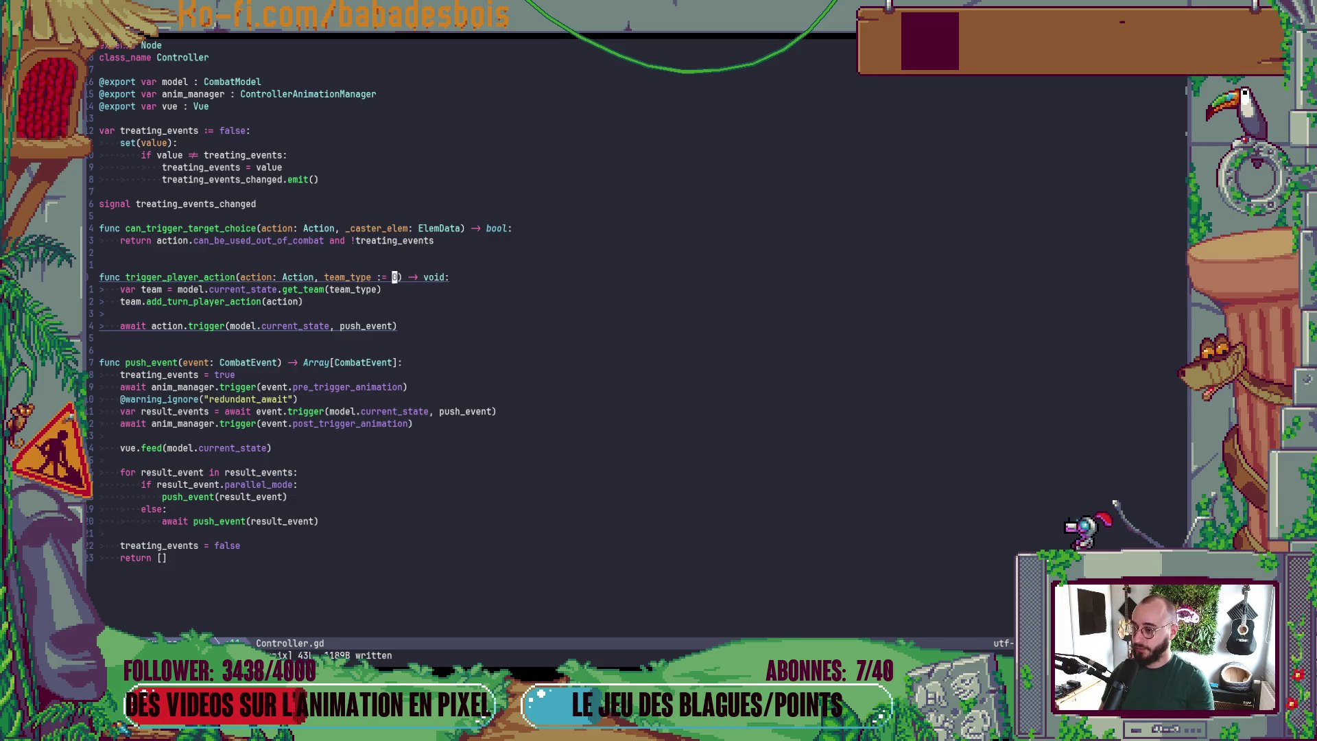
{"action": "key", "text": "alt+Tab"}
{"action": "key", "text": "F5"}
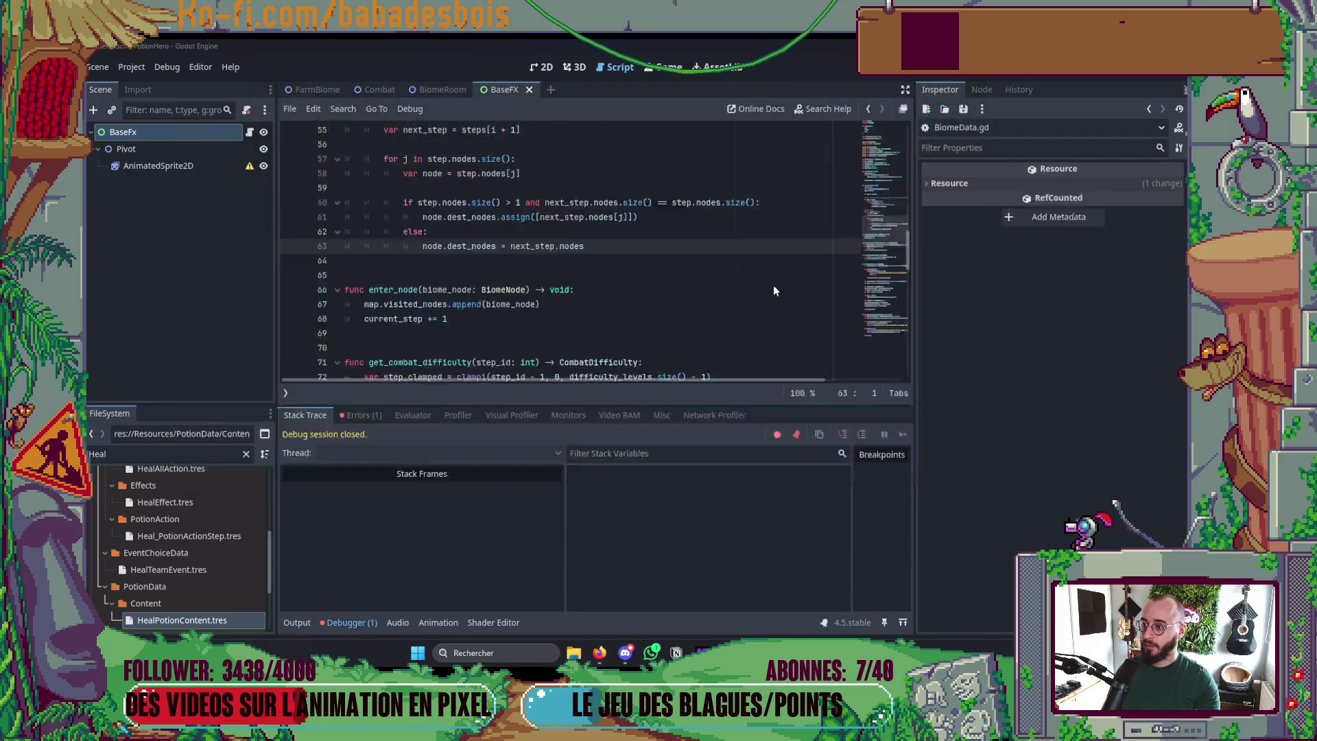
- Back in Neovim, save Controller.gd with the TeamData.TEAM_TYPE.ALLY default restored
{"action": "key", "text": "alt+Tab"}
{"action": "type", "text": ":w"}
{"action": "key", "text": "Return"}
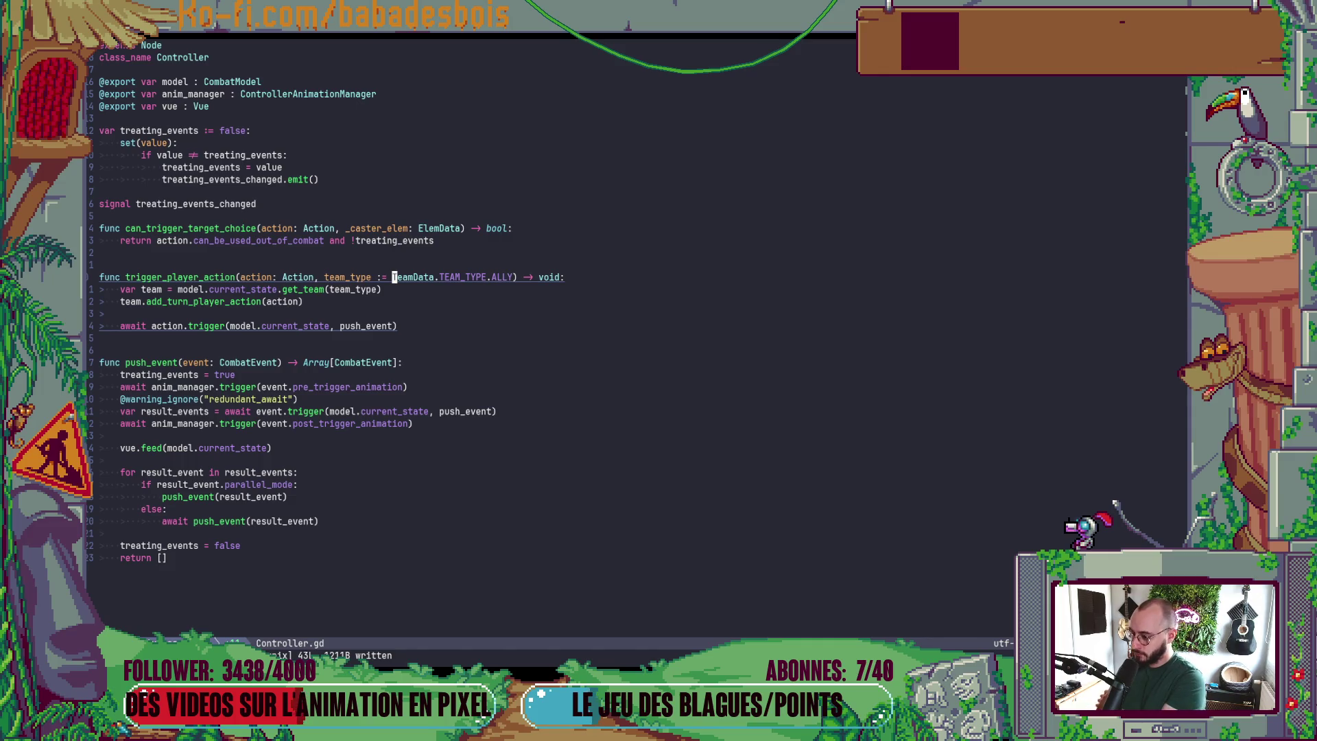
- Find and open BiomeRoom.gd through the project file search
{"action": "key", "text": "alt+Tab"}
{"action": "key", "text": "alt+Tab"}
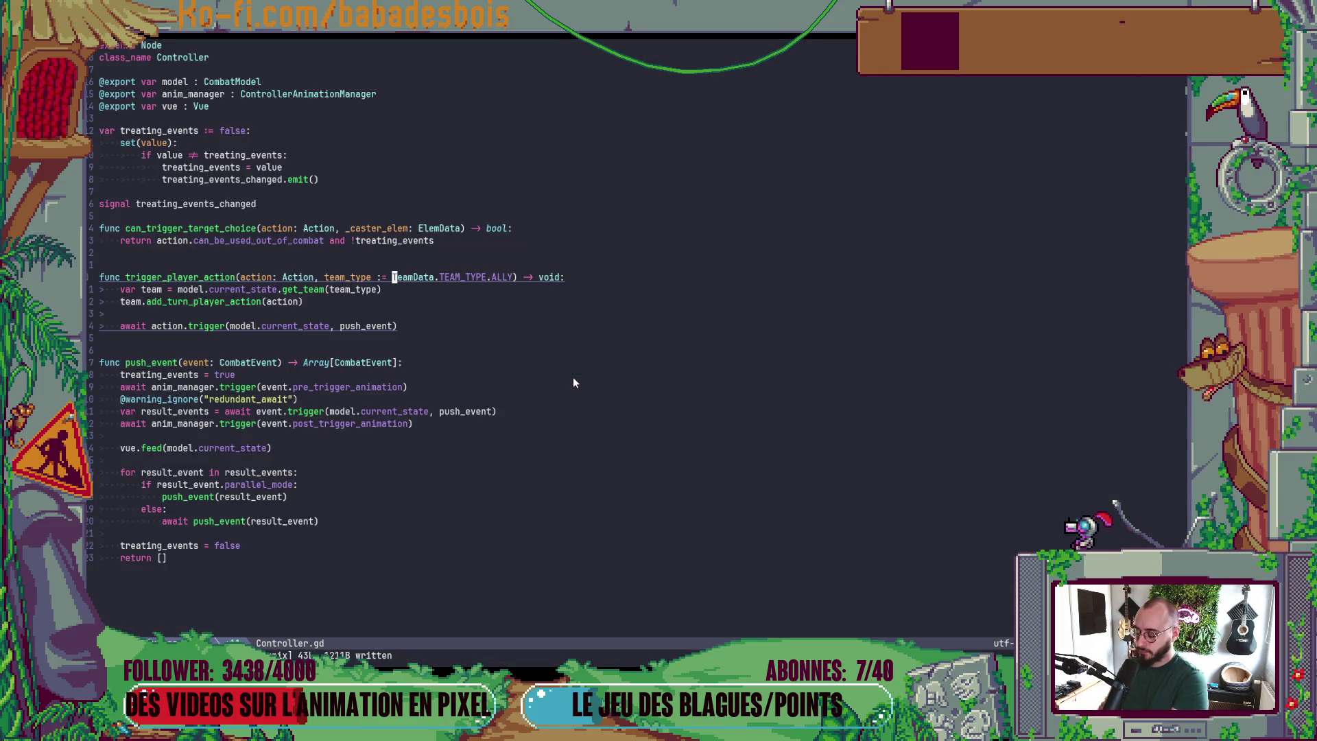
{"action": "key", "text": "space"}
{"action": "type", "text": "f"}
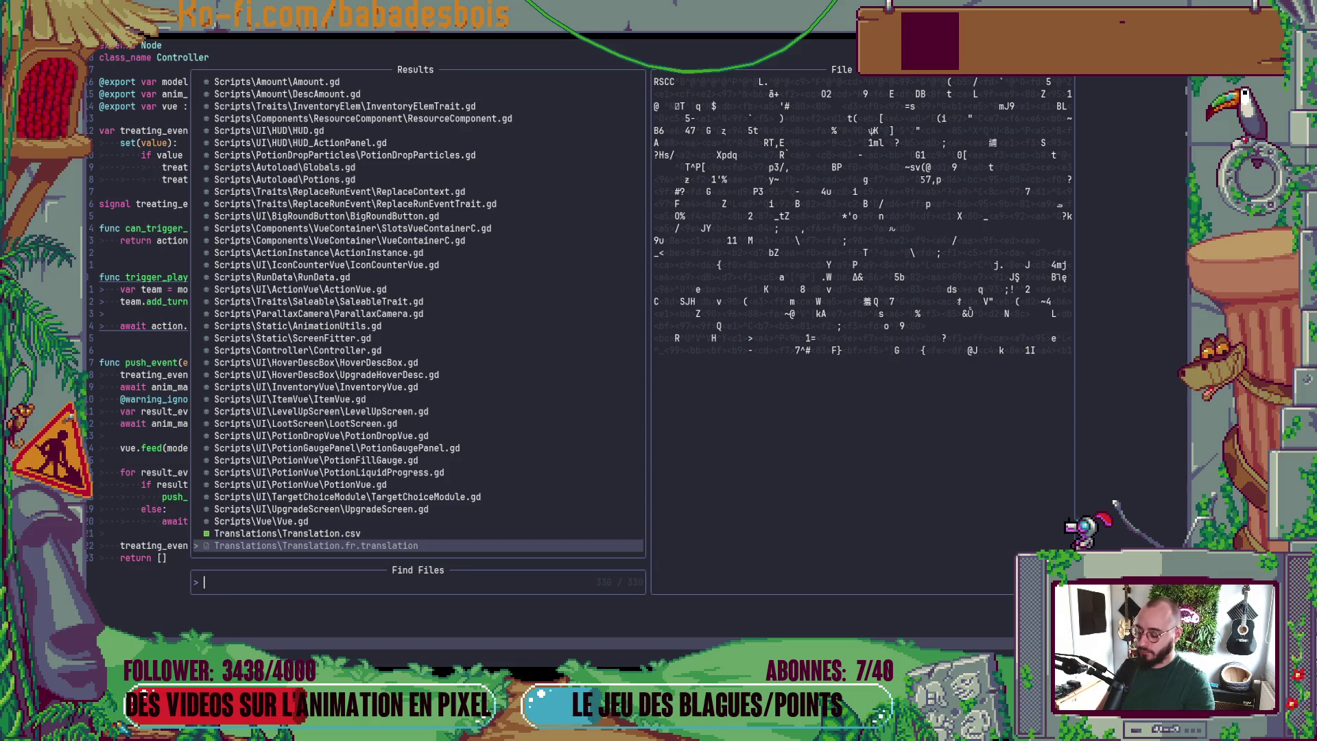
{"action": "type", "text": "BIo"}
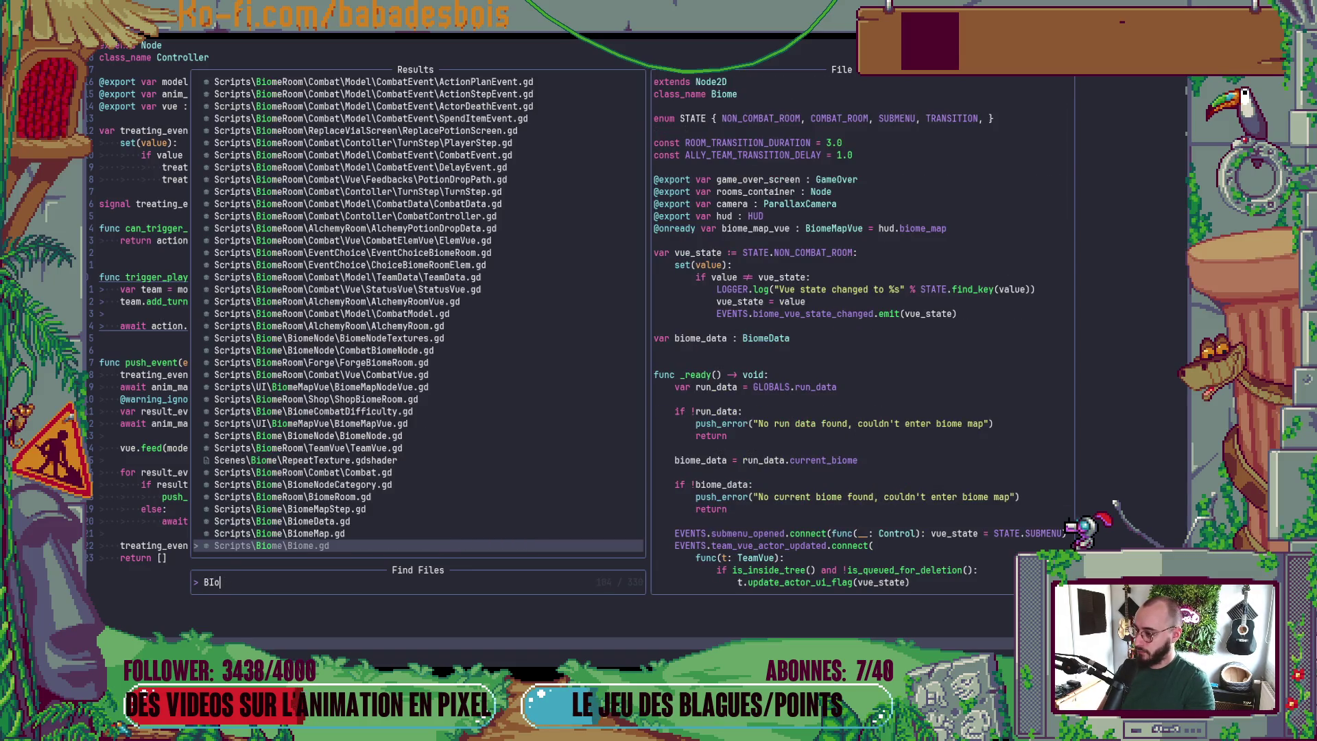
{"action": "key", "text": "BackSpace"}
{"action": "key", "text": "BackSpace"}
{"action": "type", "text": "iomeR"}
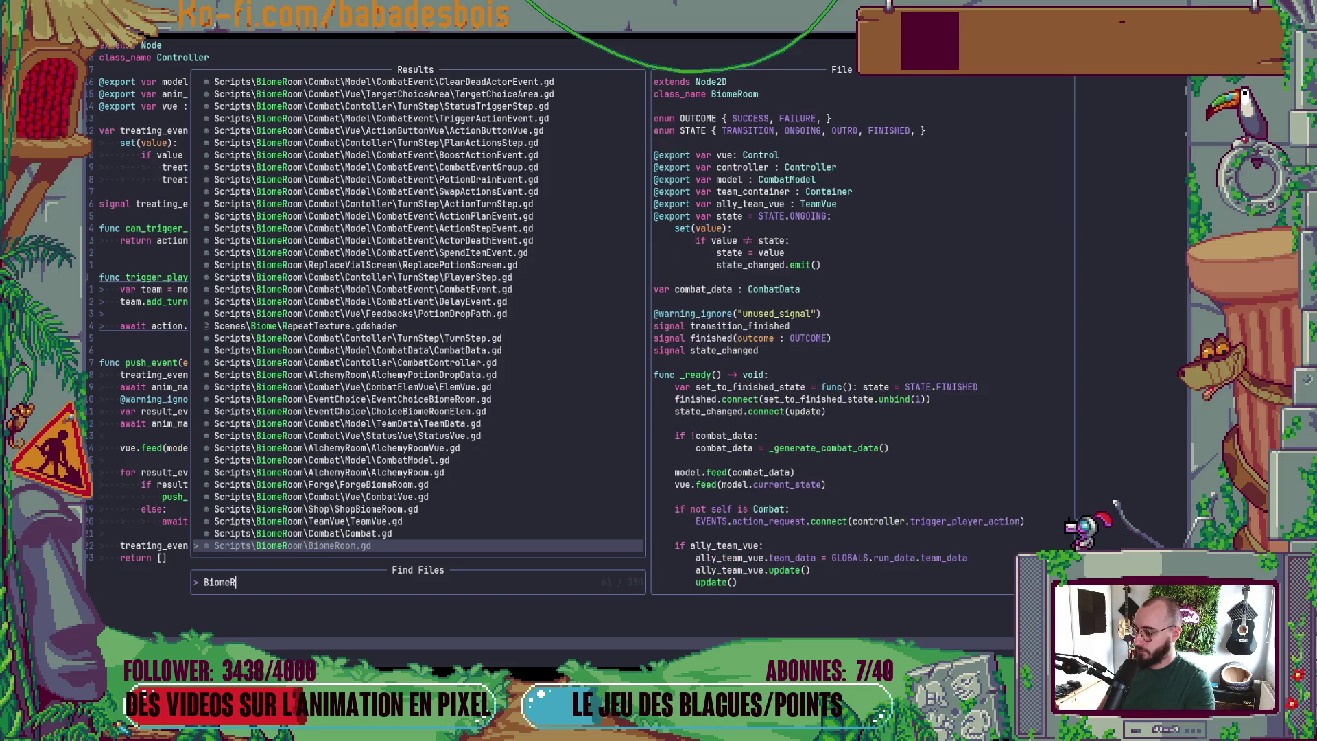
{"action": "key", "text": "Return"}
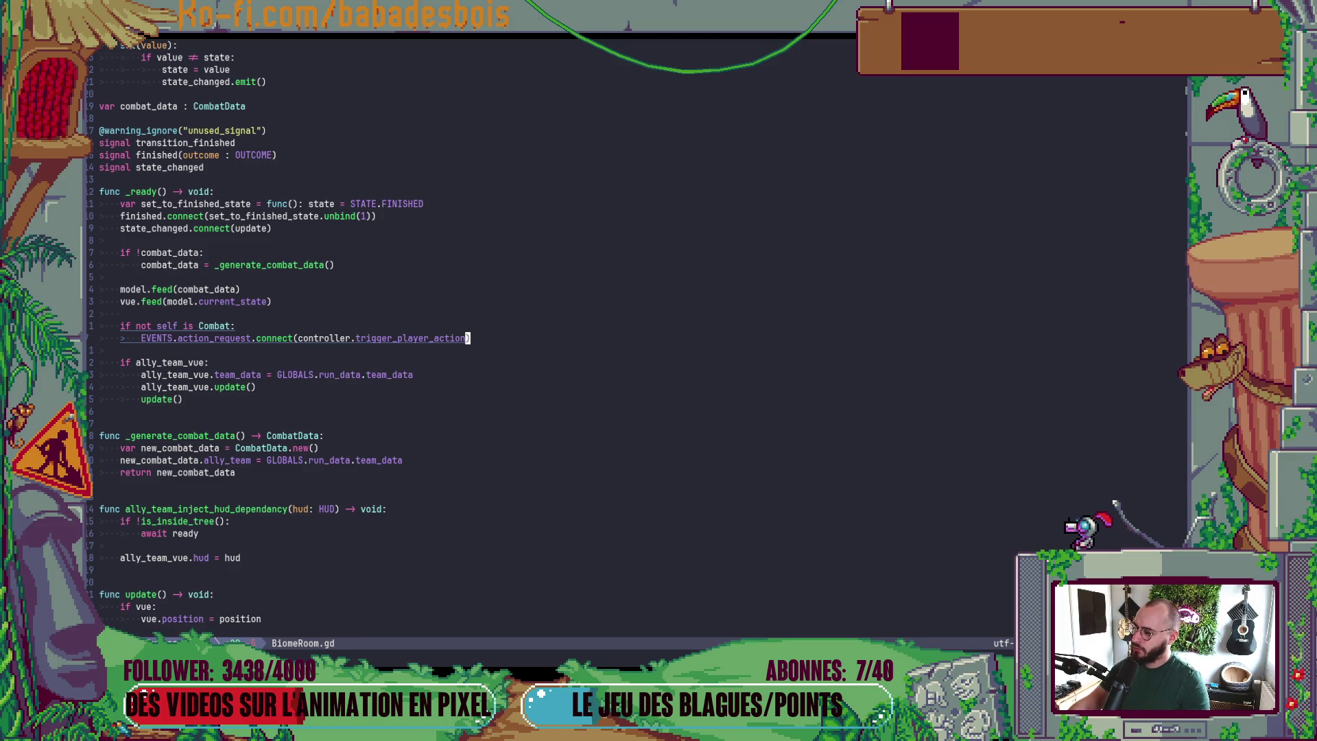
- Clear the old 'is Combat' condition on the if line
{"action": "key", "text": "k"}
{"action": "key", "text": "b"}
{"action": "key", "text": "b"}
{"action": "key", "text": "l"}
{"action": "key", "text": "l"}
{"action": "key", "text": "l"}
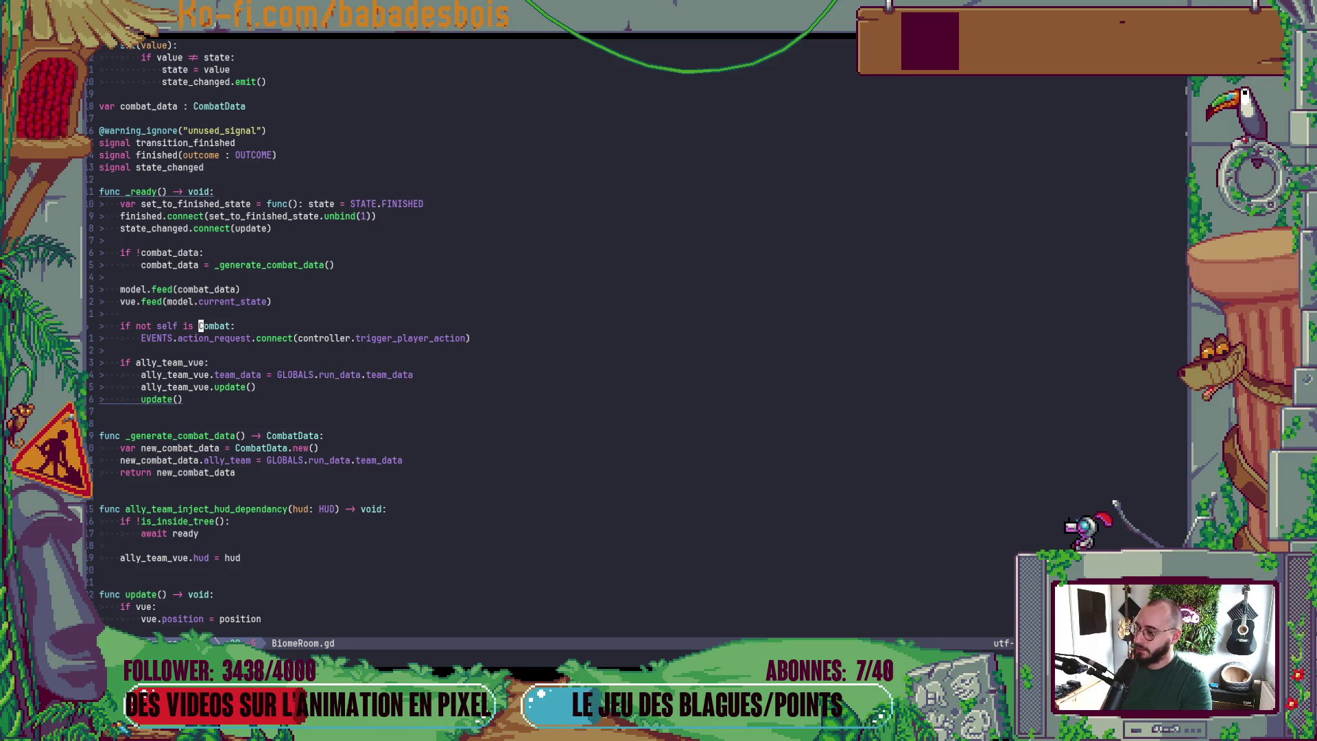
{"action": "key", "text": "b"}
{"action": "key", "text": "h"}
{"action": "key", "text": "shift+c"}
- Write the condition as self.get_class_name() == "Combat": and save the script
{"action": "type", "text": "."}
{"action": "key", "text": "BackSpace"}
{"action": "key", "text": "BackSpace"}
{"action": "key", "text": "BackSpace"}
{"action": "key", "text": "BackSpace"}
{"action": "key", "text": "BackSpace"}
{"action": "key", "text": "BackSpace"}
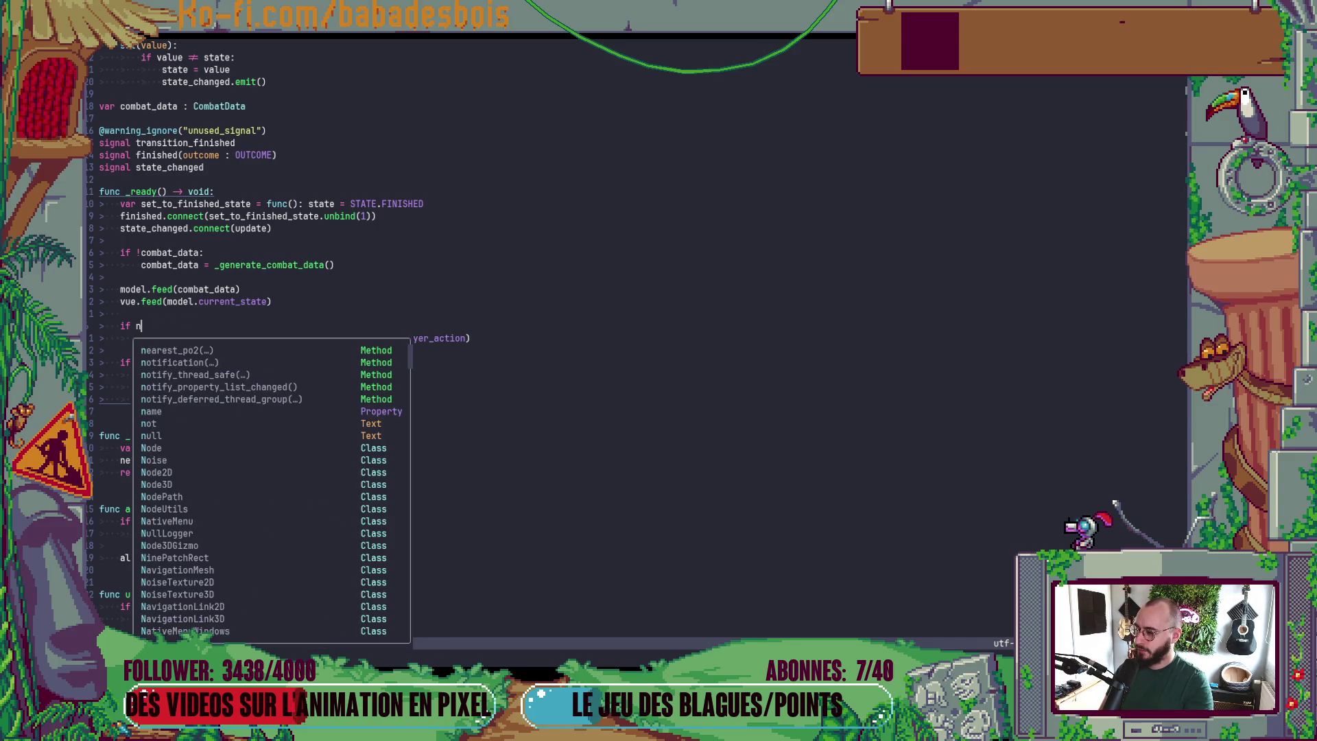
{"action": "key", "text": "BackSpace"}
{"action": "type", "text": "Node"}
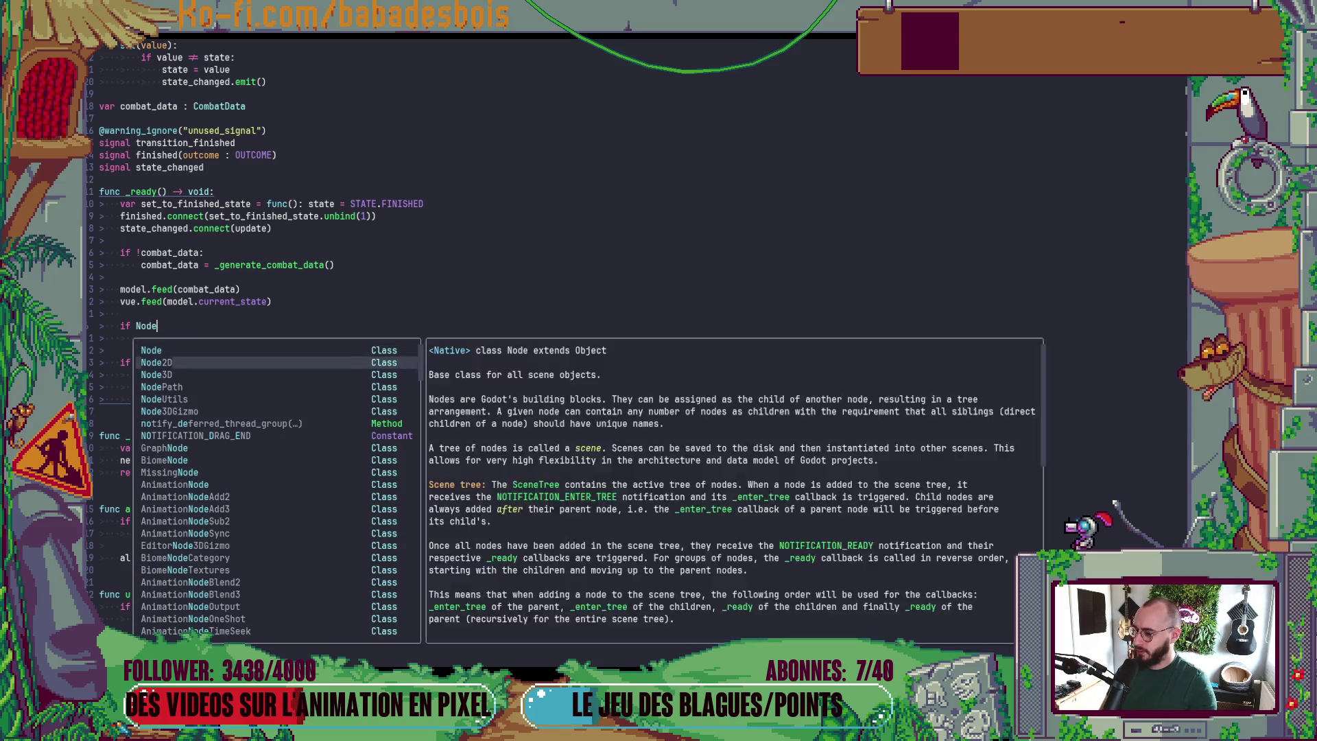
{"action": "key", "text": "Return"}
{"action": "type", "text": ".is"}
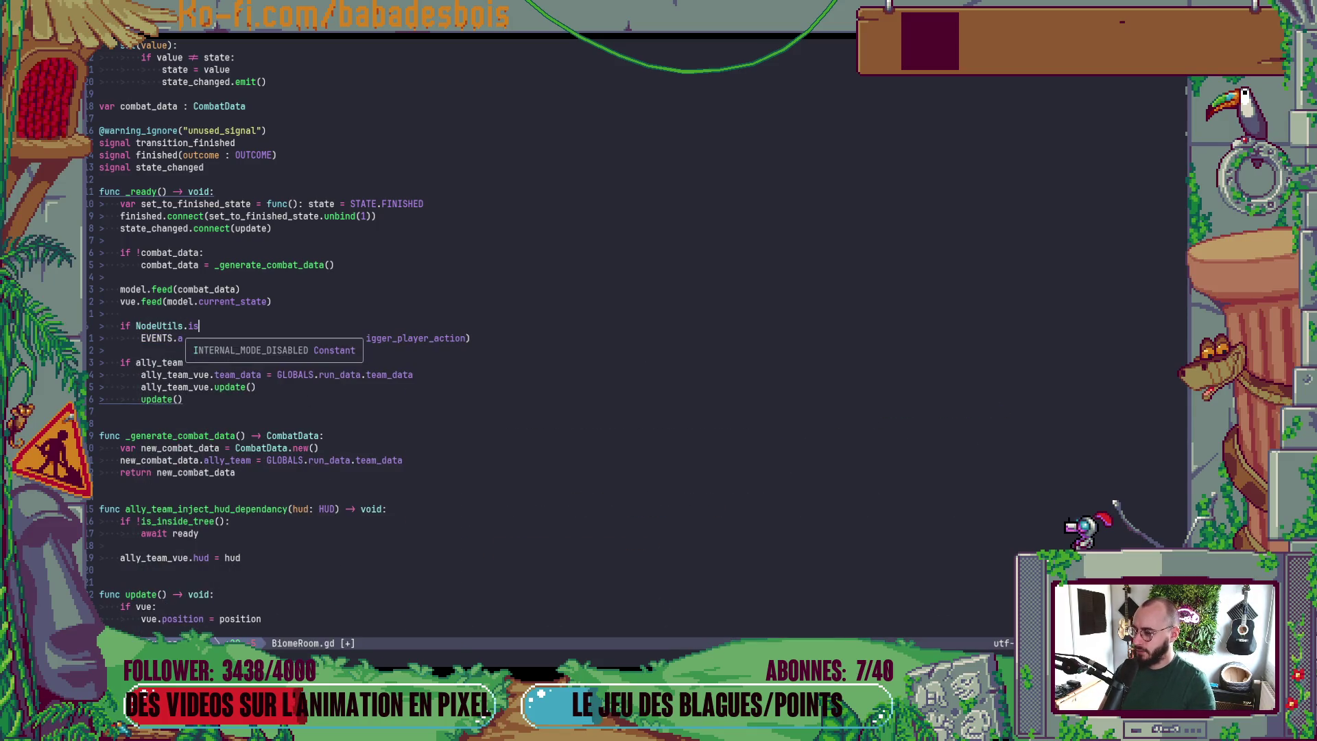
{"action": "key", "text": "BackSpace"}
{"action": "key", "text": "BackSpace"}
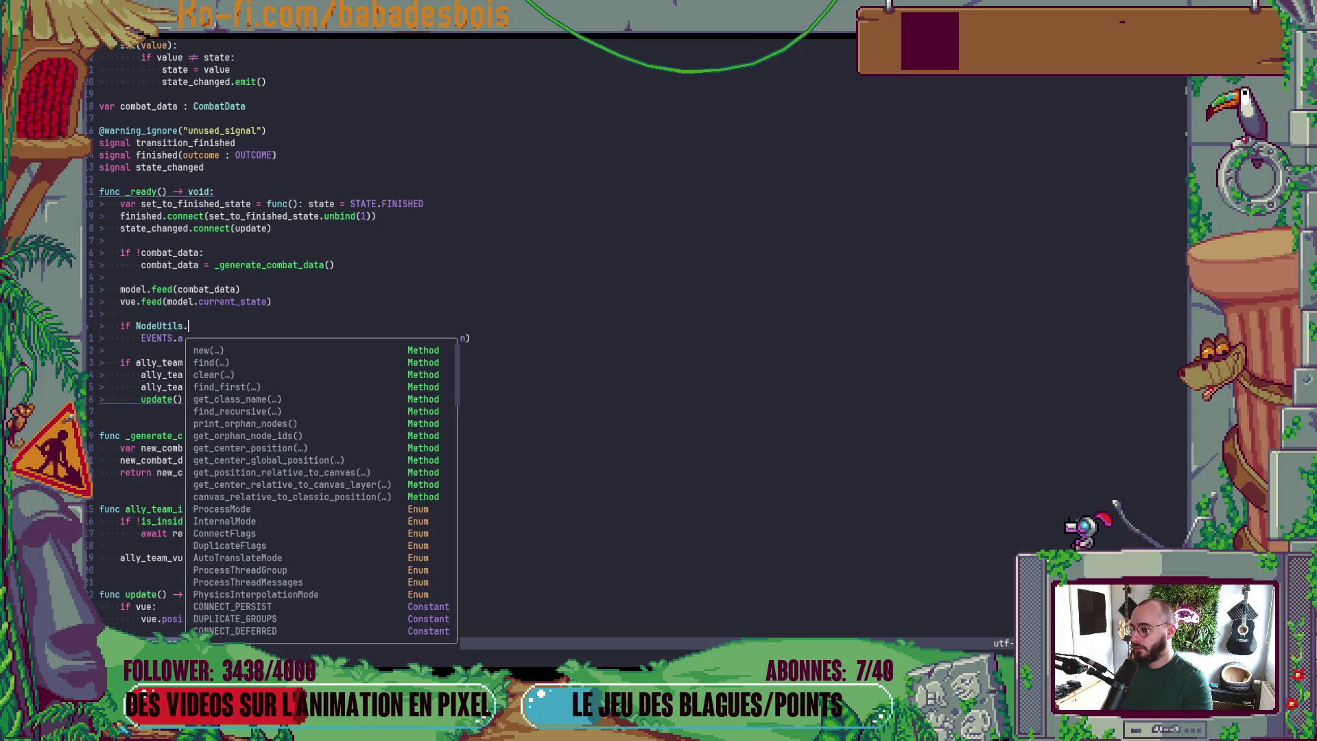
{"action": "key", "text": "BackSpace"}
{"action": "key", "text": "BackSpace"}
{"action": "key", "text": "BackSpace"}
{"action": "type", "text": "self.get"}
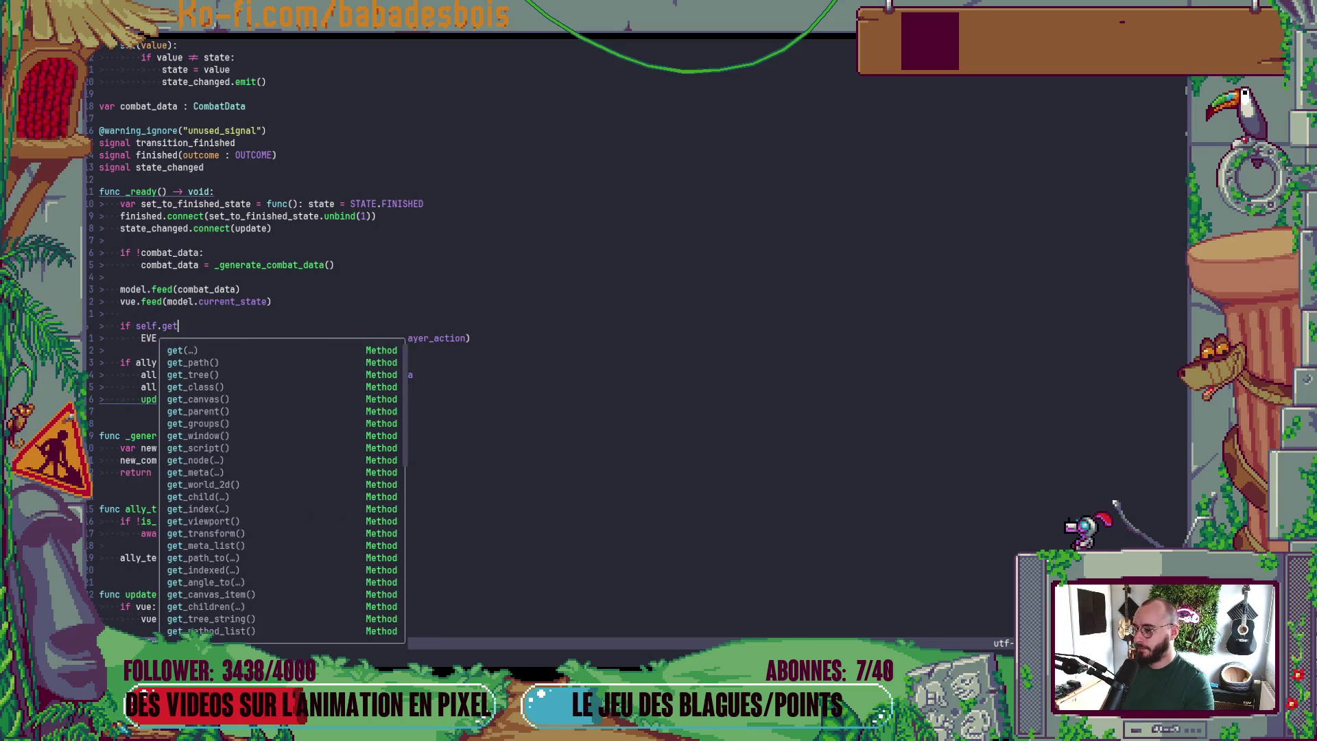
{"action": "type", "text": "_cl"}
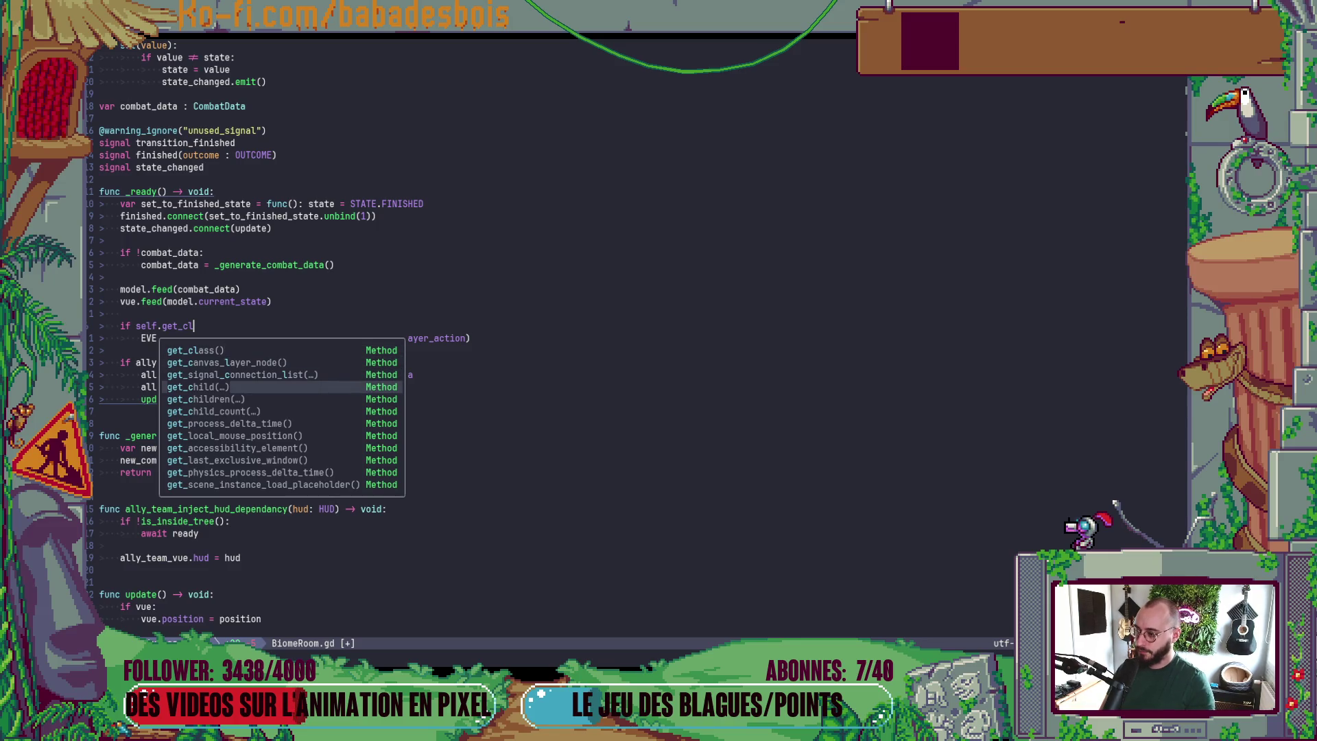
{"action": "type", "text": "ass_name"}
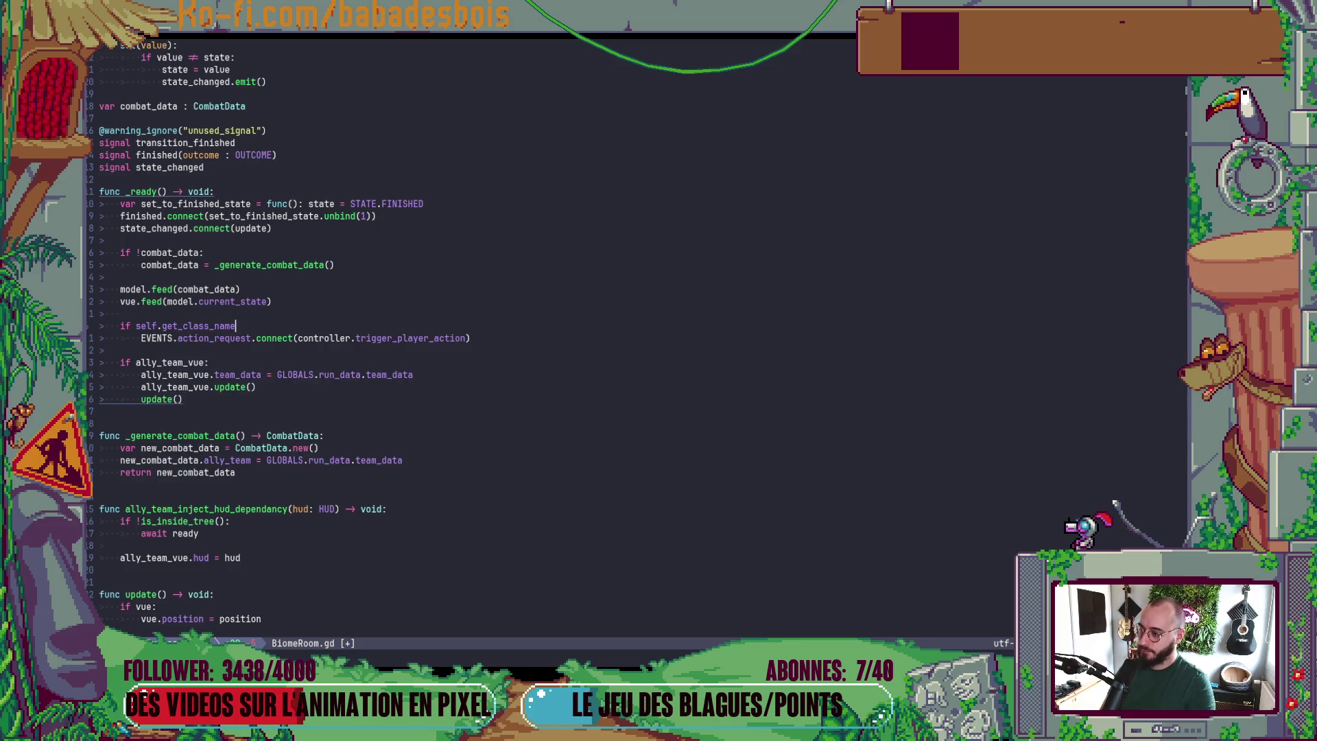
{"action": "type", "text": "() == "}
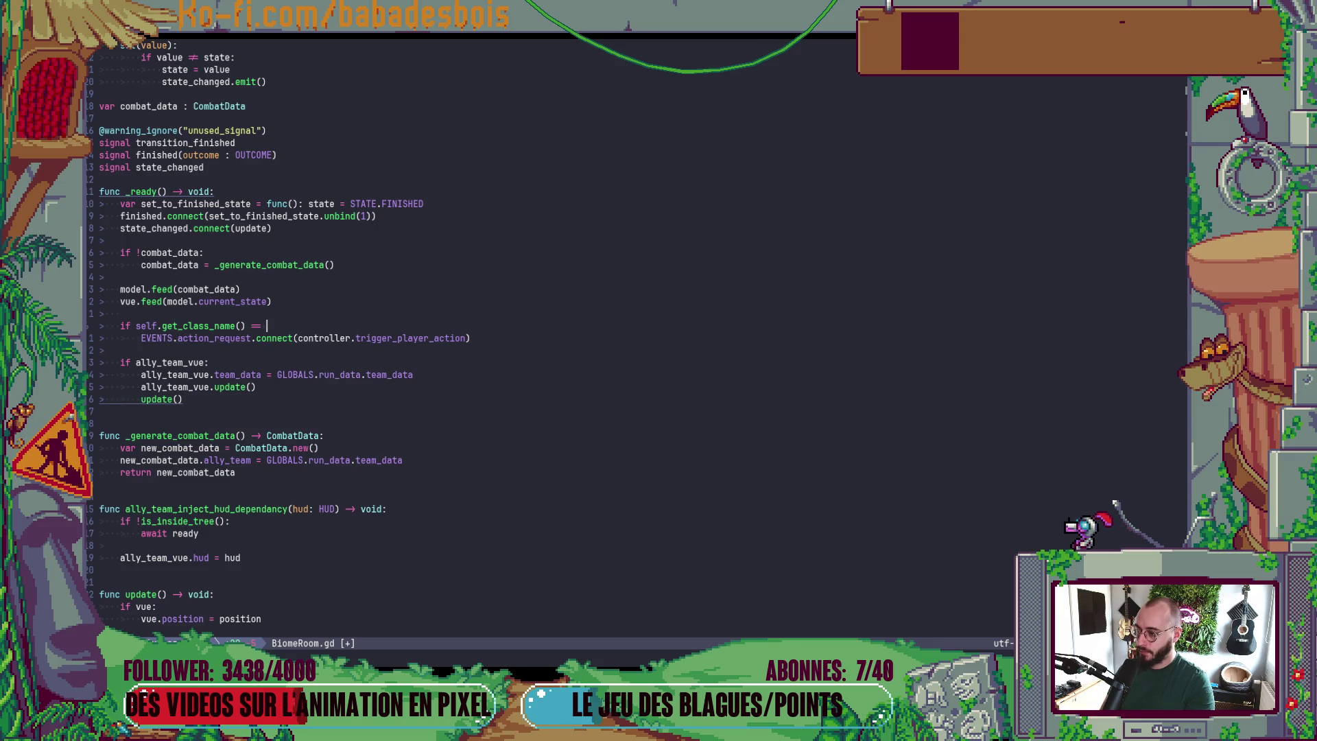
{"action": "type", "text": "\"Combat"}
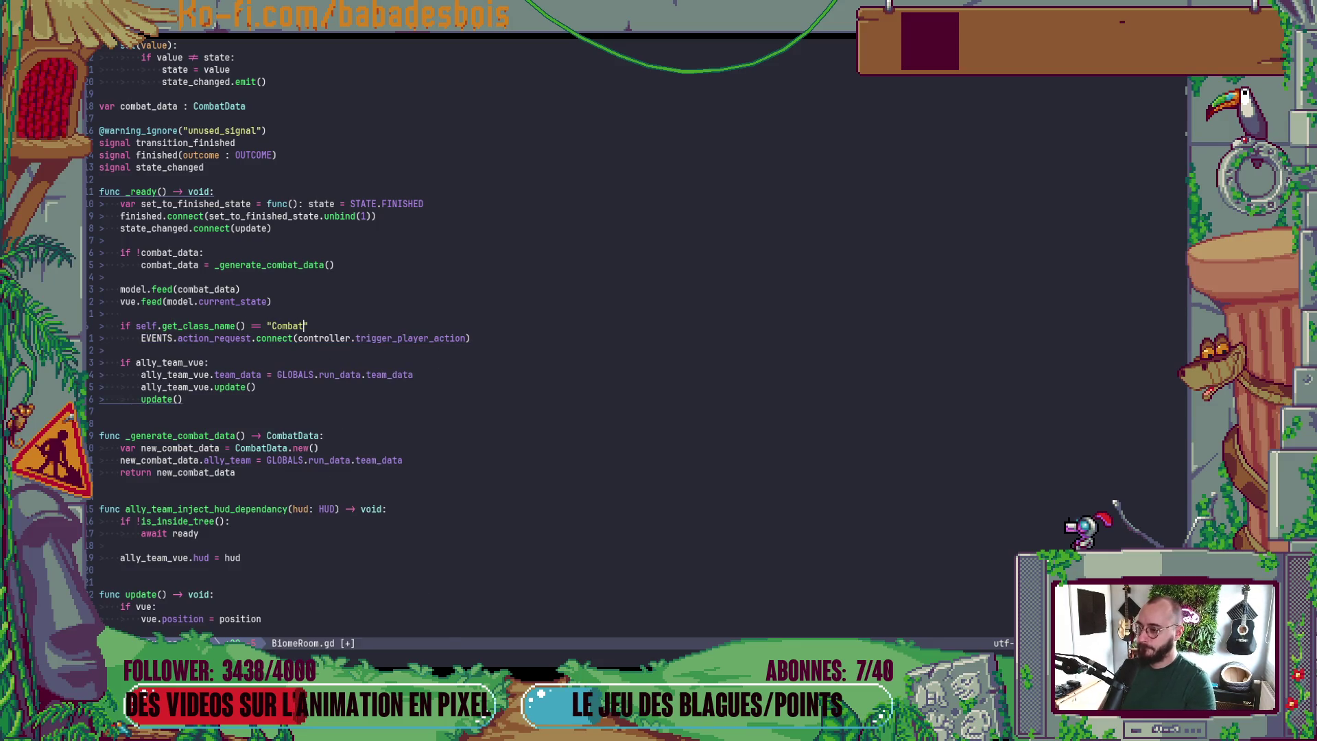
{"action": "type", "text": "\":"}
{"action": "key", "text": "Escape"}
{"action": "type", "text": ":w"}
{"action": "key", "text": "Return"}
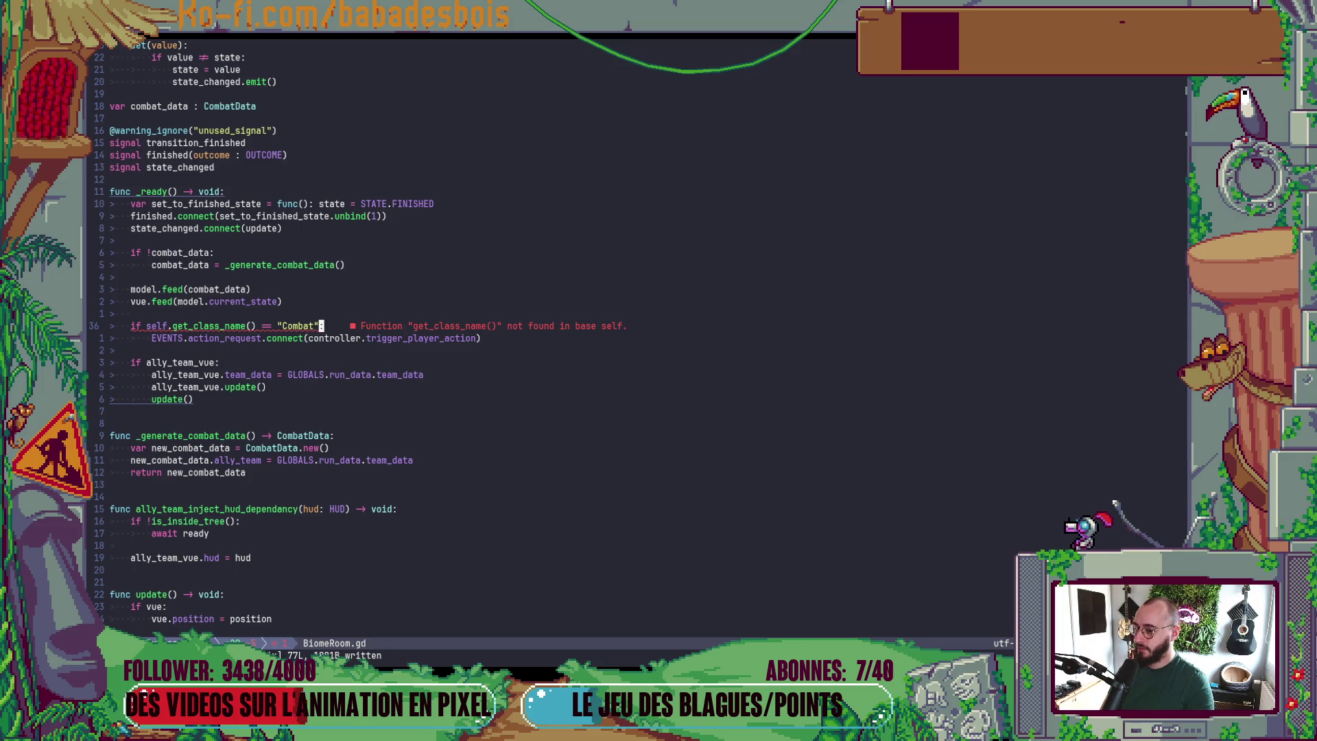
- Jump to get_class_name's definition in NodeUtils and back to BiomeRoom.gd
{"action": "key", "text": "b"}
{"action": "key", "text": "b"}
{"action": "key", "text": "b"}
{"action": "left_click", "coordinate": [174, 325]}
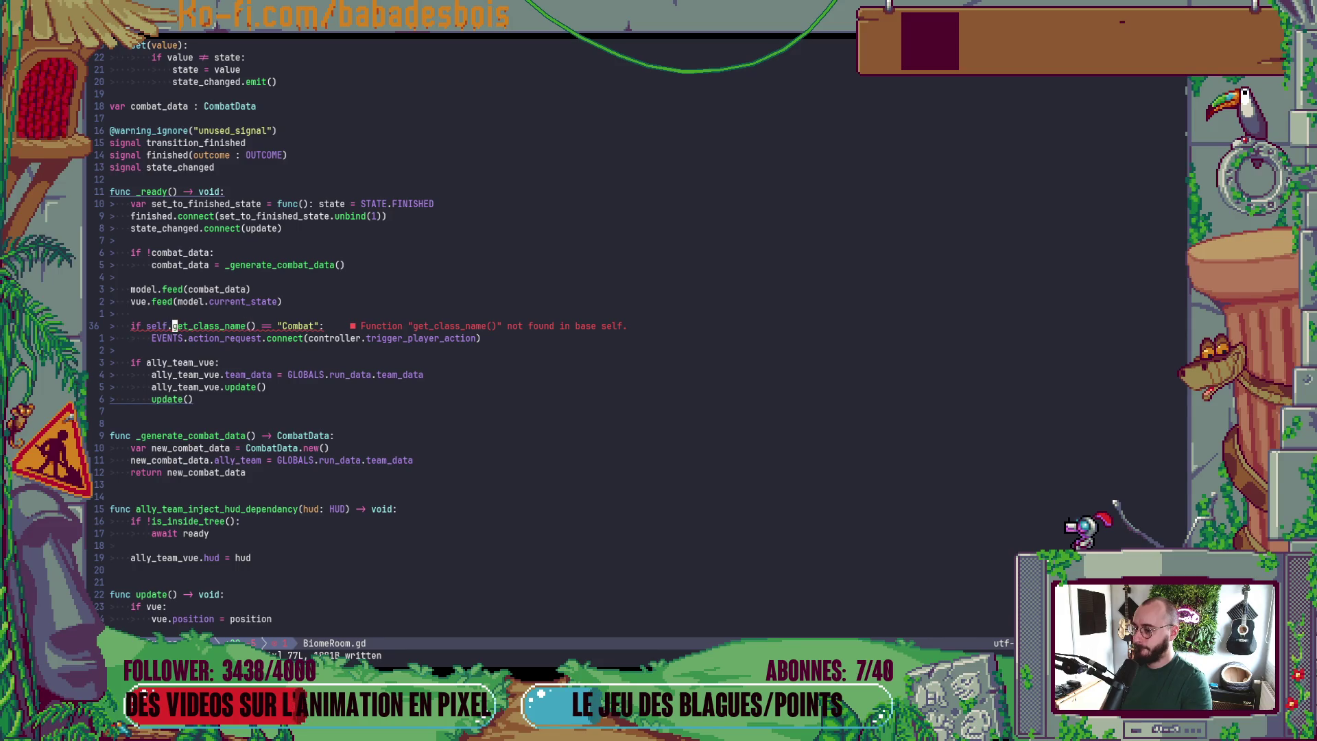
{"action": "key", "text": "g"}
{"action": "key", "text": "d"}
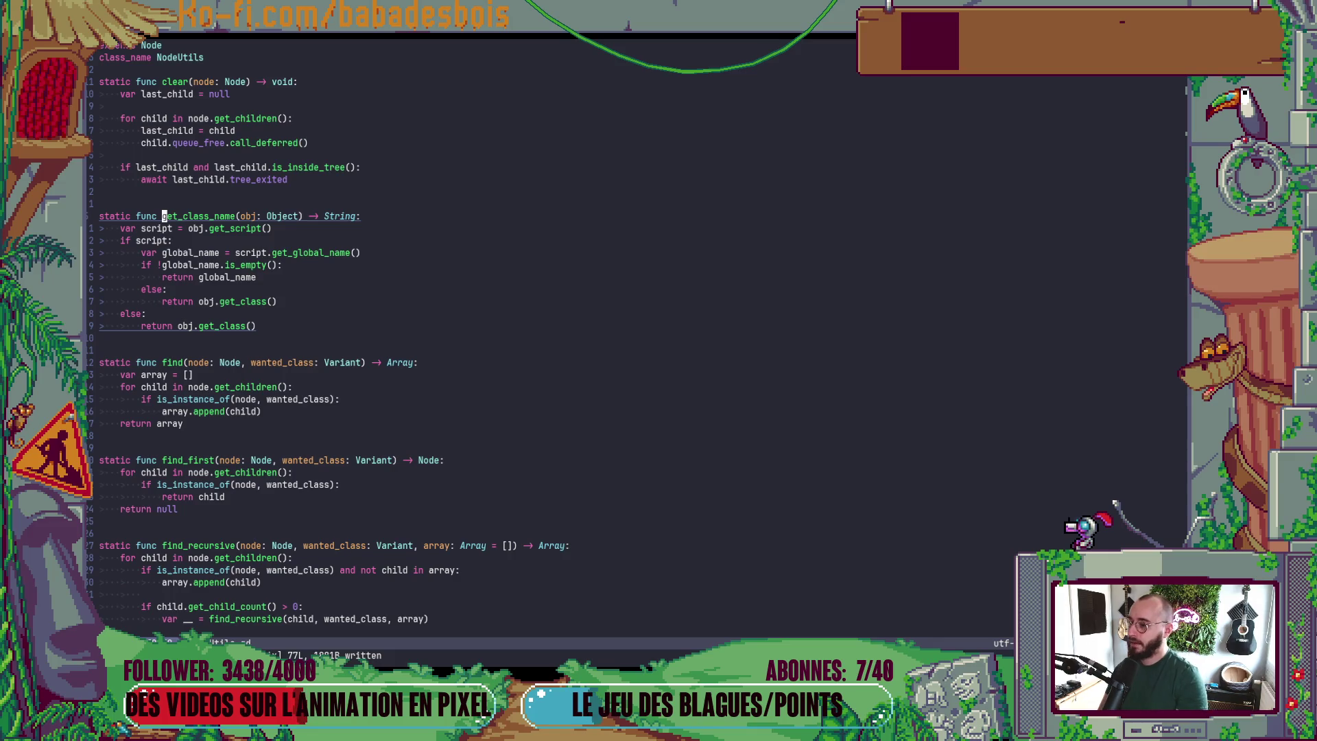
{"action": "key", "text": "ctrl+o"}
- Change the call to NodeUtils.get_class_name(self), save, and run the game in Godot
{"action": "key", "text": "h"}
{"action": "key", "text": "h"}
{"action": "key", "text": "h"}
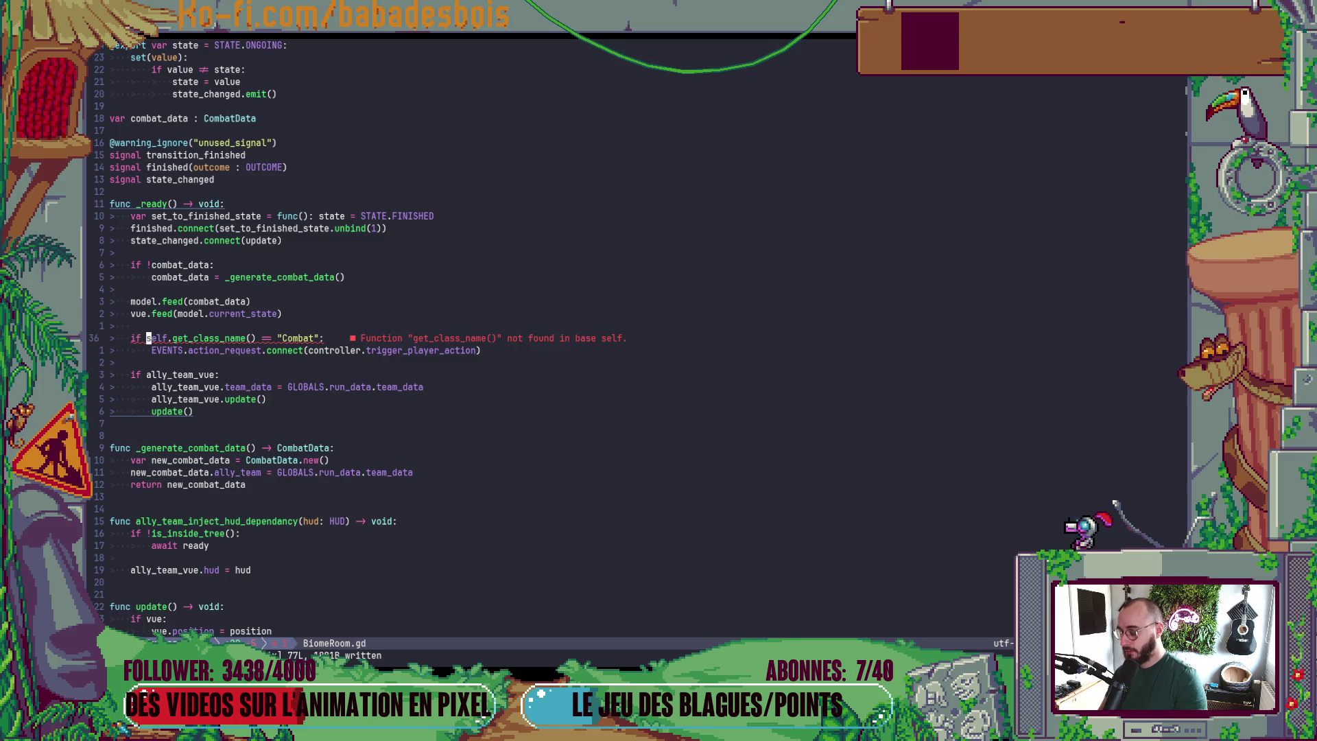
{"action": "type", "text": "cwNod"}
{"action": "key", "text": "Return"}
{"action": "key", "text": "Escape"}
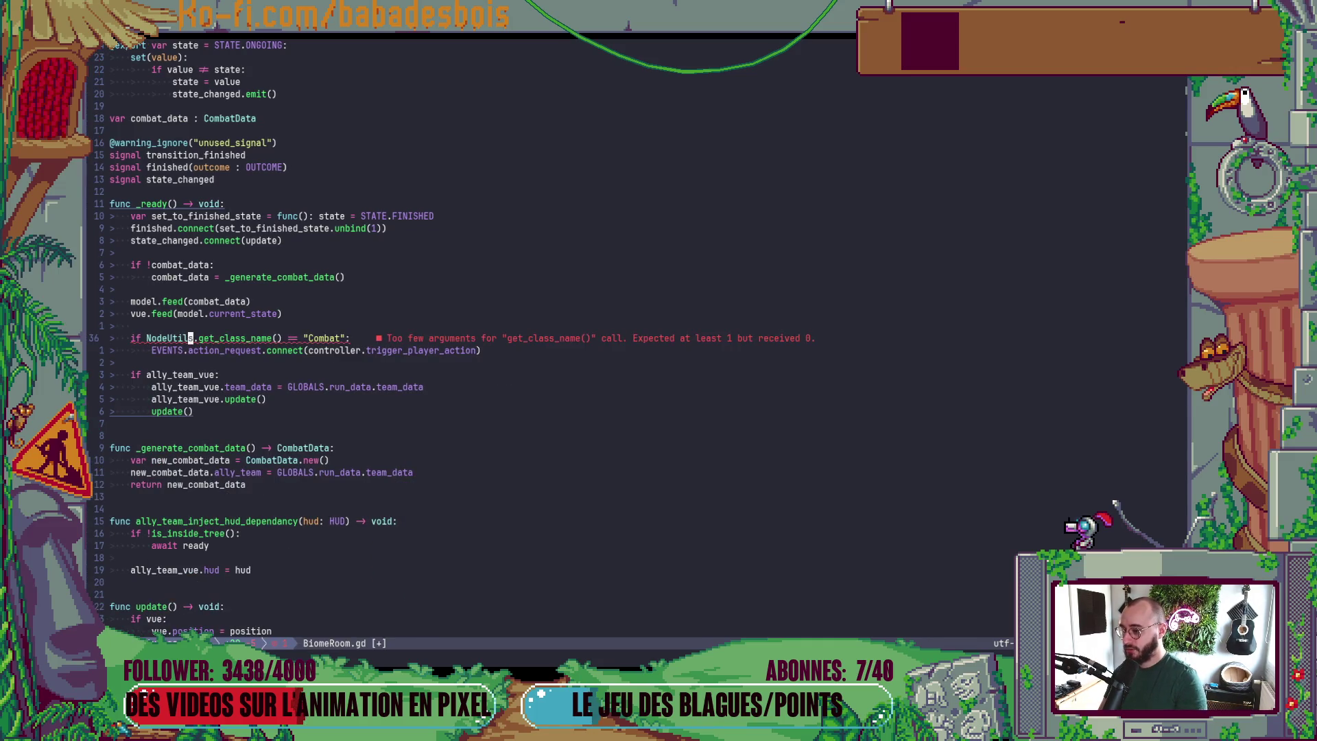
{"action": "key", "text": "f"}
{"action": "key", "text": "parenleft"}
{"action": "type", "text": "ame"}
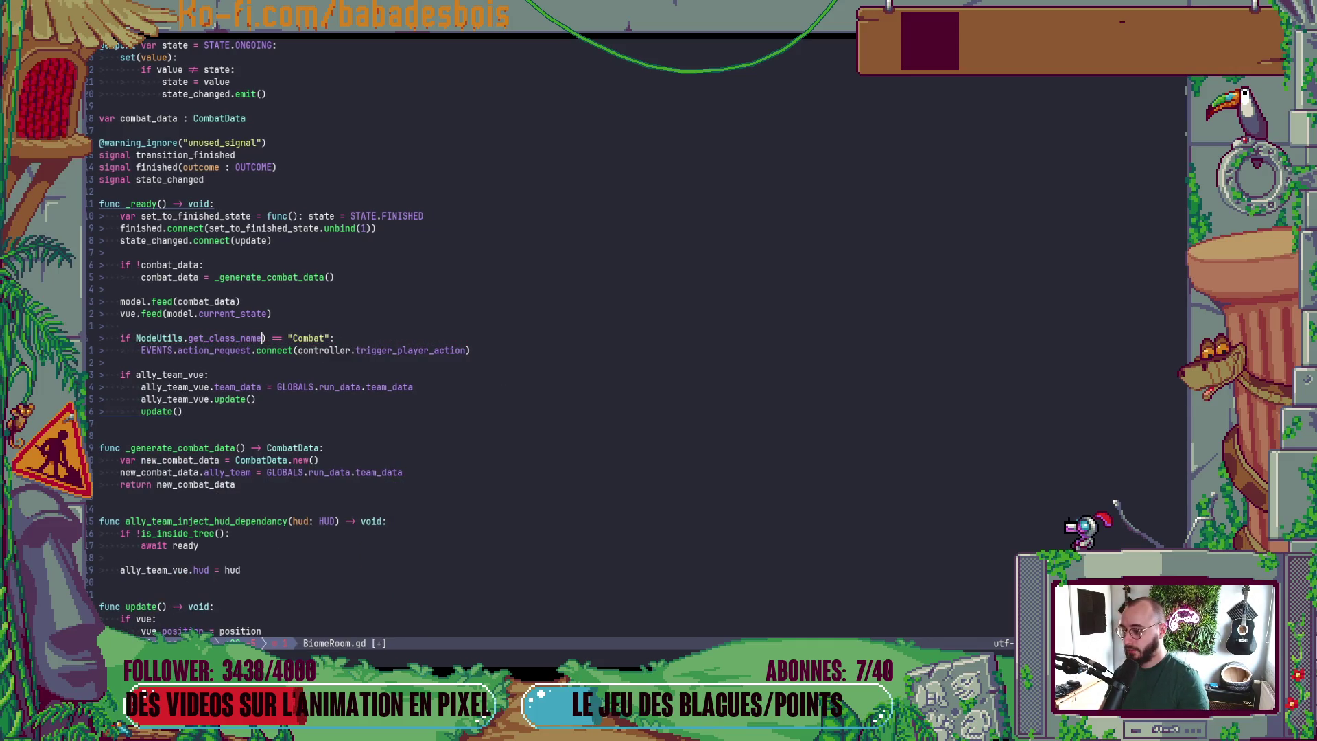
{"action": "type", "text": "self"}
{"action": "key", "text": "Escape"}
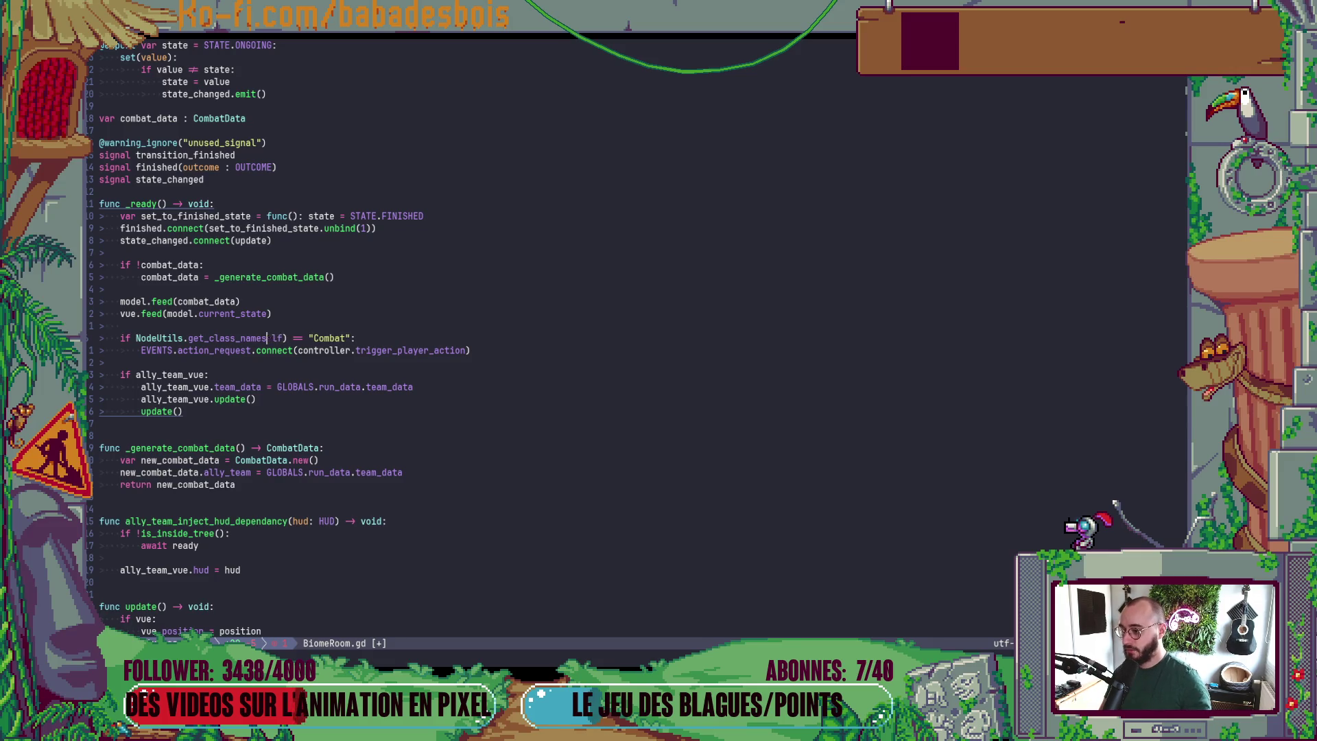
{"action": "key", "text": "Escape"}
{"action": "type", "text": ":w"}
{"action": "key", "text": "Return"}
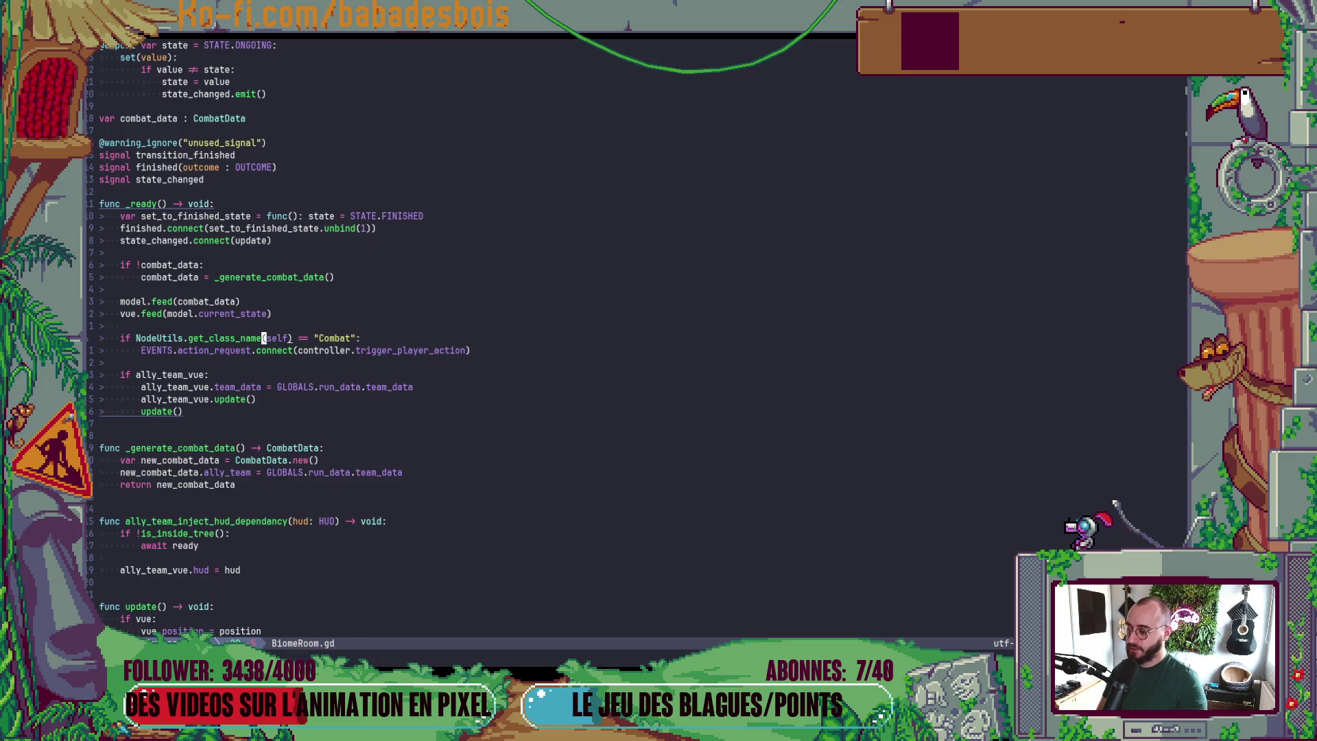
{"action": "key", "text": "alt+Tab"}
{"action": "key", "text": "F5"}
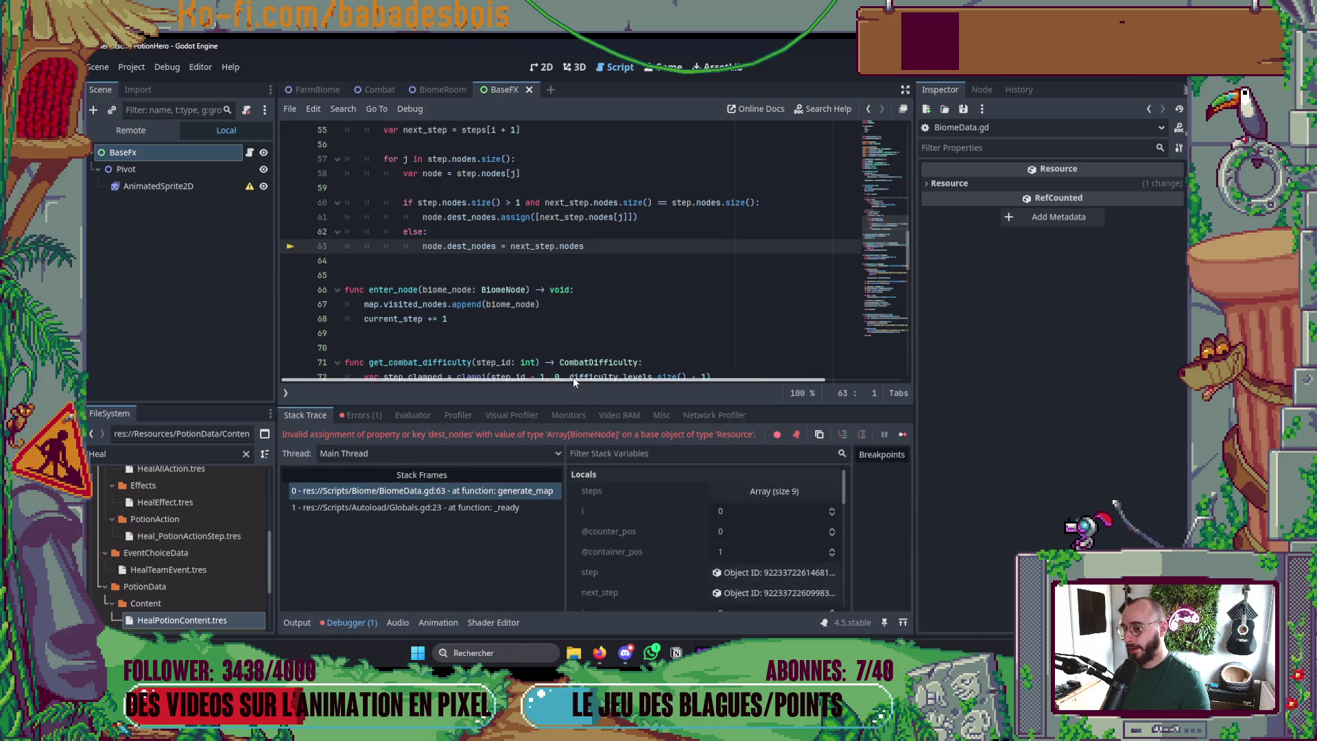
- Back in Neovim, review BiomeRoom.gd's _ready check and start a project file search
{"action": "key", "text": "alt+Tab"}
{"action": "key", "text": "alt+Tab"}
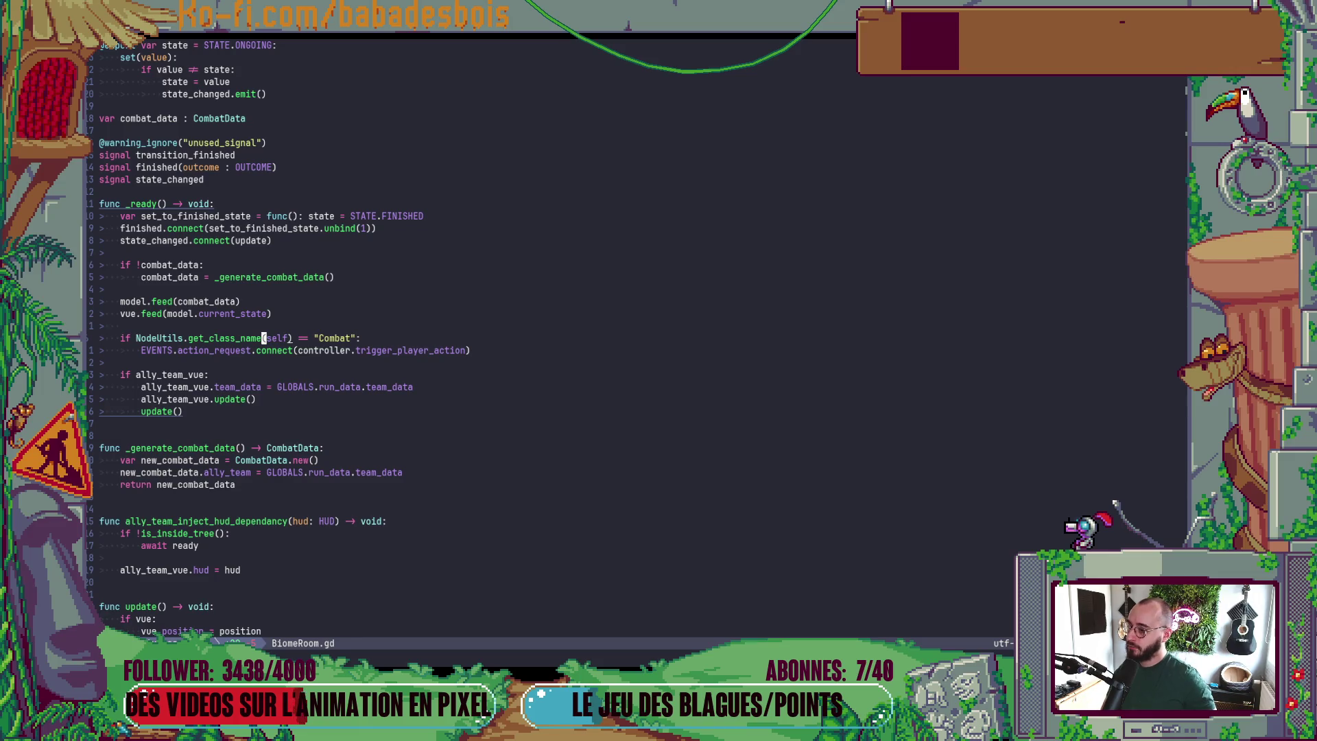
{"action": "scroll", "coordinate": [526, 444], "scroll_direction": "down", "scroll_amount": 6}
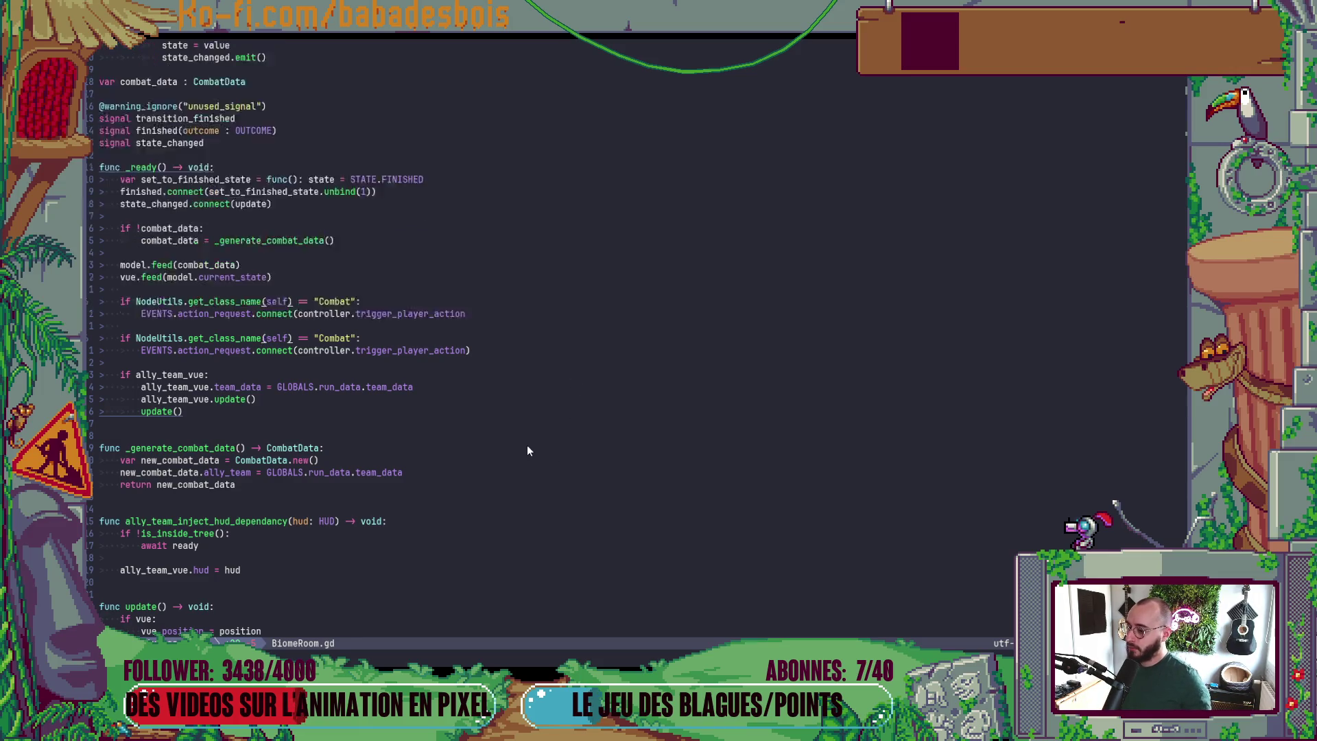
{"action": "scroll", "coordinate": [525, 428], "scroll_direction": "up", "scroll_amount": 10}
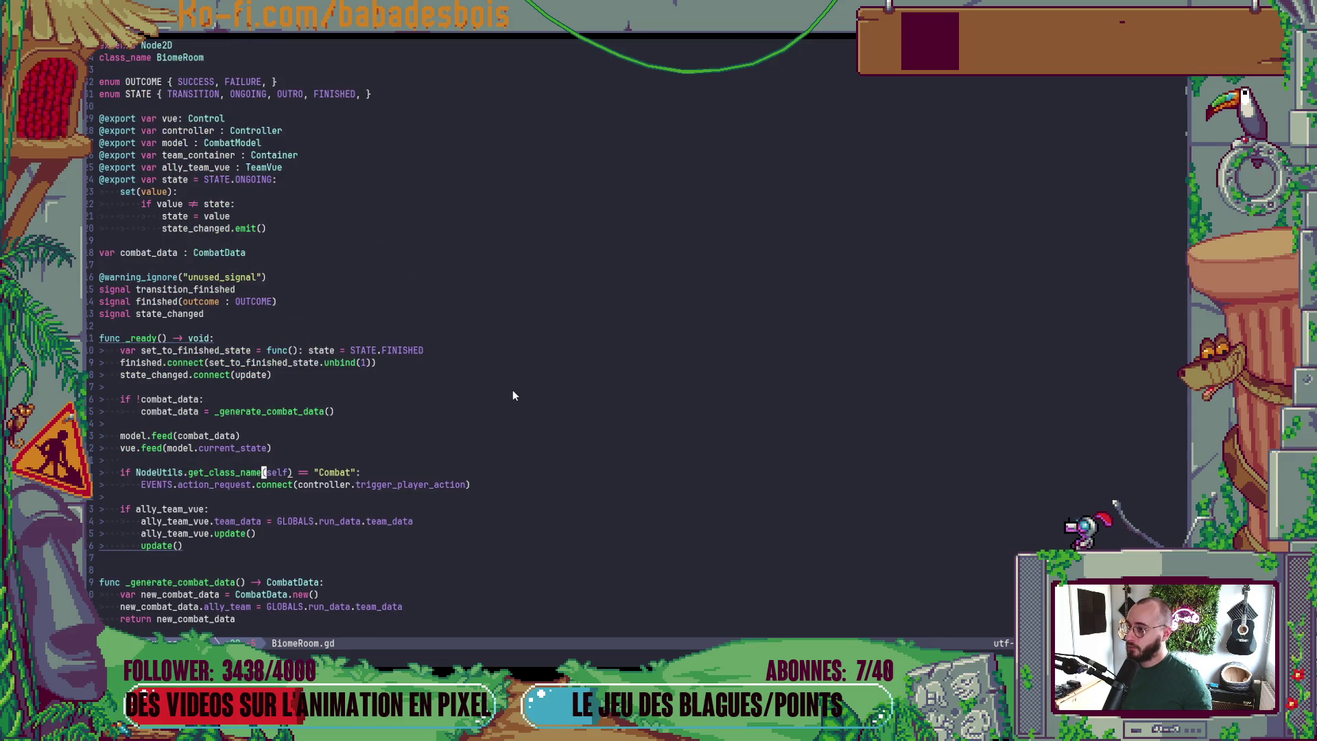
{"action": "scroll", "coordinate": [512, 393], "scroll_direction": "down", "scroll_amount": 10}
{"action": "scroll", "coordinate": [507, 391], "scroll_direction": "up", "scroll_amount": 3}
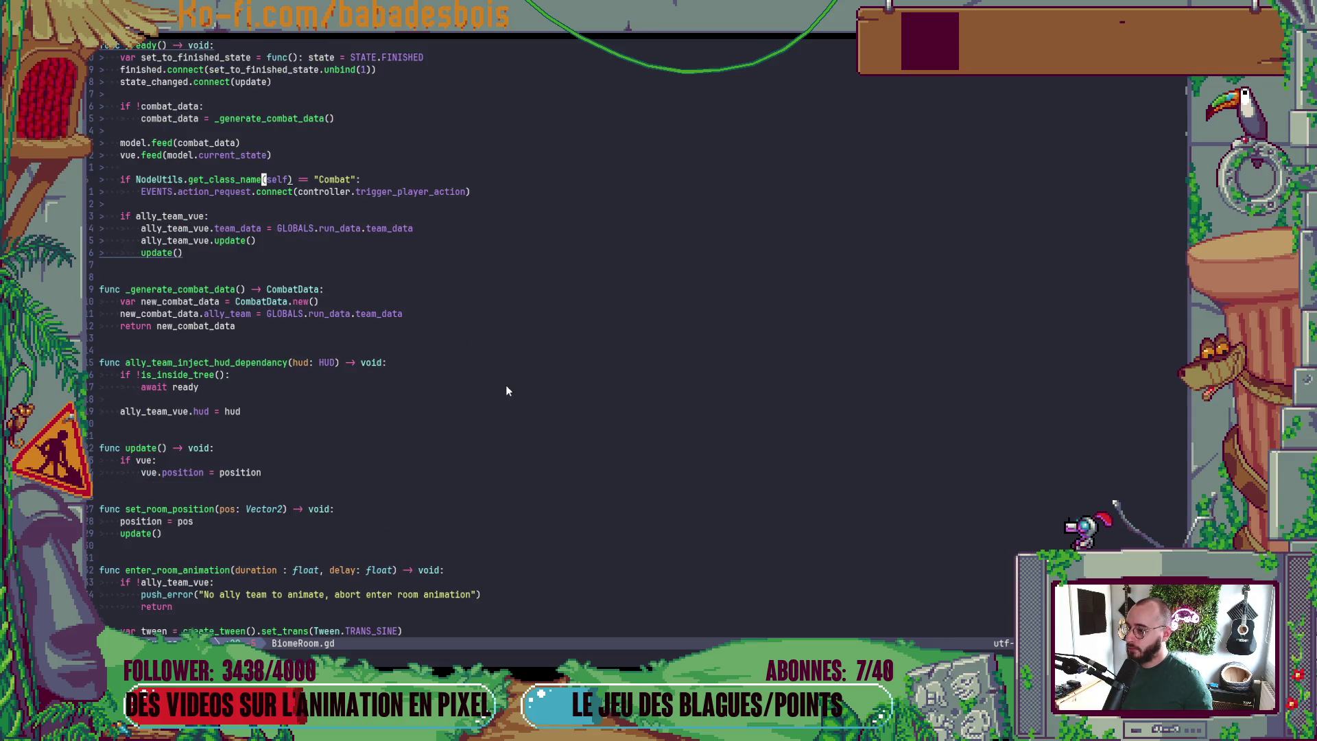
{"action": "scroll", "coordinate": [506, 390], "scroll_direction": "up", "scroll_amount": 3}
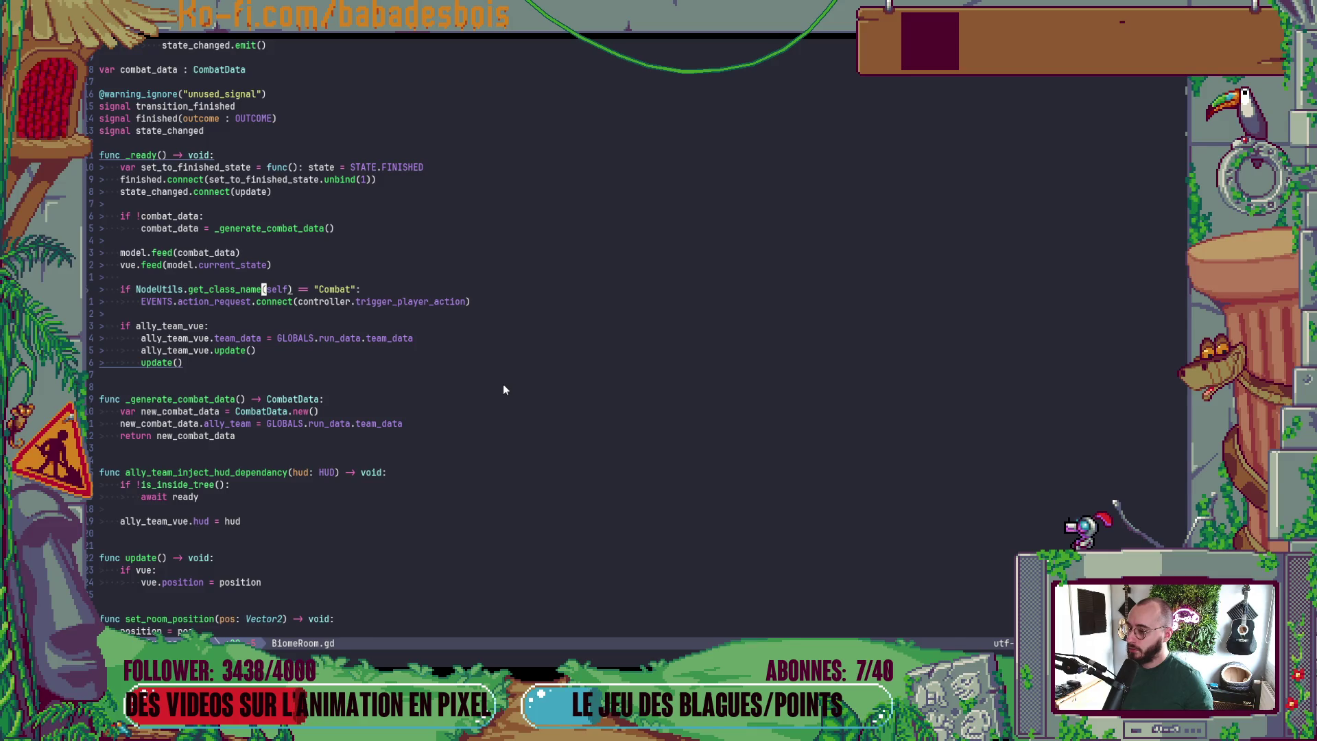
{"action": "scroll", "coordinate": [320, 251], "scroll_direction": "up", "scroll_amount": 2}
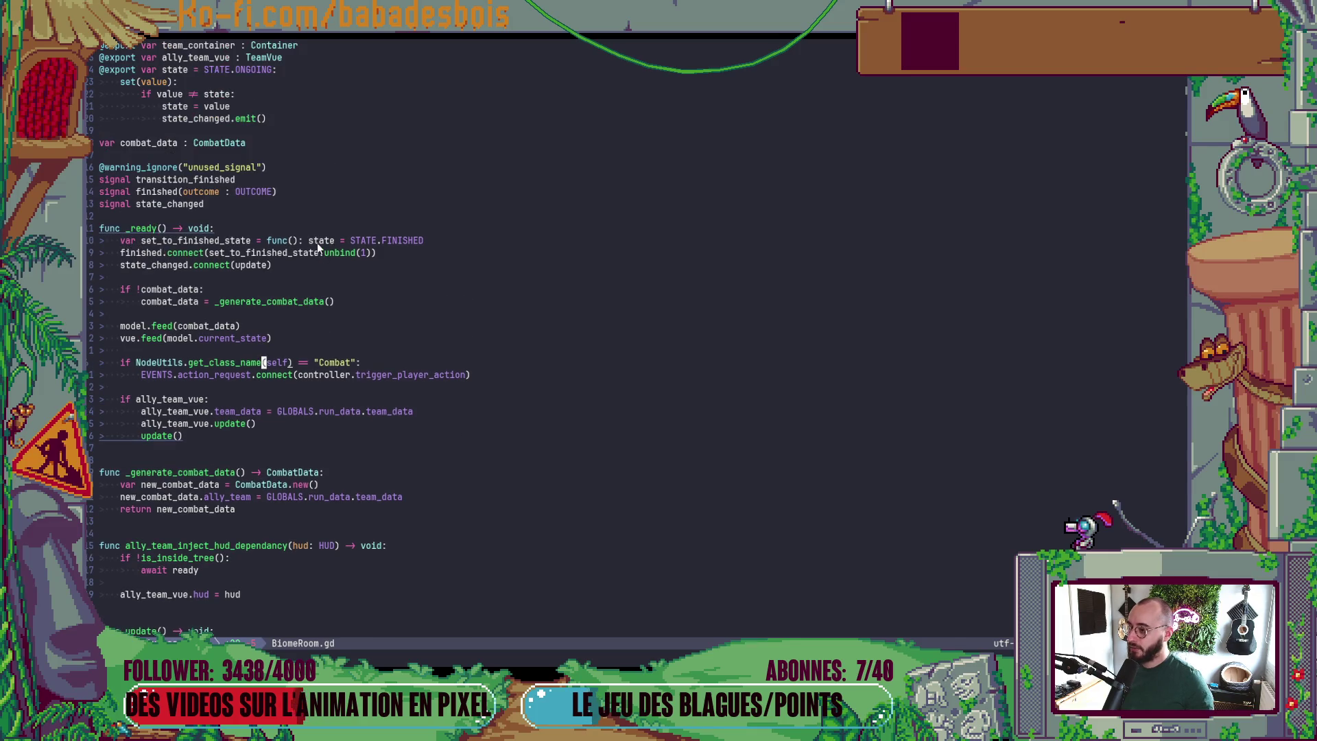
{"action": "left_click", "coordinate": [438, 289]}
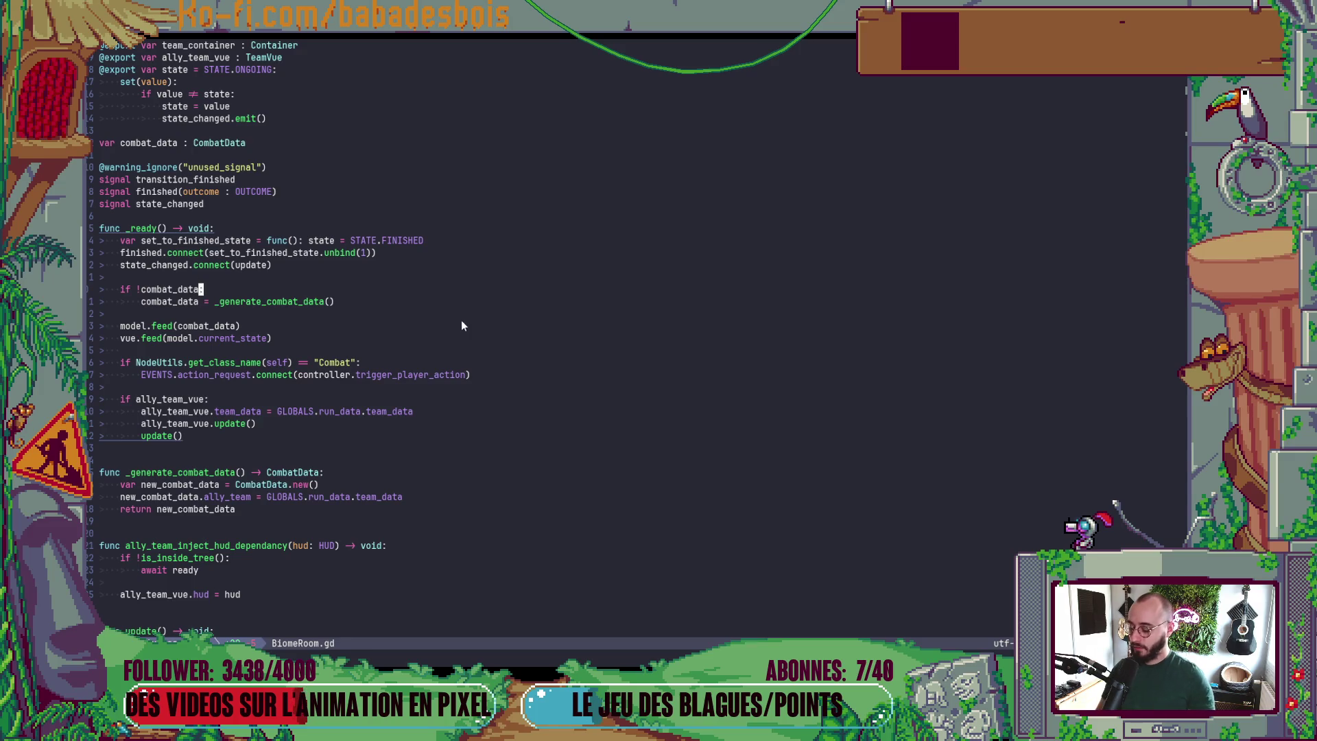
{"action": "key", "text": "space"}
- Search for 'Controller' and open Controller.gd
{"action": "key", "text": "f"}
{"action": "key", "text": "f"}
{"action": "type", "text": "Controller"}
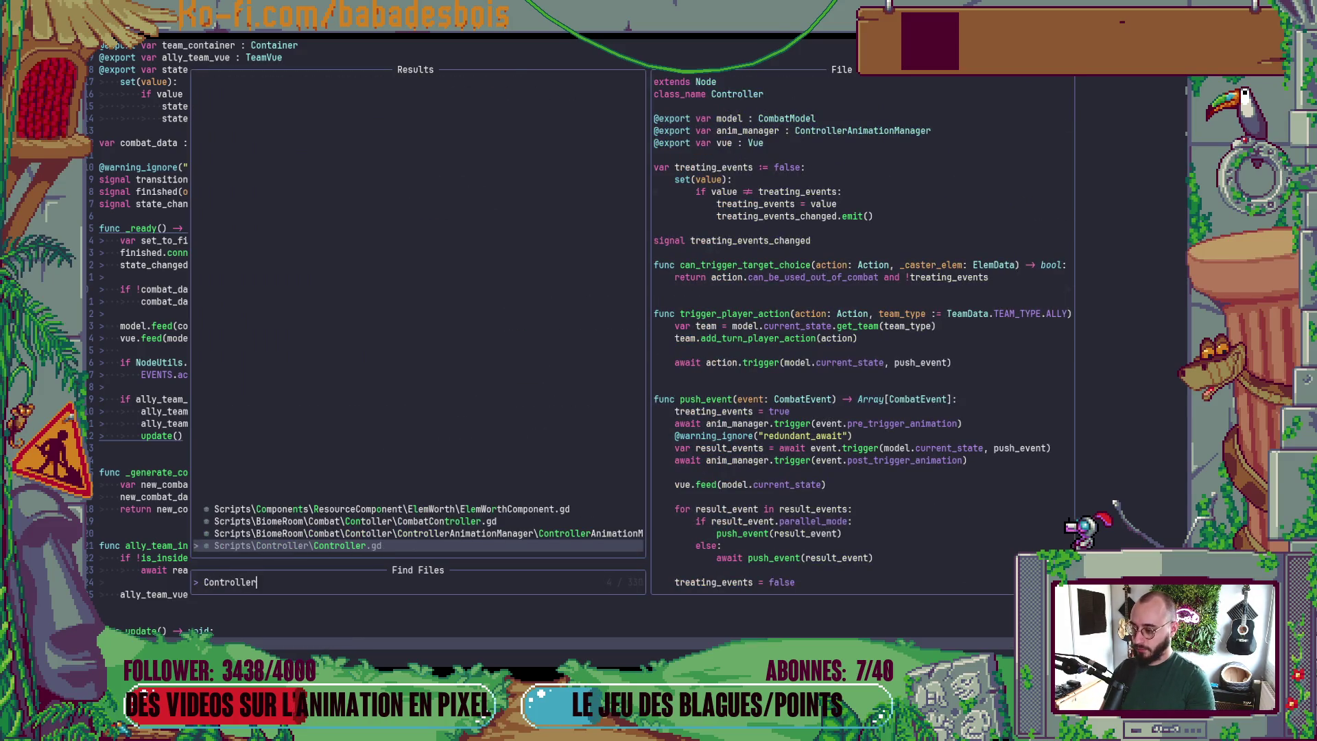
{"action": "key", "text": "Return"}
- In Godot, check the runtime error and drag the Inspector splitter right to widen the debugger
{"action": "key", "text": "alt+Tab"}
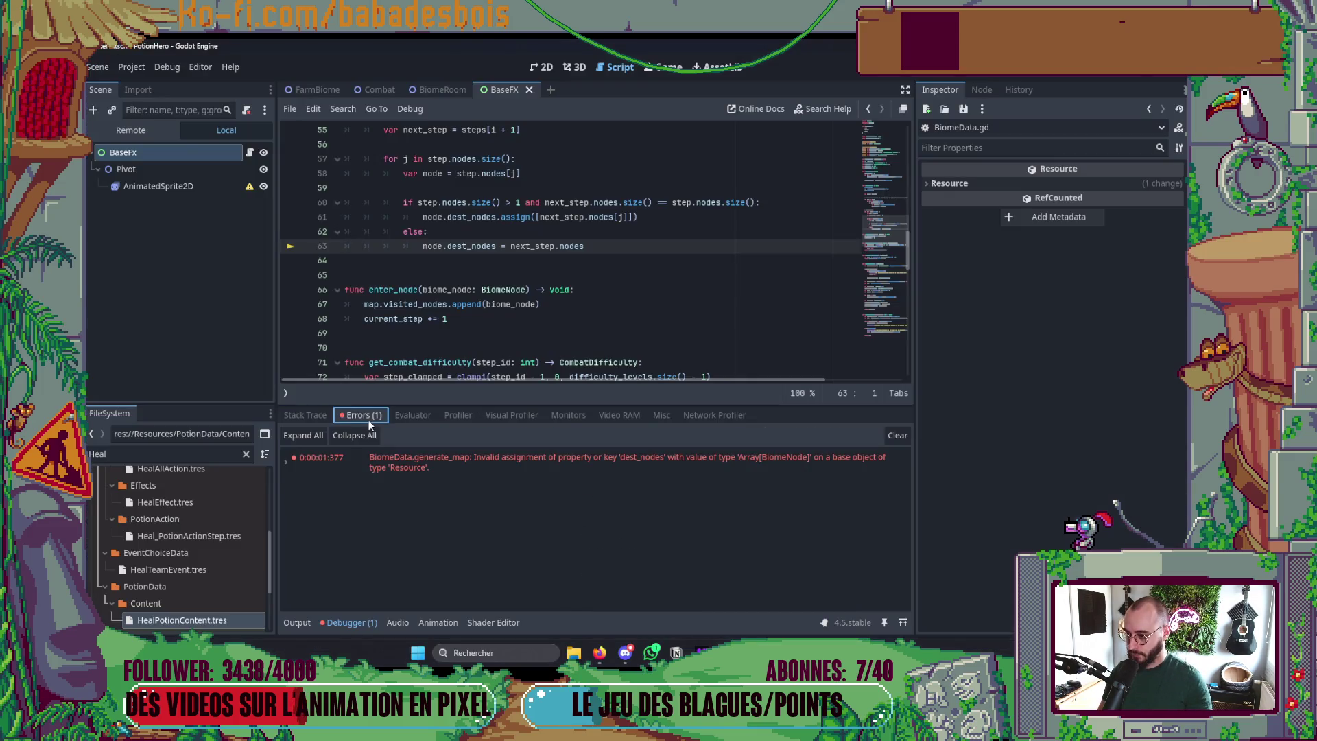
{"action": "left_click", "coordinate": [360, 415]}
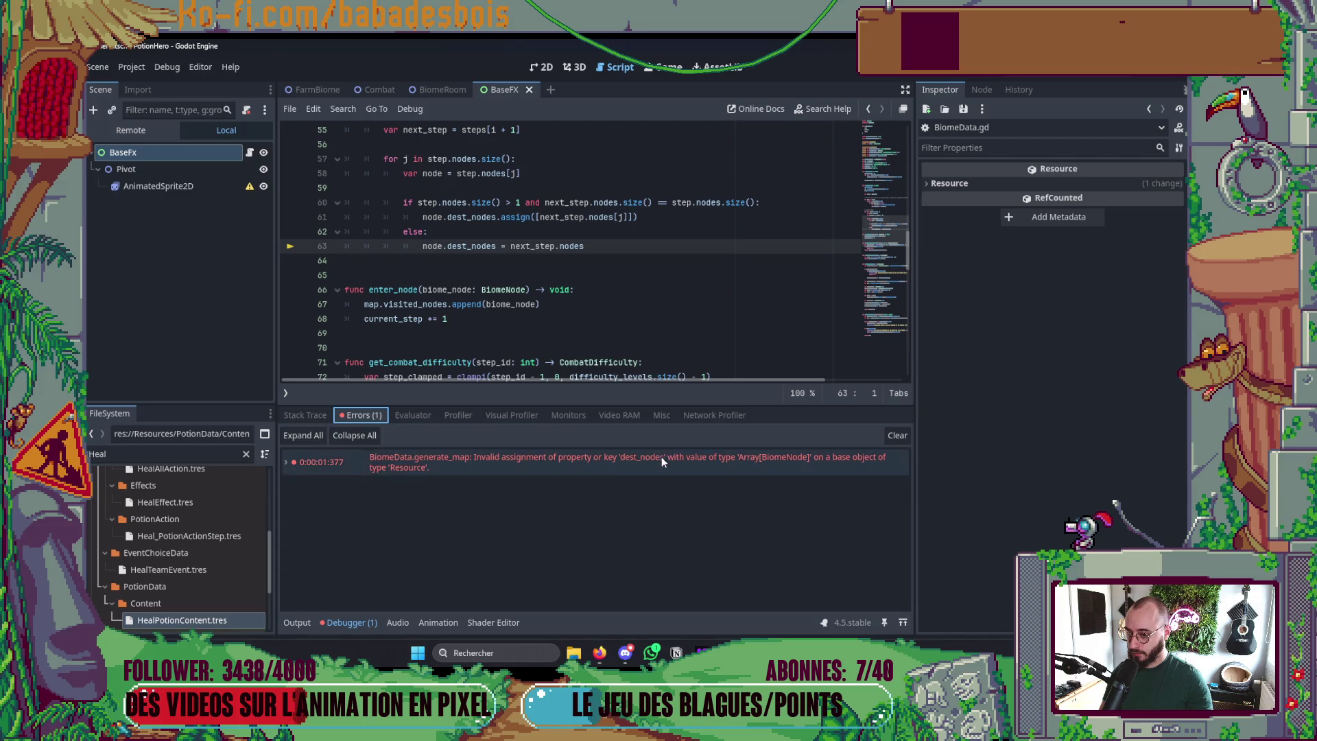
{"action": "left_click", "coordinate": [320, 417]}
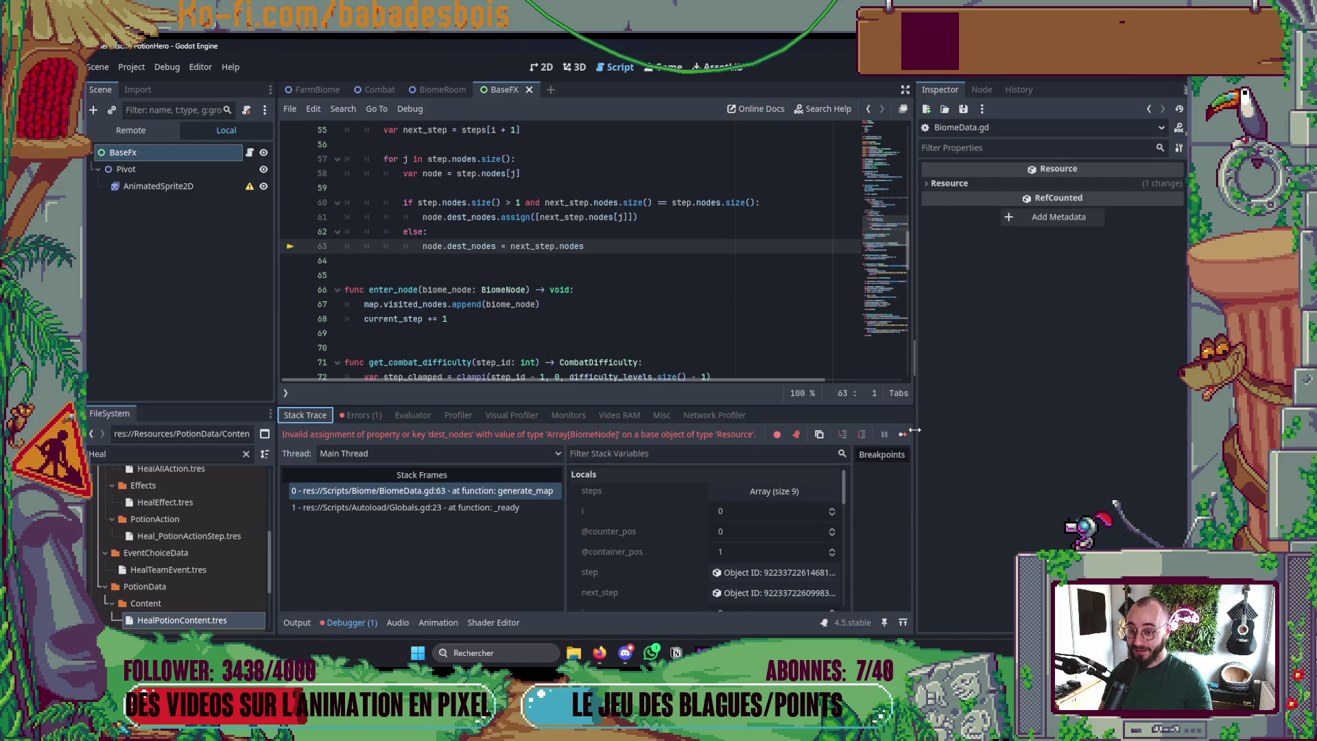
{"action": "left_click_drag", "start_coordinate": [916, 433], "coordinate": [1064, 432]}
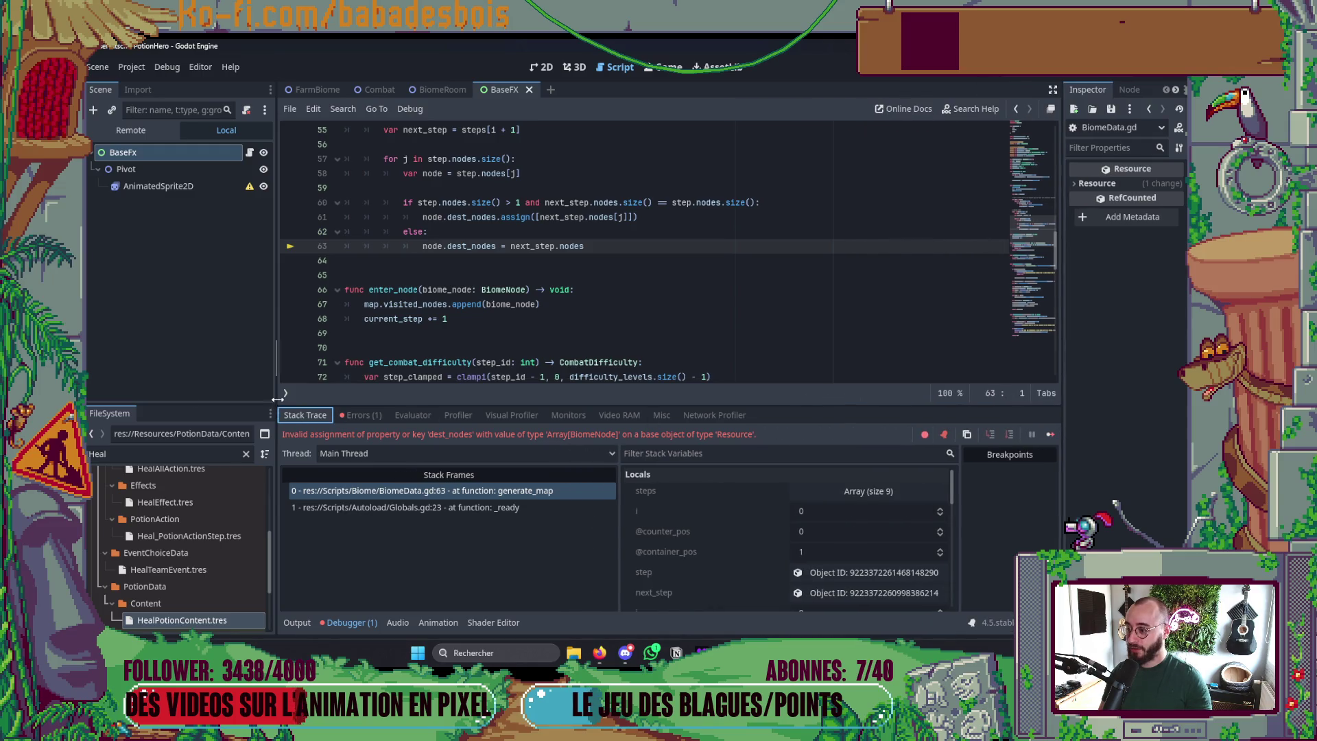
{"action": "left_click", "coordinate": [360, 622]}
{"action": "left_click", "coordinate": [361, 621]}
- Compare Controller.gd against Godot, then find and open Vue.gd in Neovim
{"action": "key", "text": "alt+Tab"}
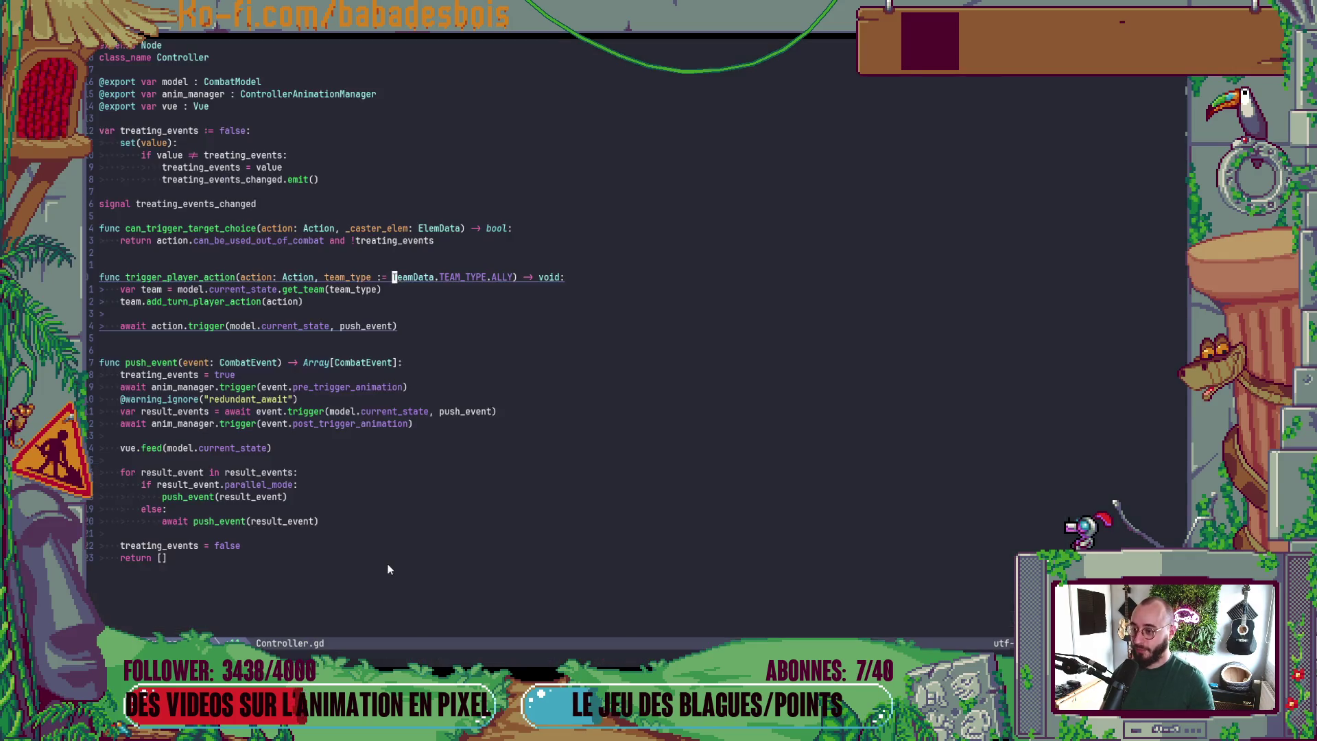
{"action": "left_click", "coordinate": [761, 339]}
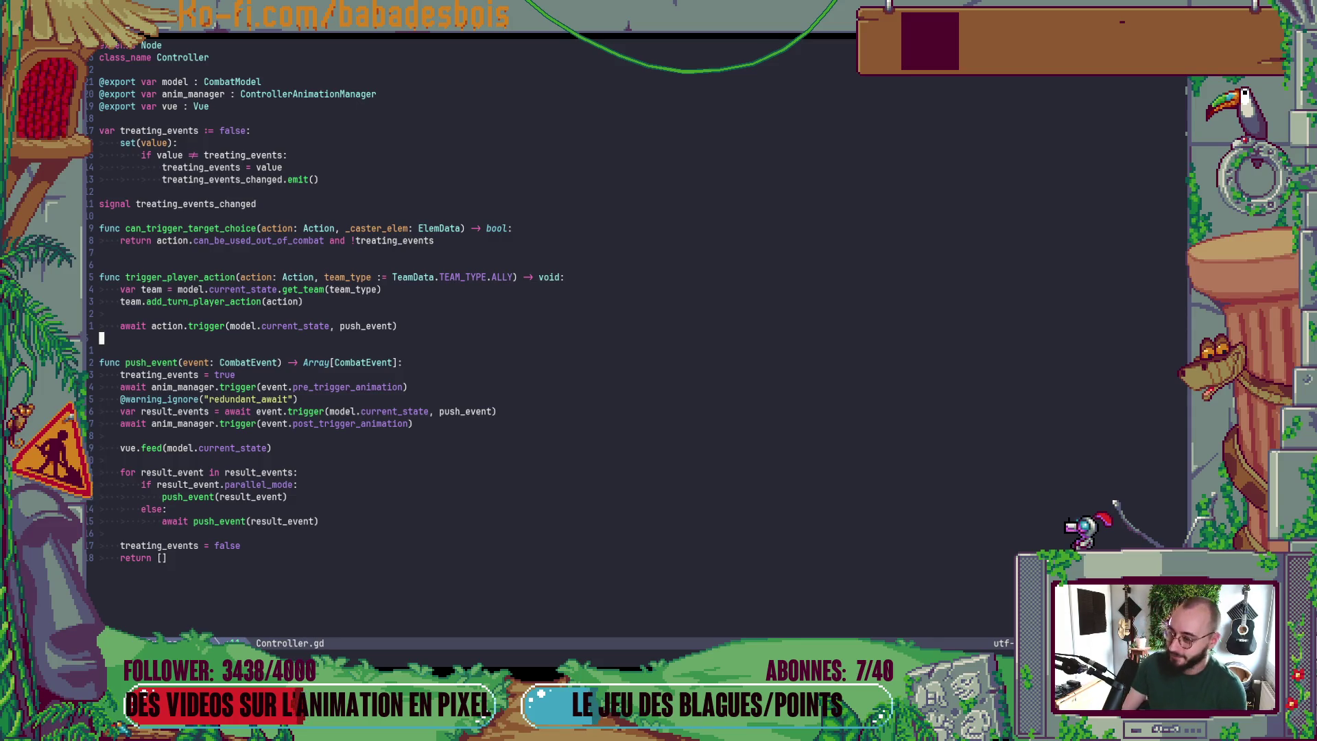
{"action": "key", "text": "alt+Tab"}
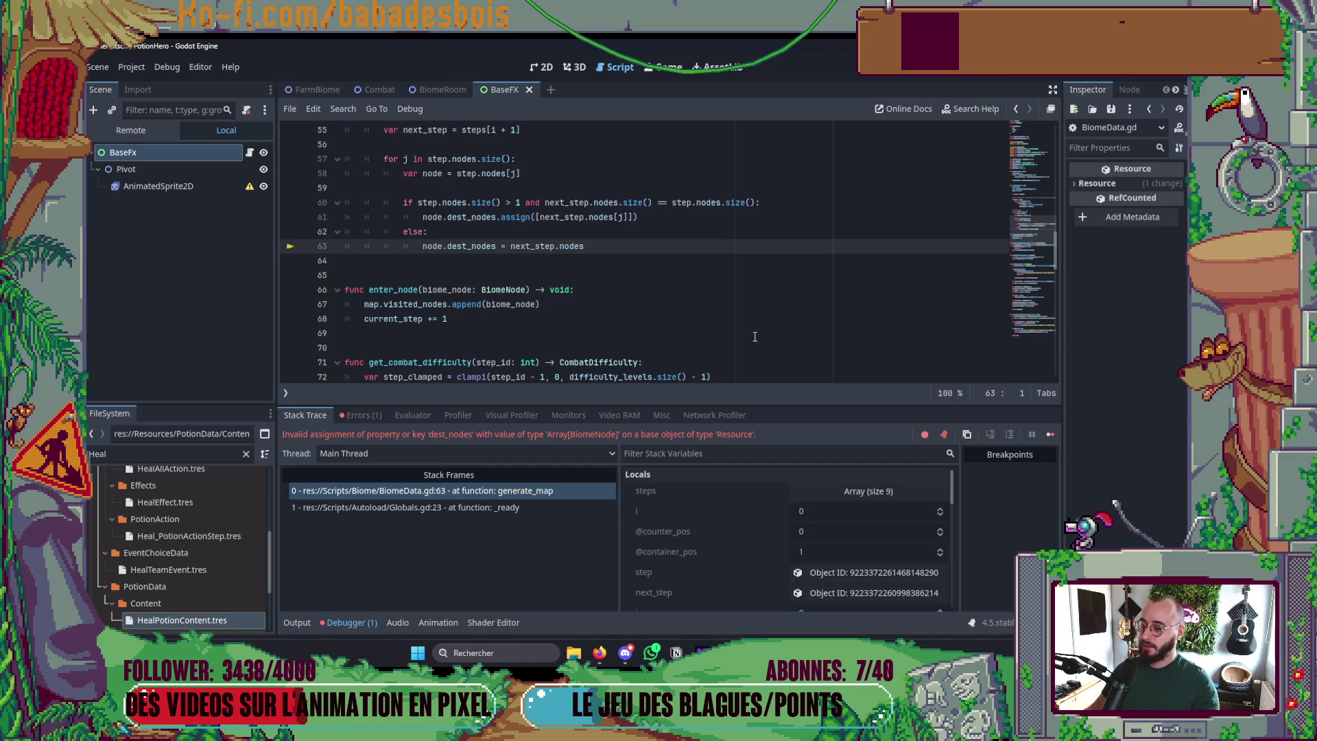
{"action": "key", "text": "alt+Tab"}
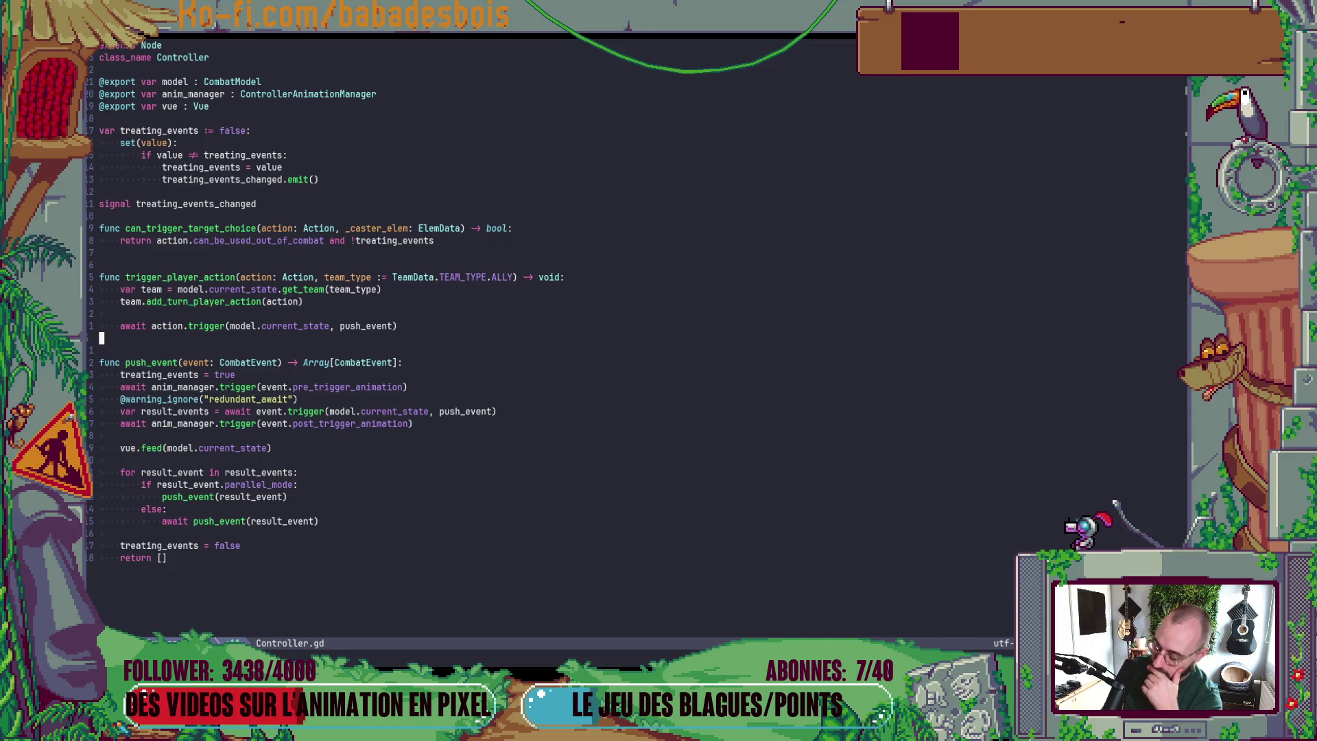
{"action": "key", "text": "space"}
{"action": "key", "text": "f"}
{"action": "key", "text": "f"}
{"action": "type", "text": "vue"}
{"action": "key", "text": "Return"}
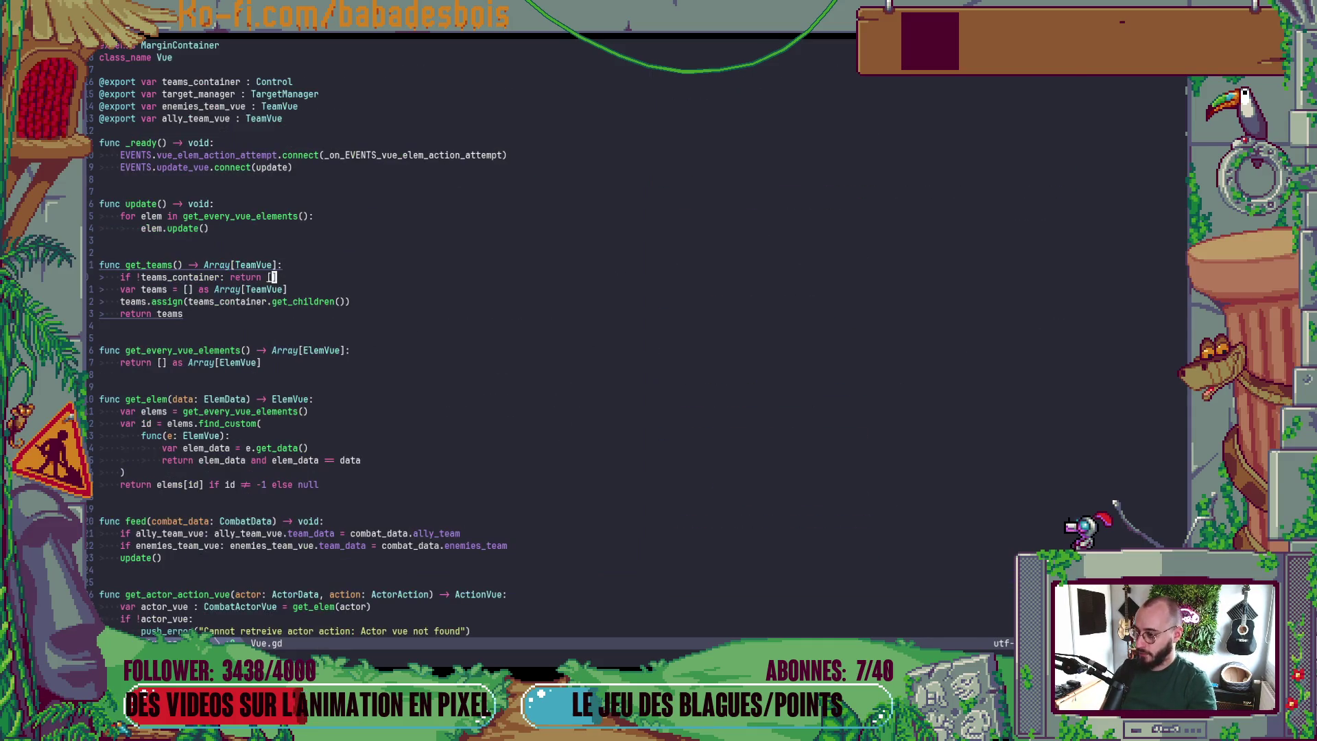
- Grep the project for get_actor_center_screen_position and go to its definition in Vue.gd
{"action": "key", "text": "ctrl+d"}
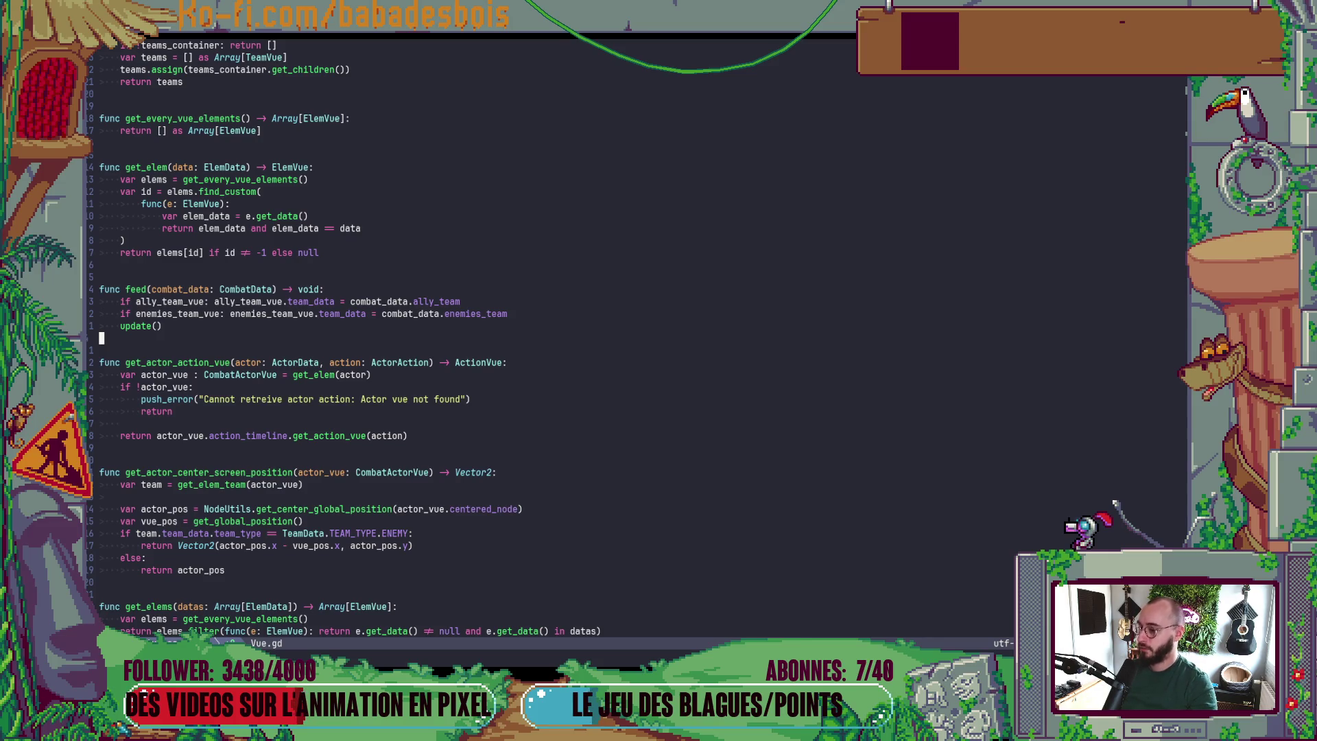
{"action": "scroll", "coordinate": [689, 376], "scroll_direction": "down", "scroll_amount": 6}
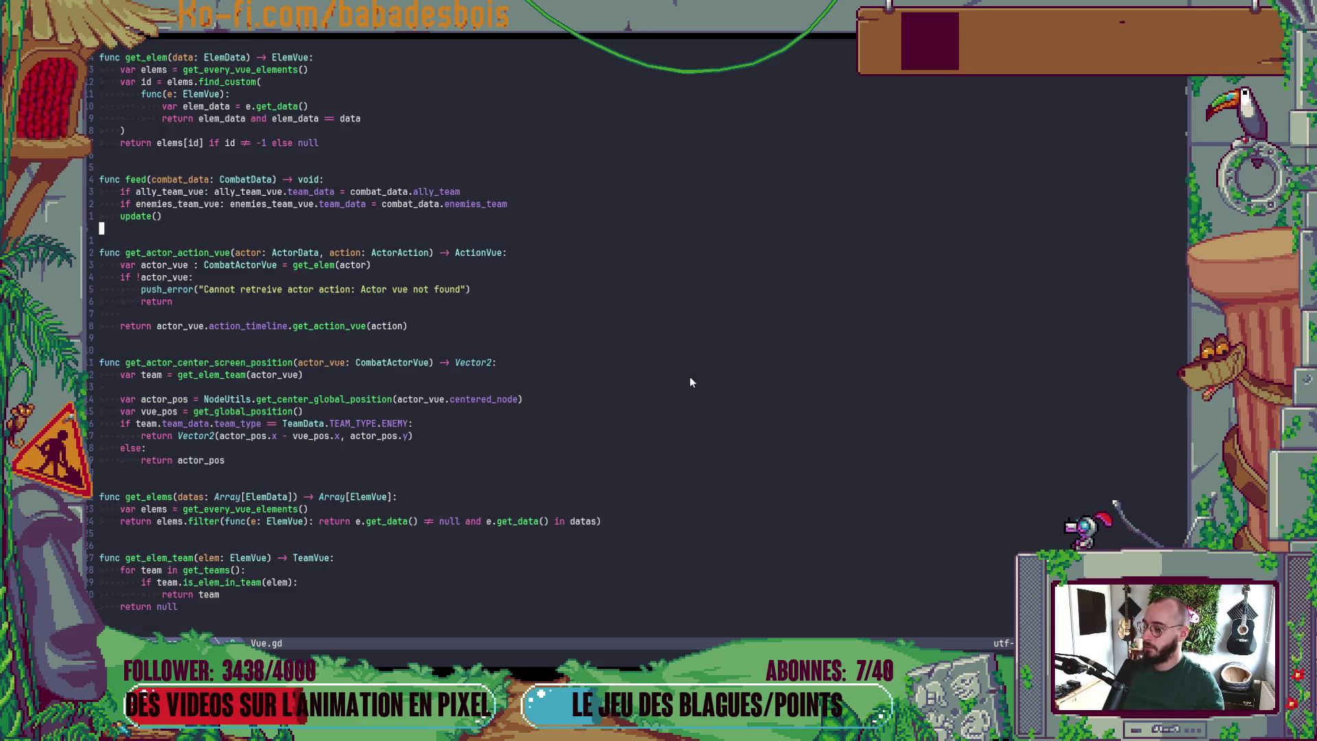
{"action": "left_click", "coordinate": [231, 264]}
{"action": "key", "text": "space"}
{"action": "key", "text": "s"}
{"action": "key", "text": "w"}
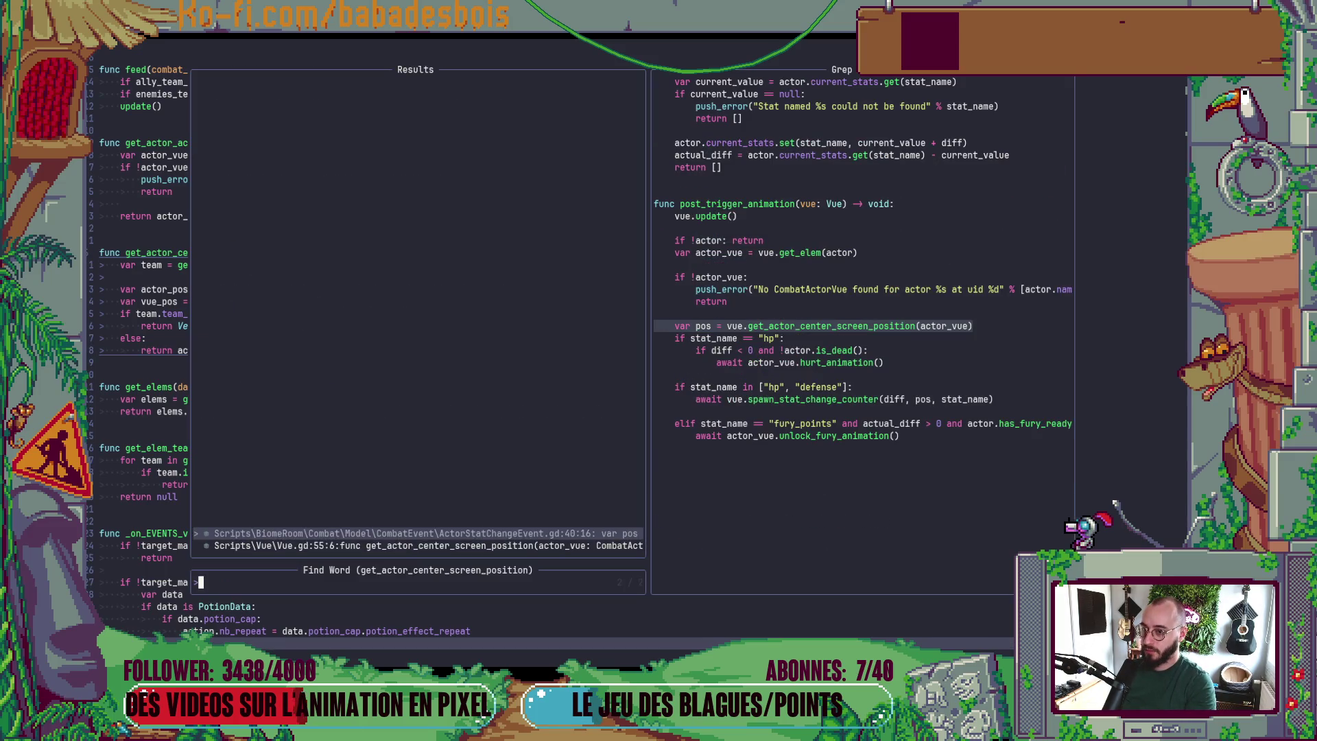
{"action": "key", "text": "Down"}
{"action": "key", "text": "Return"}
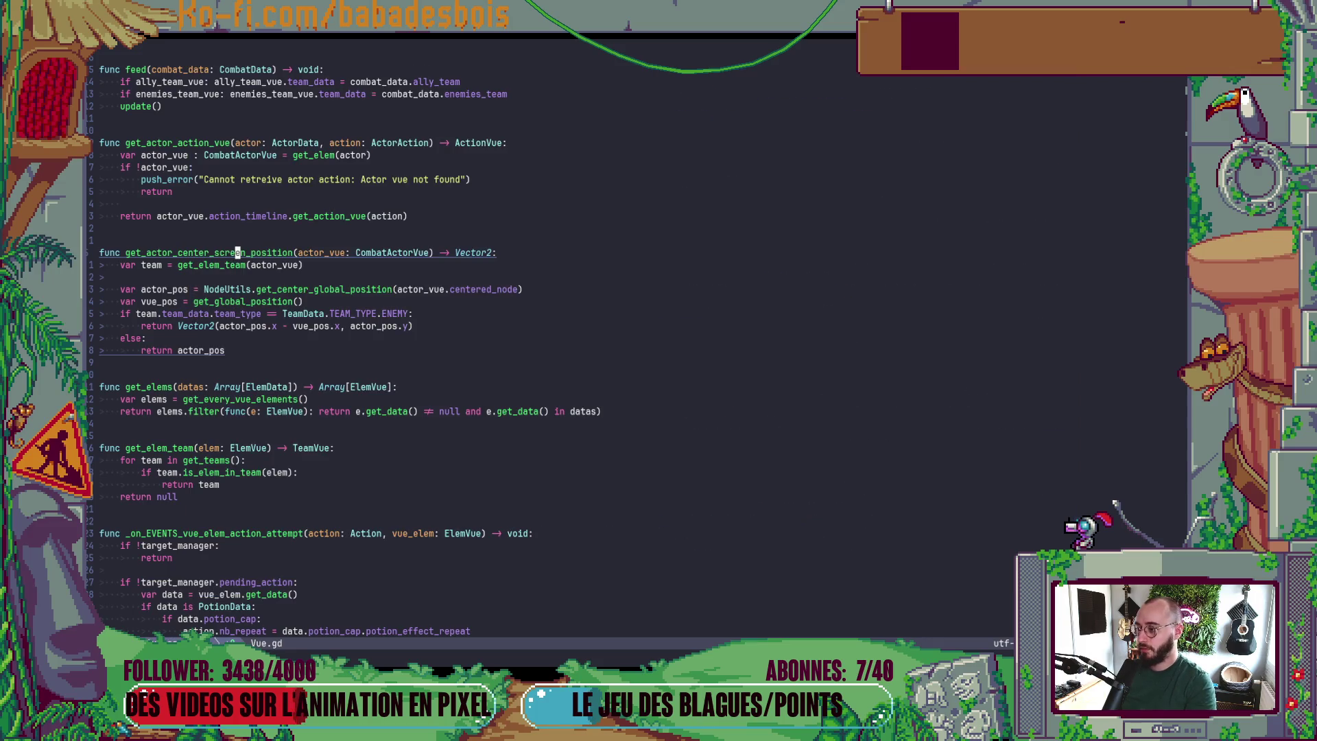
- Look at the action attempt handler 24 lines below, then return to the function
{"action": "key", "text": "2"}
{"action": "key", "text": "4"}
{"action": "key", "text": "j"}
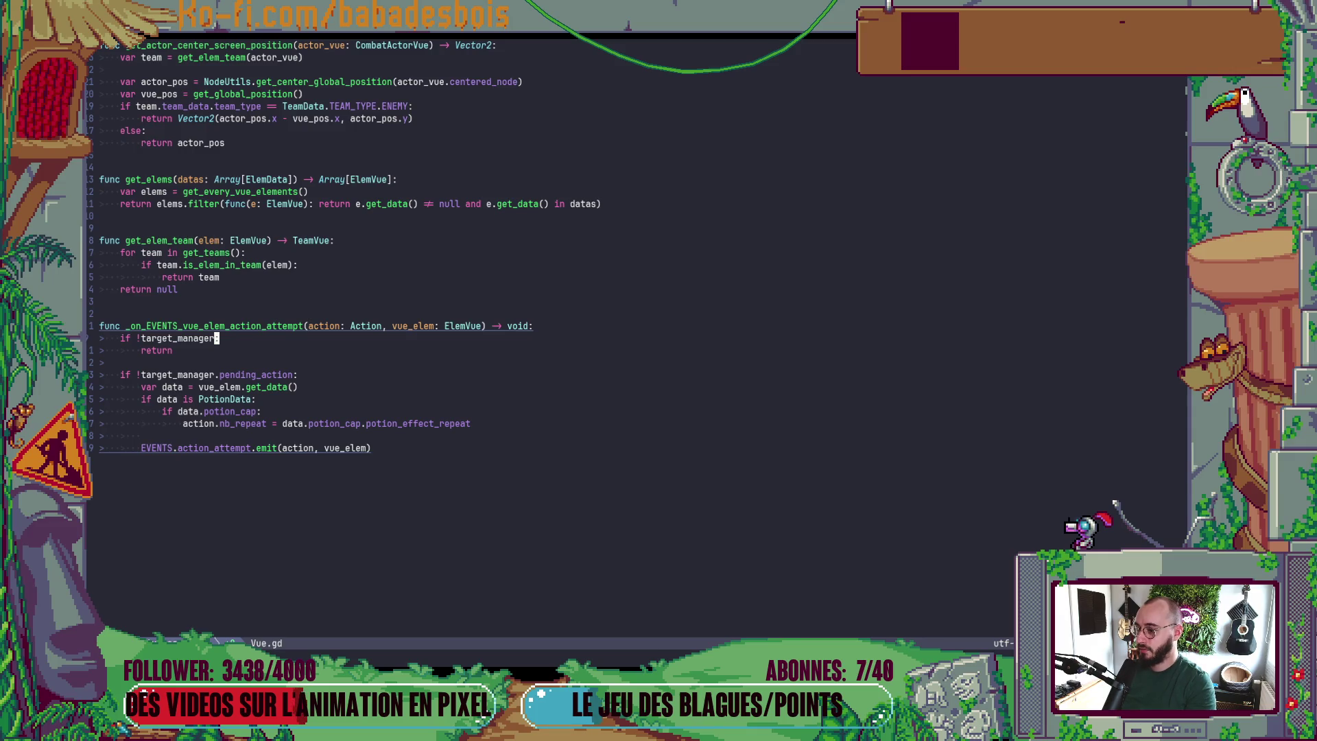
{"action": "key", "text": "2"}
{"action": "key", "text": "4"}
{"action": "key", "text": "k"}
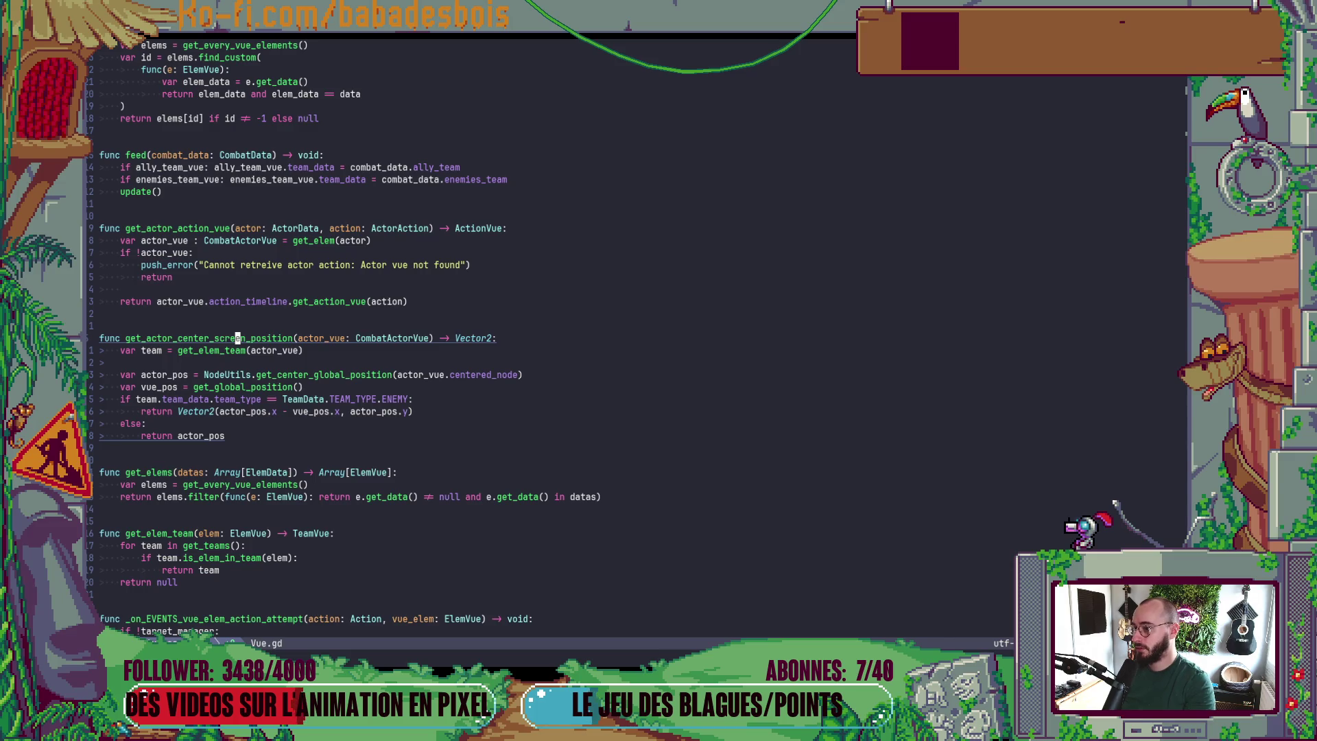
- Change the actor_vue parameter type from CombatActorVue to ElemVue, save, and run the game
{"action": "key", "text": "w"}
{"action": "key", "text": "w"}
{"action": "key", "text": "w"}
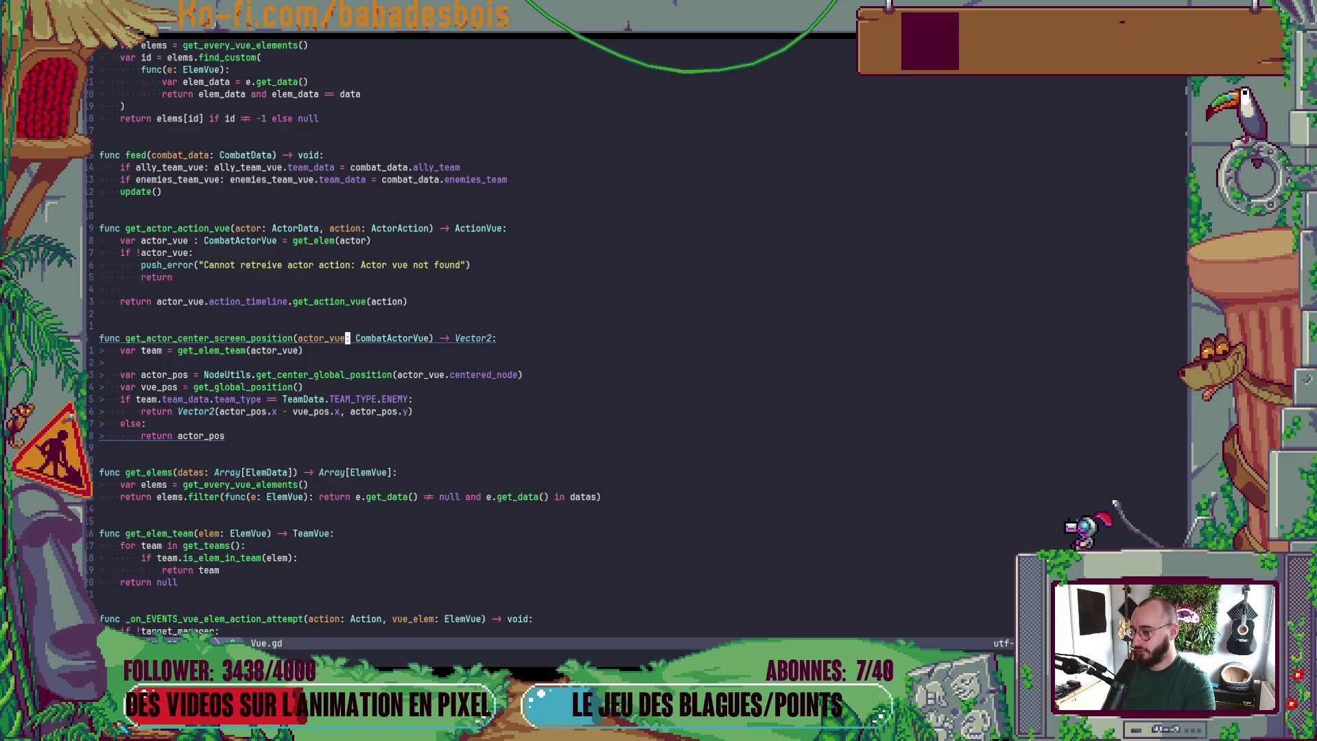
{"action": "type", "text": "cwElem"}
{"action": "key", "text": "Tab"}
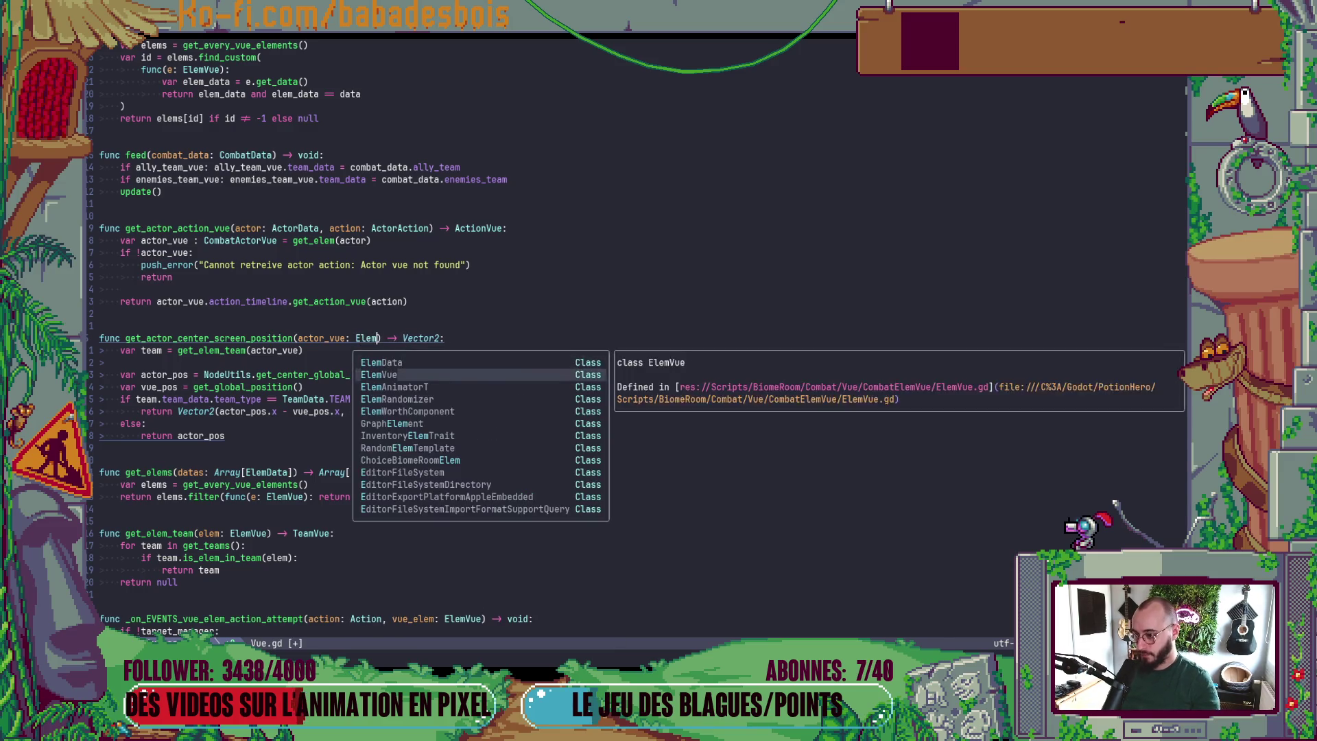
{"action": "key", "text": "Escape"}
{"action": "type", "text": ":w"}
{"action": "key", "text": "alt+Tab"}
{"action": "key", "text": "F5"}
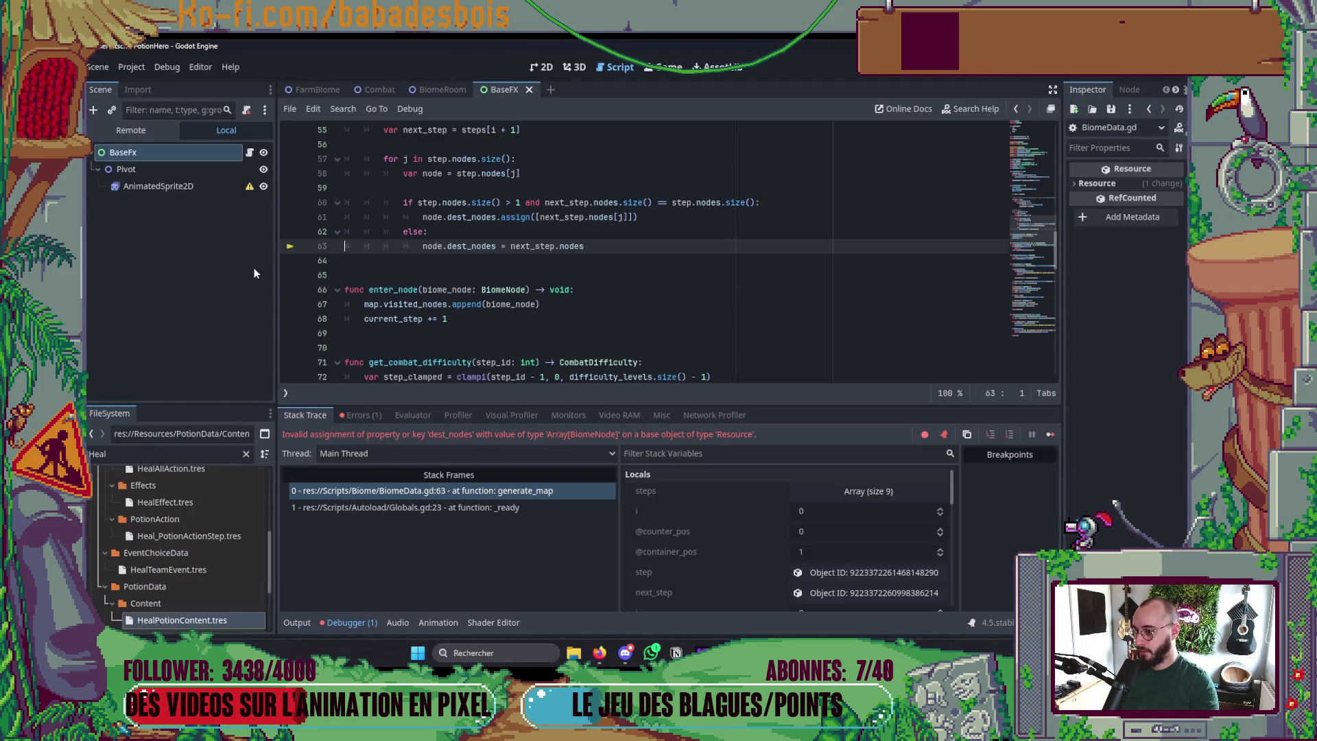
- Undo the ElemVue change to restore CombatActorVue and save Vue.gd
{"action": "key", "text": "alt+Tab"}
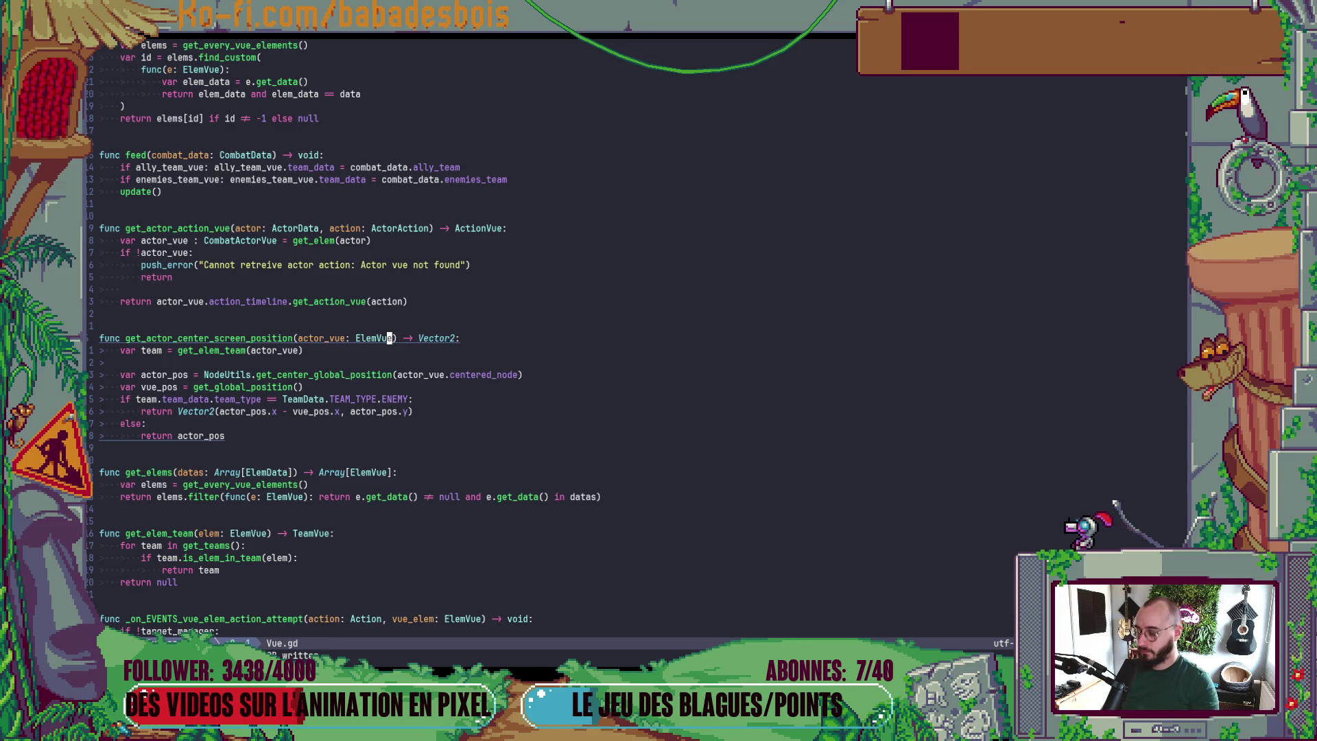
{"action": "key", "text": "u"}
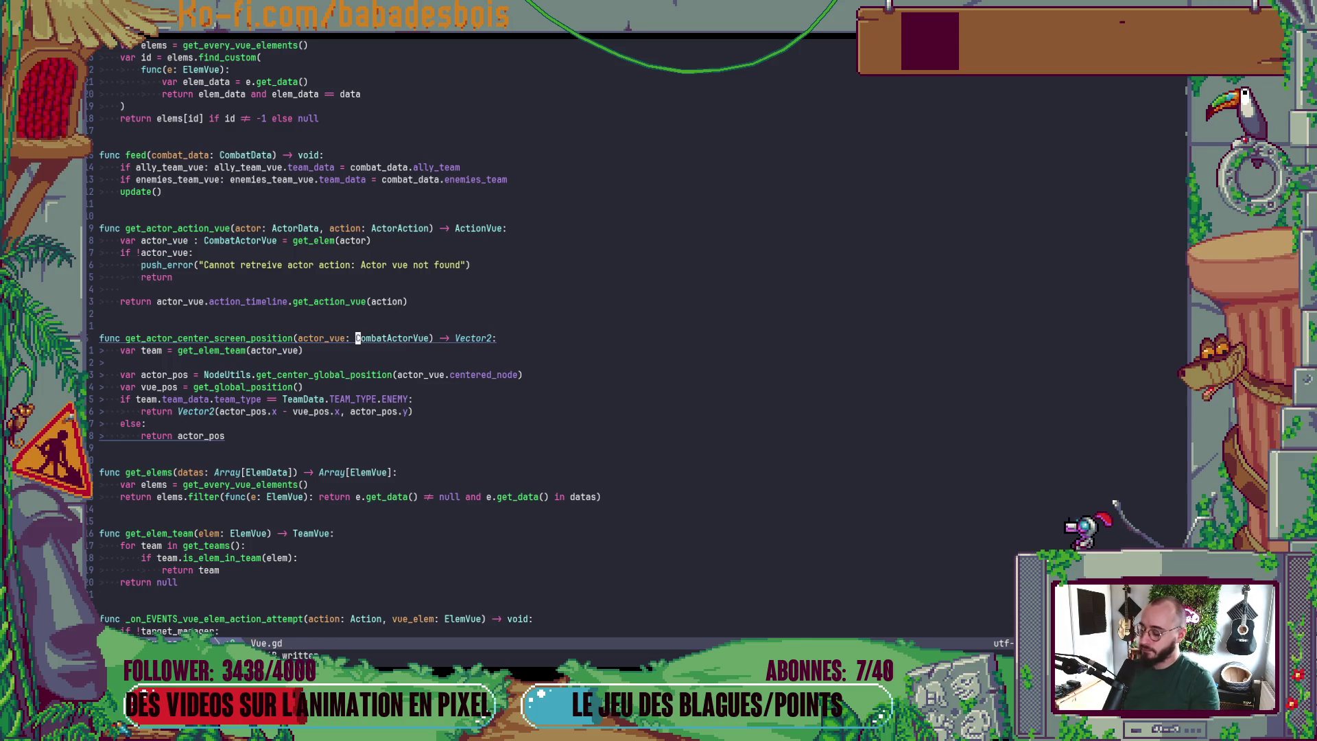
{"action": "type", "text": "u:w"}
{"action": "key", "text": "Return"}
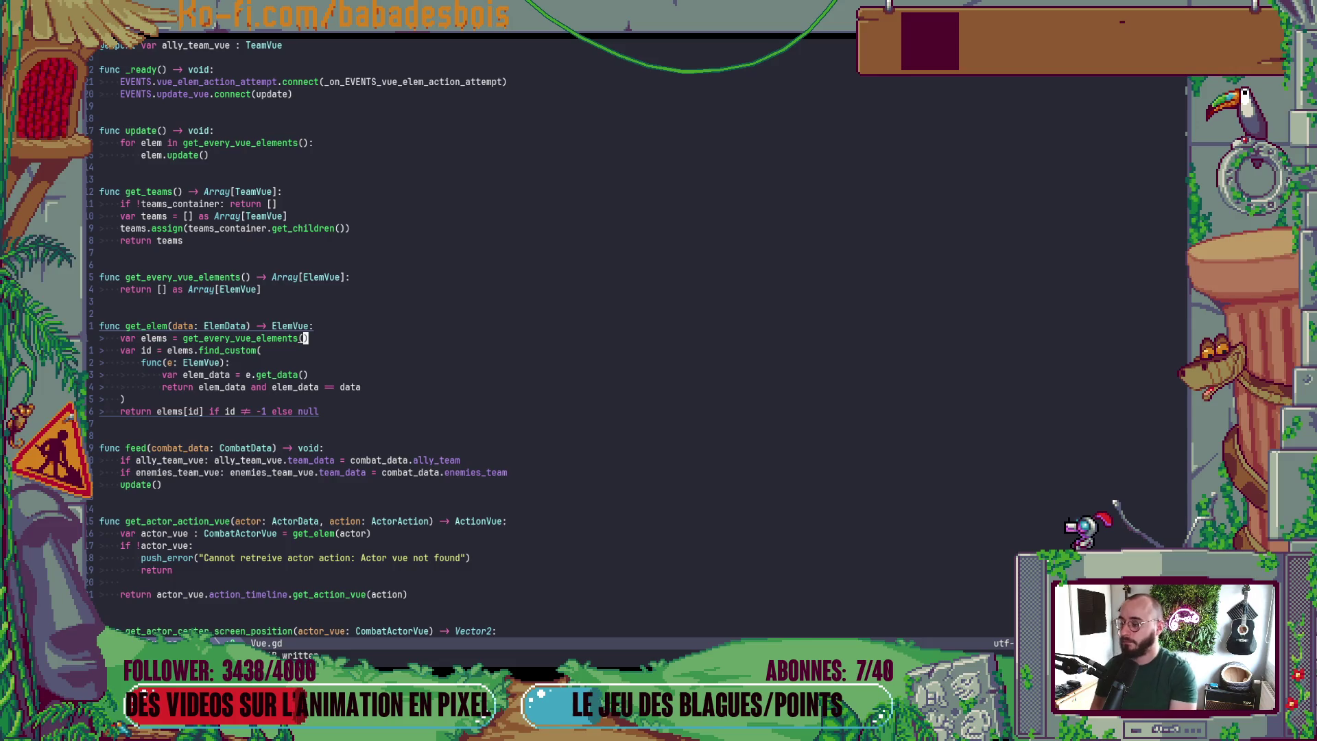
- In a terminal split, run z PotionHero and git s to list modified files
{"action": "left_click", "coordinate": [278, 44]}
{"action": "left_click", "coordinate": [290, 167]}
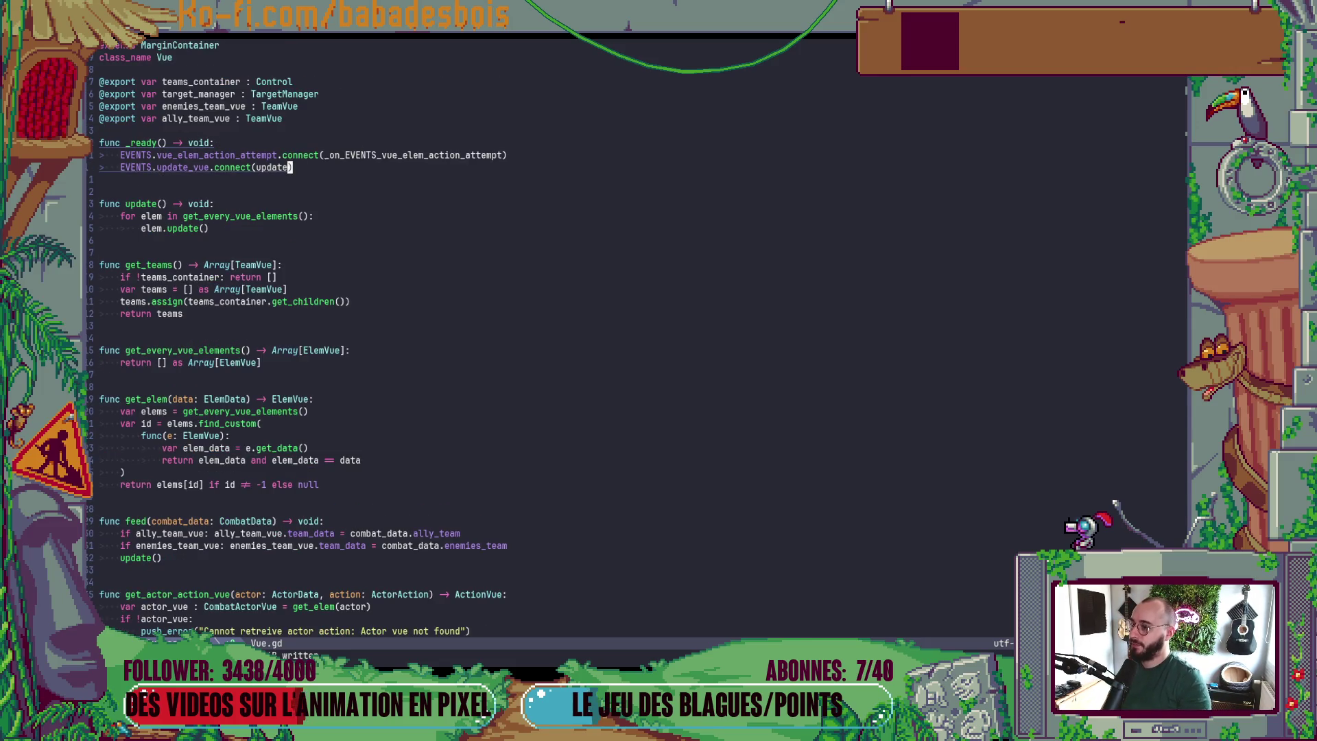
{"action": "key", "text": "ctrl+slash"}
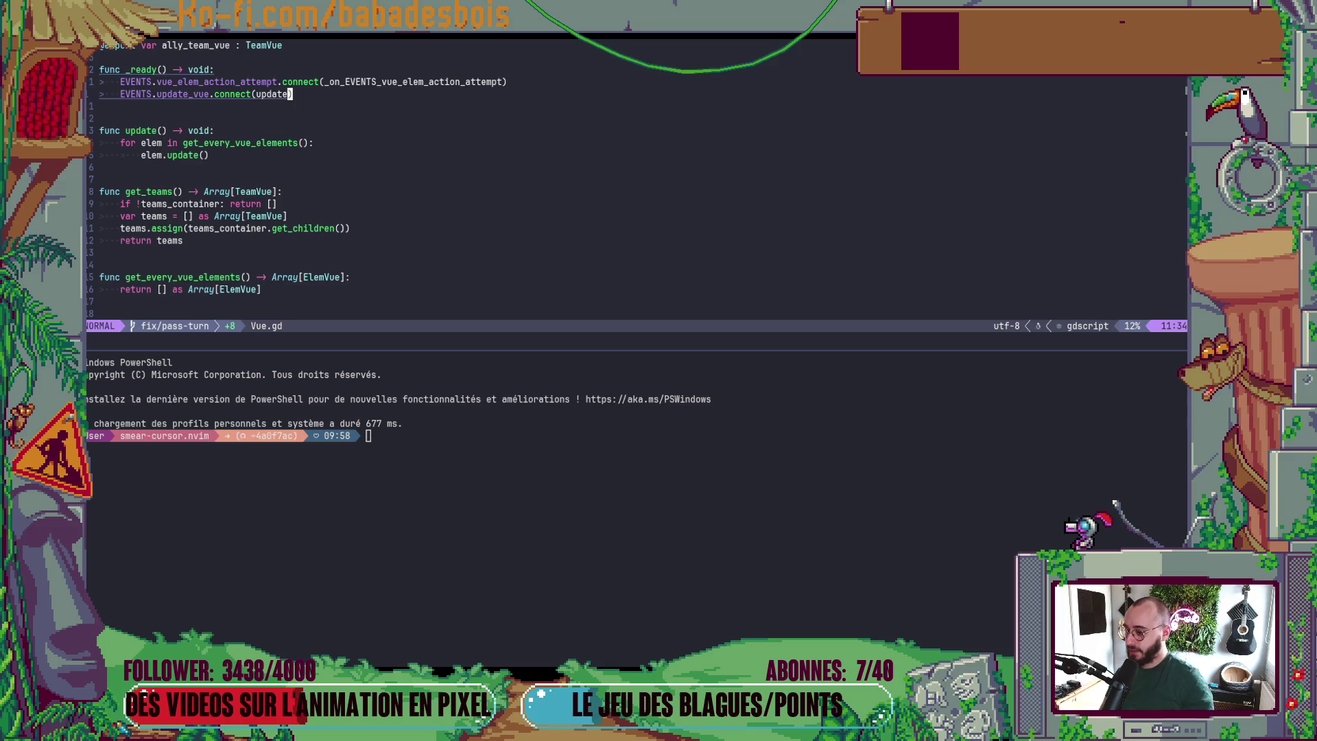
{"action": "type", "text": "git s"}
{"action": "key", "text": "Return"}
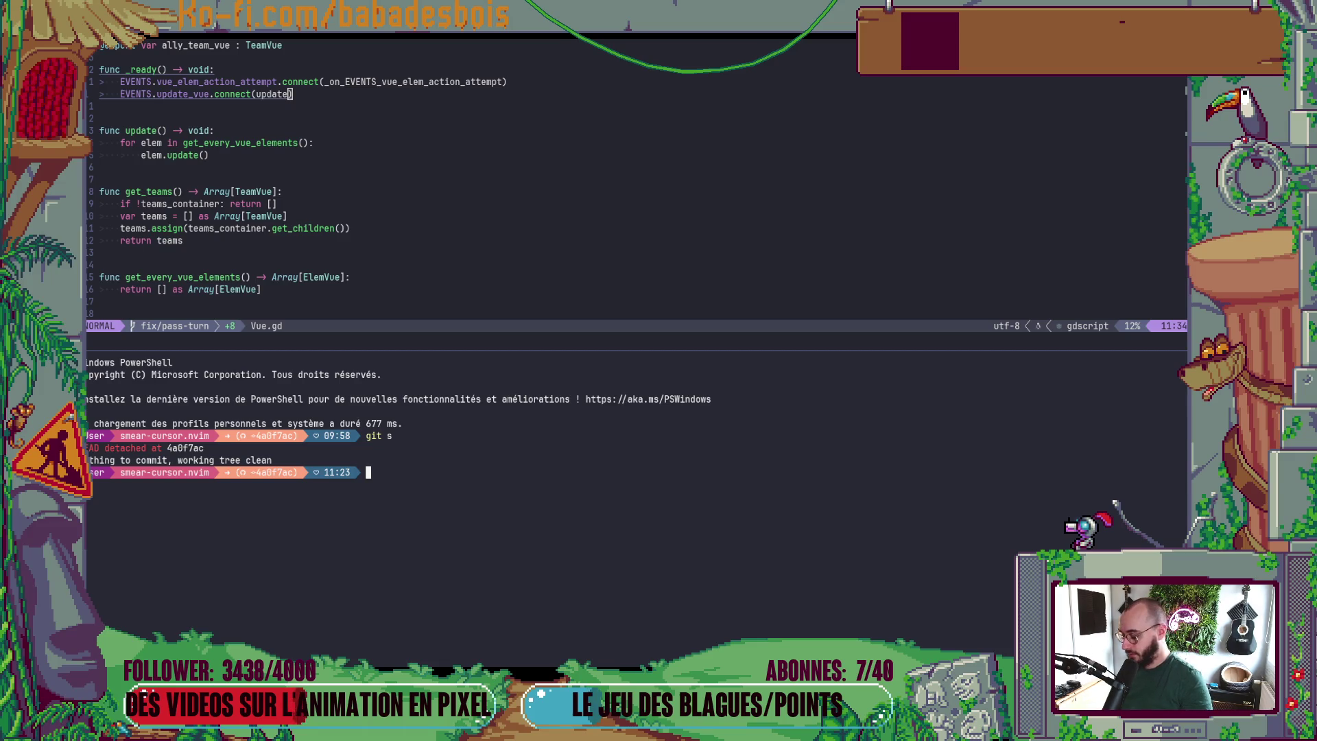
{"action": "type", "text": "z PotionH"}
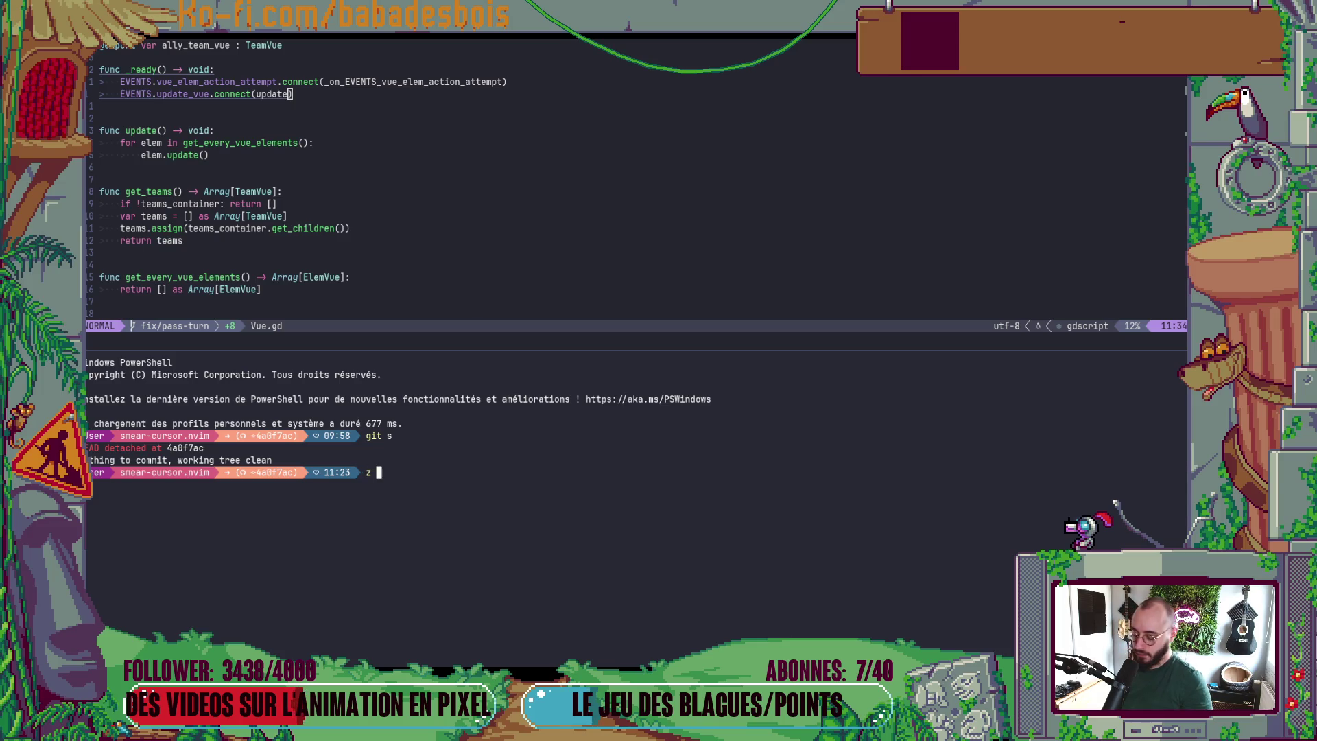
{"action": "type", "text": "ero"}
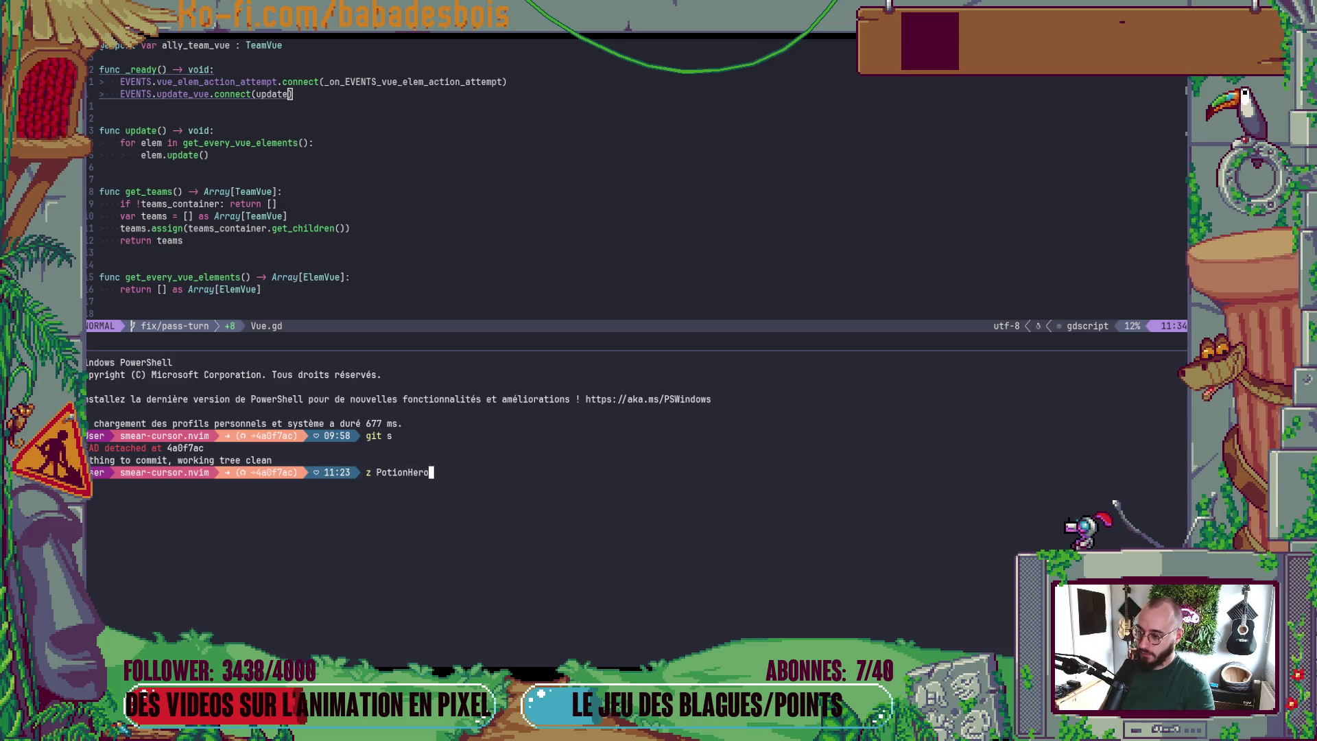
{"action": "key", "text": "Return"}
{"action": "type", "text": "git s"}
{"action": "key", "text": "Return"}
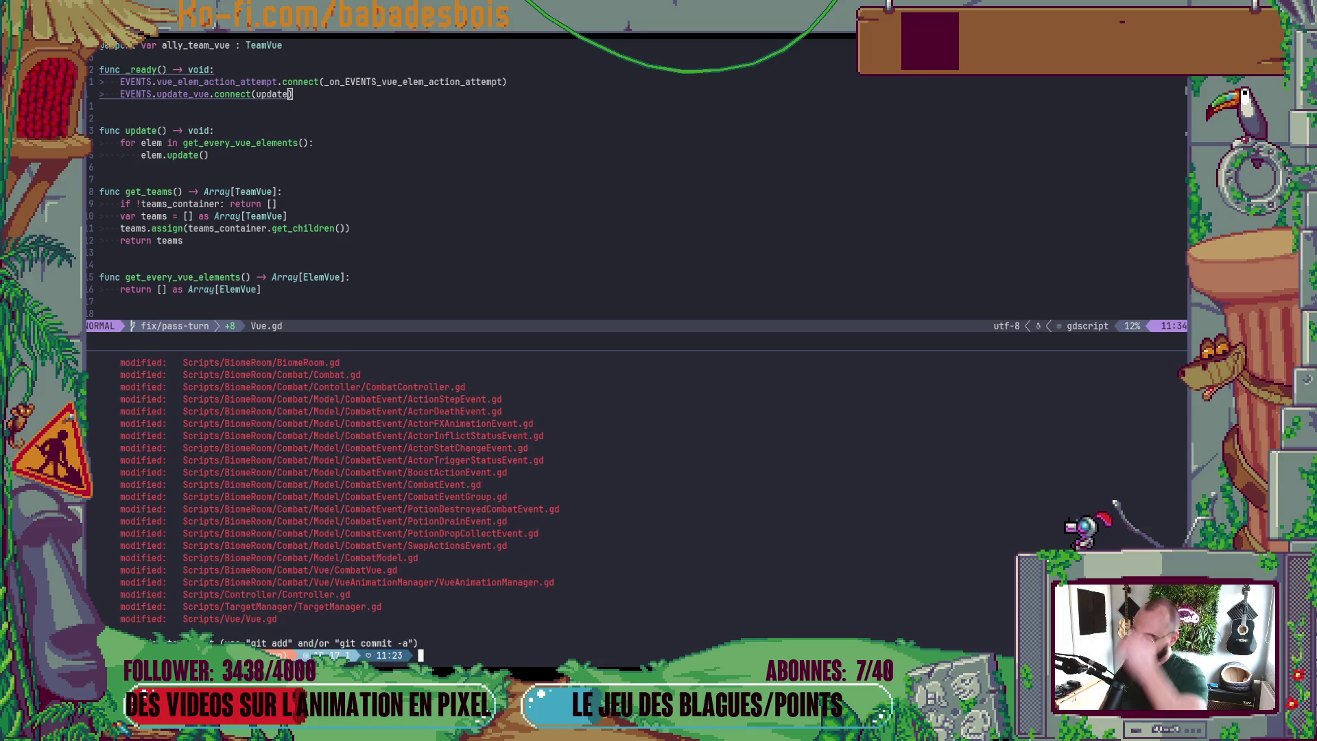
- Rename the update() loop's call to get_every_vue_elements
{"action": "scroll", "coordinate": [384, 453], "scroll_direction": "up", "scroll_amount": 3}
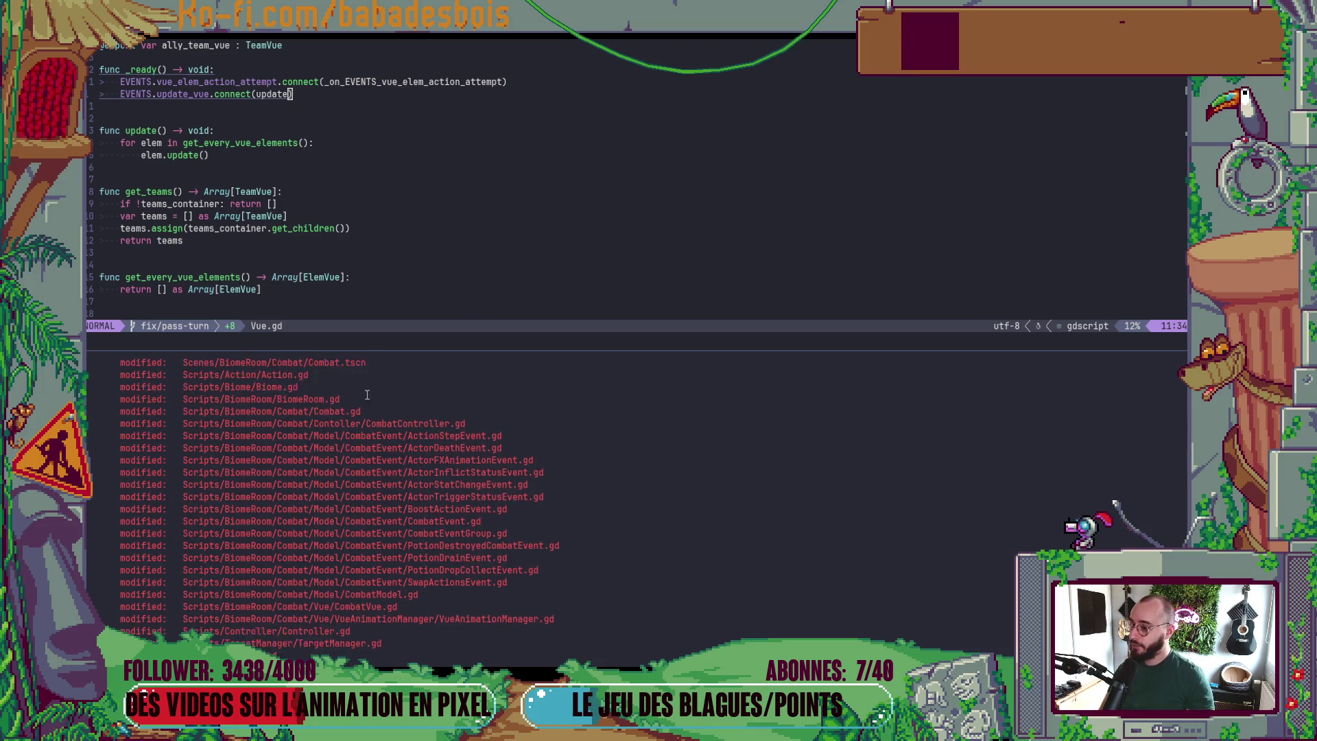
{"action": "scroll", "coordinate": [377, 445], "scroll_direction": "down", "scroll_amount": 2}
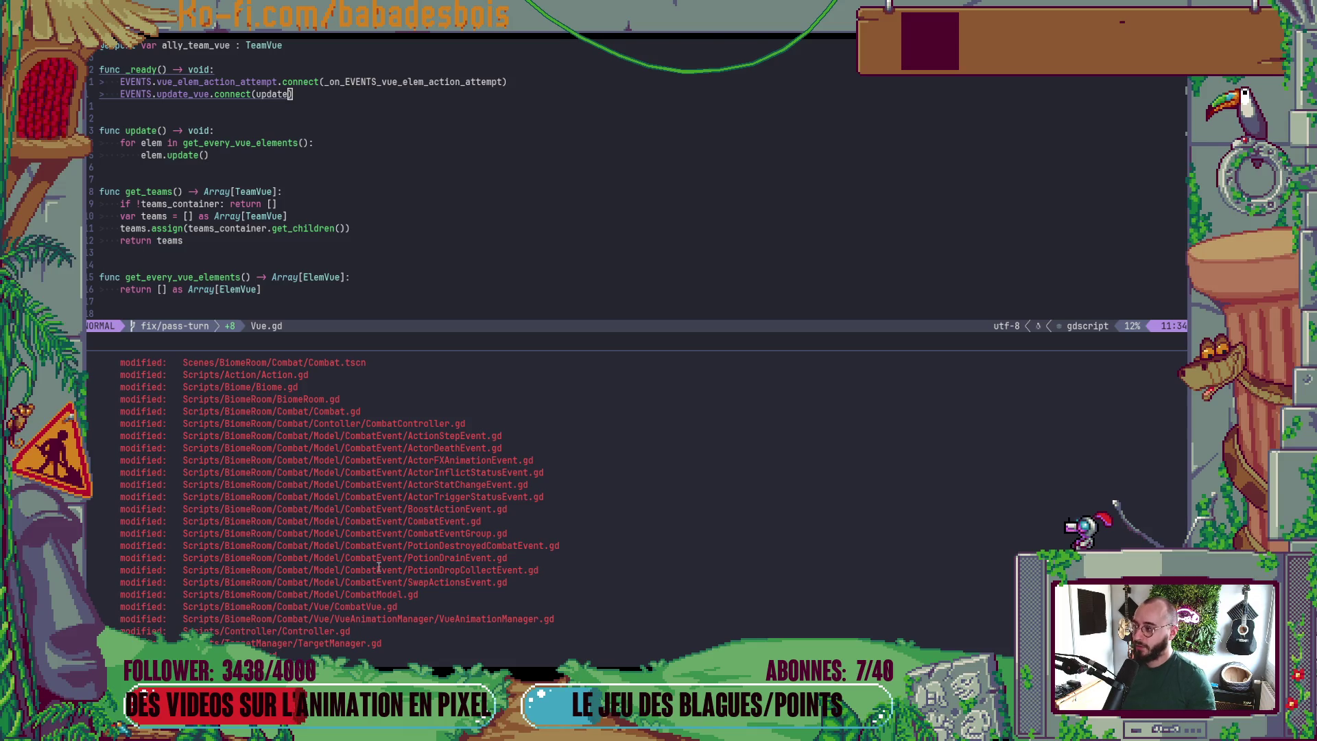
{"action": "left_click", "coordinate": [563, 128]}
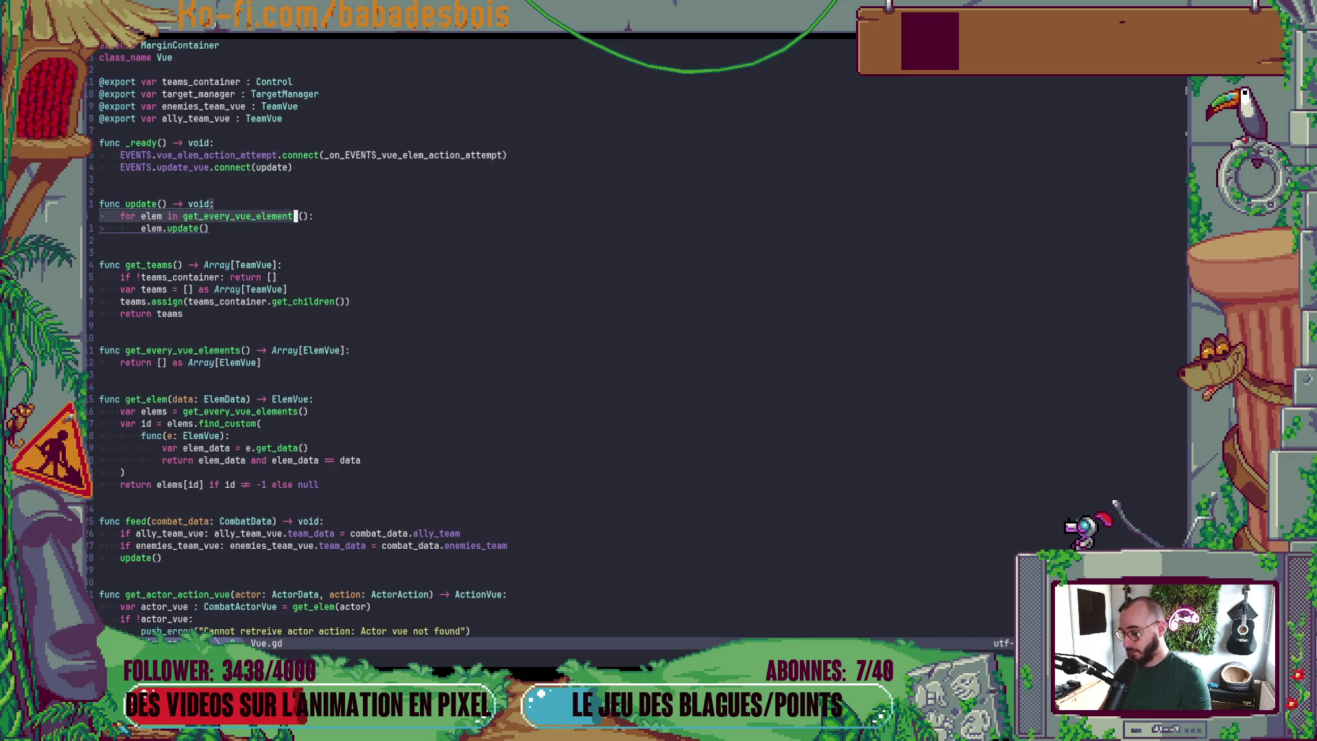
{"action": "type", "text": "s"}
{"action": "key", "text": "Escape"}
- Finish the get_every_vue_elements call in Vue.gd's update function
{"action": "key", "text": "d"}
{"action": "key", "text": "d"}
{"action": "key", "text": "u"}
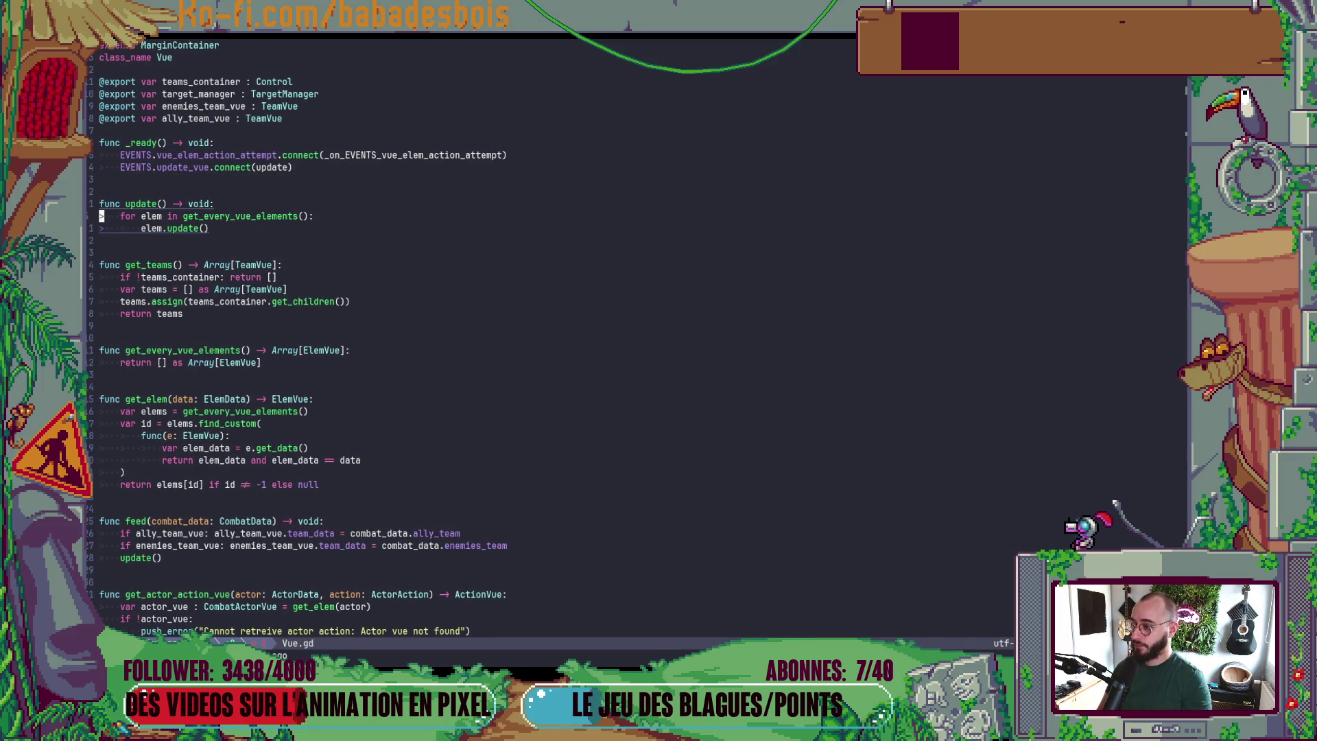
{"action": "key", "text": "space"}
{"action": "key", "text": "f"}
{"action": "key", "text": "f"}
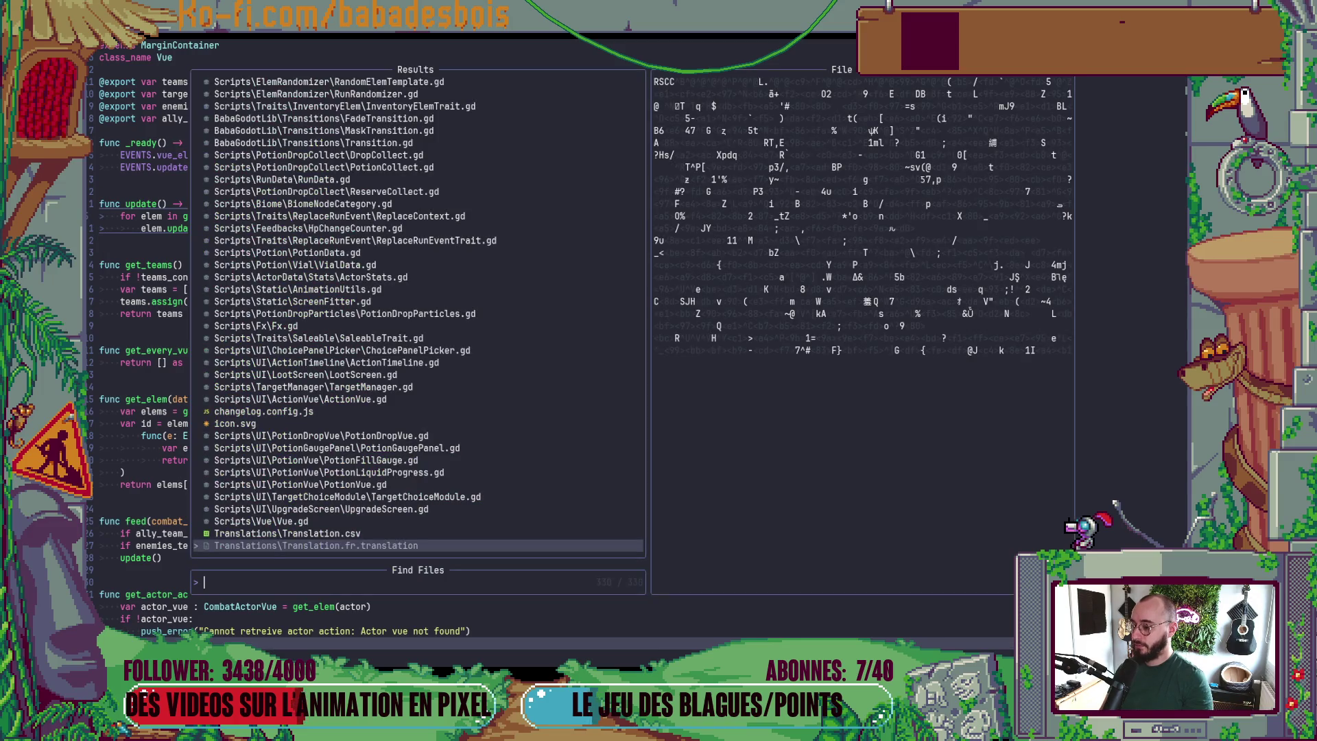
{"action": "key", "text": "Escape"}
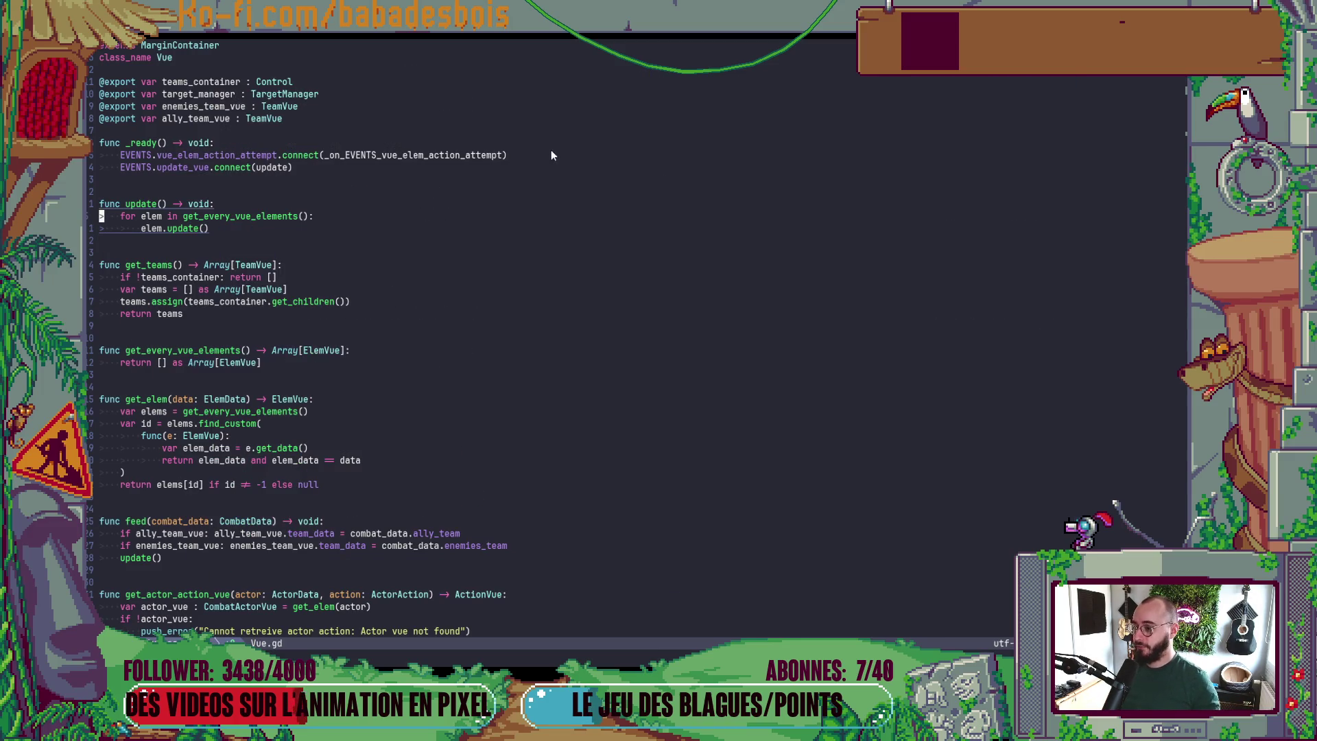
- Inspect the CombatData class definition from feed, then return to Vue.gd
{"action": "scroll", "coordinate": [534, 199], "scroll_direction": "down", "scroll_amount": 5}
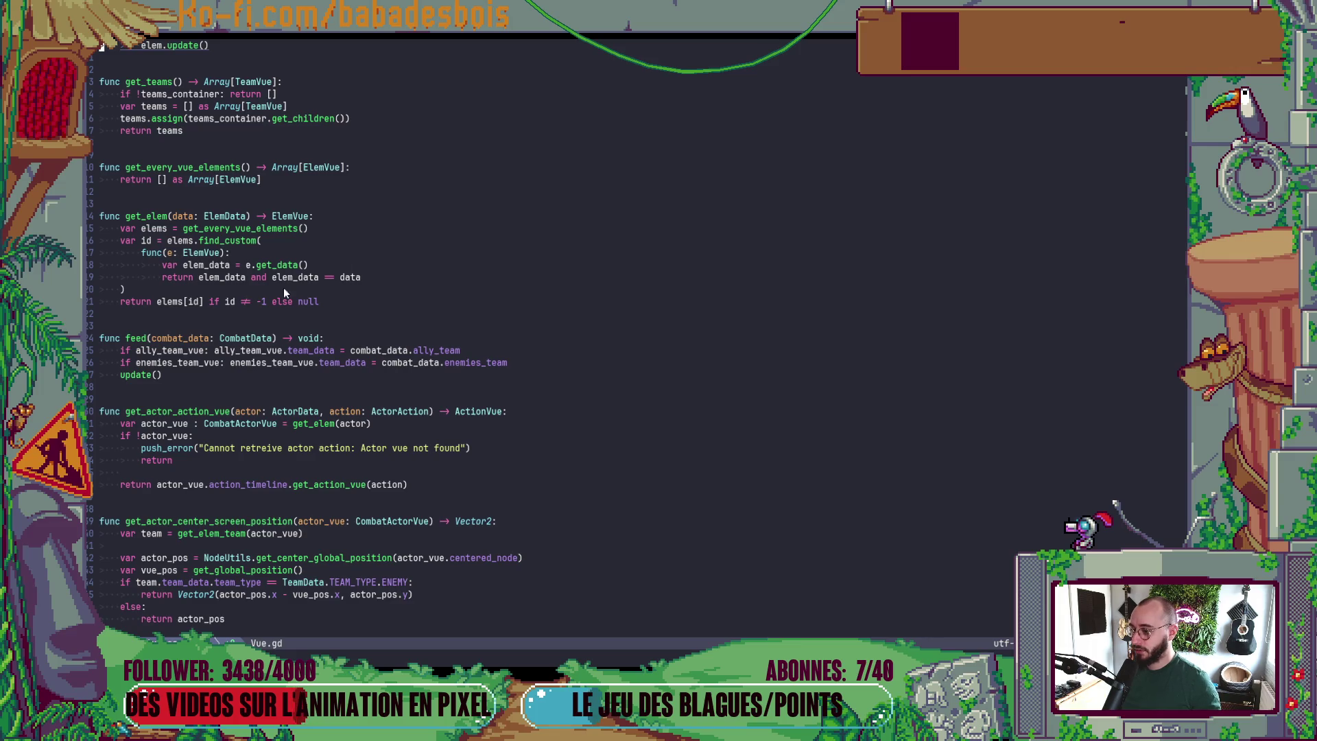
{"action": "left_click", "coordinate": [261, 343]}
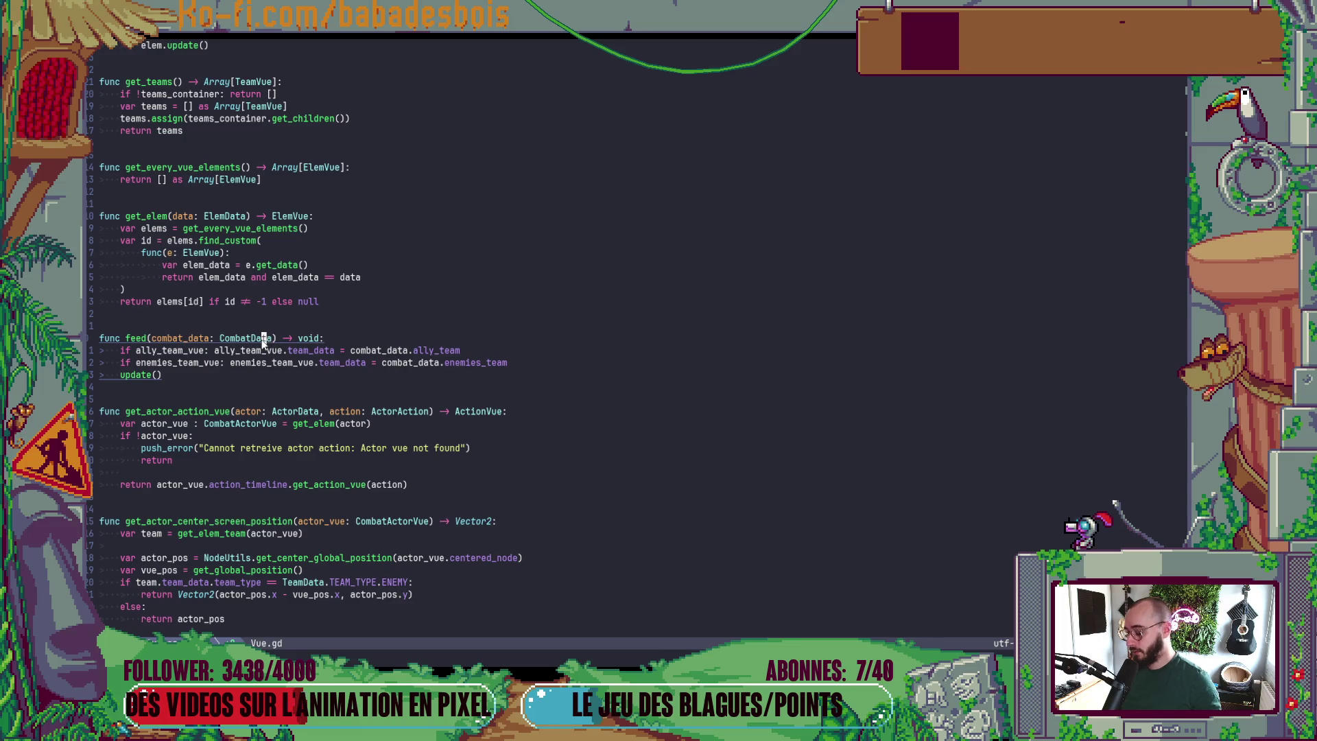
{"action": "key", "text": "g"}
{"action": "key", "text": "d"}
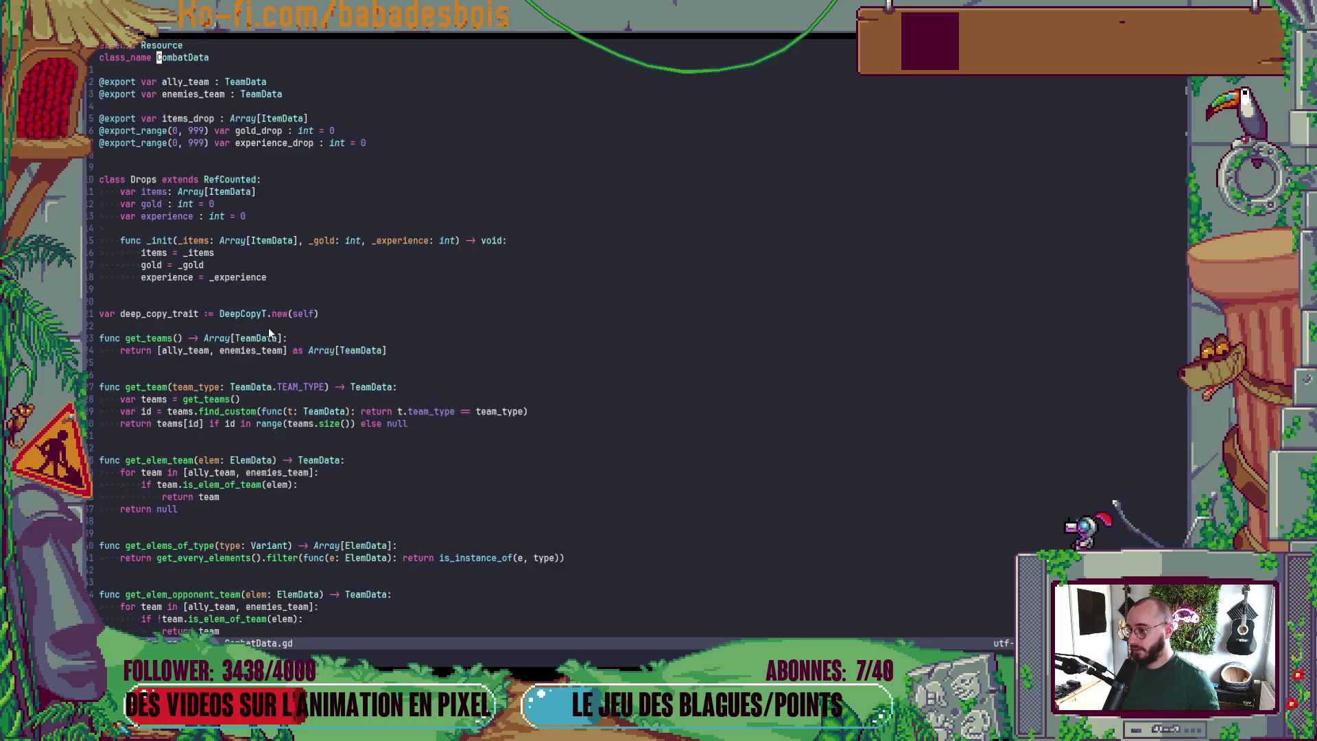
{"action": "scroll", "coordinate": [269, 327], "scroll_direction": "down", "scroll_amount": 9}
{"action": "scroll", "coordinate": [269, 327], "scroll_direction": "down", "scroll_amount": 10}
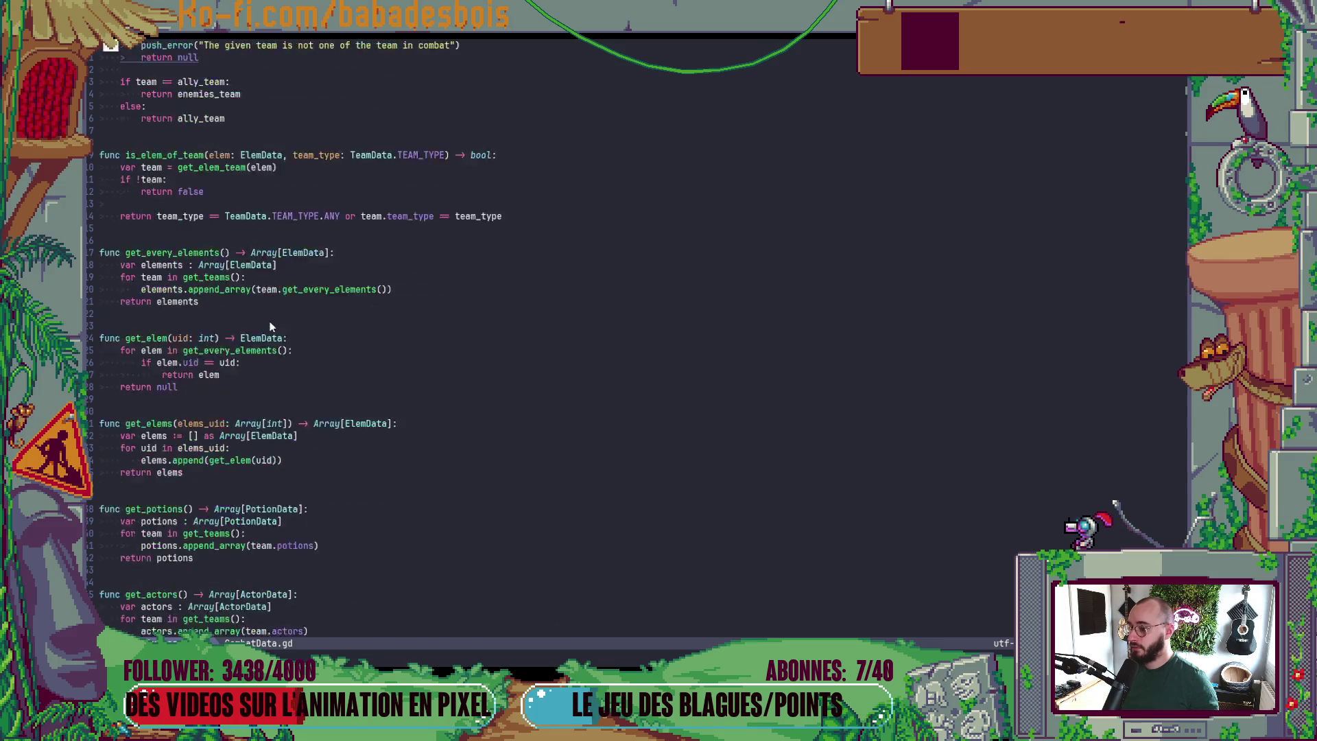
{"action": "key", "text": "ctrl+o"}
{"action": "key", "text": "k"}
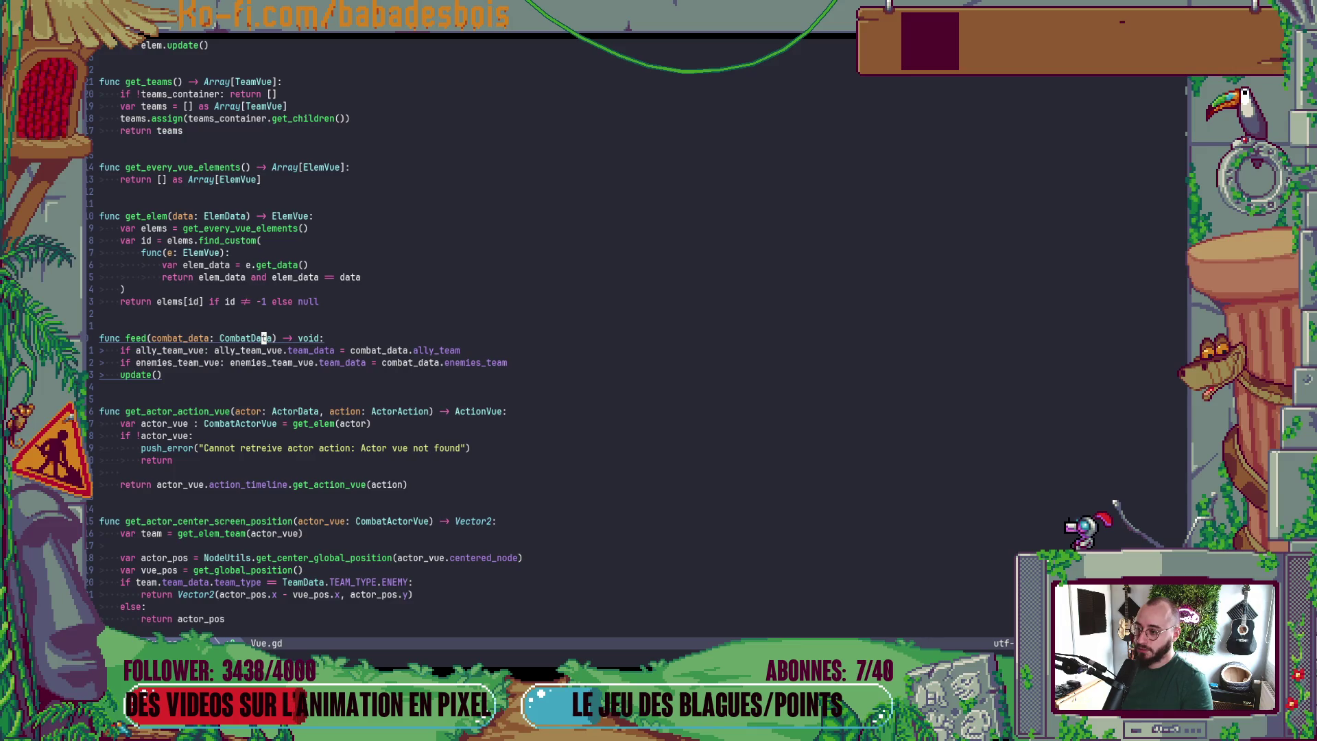
- Search the project files for 'Event' scripts
{"action": "key", "text": "space"}
{"action": "key", "text": "f"}
{"action": "key", "text": "f"}
{"action": "key", "text": "Escape"}
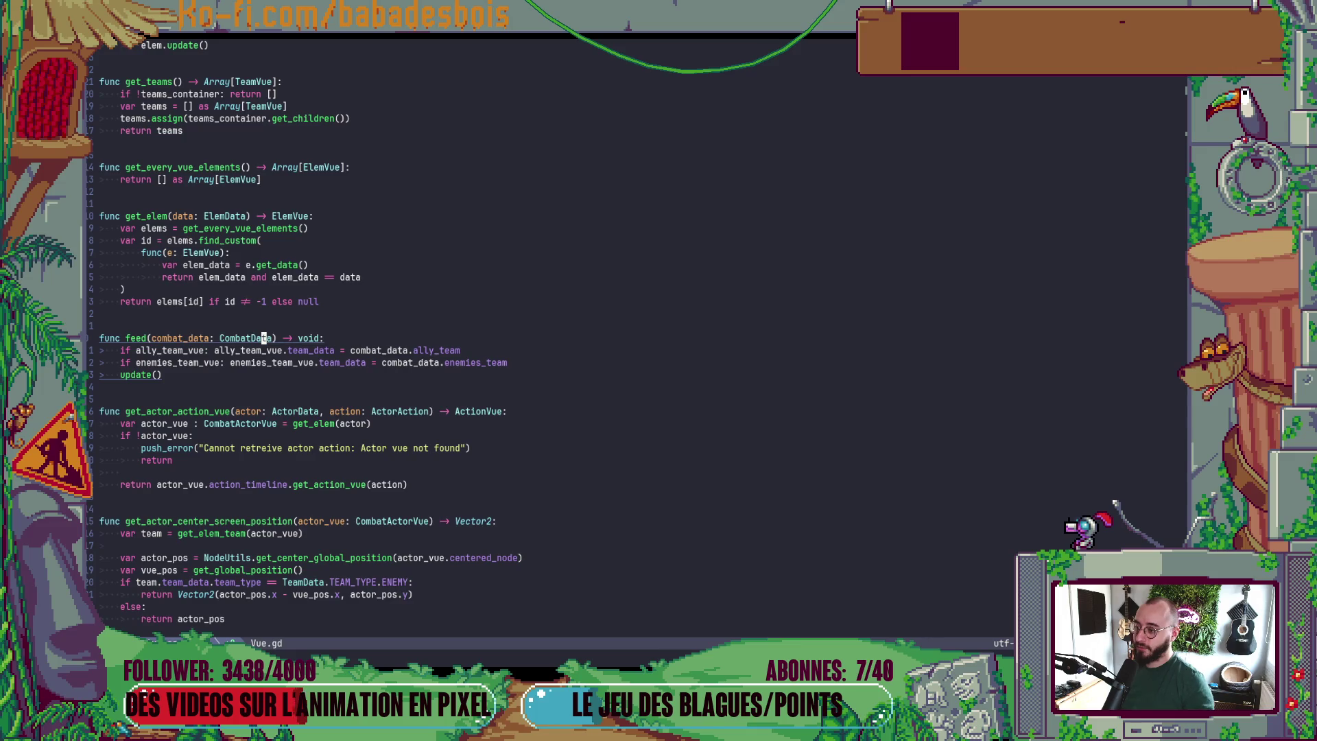
{"action": "scroll", "coordinate": [330, 237], "scroll_direction": "up", "scroll_amount": 5}
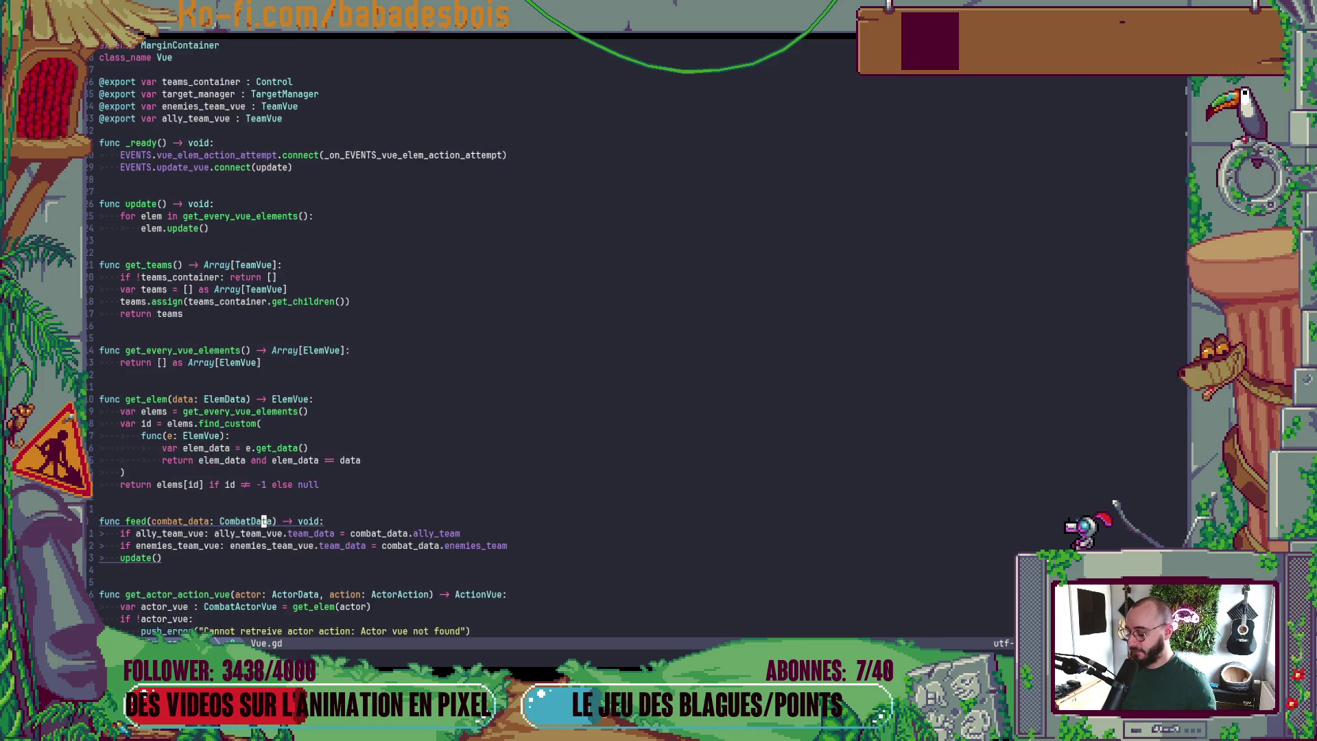
{"action": "key", "text": "space"}
{"action": "key", "text": "f"}
{"action": "key", "text": "f"}
{"action": "type", "text": "Event"}
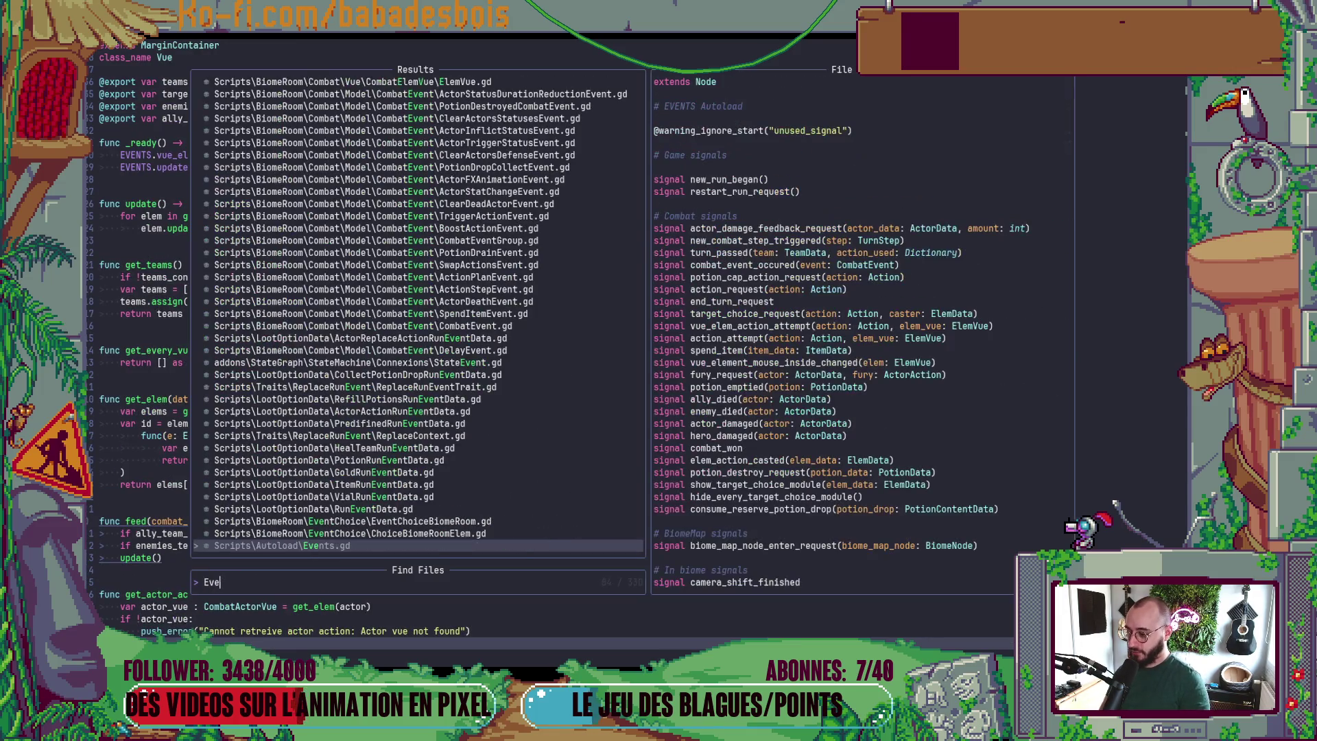
- Open CombatEvent.gd from the search results
{"action": "key", "text": "Up"}
{"action": "key", "text": "Up"}
{"action": "key", "text": "Up"}
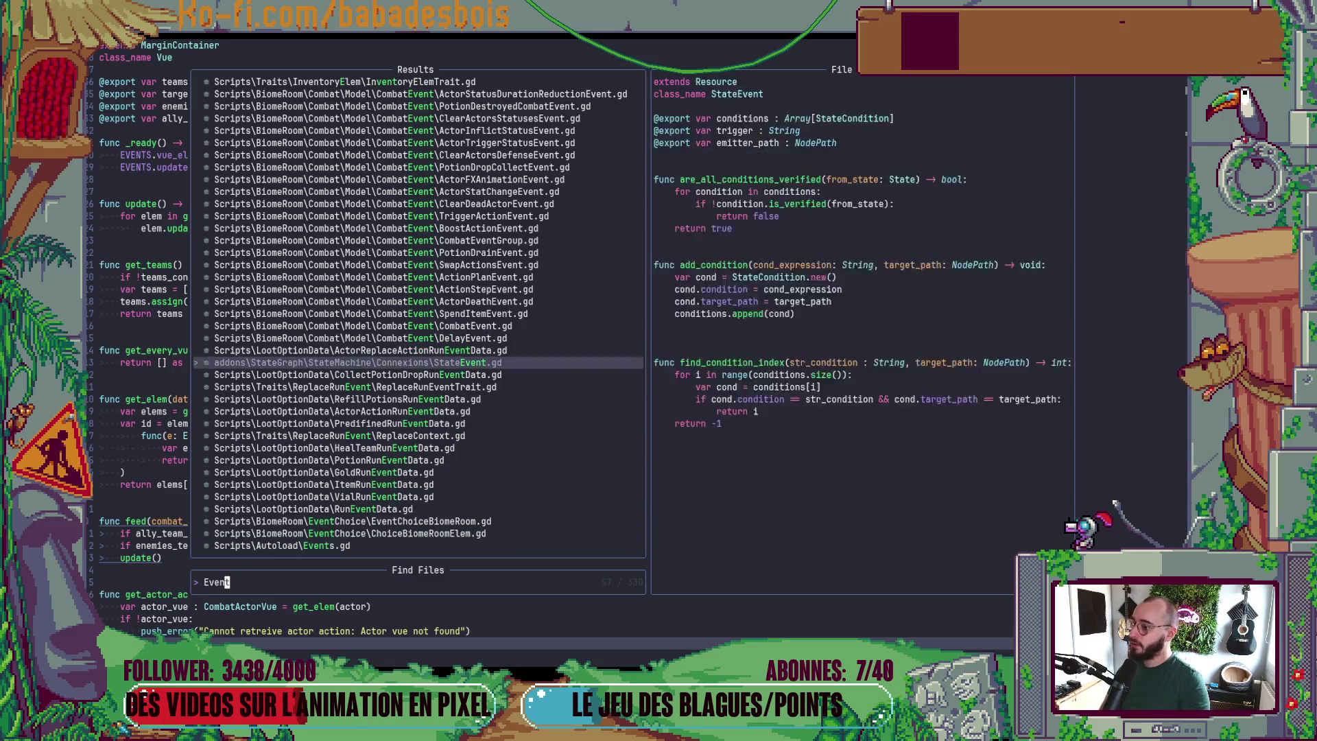
{"action": "key", "text": "Return"}
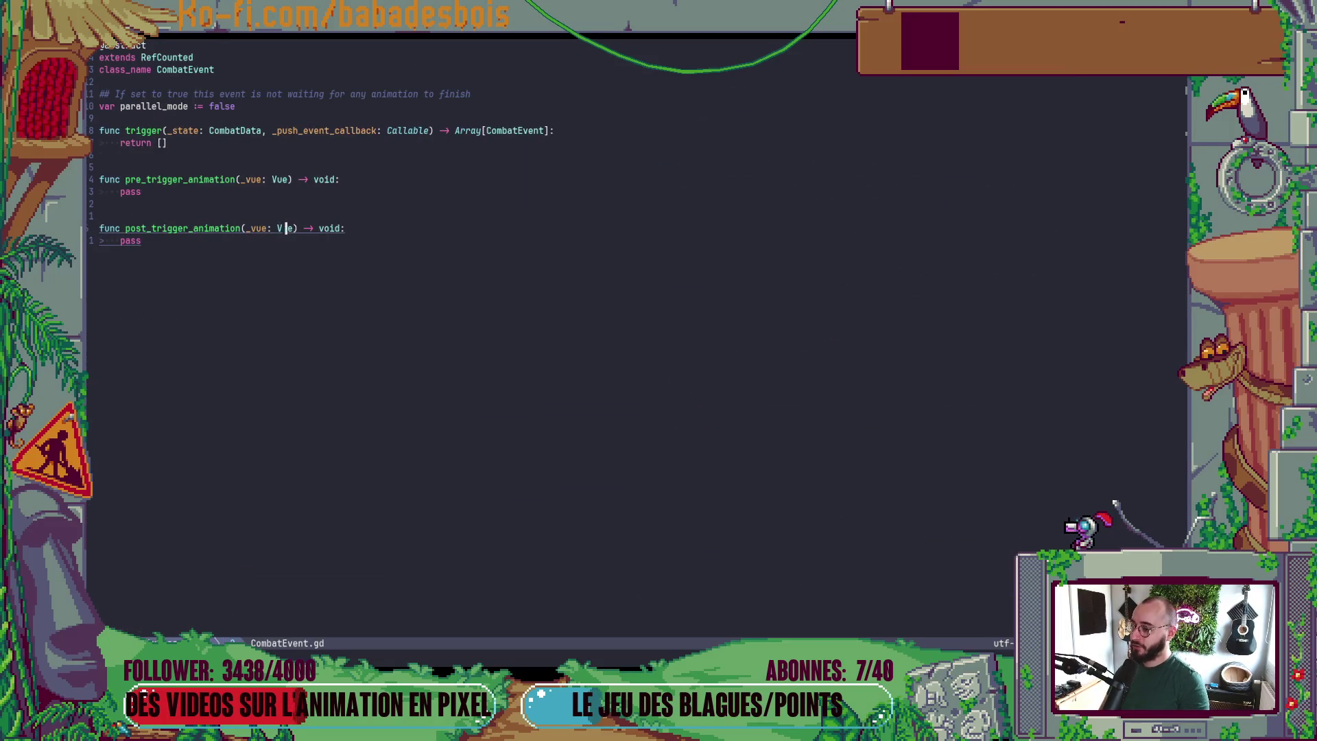
{"action": "key", "text": "k"}
{"action": "key", "text": "k"}
{"action": "key", "text": "k"}
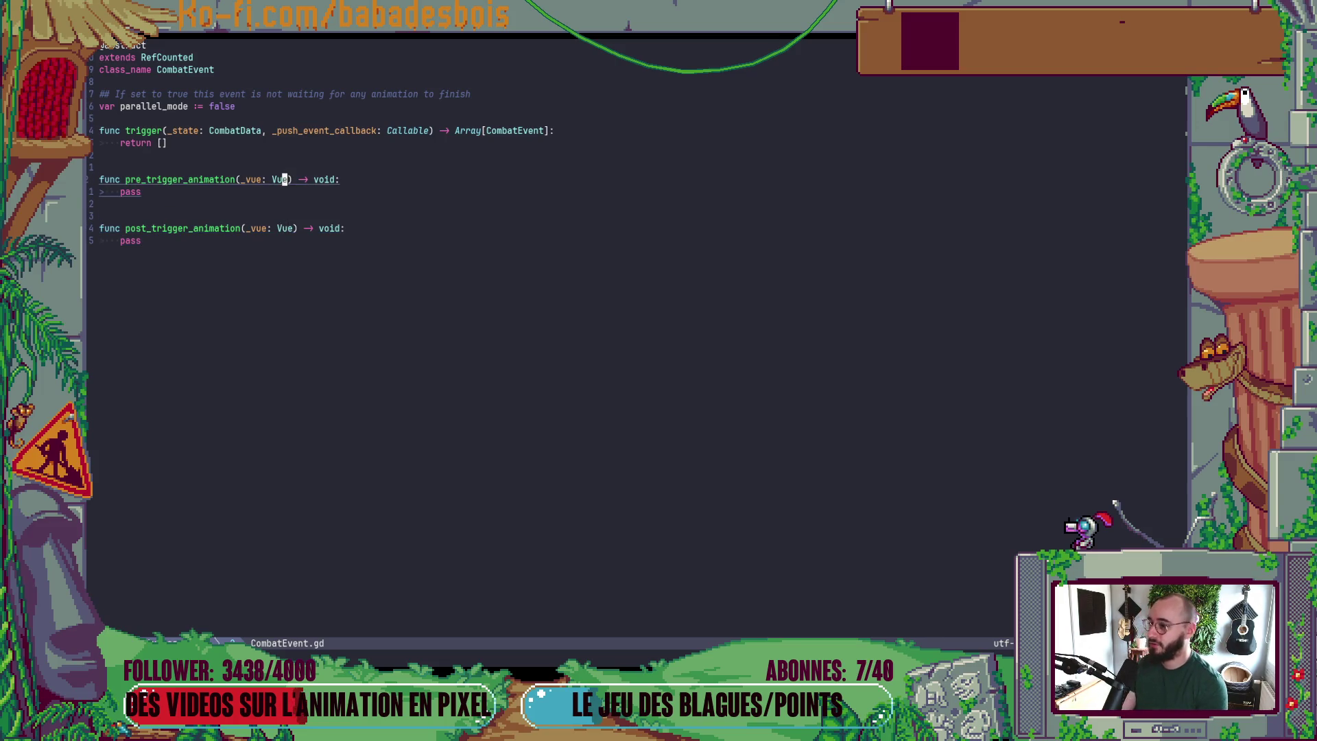
- Glance at the Godot editor, then return to the Neovim terminal
{"action": "key", "text": "alt+Tab"}
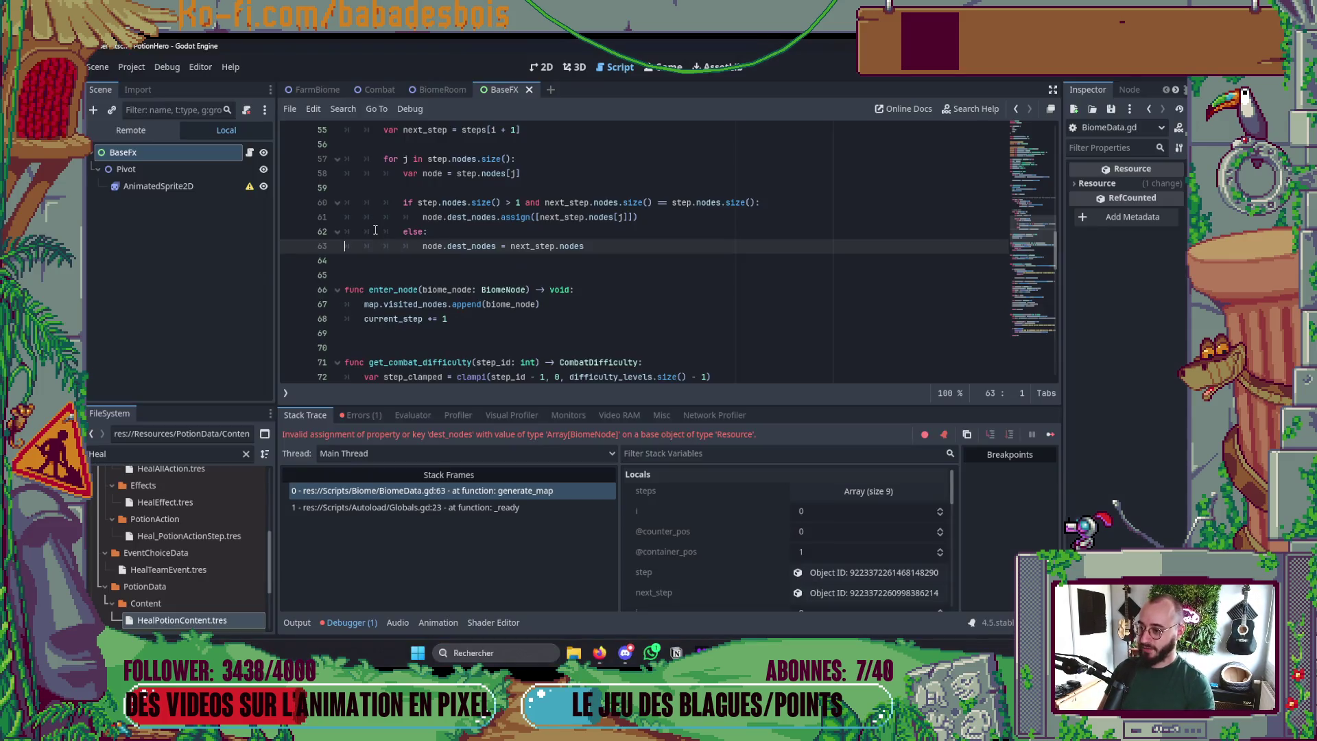
{"action": "key", "text": "alt+Tab"}
{"action": "key", "text": "alt+Tab"}
{"action": "key", "text": "alt+shift+Tab"}
{"action": "key", "text": "alt+shift+Tab"}
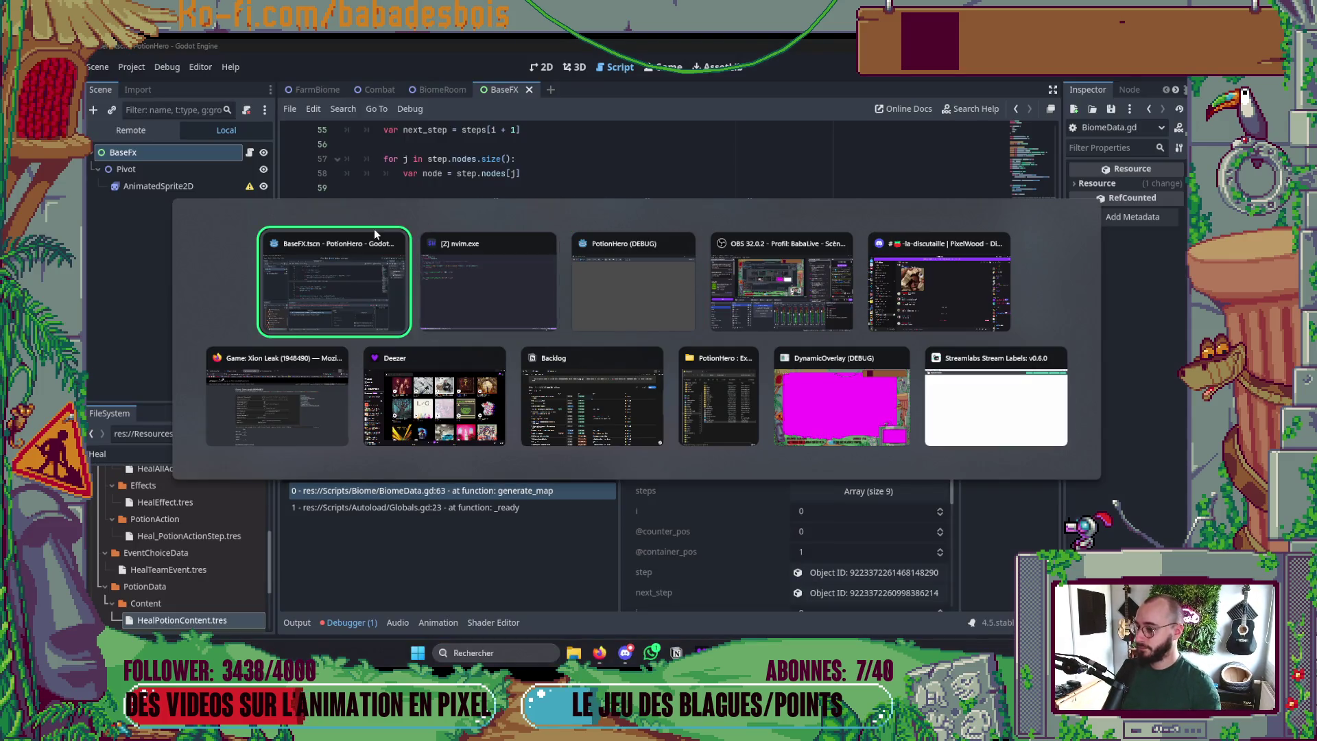
{"action": "key", "text": "alt+Tab"}
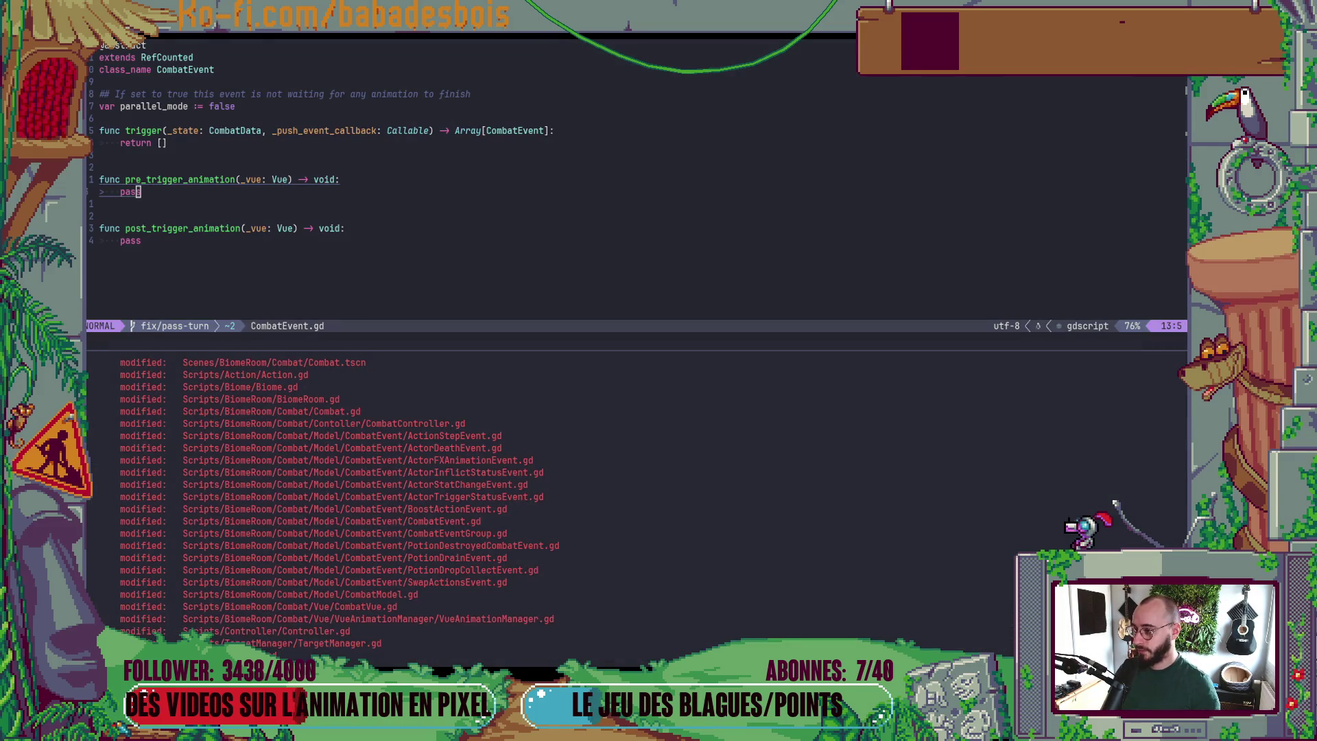
- Show the git diff of Combat.gd in the terminal
{"action": "scroll", "coordinate": [679, 624], "scroll_direction": "down", "scroll_amount": 1}
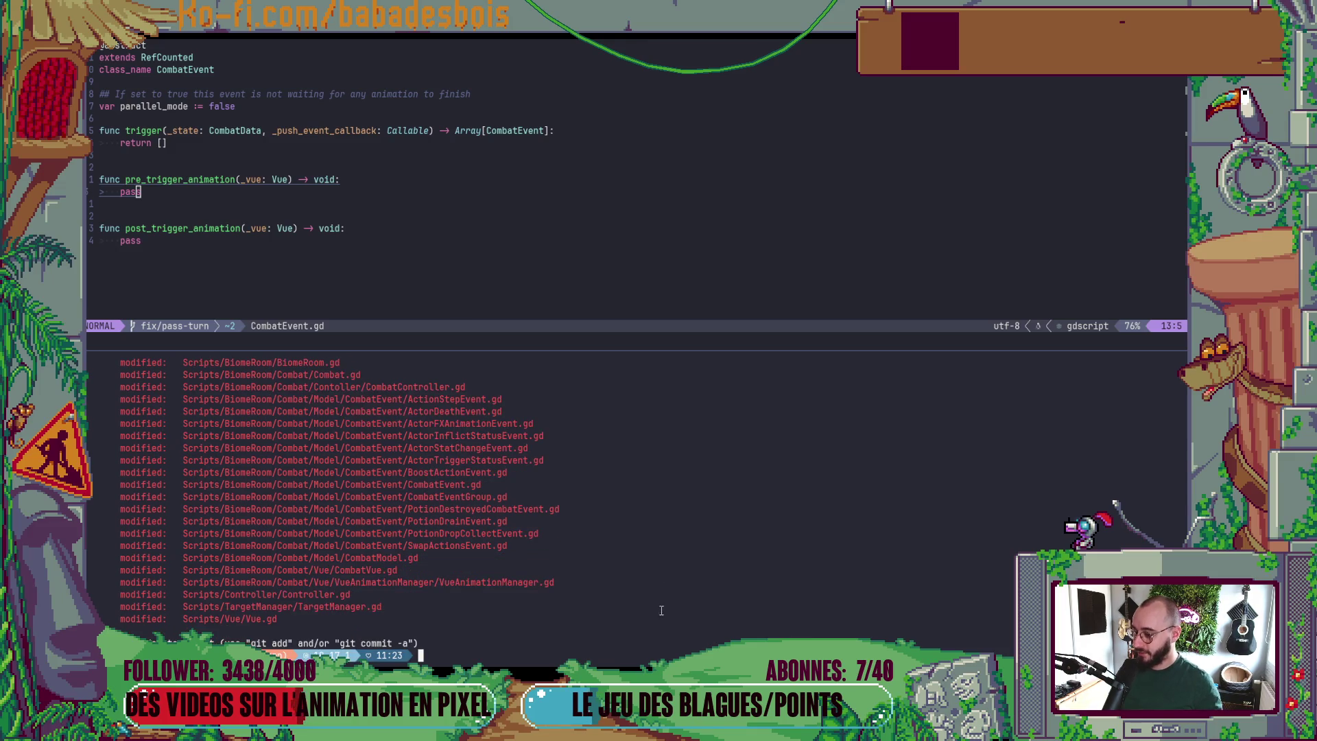
{"action": "type", "text": "git diff"}
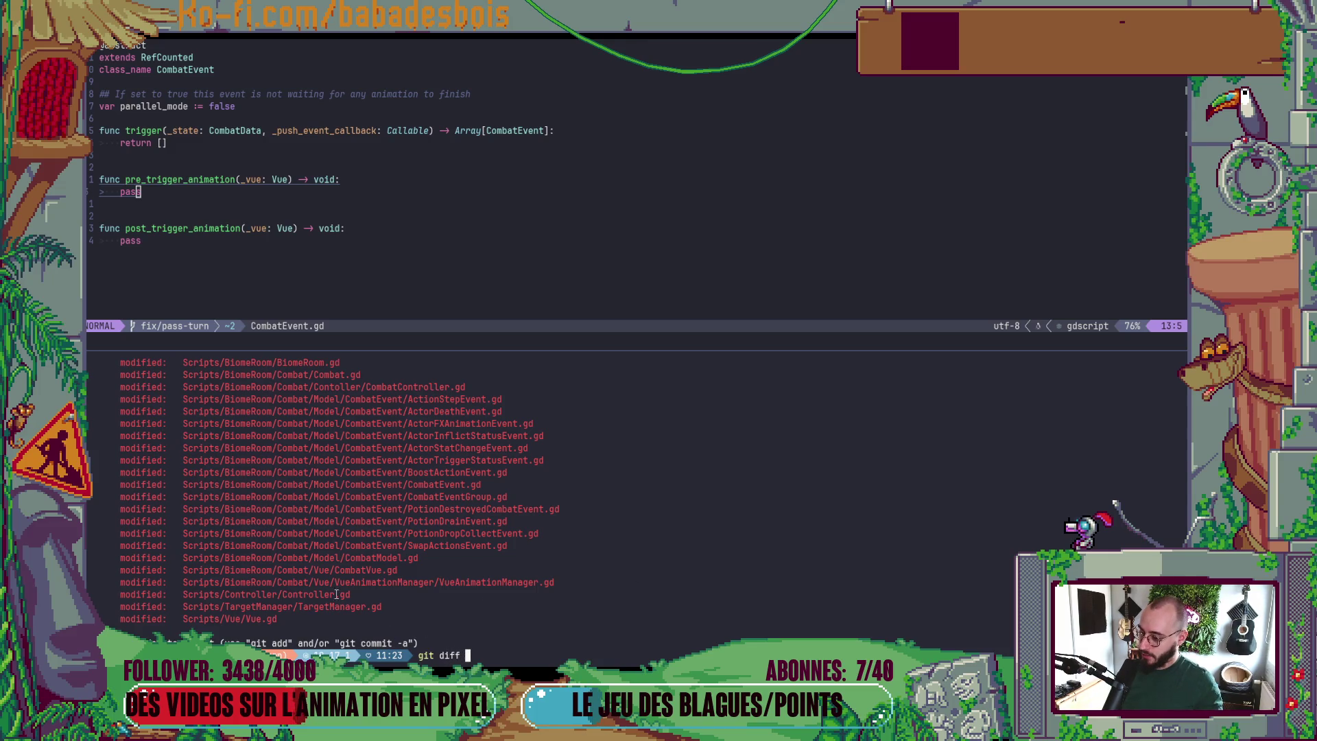
{"action": "scroll", "coordinate": [336, 594], "scroll_direction": "up", "scroll_amount": 2}
{"action": "double_click", "coordinate": [338, 448]}
{"action": "middle_click", "coordinate": [337, 449]}
{"action": "key", "text": "Return"}
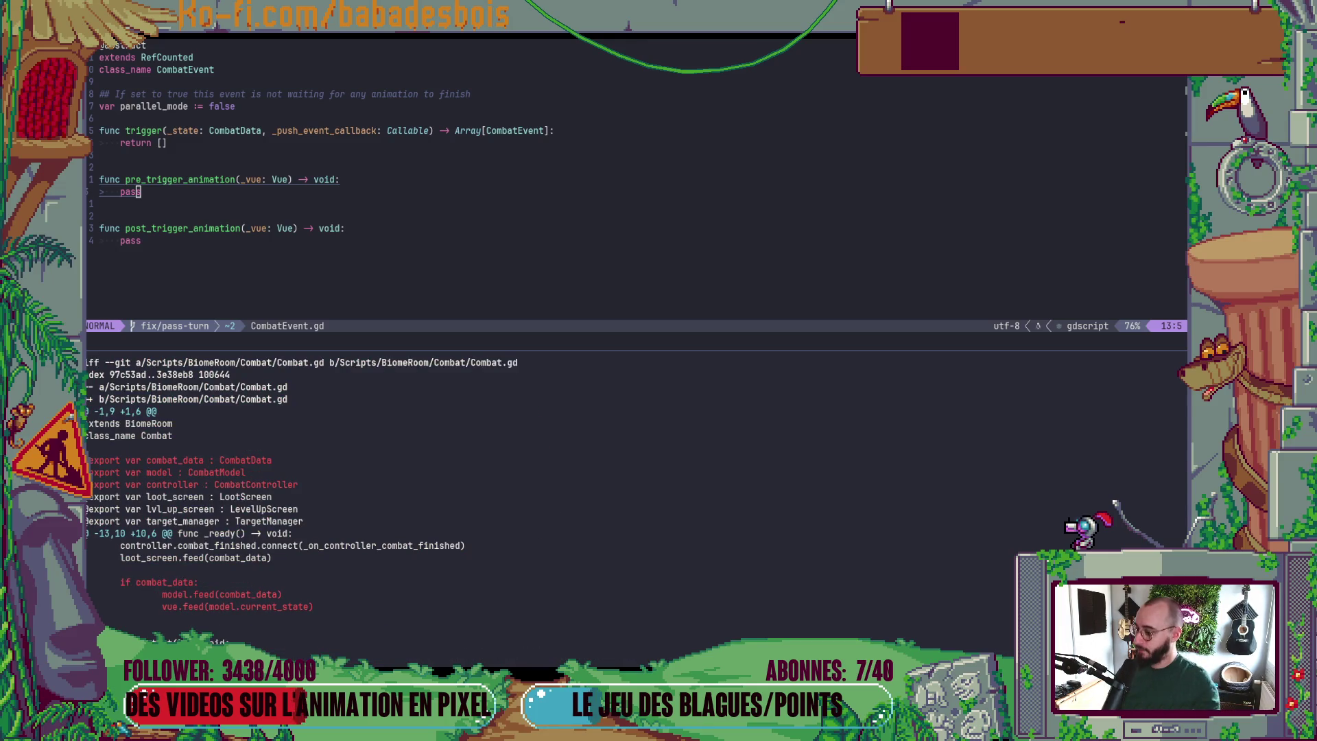
{"action": "scroll", "coordinate": [302, 500], "scroll_direction": "down", "scroll_amount": 2}
- Make the terminal pane fill the screen and list modified files with git s
{"action": "key", "text": "ctrl+b"}
{"action": "key", "text": "z"}
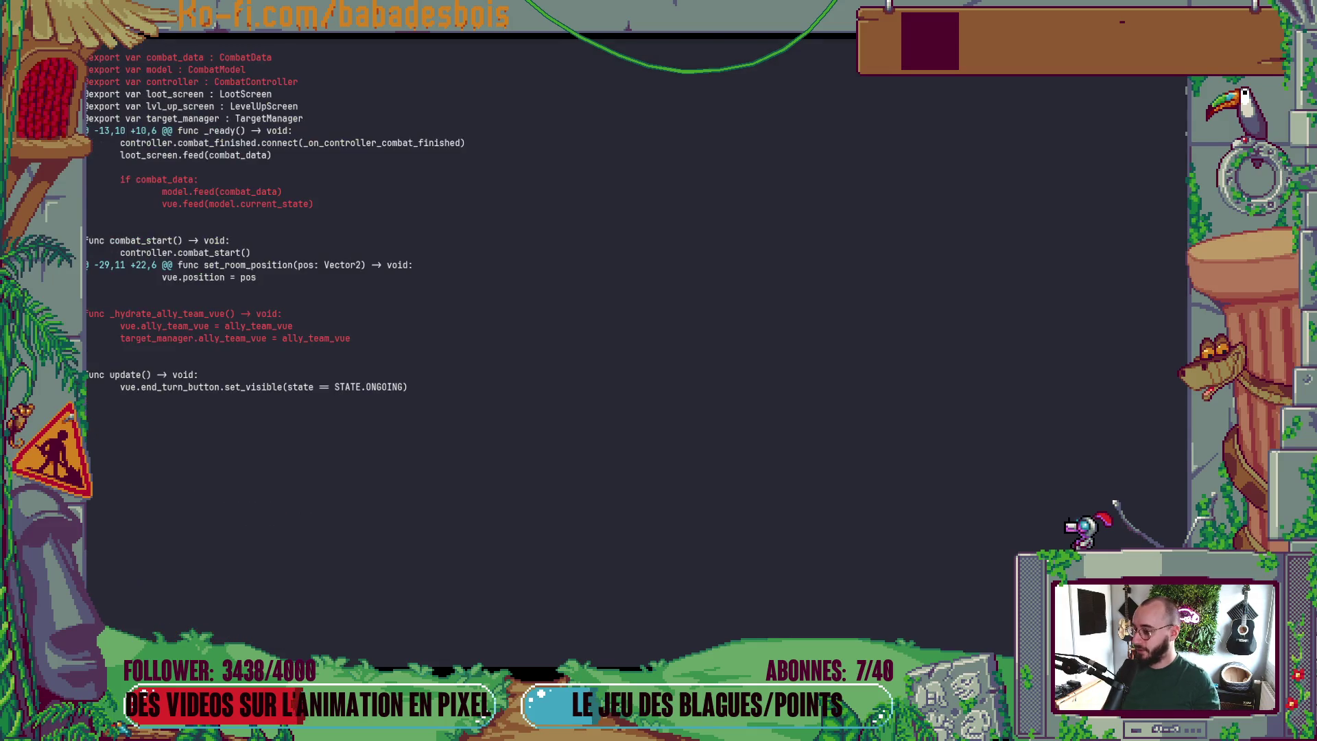
{"action": "type", "text": "git s"}
{"action": "key", "text": "Return"}
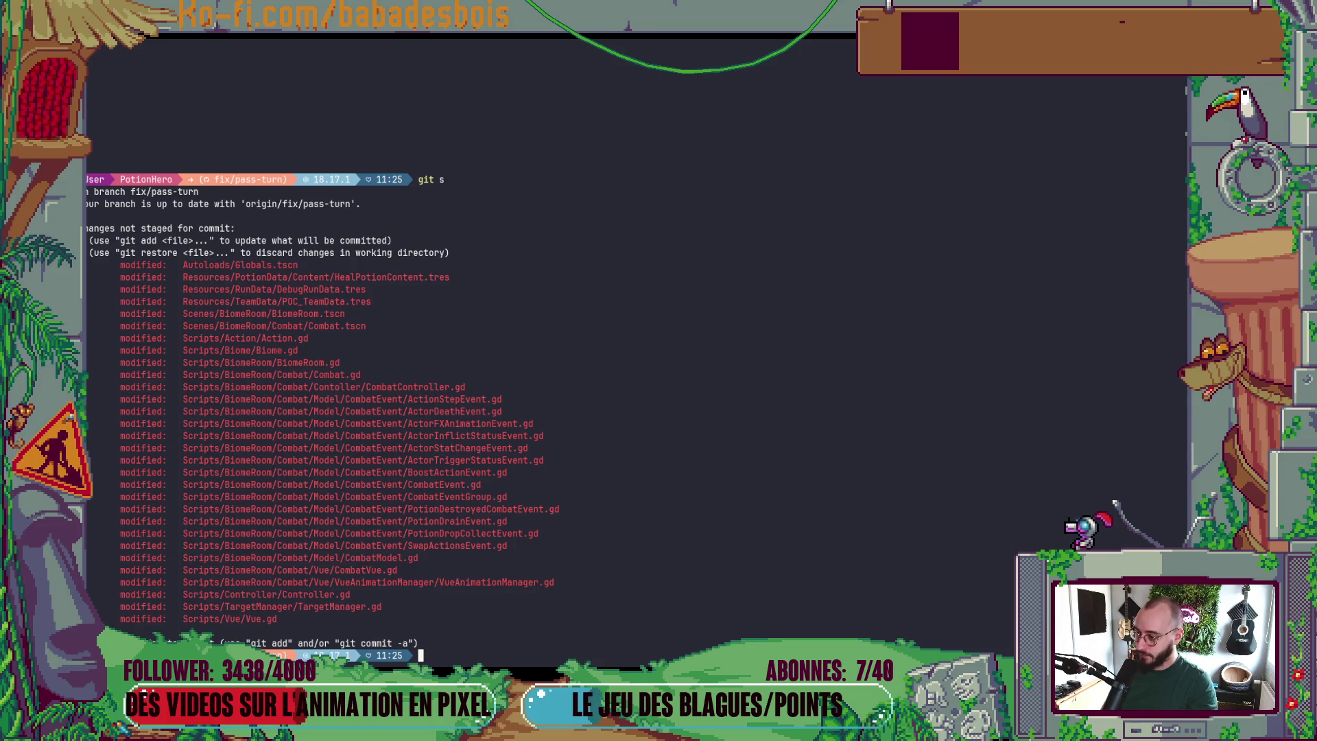
- Show the git diff of Scripts/Biome/Biome.gd
{"action": "type", "text": "git diff"}
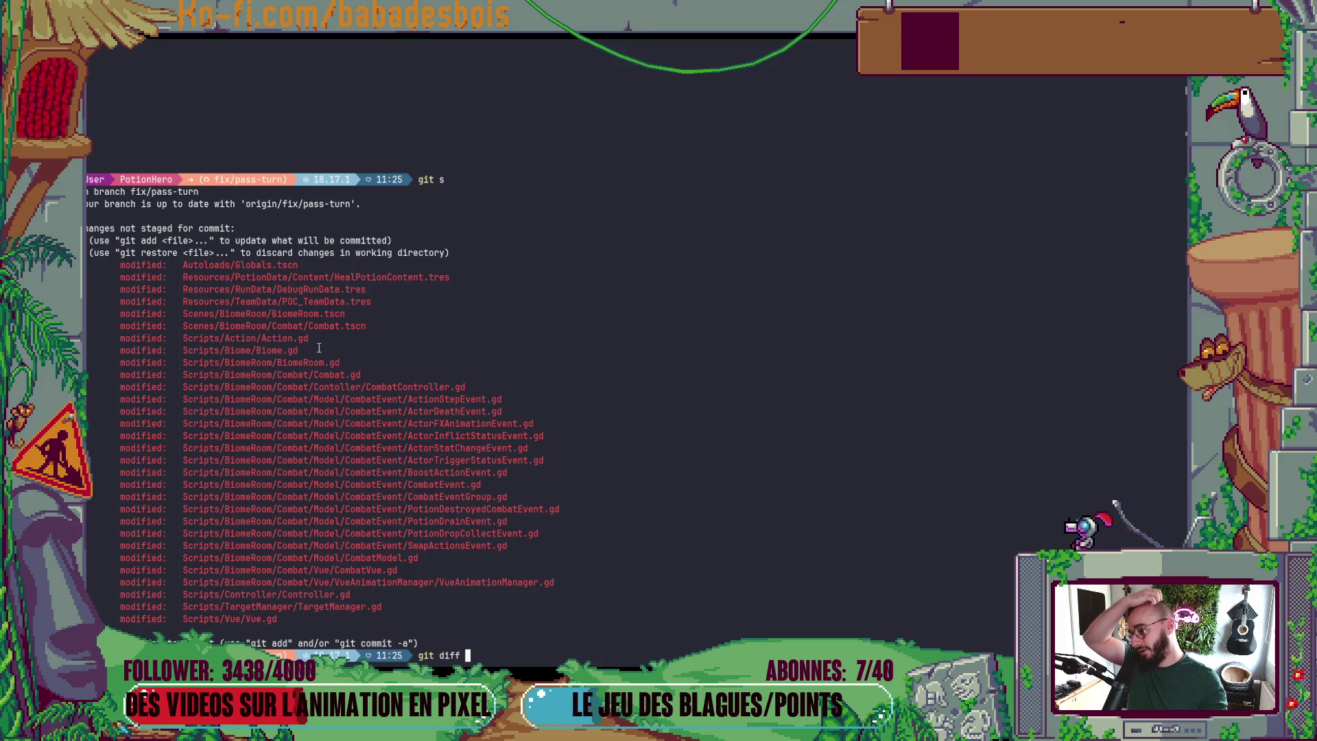
{"action": "double_click", "coordinate": [253, 353]}
{"action": "right_click", "coordinate": [253, 353]}
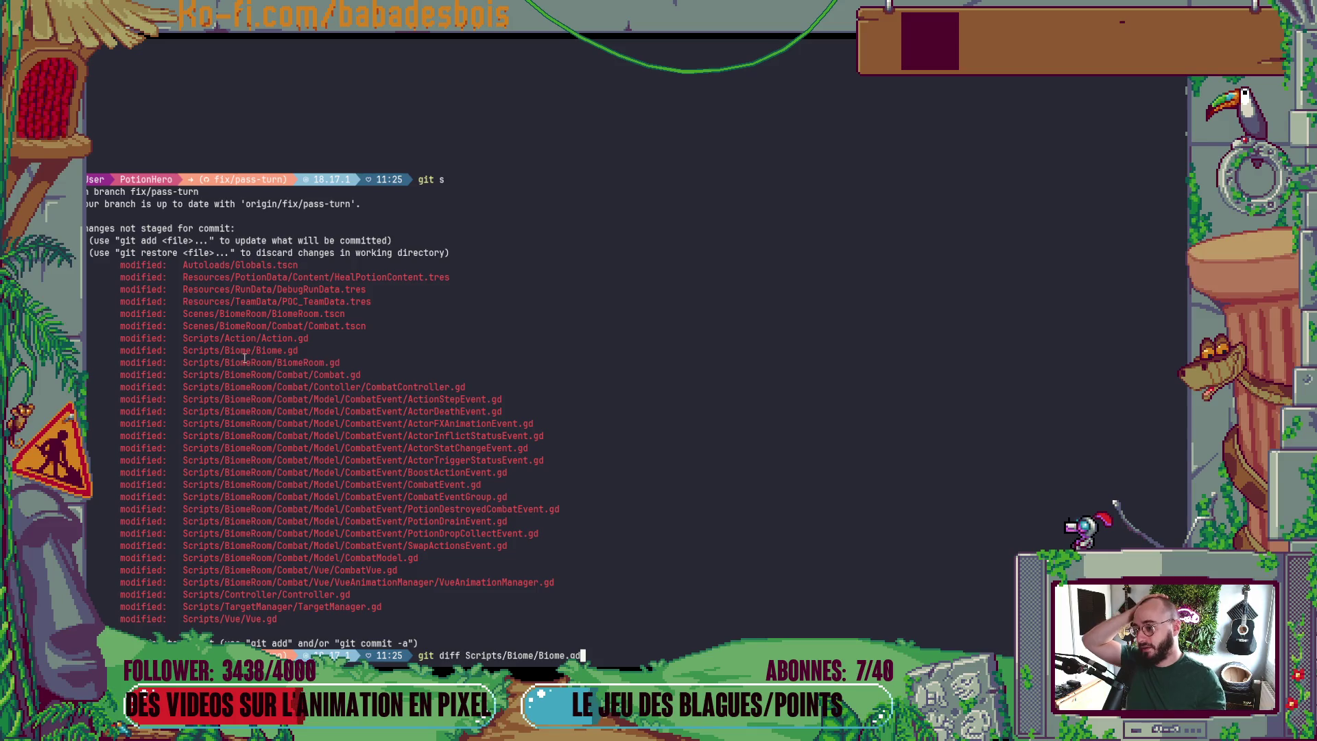
{"action": "key", "text": "Return"}
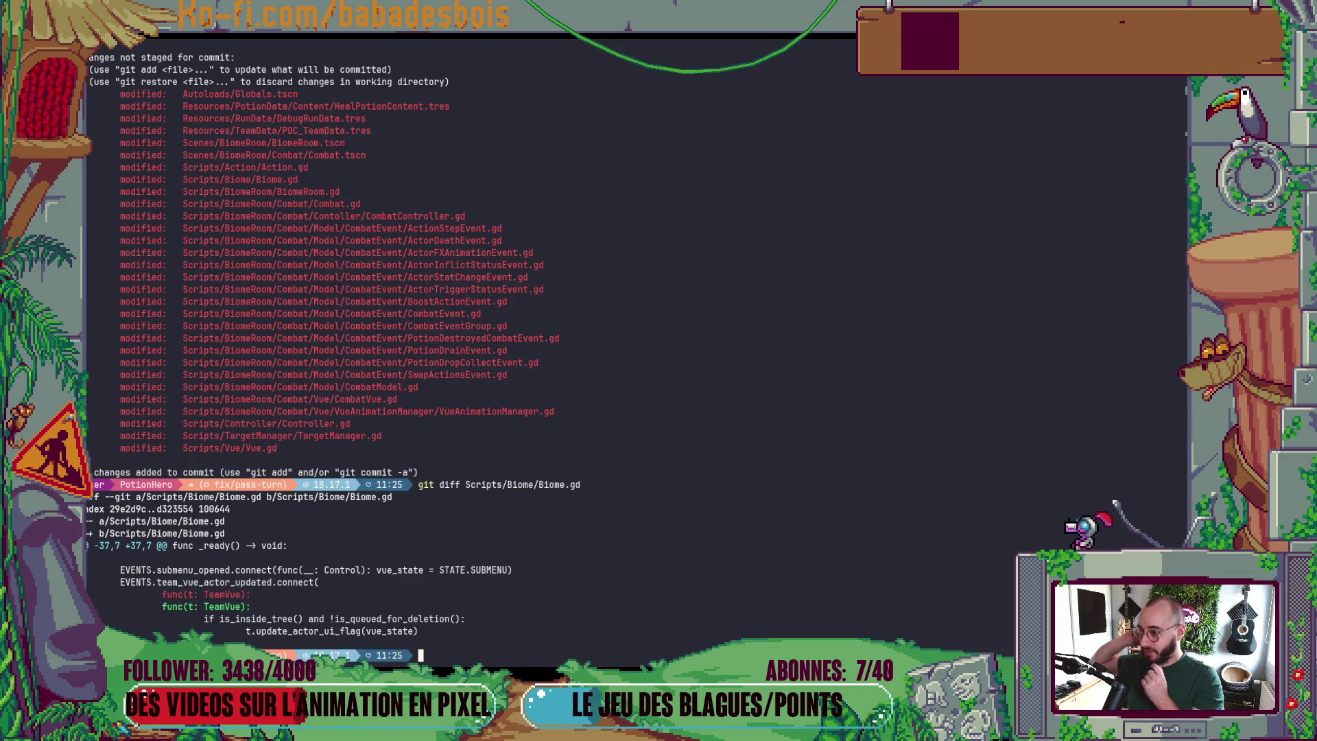
- Run git diff on BiomeRoom.gd
{"action": "type", "text": "git diff"}
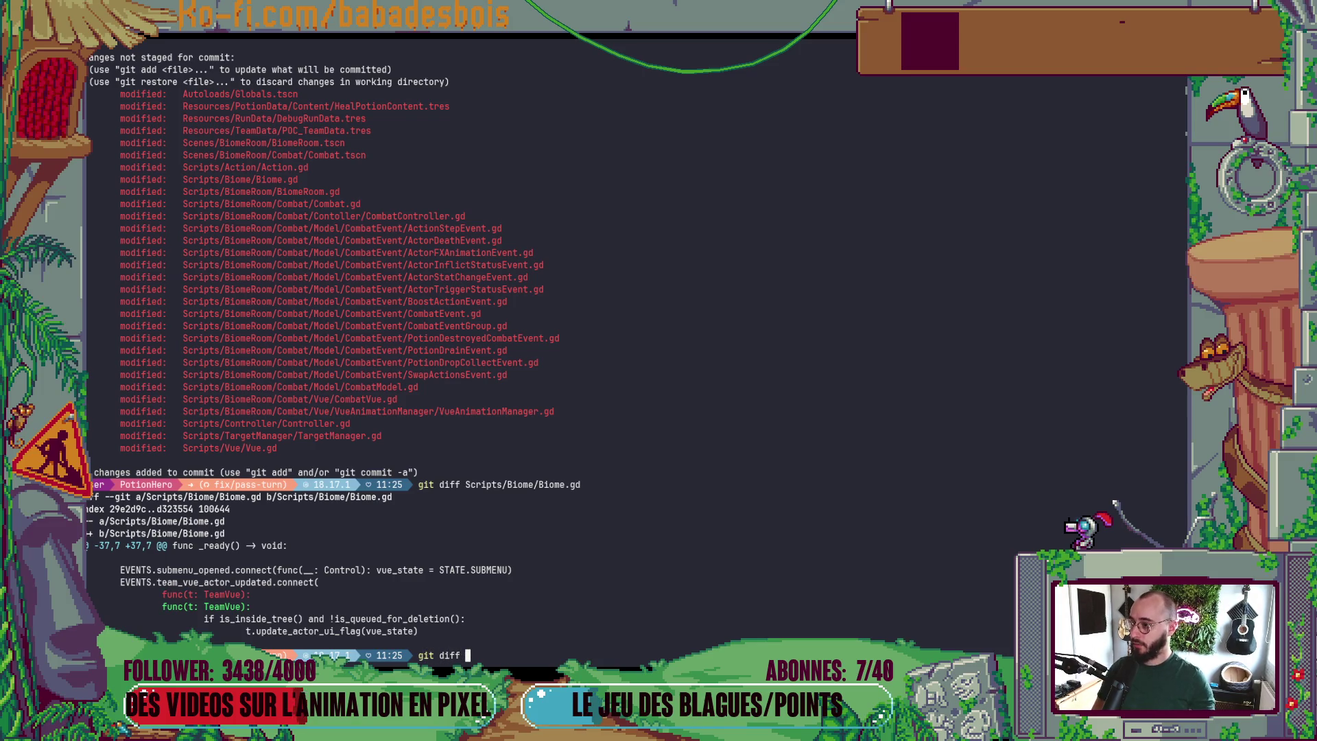
{"action": "double_click", "coordinate": [321, 191]}
{"action": "middle_click", "coordinate": [321, 191]}
{"action": "key", "text": "Return"}
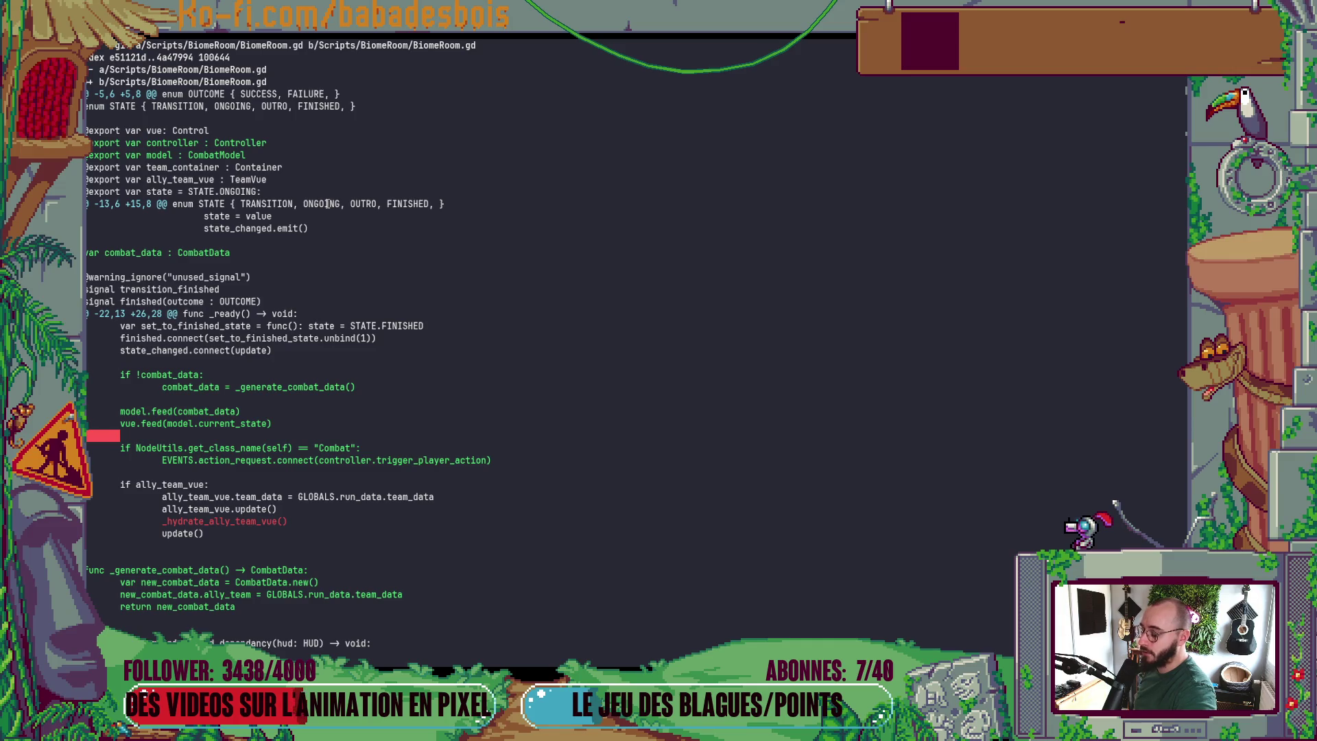
- Read the BiomeRoom.gd diff, from the enum hunks and exports to _hydrate_ally_team_vue
{"action": "key", "text": "Down"}
{"action": "key", "text": "Down"}
{"action": "key", "text": "Down"}
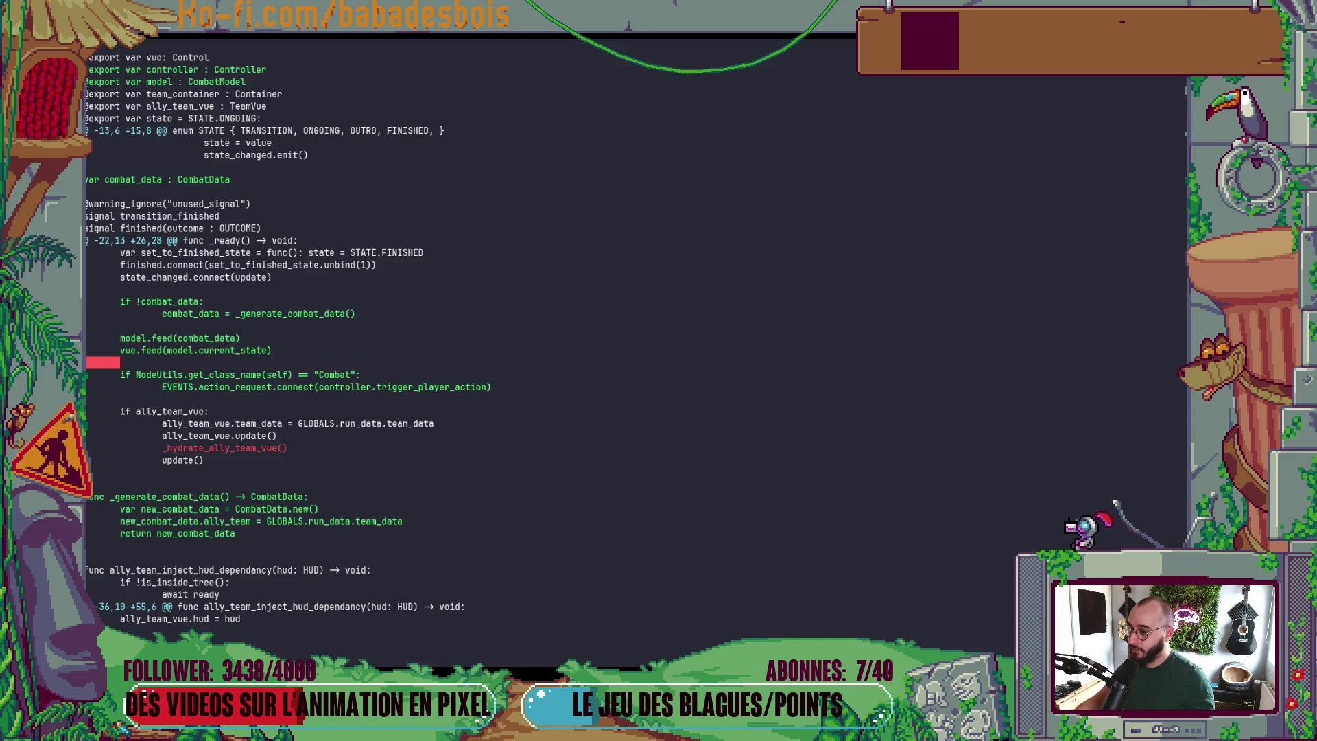
{"action": "key", "text": "Down"}
{"action": "key", "text": "Down"}
{"action": "key", "text": "Down"}
{"action": "key", "text": "Up"}
{"action": "key", "text": "Up"}
{"action": "key", "text": "Up"}
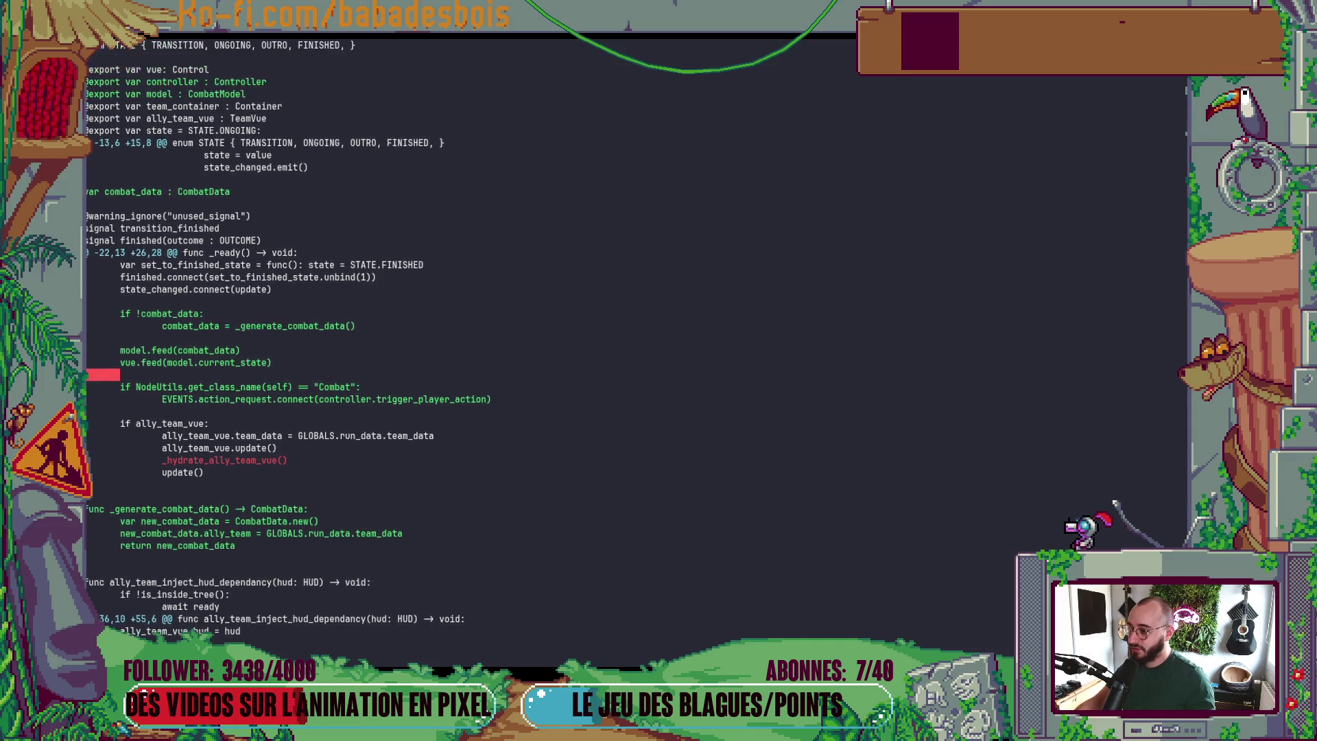
{"action": "key", "text": "Up"}
{"action": "key", "text": "Up"}
{"action": "key", "text": "Up"}
{"action": "key", "text": "Down"}
{"action": "key", "text": "Down"}
{"action": "key", "text": "Down"}
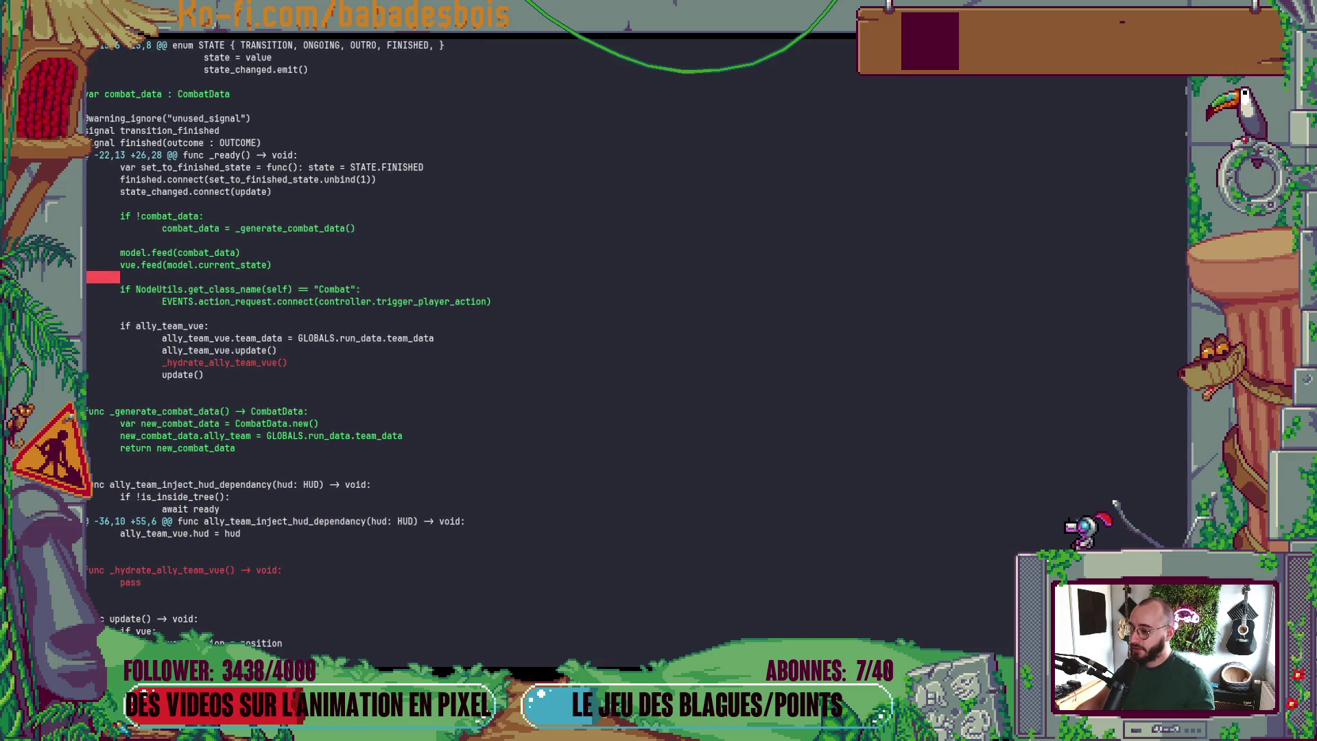
{"action": "key", "text": "Up"}
{"action": "key", "text": "Up"}
{"action": "key", "text": "Up"}
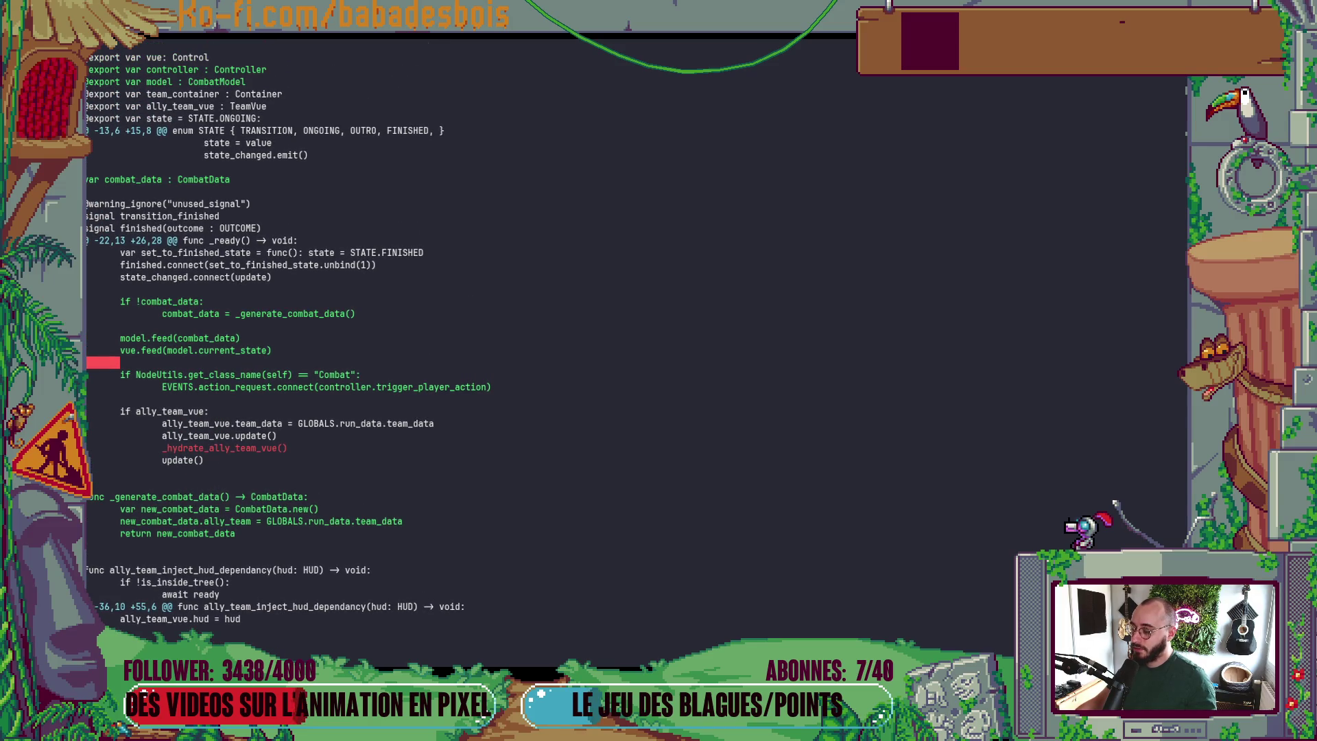
{"action": "key", "text": "Up"}
{"action": "key", "text": "Up"}
{"action": "key", "text": "Up"}
{"action": "key", "text": "Down"}
{"action": "key", "text": "Down"}
{"action": "key", "text": "Down"}
{"action": "key", "text": "Down"}
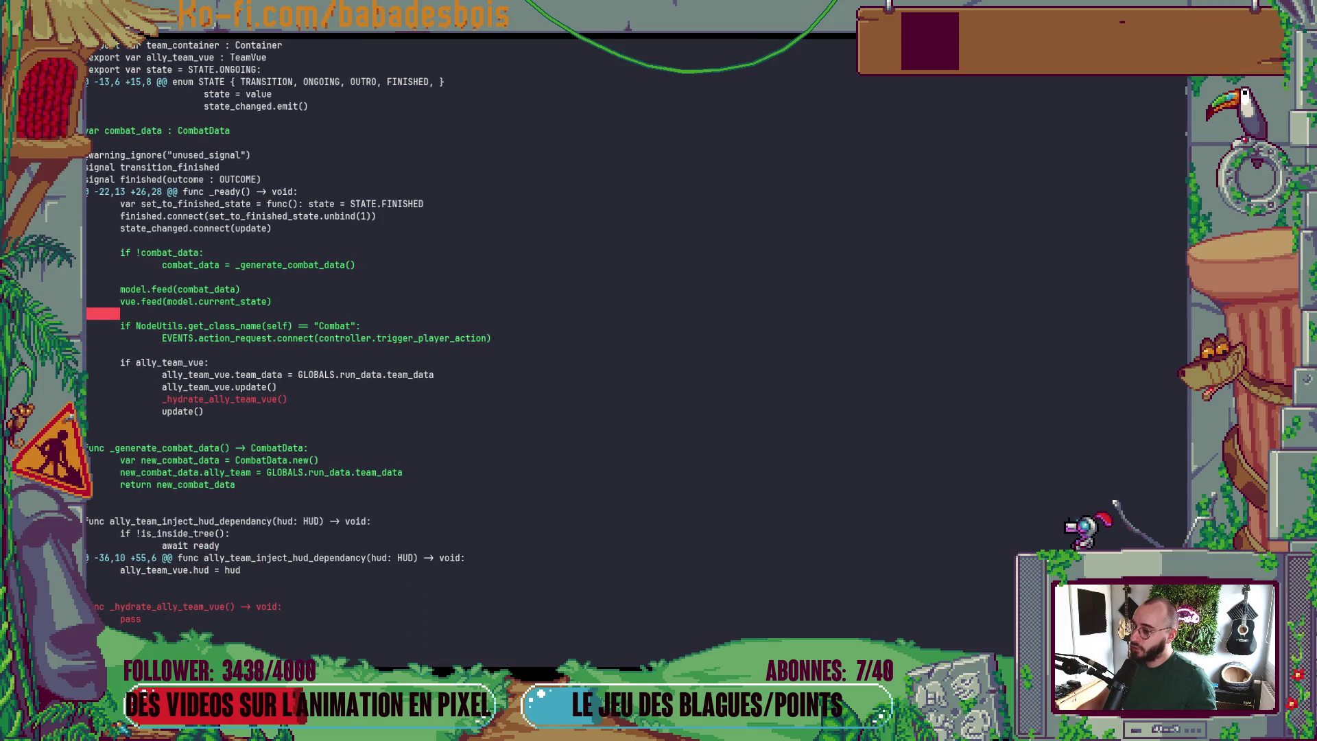
{"action": "key", "text": "Up"}
{"action": "key", "text": "Up"}
{"action": "key", "text": "Up"}
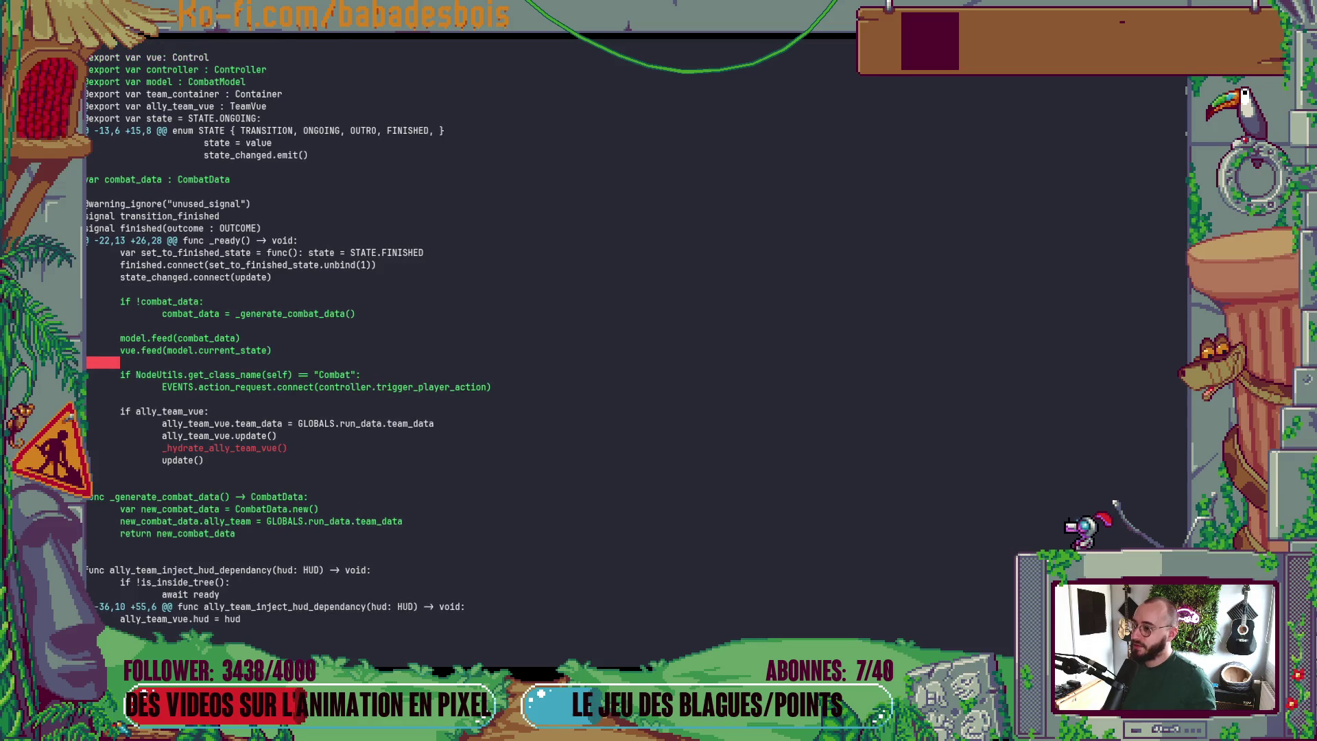
{"action": "key", "text": "Up"}
{"action": "key", "text": "Up"}
{"action": "key", "text": "alt+Tab"}
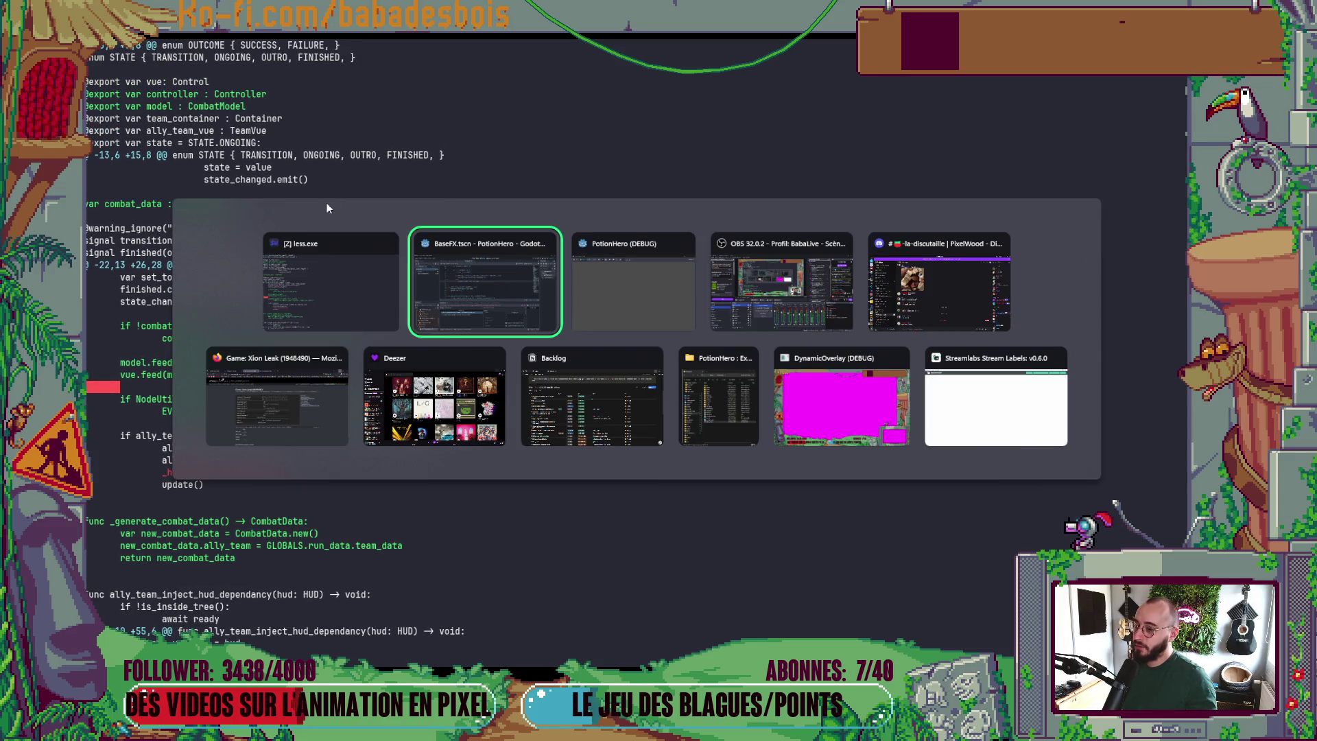
- Stop Godot's running debug session and collapse the bottom output panel
{"action": "key", "text": "alt+shift+Tab"}
{"action": "key", "text": "alt+Tab"}
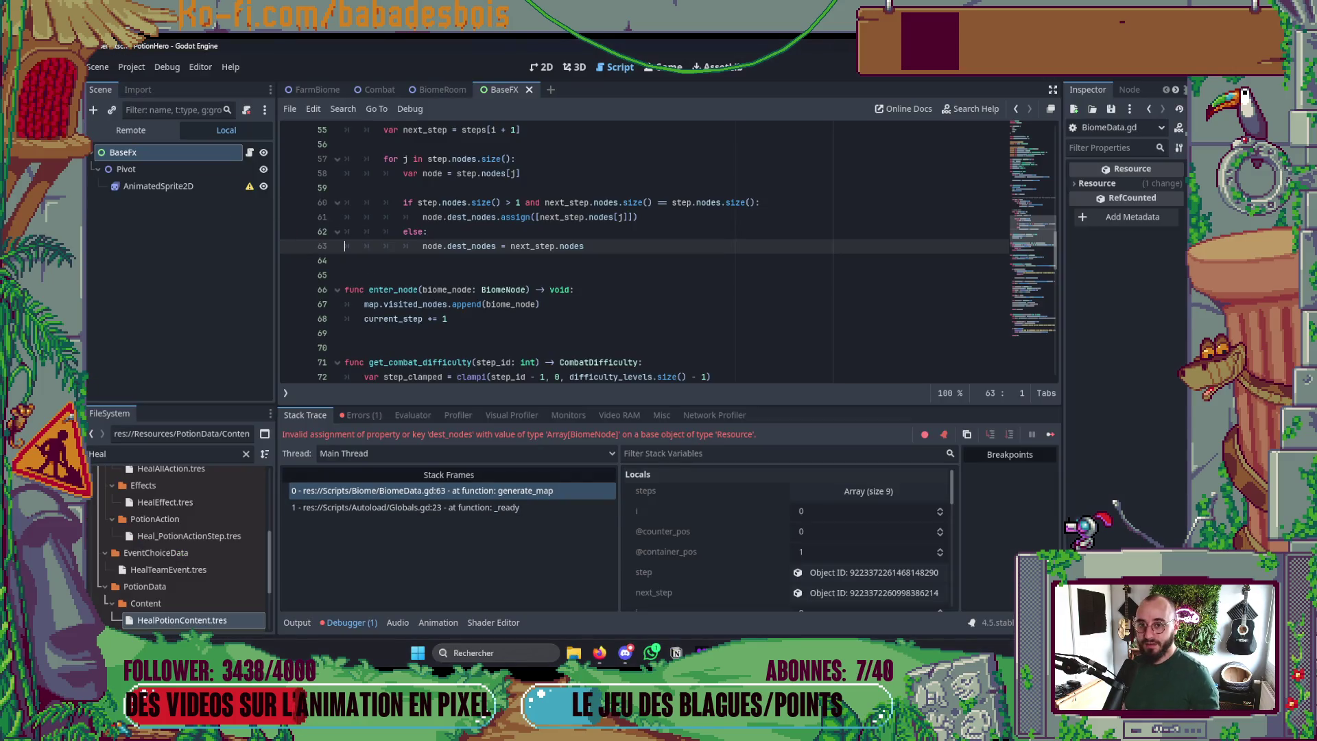
{"action": "key", "text": "F8"}
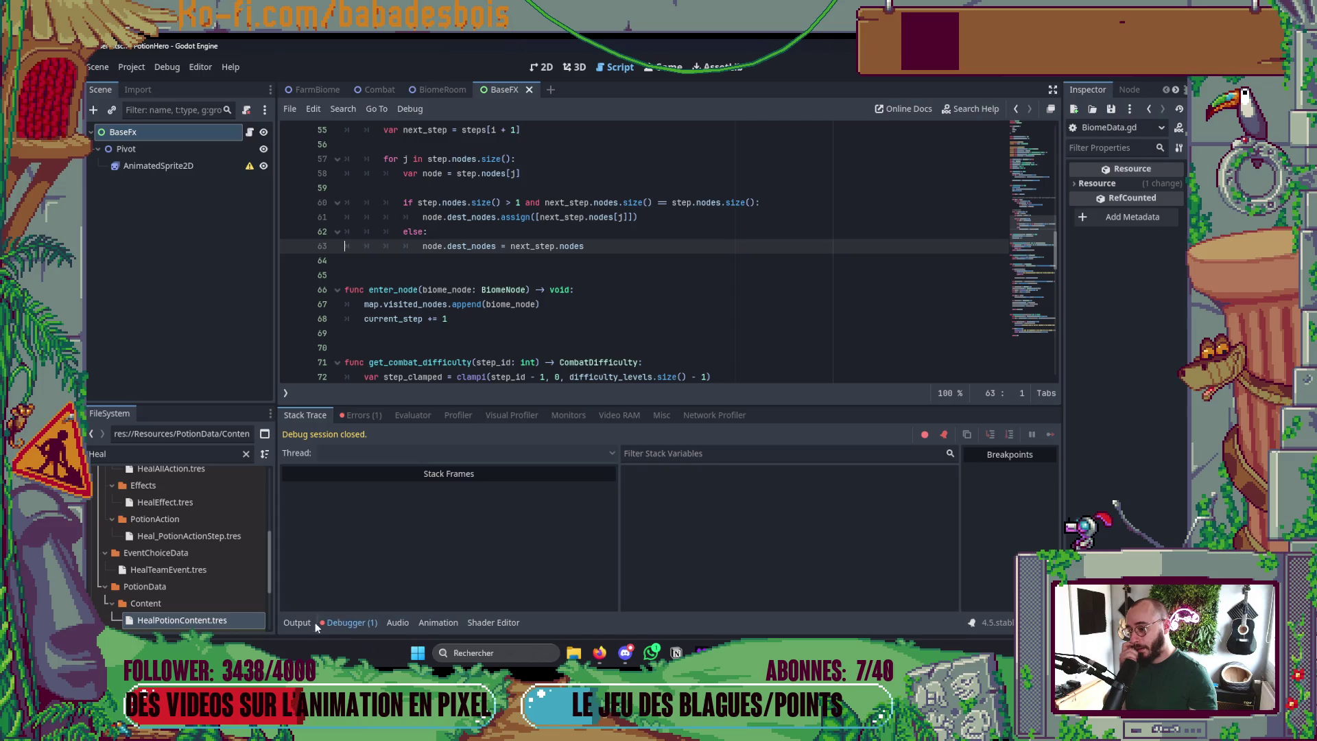
{"action": "left_click", "coordinate": [296, 622]}
{"action": "left_click", "coordinate": [297, 622]}
{"action": "scroll", "coordinate": [549, 343], "scroll_direction": "up", "scroll_amount": 11}
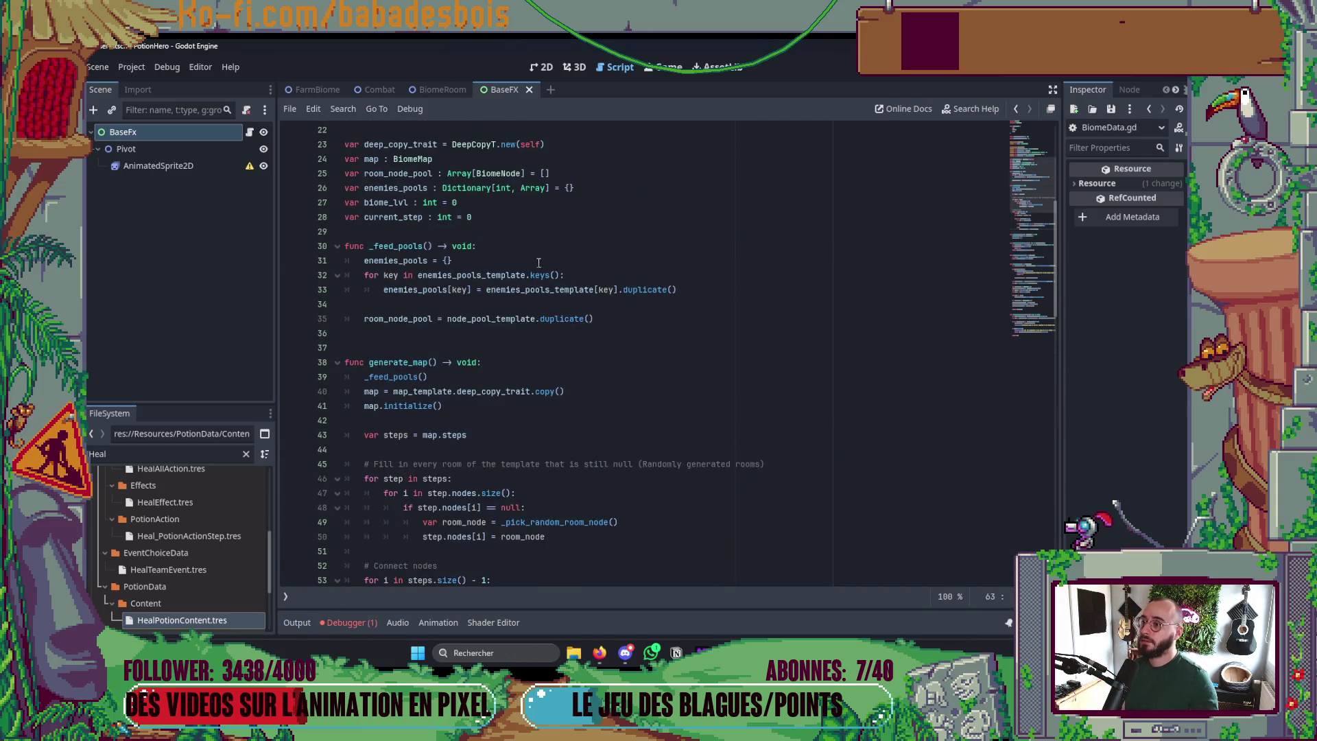
- In the Combat scene, collapse VueLayer and scroll through the Combat node's Combat.gd script
{"action": "left_click", "coordinate": [380, 90]}
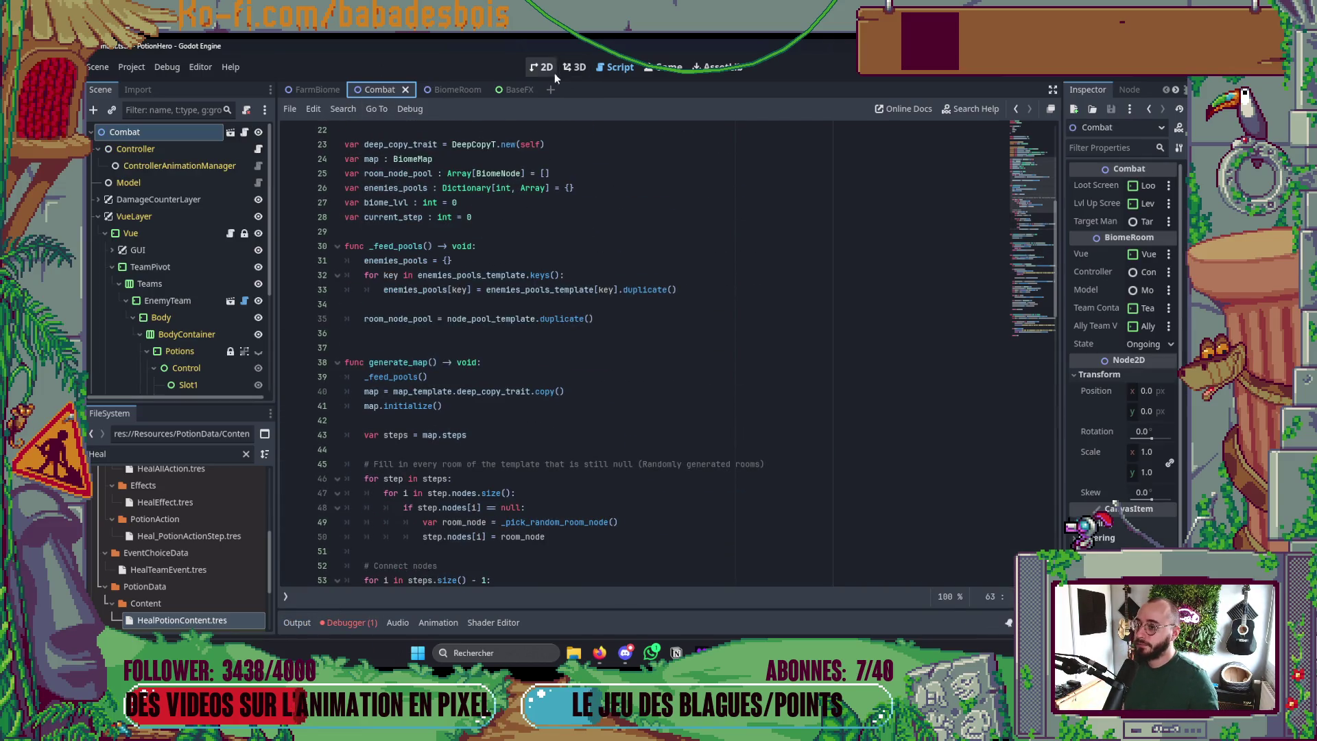
{"action": "left_click", "coordinate": [542, 67]}
{"action": "left_click", "coordinate": [98, 216]}
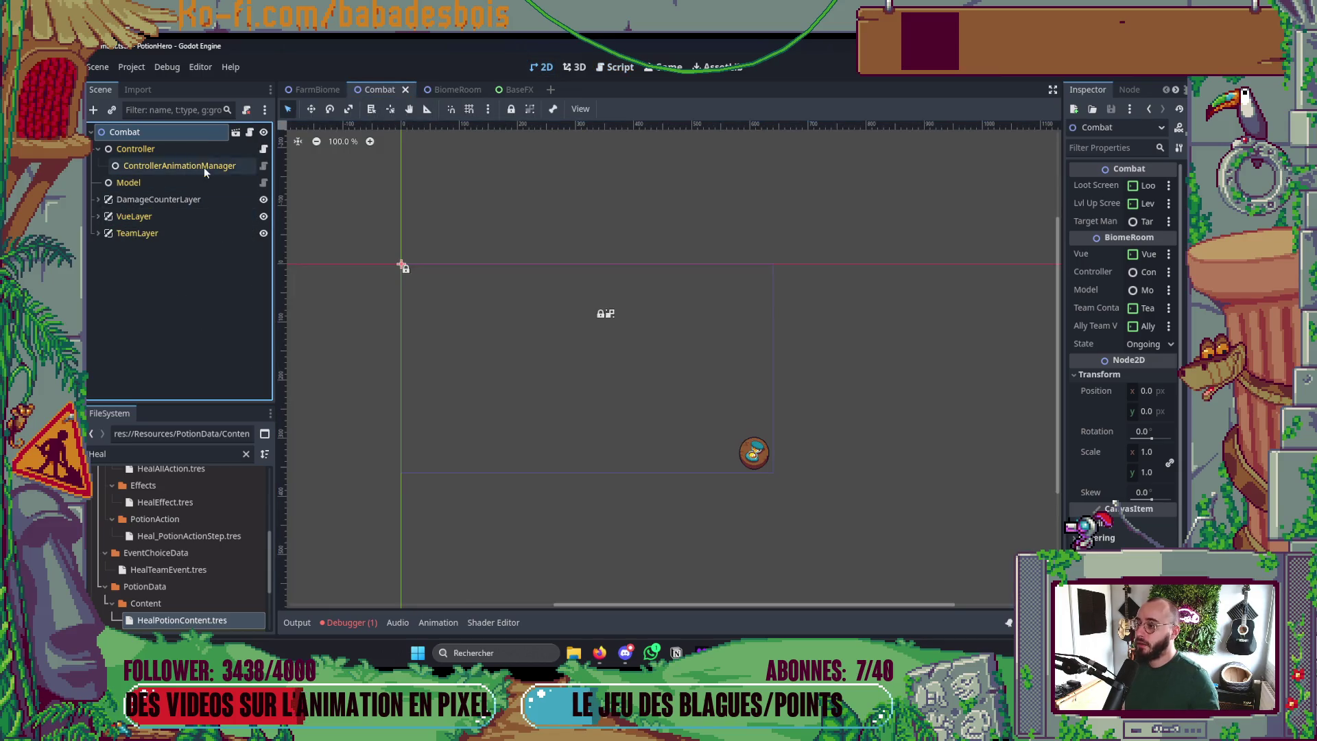
{"action": "left_click", "coordinate": [250, 132]}
{"action": "scroll", "coordinate": [548, 315], "scroll_direction": "down", "scroll_amount": 2}
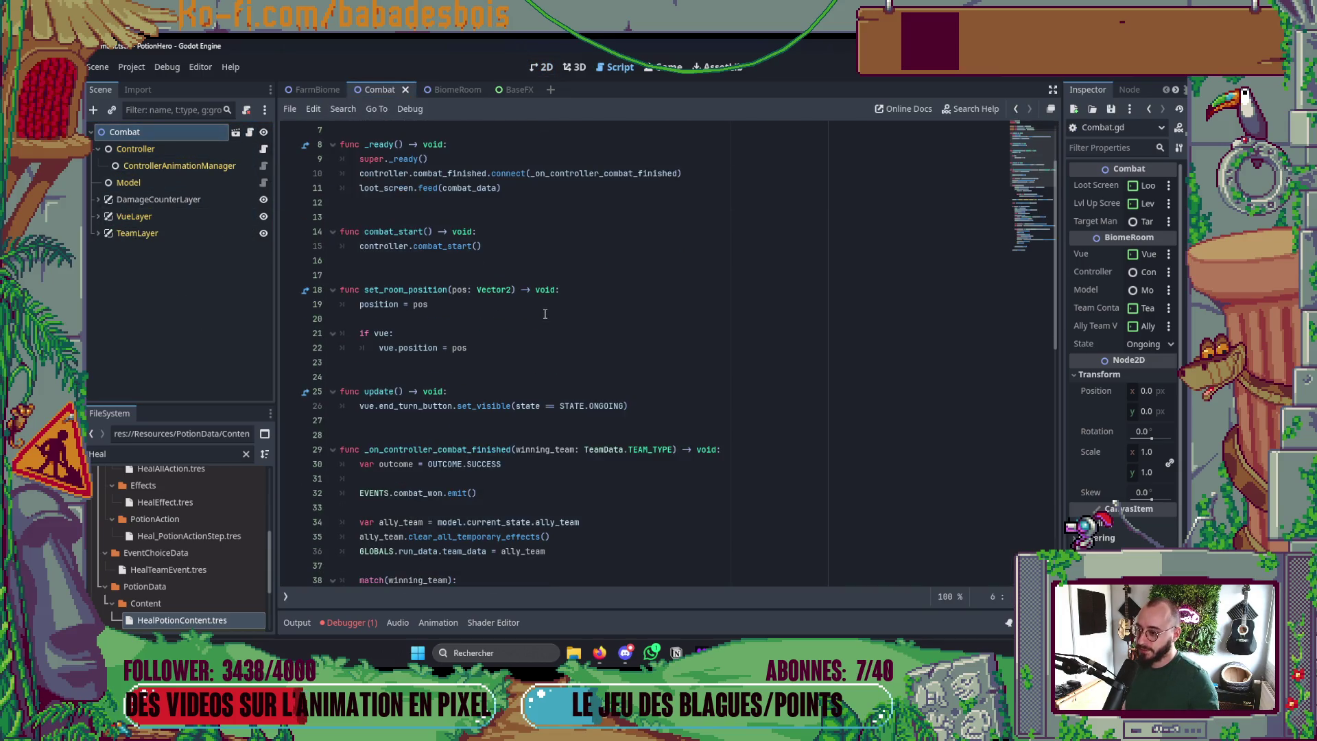
{"action": "scroll", "coordinate": [542, 307], "scroll_direction": "down", "scroll_amount": 8}
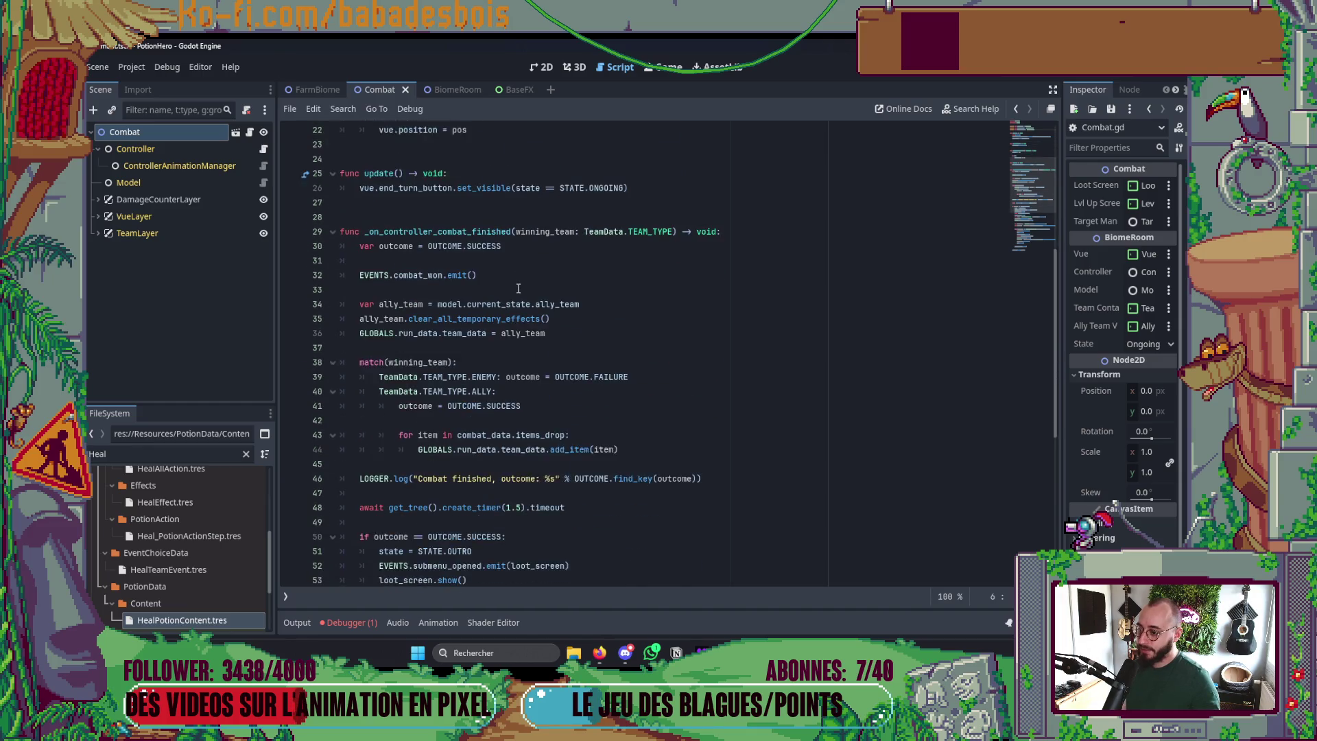
{"action": "scroll", "coordinate": [519, 286], "scroll_direction": "down", "scroll_amount": 3}
{"action": "scroll", "coordinate": [515, 278], "scroll_direction": "up", "scroll_amount": 8}
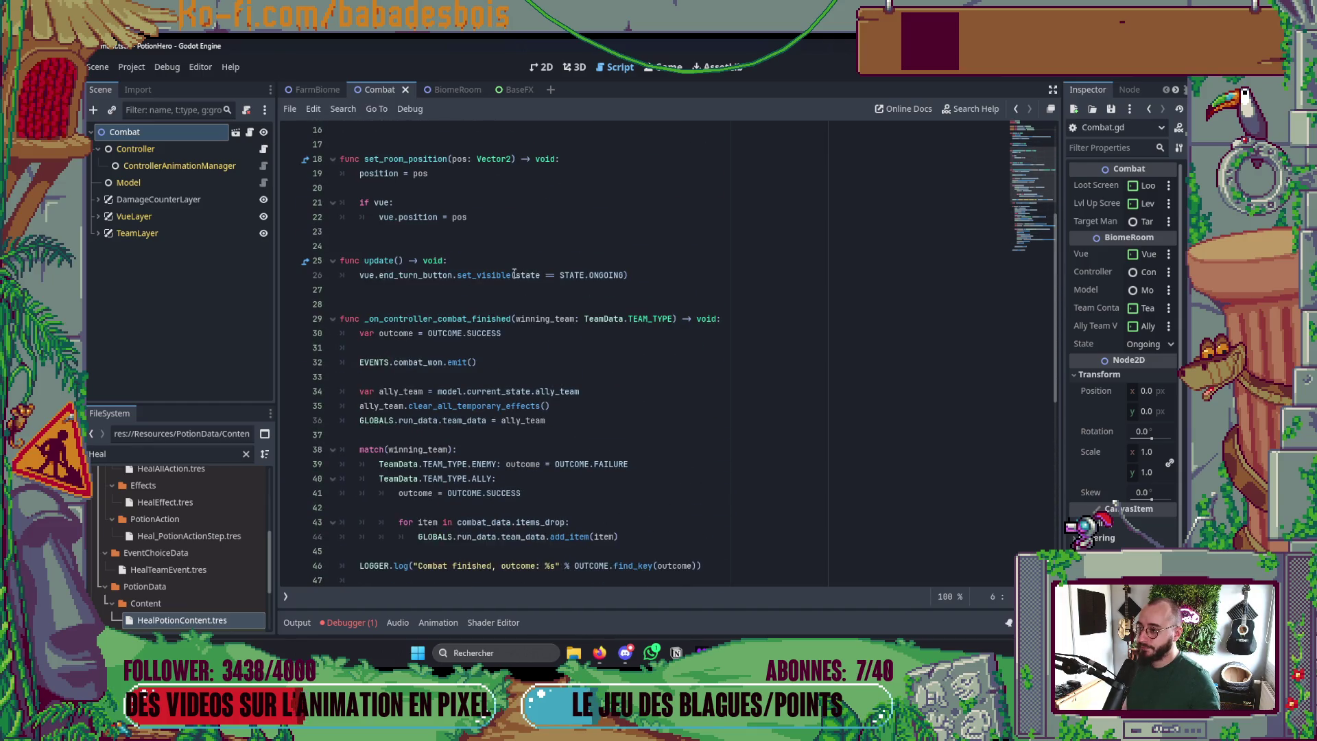
{"action": "key", "text": "alt+Tab"}
{"action": "left_click", "coordinate": [513, 270]}
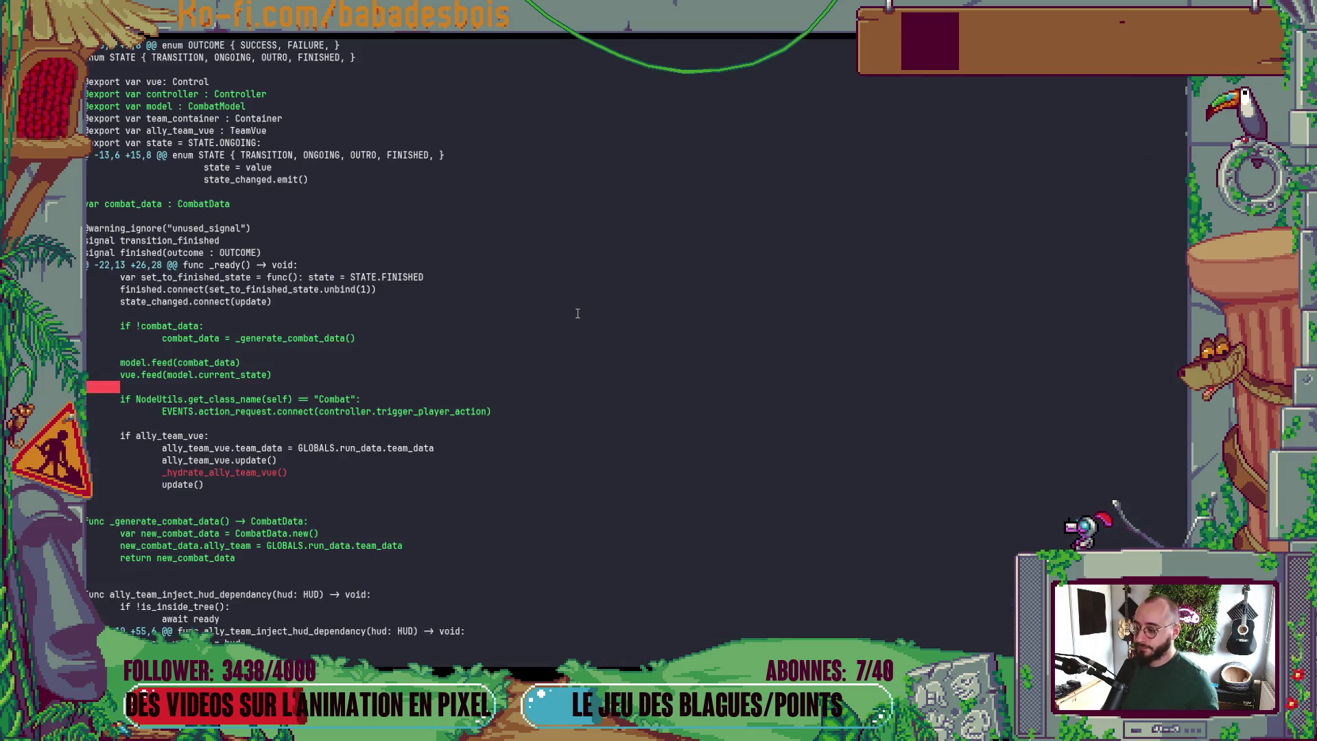
- Open CombatData.gd with Find Files and look at its top
{"action": "key", "text": "alt+Tab"}
{"action": "key", "text": "space"}
{"action": "key", "text": "f"}
{"action": "key", "text": "f"}
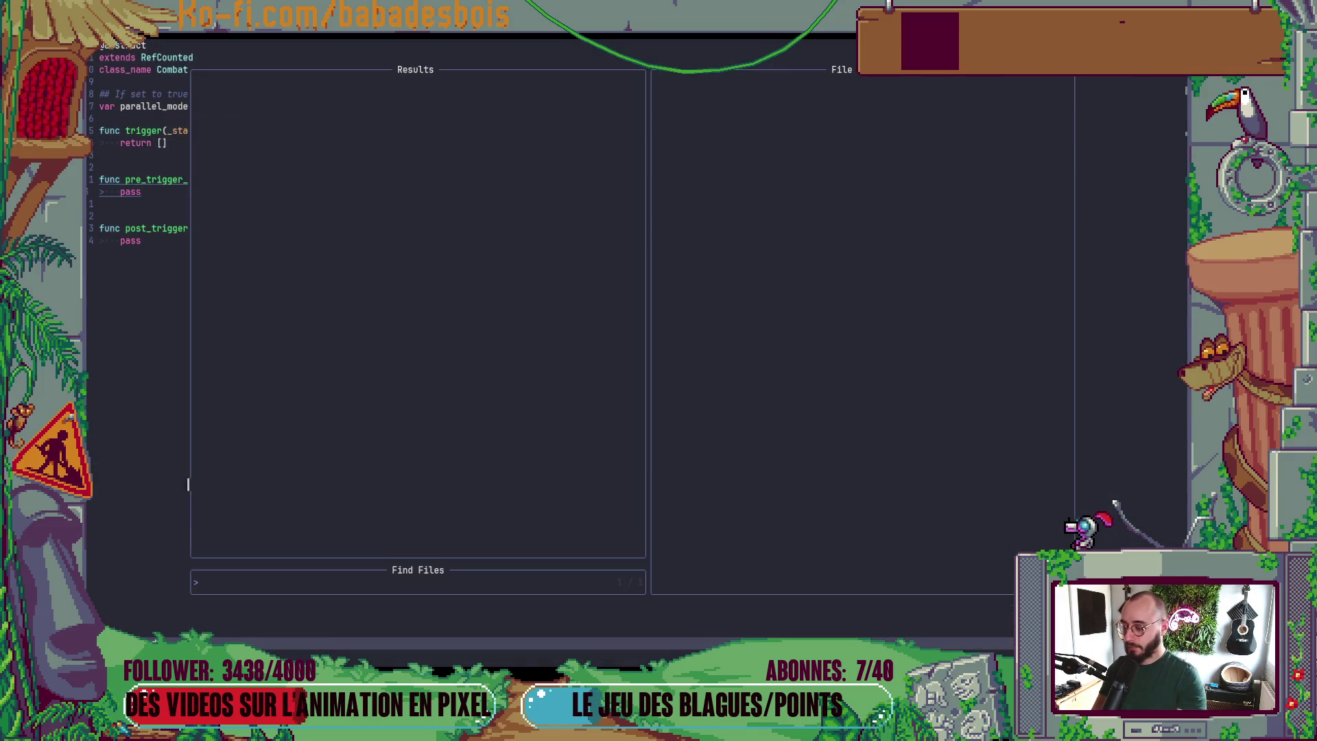
{"action": "type", "text": "COmbatdata"}
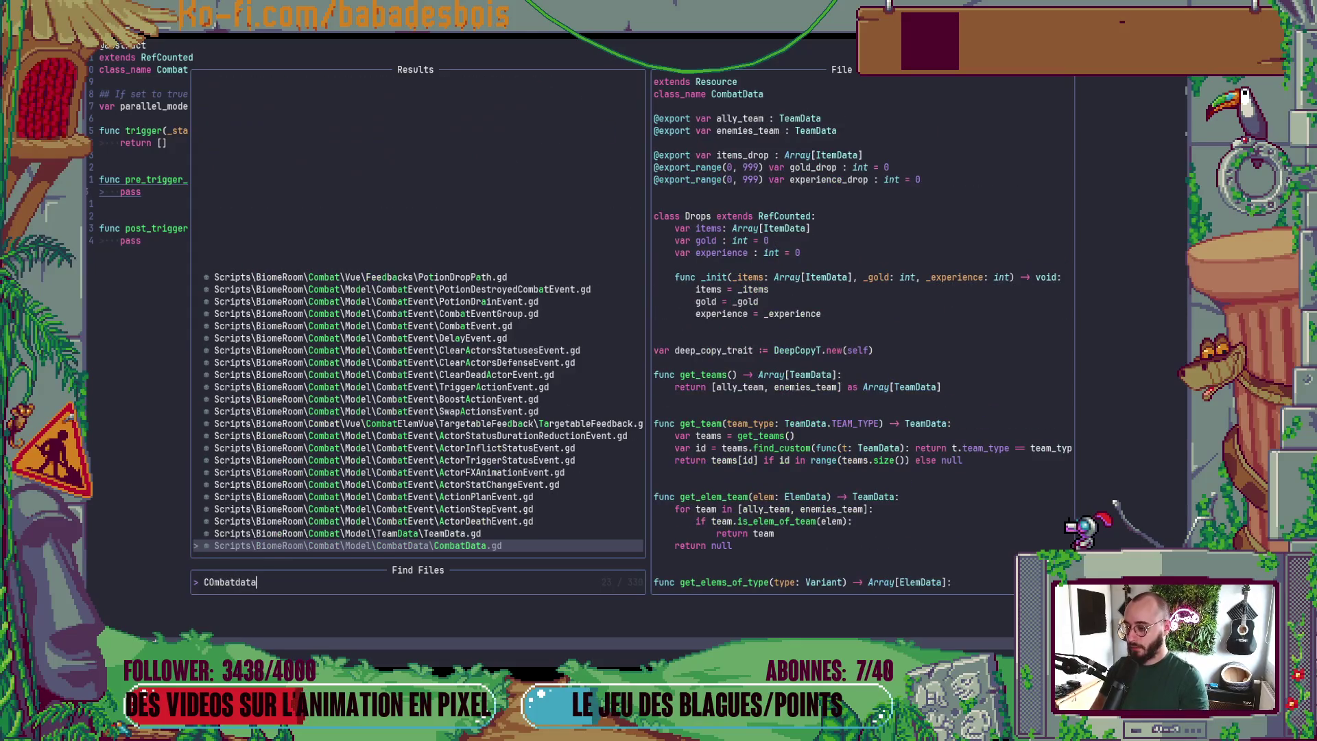
{"action": "key", "text": "Return"}
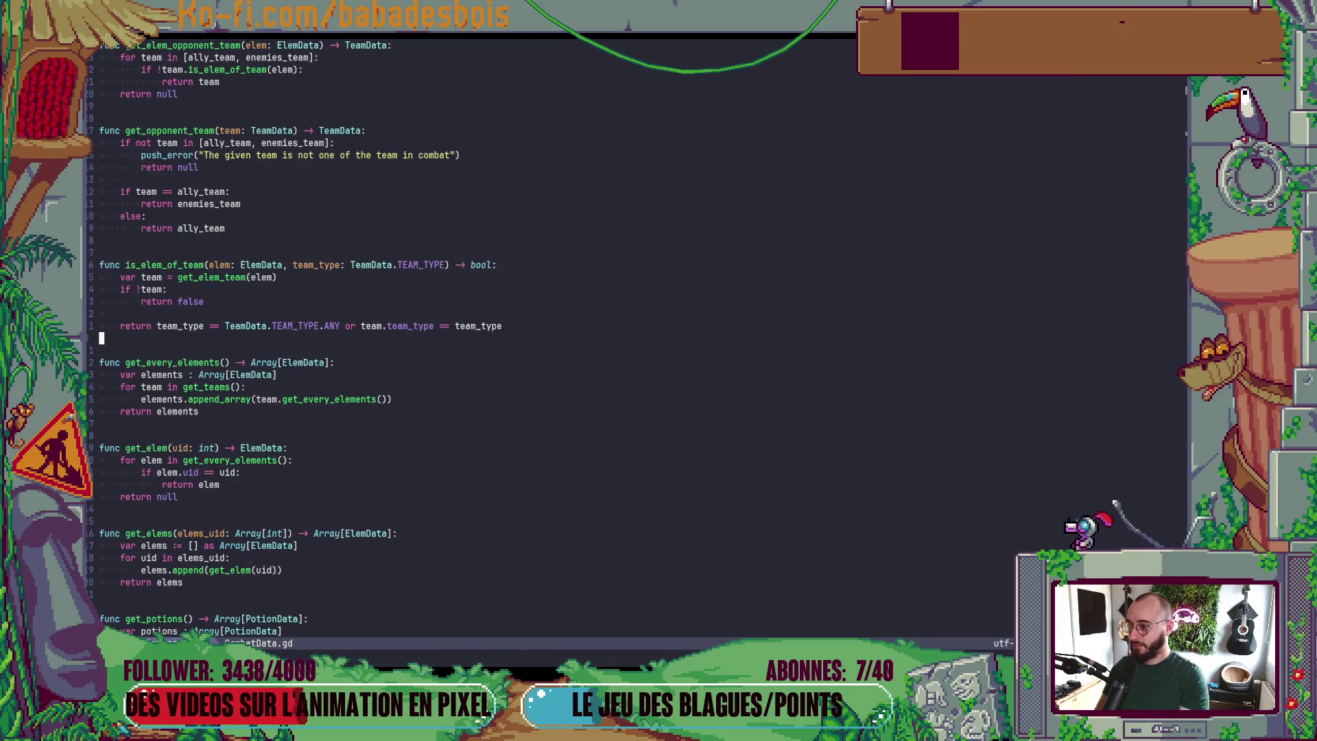
{"action": "key", "text": "g"}
{"action": "key", "text": "g"}
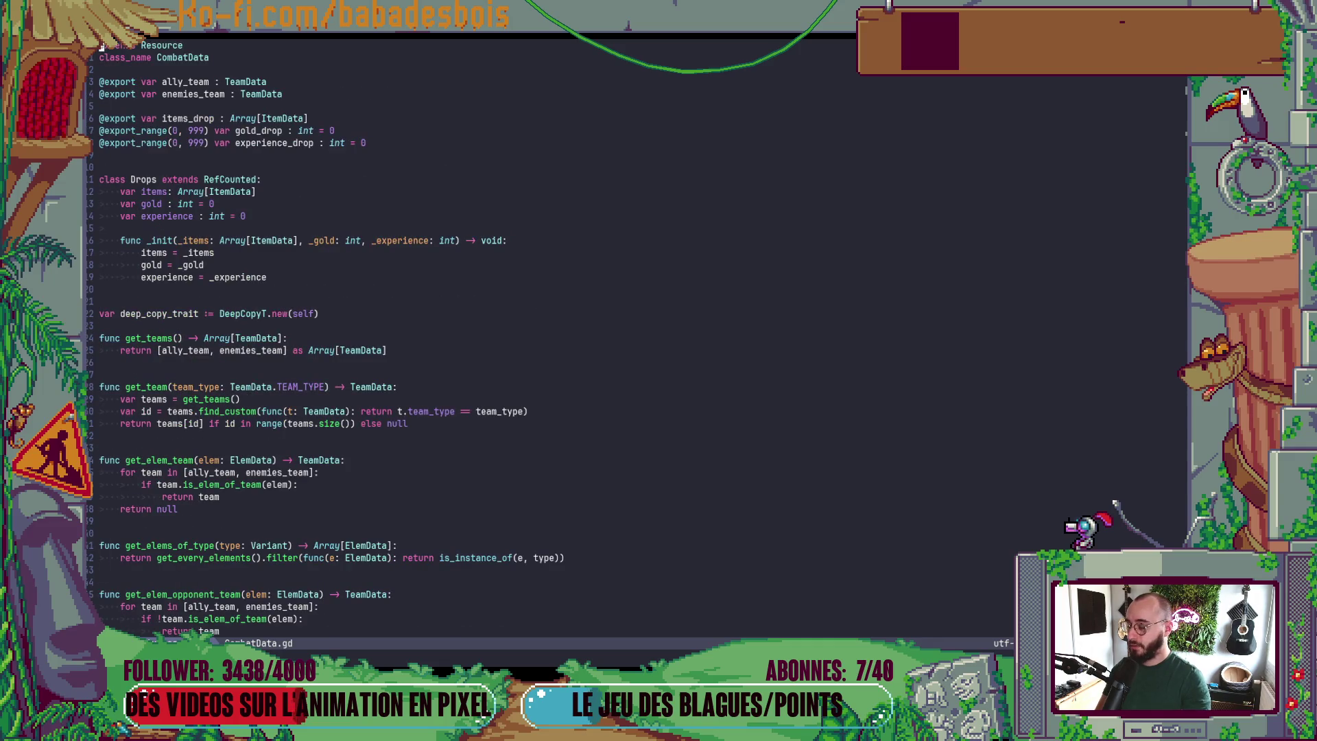
{"action": "key", "text": "ctrl+6"}
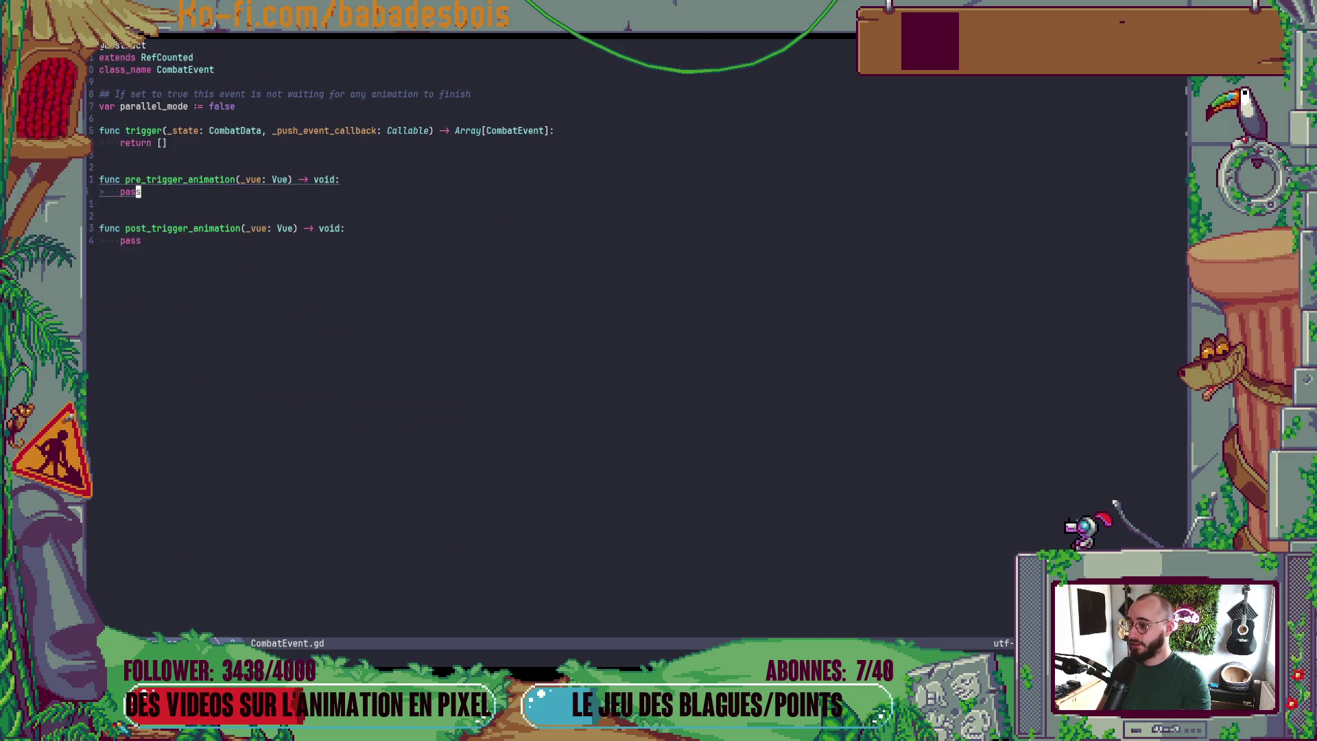
- From Vue.gd's CombatData reference, jump to the CombatData definition
{"action": "key", "text": "ctrl+o"}
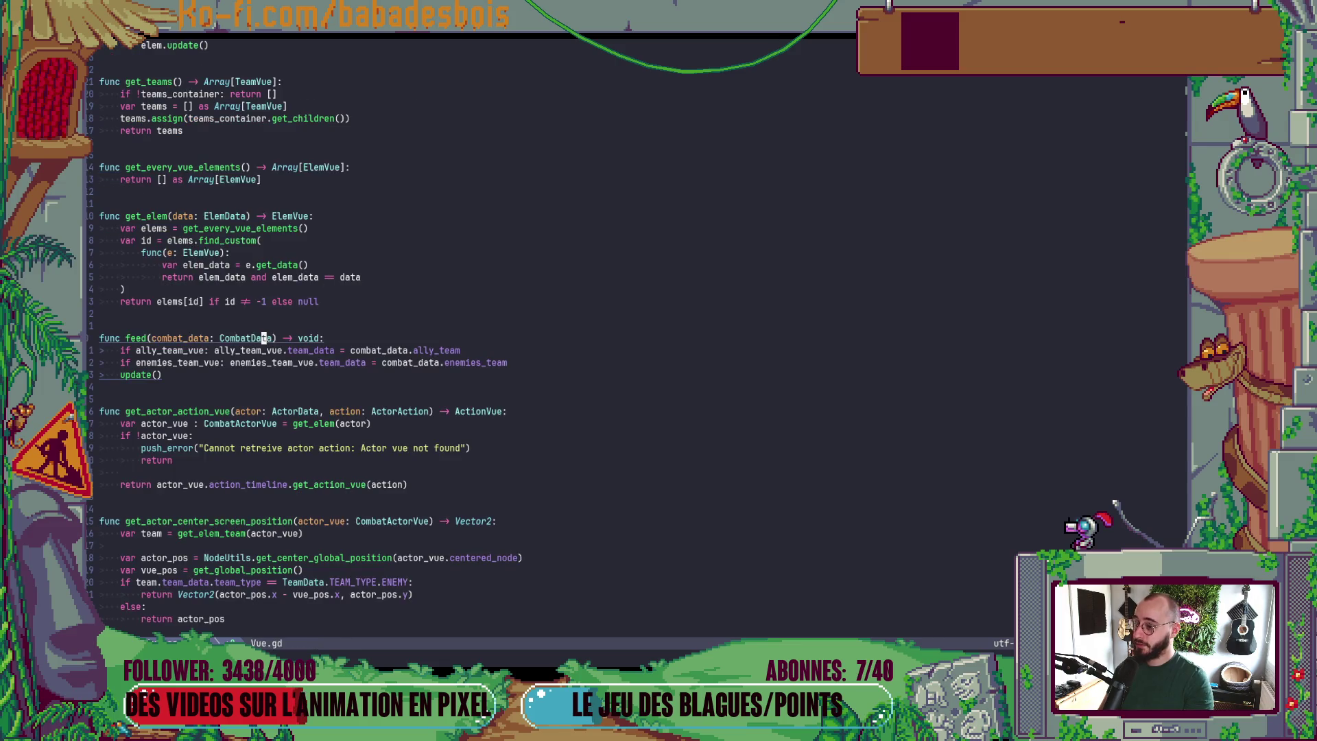
{"action": "key", "text": "b"}
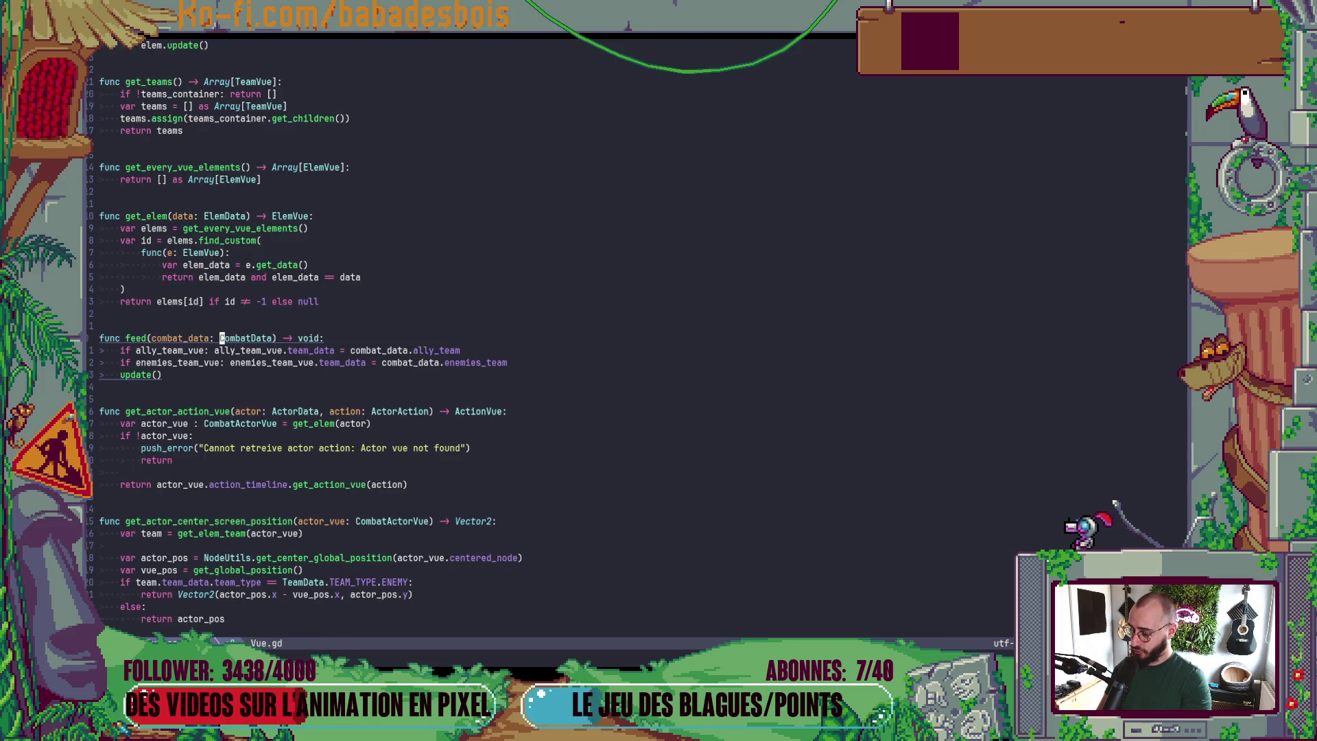
{"action": "key", "text": "g"}
{"action": "key", "text": "d"}
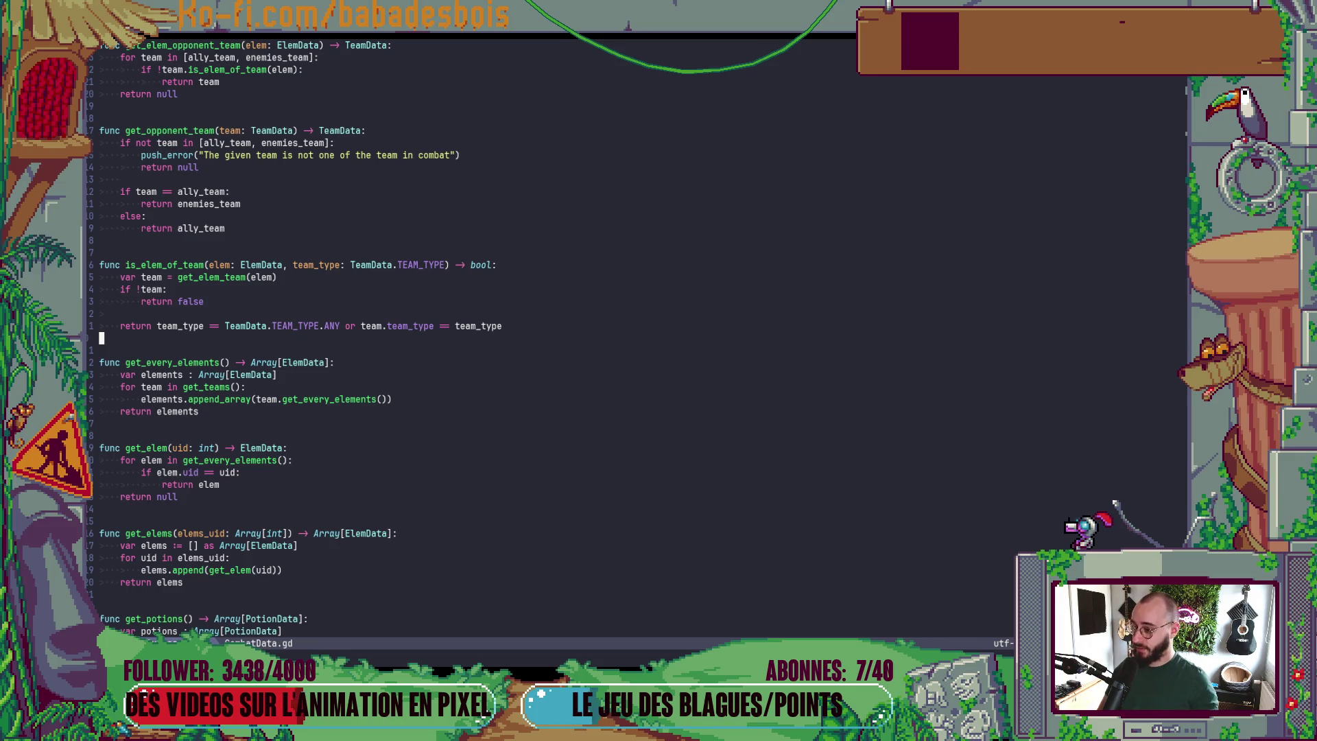
{"action": "scroll", "coordinate": [582, 479], "scroll_direction": "up", "scroll_amount": 15}
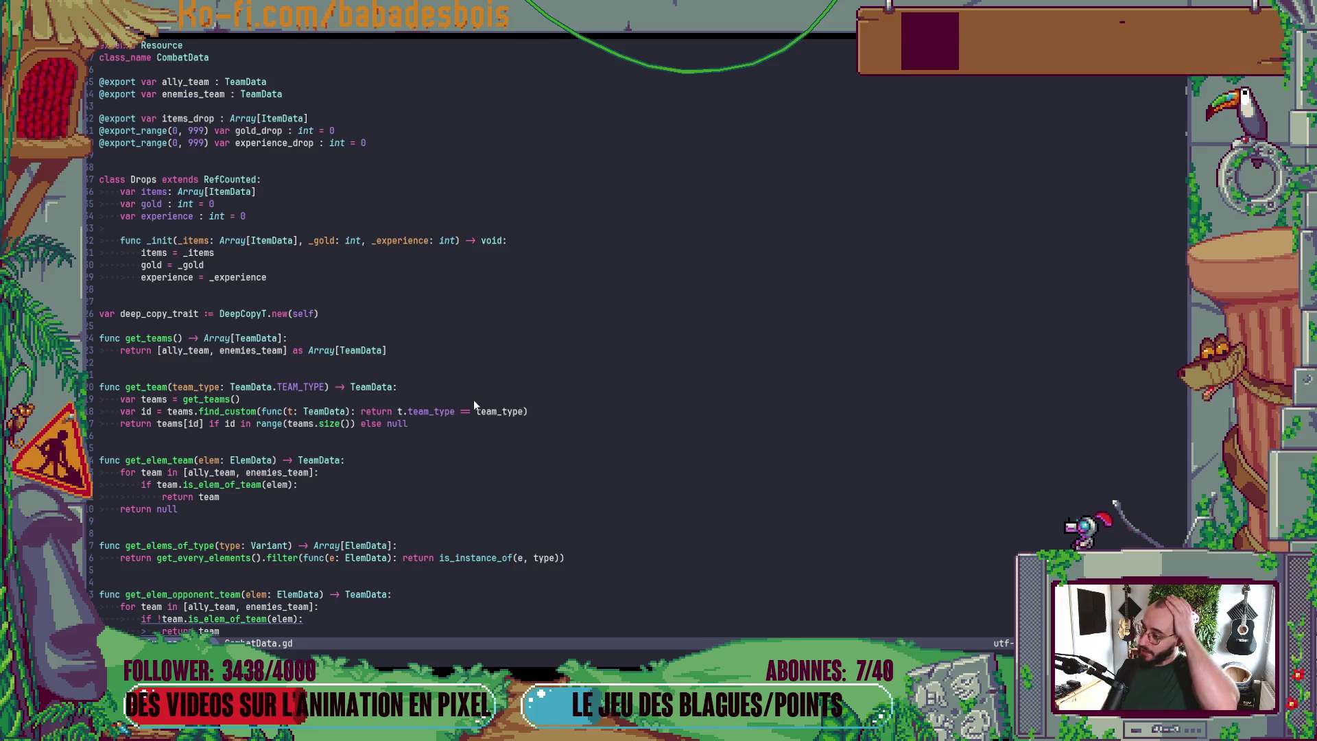
- Open Controller.gd with Find Files
{"action": "key", "text": "space"}
{"action": "key", "text": "f"}
{"action": "key", "text": "f"}
{"action": "type", "text": "Controller"}
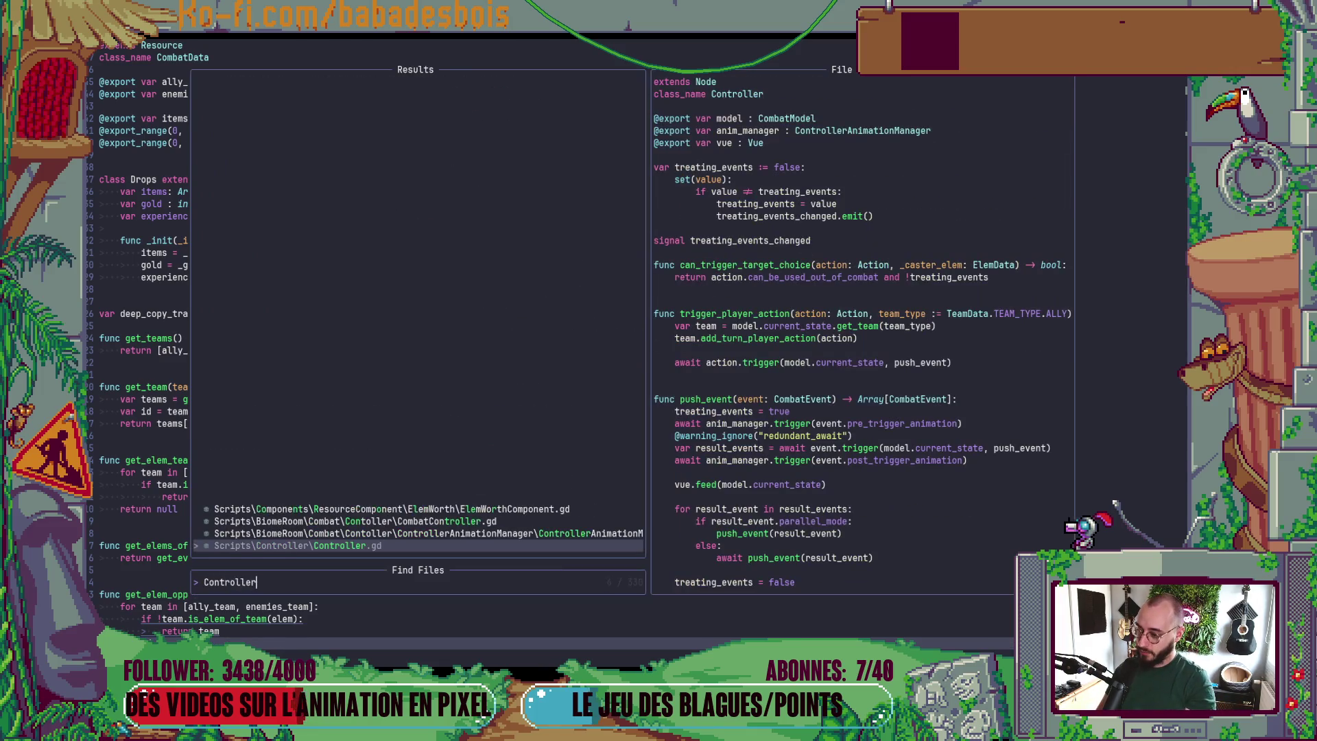
{"action": "key", "text": "Return"}
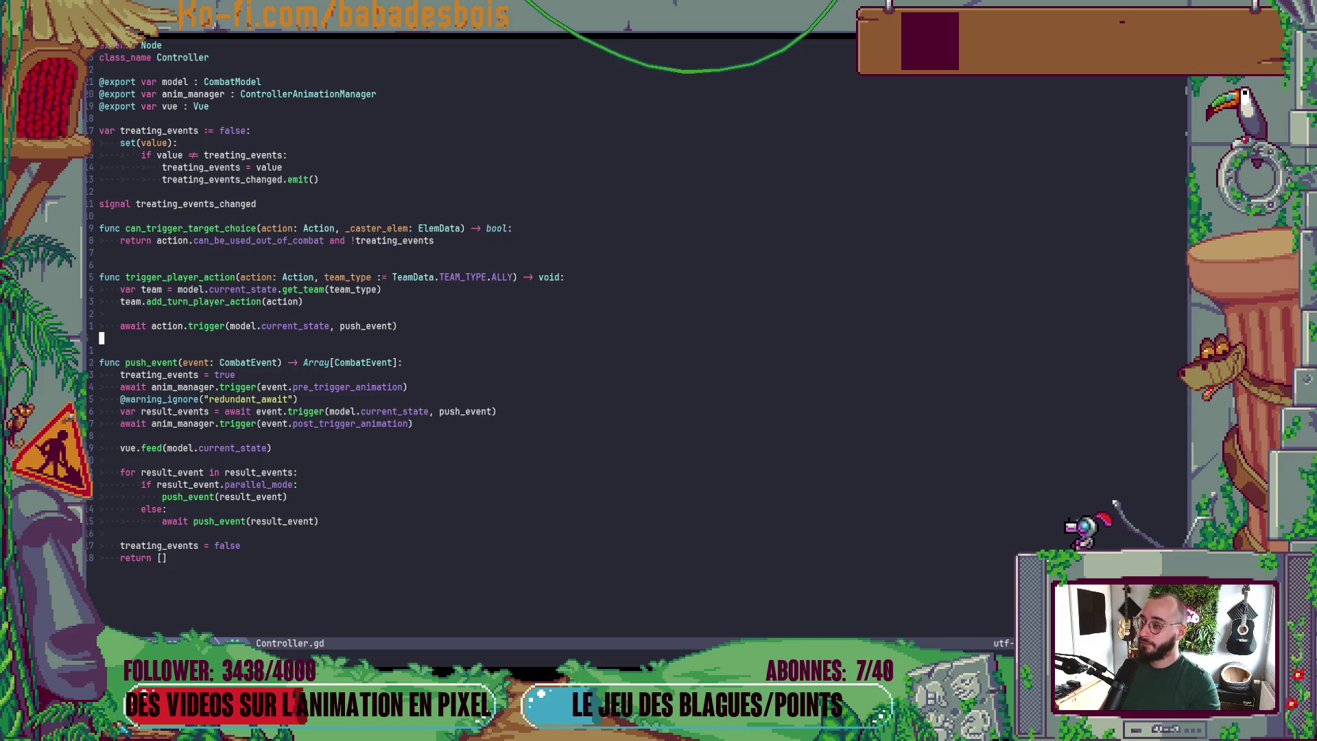
- Open BiomeNode.gd with Find Files
{"action": "key", "text": "space"}
{"action": "key", "text": "f"}
{"action": "key", "text": "f"}
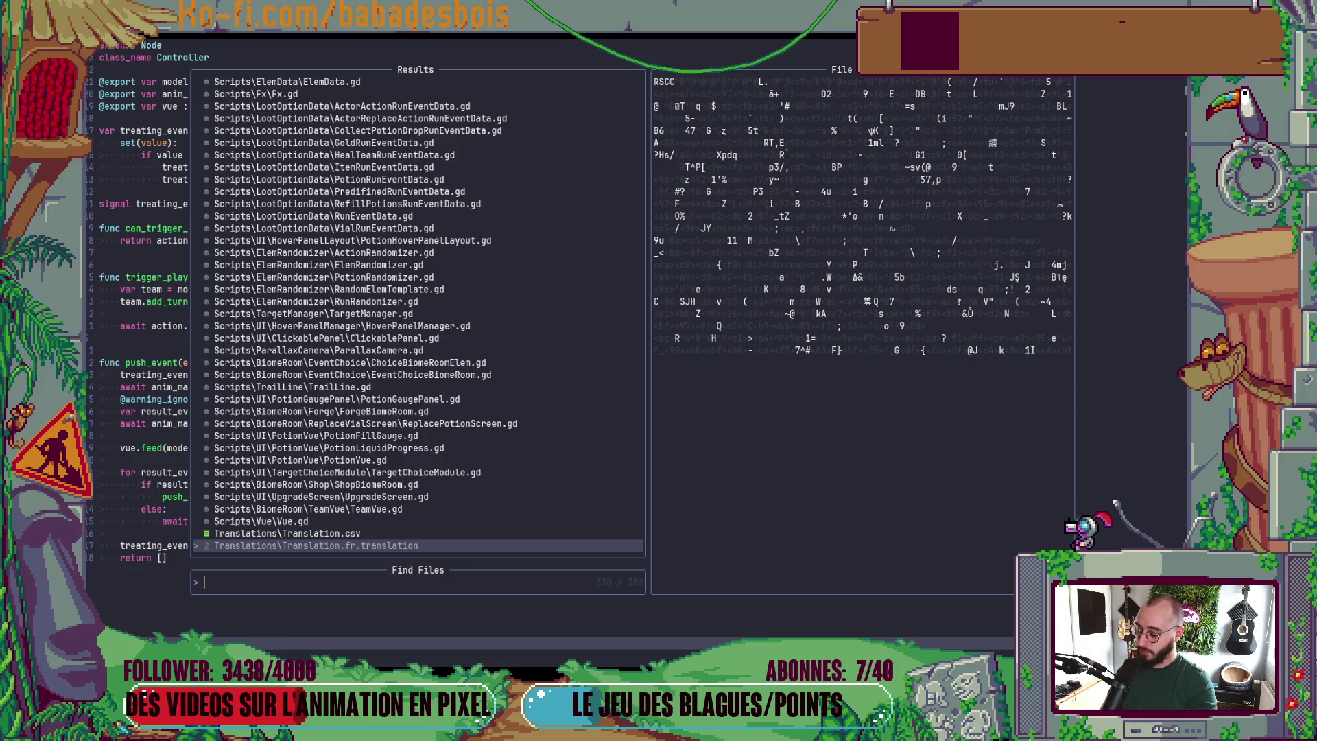
{"action": "type", "text": "BiomeNode"}
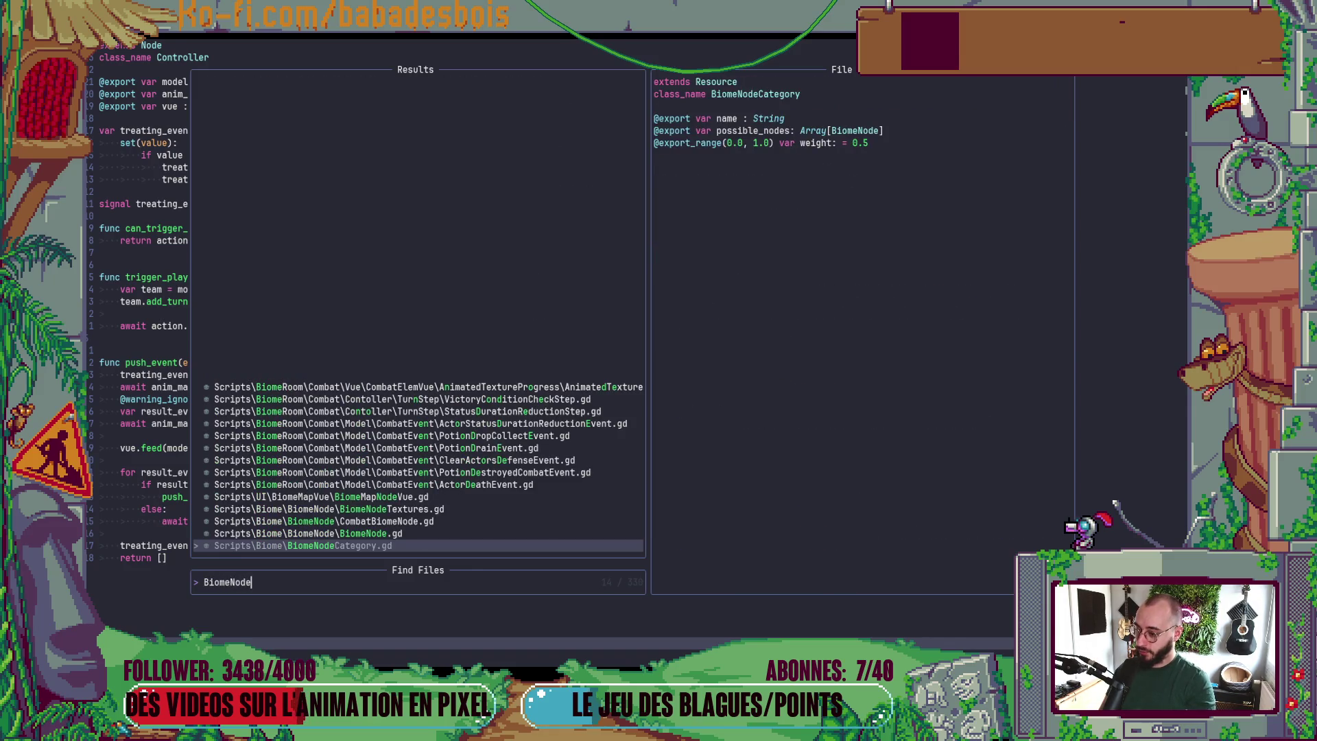
{"action": "key", "text": "Up"}
{"action": "key", "text": "Return"}
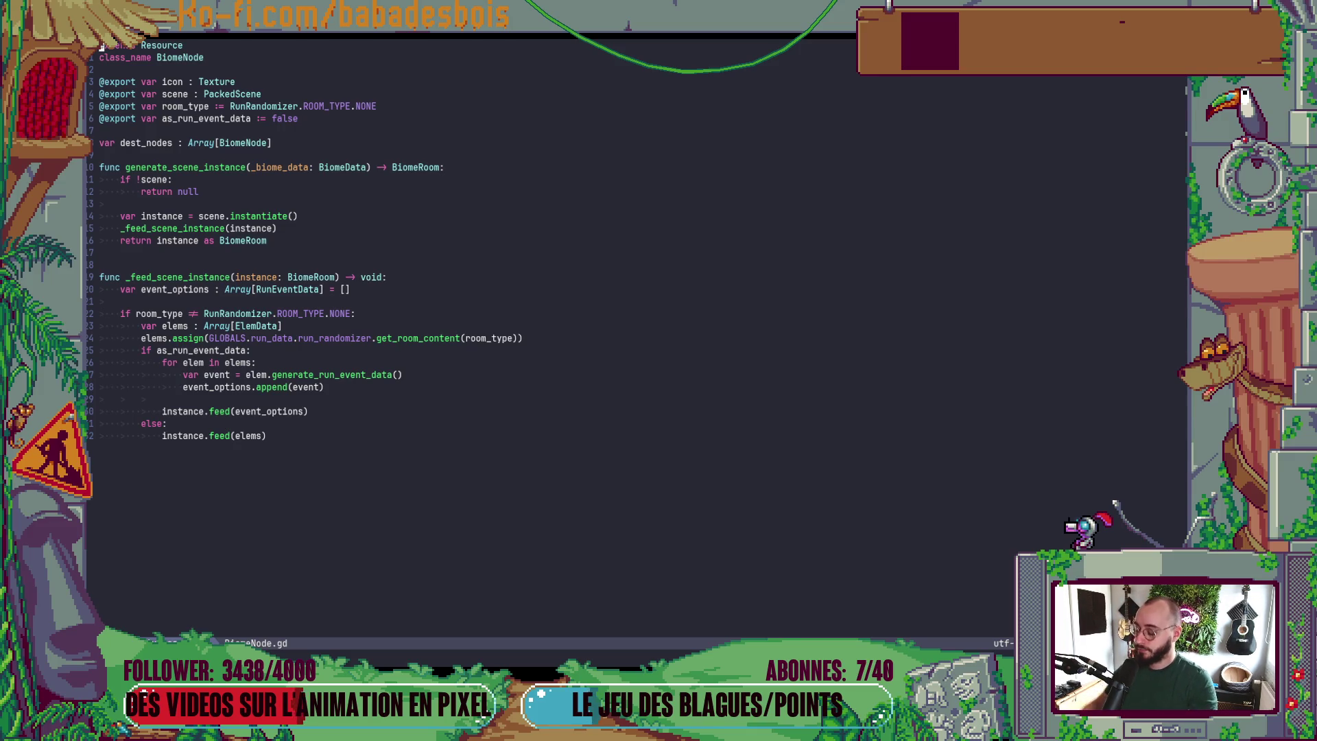
- Search the project files for 'BiomeRoom'
{"action": "key", "text": "space"}
{"action": "key", "text": "f"}
{"action": "key", "text": "f"}
{"action": "type", "text": "B"}
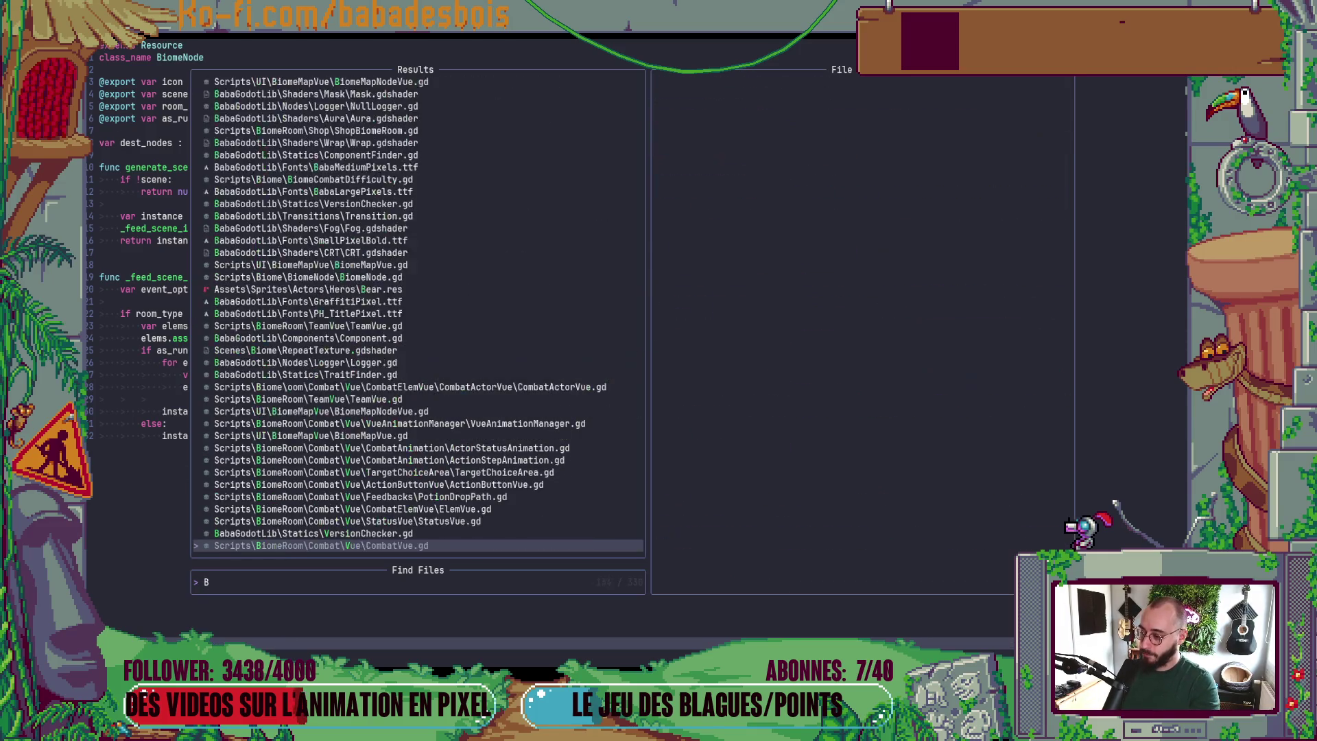
{"action": "type", "text": "iomeRoom"}
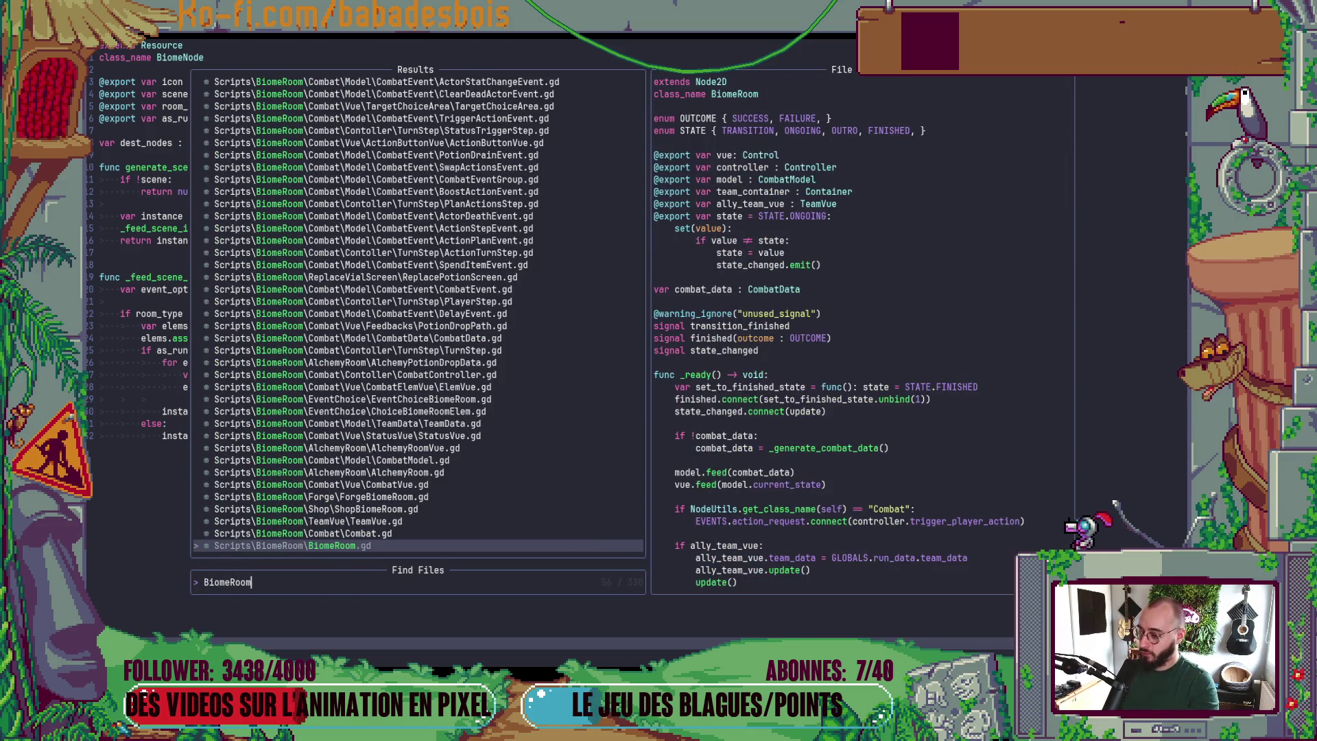
- Open BiomeRoom.gd and drop the CombatData type from the combat_data declaration
{"action": "key", "text": "Return"}
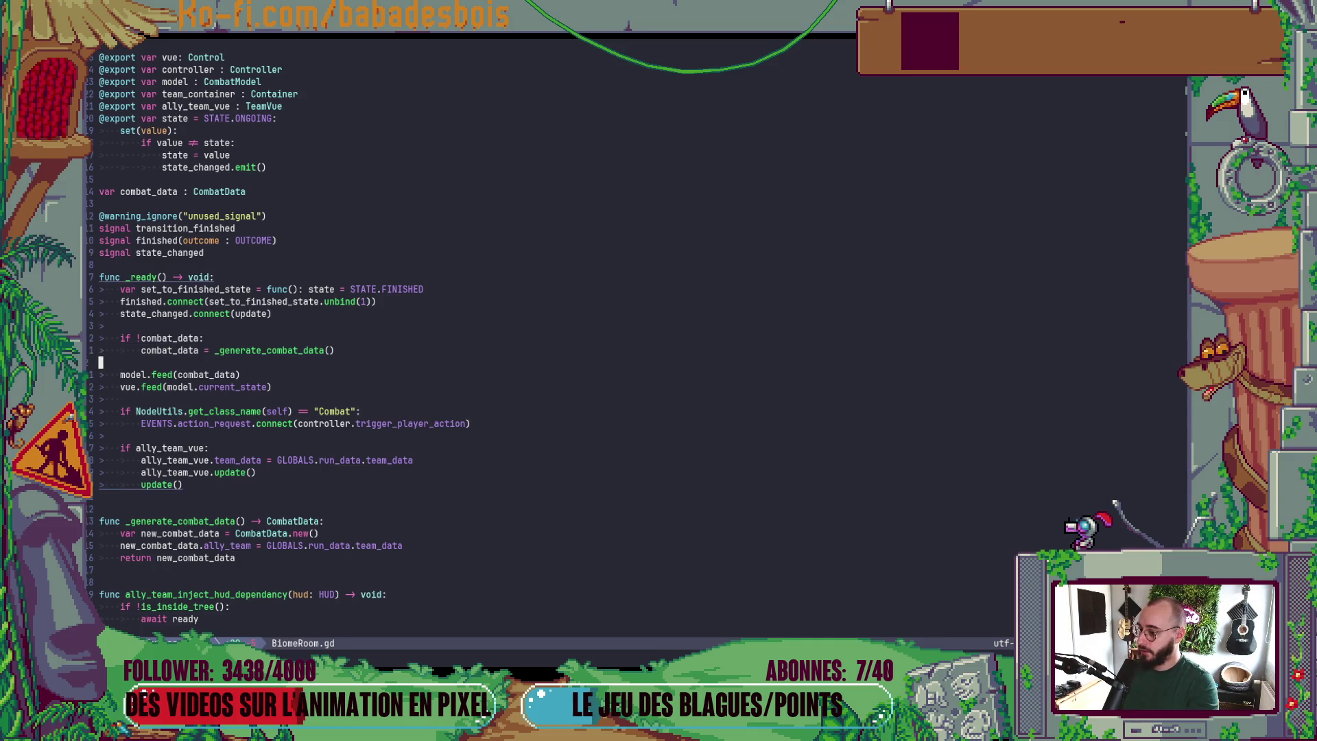
{"action": "key", "text": "shift+v"}
{"action": "key", "text": "j"}
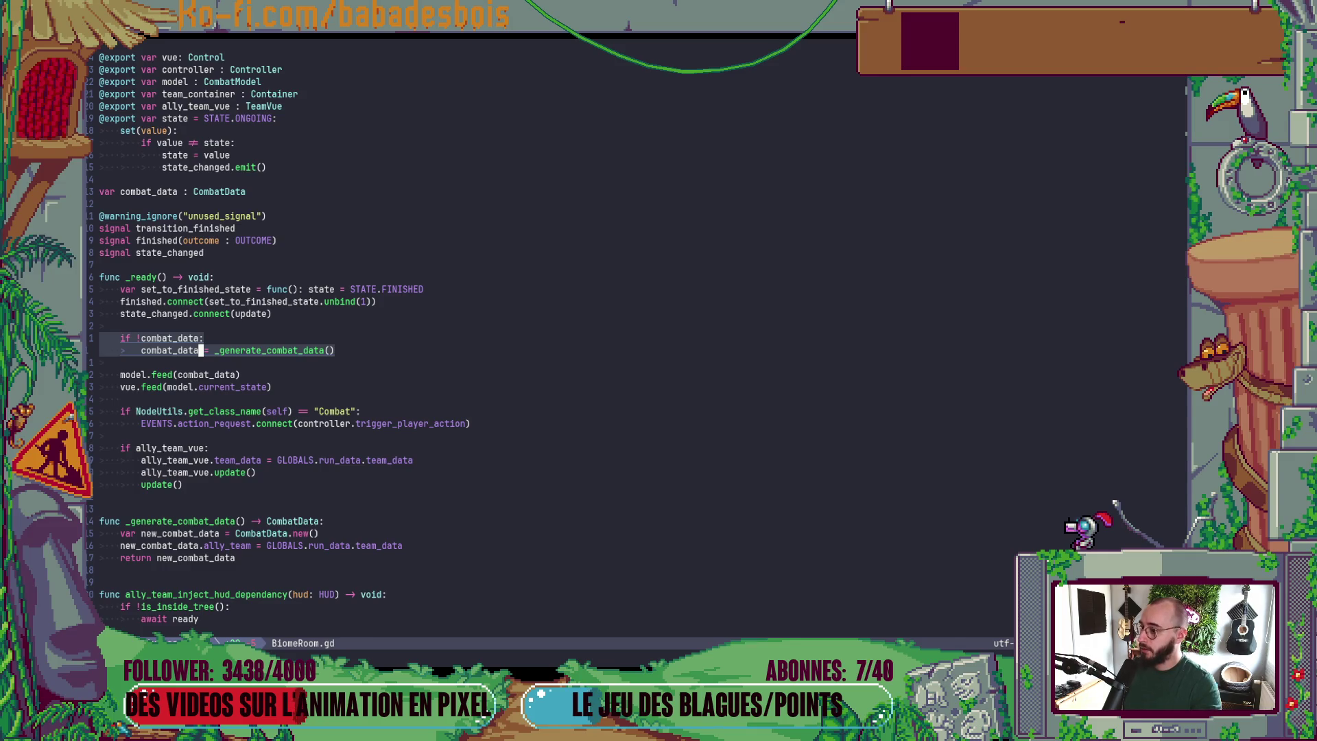
{"action": "left_click", "coordinate": [183, 192]}
{"action": "key", "text": "shift+d"}
{"action": "scroll", "coordinate": [252, 223], "scroll_direction": "down", "scroll_amount": 3}
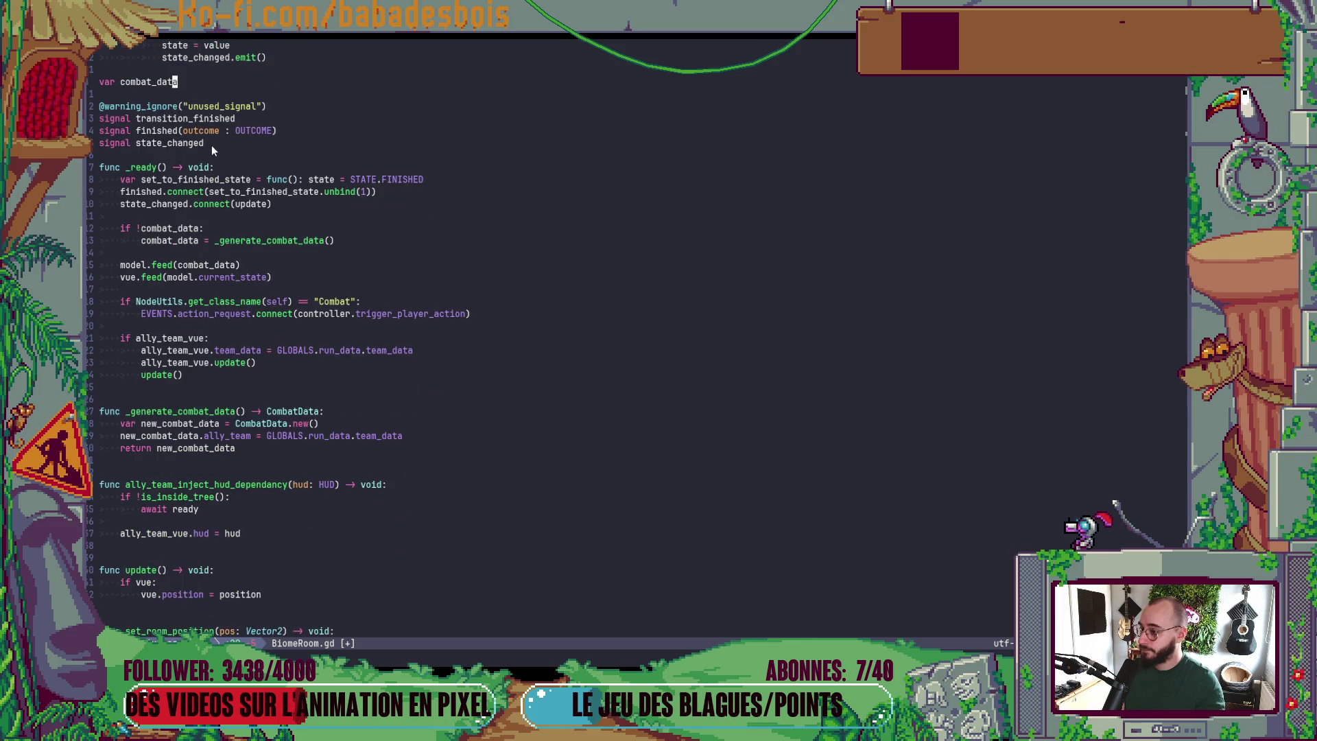
- Locate _generate_combat_data and its CombatData return type
{"action": "left_click", "coordinate": [201, 229]}
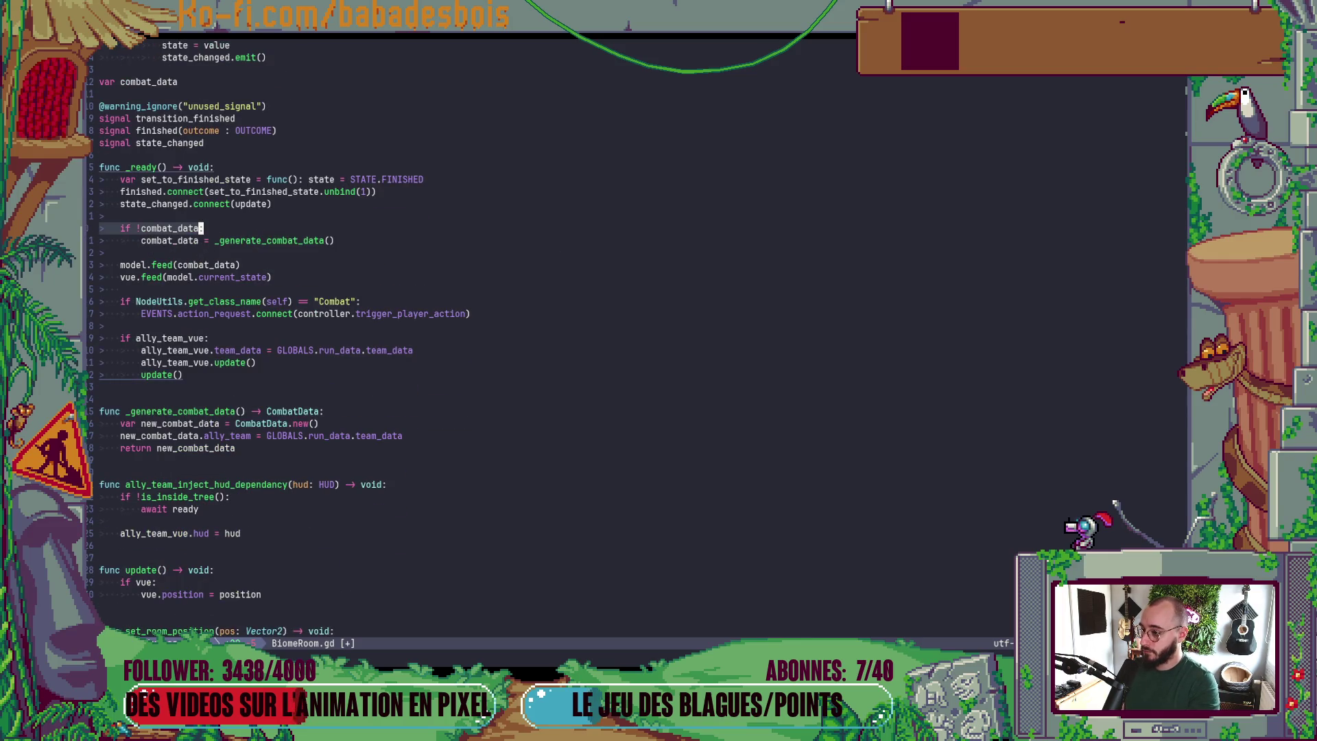
{"action": "key", "text": "j"}
{"action": "key", "text": "j"}
{"action": "key", "text": "j"}
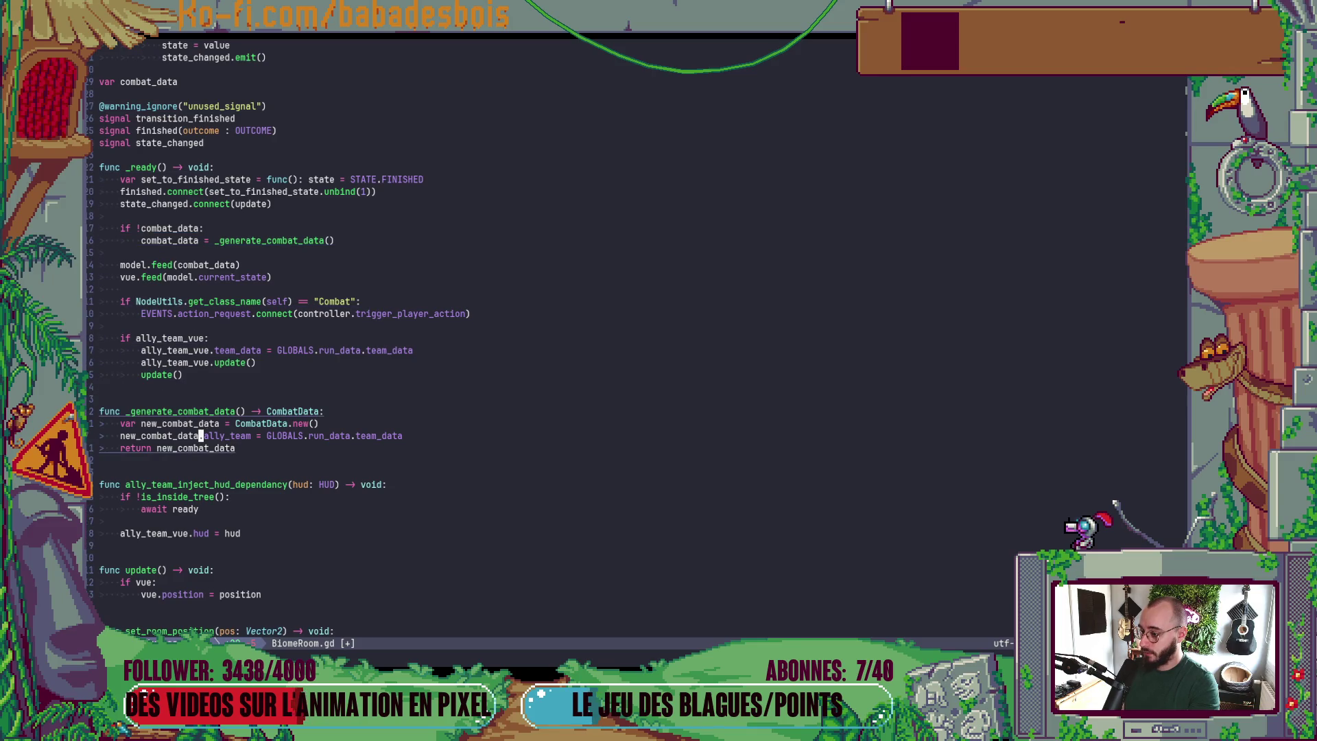
{"action": "key", "text": "dollar"}
{"action": "key", "text": "b"}
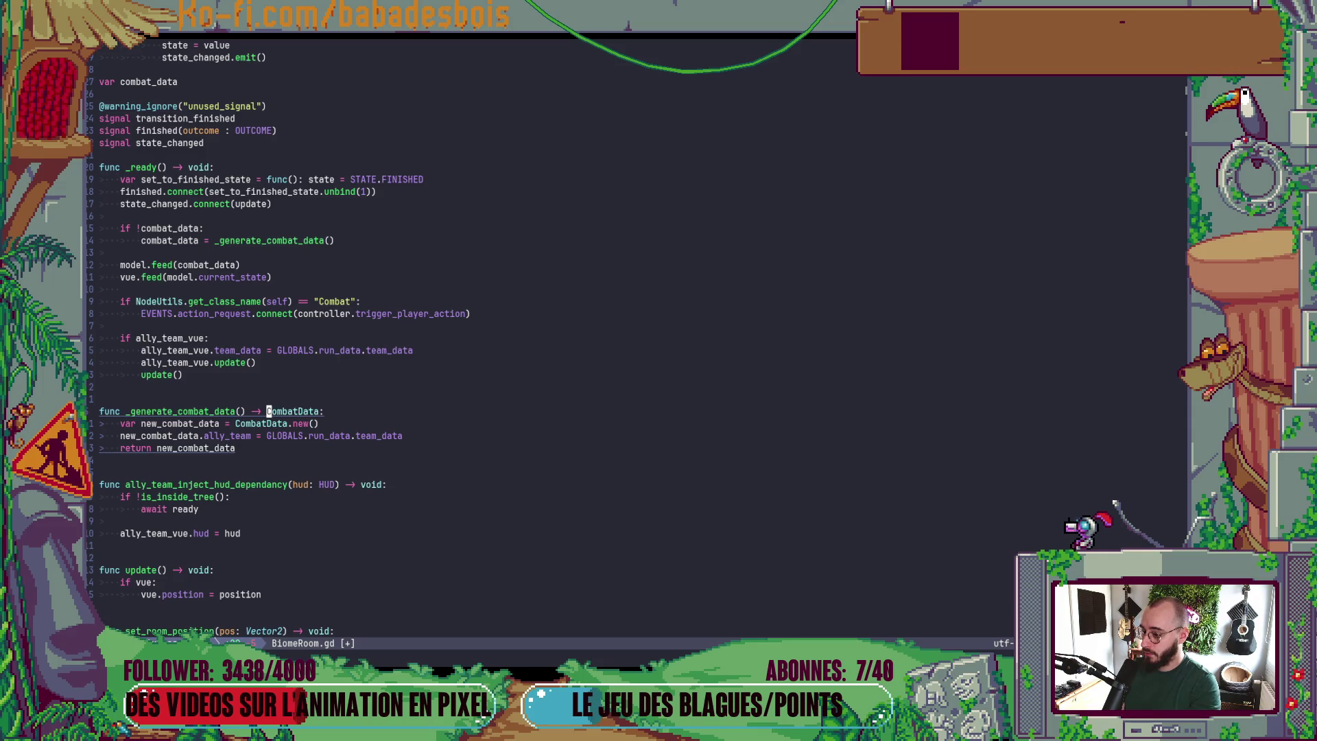
{"action": "key", "text": "x"}
{"action": "key", "text": "x"}
{"action": "key", "text": "x"}
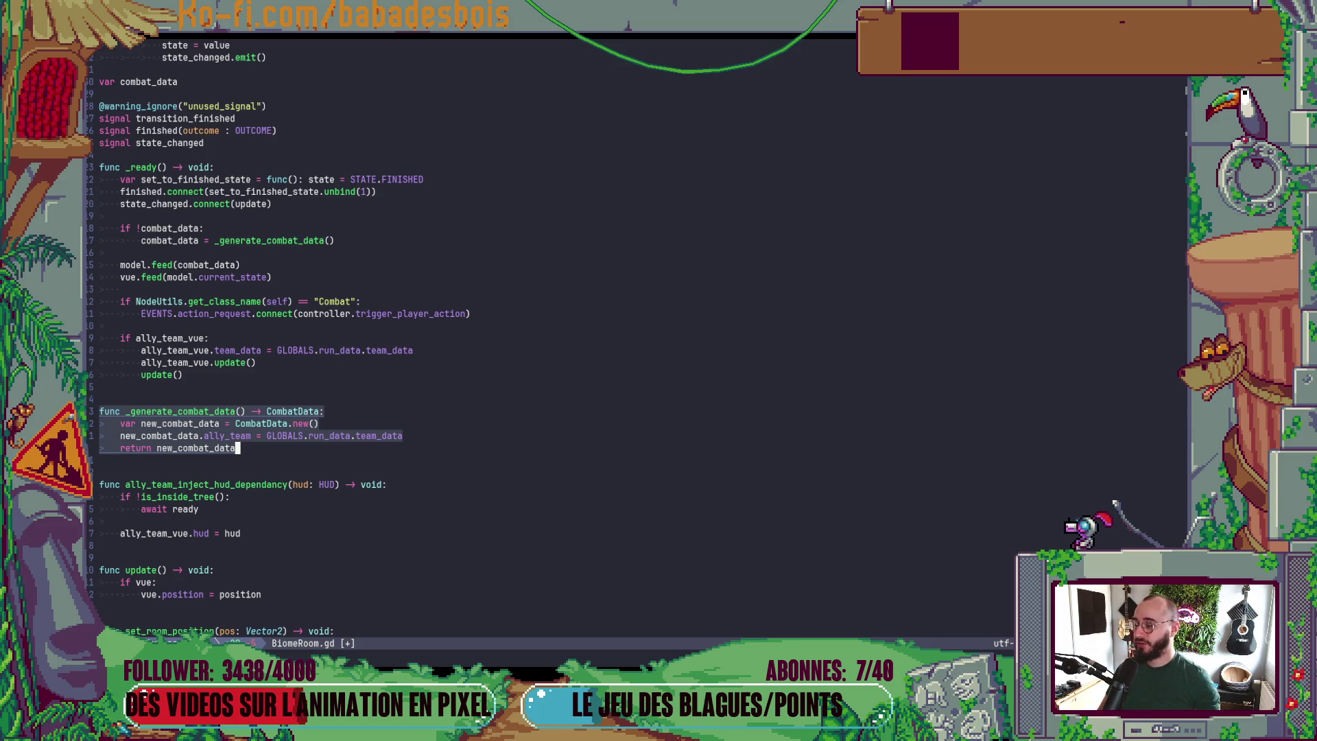
- Strip _generate_combat_data's CombatData return type, stub it to return null, and save
{"action": "left_click", "coordinate": [274, 411]}
{"action": "key", "text": "c"}
{"action": "key", "text": "i"}
{"action": "key", "text": "w"}
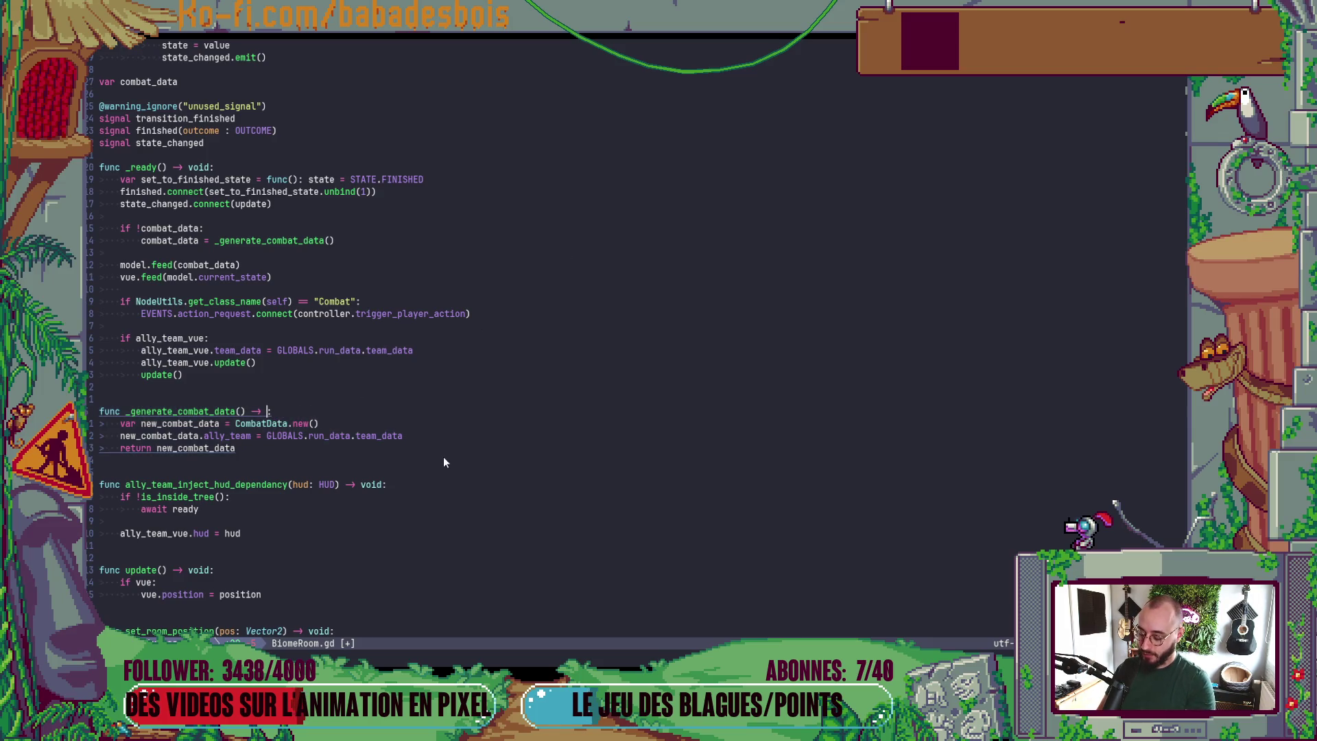
{"action": "key", "text": "Escape"}
{"action": "key", "text": "u"}
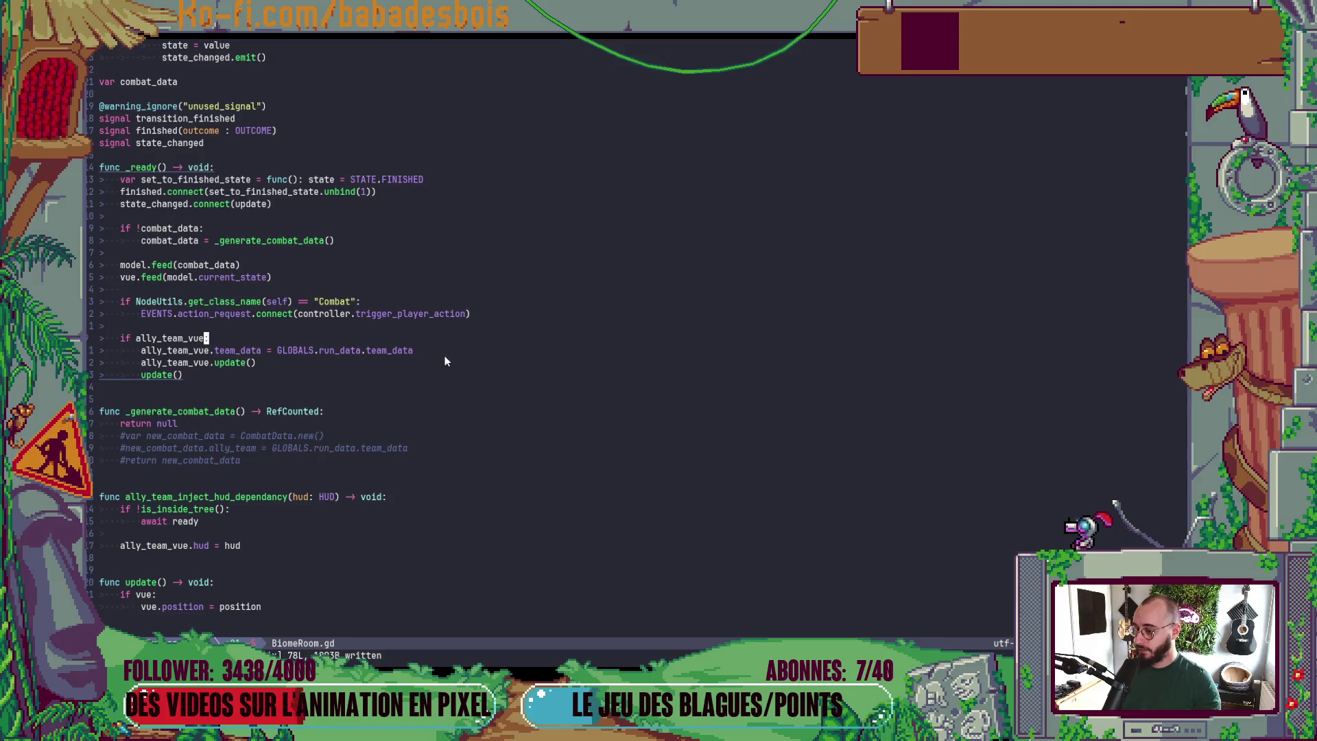
{"action": "scroll", "coordinate": [445, 355], "scroll_direction": "down", "scroll_amount": 8}
{"action": "type", "text": ":w"}
{"action": "key", "text": "Return"}
- Check CombatModel's definition, then retype the model export as Node
{"action": "scroll", "coordinate": [431, 364], "scroll_direction": "up", "scroll_amount": 13}
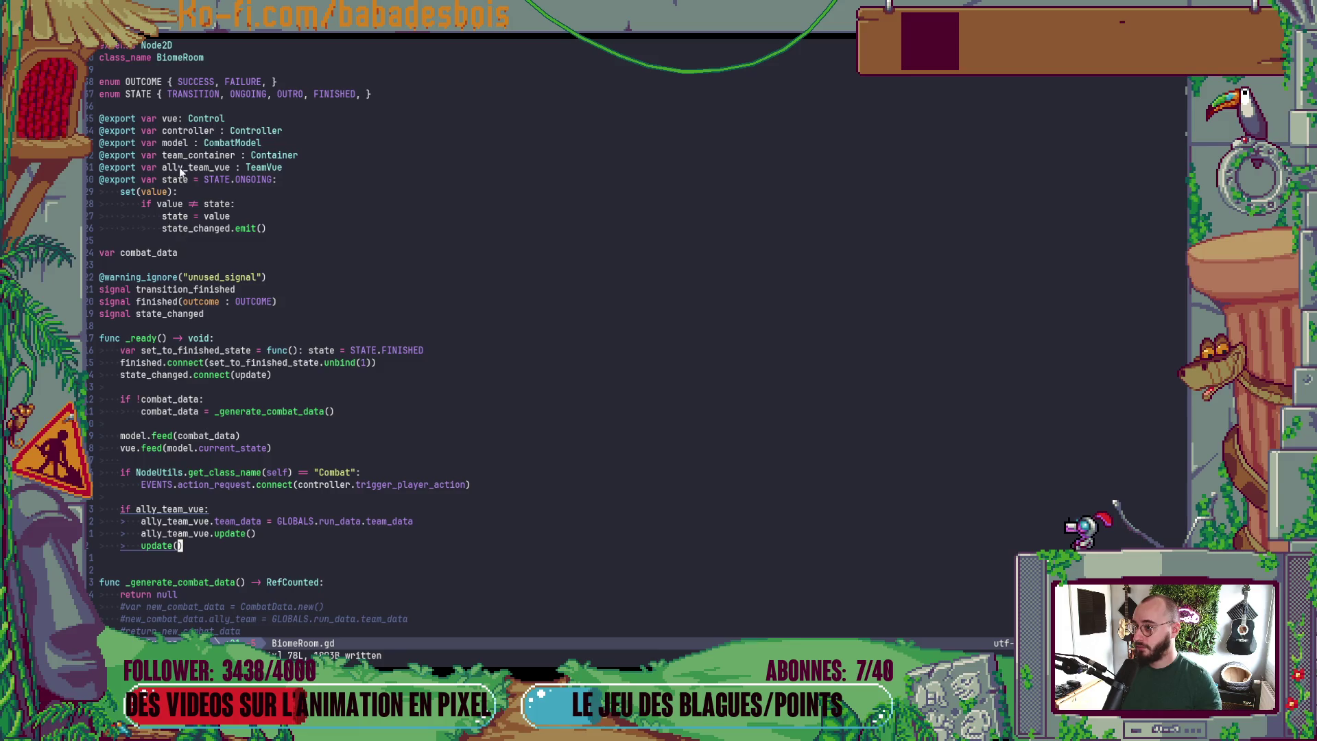
{"action": "left_click", "coordinate": [227, 144]}
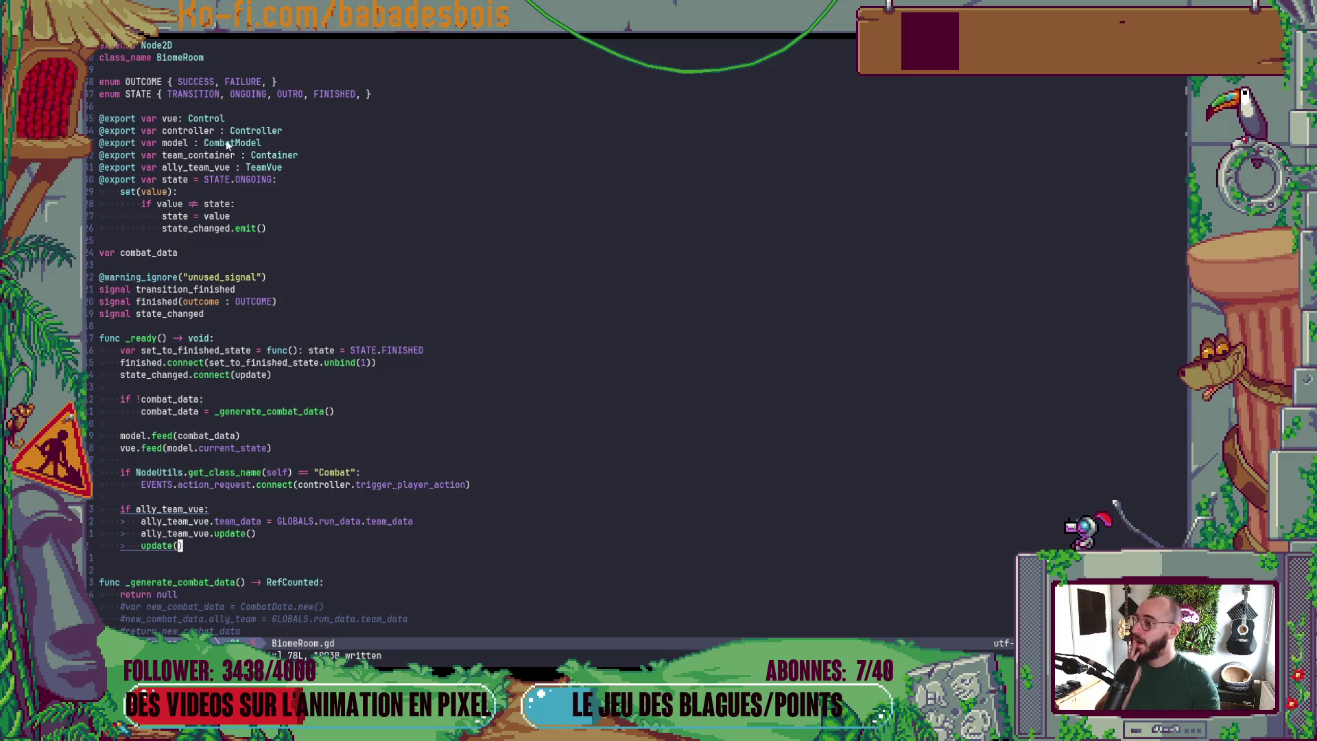
{"action": "key", "text": "g"}
{"action": "key", "text": "d"}
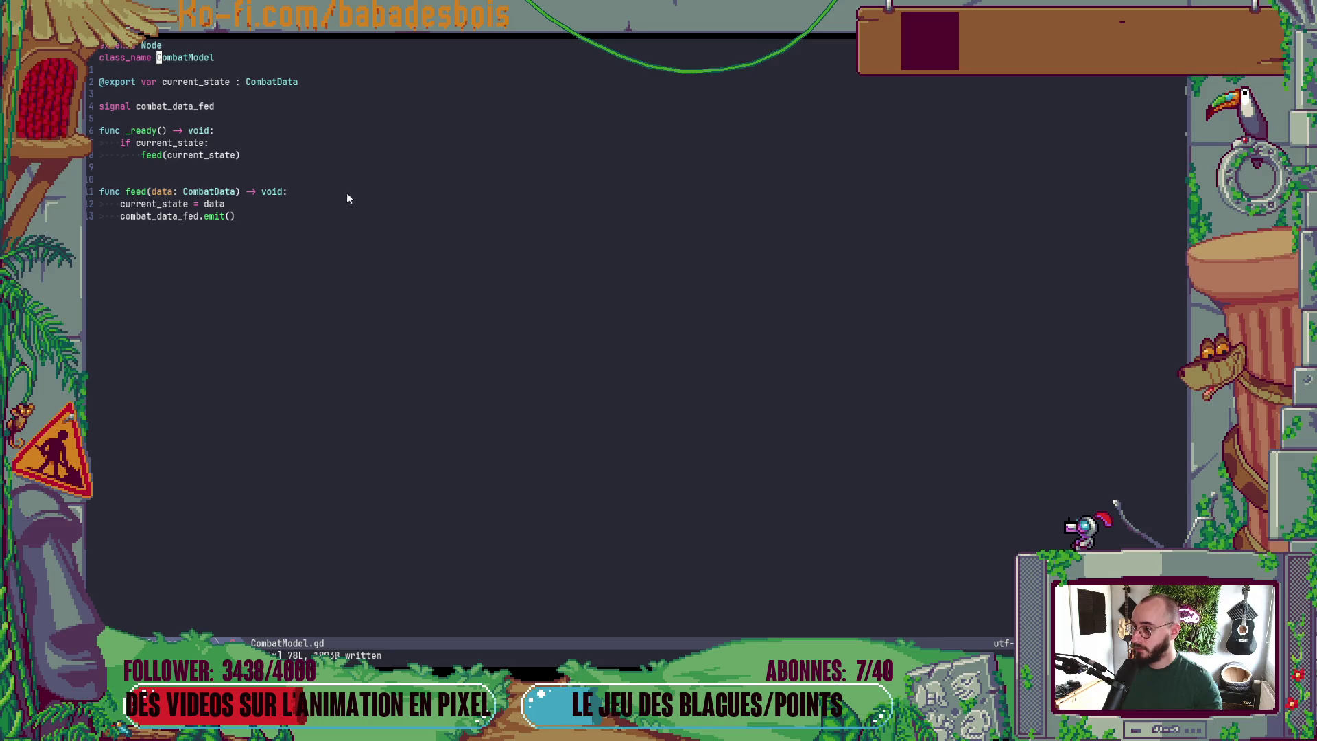
{"action": "key", "text": "ctrl+o"}
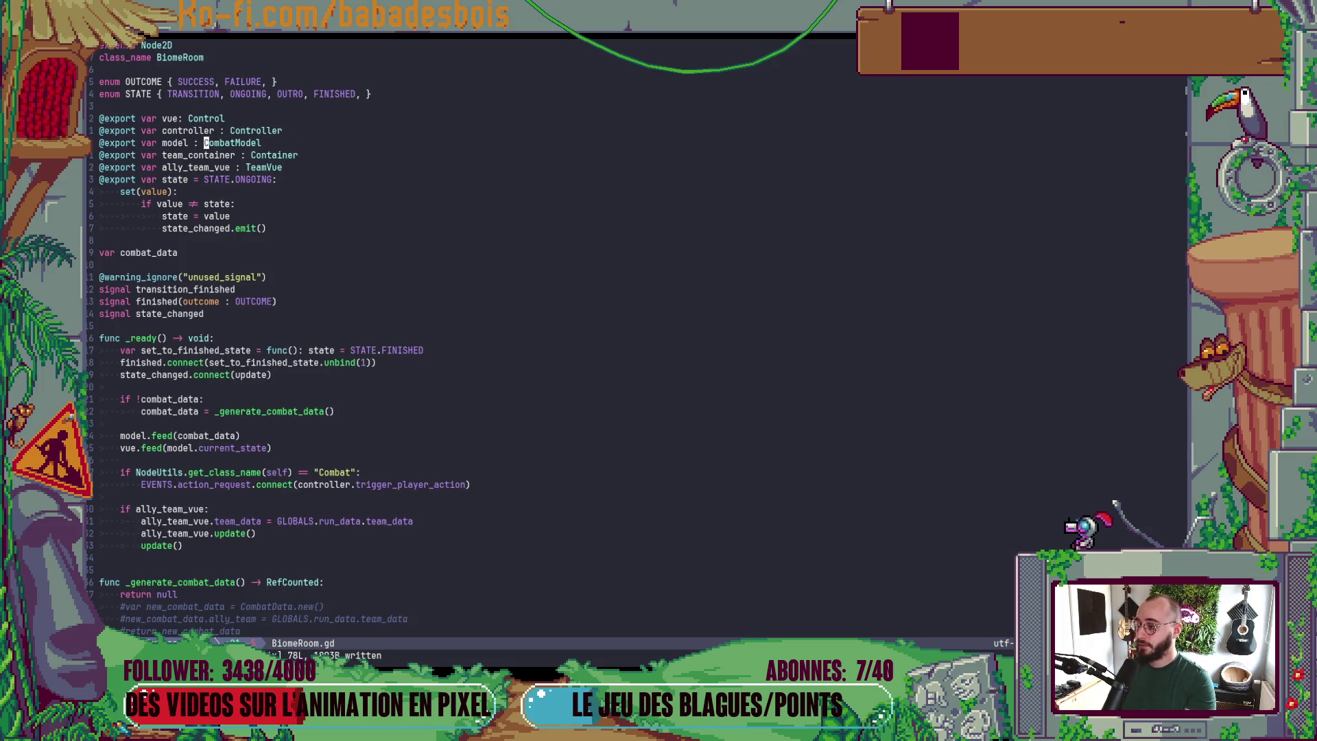
{"action": "type", "text": "ciwNode"}
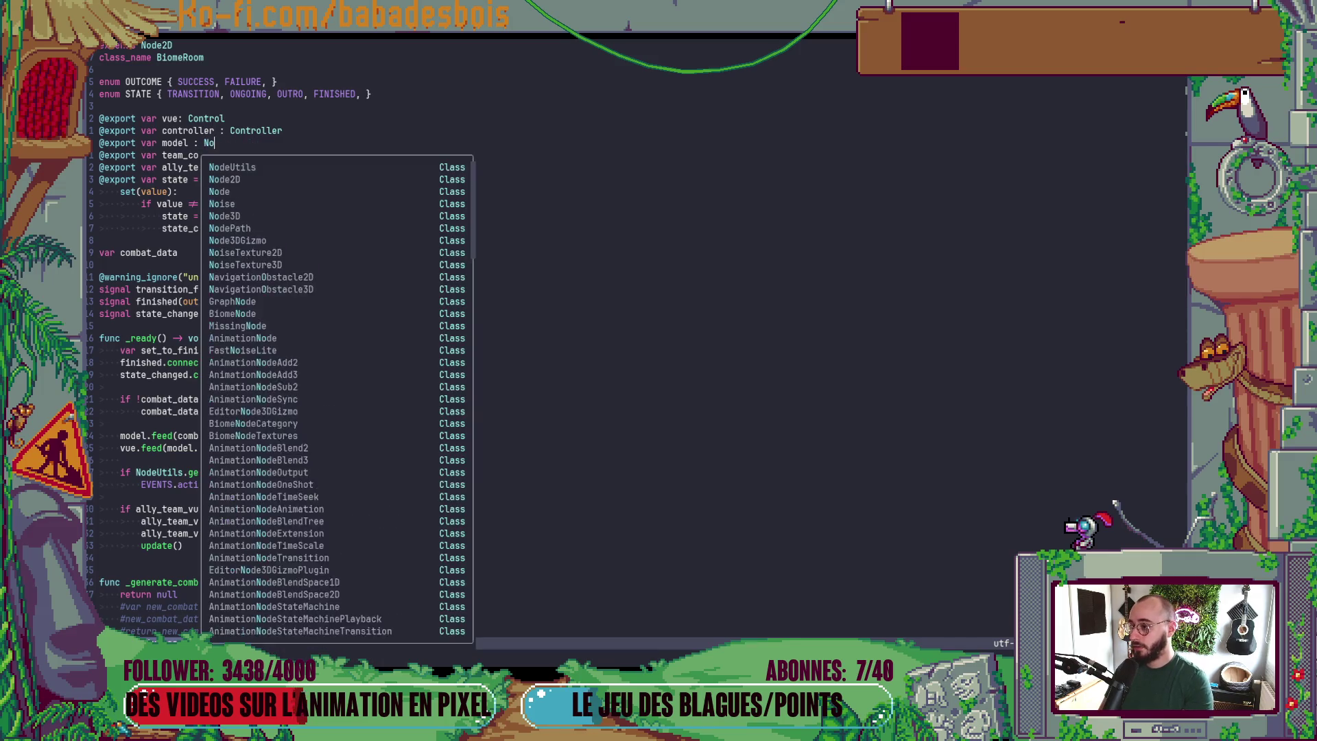
{"action": "key", "text": "Escape"}
- Test-run the game in Godot, note the dest_nodes error at BiomeData.gd line 63, then stop it
{"action": "key", "text": "alt+Tab"}
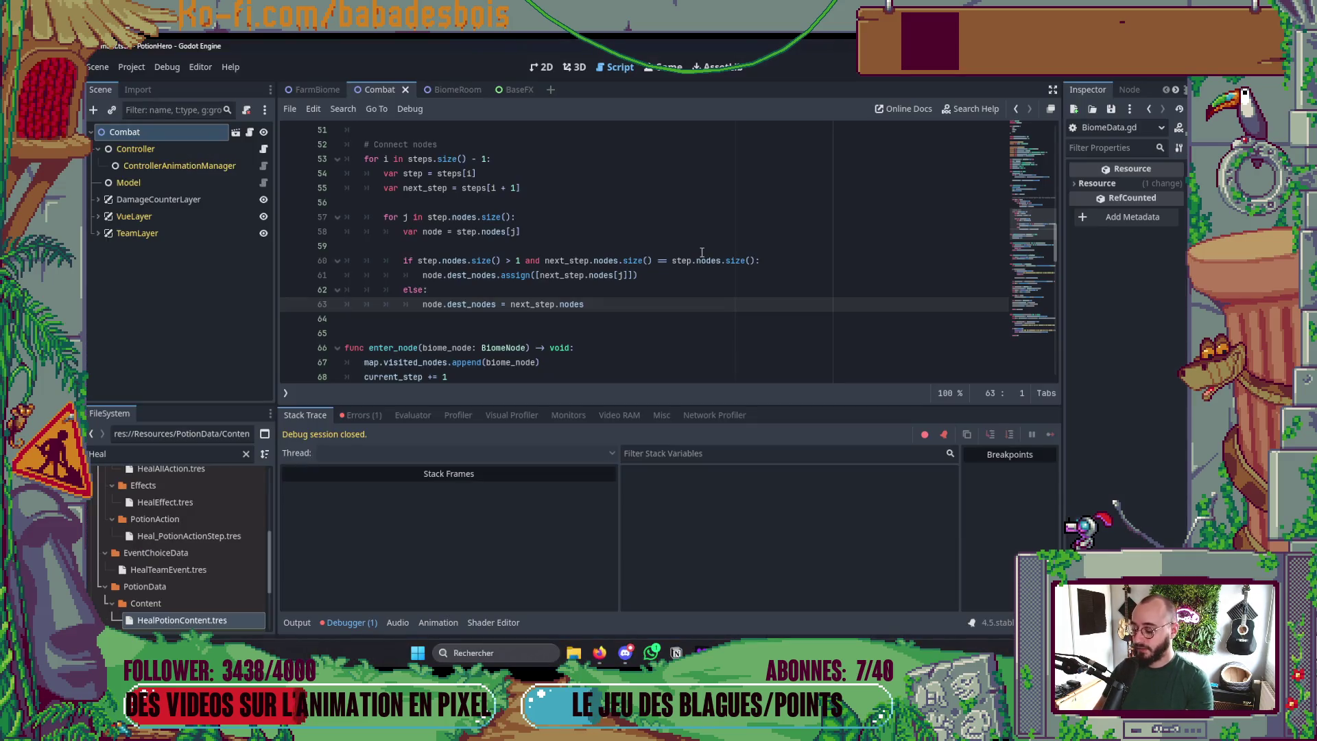
{"action": "key", "text": "F5"}
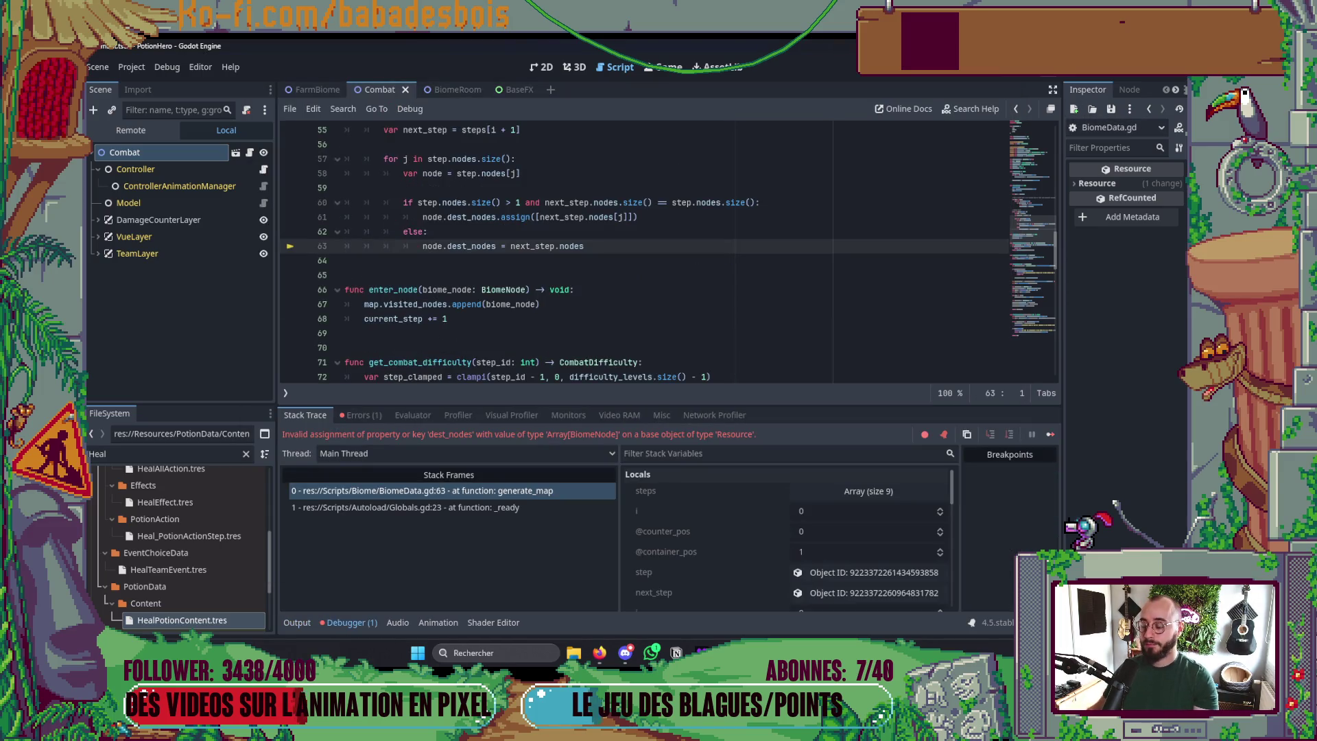
{"action": "key", "text": "F8"}
{"action": "key", "text": "alt+Tab"}
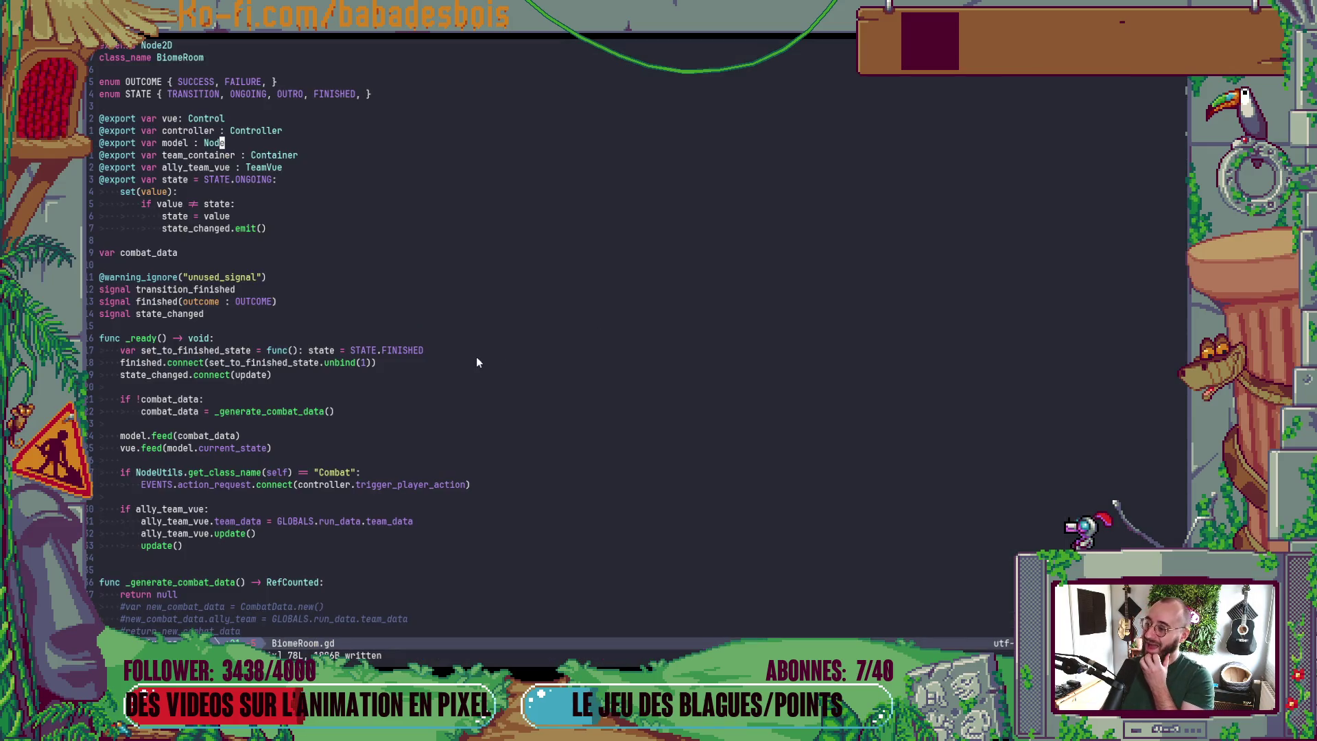
- Undo the Node type and the return-null stub in _generate_combat_data, then save BiomeRoom.gd
{"action": "key", "text": "u"}
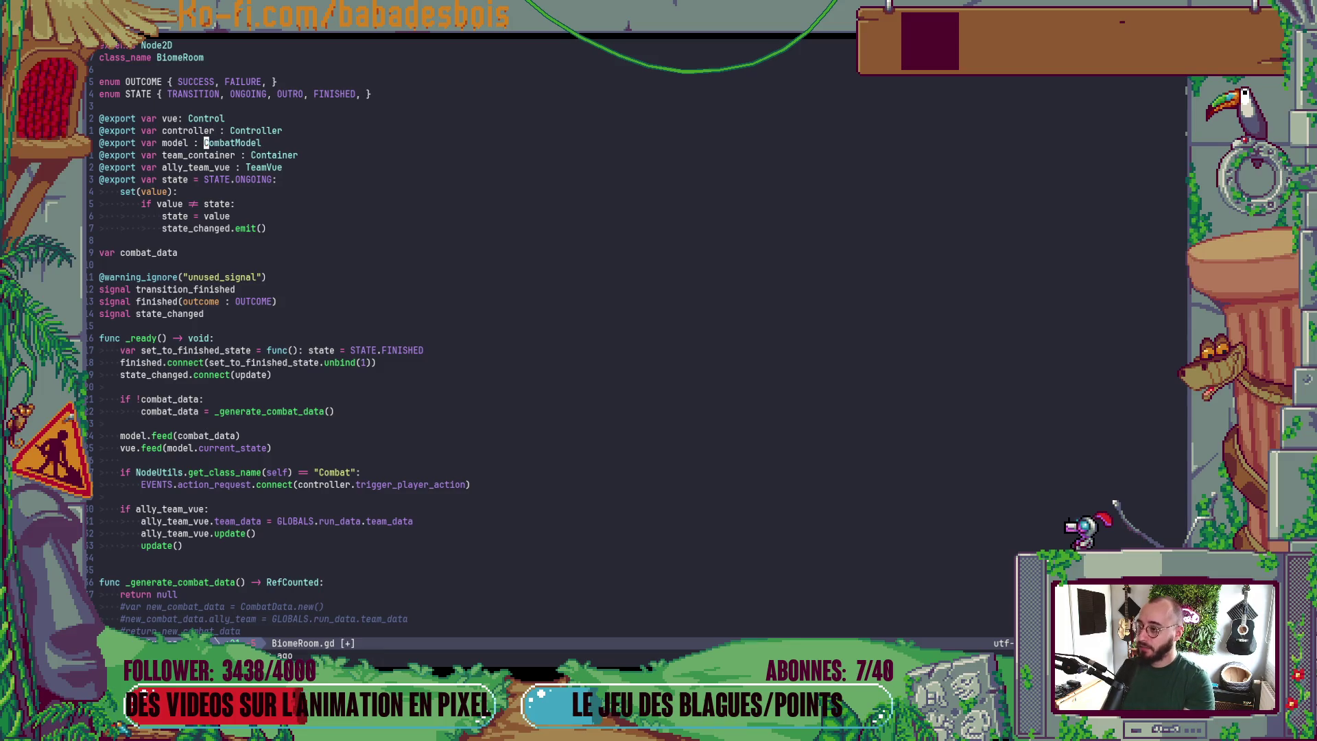
{"action": "scroll", "coordinate": [167, 446], "scroll_direction": "down", "scroll_amount": 4}
{"action": "left_click", "coordinate": [158, 436]}
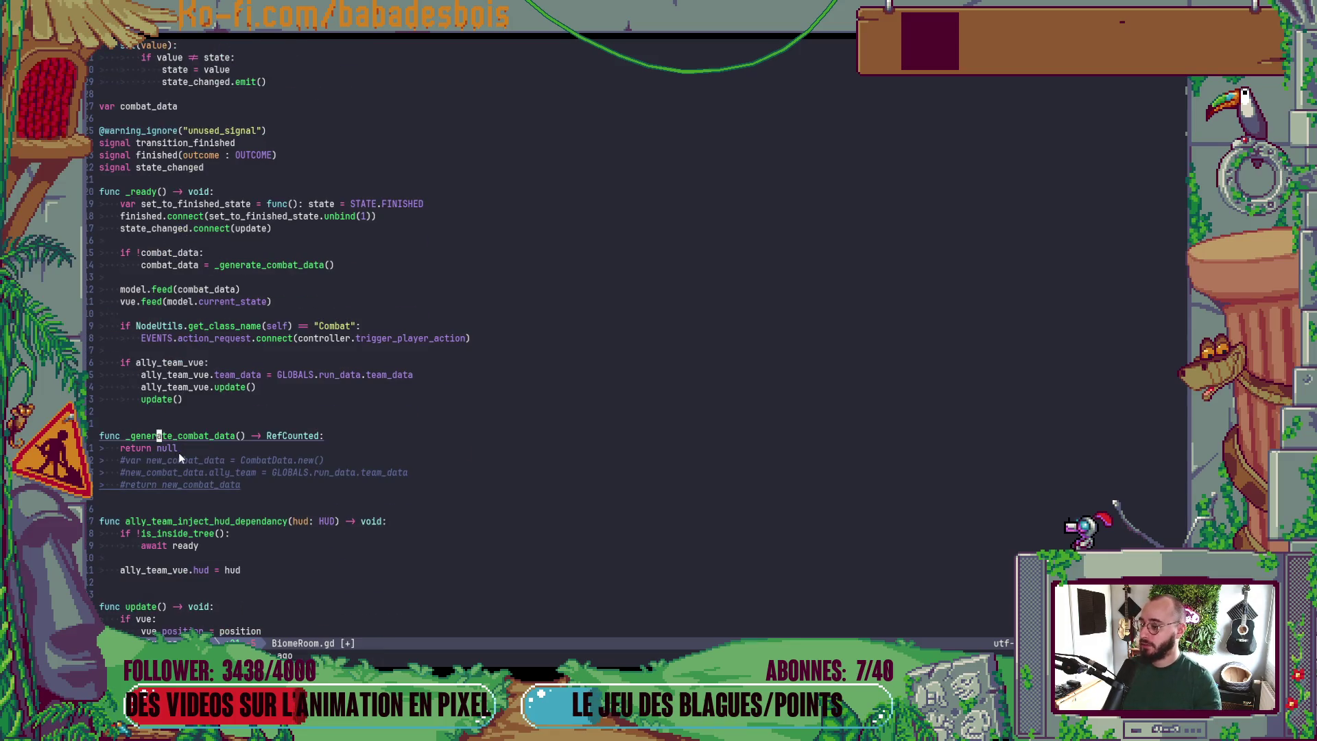
{"action": "key", "text": "u"}
{"action": "key", "text": "u"}
{"action": "key", "text": "u"}
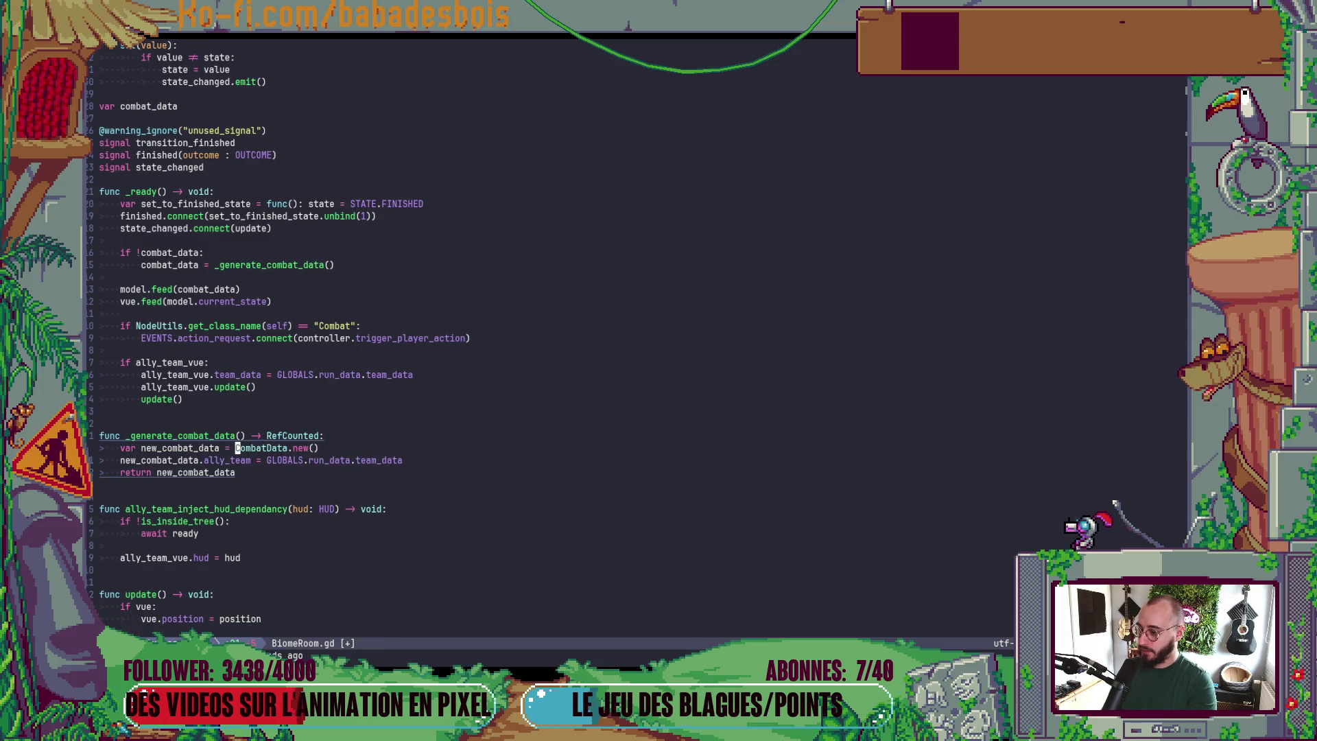
{"action": "type", "text": ":w"}
{"action": "key", "text": "Return"}
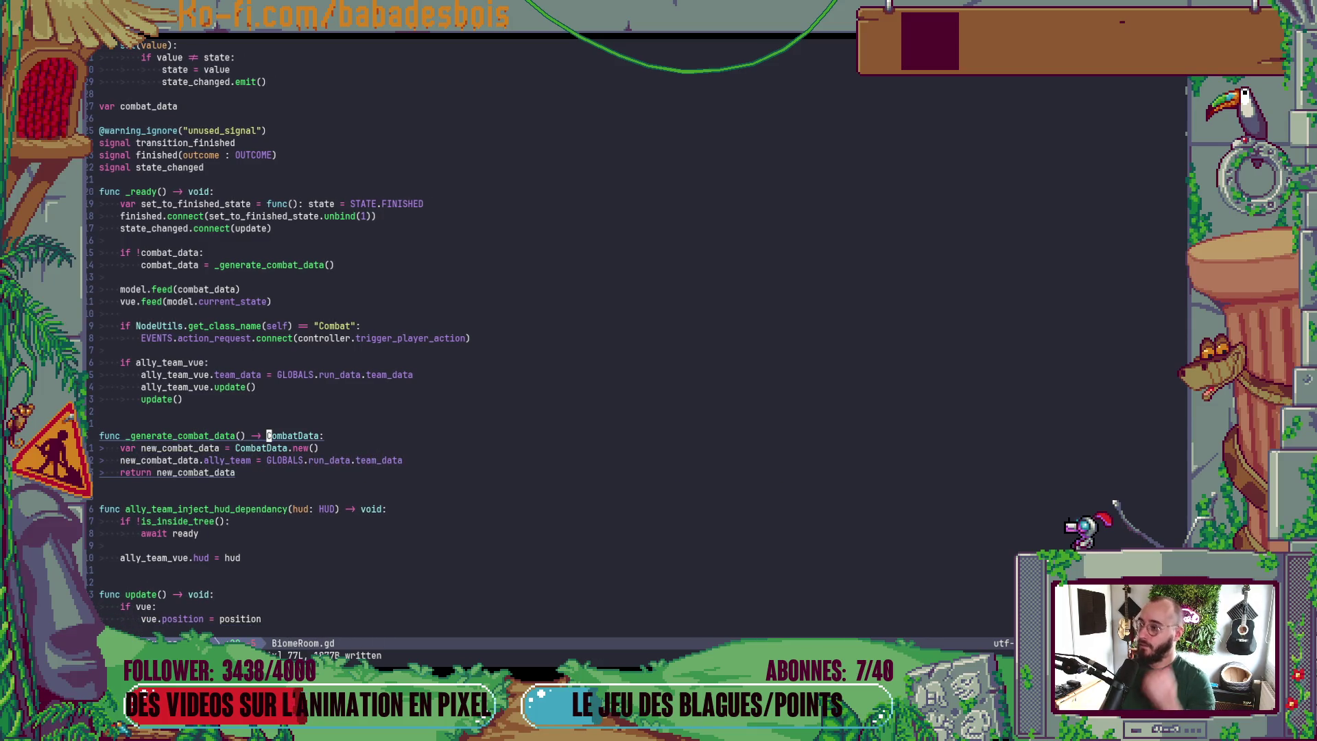
- Scroll through the restored BiomeRoom.gd and bring the Neovim terminal forward
{"action": "scroll", "coordinate": [305, 427], "scroll_direction": "up", "scroll_amount": 4}
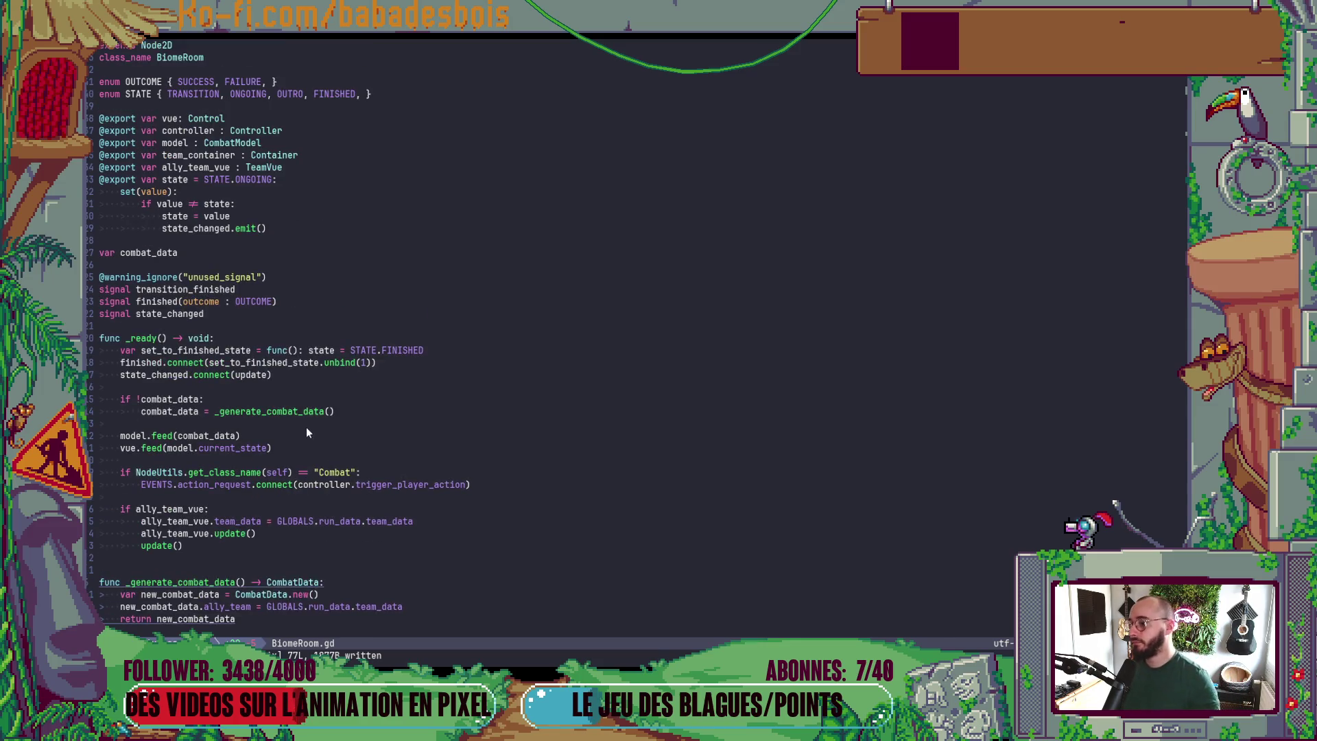
{"action": "scroll", "coordinate": [314, 430], "scroll_direction": "down", "scroll_amount": 7}
{"action": "scroll", "coordinate": [314, 430], "scroll_direction": "down", "scroll_amount": 6}
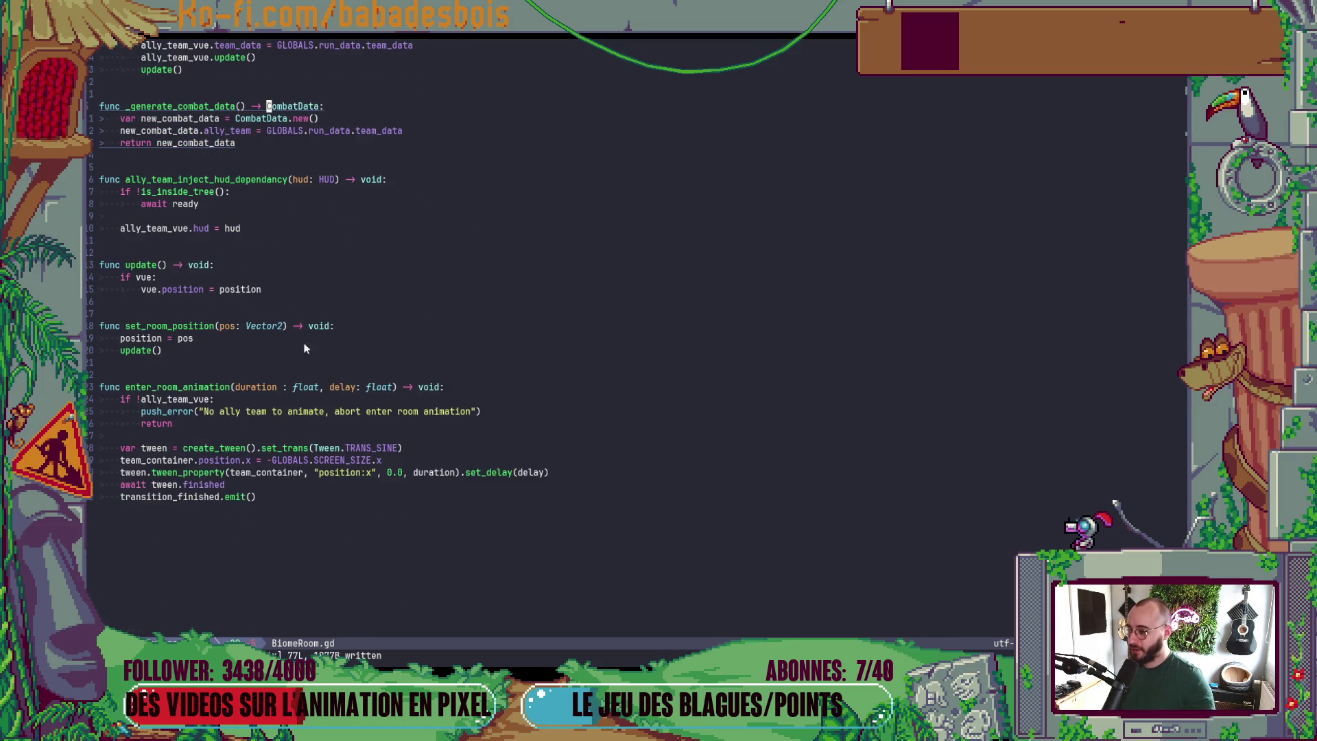
{"action": "scroll", "coordinate": [297, 302], "scroll_direction": "up", "scroll_amount": 4}
{"action": "key", "text": "alt+Tab"}
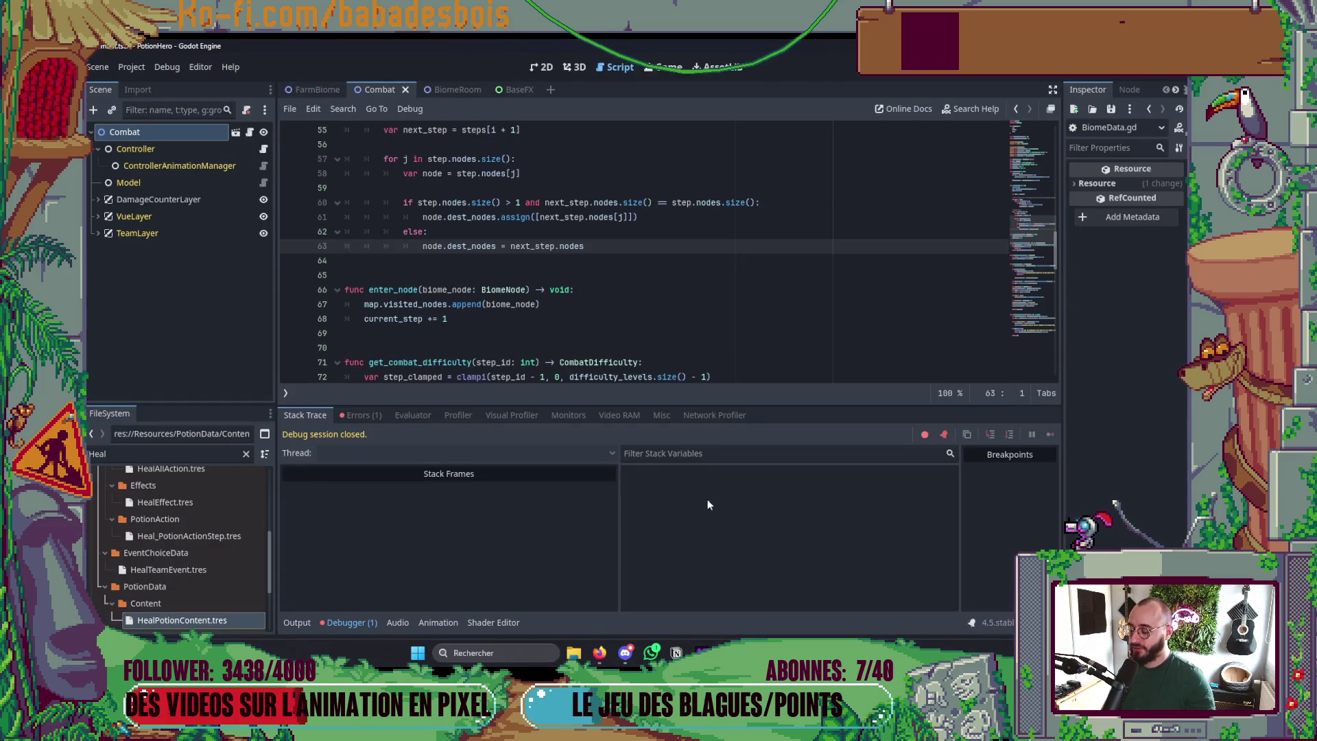
{"action": "key", "text": "alt+Tab"}
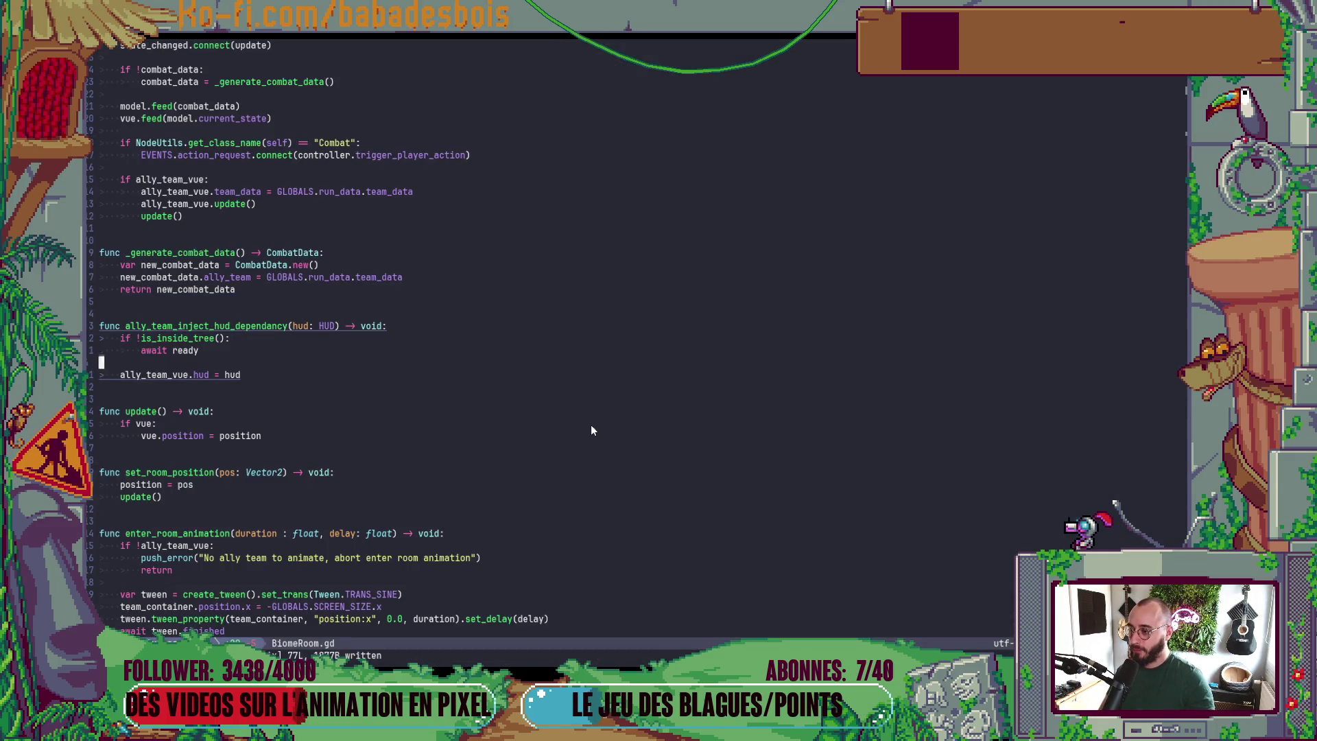
- Leave the diff pager, list modified files with git status, and maximise the terminal pane
{"action": "key", "text": "g"}
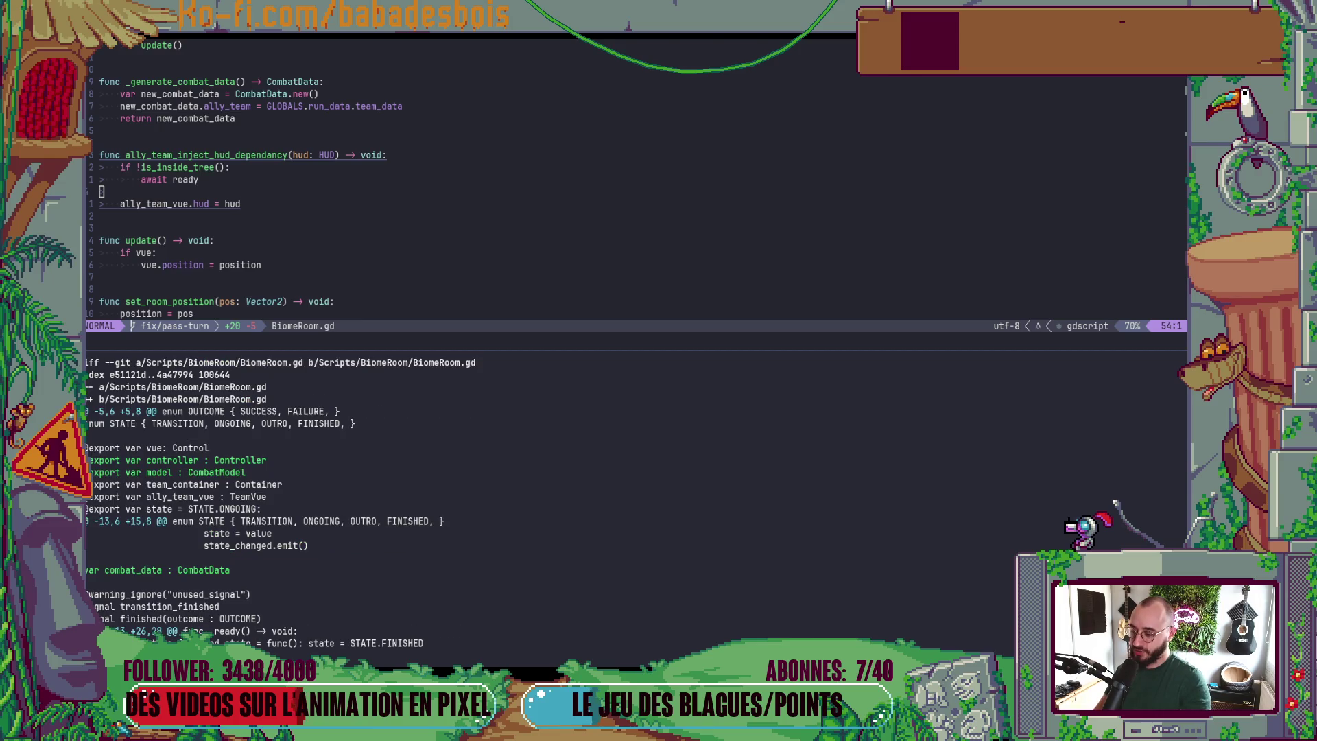
{"action": "type", "text": "qgit st"}
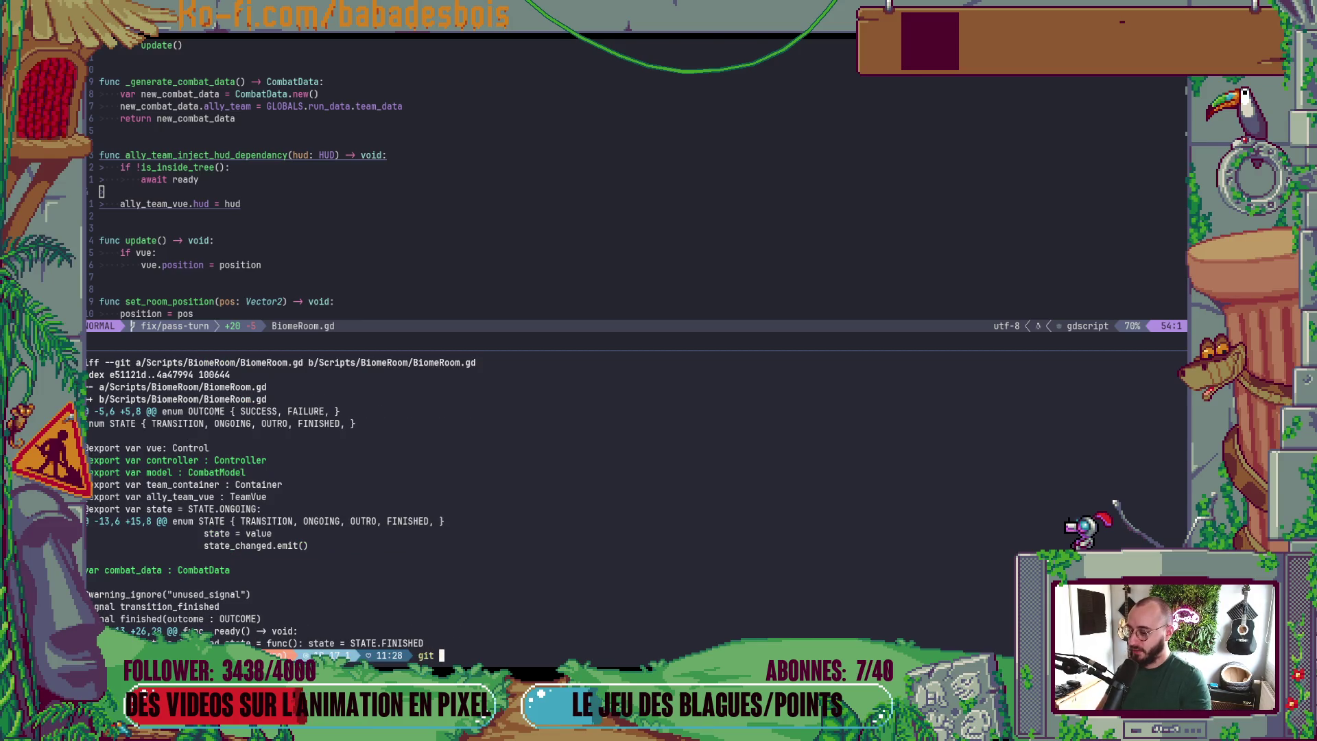
{"action": "key", "text": "Return"}
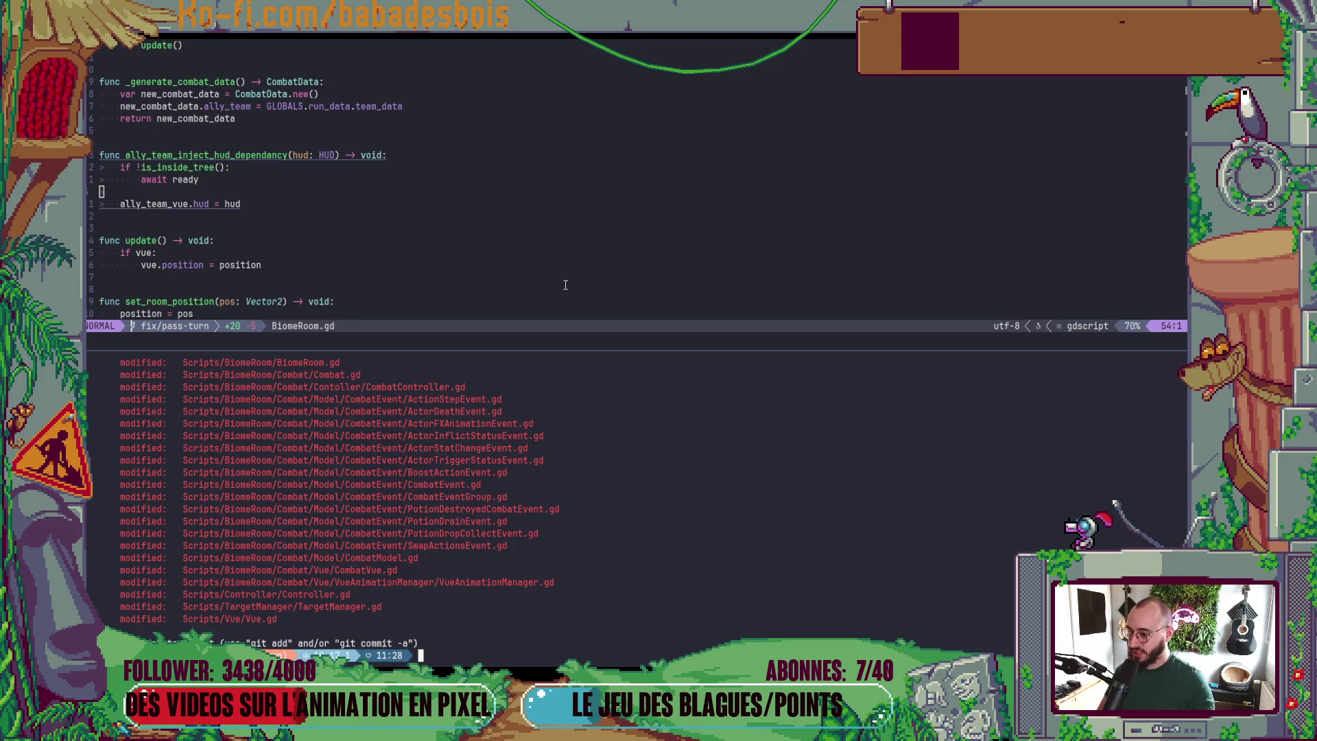
{"action": "key", "text": "ctrl+b"}
{"action": "key", "text": "z"}
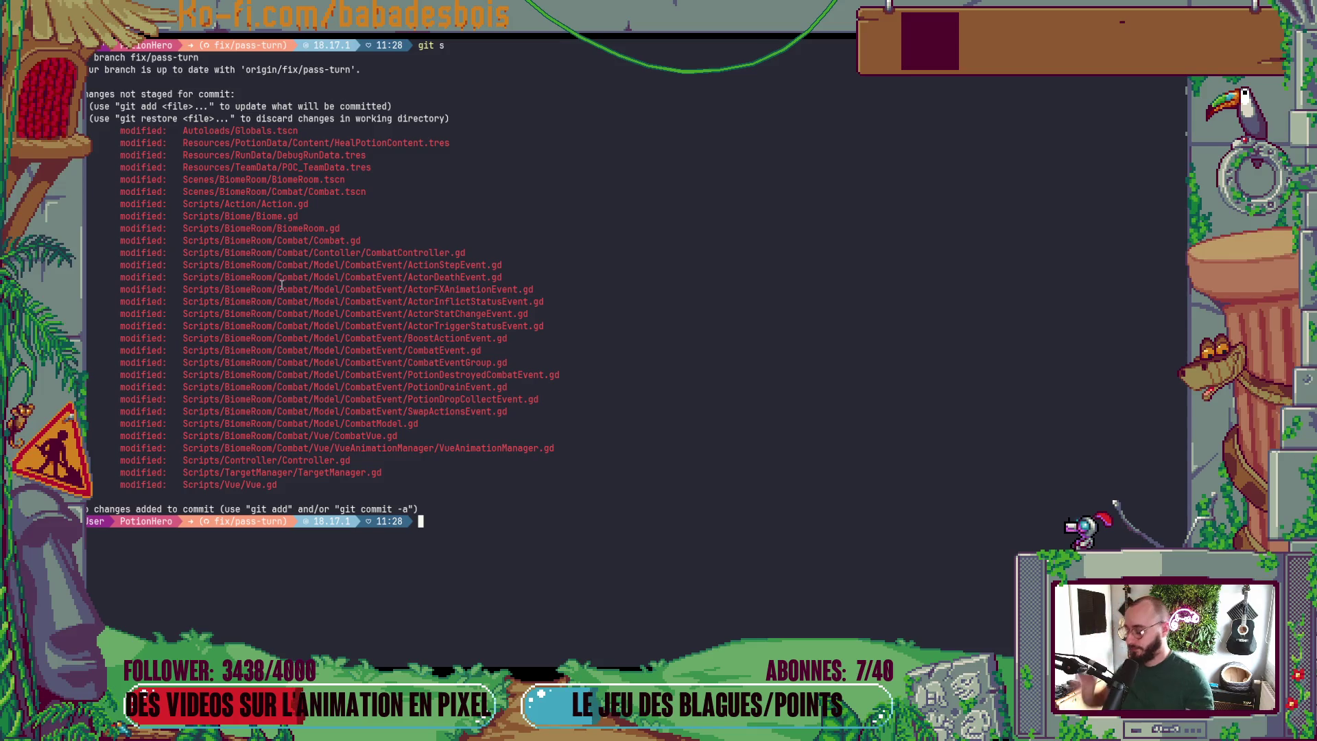
- Run git diff on CombatController.gd, pasting its path from the status list
{"action": "scroll", "coordinate": [281, 285], "scroll_direction": "down", "scroll_amount": 5}
{"action": "type", "text": "git diff"}
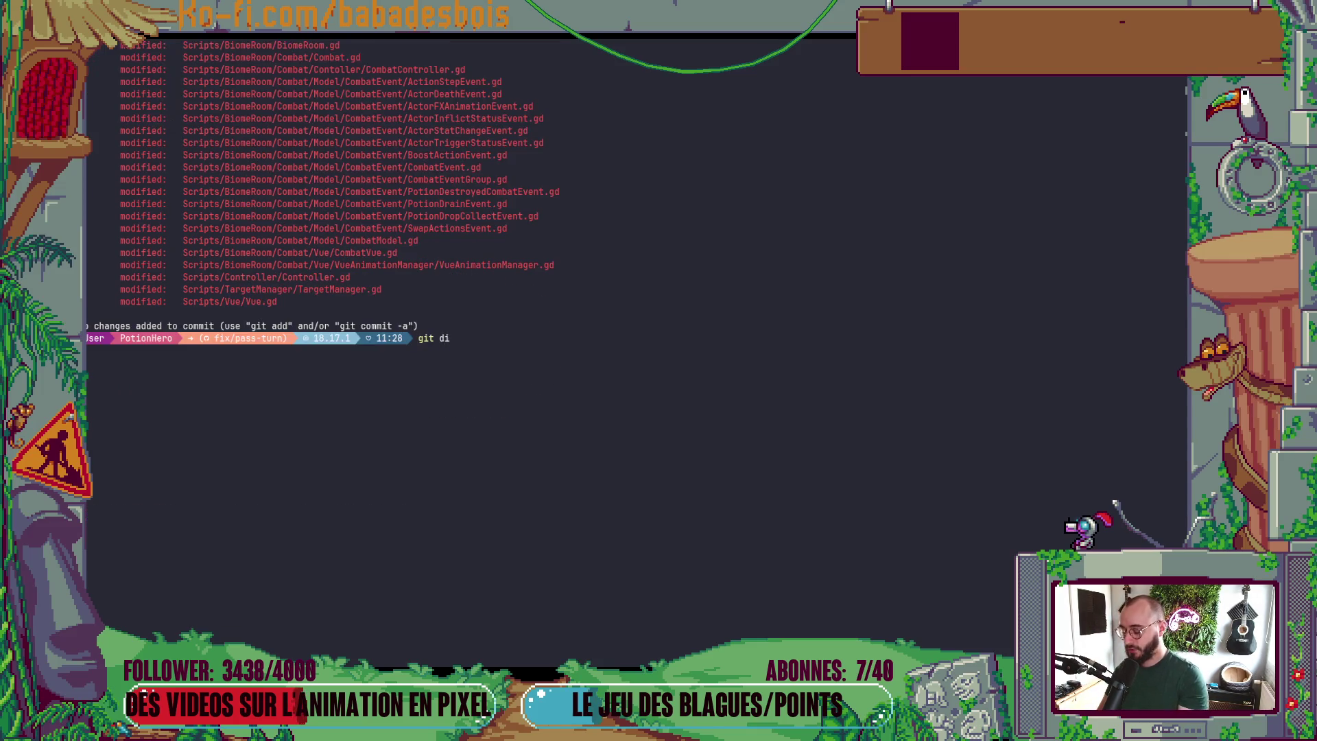
{"action": "scroll", "coordinate": [417, 173], "scroll_direction": "up", "scroll_amount": 3}
{"action": "double_click", "coordinate": [417, 179]}
{"action": "middle_click", "coordinate": [422, 179]}
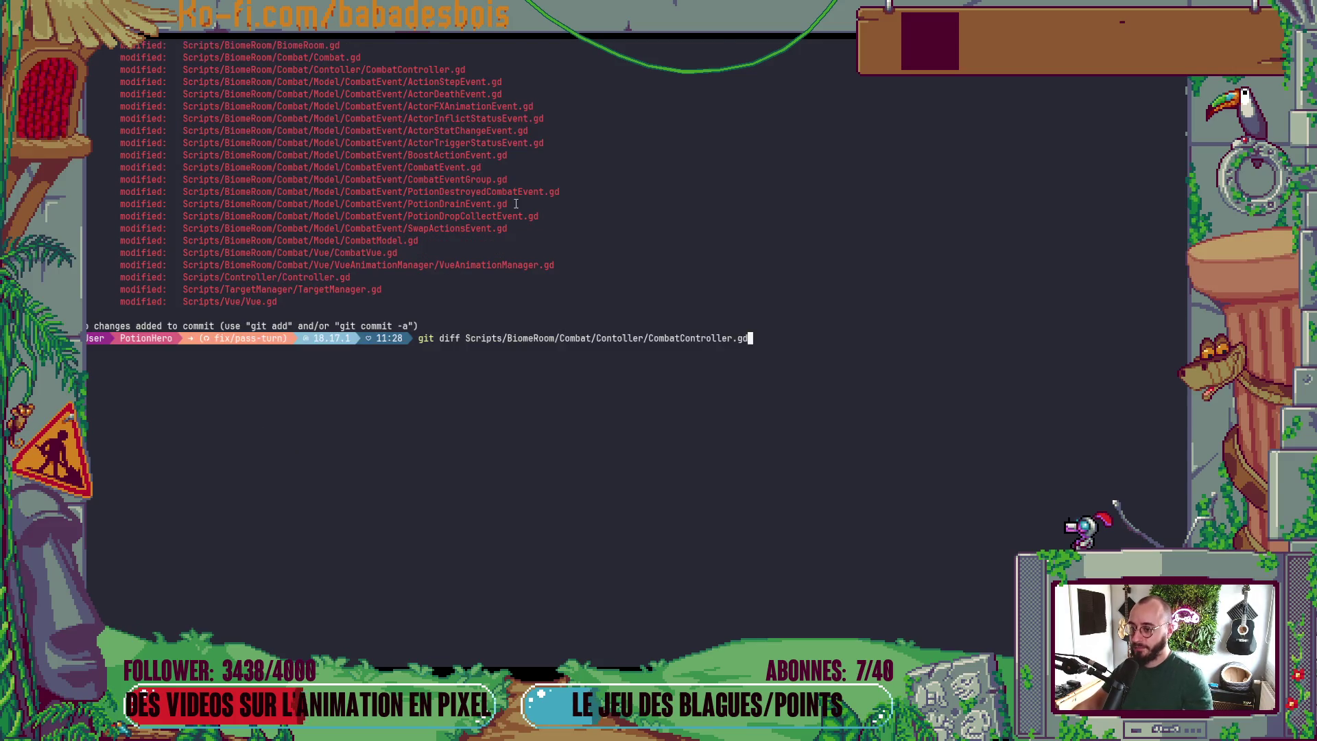
{"action": "key", "text": "Return"}
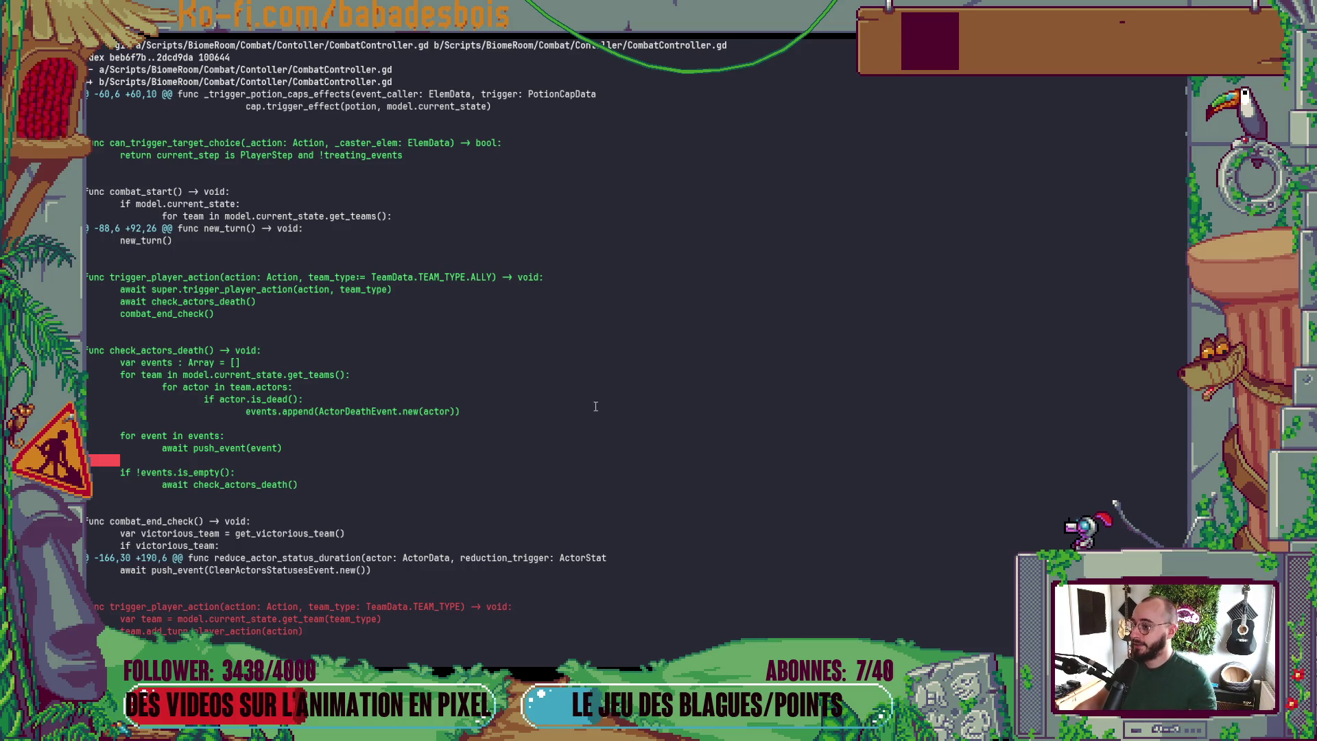
{"action": "scroll", "coordinate": [600, 449], "scroll_direction": "up", "scroll_amount": 3}
{"action": "scroll", "coordinate": [610, 453], "scroll_direction": "down", "scroll_amount": 3}
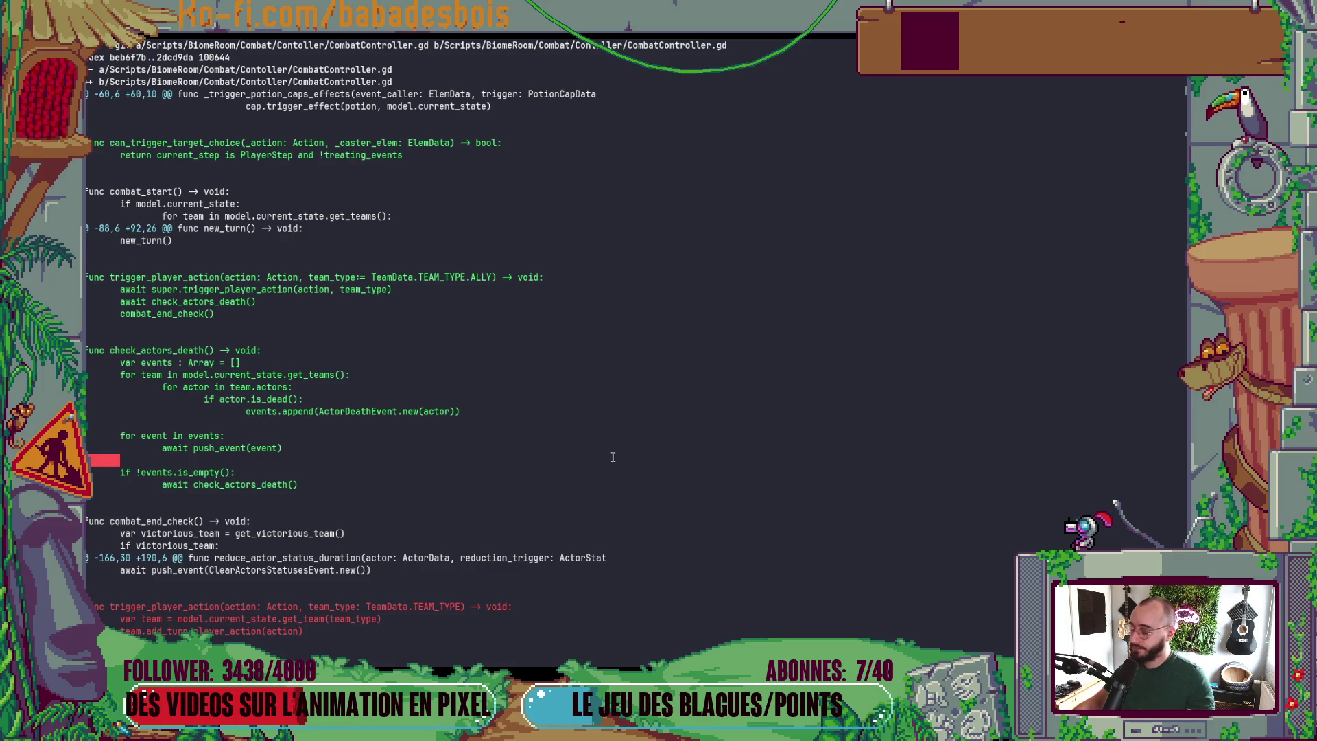
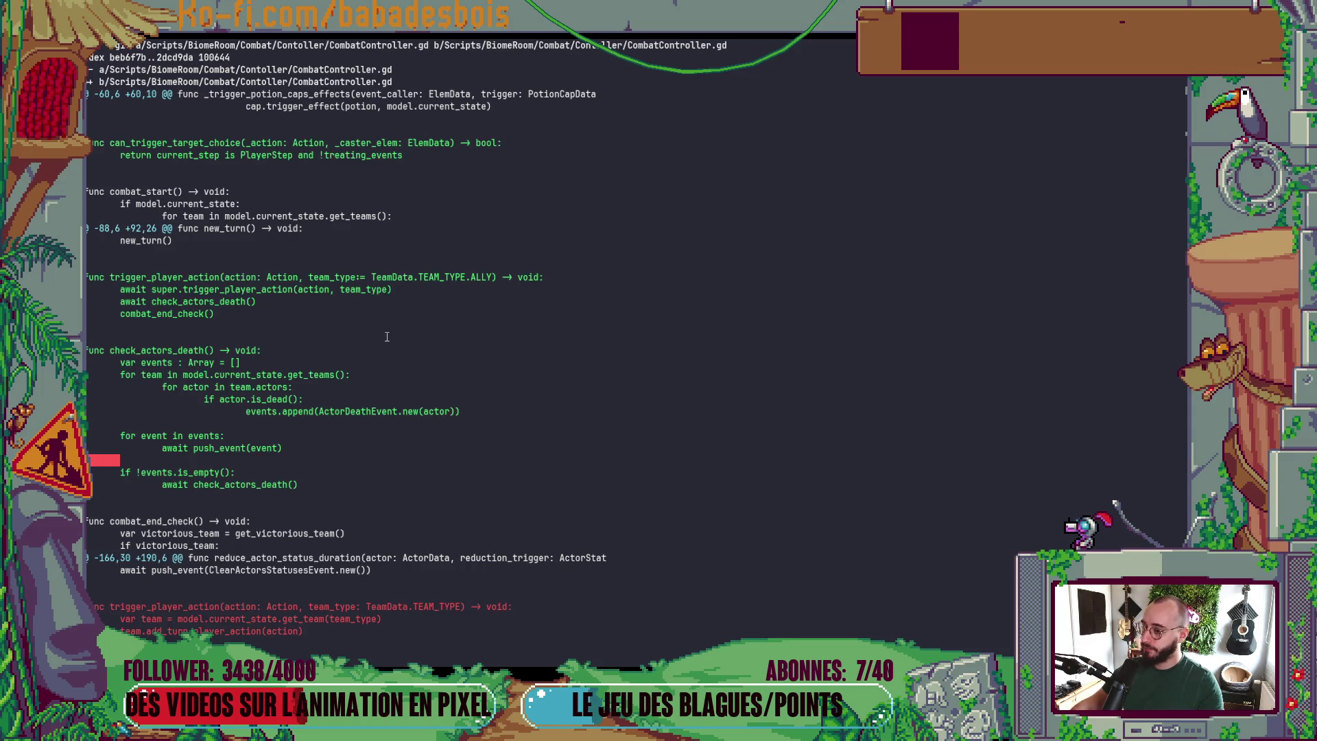
- Run git s in PowerShell to list the working-tree changes
{"action": "scroll", "coordinate": [388, 322], "scroll_direction": "up", "scroll_amount": 4}
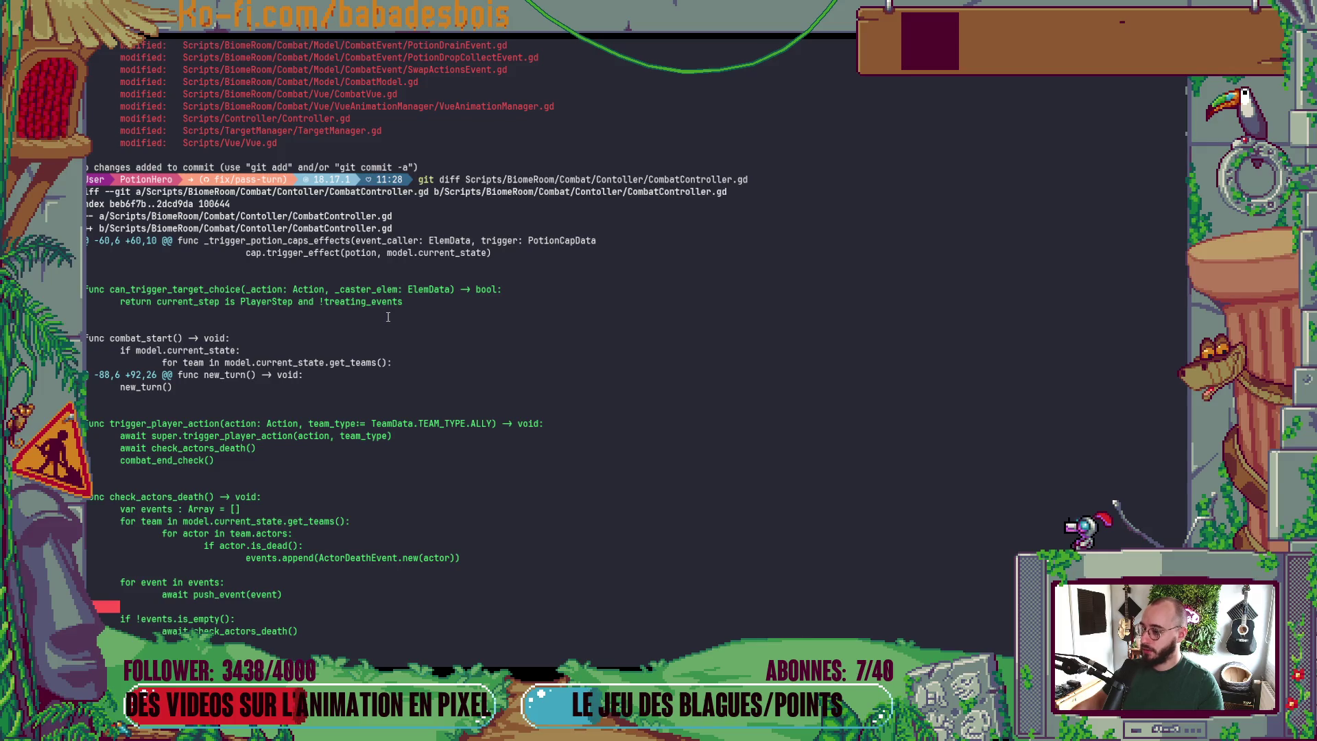
{"action": "scroll", "coordinate": [388, 316], "scroll_direction": "down", "scroll_amount": 4}
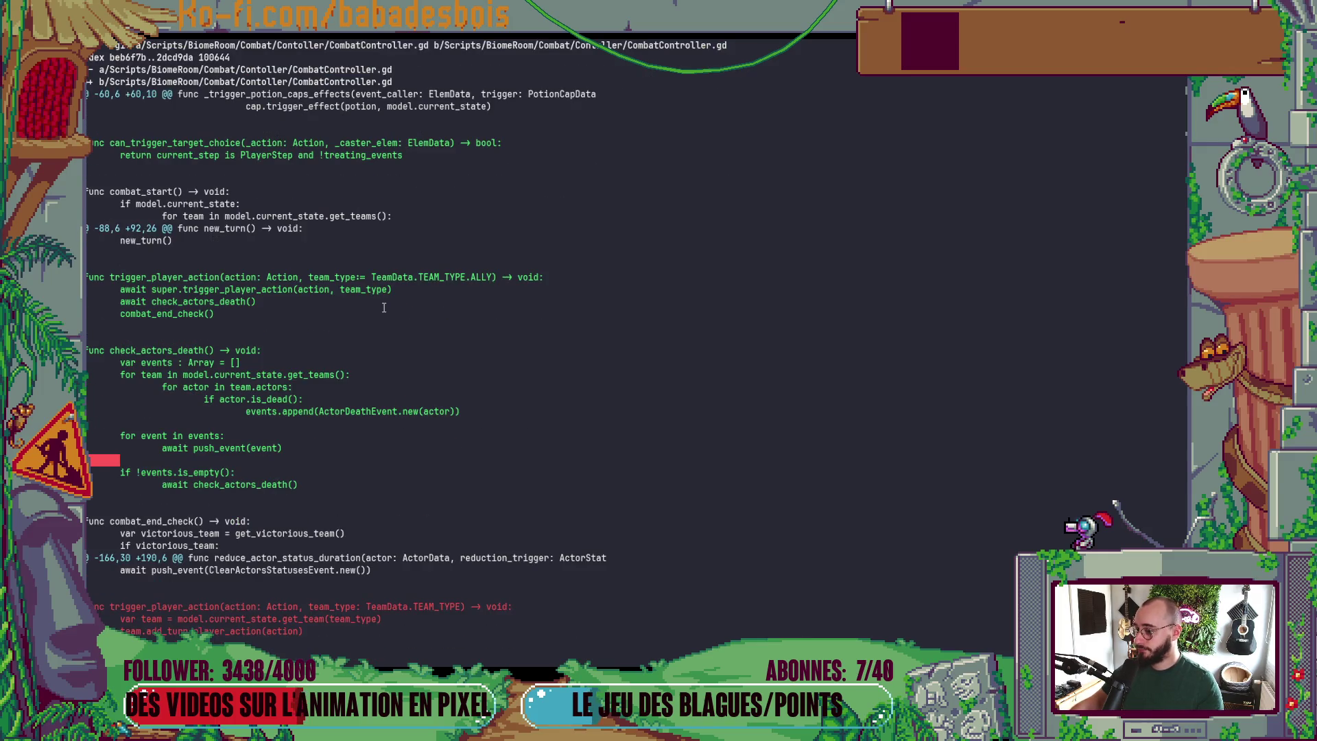
{"action": "type", "text": "q"}
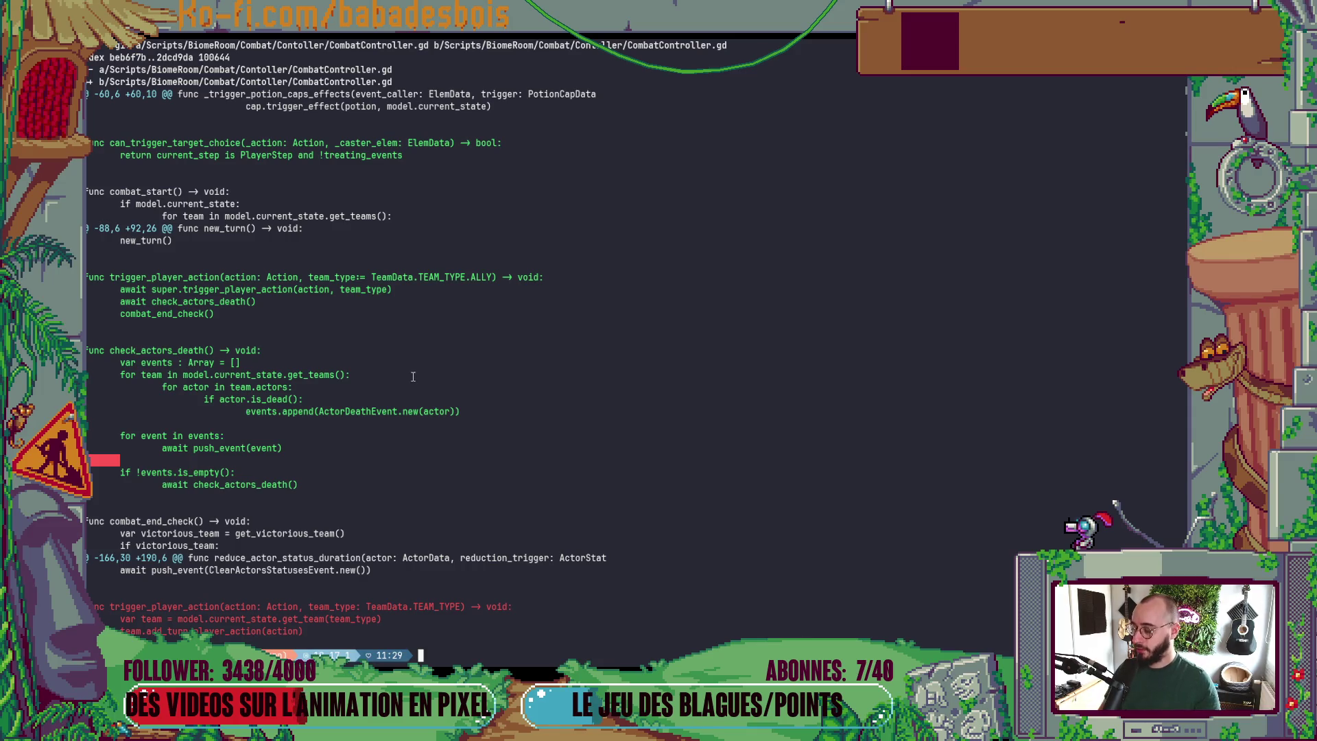
{"action": "type", "text": "git s"}
{"action": "key", "text": "Return"}
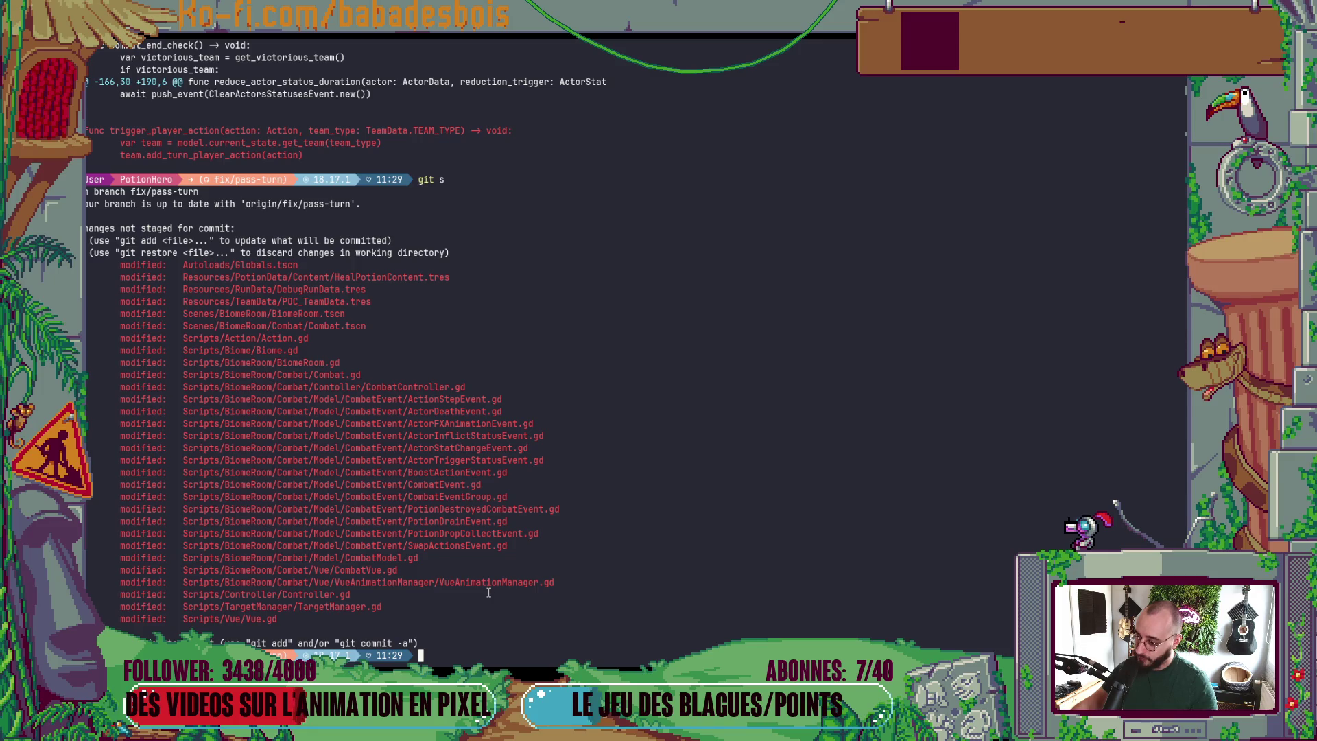
- Show the git diff for VueAnimationManager.gd, pasting its path from the status list
{"action": "type", "text": "git diff"}
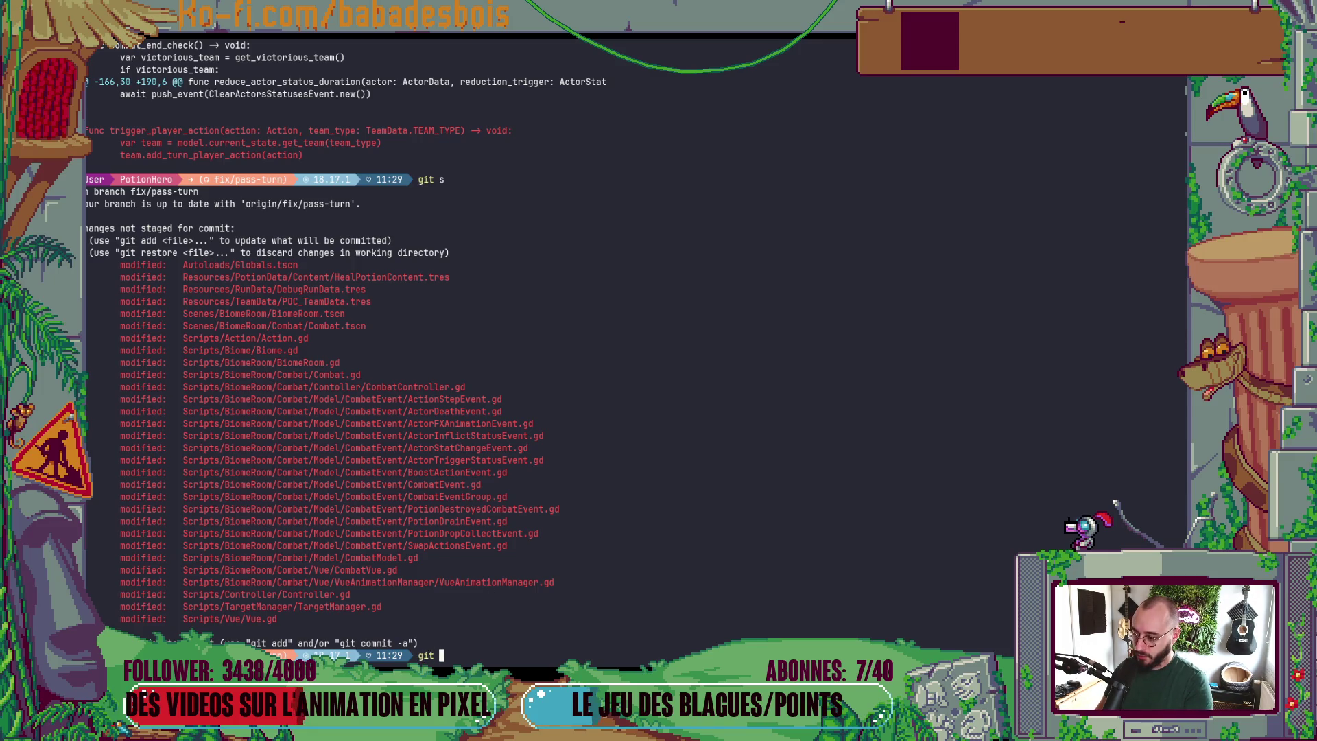
{"action": "double_click", "coordinate": [499, 582]}
{"action": "right_click", "coordinate": [505, 581]}
{"action": "key", "text": "Return"}
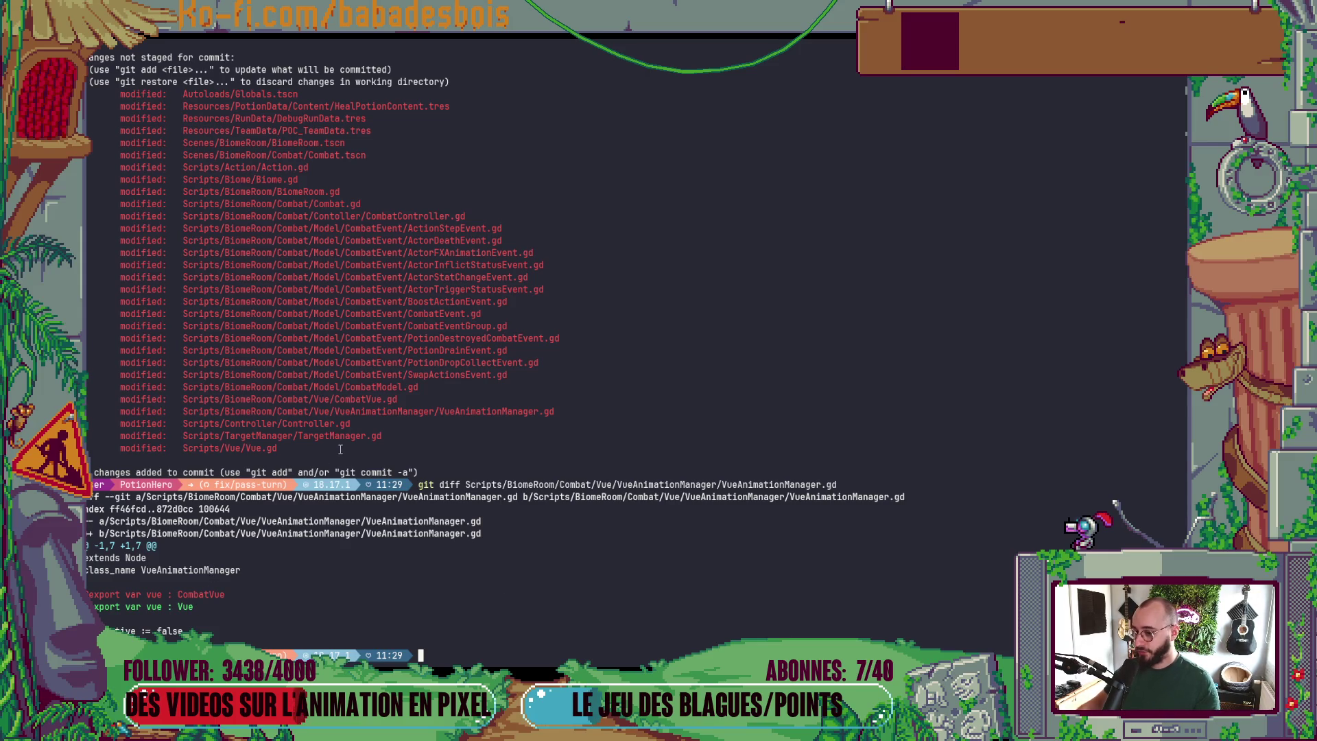
- Show the git diff for Scripts/Controller/Controller.gd using the path from the status list
{"action": "type", "text": "git diff"}
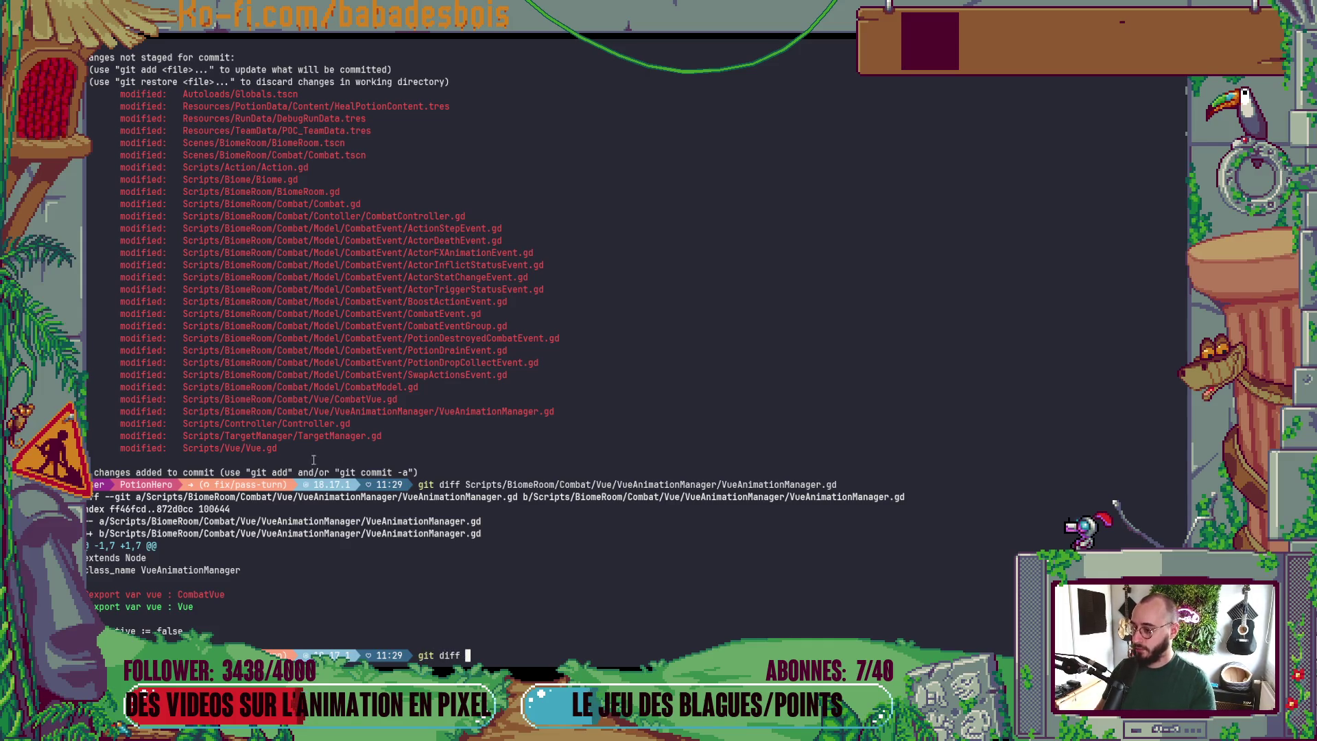
{"action": "double_click", "coordinate": [299, 423]}
{"action": "middle_click", "coordinate": [299, 423]}
{"action": "key", "text": "Return"}
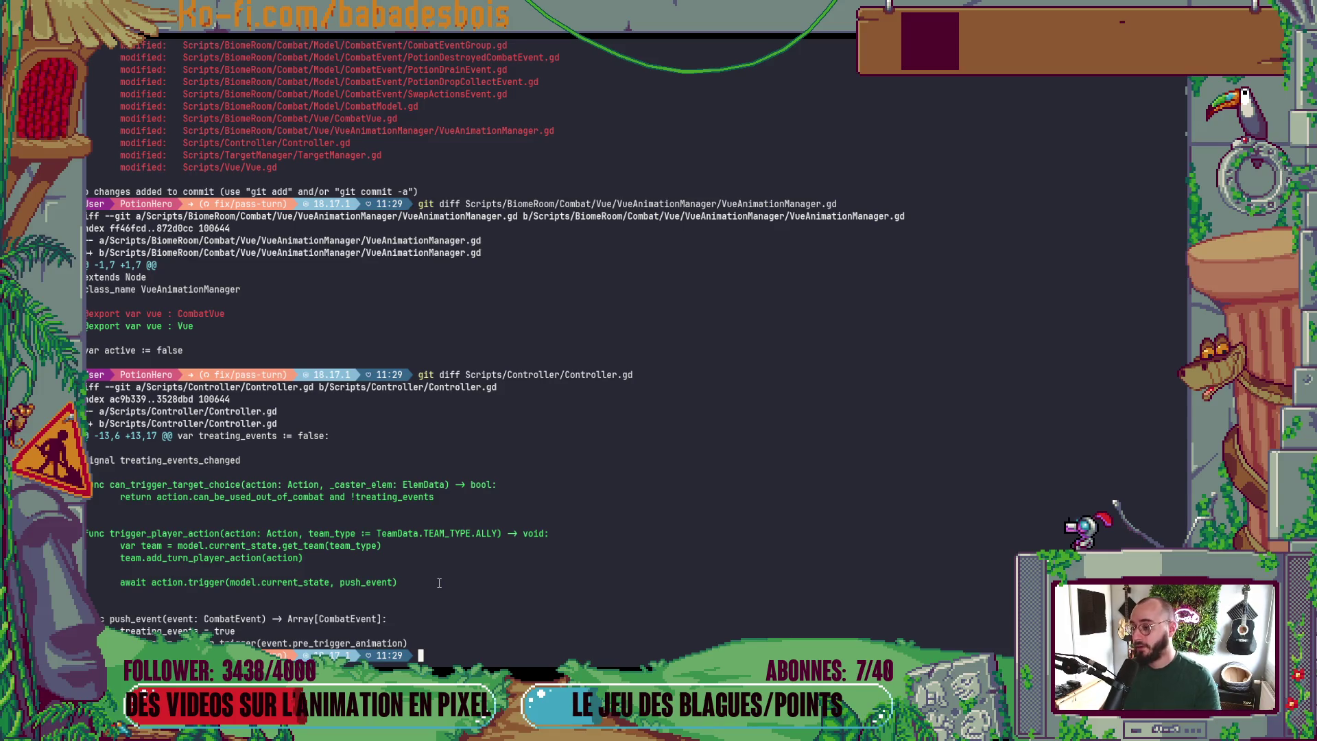
{"action": "key", "text": "alt+Tab"}
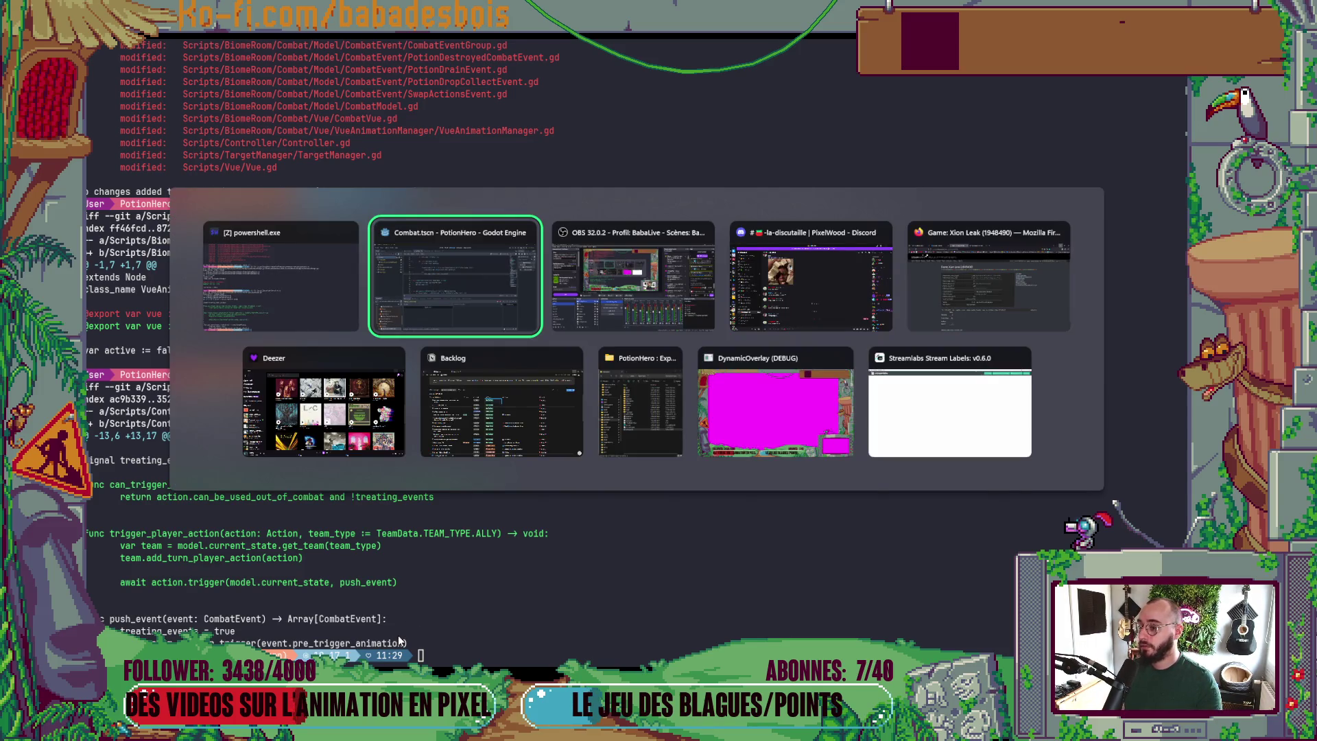
- Open Controller.gd in Neovim through the Telescope file finder
{"action": "key", "text": "alt+Tab"}
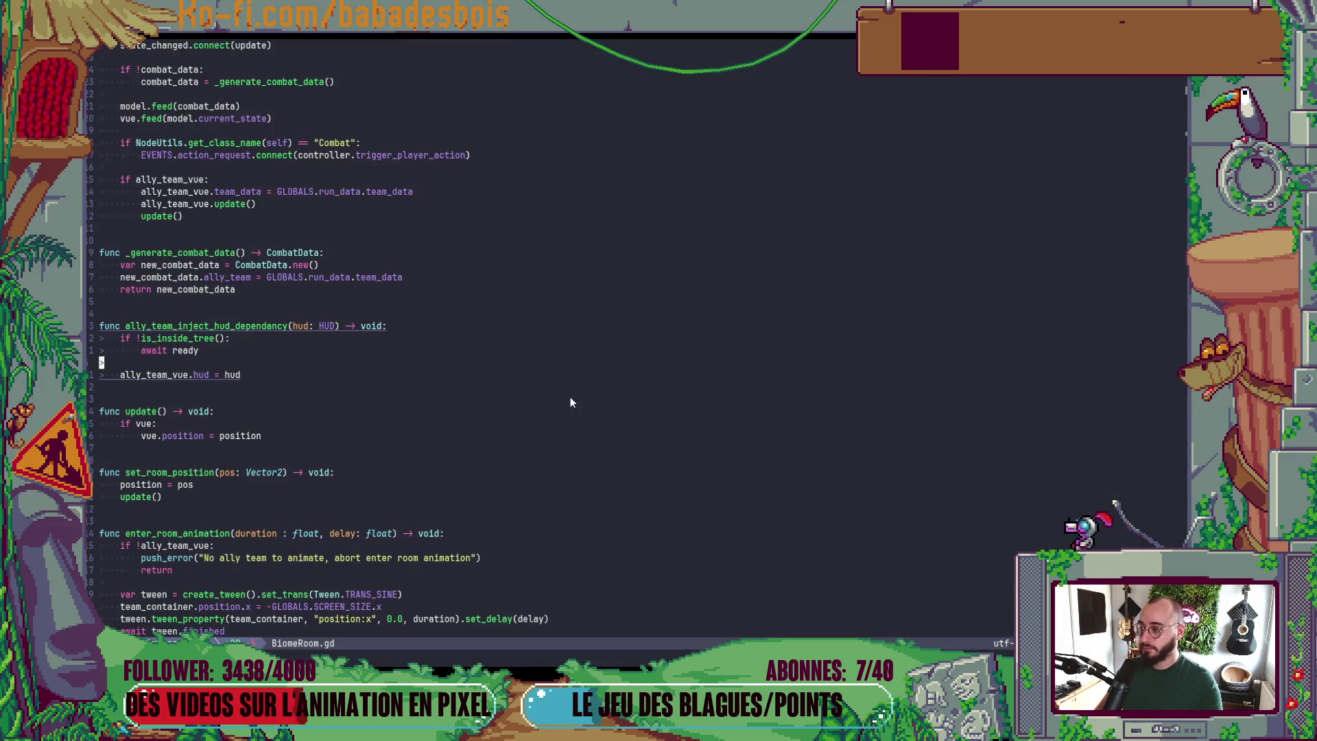
{"action": "key", "text": "space"}
{"action": "key", "text": "f"}
{"action": "key", "text": "f"}
{"action": "type", "text": "Cont"}
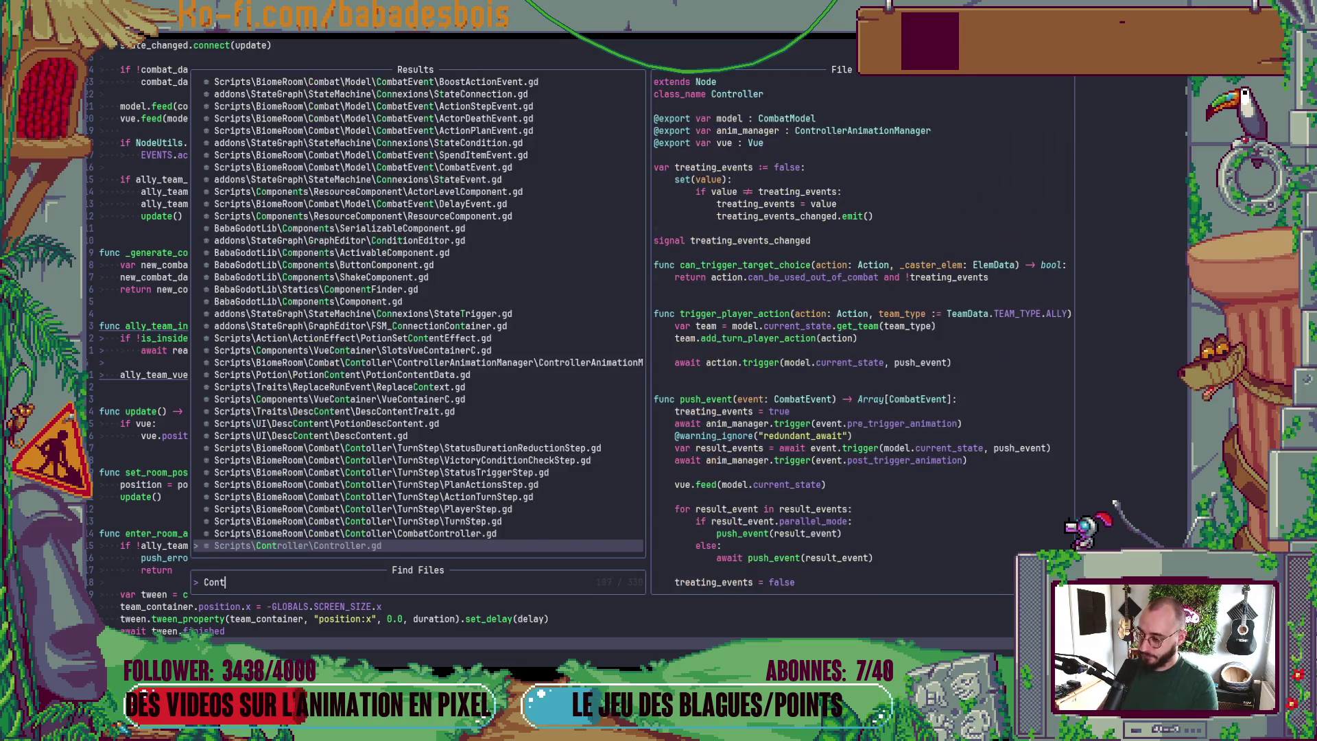
{"action": "type", "text": "roller"}
{"action": "key", "text": "Return"}
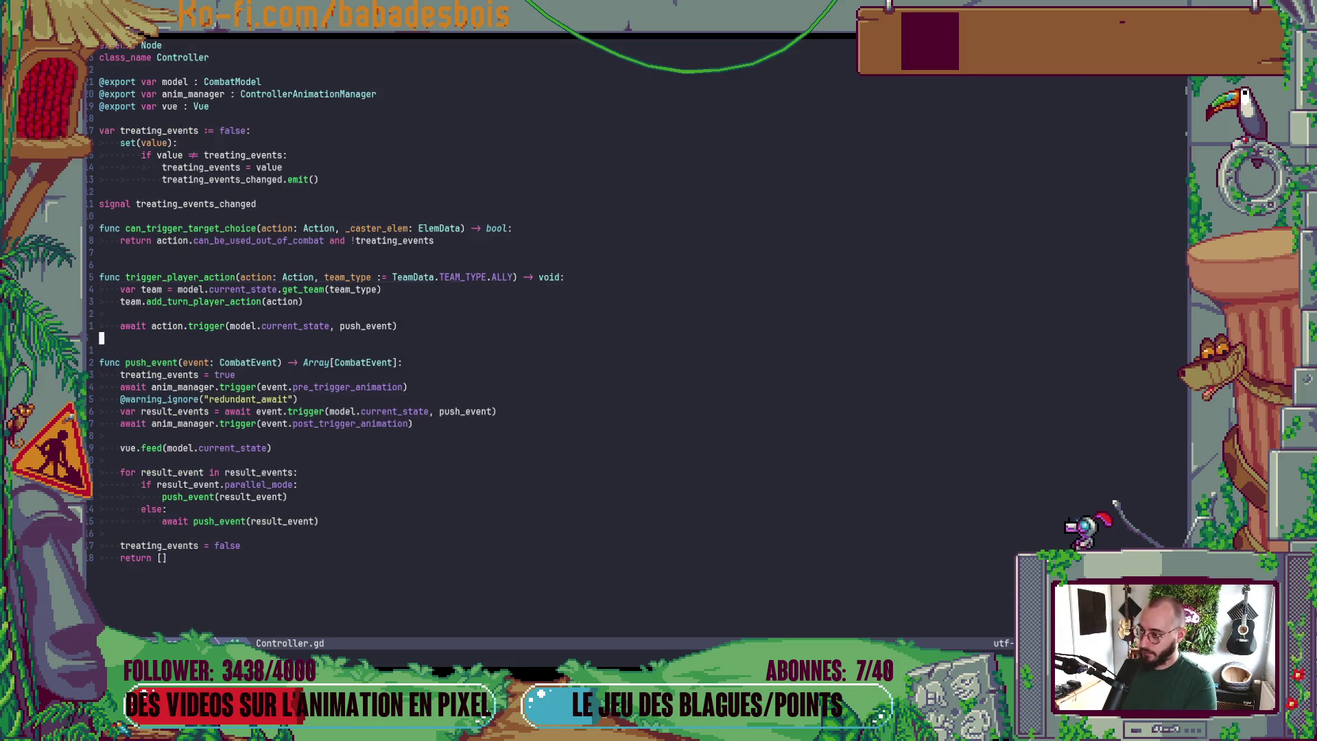
- Move to the end of the trigger_player_action signature line, then return to the terminal
{"action": "key", "text": "j"}
{"action": "key", "text": "k"}
{"action": "key", "text": "k"}
{"action": "key", "text": "k"}
{"action": "key", "text": "dollar"}
{"action": "key", "text": "alt+Tab"}
{"action": "key", "text": "alt+Tab"}
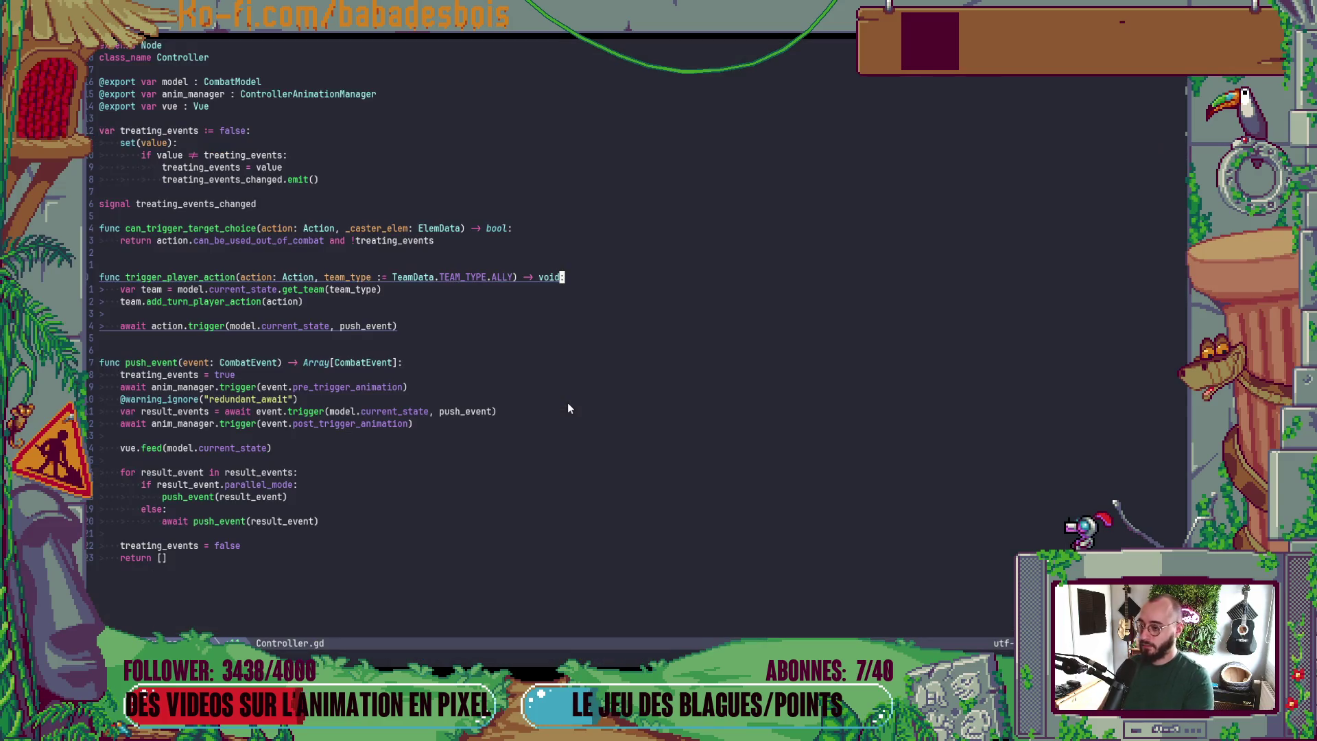
{"action": "key", "text": "ctrl+shift+Down"}
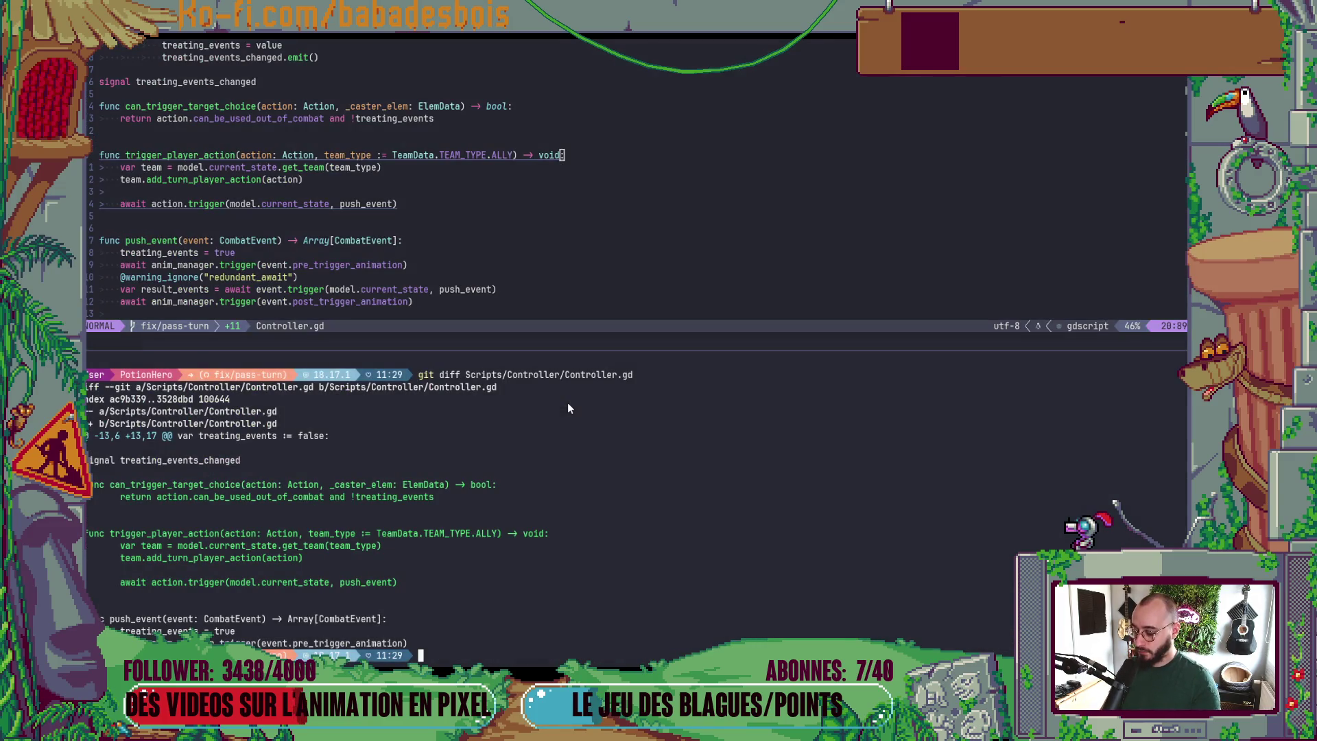
- Recheck git status and show the git diff for TargetManager.gd
{"action": "key", "text": "ctrl+shift+z"}
{"action": "type", "text": "git s"}
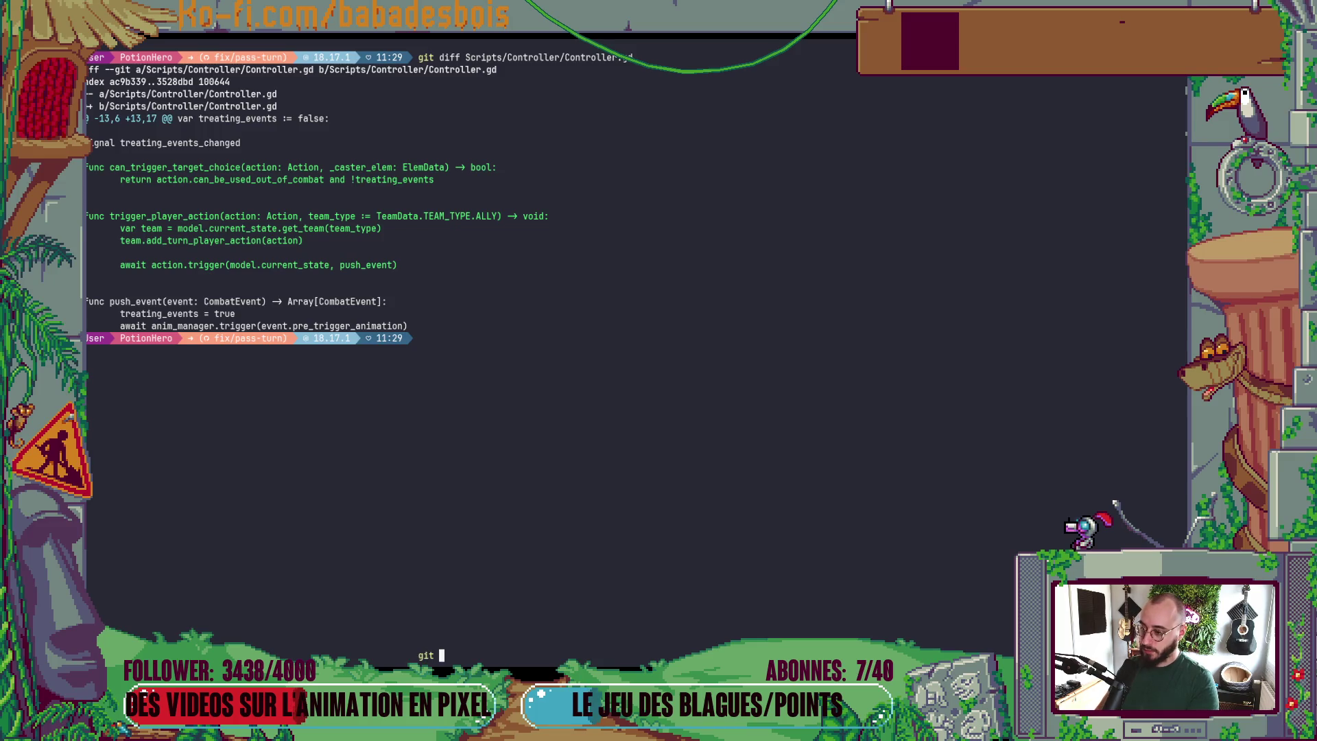
{"action": "key", "text": "Return"}
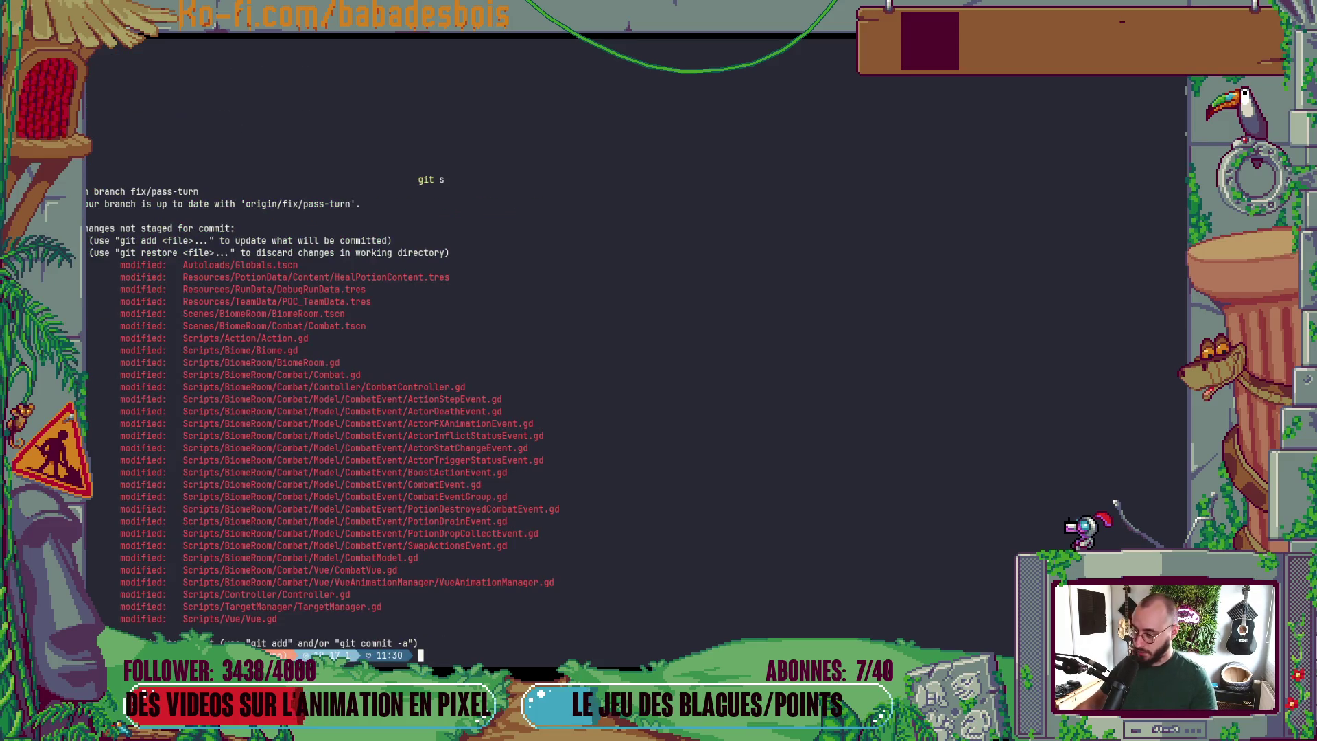
{"action": "type", "text": "git d"}
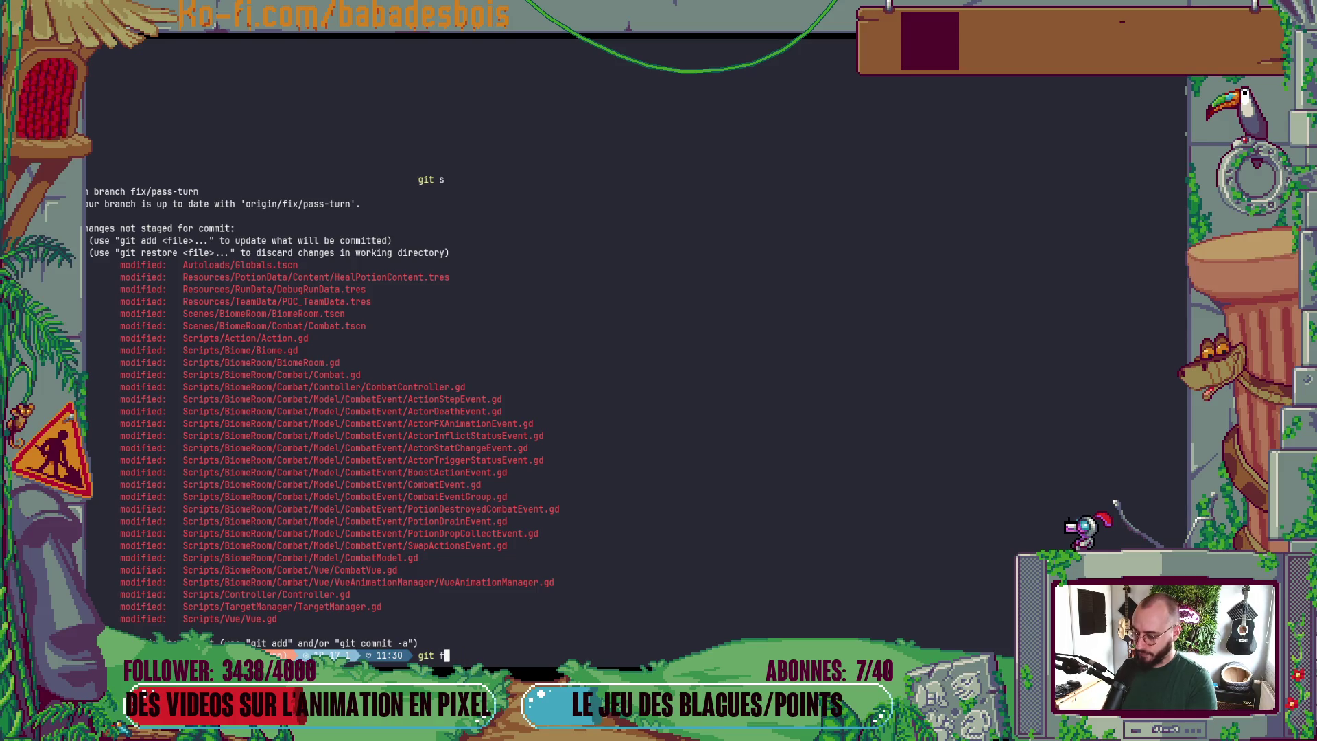
{"action": "type", "text": "iff"}
{"action": "double_click", "coordinate": [333, 607]}
{"action": "middle_click", "coordinate": [332, 610]}
{"action": "key", "text": "Return"}
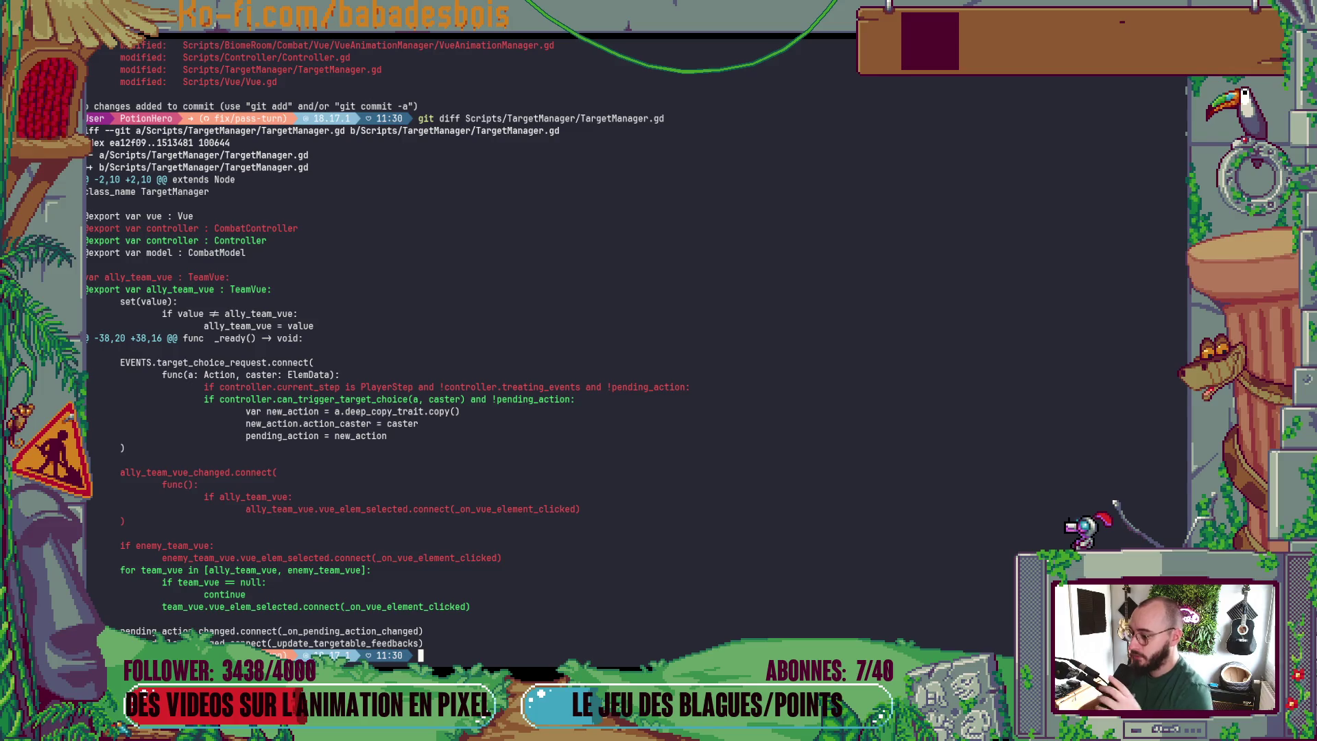
- Show the git diff for Scripts/Vue/Vue.gd, rerunning it without the stray bracket
{"action": "type", "text": "git s"}
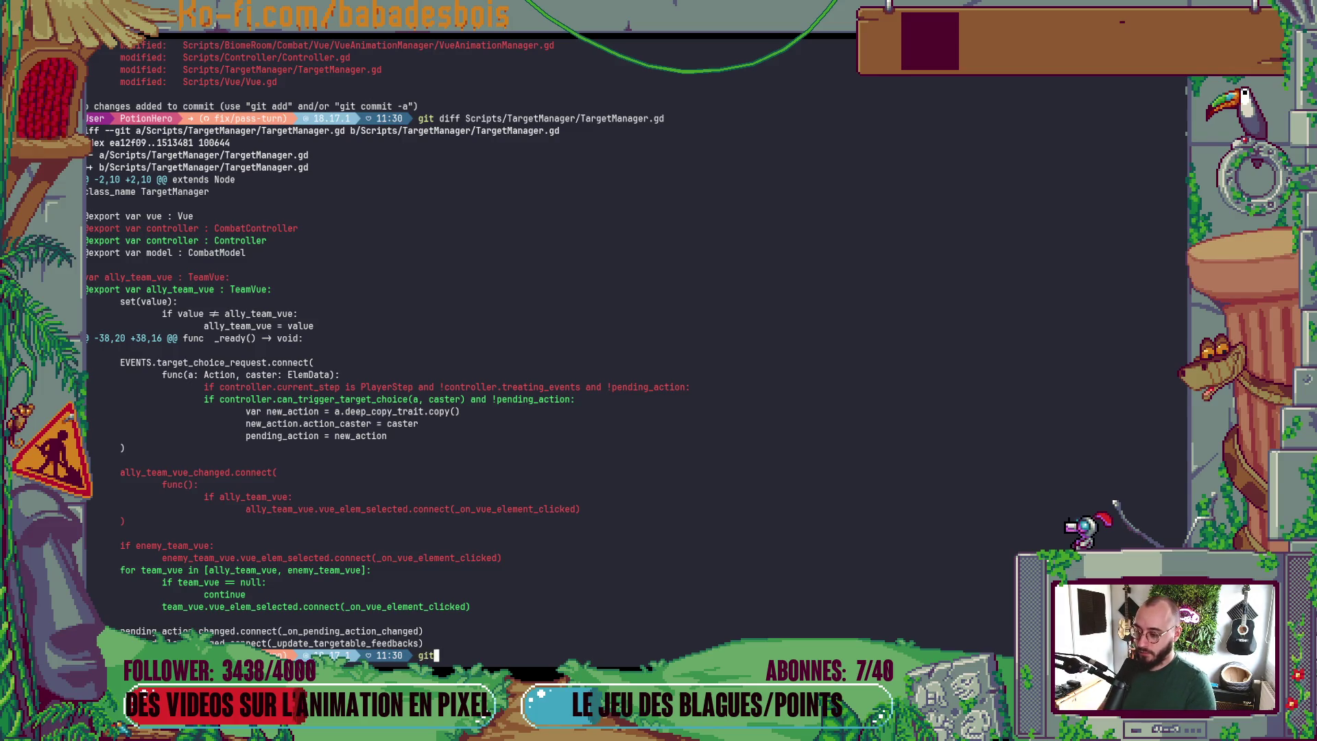
{"action": "key", "text": "Return"}
{"action": "type", "text": "git "}
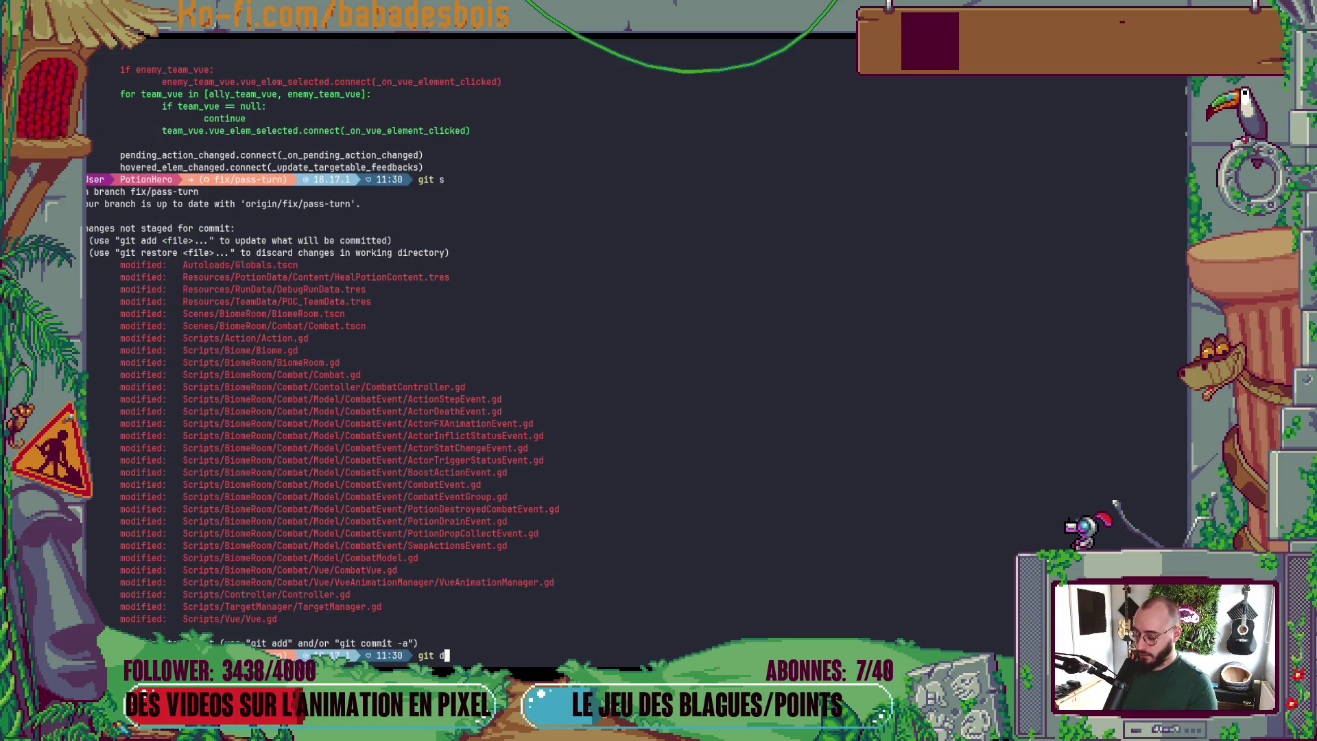
{"action": "type", "text": "diff"}
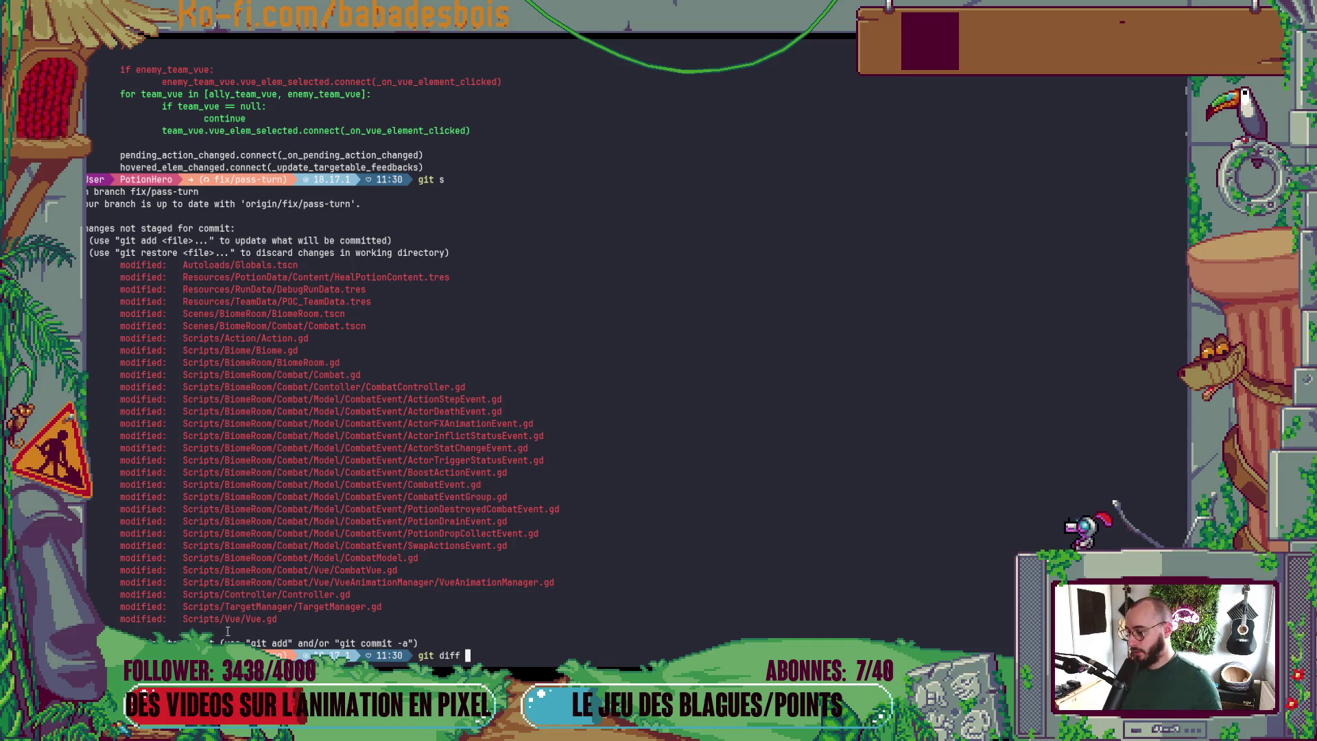
{"action": "double_click", "coordinate": [260, 620]}
{"action": "middle_click", "coordinate": [261, 621]}
{"action": "key", "text": "Return"}
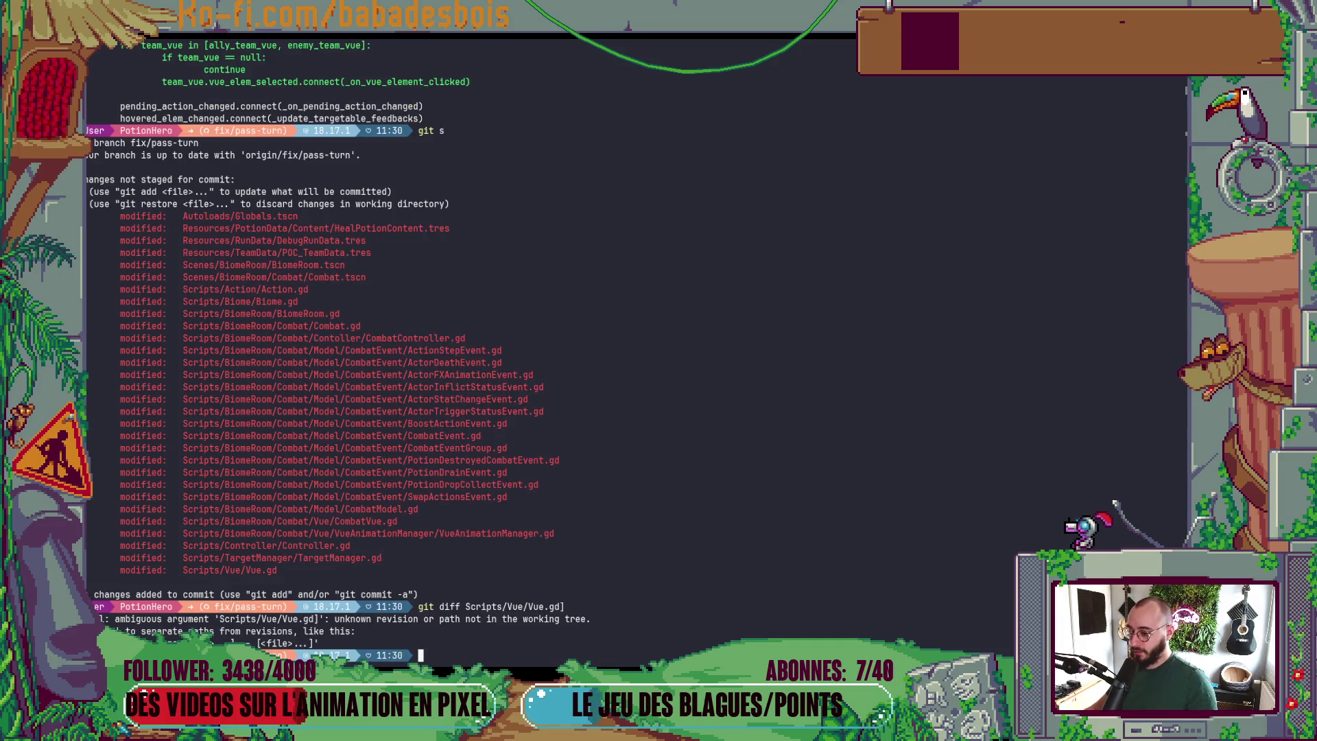
{"action": "key", "text": "Up"}
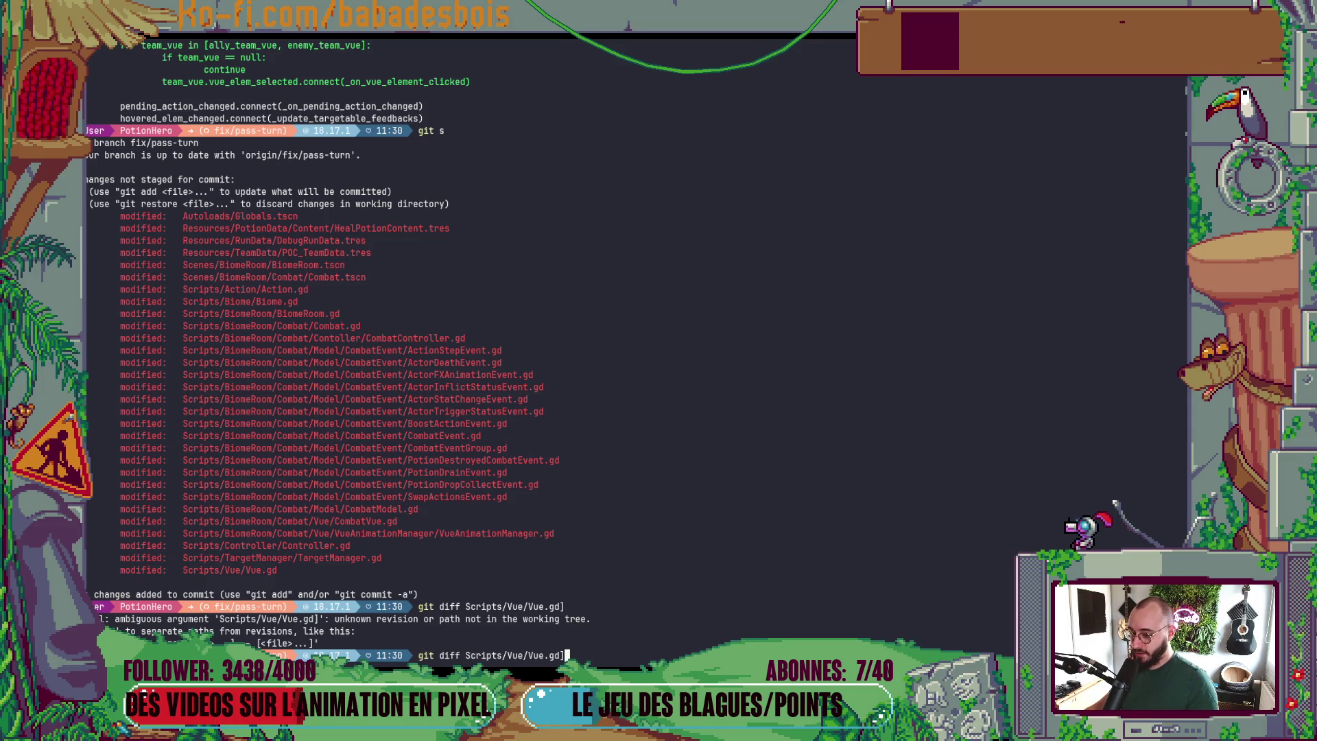
{"action": "key", "text": "BackSpace"}
{"action": "key", "text": "Return"}
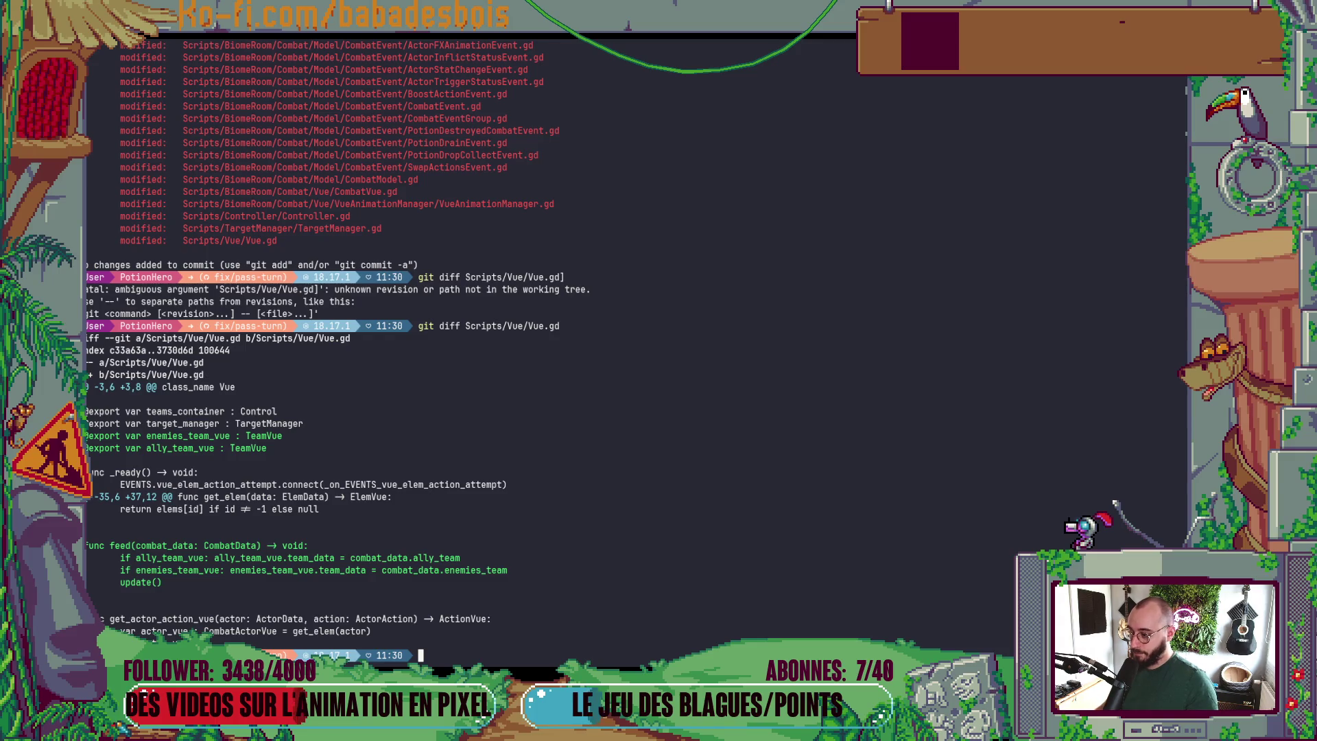
{"action": "key", "text": "alt+Tab"}
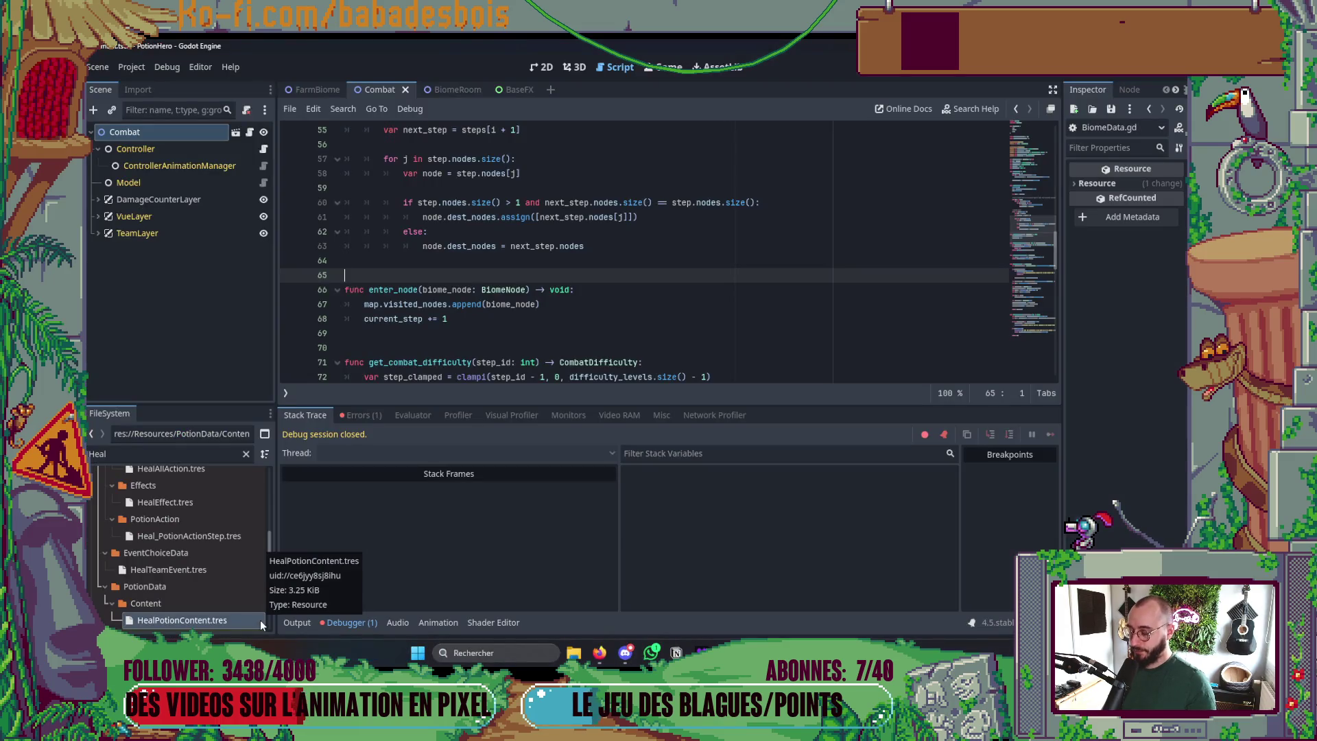
- Collapse Godot's debugger panel and return to trigger_player_action's return type in Neovim
{"action": "left_click", "coordinate": [348, 622]}
{"action": "key", "text": "alt+Tab"}
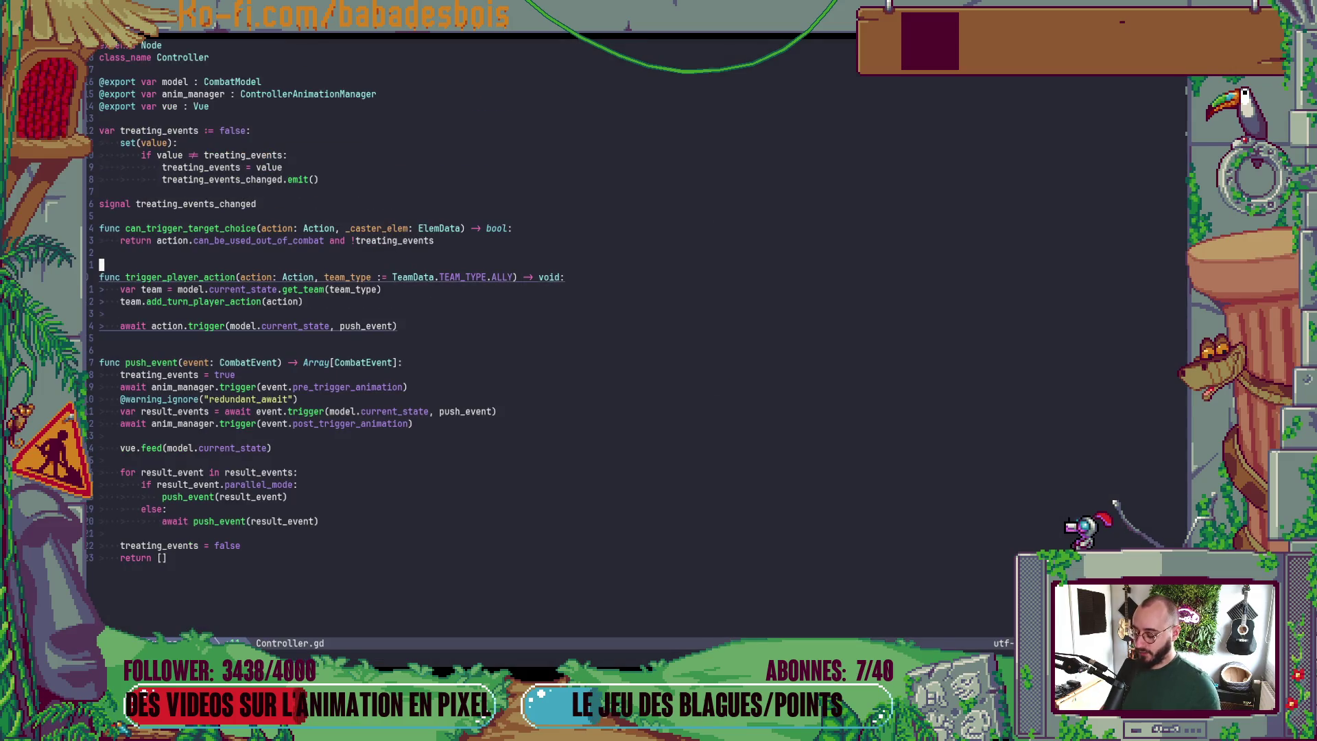
{"action": "left_click", "coordinate": [538, 277]}
{"action": "key", "text": "x"}
{"action": "key", "text": "u"}
- Open Vue.gd in Neovim with the Telescope file finder
{"action": "key", "text": "space"}
{"action": "key", "text": "f"}
{"action": "key", "text": "f"}
{"action": "type", "text": "Vue"}
{"action": "key", "text": "Return"}
- Change feed()'s combat_data type from CombatData to RefCounted, then run the game with F5
{"action": "key", "text": "c"}
{"action": "key", "text": "i"}
{"action": "key", "text": "w"}
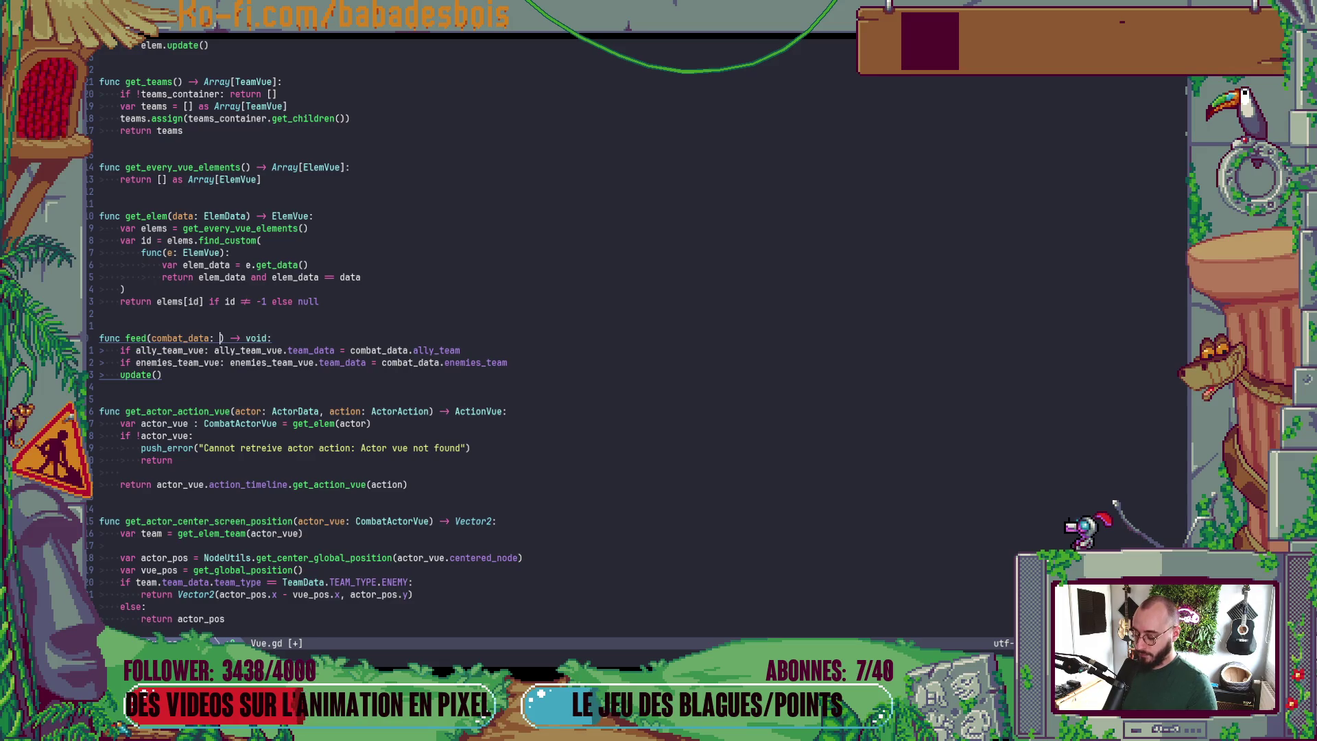
{"action": "type", "text": "Co"}
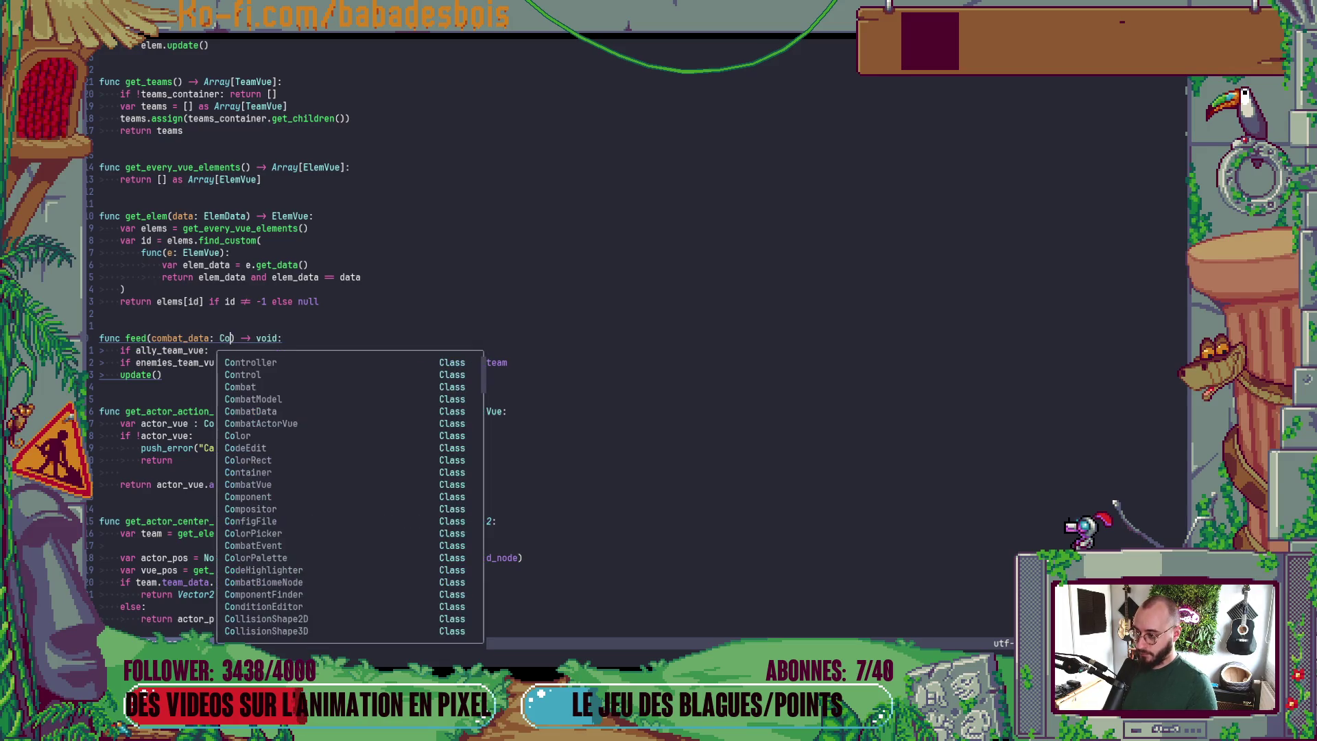
{"action": "key", "text": "BackSpace"}
{"action": "key", "text": "BackSpace"}
{"action": "type", "text": "Re"}
{"action": "key", "text": "Return"}
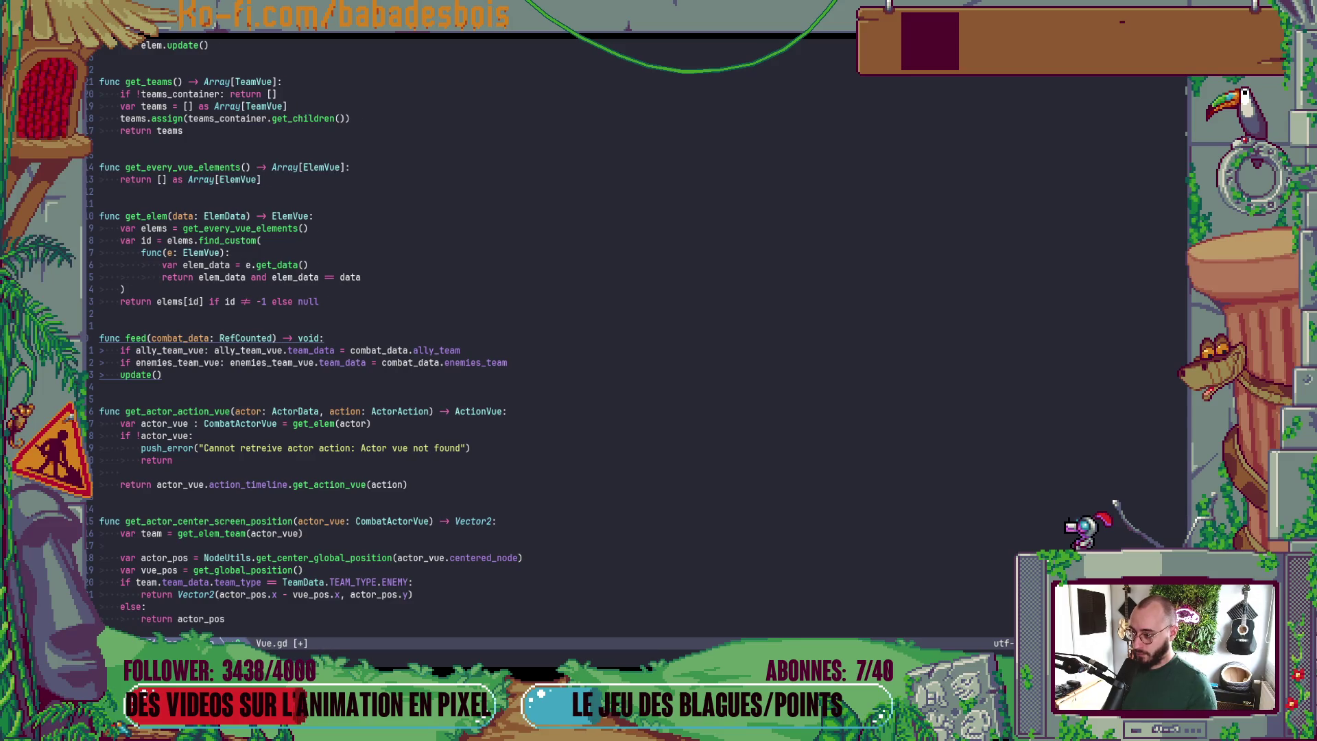
{"action": "key", "text": "alt+Tab"}
{"action": "key", "text": "F5"}
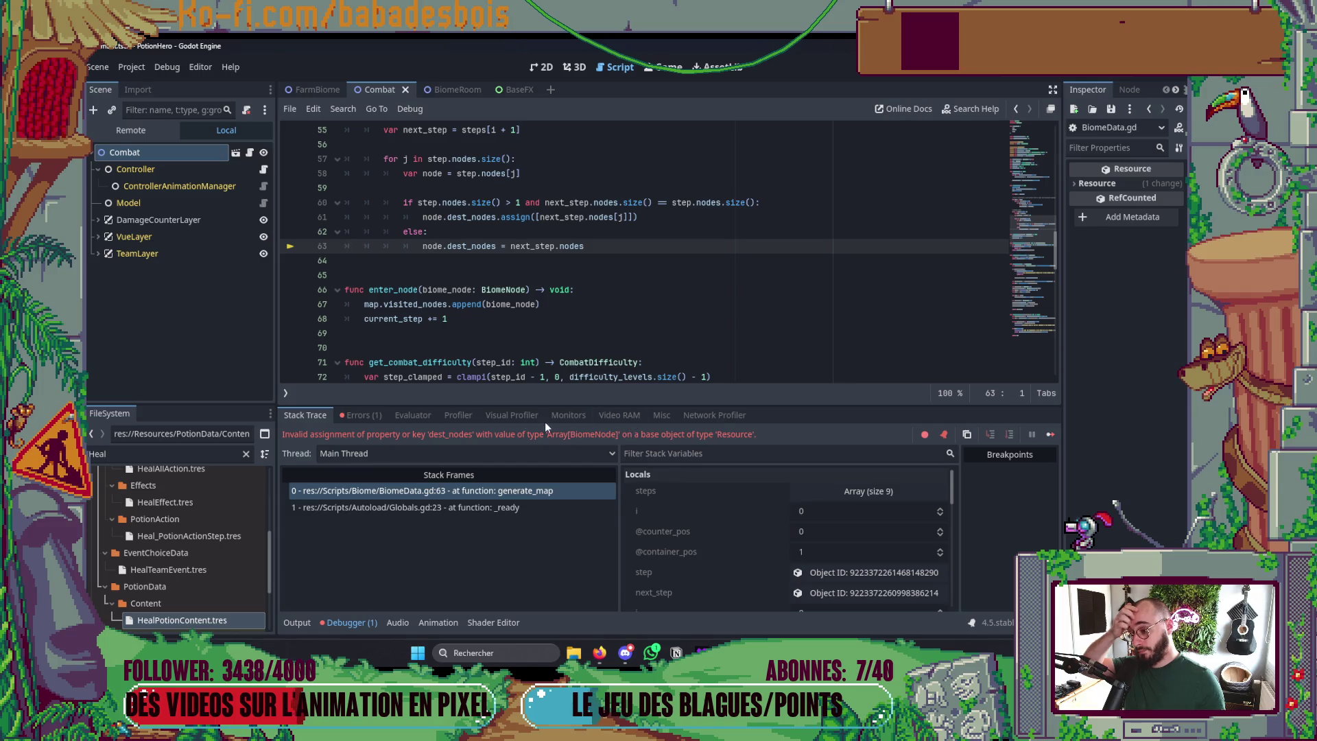
- Inspect the dest_nodes assignment error and scroll through BiomeData.gd's generate_map code
{"action": "left_click", "coordinate": [360, 415]}
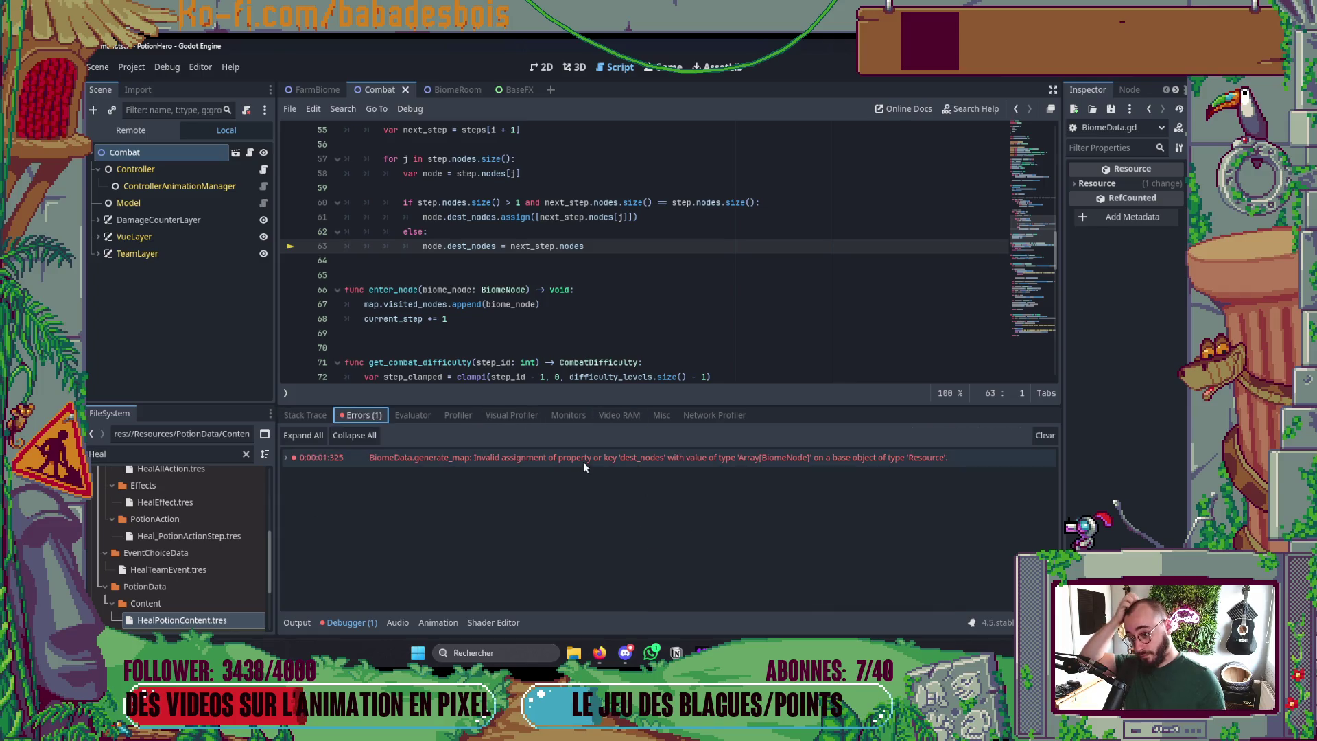
{"action": "mouse_move", "coordinate": [585, 462]}
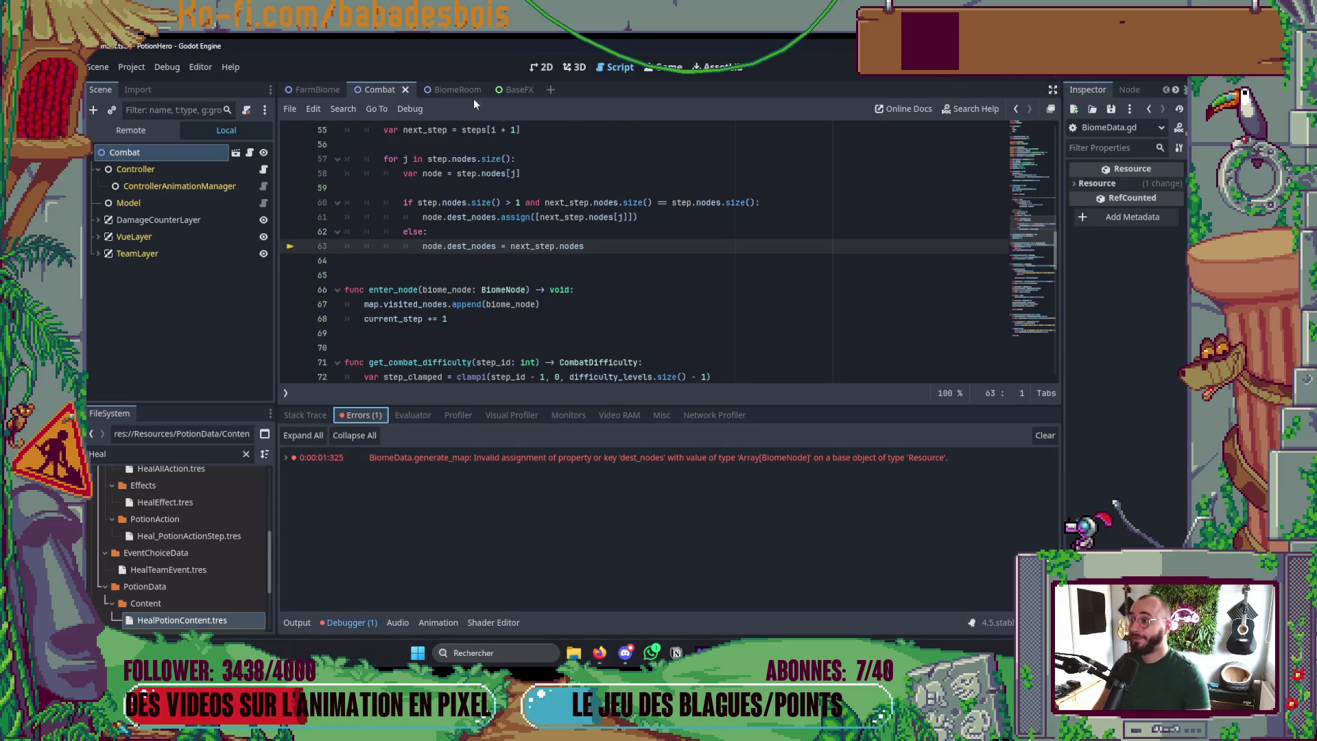
{"action": "scroll", "coordinate": [711, 244], "scroll_direction": "up", "scroll_amount": 15}
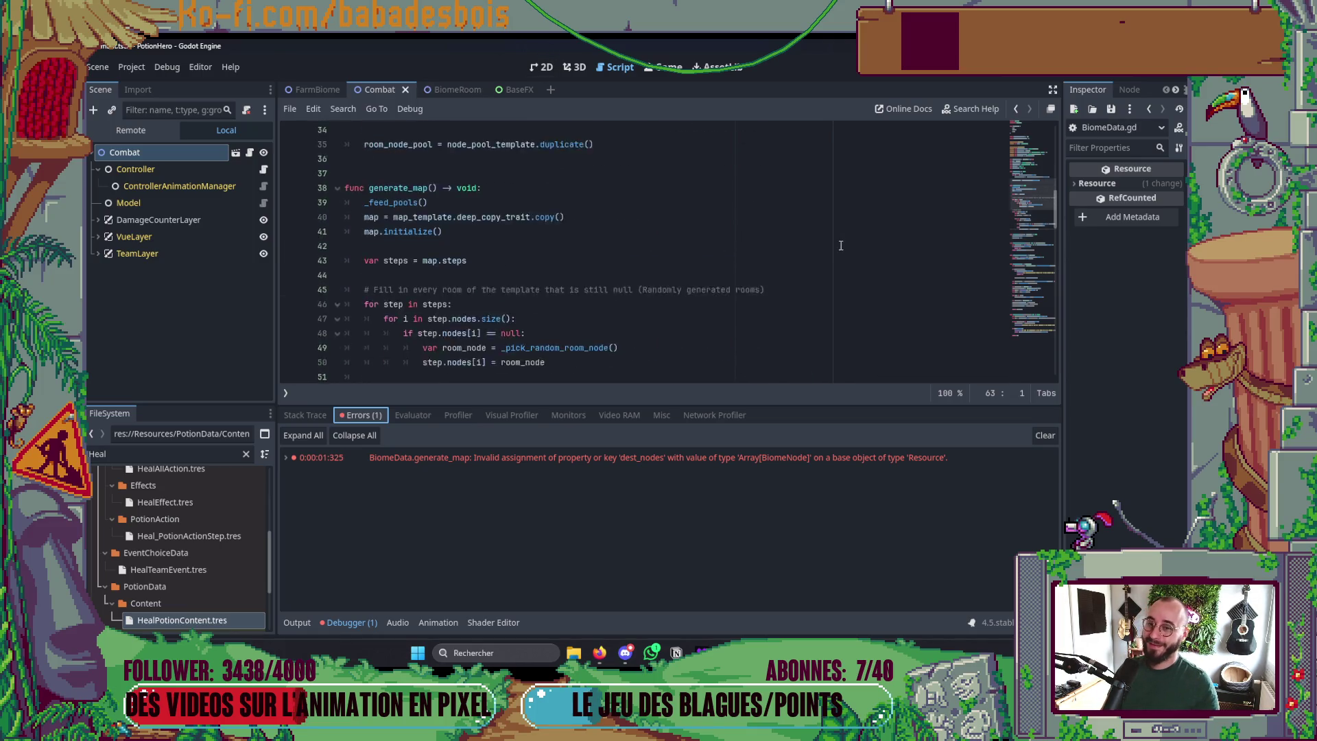
{"action": "scroll", "coordinate": [744, 230], "scroll_direction": "down", "scroll_amount": 15}
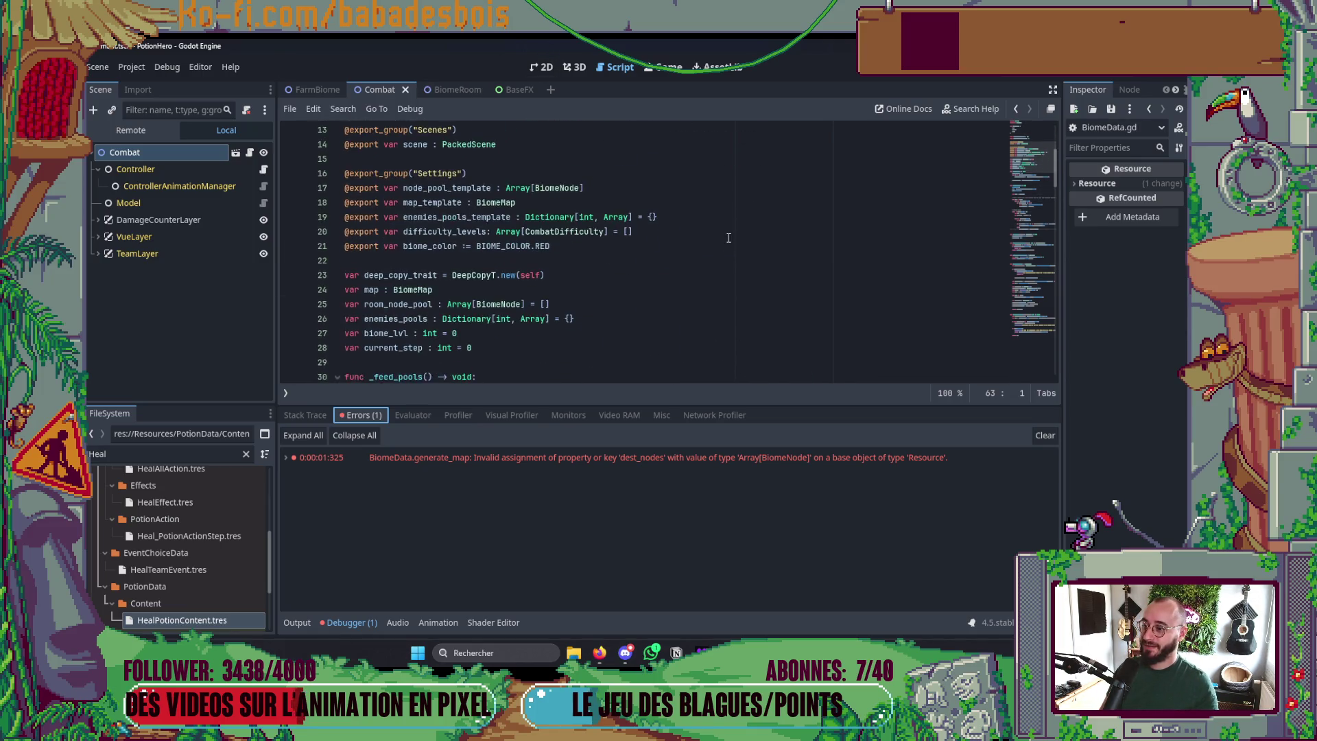
{"action": "scroll", "coordinate": [731, 237], "scroll_direction": "down", "scroll_amount": 4}
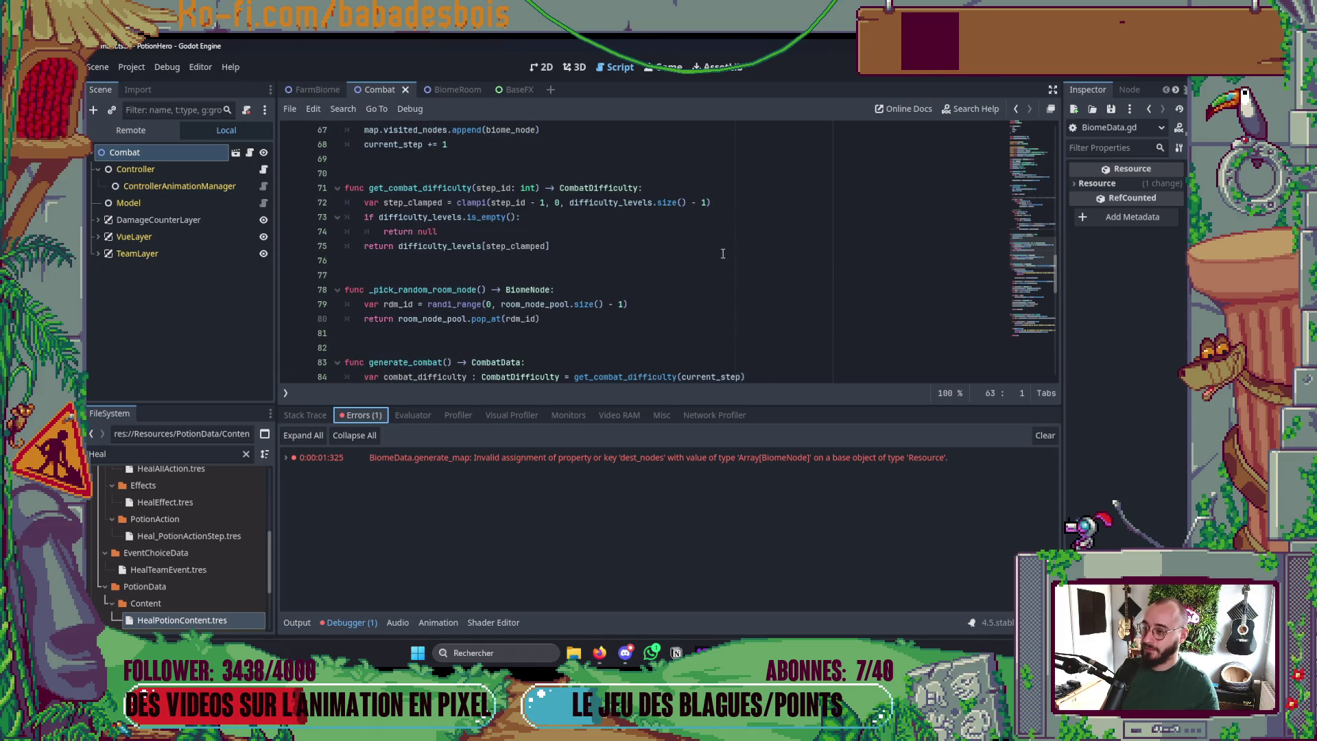
{"action": "key", "text": "alt+Tab"}
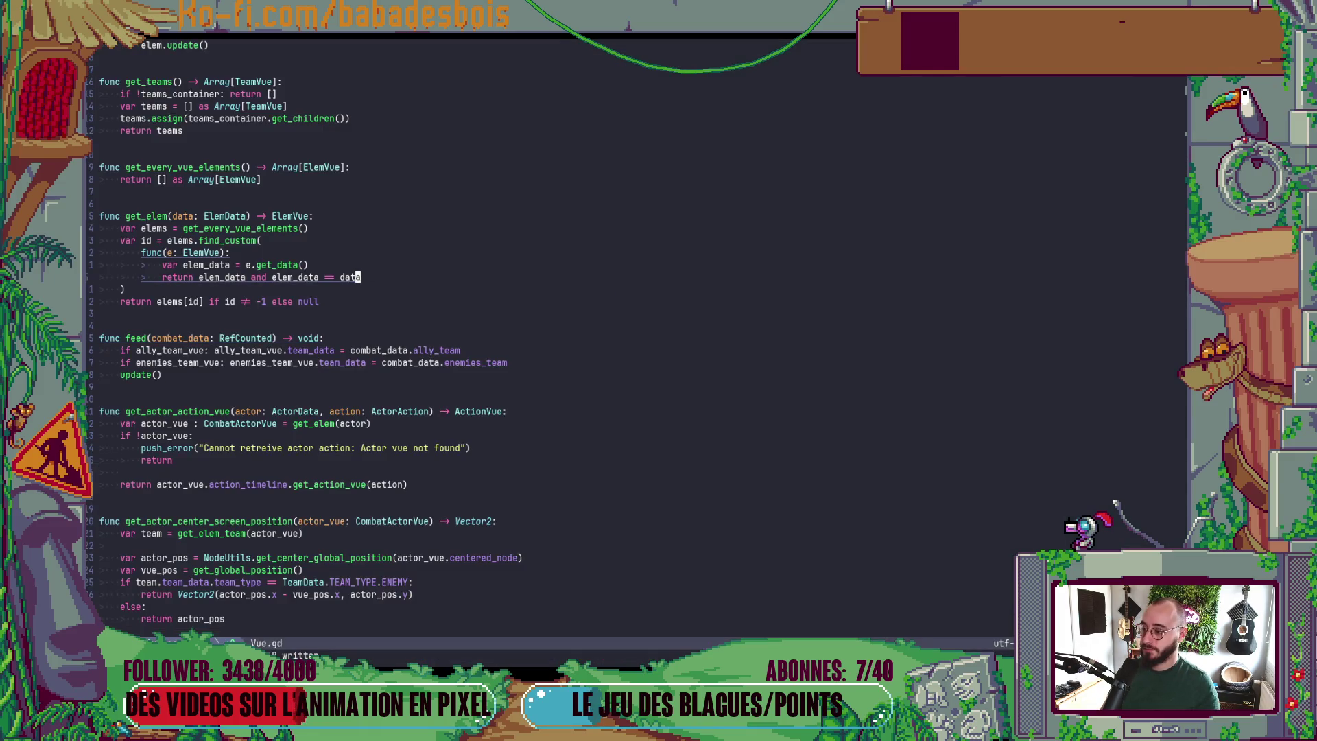
- Open BiomeData.gd in Neovim by searching 'BiomeData' in the file finder
{"action": "key", "text": "space"}
{"action": "type", "text": "fBiomeData"}
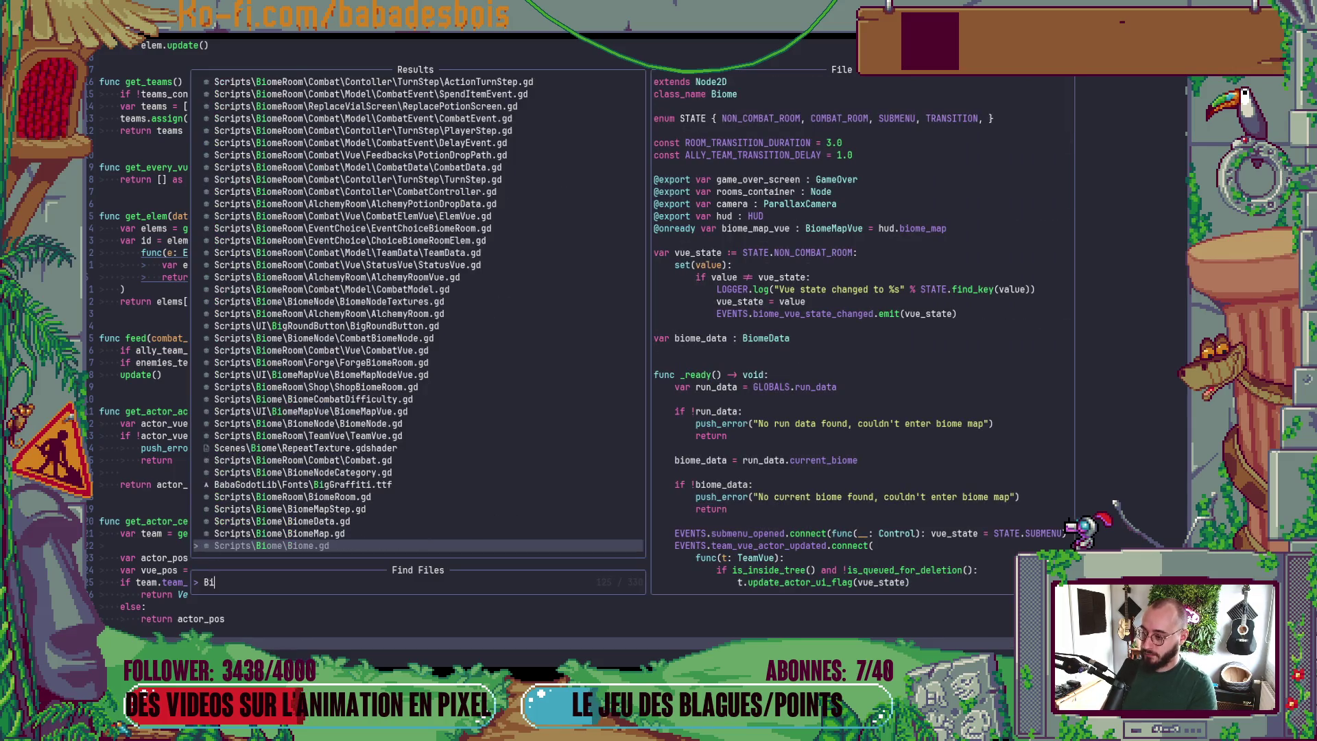
{"action": "key", "text": "Return"}
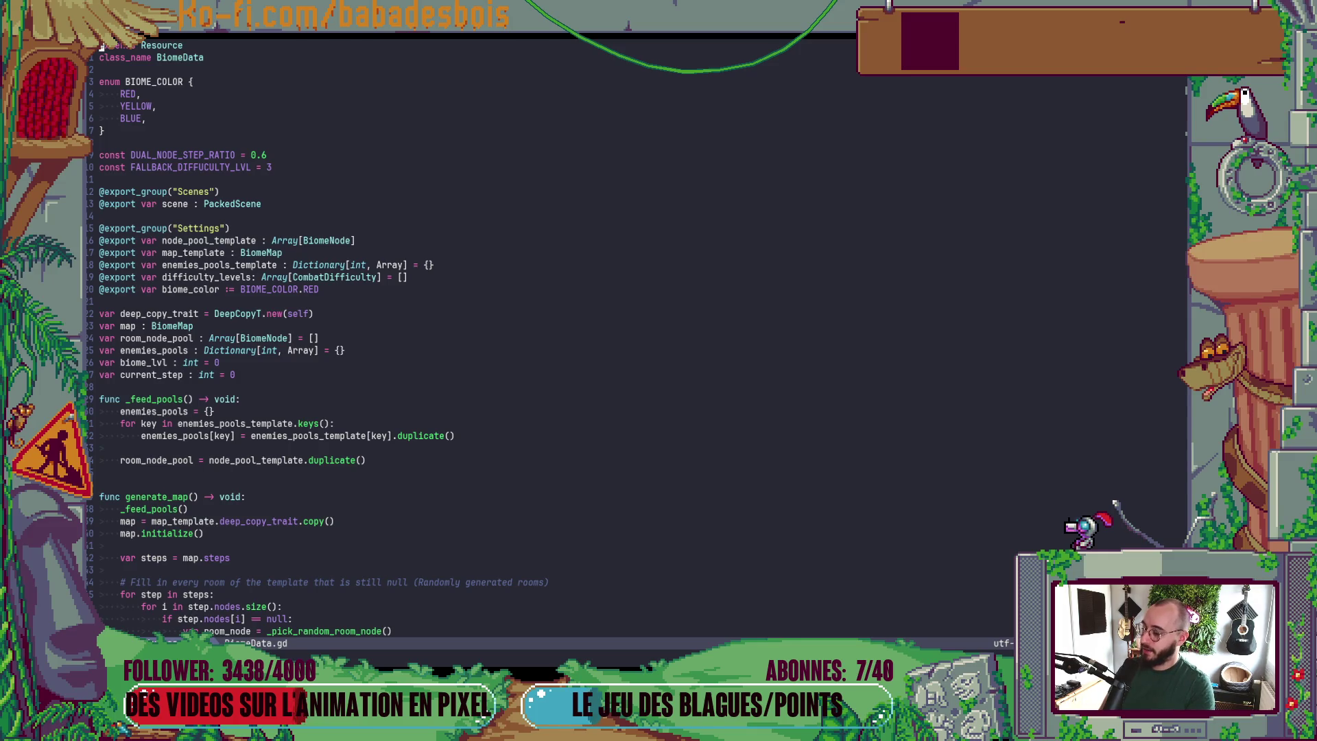
{"action": "key", "text": "alt+Tab"}
{"action": "key", "text": "alt+Tab"}
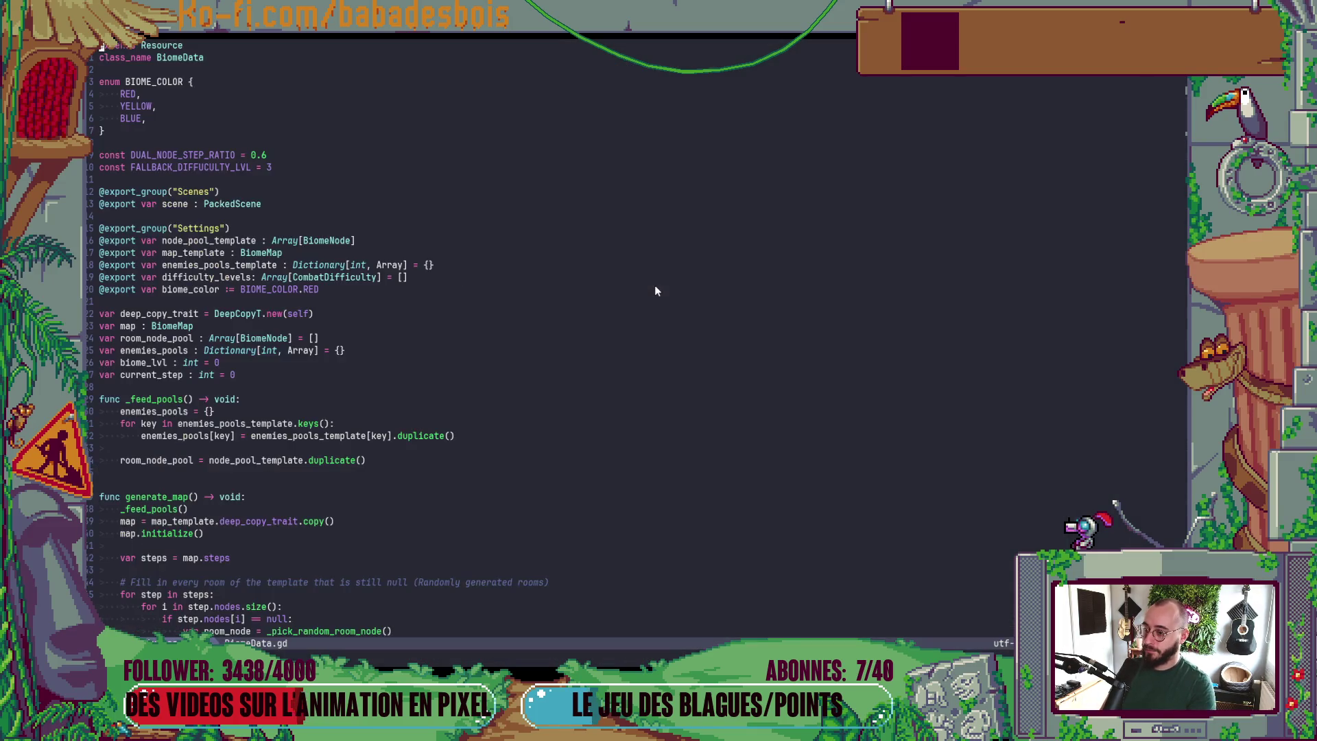
- Open a shell pane below BiomeData.gd and review the modified files listed by git status
{"action": "key", "text": "ctrl+shift+z"}
{"action": "type", "text": "got"}
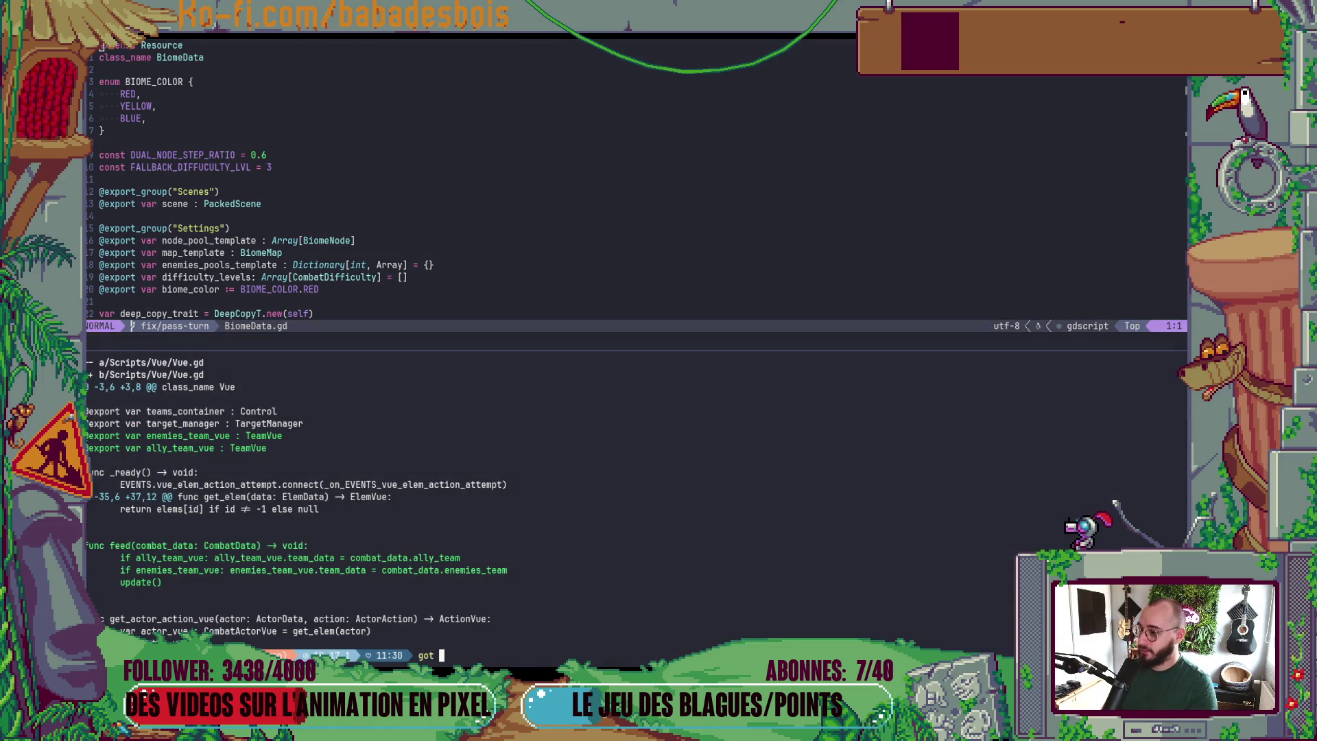
{"action": "key", "text": "BackSpace"}
{"action": "key", "text": "BackSpace"}
{"action": "key", "text": "BackSpace"}
{"action": "type", "text": "it "}
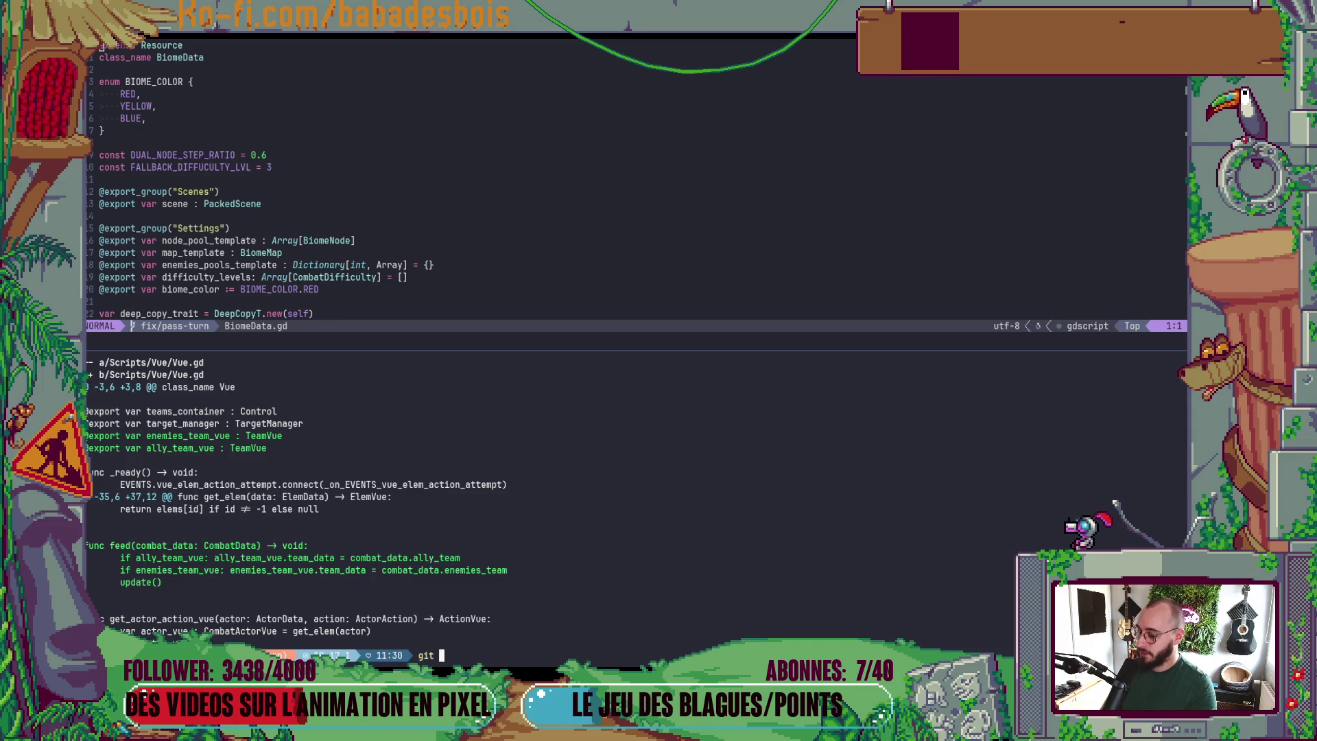
{"action": "type", "text": "status"}
{"action": "key", "text": "Return"}
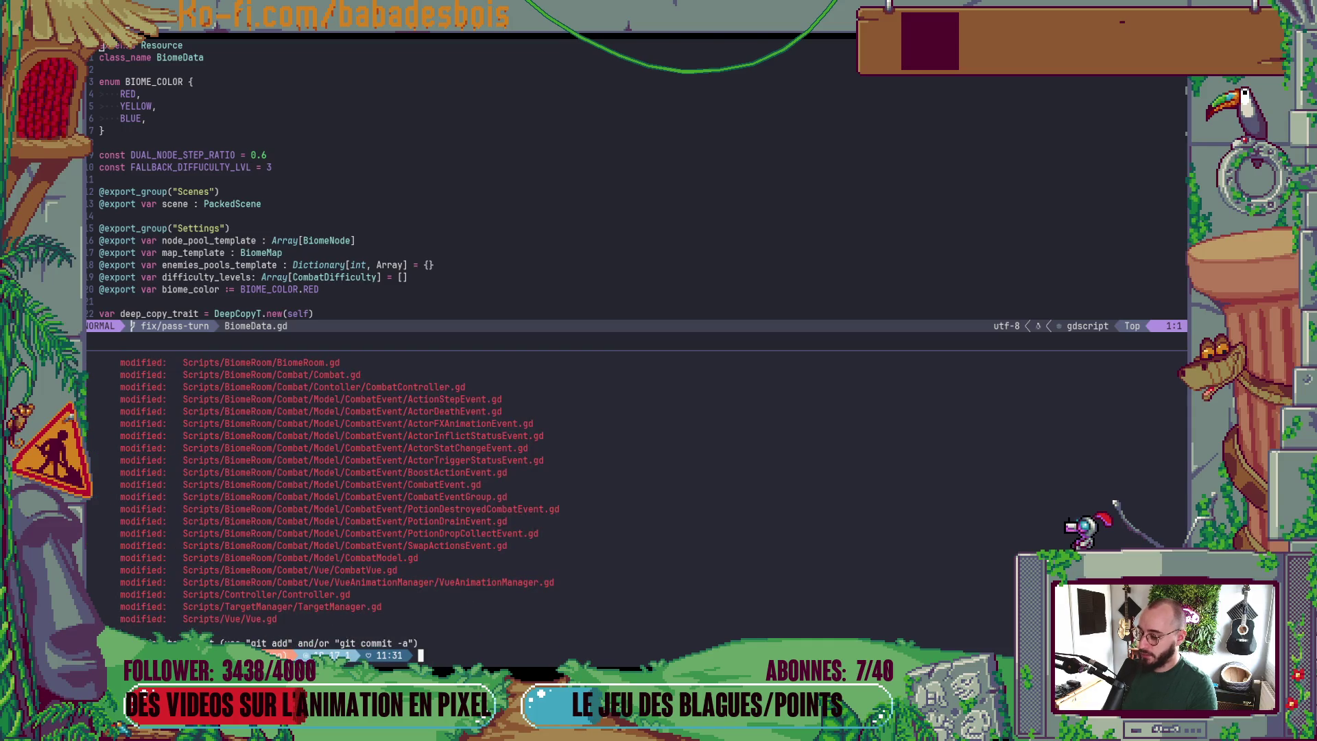
{"action": "scroll", "coordinate": [549, 480], "scroll_direction": "up", "scroll_amount": 3}
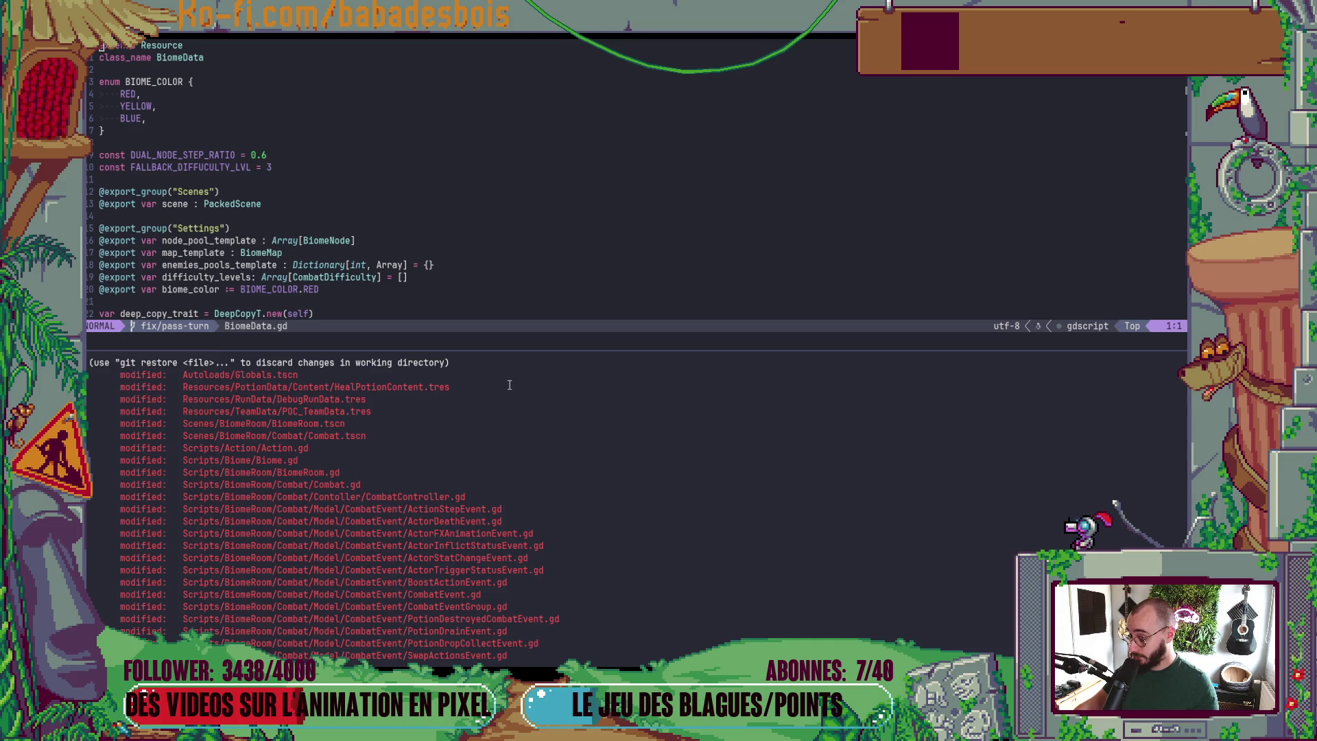
{"action": "scroll", "coordinate": [510, 384], "scroll_direction": "down", "scroll_amount": 3}
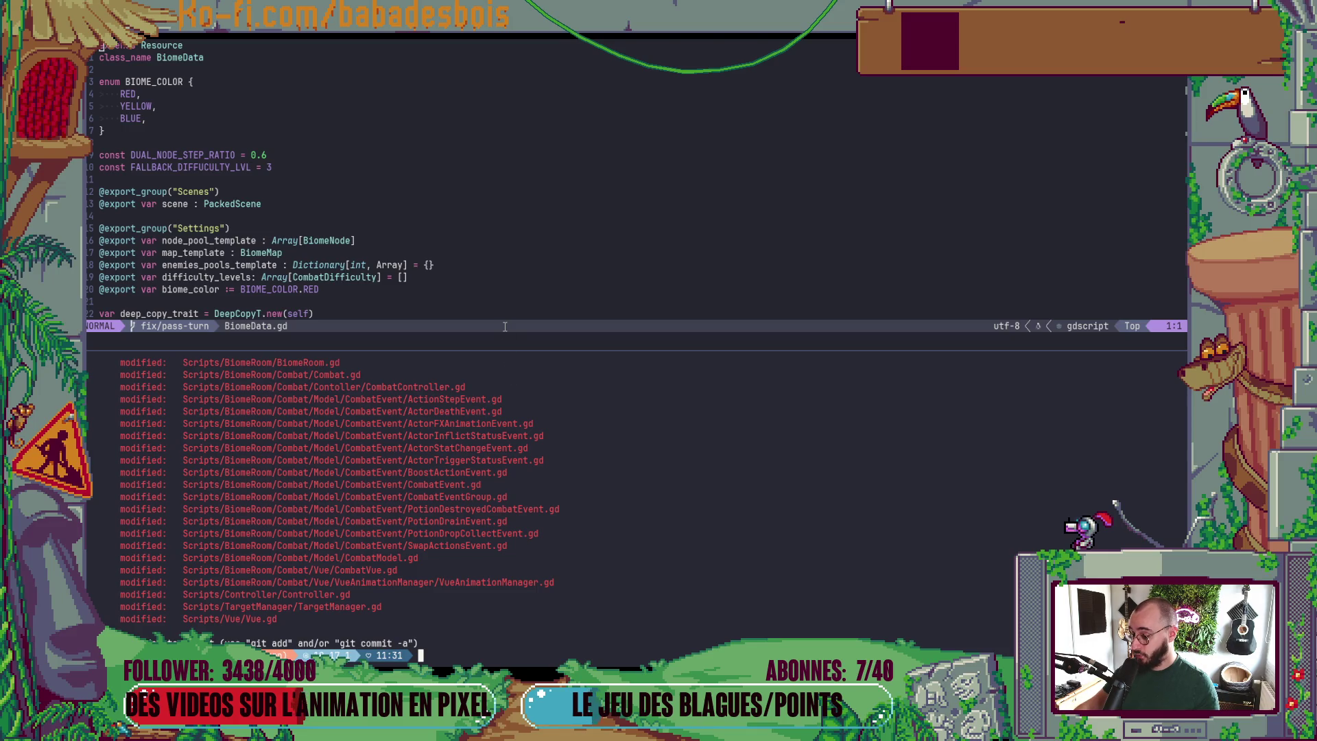
{"action": "scroll", "coordinate": [496, 507], "scroll_direction": "up", "scroll_amount": 2}
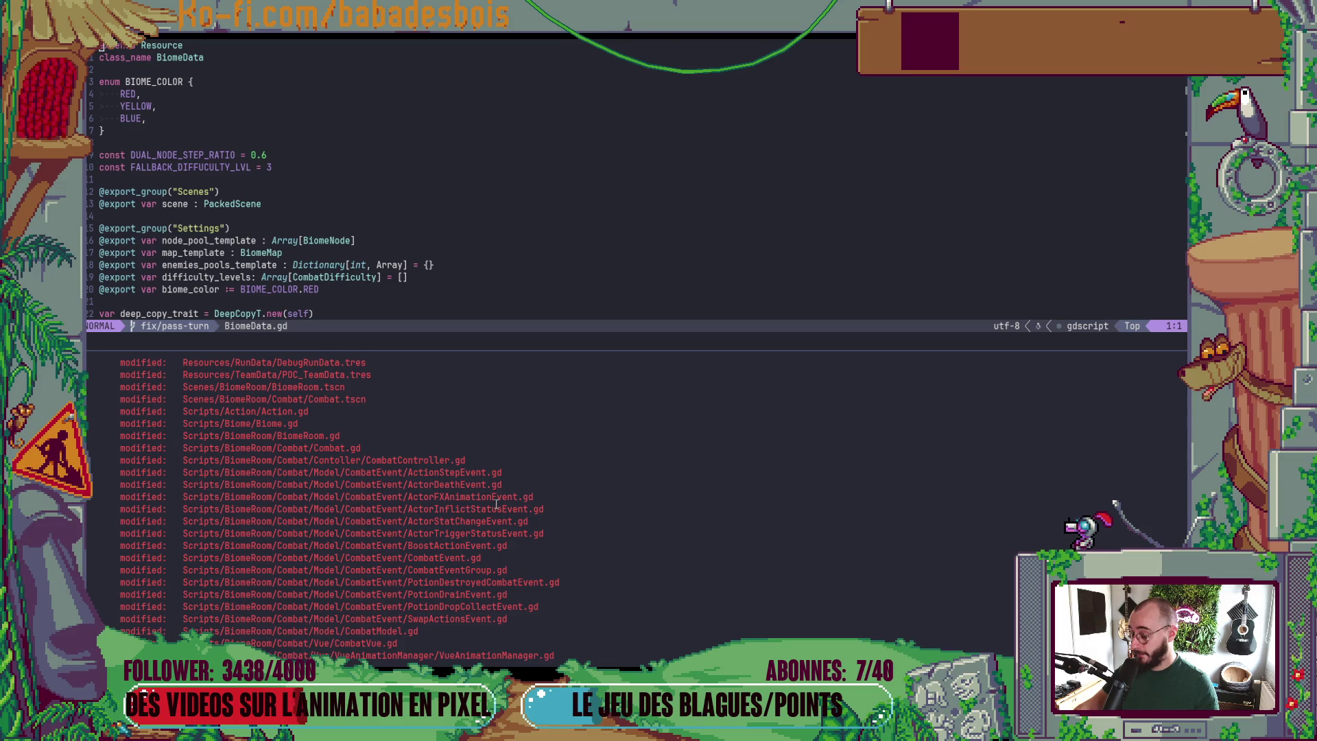
{"action": "scroll", "coordinate": [501, 494], "scroll_direction": "up", "scroll_amount": 2}
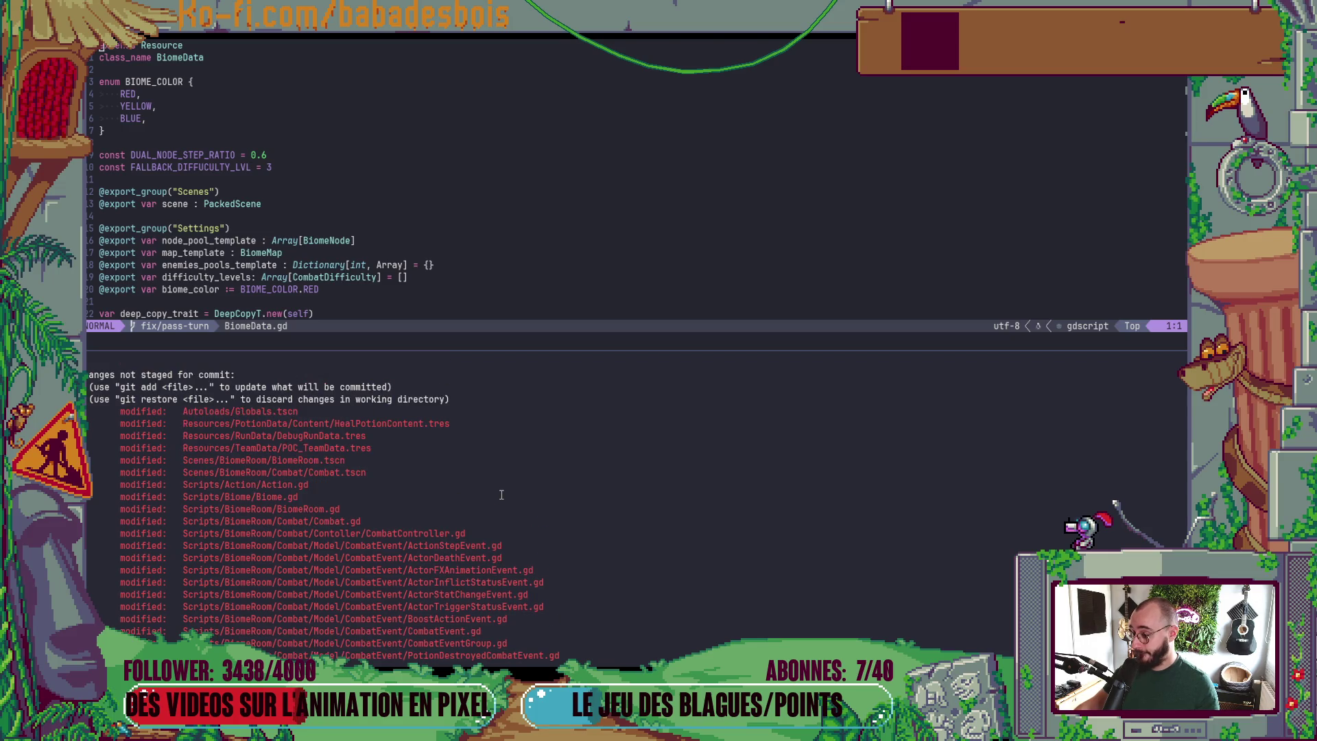
{"action": "scroll", "coordinate": [501, 495], "scroll_direction": "down", "scroll_amount": 2}
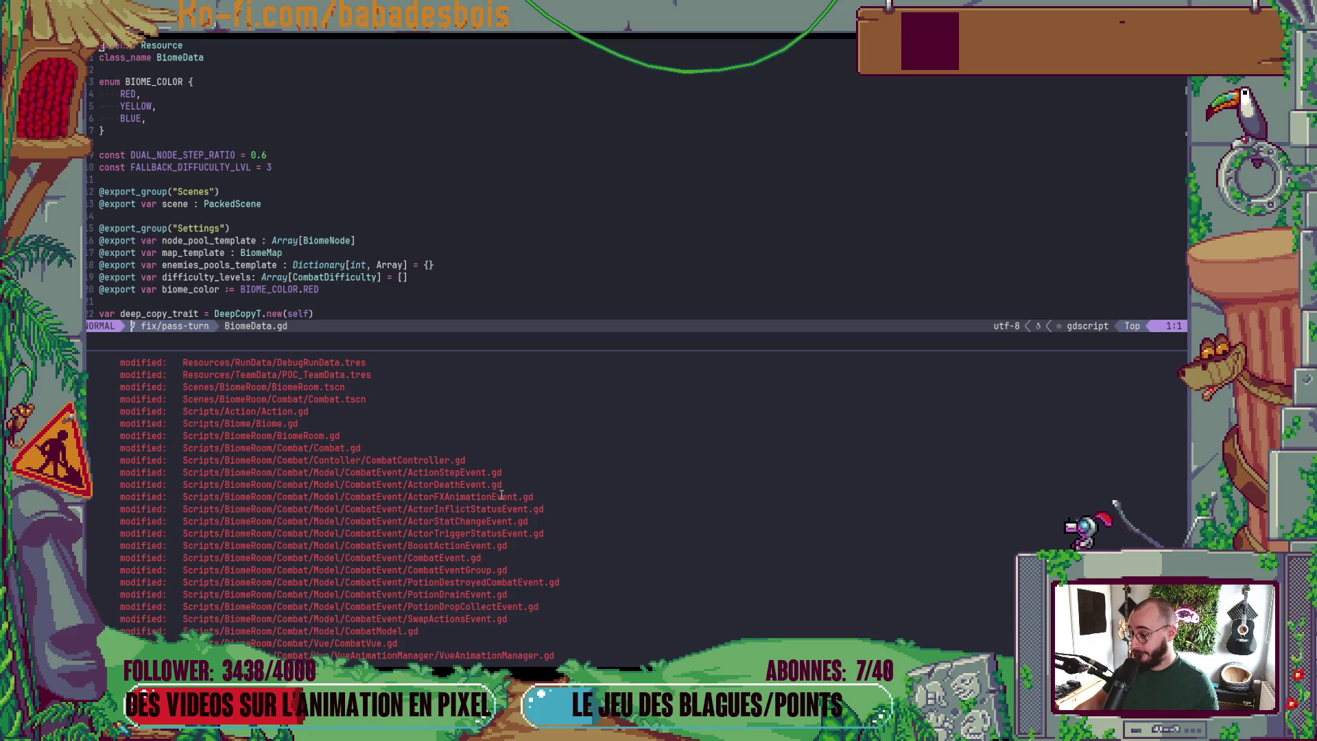
{"action": "scroll", "coordinate": [501, 495], "scroll_direction": "down", "scroll_amount": 2}
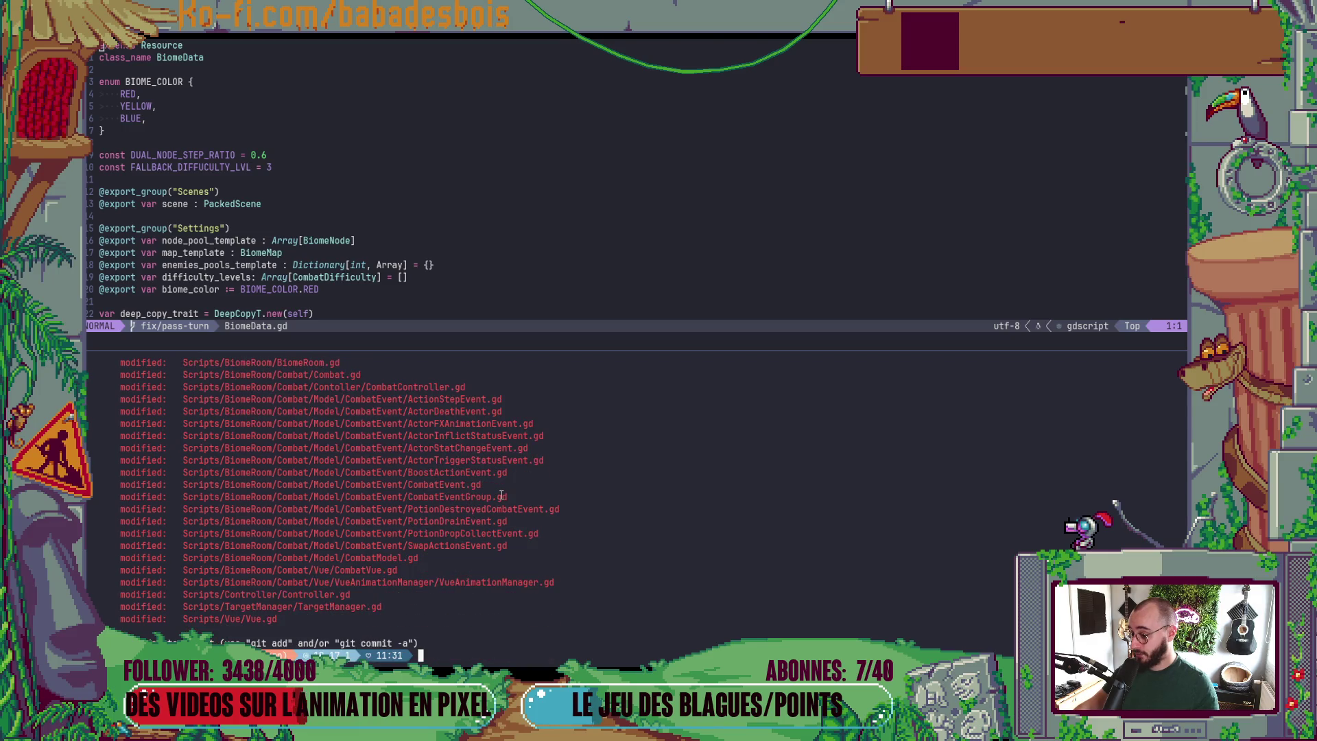
{"action": "scroll", "coordinate": [503, 494], "scroll_direction": "up", "scroll_amount": 3}
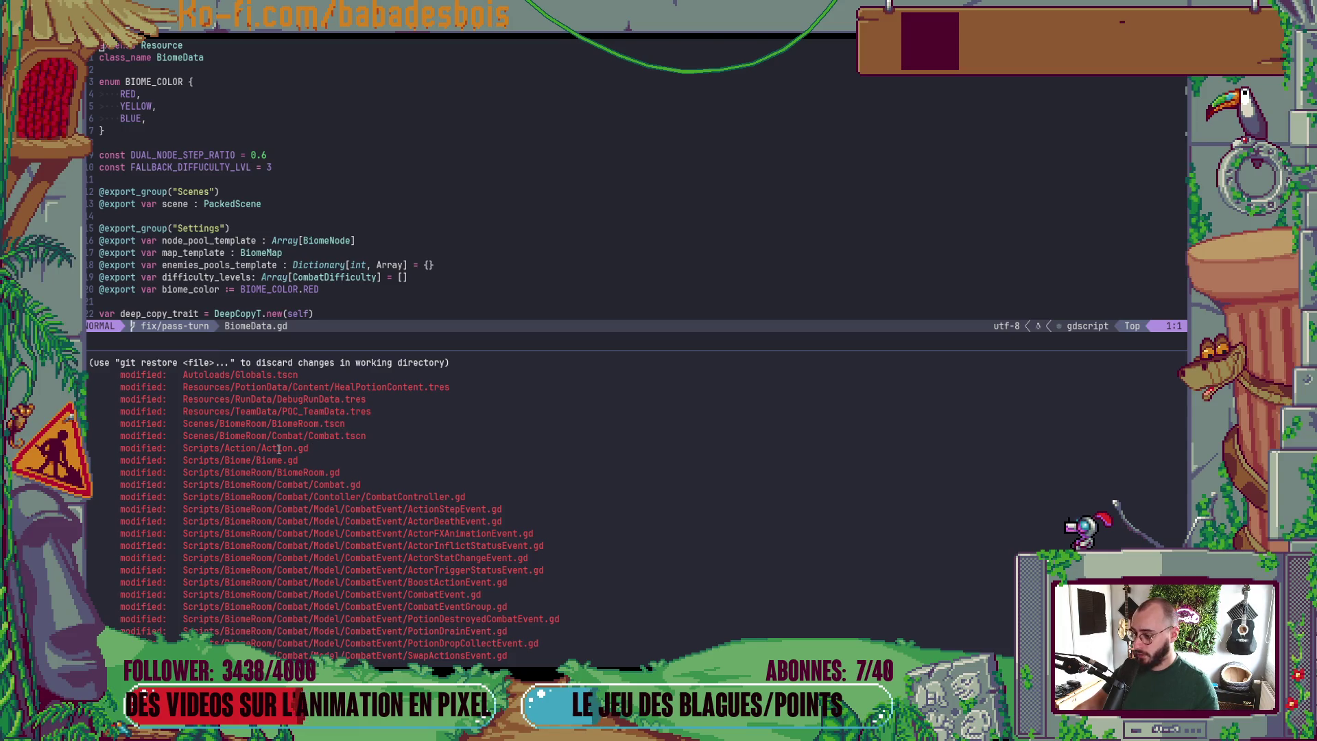
- Return focus to the BiomeData.gd editor and dismiss the file finder without choosing a file
{"action": "left_click", "coordinate": [471, 240]}
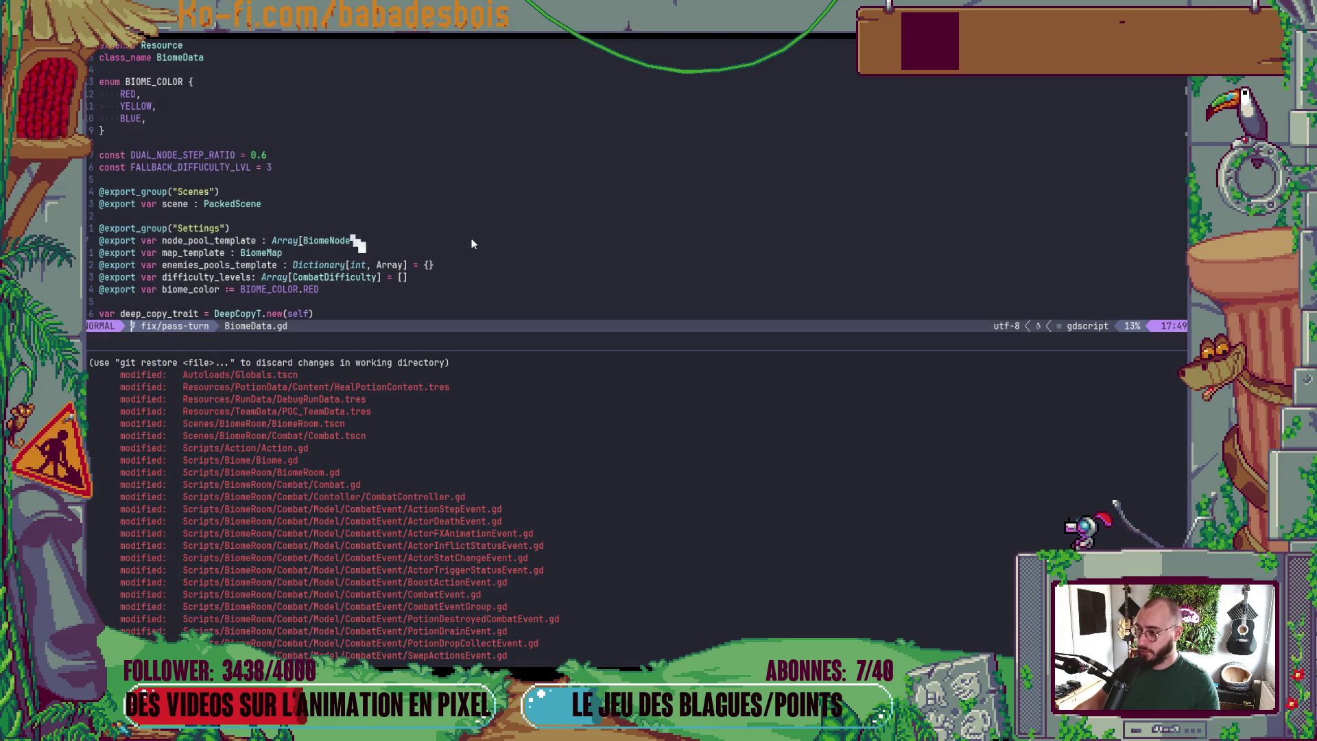
{"action": "key", "text": "space"}
{"action": "key", "text": "f"}
{"action": "key", "text": "f"}
{"action": "key", "text": "Escape"}
- Show the git diff for Scripts/Action/Action.gd, pasting its path from the status list
{"action": "left_click", "coordinate": [521, 630]}
{"action": "type", "text": "git df"}
{"action": "key", "text": "BackSpace"}
{"action": "key", "text": "BackSpace"}
{"action": "type", "text": "diff"}
{"action": "scroll", "coordinate": [329, 475], "scroll_direction": "up", "scroll_amount": 3}
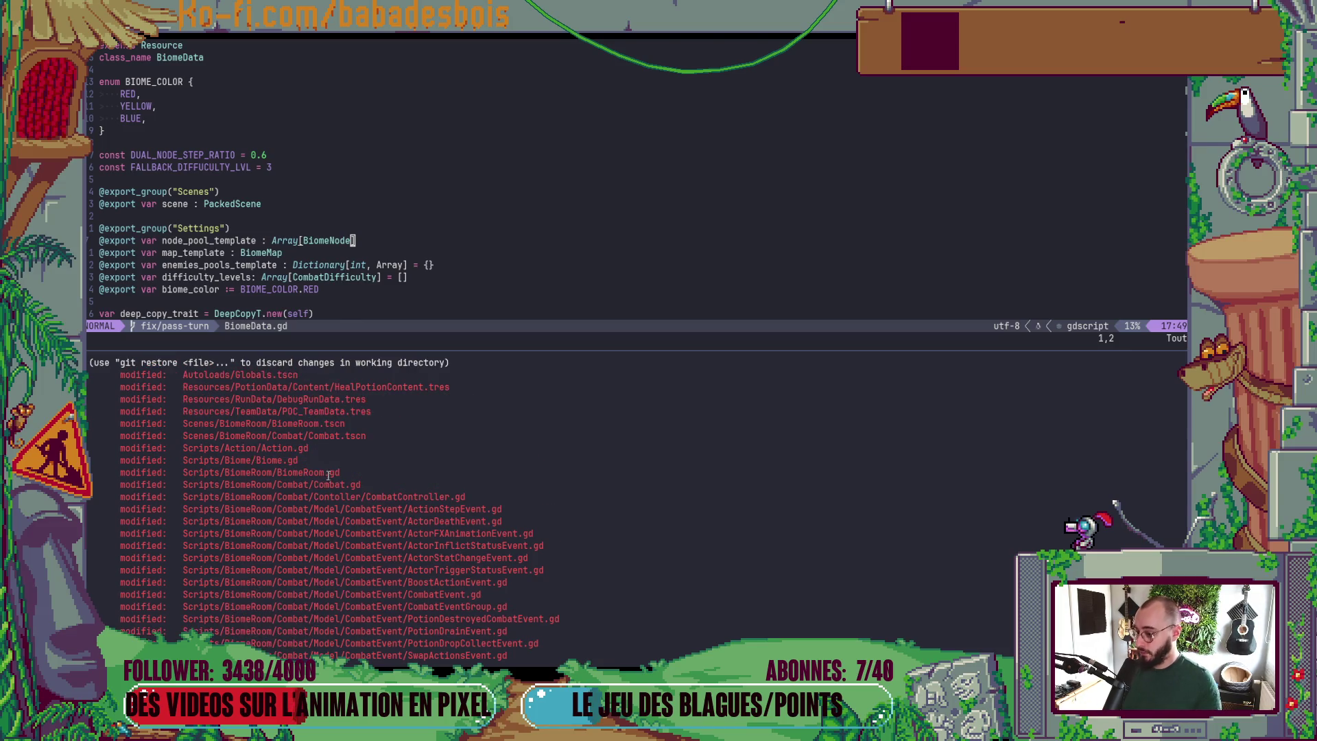
{"action": "double_click", "coordinate": [288, 448]}
{"action": "middle_click", "coordinate": [288, 448]}
{"action": "key", "text": "Return"}
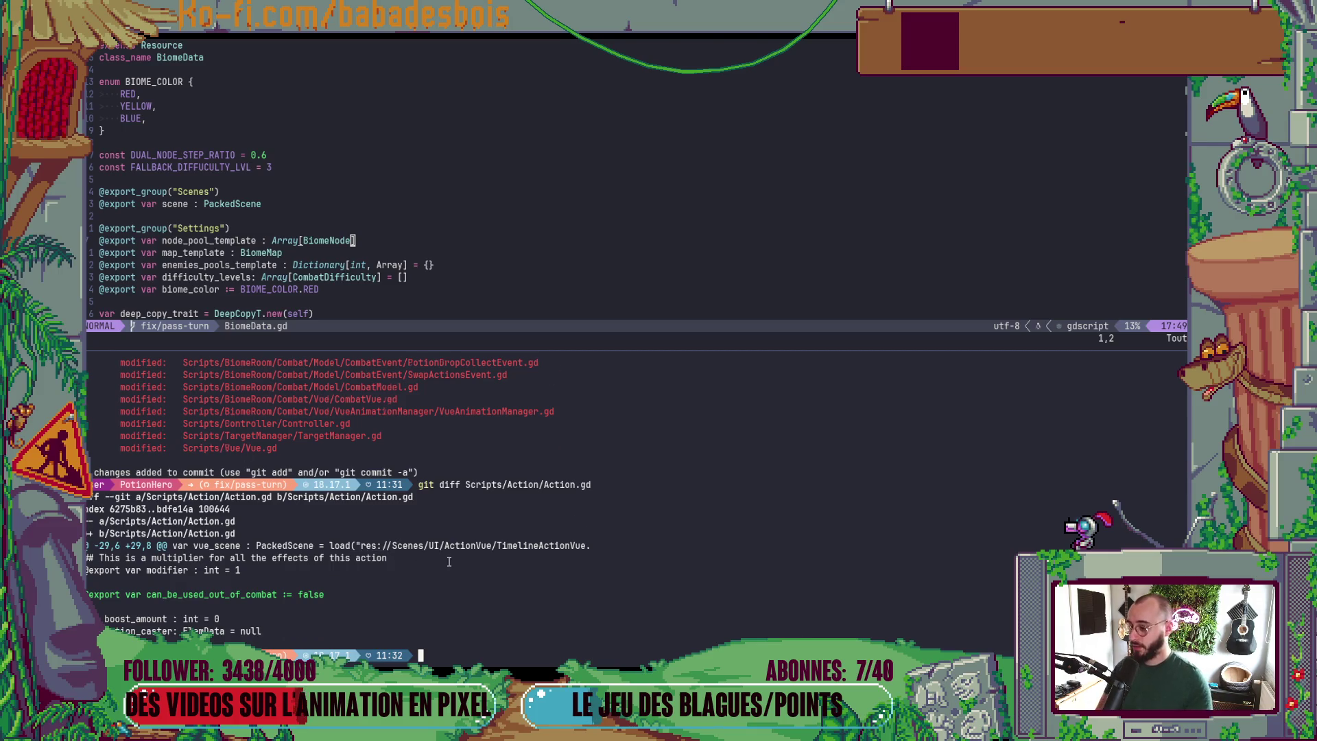
- Scroll back through the Action.gd diff output and return to the prompt
{"action": "scroll", "coordinate": [449, 561], "scroll_direction": "up", "scroll_amount": 8}
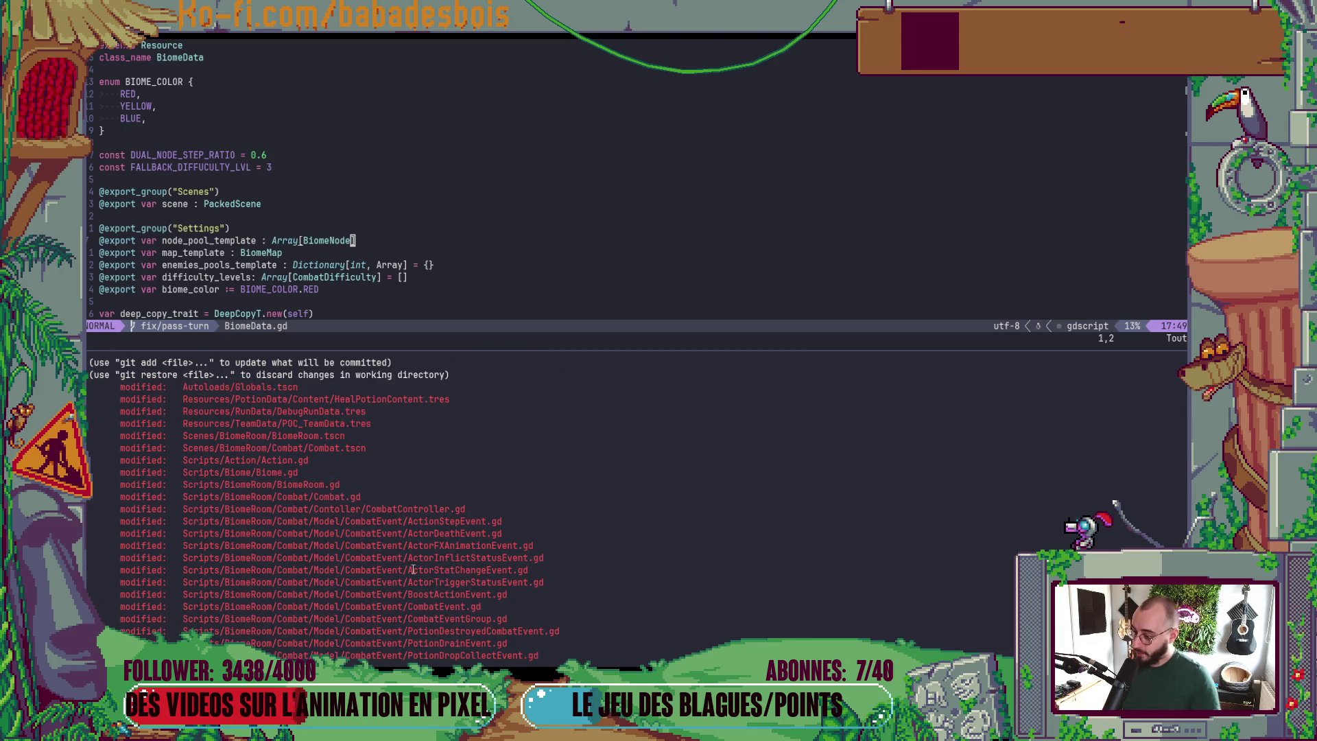
{"action": "scroll", "coordinate": [356, 511], "scroll_direction": "down", "scroll_amount": 1}
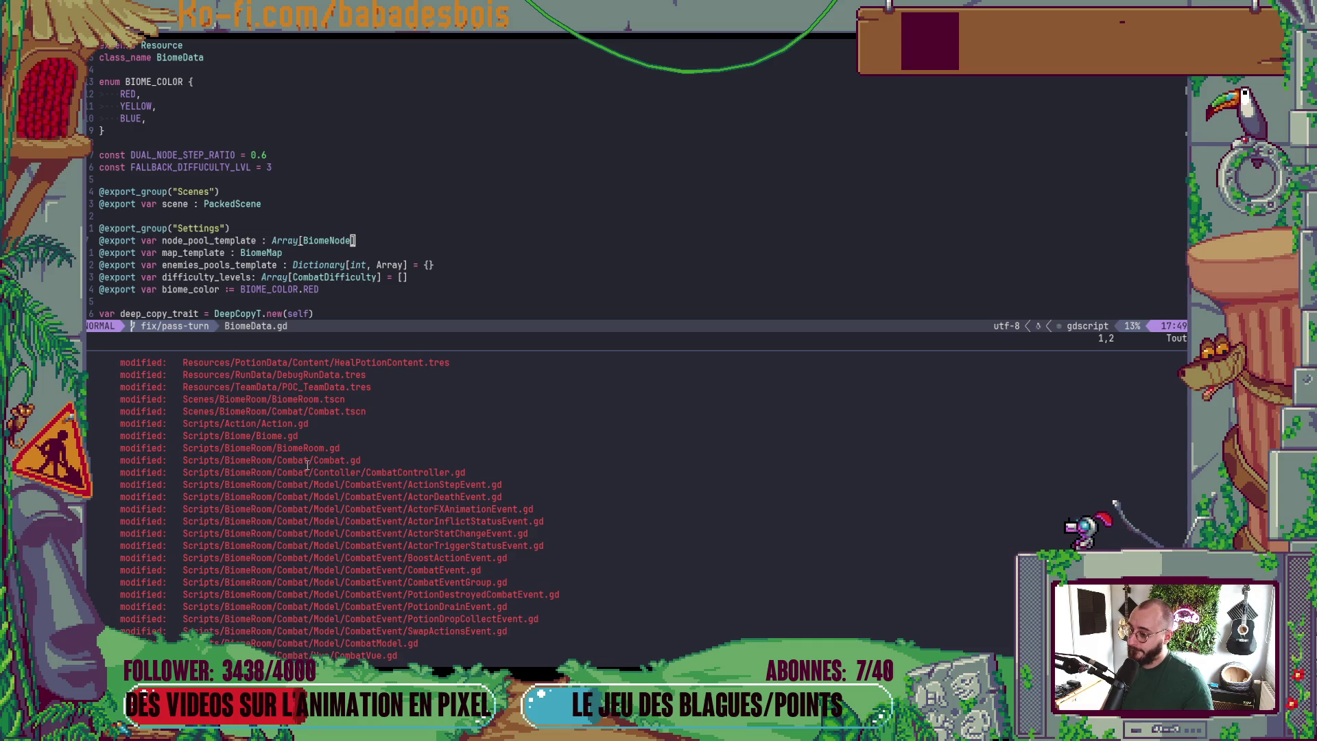
{"action": "scroll", "coordinate": [308, 464], "scroll_direction": "down", "scroll_amount": 2}
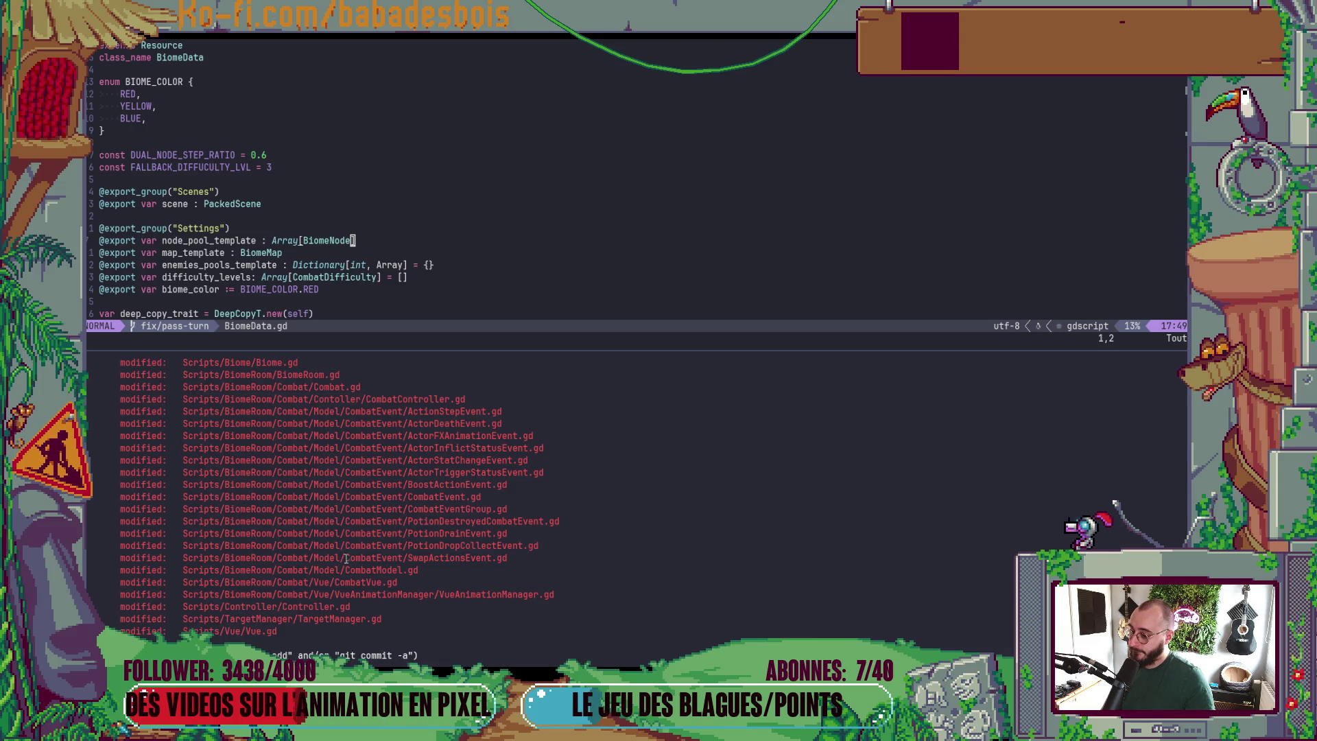
{"action": "key", "text": "Return"}
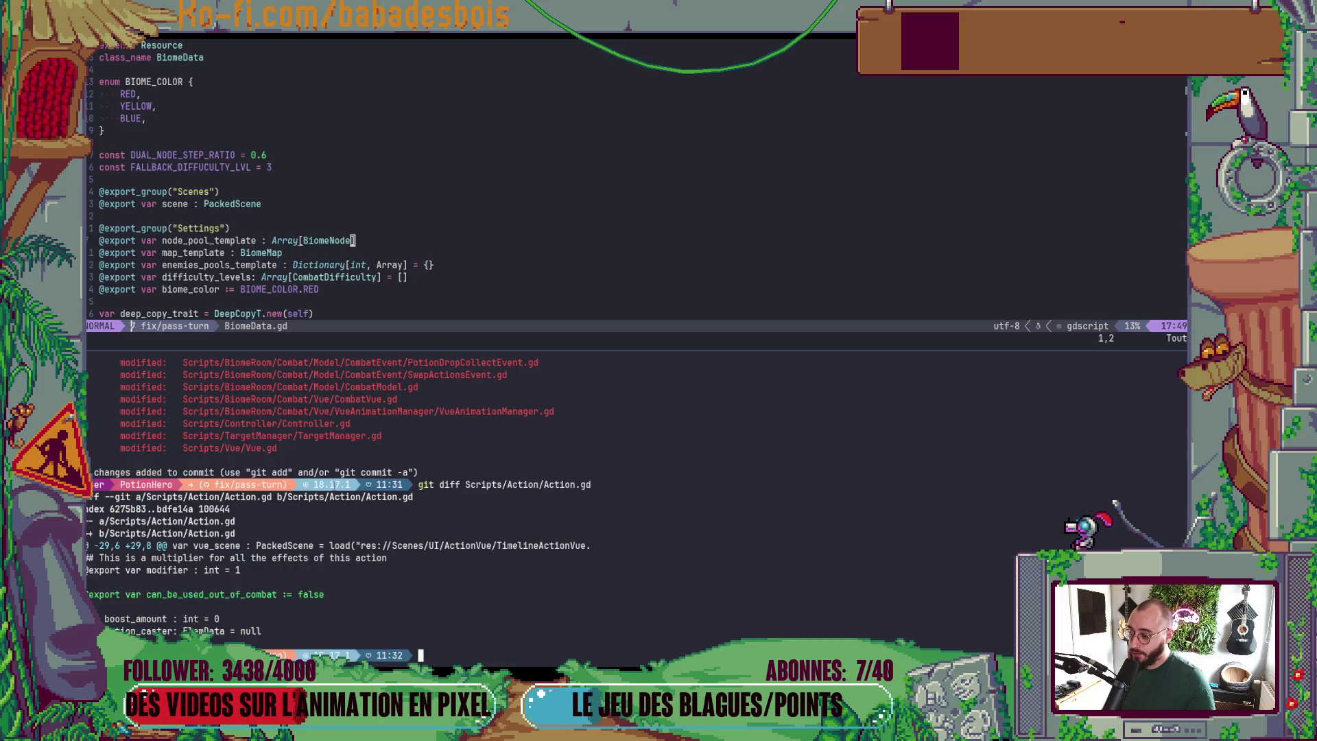
- Show the git diff for Scripts/Biome/Biome.gd using the path from the file list
{"action": "type", "text": "git diff"}
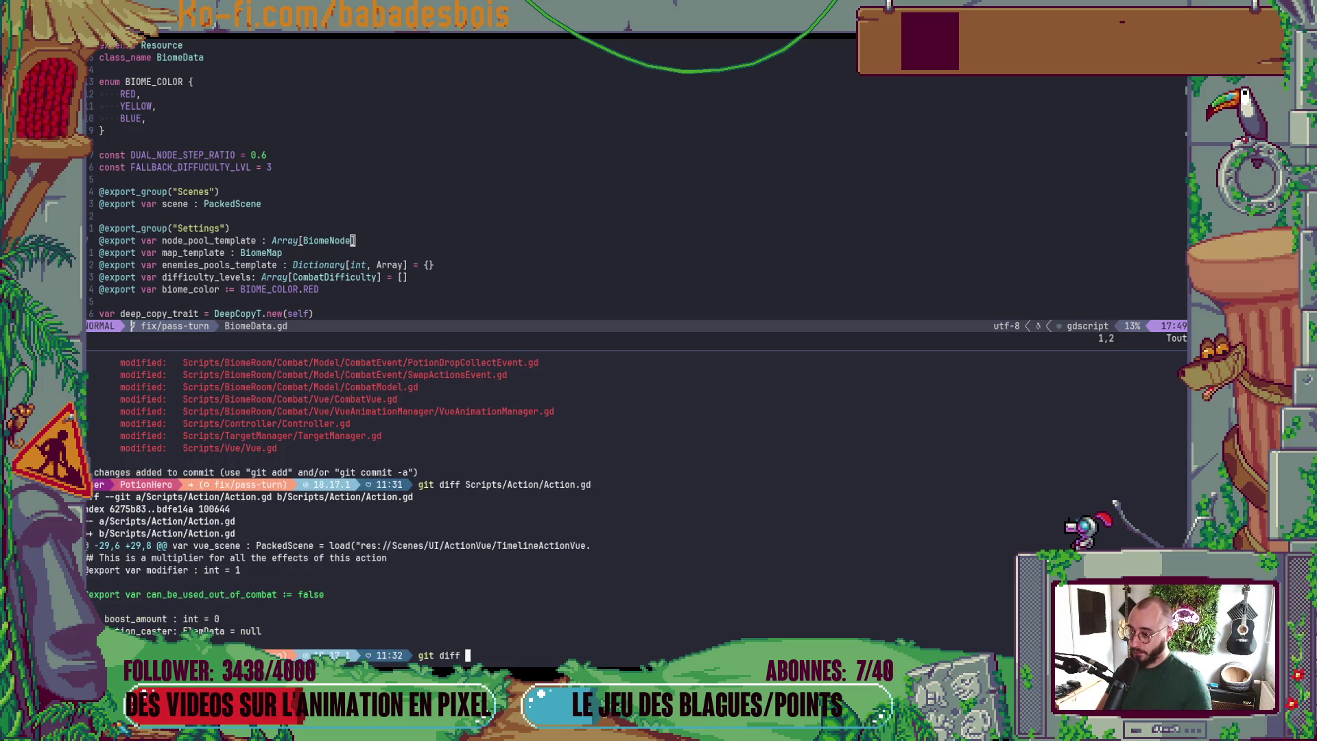
{"action": "scroll", "coordinate": [251, 465], "scroll_direction": "up", "scroll_amount": 8}
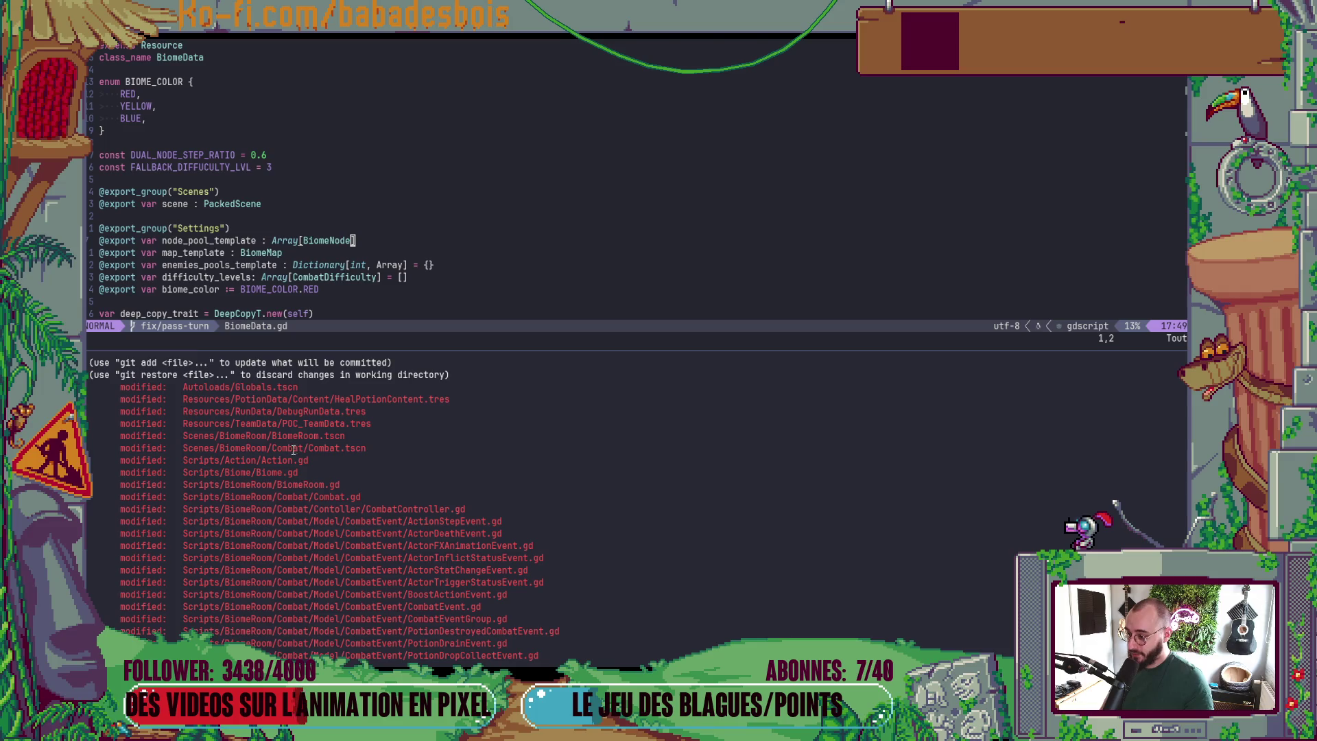
{"action": "double_click", "coordinate": [264, 473]}
{"action": "middle_click", "coordinate": [264, 473]}
{"action": "key", "text": "Return"}
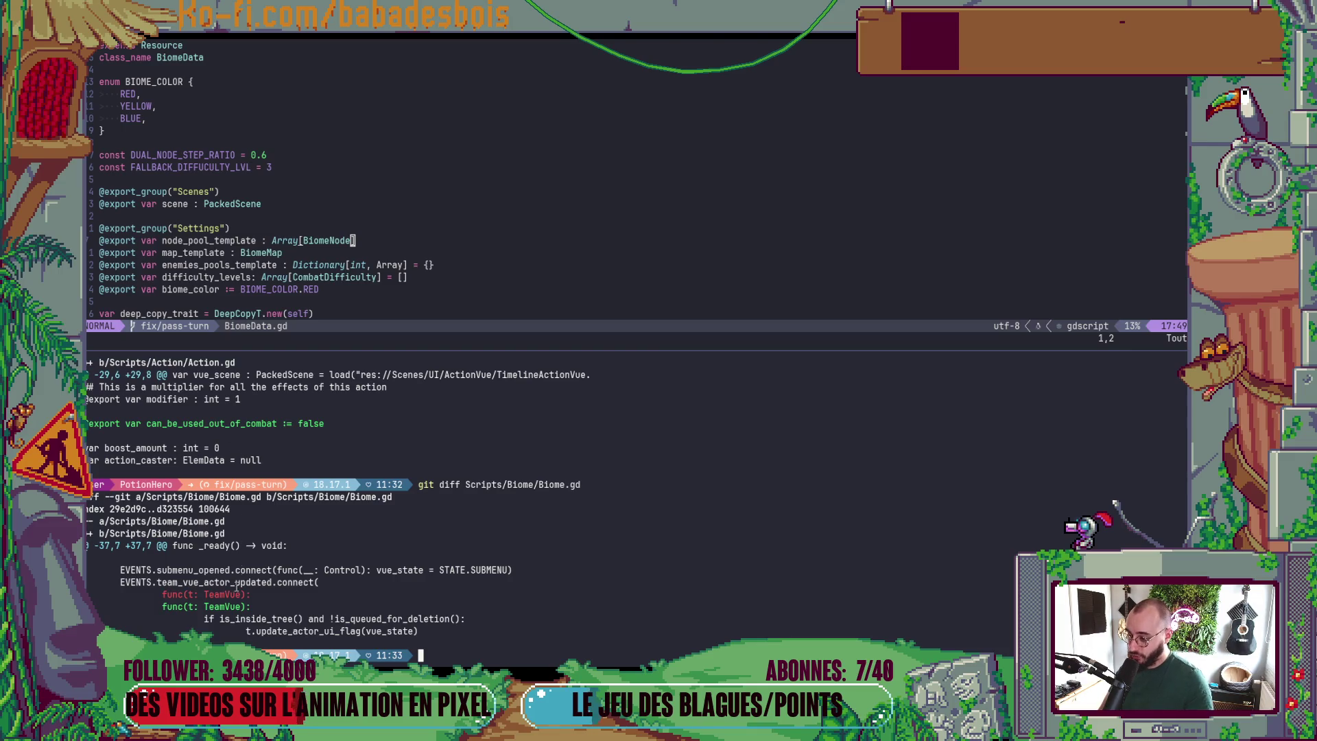
- Scroll through the Biome.gd diff and the modified-file list, then clear the partial path at the prompt
{"action": "scroll", "coordinate": [322, 525], "scroll_direction": "up", "scroll_amount": 5}
{"action": "scroll", "coordinate": [322, 525], "scroll_direction": "up", "scroll_amount": 3}
{"action": "scroll", "coordinate": [323, 549], "scroll_direction": "down", "scroll_amount": 3}
{"action": "scroll", "coordinate": [326, 583], "scroll_direction": "up", "scroll_amount": 5}
{"action": "scroll", "coordinate": [328, 600], "scroll_direction": "up", "scroll_amount": 2}
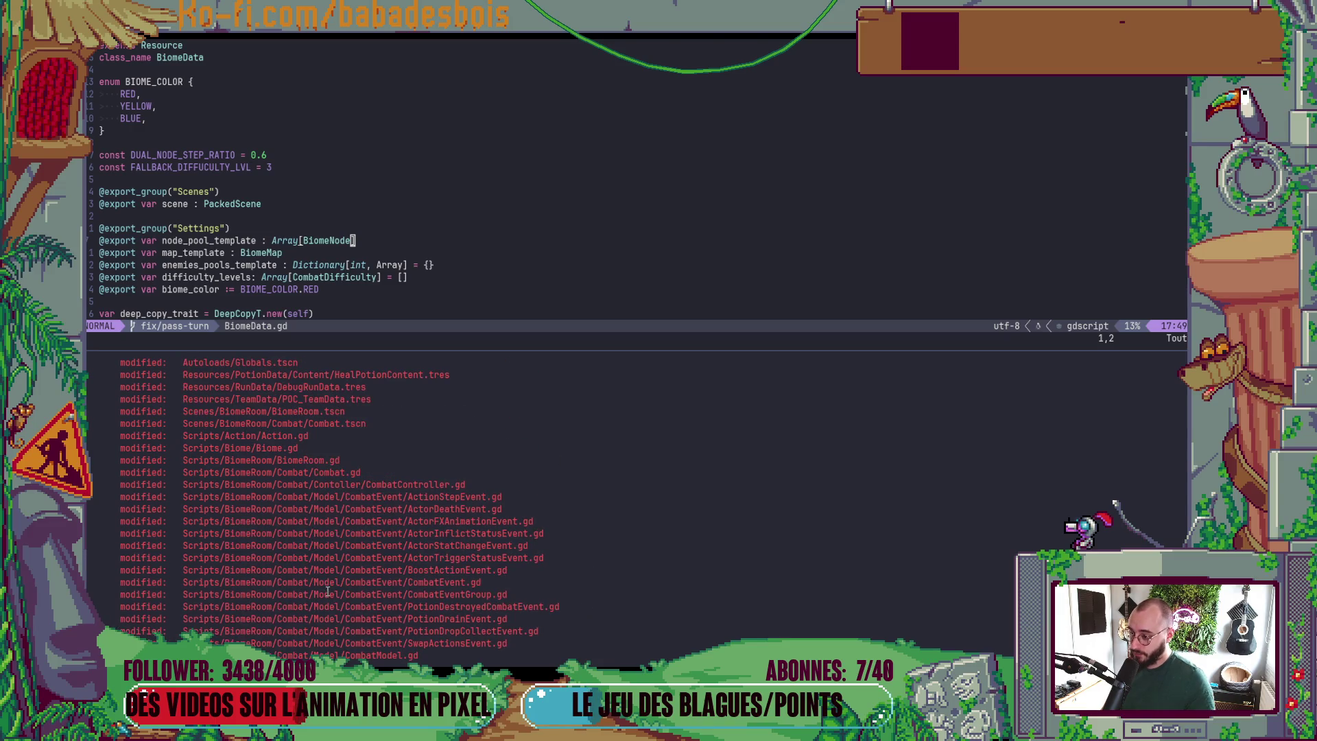
{"action": "scroll", "coordinate": [328, 591], "scroll_direction": "up", "scroll_amount": 1}
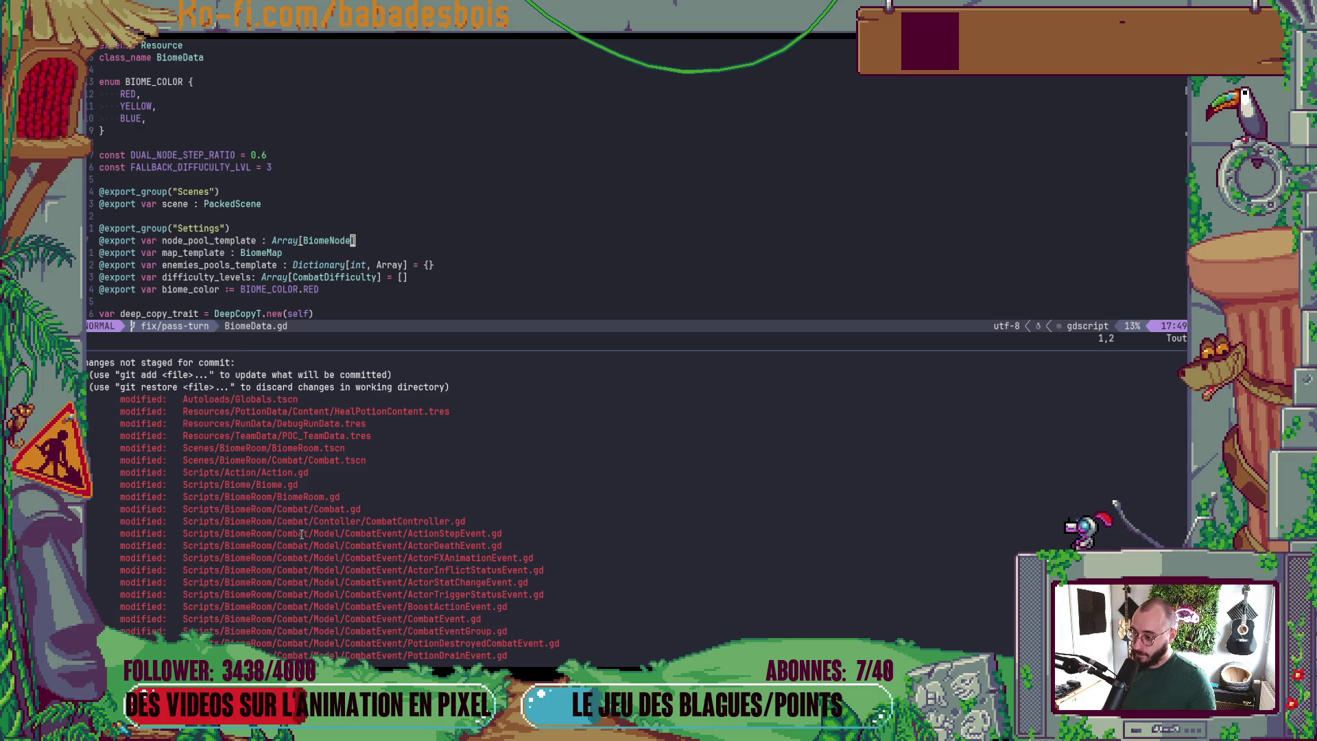
{"action": "scroll", "coordinate": [301, 534], "scroll_direction": "down", "scroll_amount": 1}
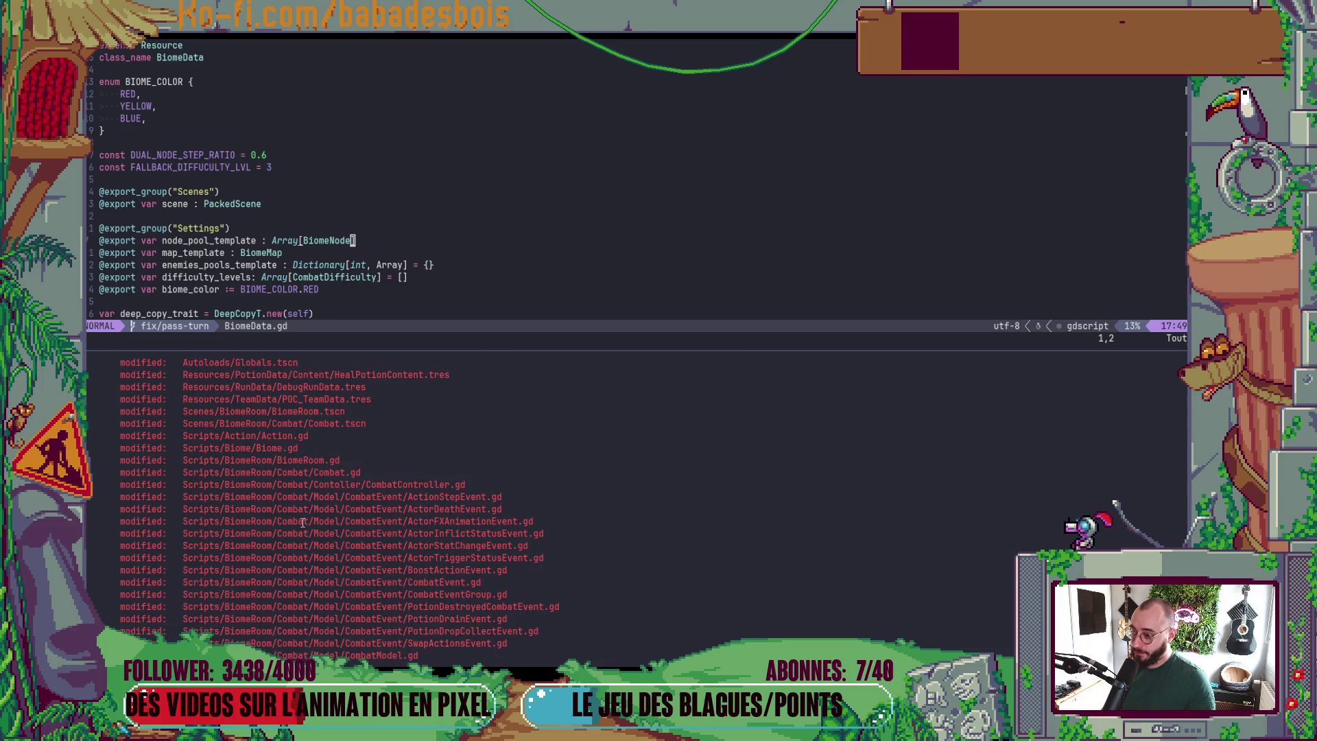
{"action": "scroll", "coordinate": [302, 523], "scroll_direction": "down", "scroll_amount": 3}
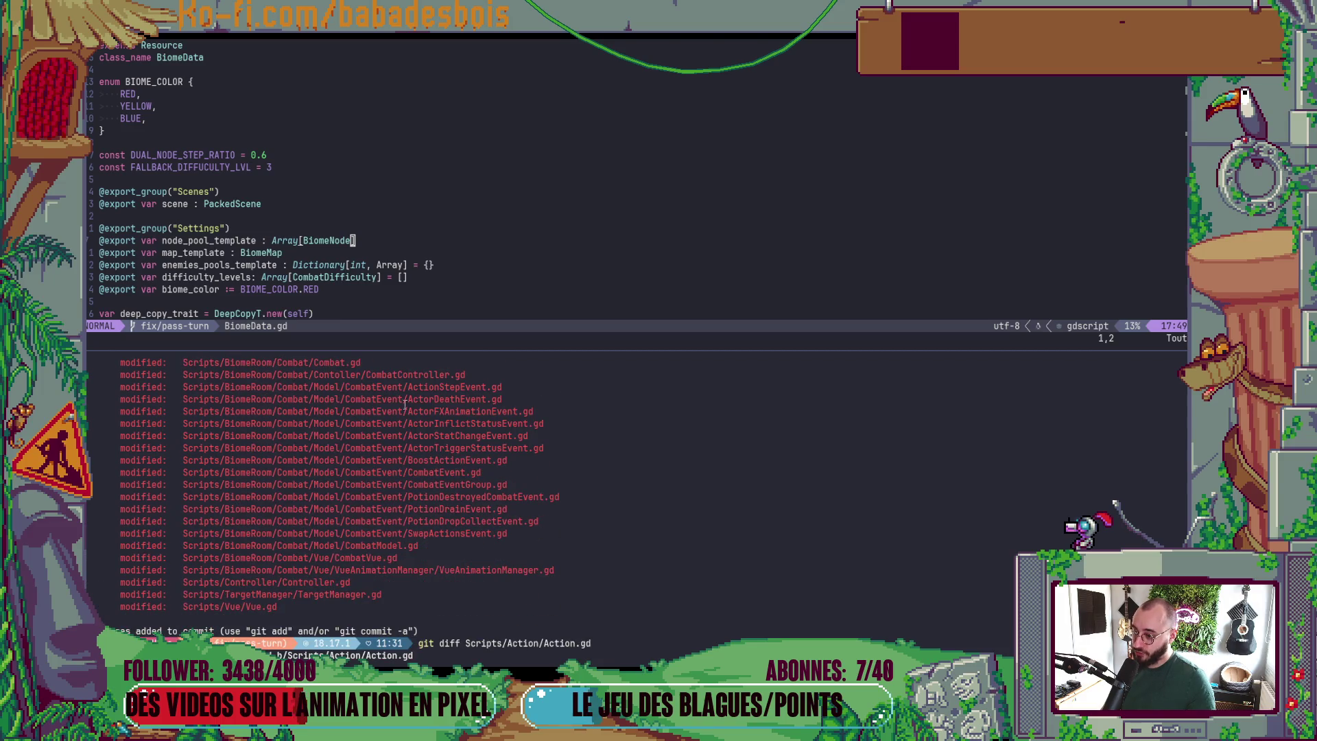
{"action": "scroll", "coordinate": [425, 388], "scroll_direction": "down", "scroll_amount": 8}
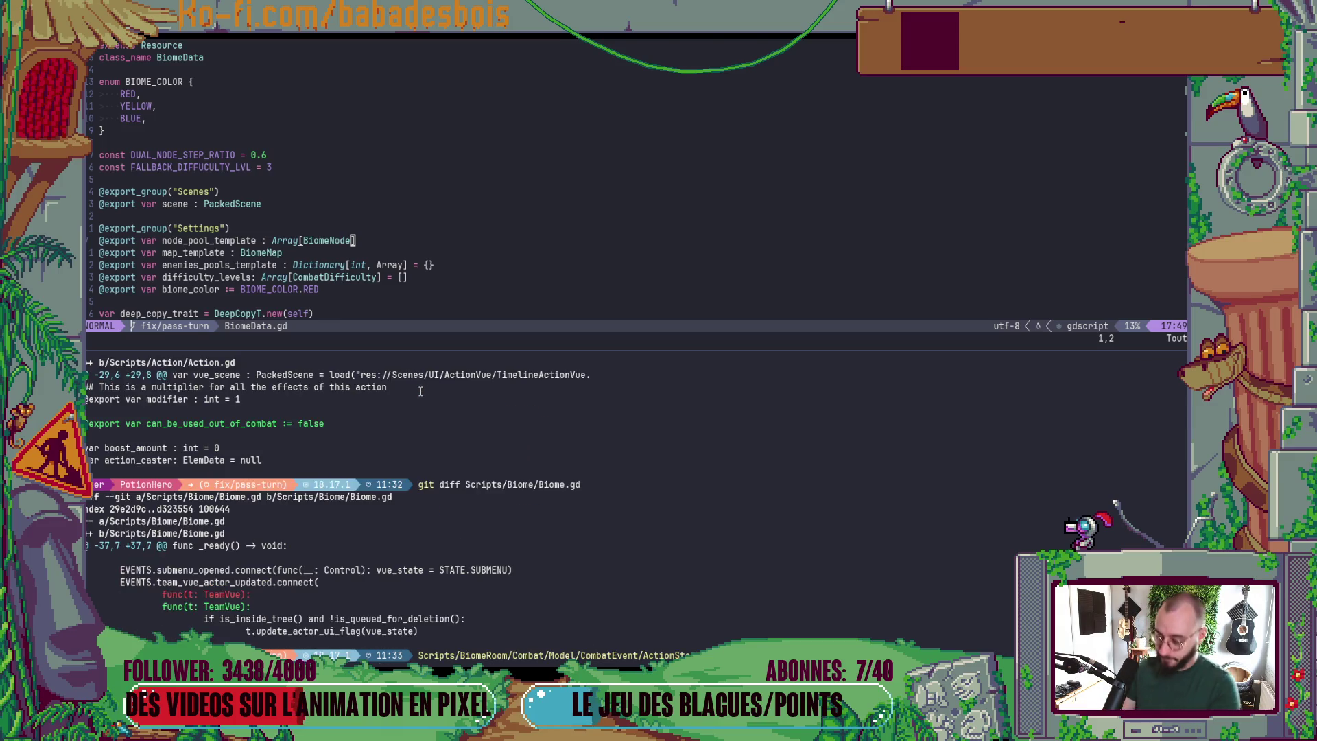
{"action": "key", "text": "BackSpace"}
{"action": "key", "text": "BackSpace"}
{"action": "key", "text": "BackSpace"}
- Check git status, stage the CombatEvent folder with gst and git add, and refresh the status
{"action": "type", "text": "gst"}
{"action": "key", "text": "Return"}
{"action": "type", "text": "git add"}
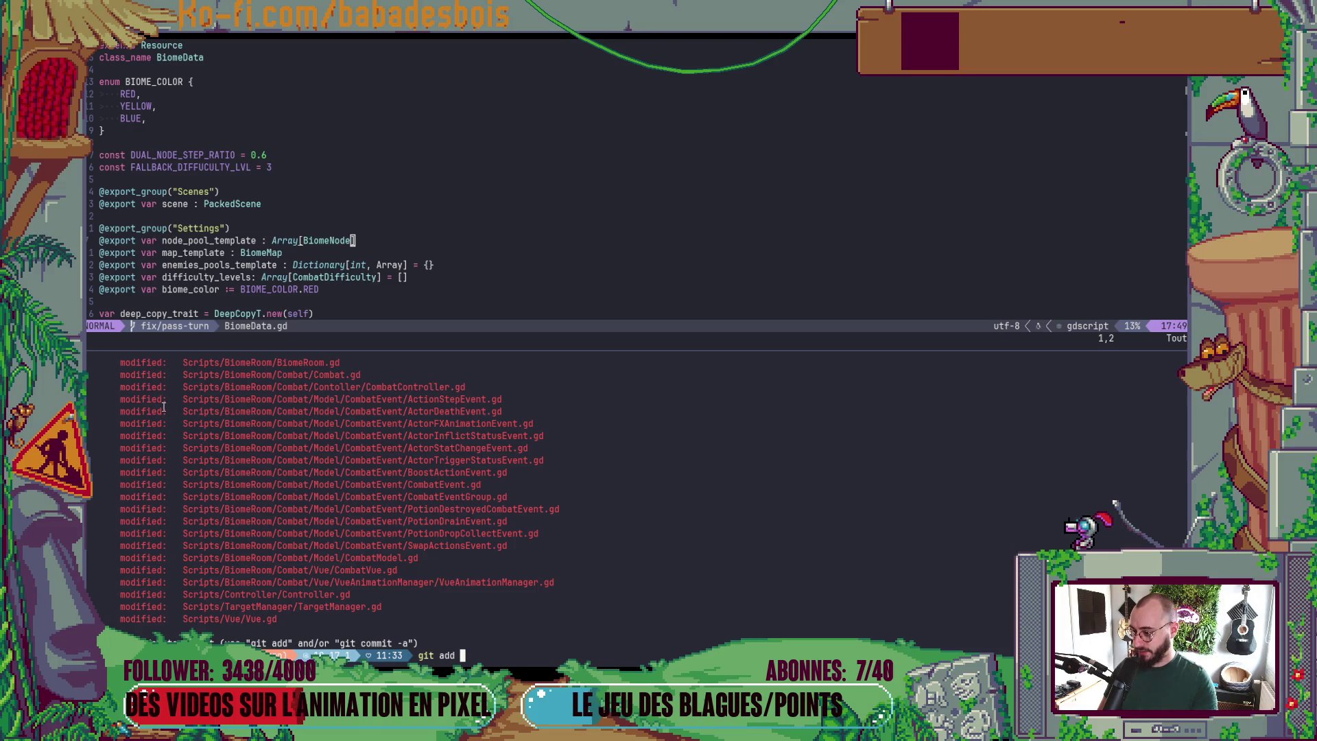
{"action": "left_click_drag", "start_coordinate": [183, 399], "coordinate": [408, 405]}
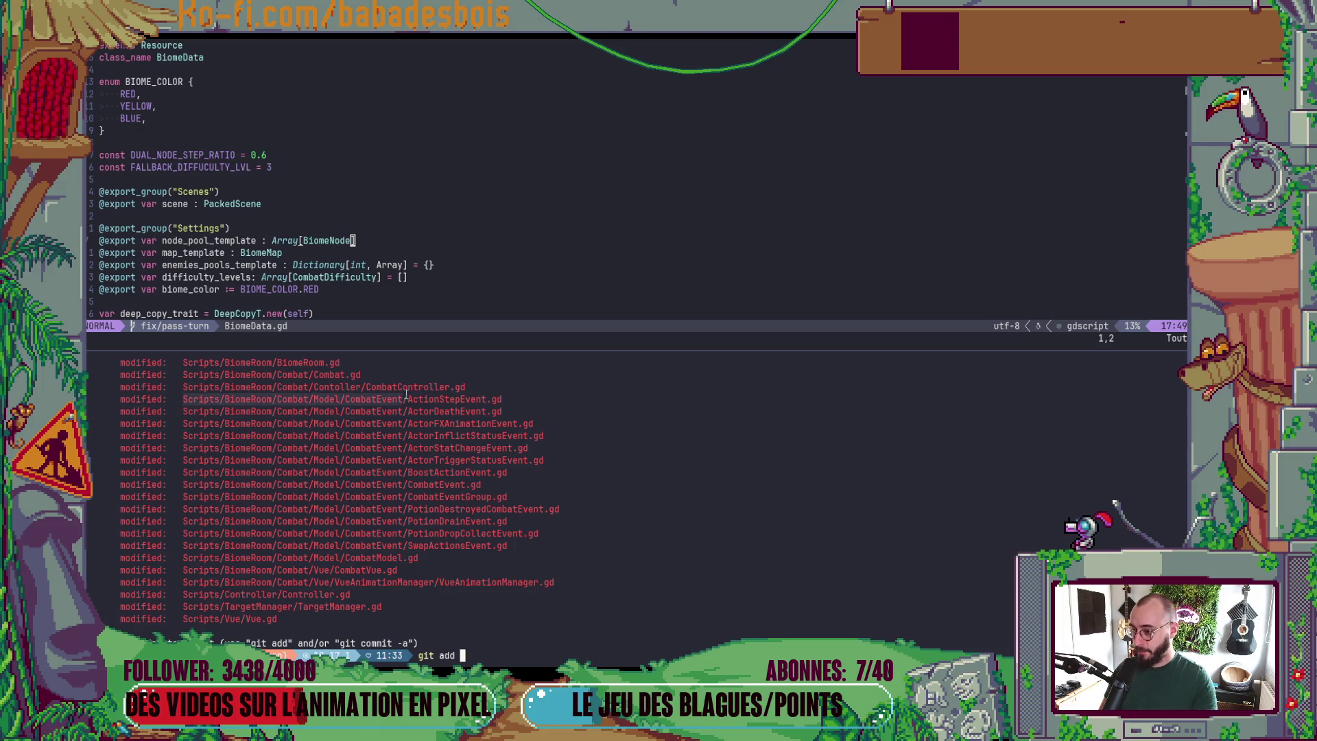
{"action": "middle_click", "coordinate": [404, 403]}
{"action": "key", "text": "Return"}
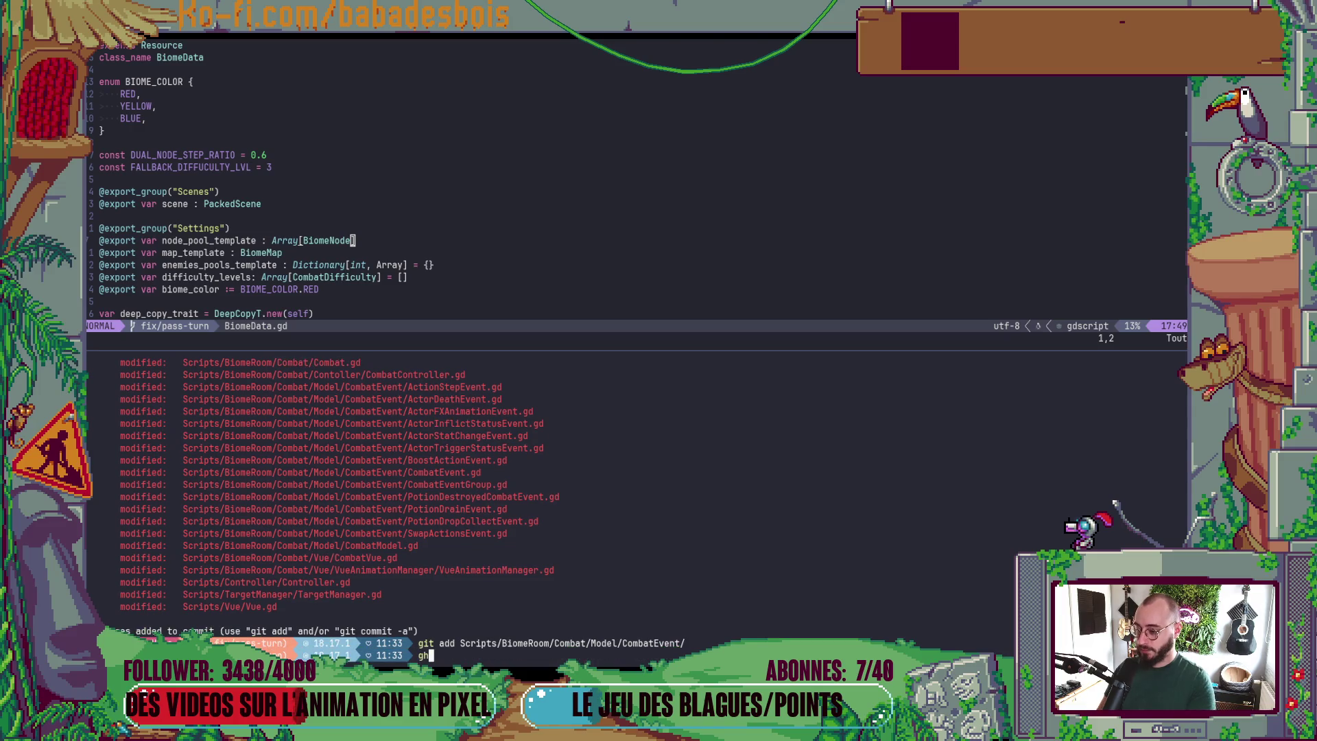
{"action": "type", "text": "gst"}
{"action": "key", "text": "Return"}
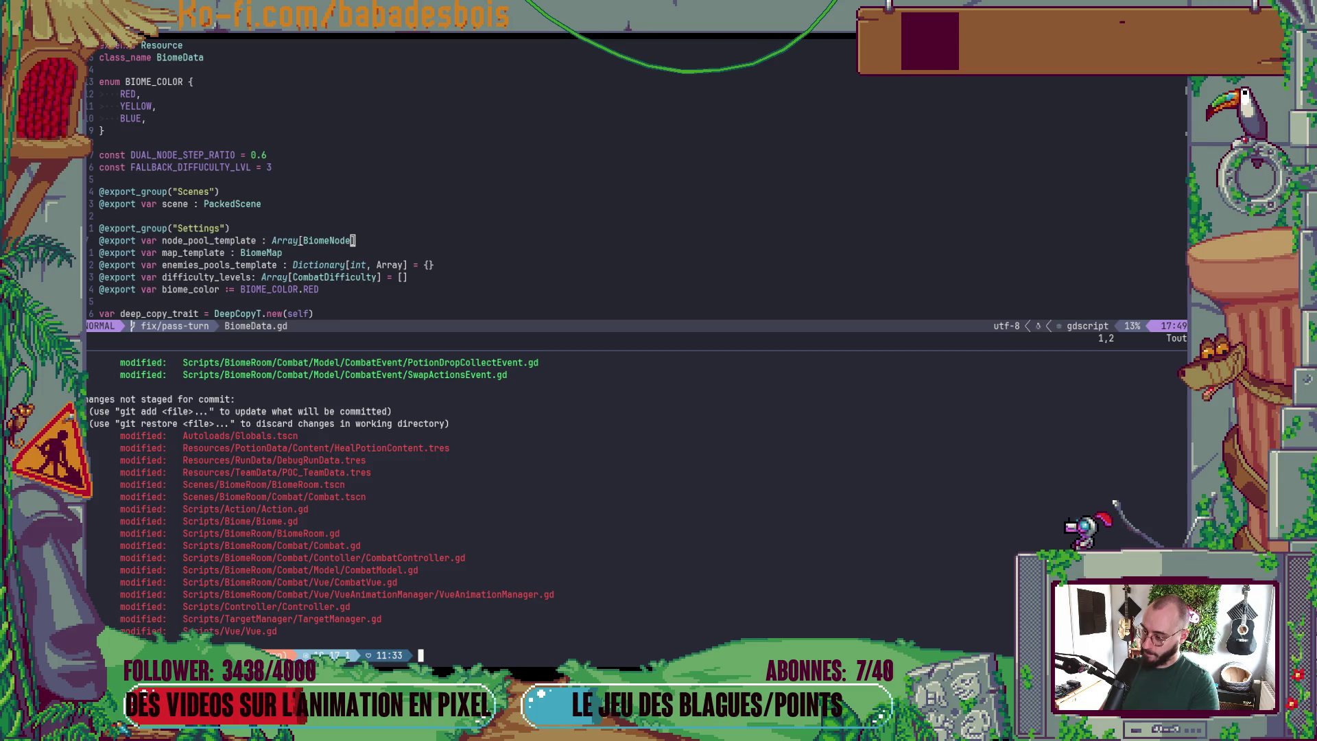
- Review the Action.gd diff, stage Action.gd, and refresh the status
{"action": "type", "text": "git diff"}
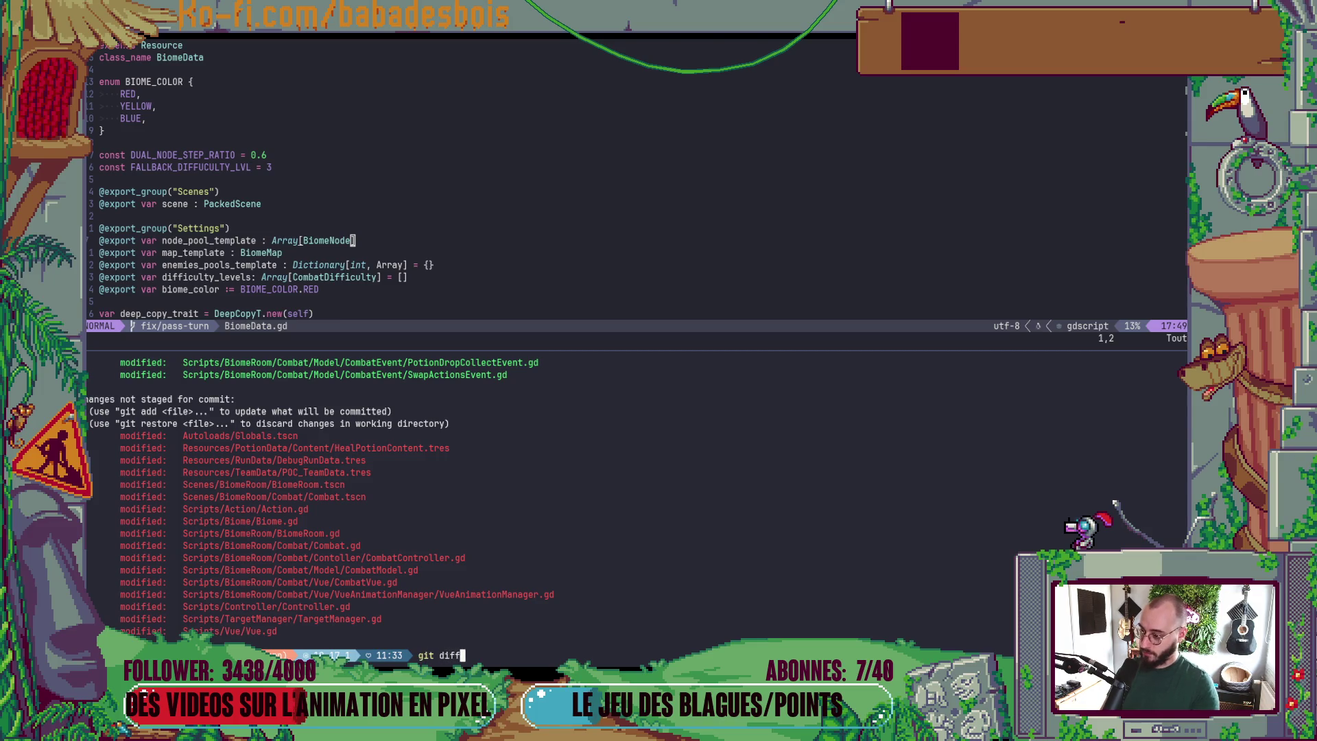
{"action": "double_click", "coordinate": [276, 509]}
{"action": "middle_click", "coordinate": [258, 509]}
{"action": "key", "text": "Return"}
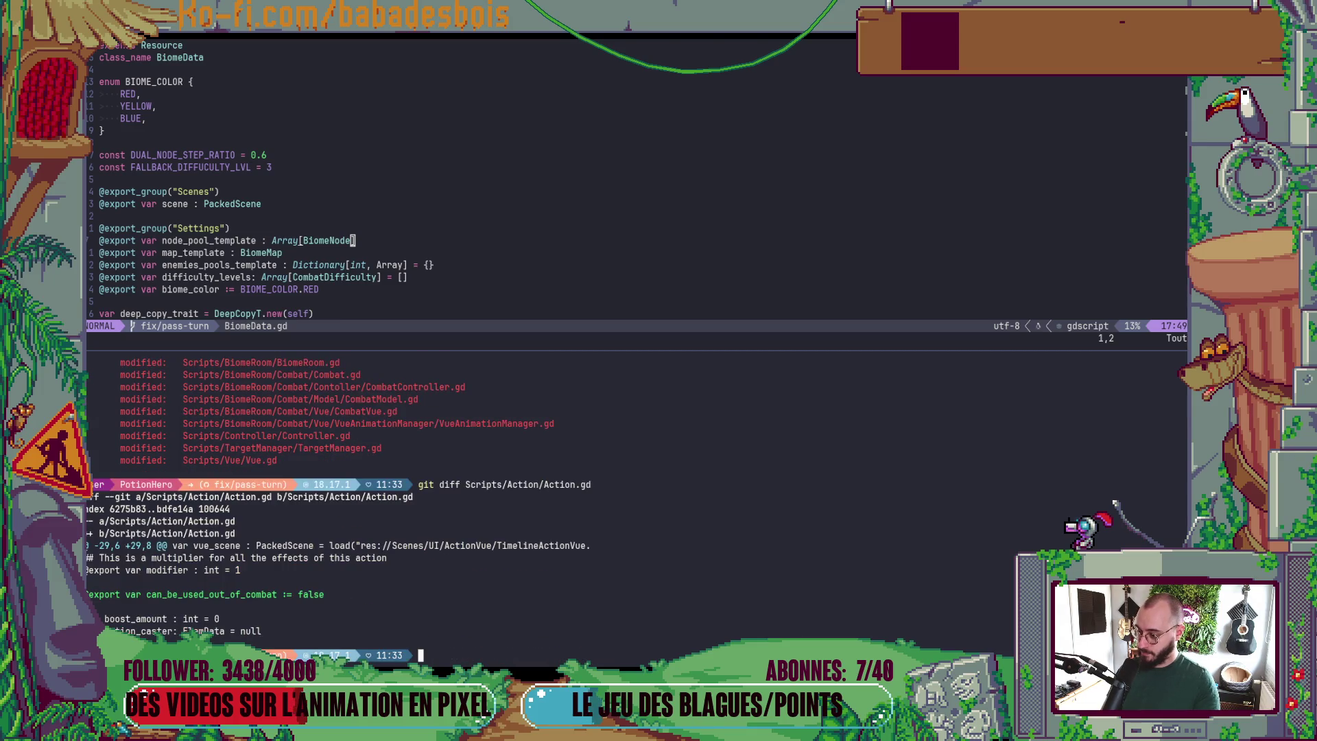
{"action": "key", "text": "Up"}
{"action": "key", "text": "ctrl+Left"}
{"action": "key", "text": "ctrl+Left"}
{"action": "key", "text": "BackSpace"}
{"action": "key", "text": "BackSpace"}
{"action": "key", "text": "BackSpace"}
{"action": "type", "text": "add"}
{"action": "key", "text": "Return"}
{"action": "type", "text": "gst"}
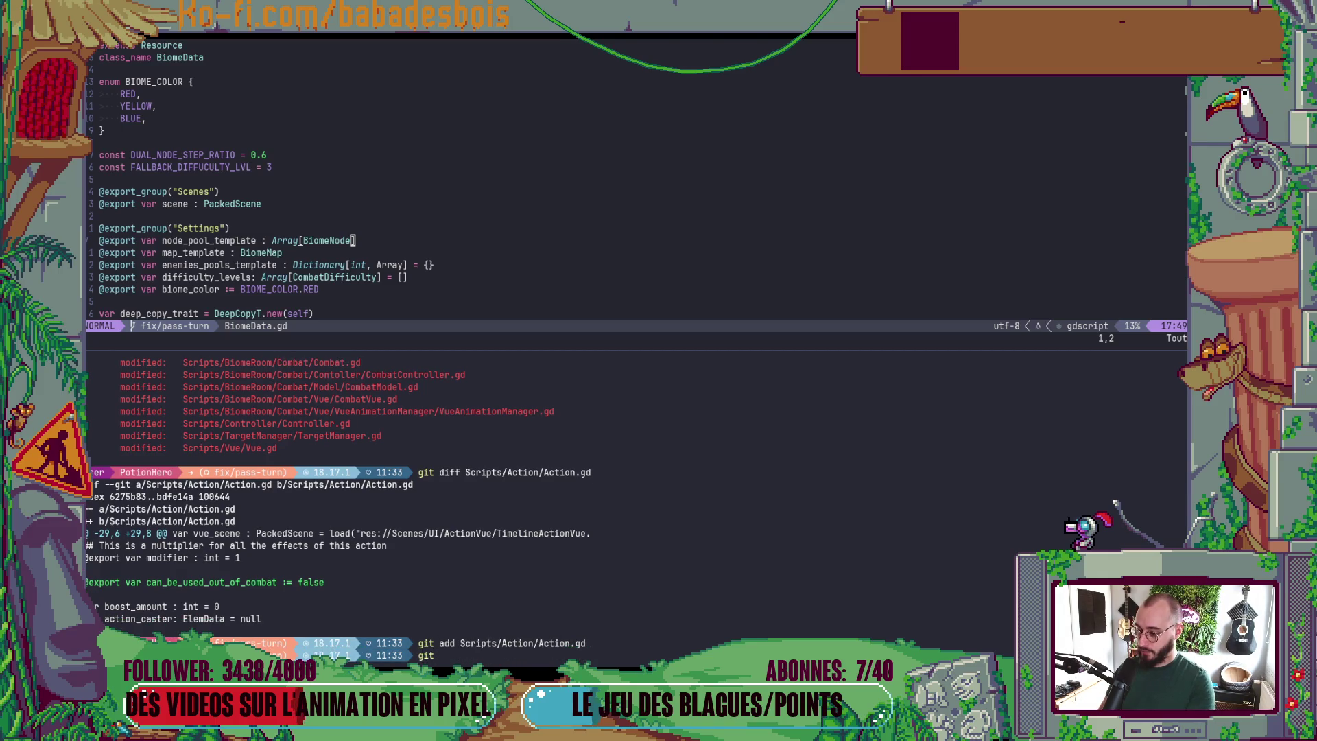
{"action": "key", "text": "Return"}
- Review the Biome.gd diff, stage Biome.gd, and refresh the status
{"action": "type", "text": "git diff"}
{"action": "double_click", "coordinate": [243, 521]}
{"action": "middle_click", "coordinate": [243, 521]}
{"action": "key", "text": "Return"}
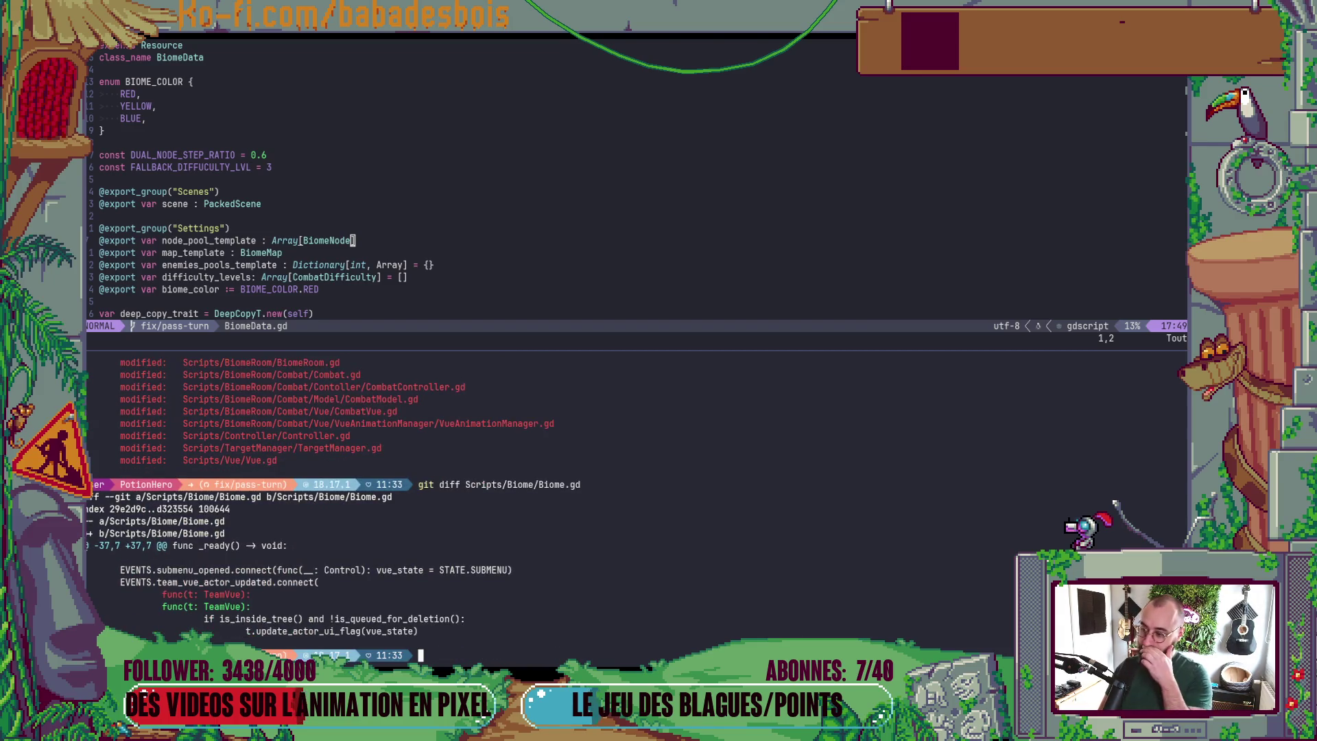
{"action": "key", "text": "Up"}
{"action": "key", "text": "ctrl+Left"}
{"action": "key", "text": "ctrl+Left"}
{"action": "key", "text": "ctrl+Left"}
{"action": "key", "text": "ctrl+w"}
{"action": "type", "text": "add"}
{"action": "key", "text": "Return"}
{"action": "type", "text": "gst"}
{"action": "key", "text": "Return"}
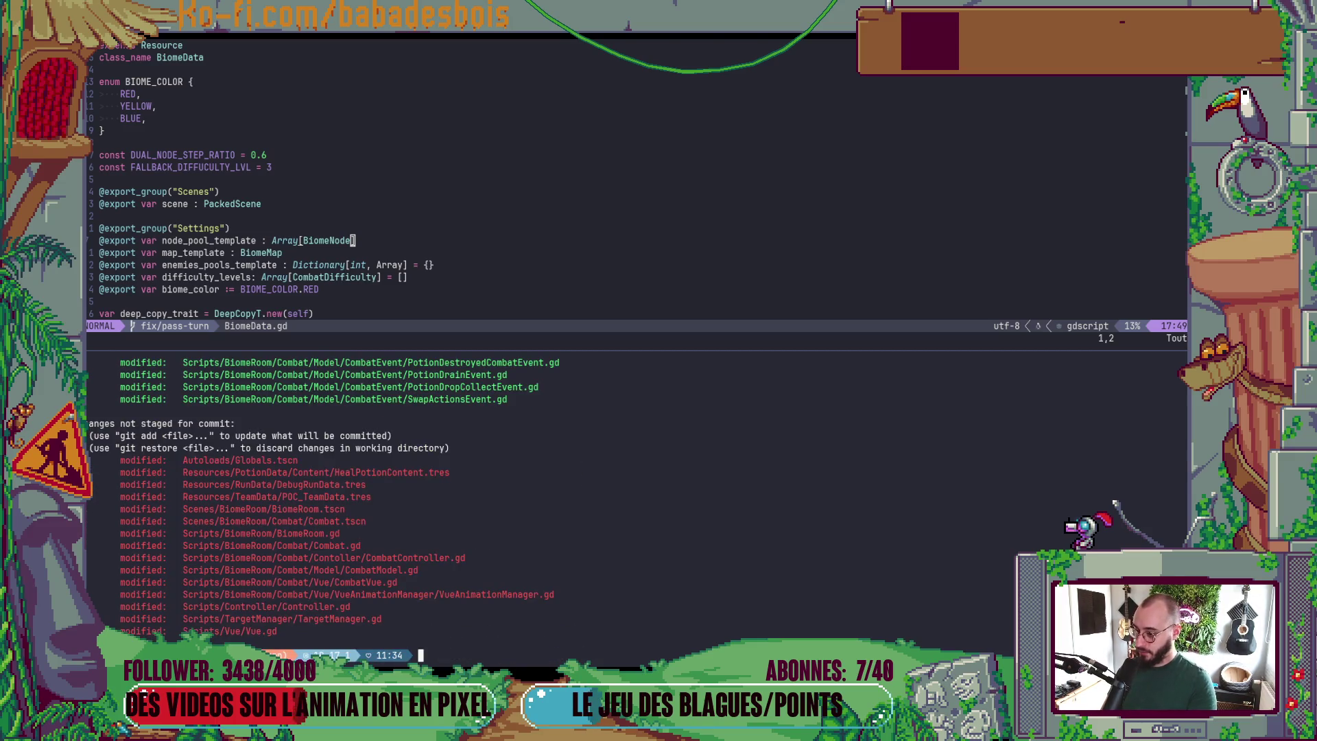
- Show the git diff of Scripts/BiomeRoom/BiomeRoom.gd
{"action": "type", "text": "git diff"}
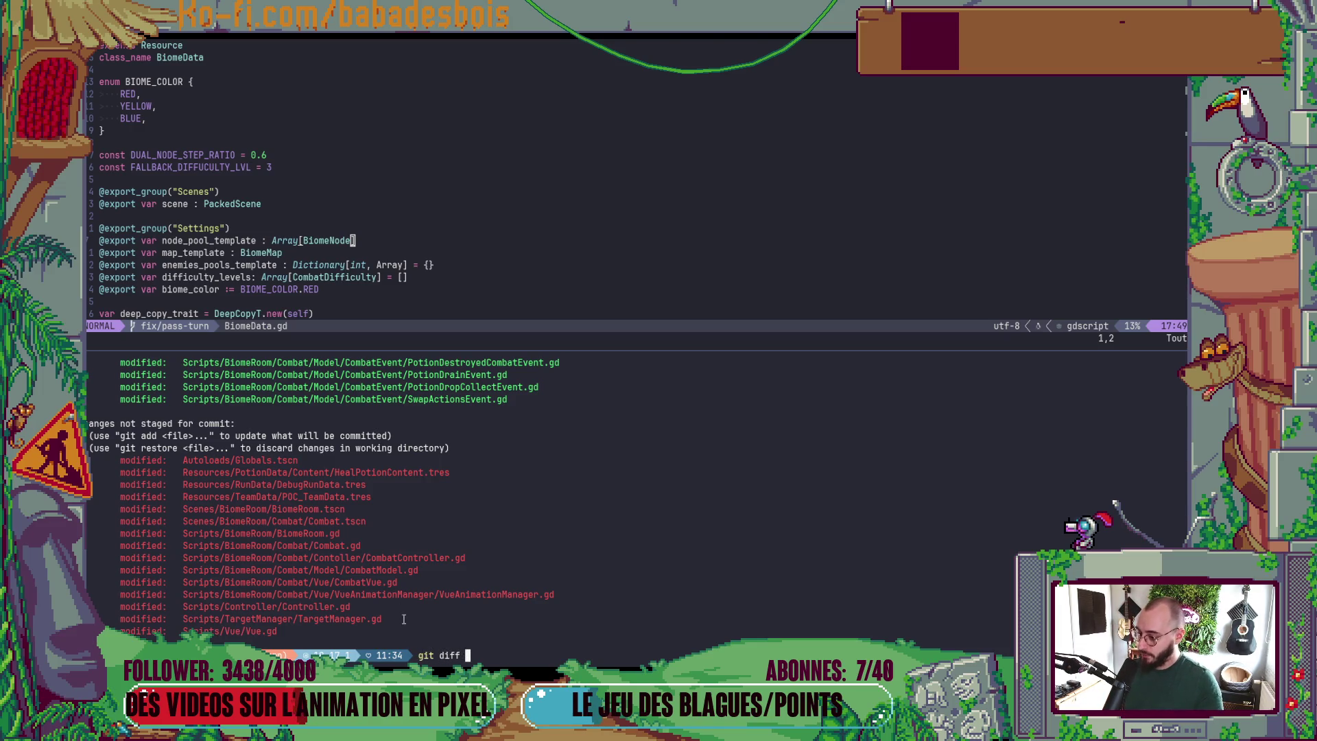
{"action": "double_click", "coordinate": [288, 533]}
{"action": "middle_click", "coordinate": [336, 535]}
{"action": "key", "text": "Return"}
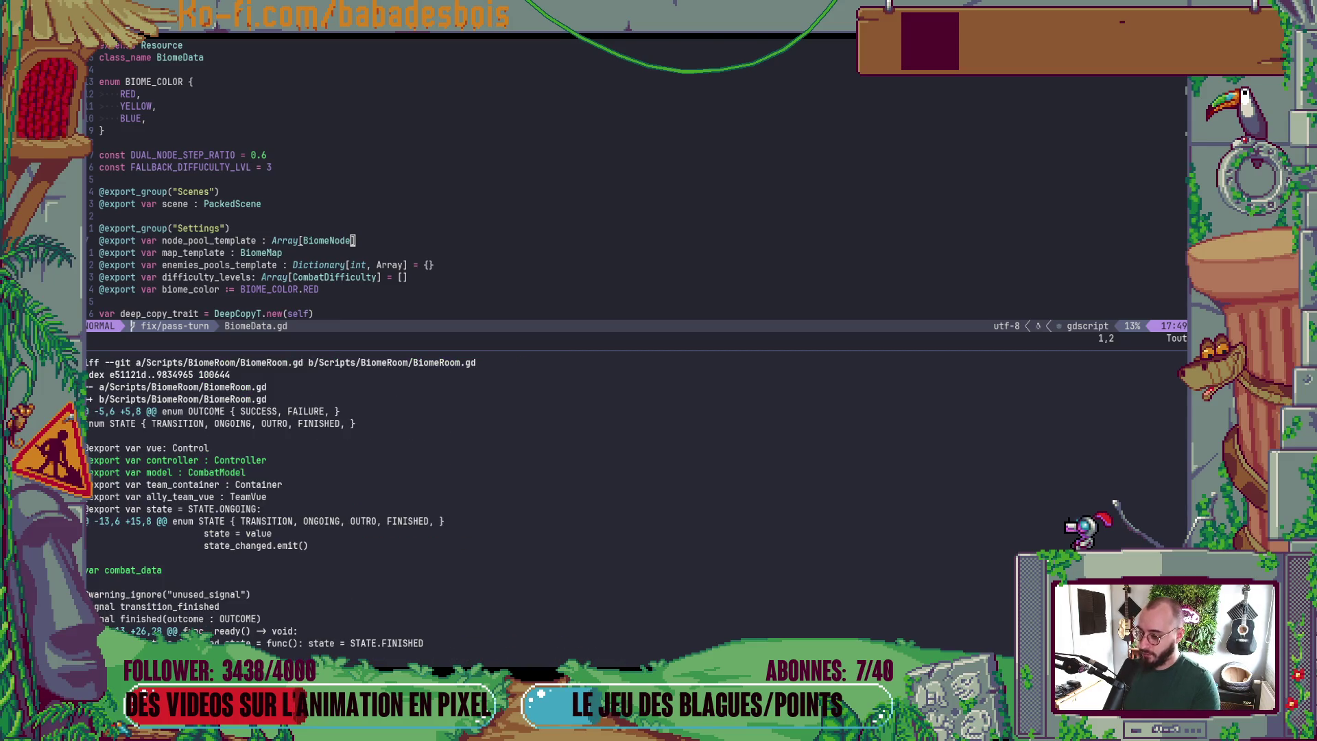
- Scroll up and down through the full BiomeRoom.gd diff
{"action": "scroll", "coordinate": [261, 500], "scroll_direction": "down", "scroll_amount": 5}
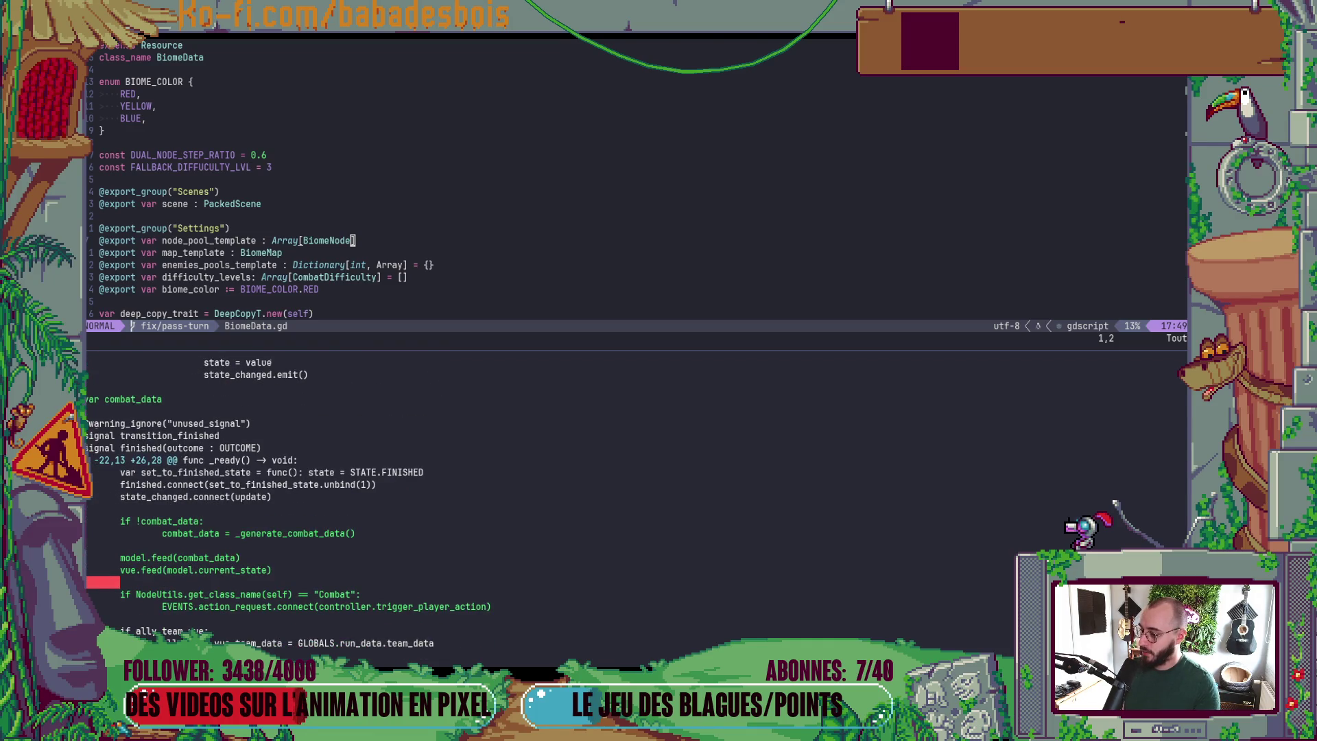
{"action": "scroll", "coordinate": [288, 500], "scroll_direction": "down", "scroll_amount": 4}
{"action": "scroll", "coordinate": [288, 501], "scroll_direction": "down", "scroll_amount": 6}
{"action": "scroll", "coordinate": [288, 501], "scroll_direction": "up", "scroll_amount": 10}
{"action": "scroll", "coordinate": [288, 501], "scroll_direction": "down", "scroll_amount": 4}
{"action": "scroll", "coordinate": [288, 500], "scroll_direction": "down", "scroll_amount": 5}
{"action": "scroll", "coordinate": [288, 501], "scroll_direction": "up", "scroll_amount": 3}
{"action": "scroll", "coordinate": [288, 501], "scroll_direction": "up", "scroll_amount": 7}
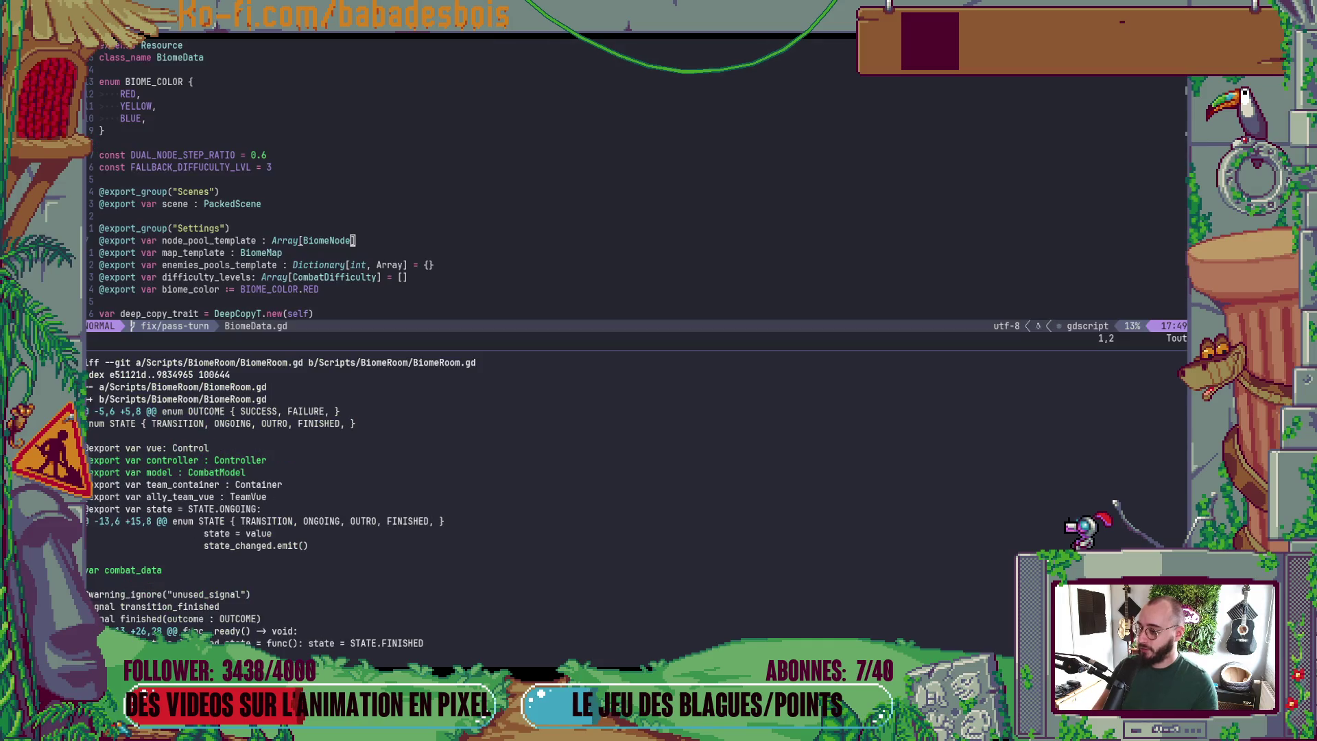
- Close the diff pane, reopen it with space-g-d, and refresh git status with gst
{"action": "key", "text": "q"}
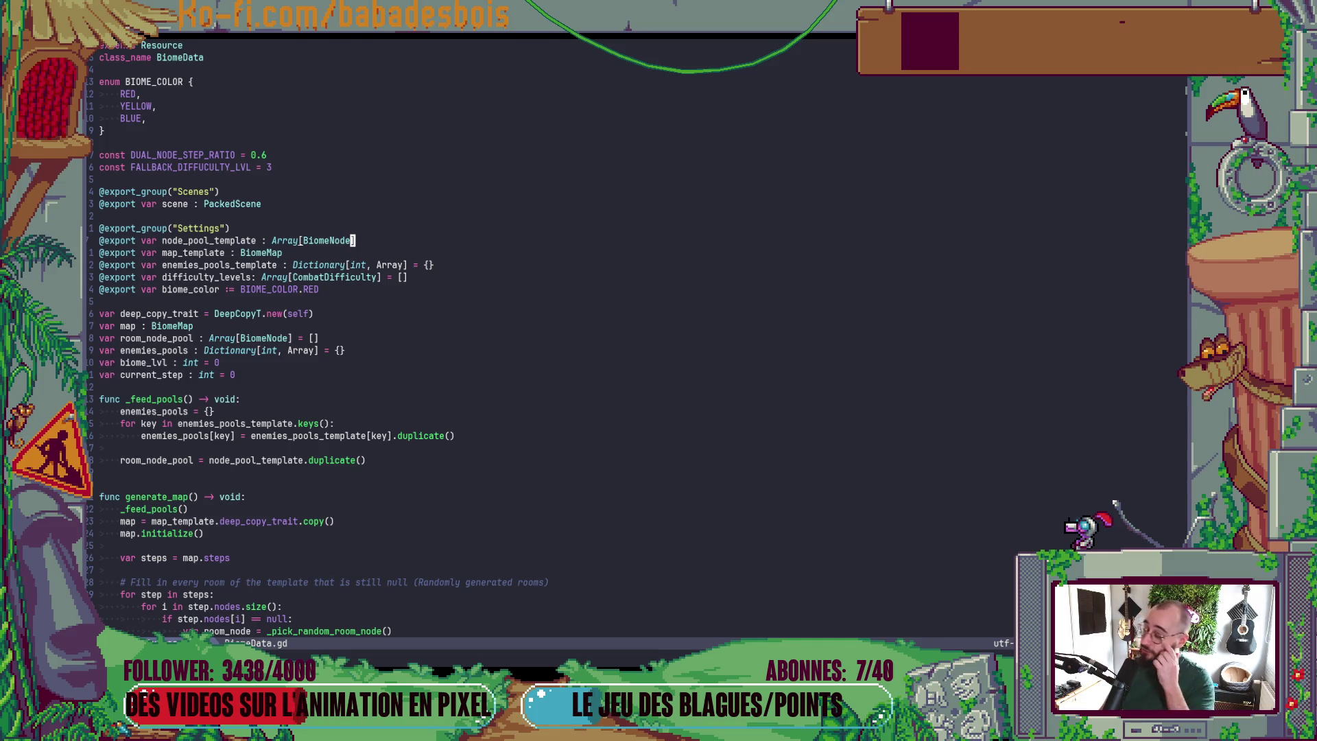
{"action": "key", "text": "space"}
{"action": "key", "text": "g"}
{"action": "key", "text": "d"}
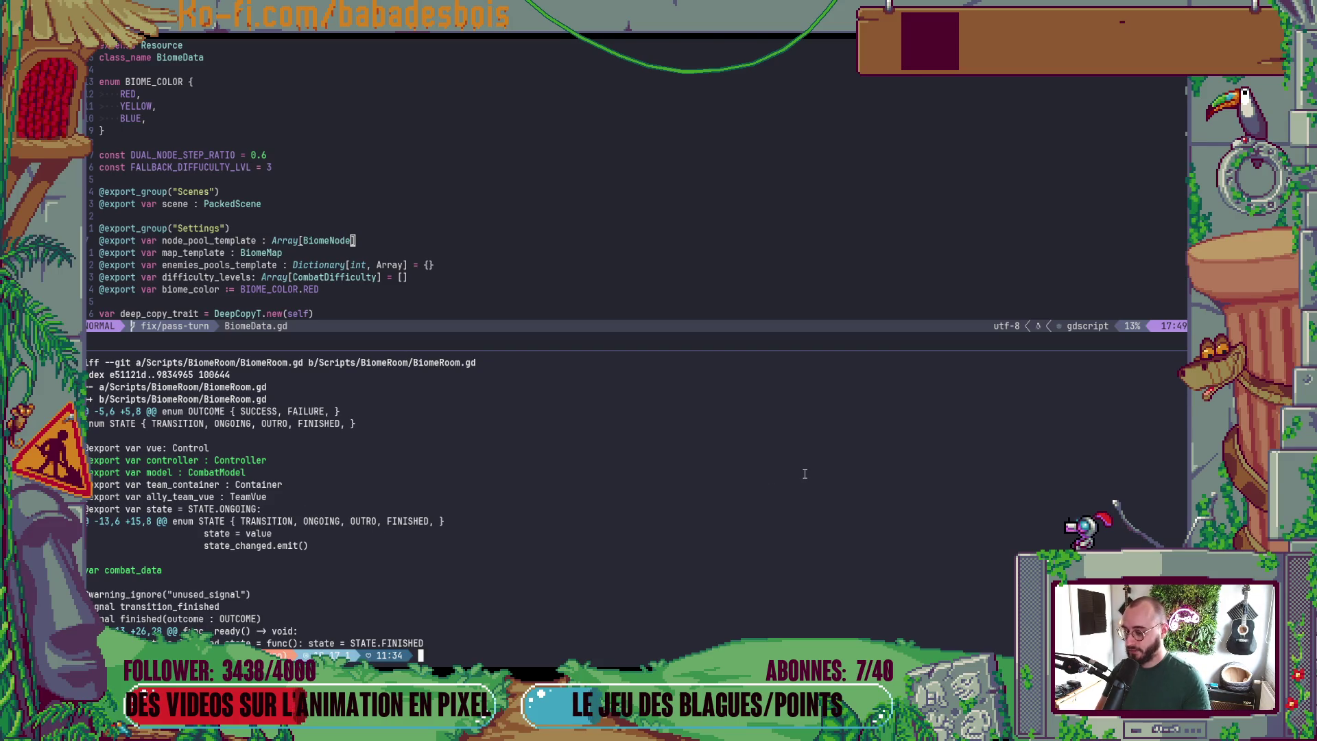
{"action": "type", "text": "gst"}
{"action": "key", "text": "Return"}
{"action": "type", "text": "git "}
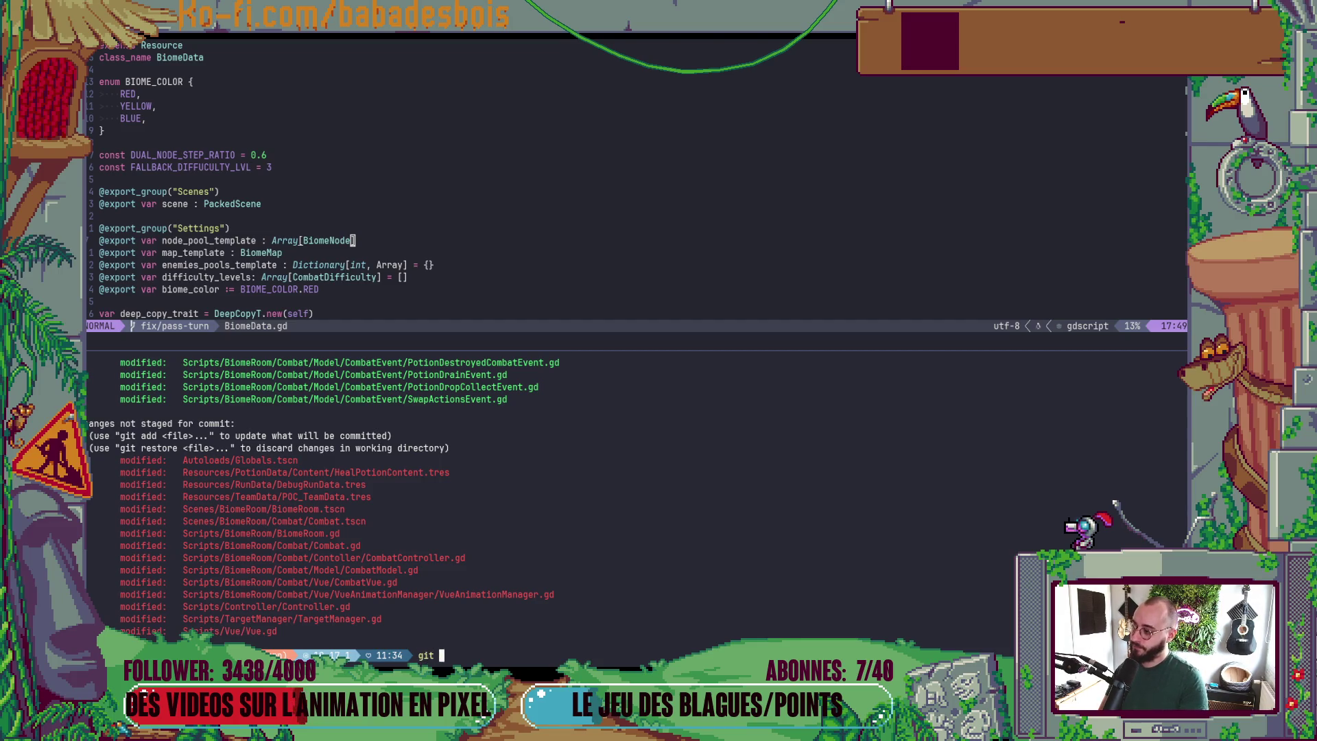
{"action": "type", "text": "diff"}
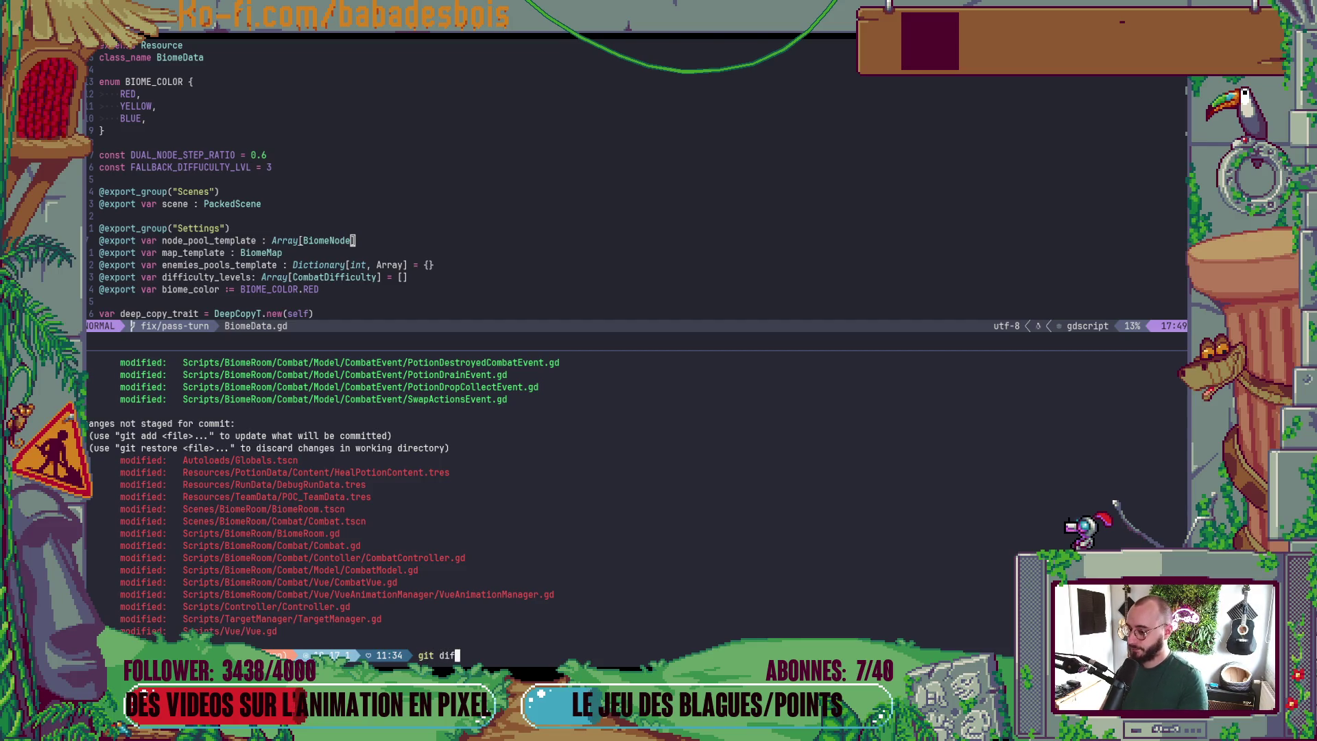
- Review the Combat.gd diff zoomed to full window, then list the status with git s
{"action": "double_click", "coordinate": [345, 543]}
{"action": "middle_click", "coordinate": [345, 543]}
{"action": "key", "text": "Return"}
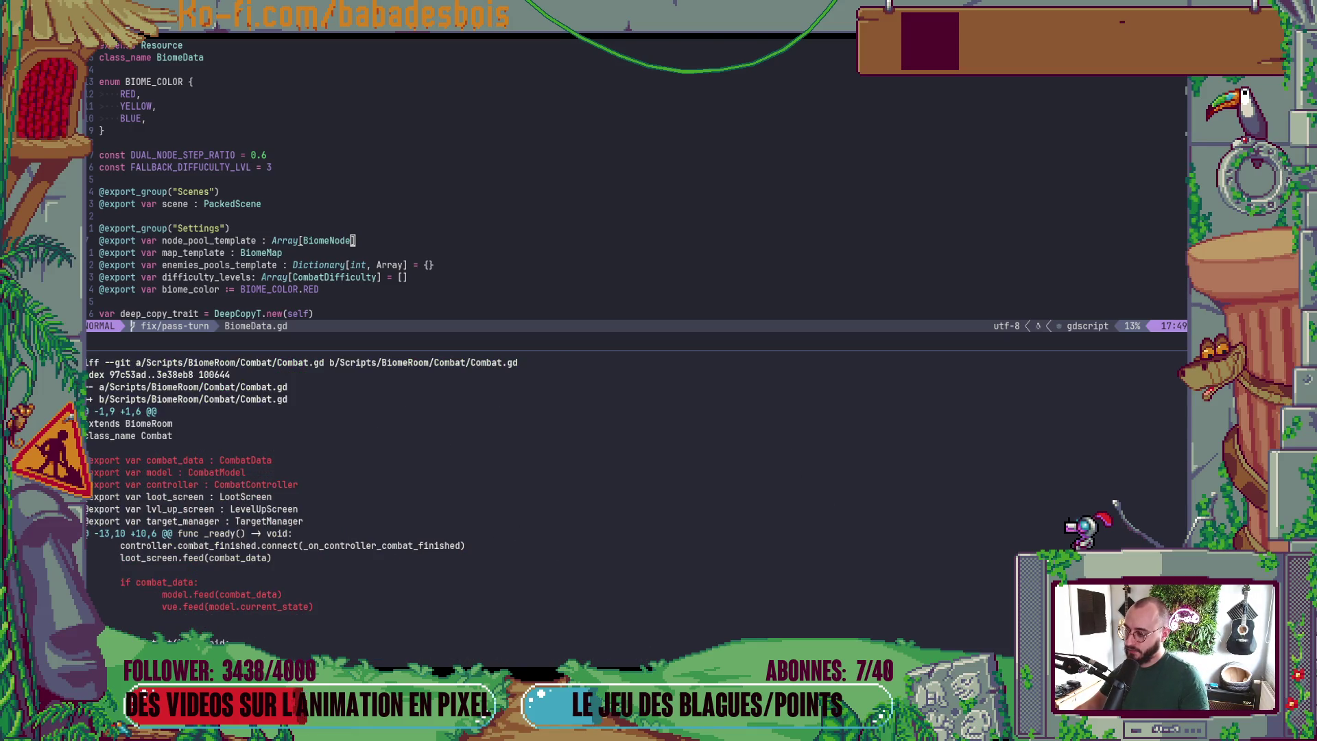
{"action": "scroll", "coordinate": [302, 501], "scroll_direction": "down", "scroll_amount": 4}
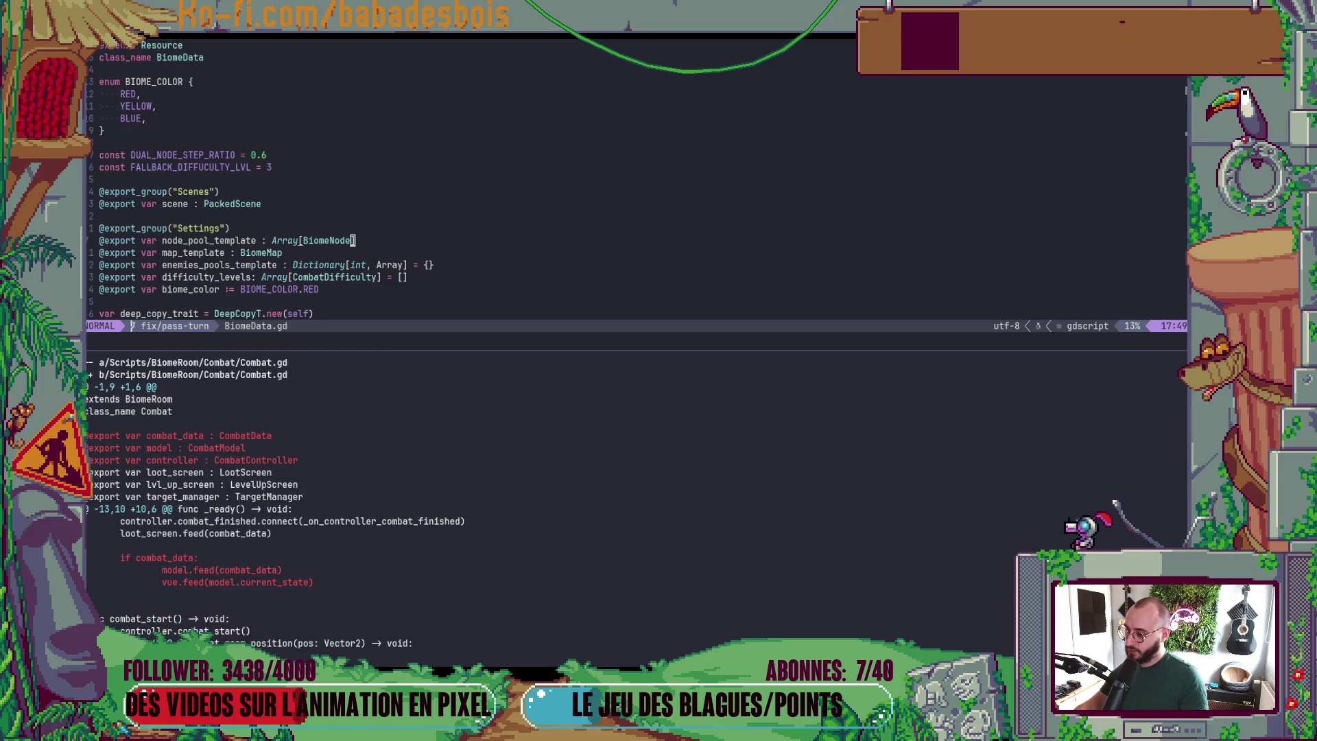
{"action": "key", "text": "ctrl+b"}
{"action": "key", "text": "z"}
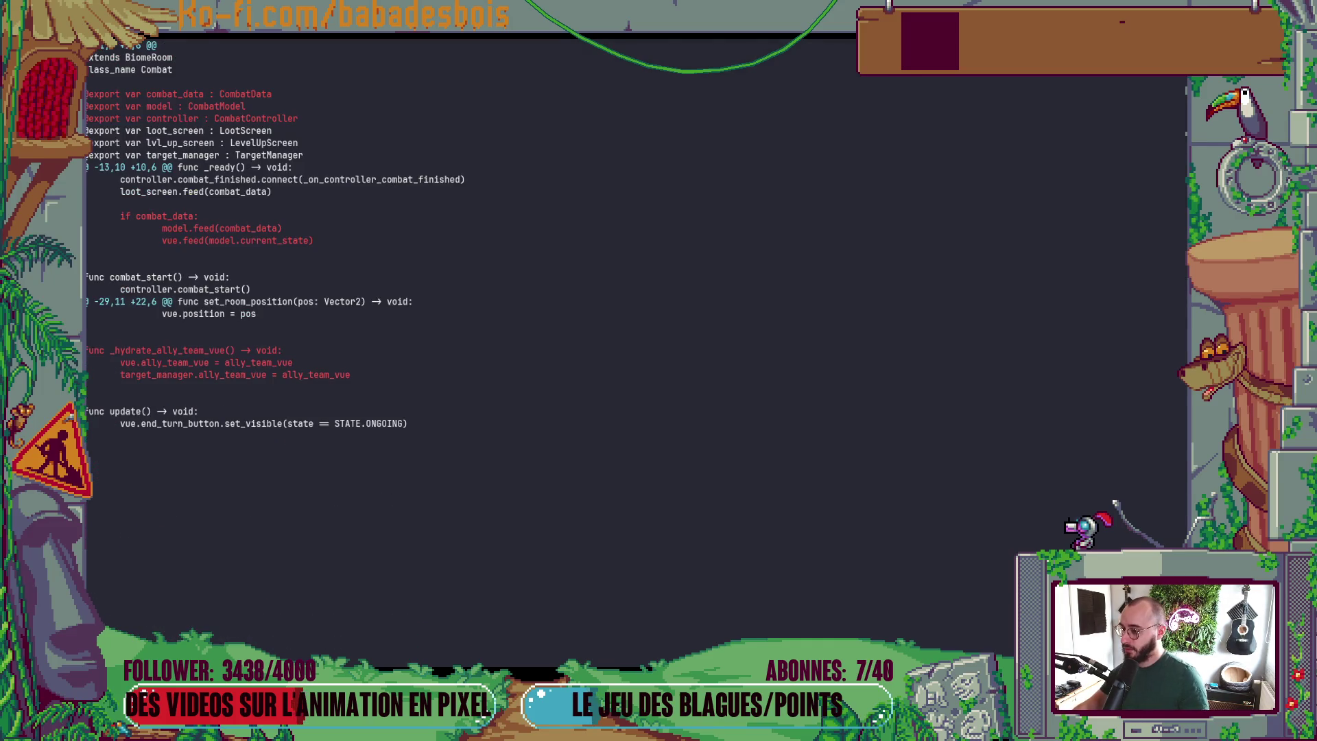
{"action": "scroll", "coordinate": [275, 240], "scroll_direction": "up", "scroll_amount": 4}
{"action": "type", "text": "q"}
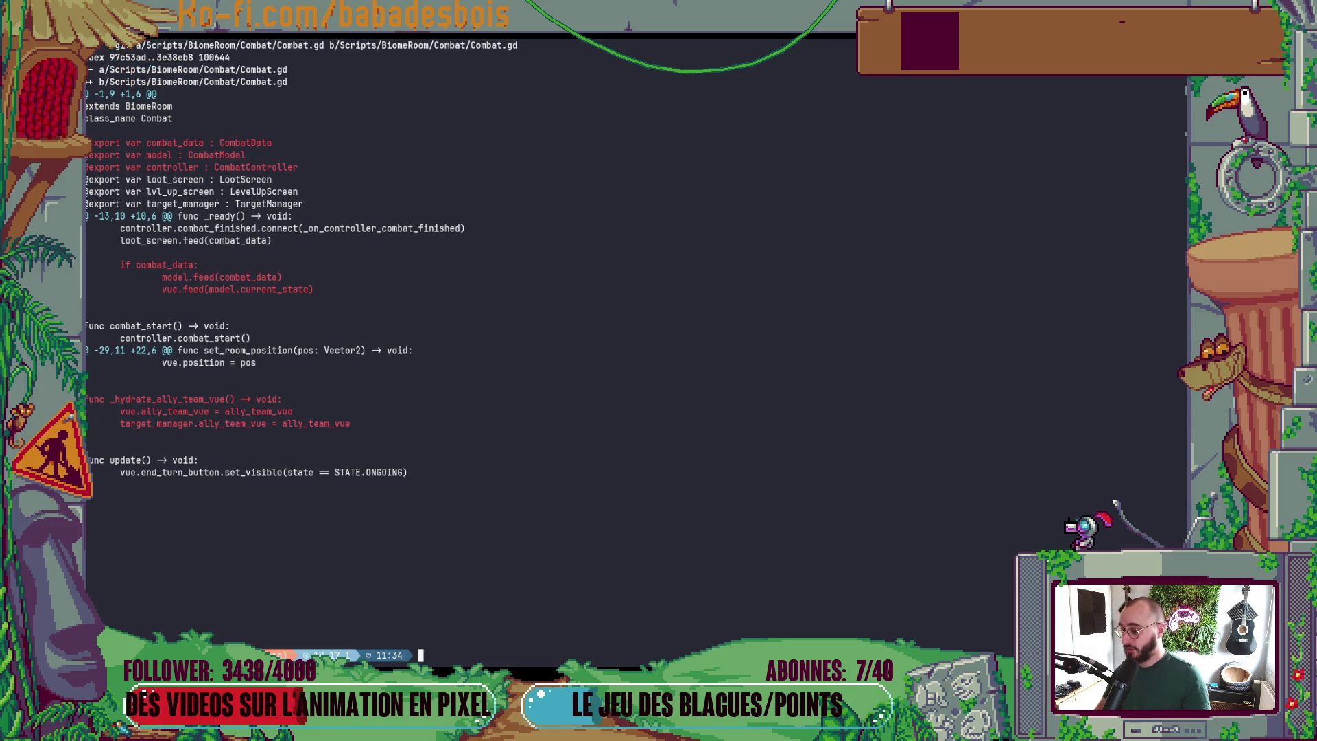
{"action": "type", "text": "git s"}
{"action": "key", "text": "Return"}
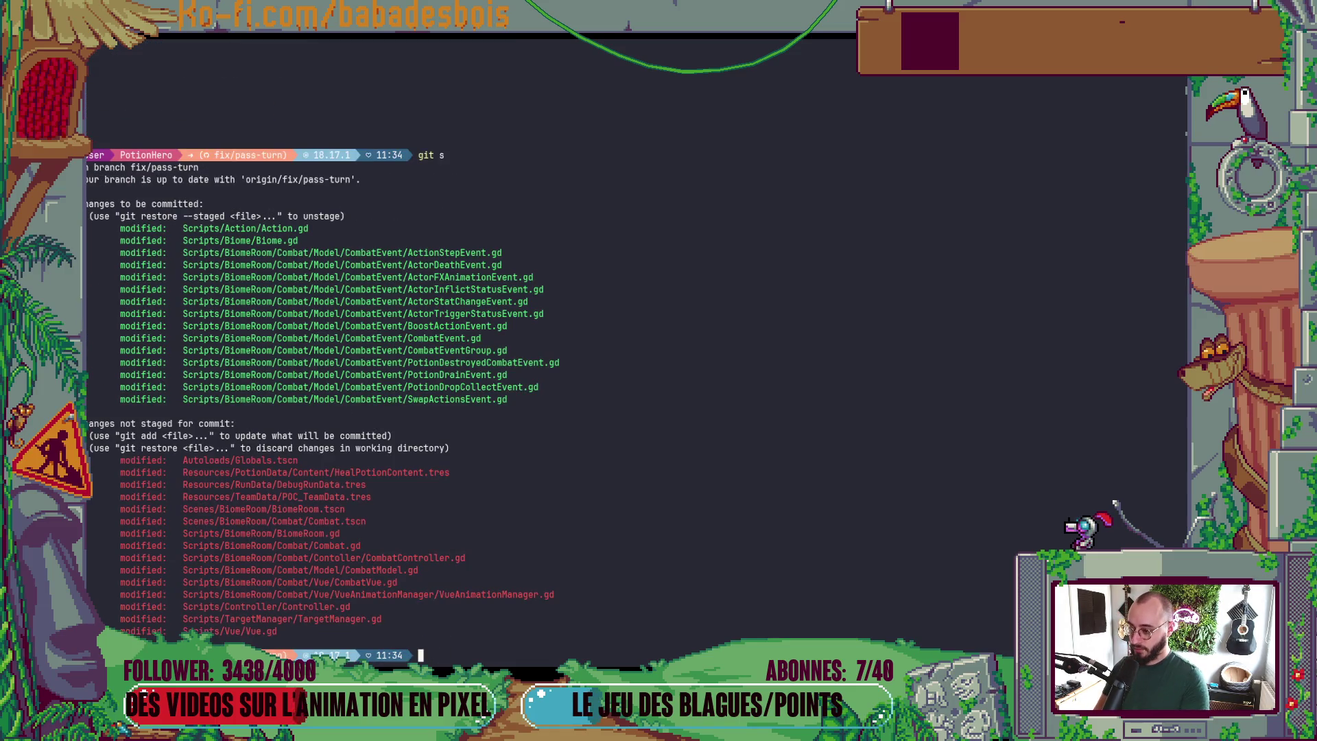
- Stage Scripts/BiomeRoom/Combat/Combat.gd and confirm it is staged with git s
{"action": "type", "text": "git diff Scripts/BiomeRoom/Combat/Combat.gd"}
{"action": "key", "text": "ctrl+Left"}
{"action": "key", "text": "ctrl+Left"}
{"action": "key", "text": "ctrl+Left"}
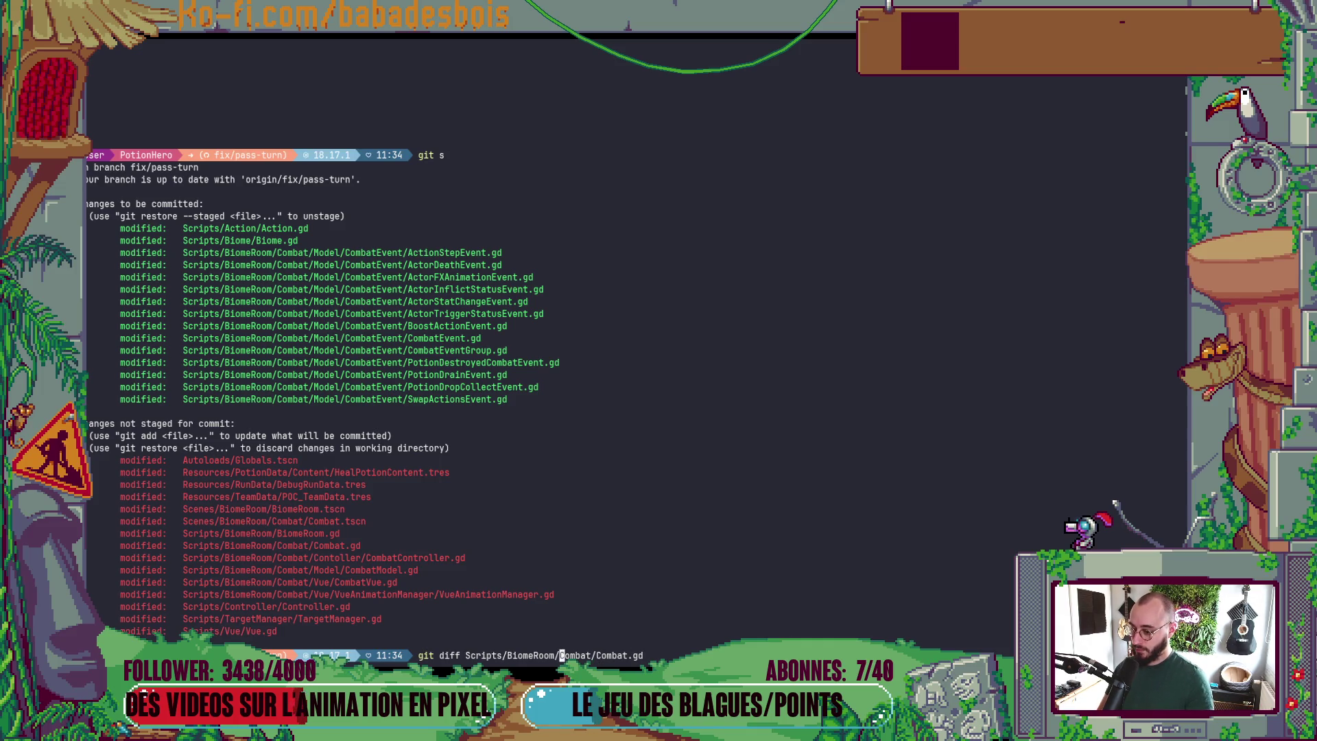
{"action": "key", "text": "ctrl+w"}
{"action": "type", "text": "add"}
{"action": "key", "text": "Return"}
{"action": "type", "text": "git s"}
{"action": "key", "text": "Return"}
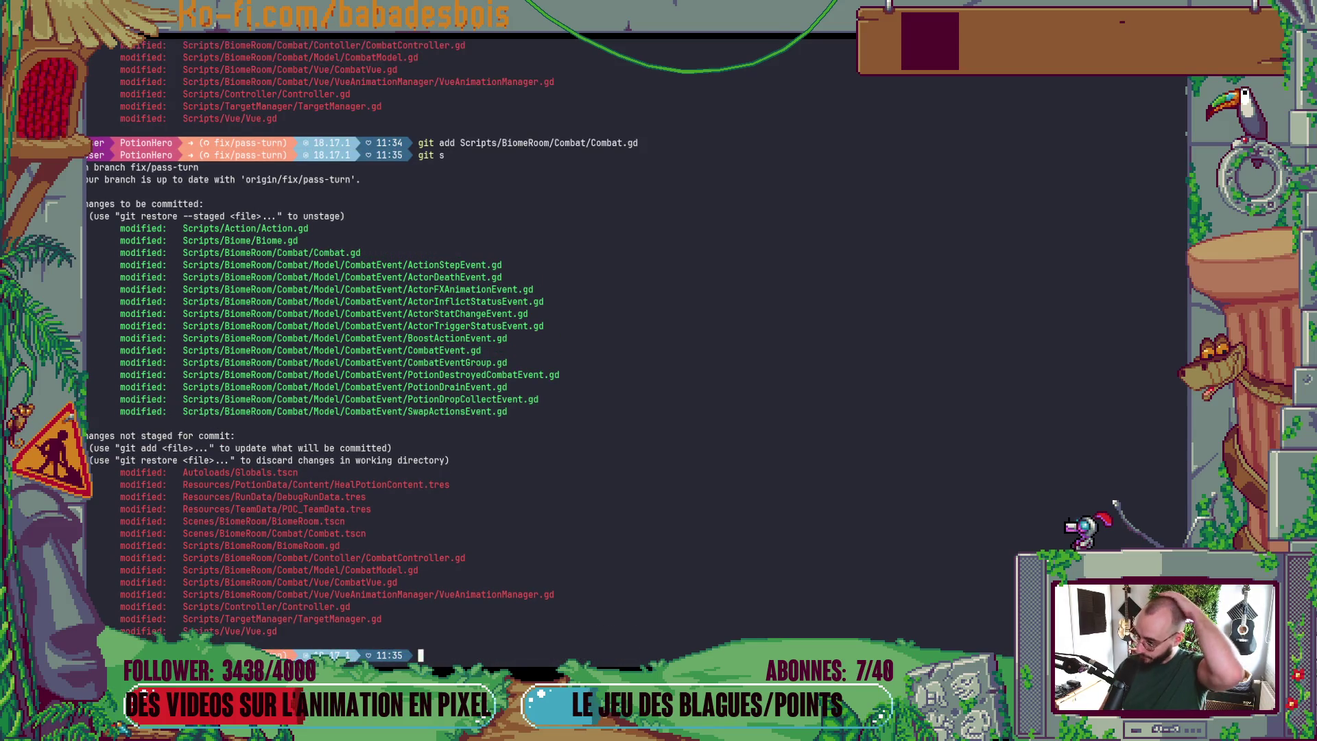
{"action": "type", "text": "git diff"}
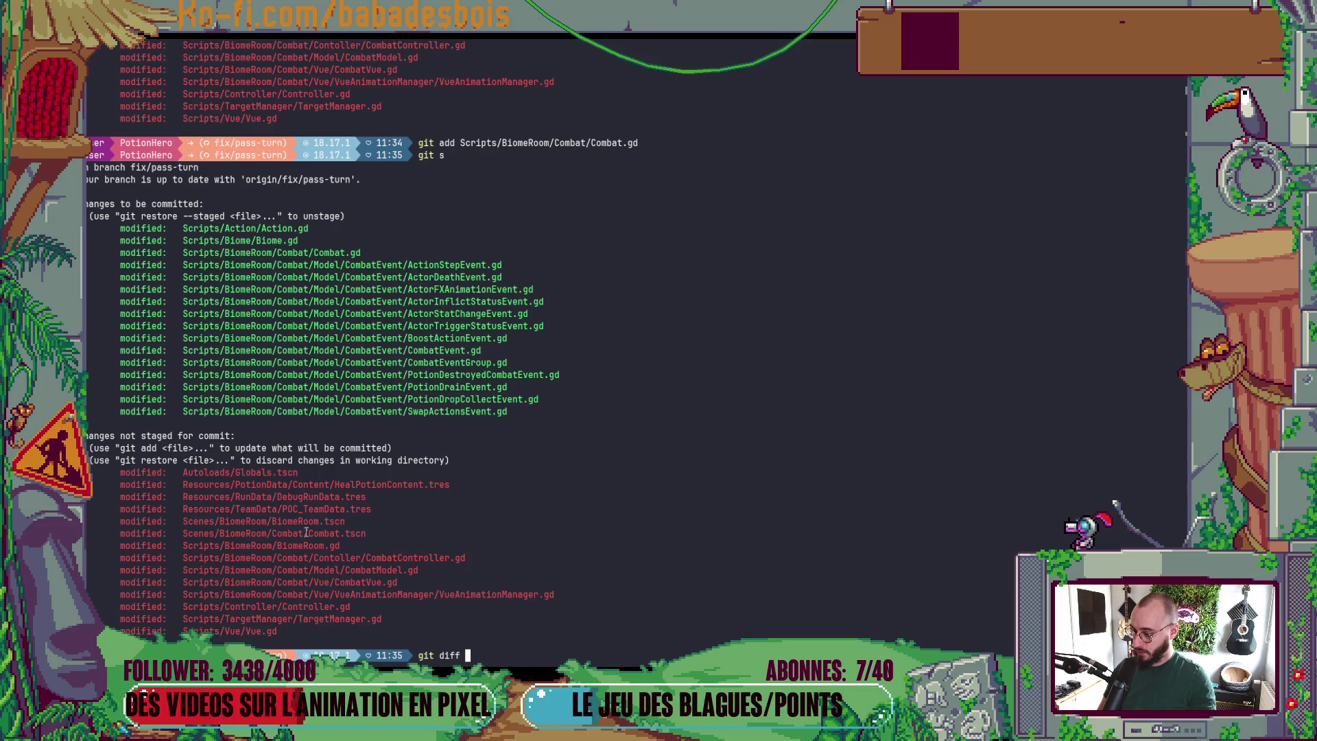
{"action": "double_click", "coordinate": [346, 557]}
{"action": "middle_click", "coordinate": [346, 557]}
{"action": "key", "text": "Return"}
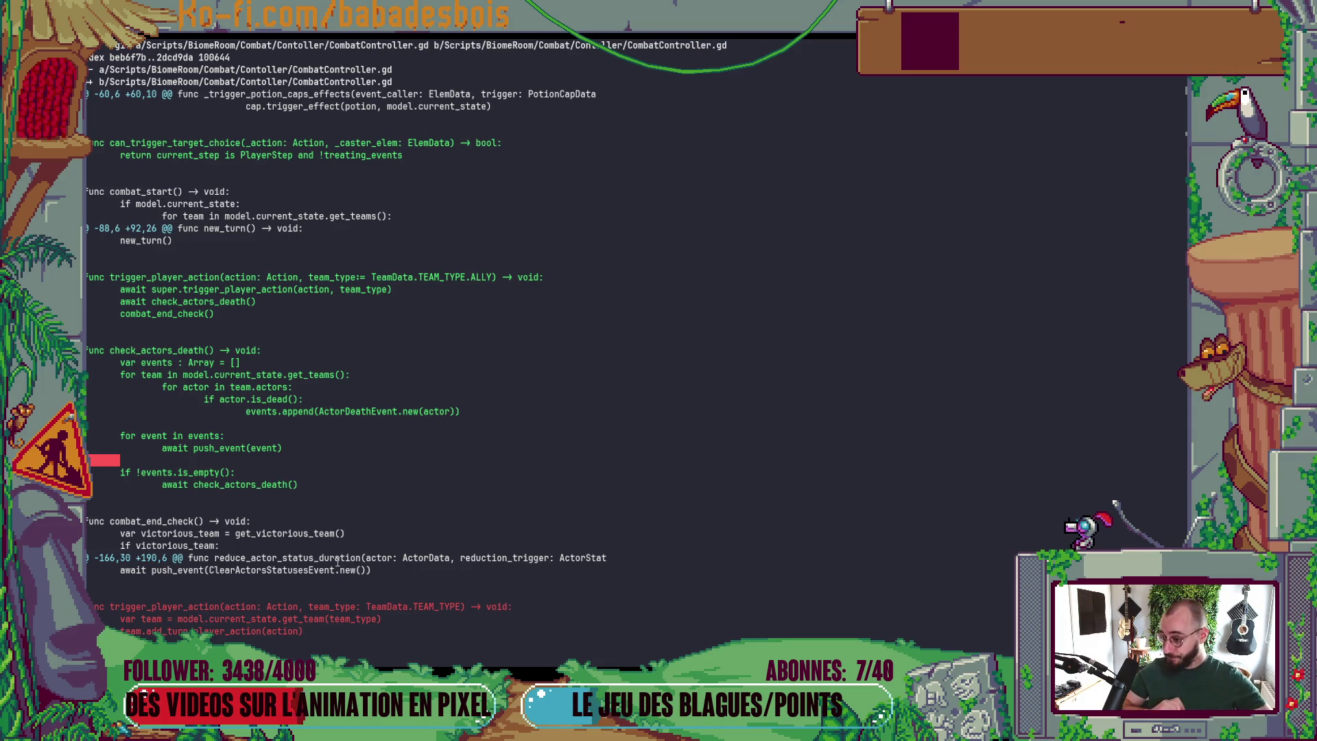
{"action": "scroll", "coordinate": [338, 561], "scroll_direction": "down", "scroll_amount": 3}
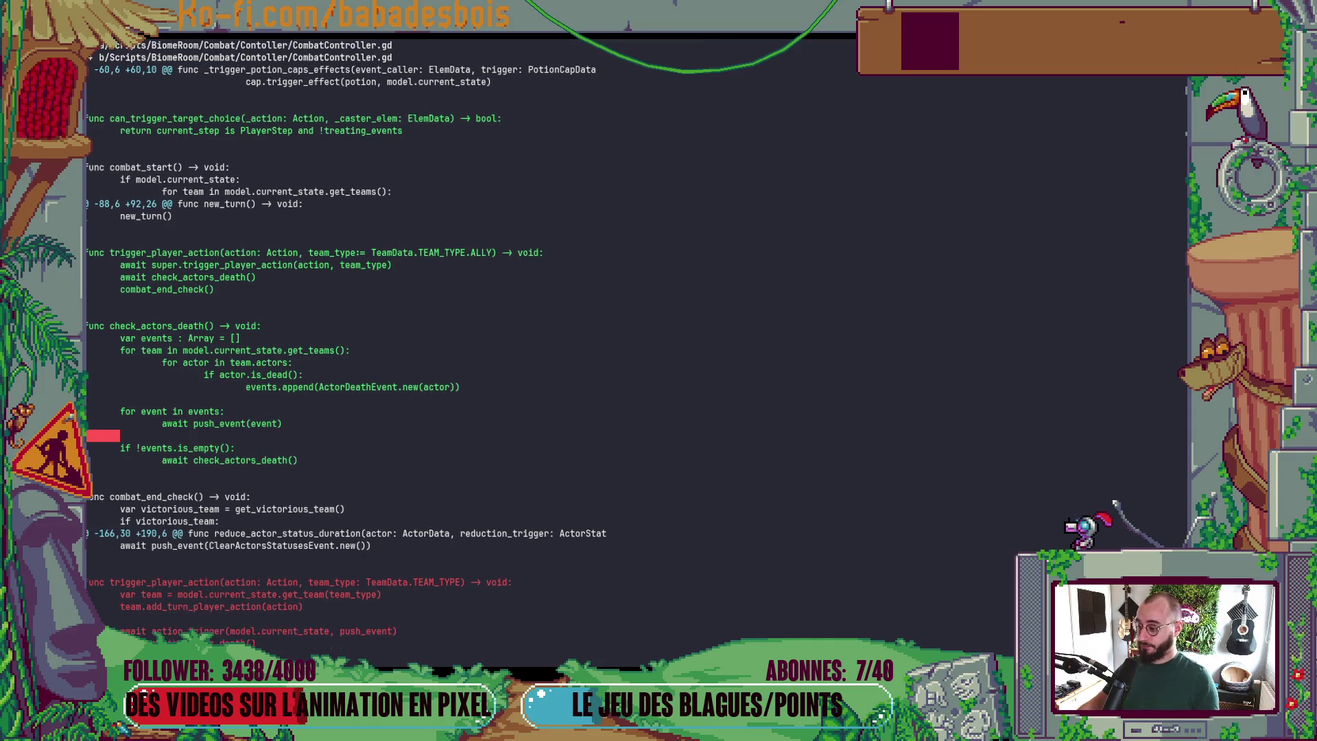
{"action": "scroll", "coordinate": [405, 350], "scroll_direction": "down", "scroll_amount": 5}
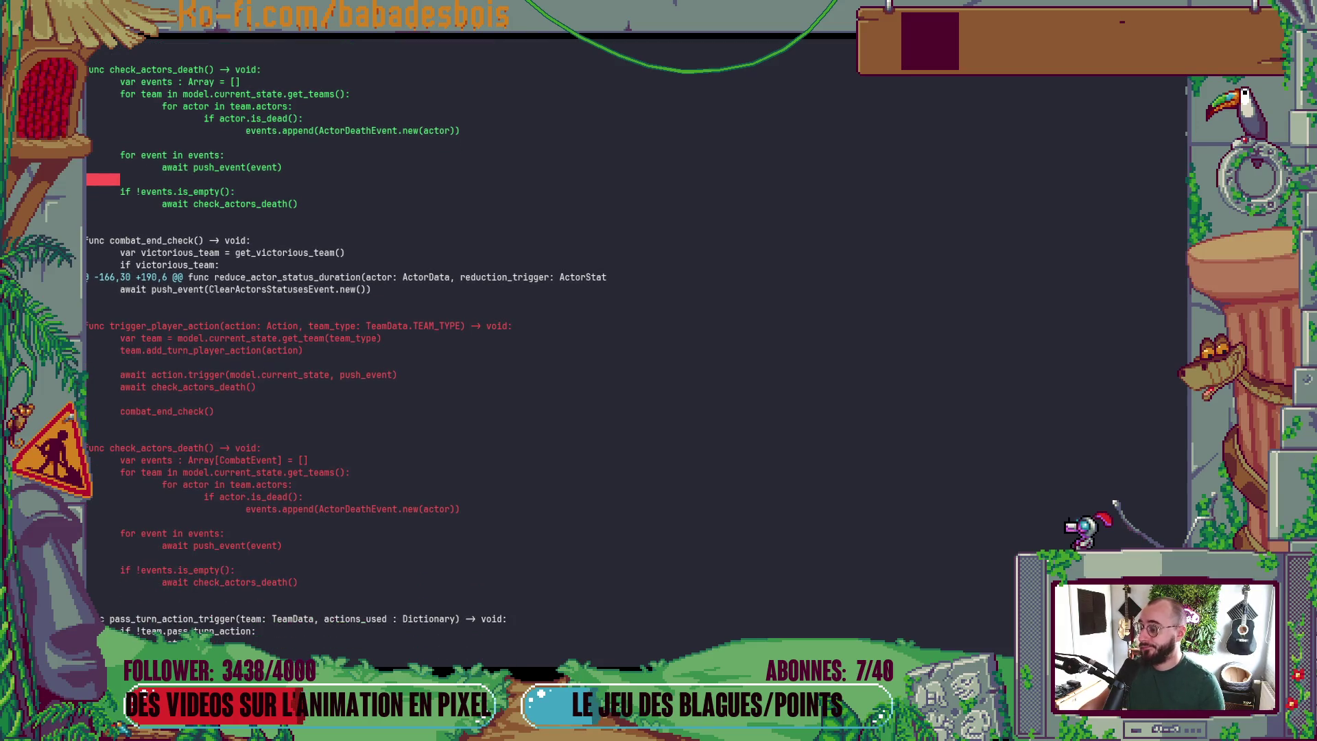
{"action": "scroll", "coordinate": [346, 343], "scroll_direction": "up", "scroll_amount": 1}
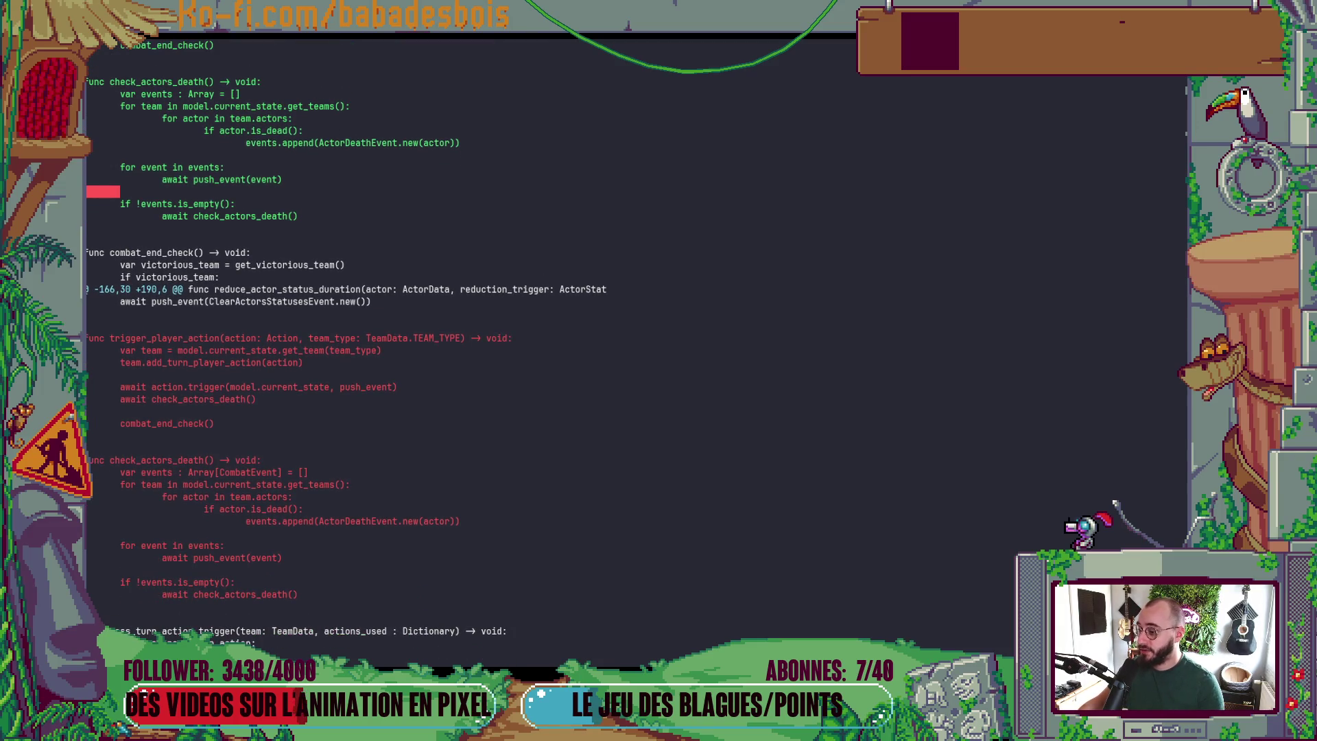
{"action": "scroll", "coordinate": [347, 343], "scroll_direction": "up", "scroll_amount": 6}
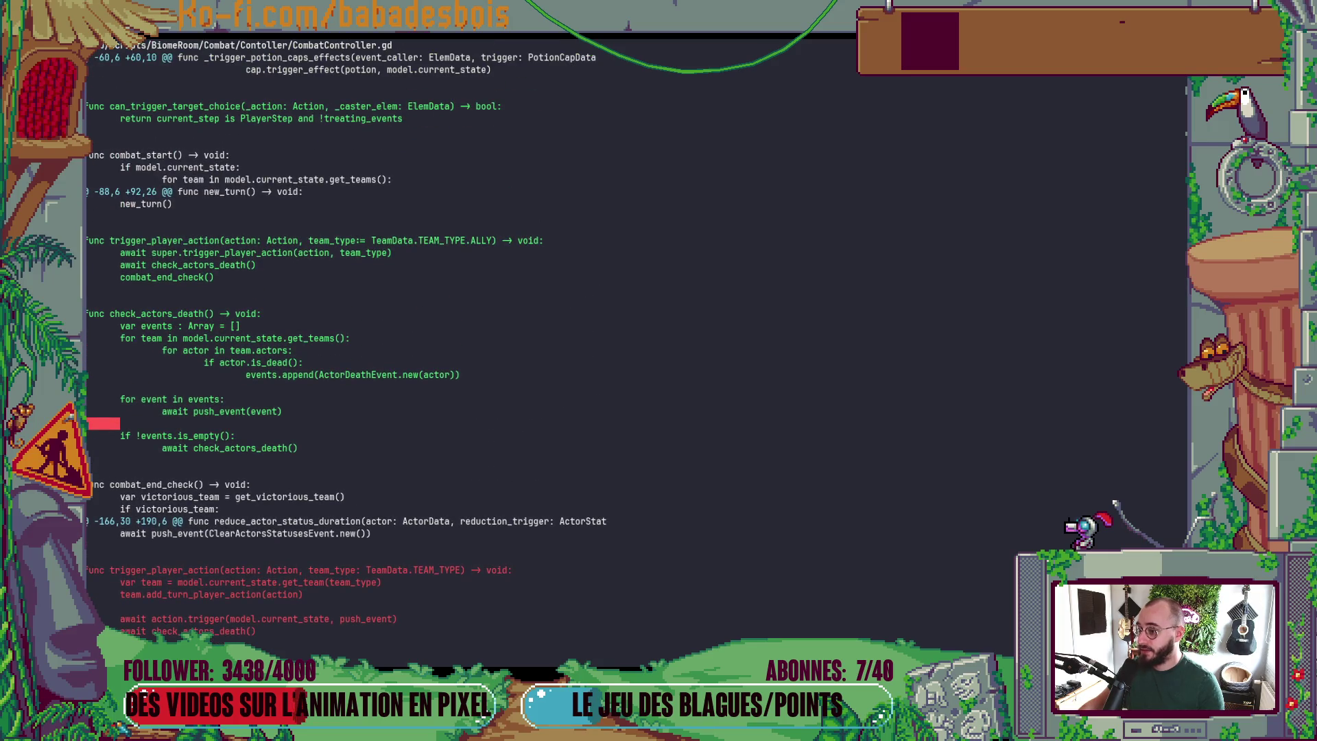
{"action": "scroll", "coordinate": [346, 343], "scroll_direction": "down", "scroll_amount": 6}
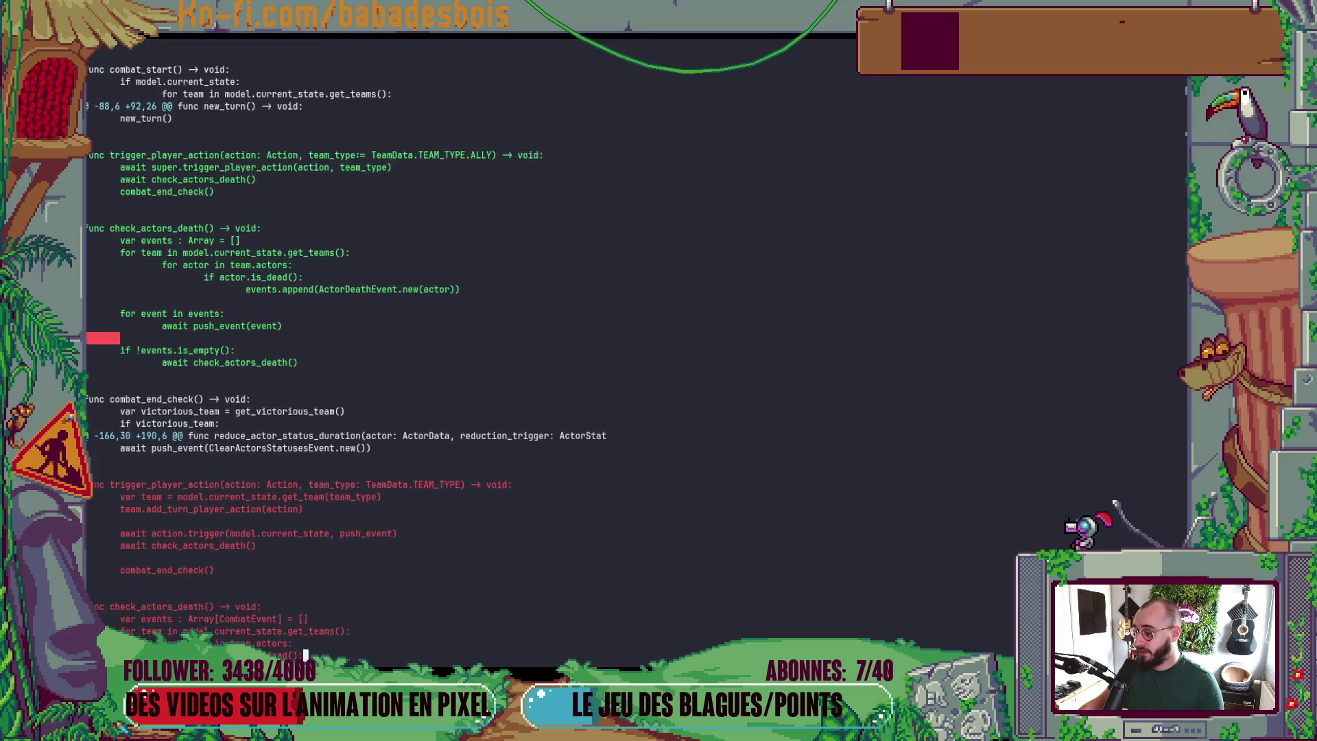
{"action": "scroll", "coordinate": [347, 342], "scroll_direction": "up", "scroll_amount": 7}
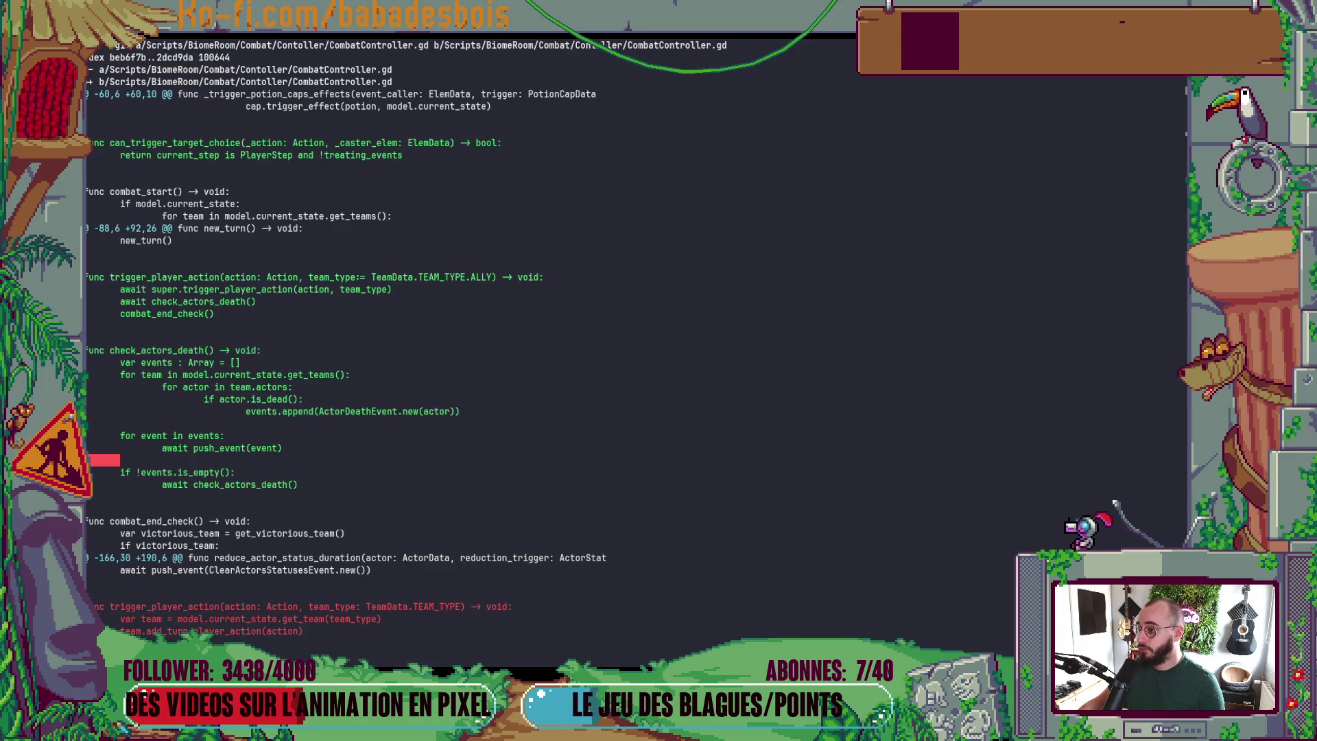
{"action": "scroll", "coordinate": [406, 343], "scroll_direction": "down", "scroll_amount": 4}
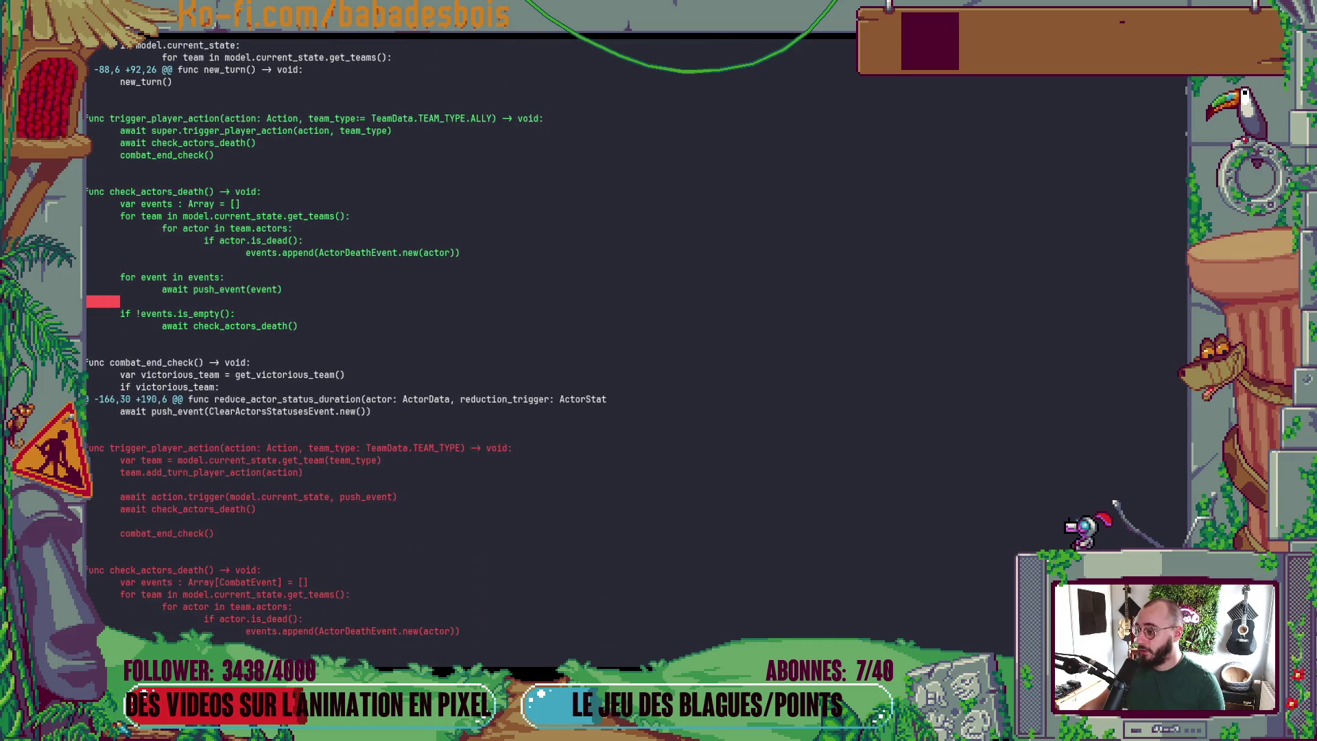
{"action": "scroll", "coordinate": [347, 343], "scroll_direction": "down", "scroll_amount": 3}
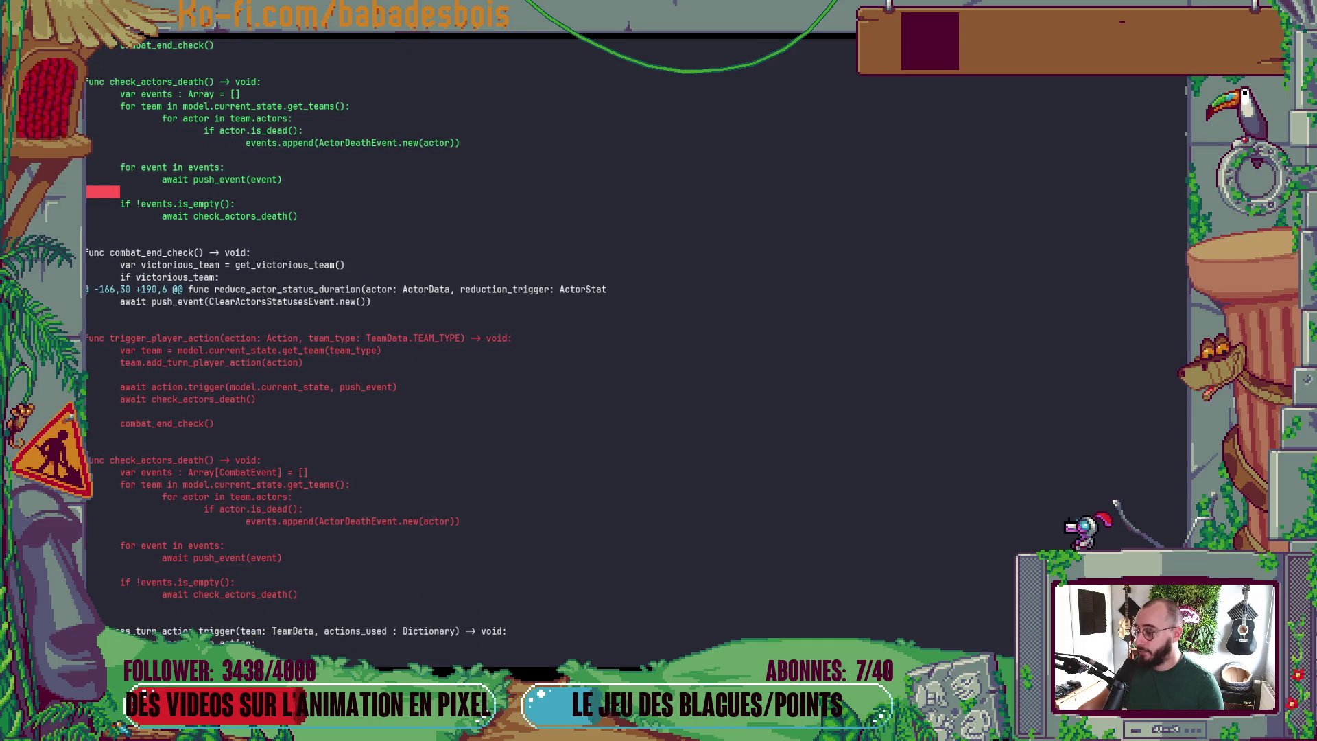
{"action": "scroll", "coordinate": [346, 342], "scroll_direction": "up", "scroll_amount": 5}
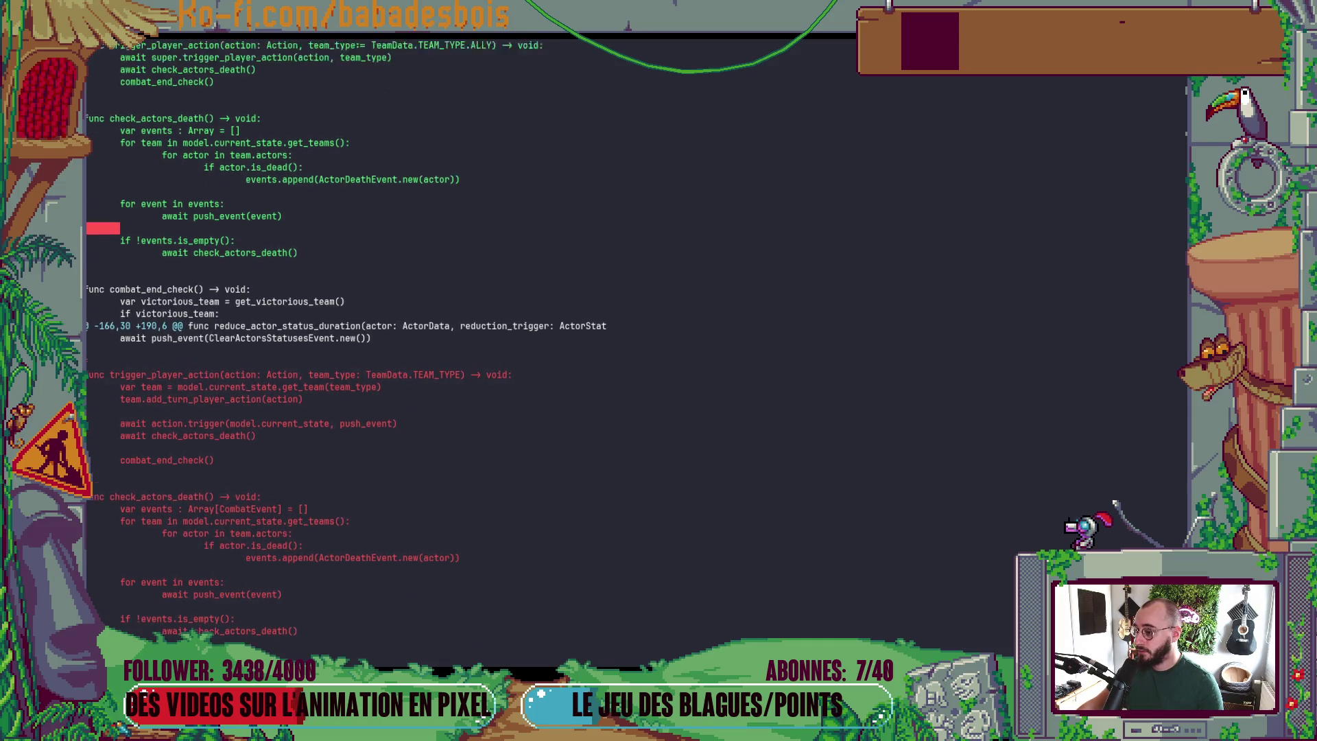
{"action": "scroll", "coordinate": [346, 343], "scroll_direction": "down", "scroll_amount": 3}
{"action": "scroll", "coordinate": [346, 343], "scroll_direction": "up", "scroll_amount": 2}
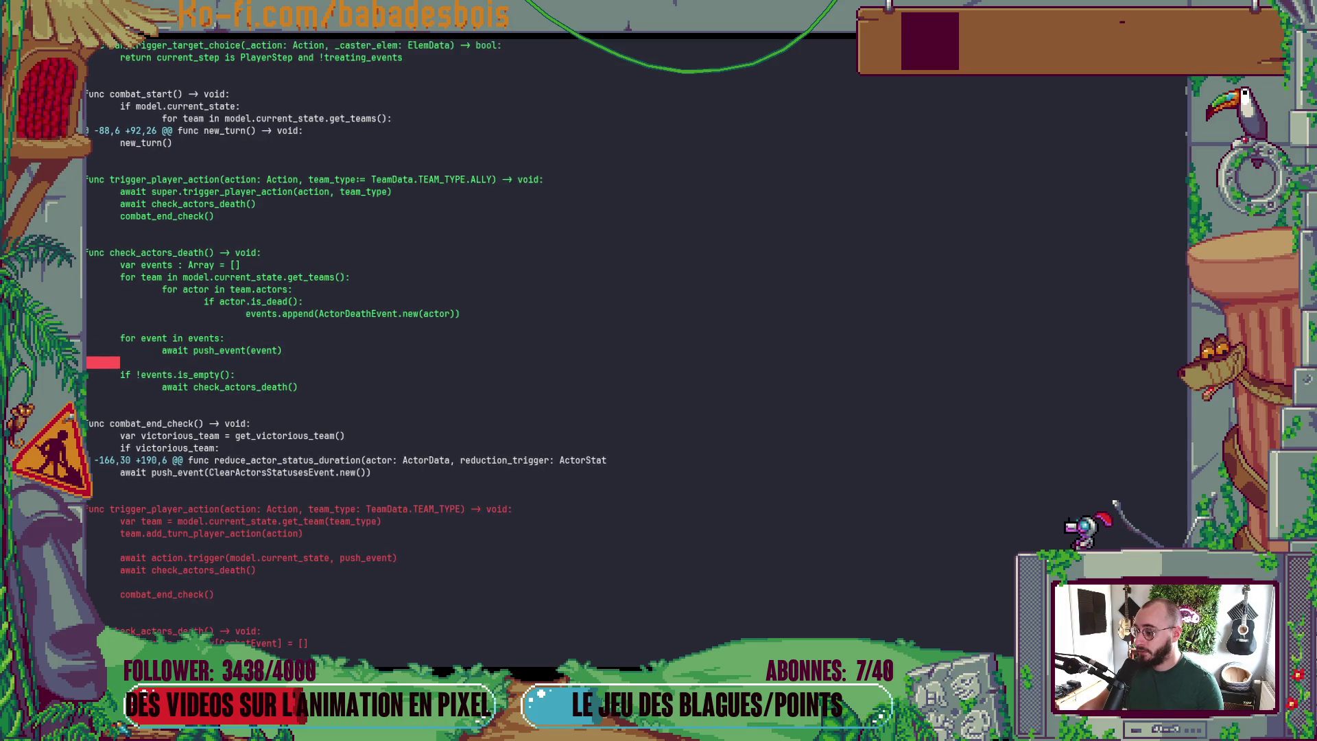
{"action": "scroll", "coordinate": [347, 343], "scroll_direction": "up", "scroll_amount": 1}
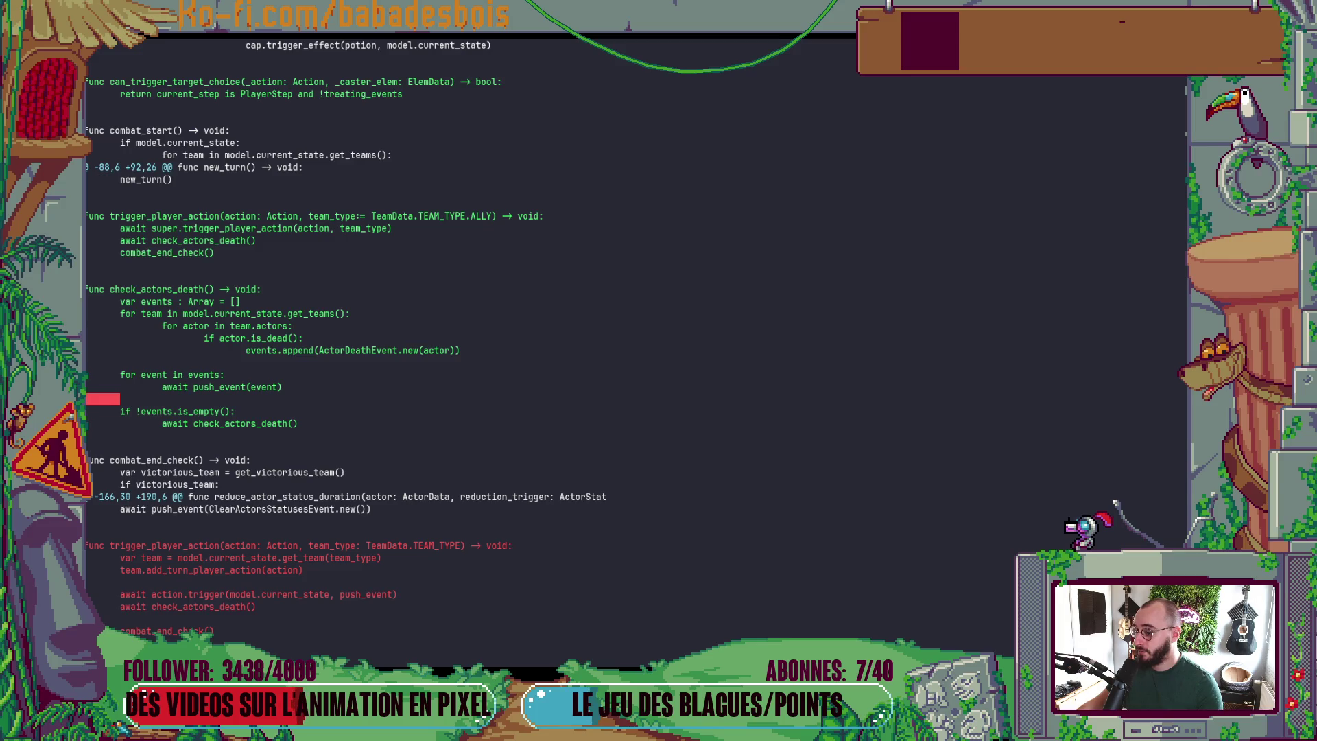
{"action": "scroll", "coordinate": [347, 338], "scroll_direction": "up", "scroll_amount": 1}
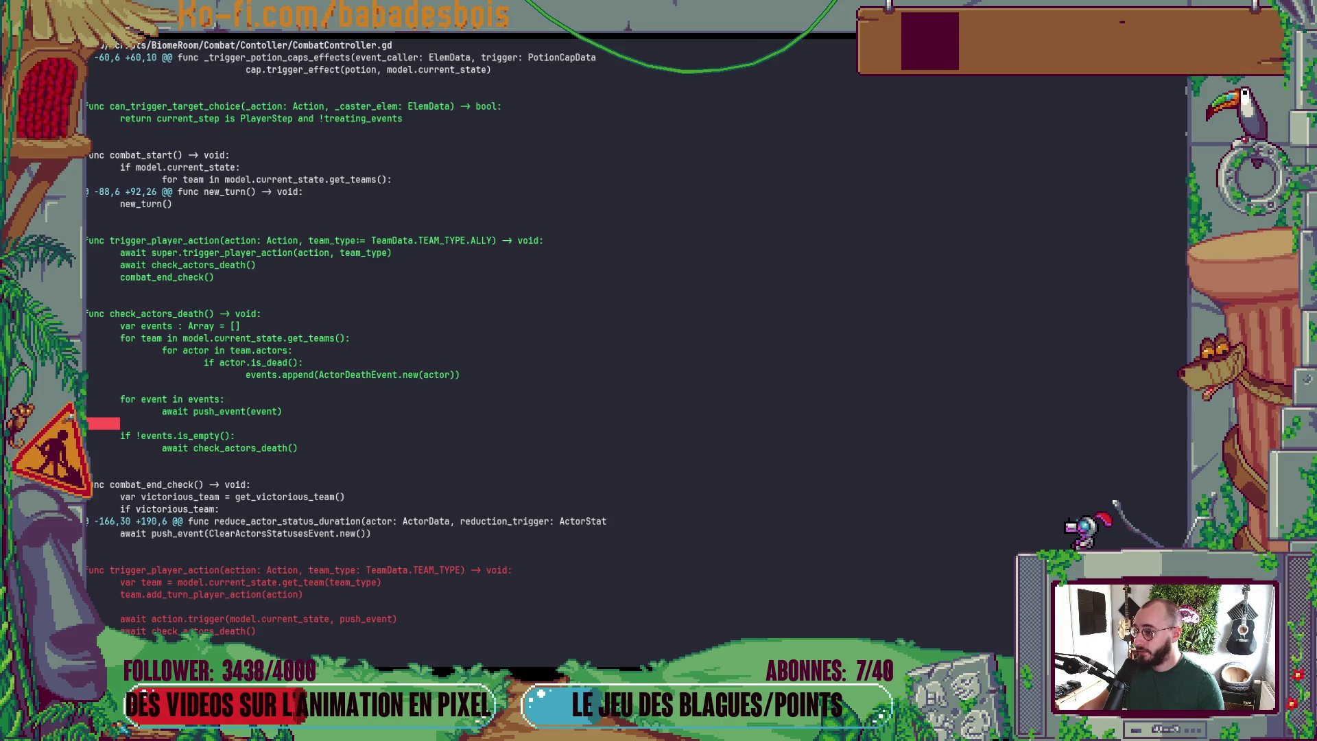
{"action": "scroll", "coordinate": [346, 338], "scroll_direction": "down", "scroll_amount": 10}
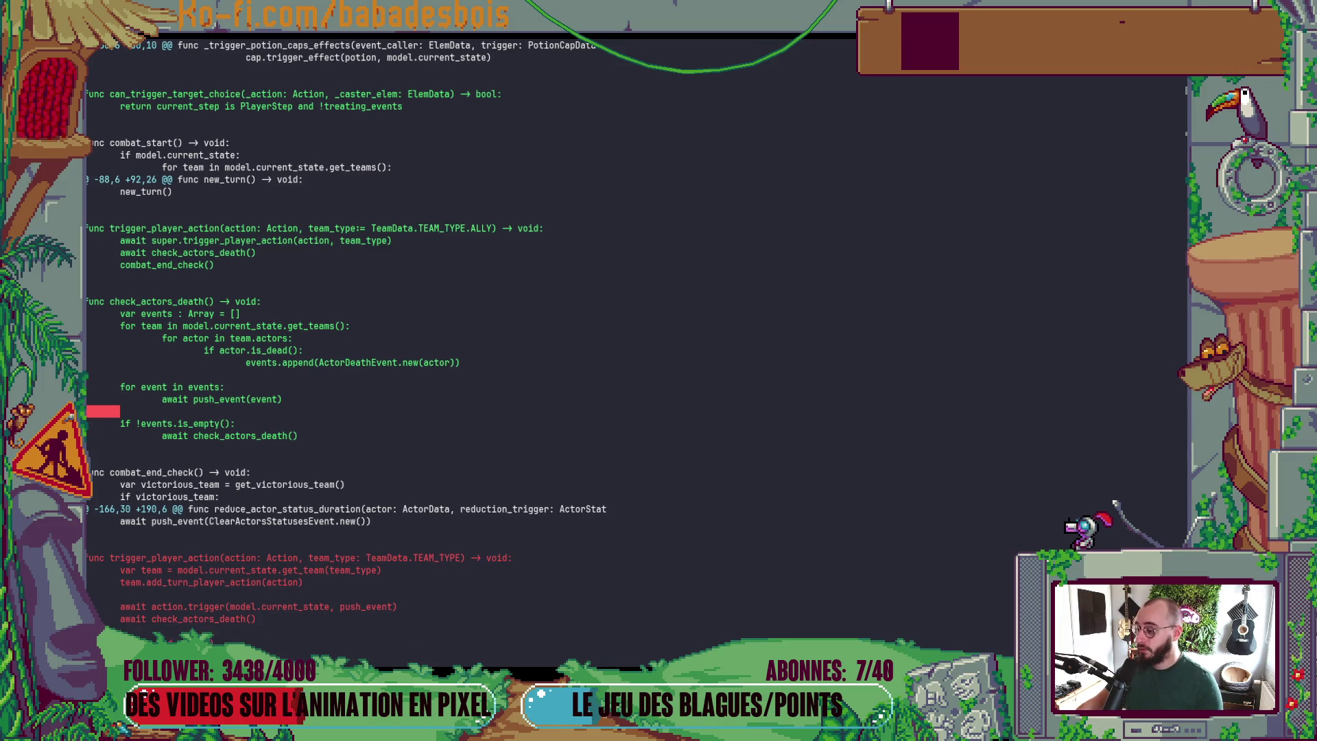
{"action": "type", "text": "git s"}
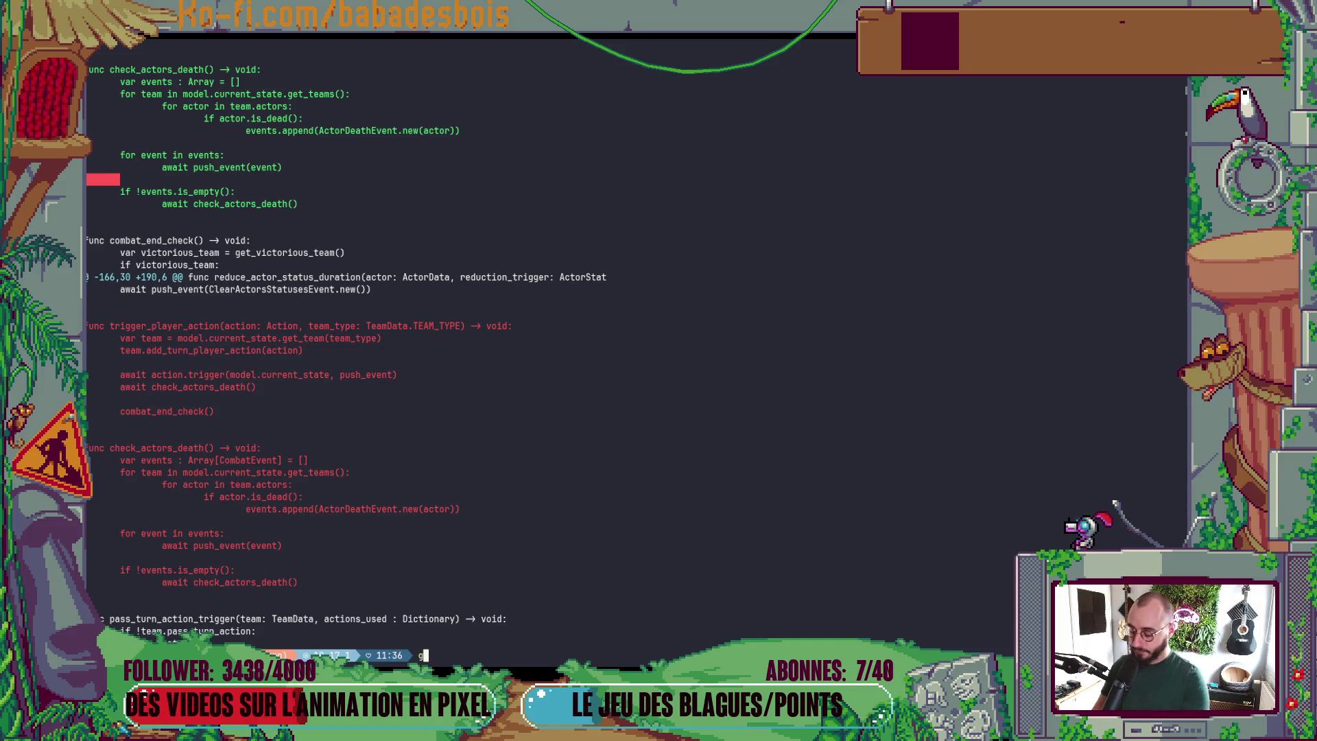
{"action": "key", "text": "Return"}
{"action": "type", "text": "git add"}
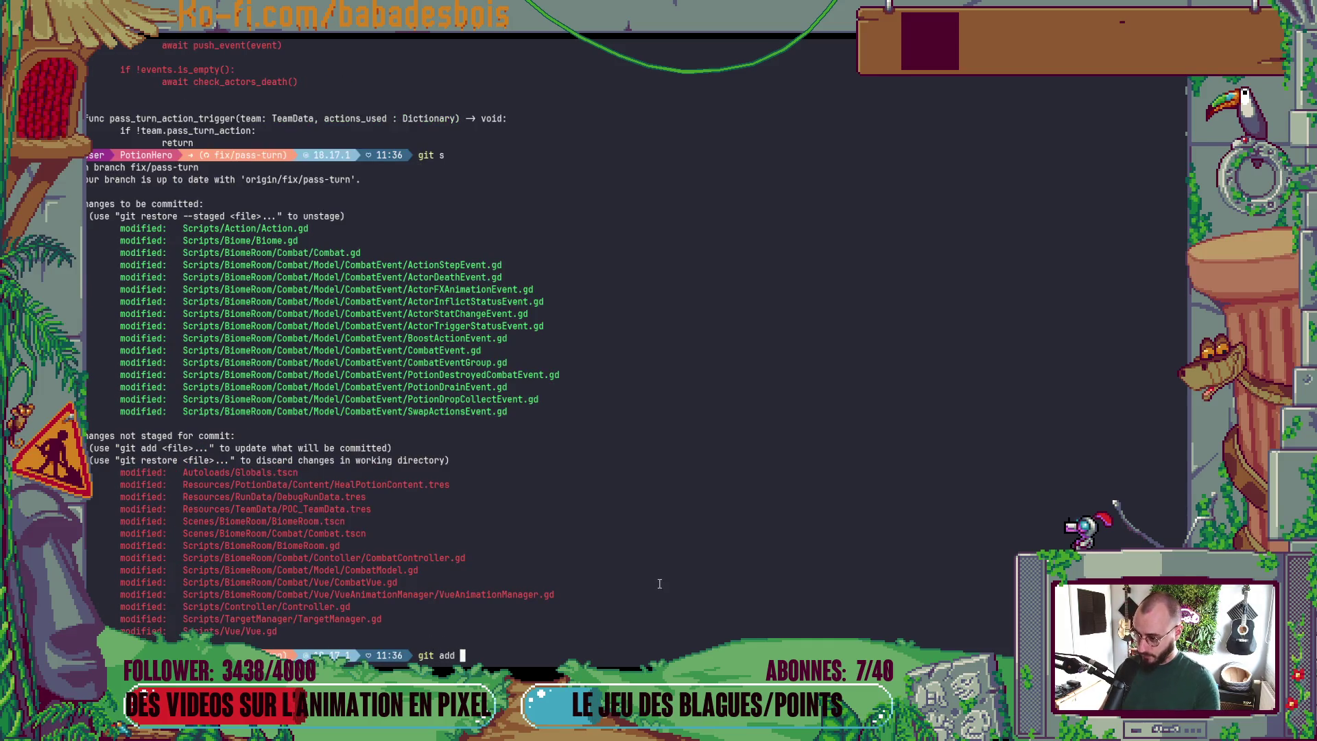
- Stage CombatController.gd using its path from the status list
{"action": "double_click", "coordinate": [414, 557]}
{"action": "middle_click", "coordinate": [415, 557]}
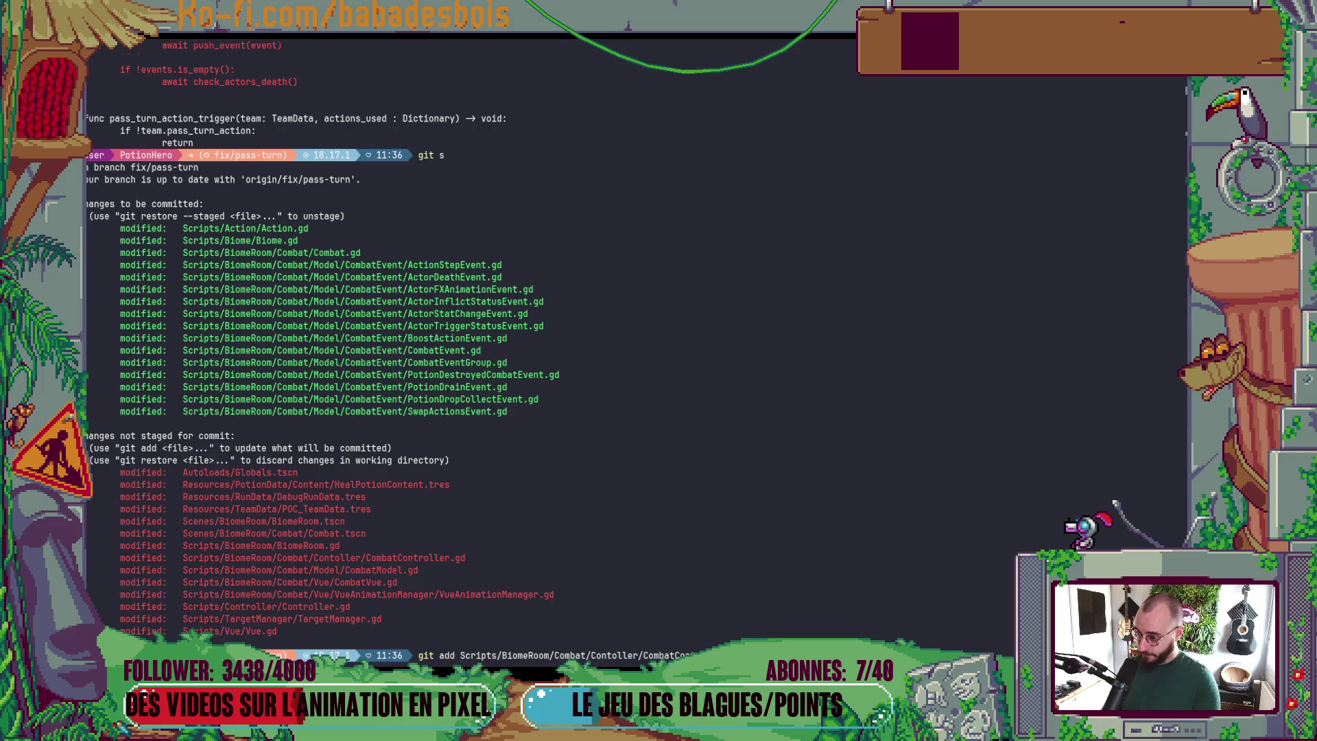
{"action": "key", "text": "Return"}
- Show the git diff of CombatModel.gd
{"action": "type", "text": "git diff"}
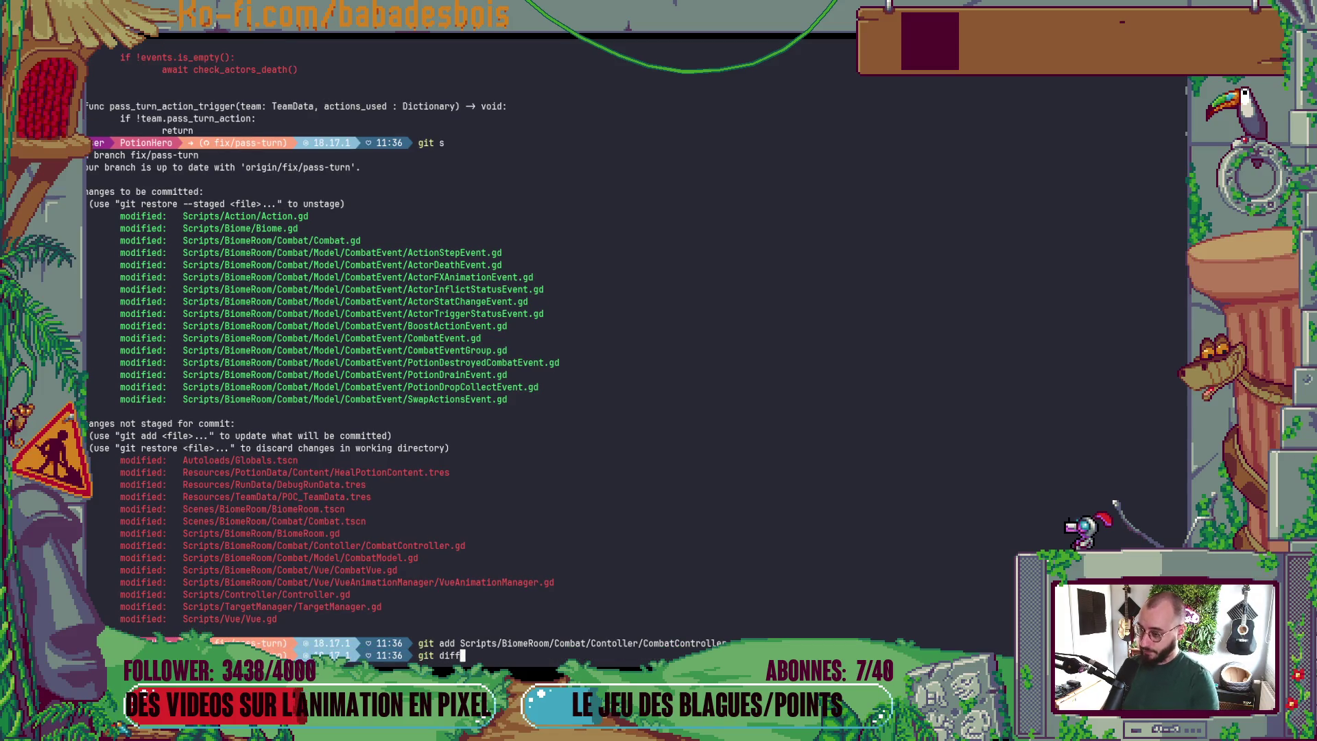
{"action": "double_click", "coordinate": [389, 559]}
{"action": "middle_click", "coordinate": [389, 559]}
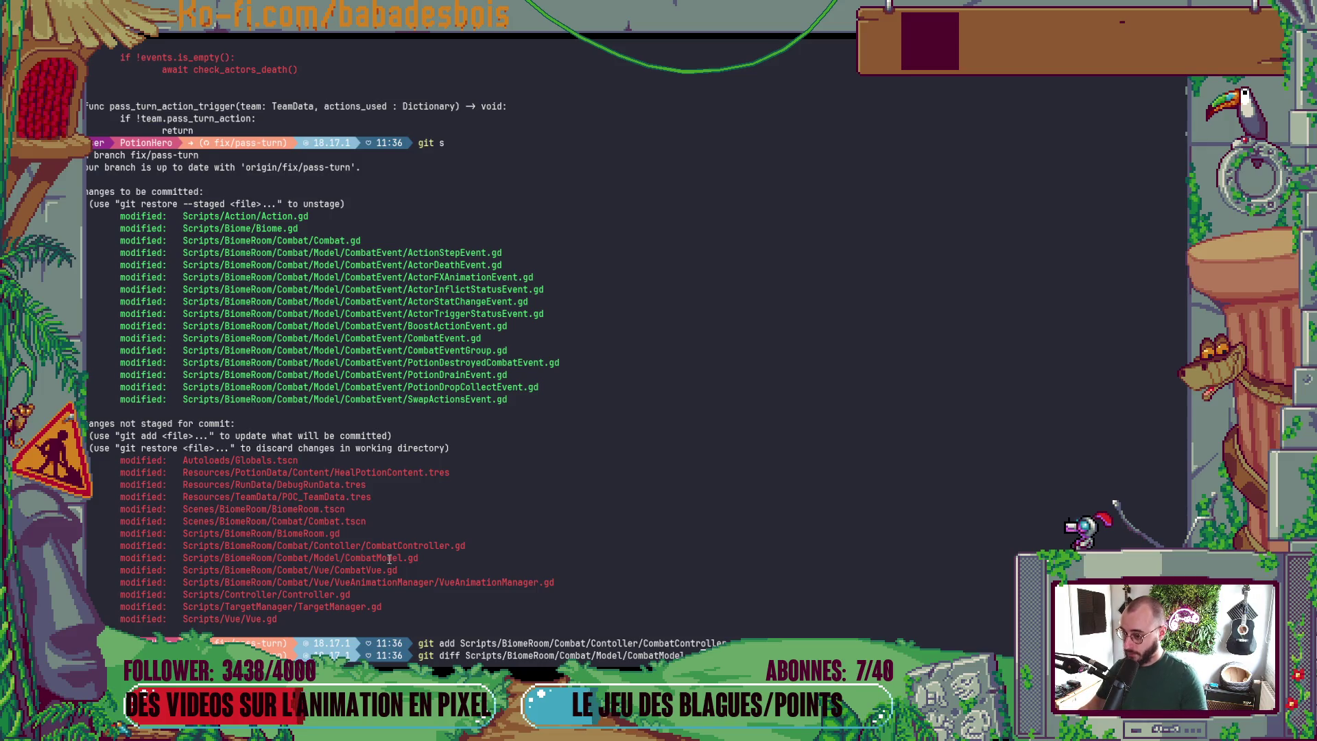
{"action": "key", "text": "Return"}
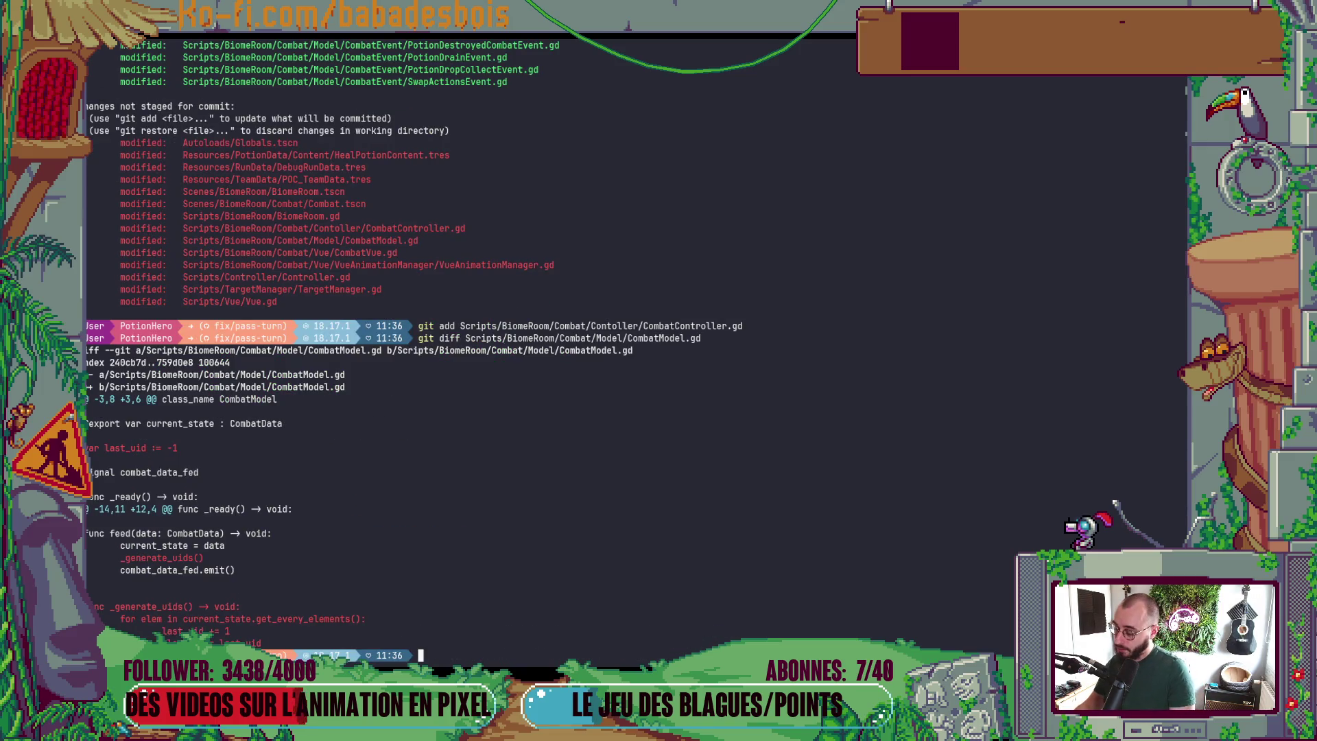
- Stage CombatModel.gd and confirm both Combat files are staged with git s
{"action": "key", "text": "Up"}
{"action": "key", "text": "ctrl+Left"}
{"action": "key", "text": "ctrl+Left"}
{"action": "key", "text": "ctrl+Left"}
{"action": "key", "text": "ctrl+Left"}
{"action": "key", "text": "ctrl+Left"}
{"action": "key", "text": "ctrl+Right"}
{"action": "key", "text": "ctrl+BackSpace"}
{"action": "type", "text": "add"}
{"action": "key", "text": "Return"}
{"action": "type", "text": "git s"}
{"action": "key", "text": "Return"}
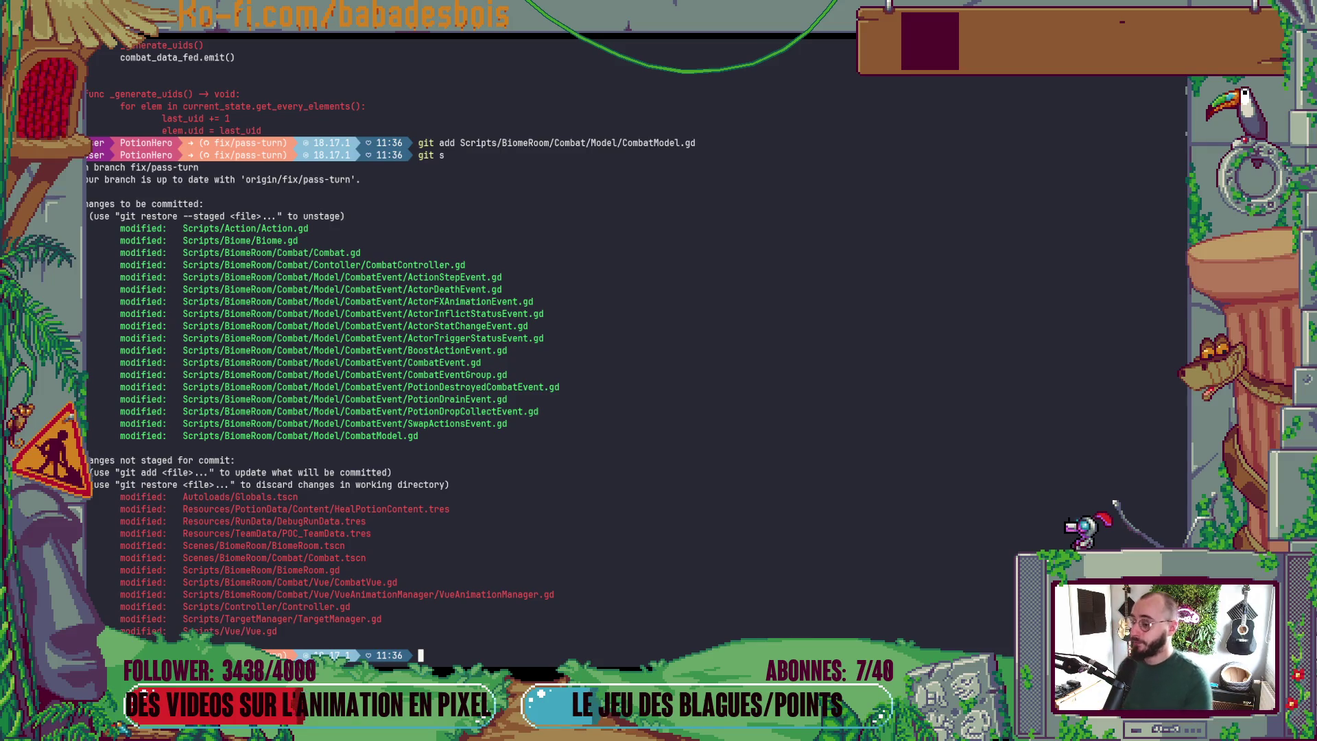
{"action": "type", "text": "git diff"}
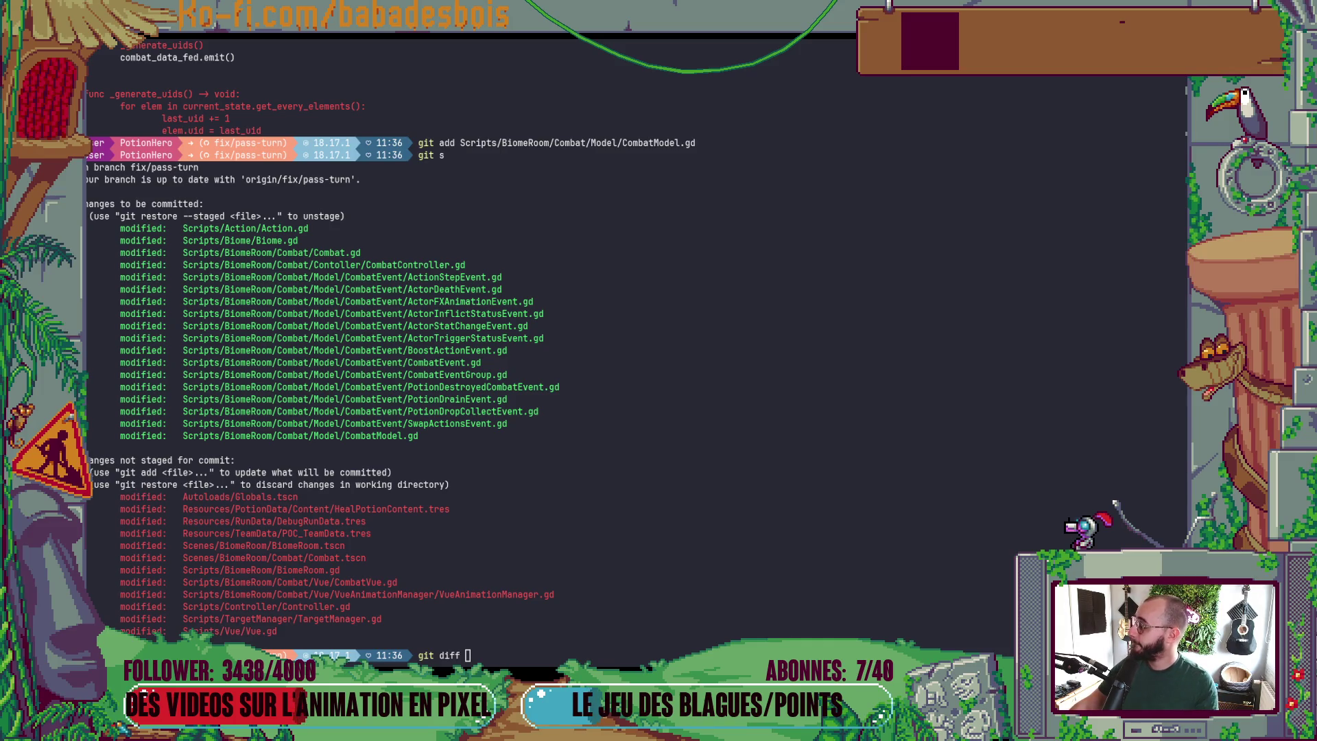
{"action": "key", "text": "alt+Tab"}
- Play FORQ's Batch album in Deezer, then return to the terminal
{"action": "scroll", "coordinate": [944, 436], "scroll_direction": "down", "scroll_amount": 3}
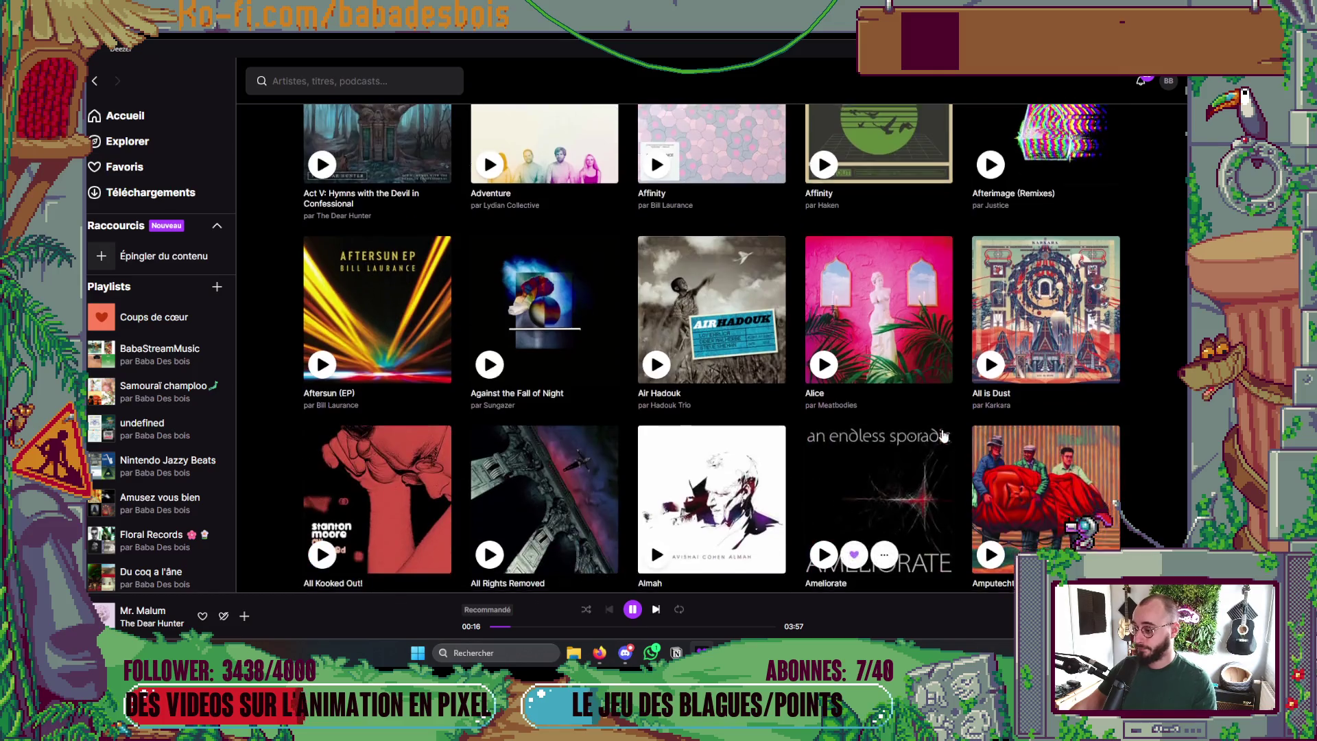
{"action": "scroll", "coordinate": [943, 436], "scroll_direction": "down", "scroll_amount": 5}
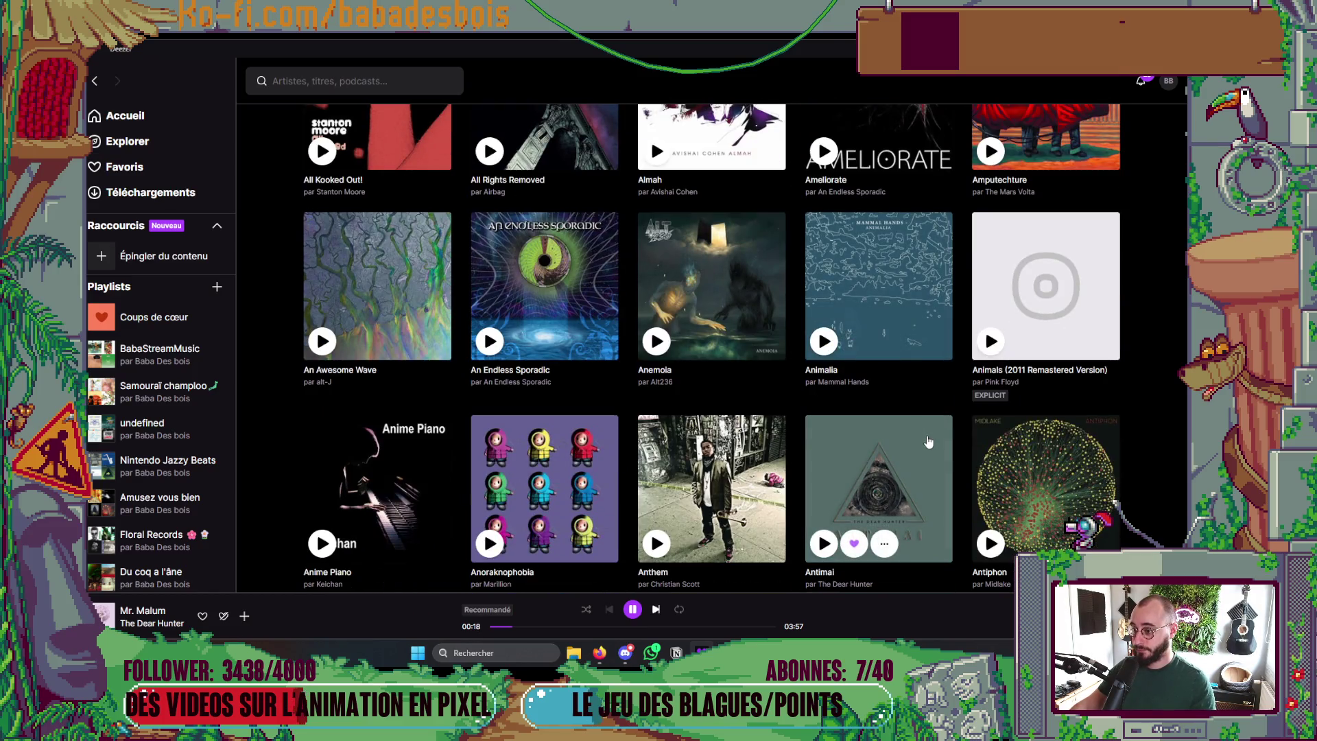
{"action": "scroll", "coordinate": [915, 426], "scroll_direction": "down", "scroll_amount": 5}
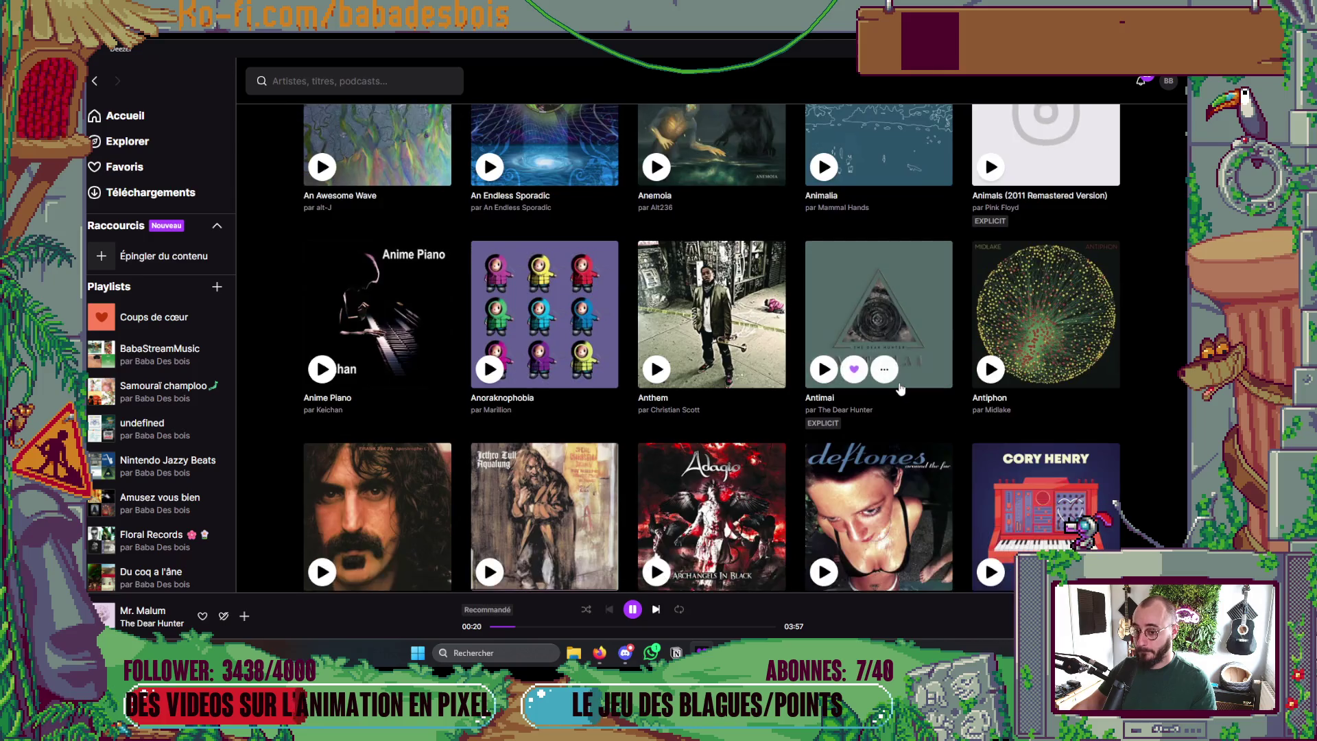
{"action": "scroll", "coordinate": [900, 389], "scroll_direction": "down", "scroll_amount": 7}
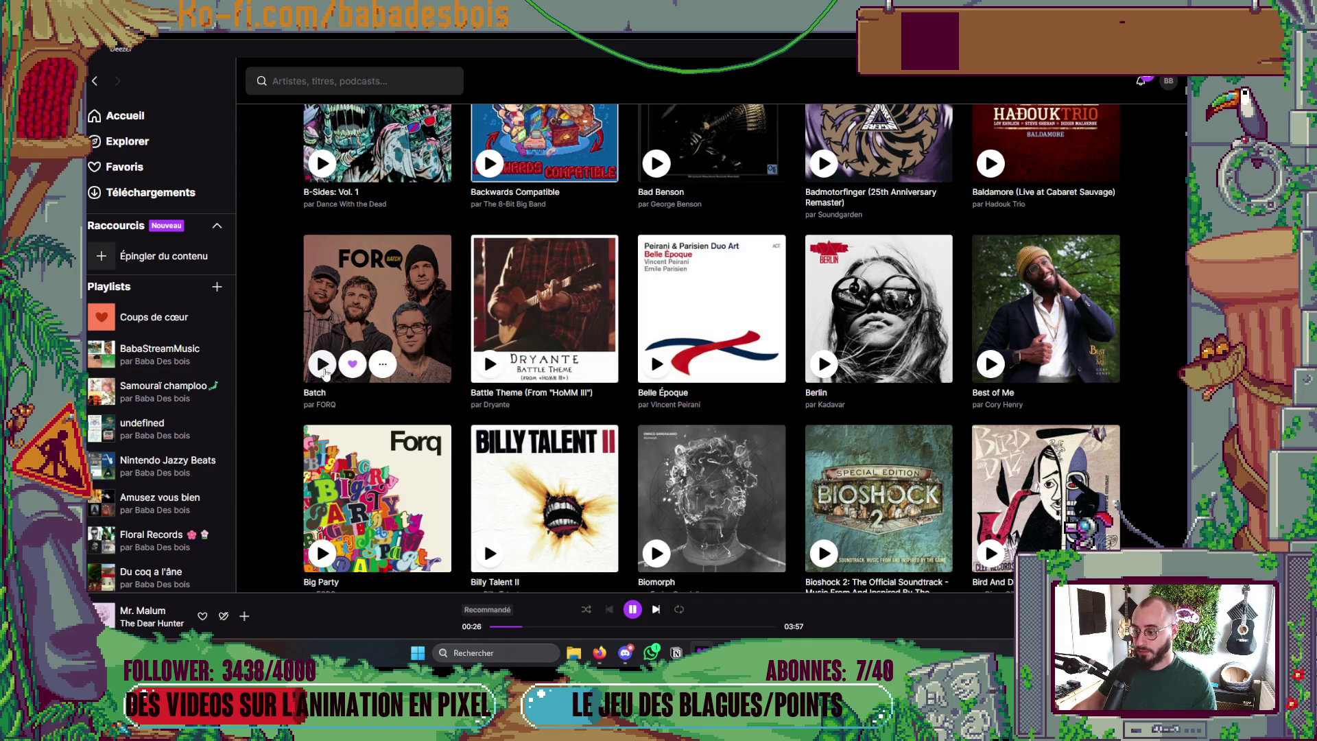
{"action": "left_click", "coordinate": [323, 367]}
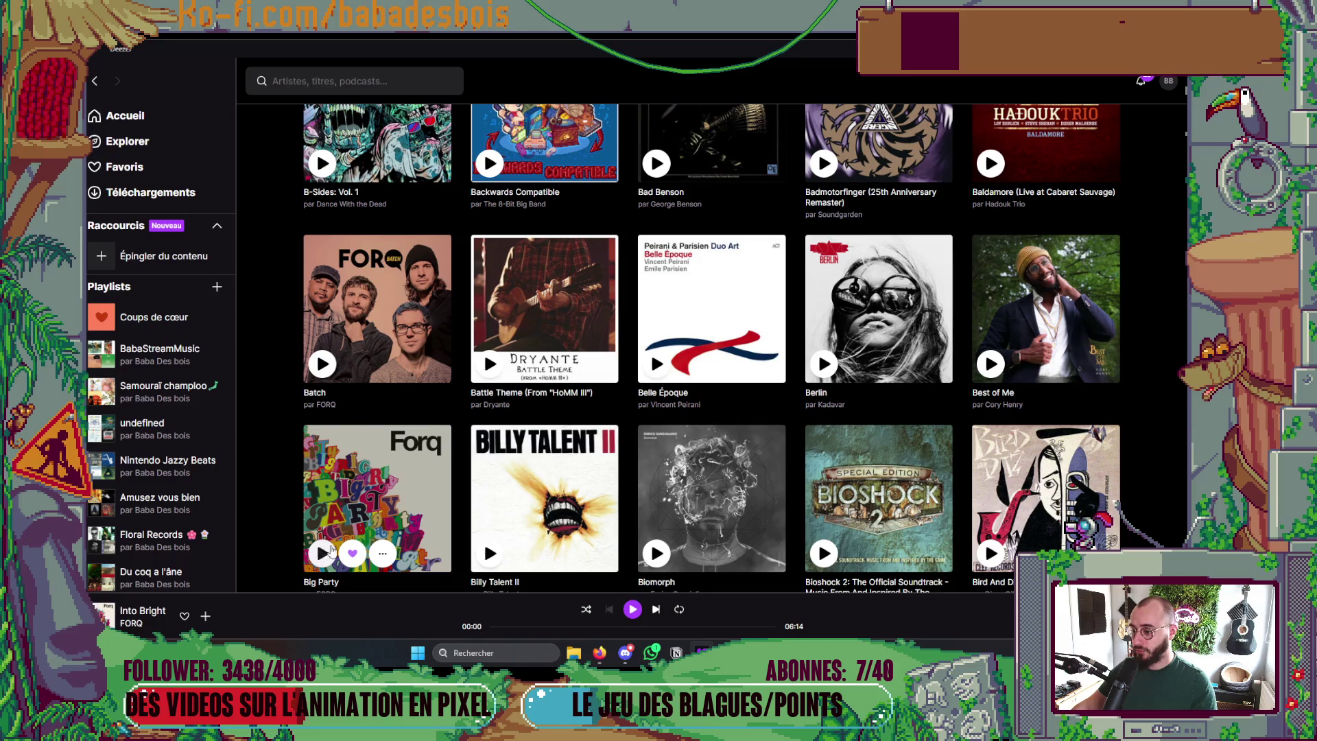
{"action": "key", "text": "alt+Tab"}
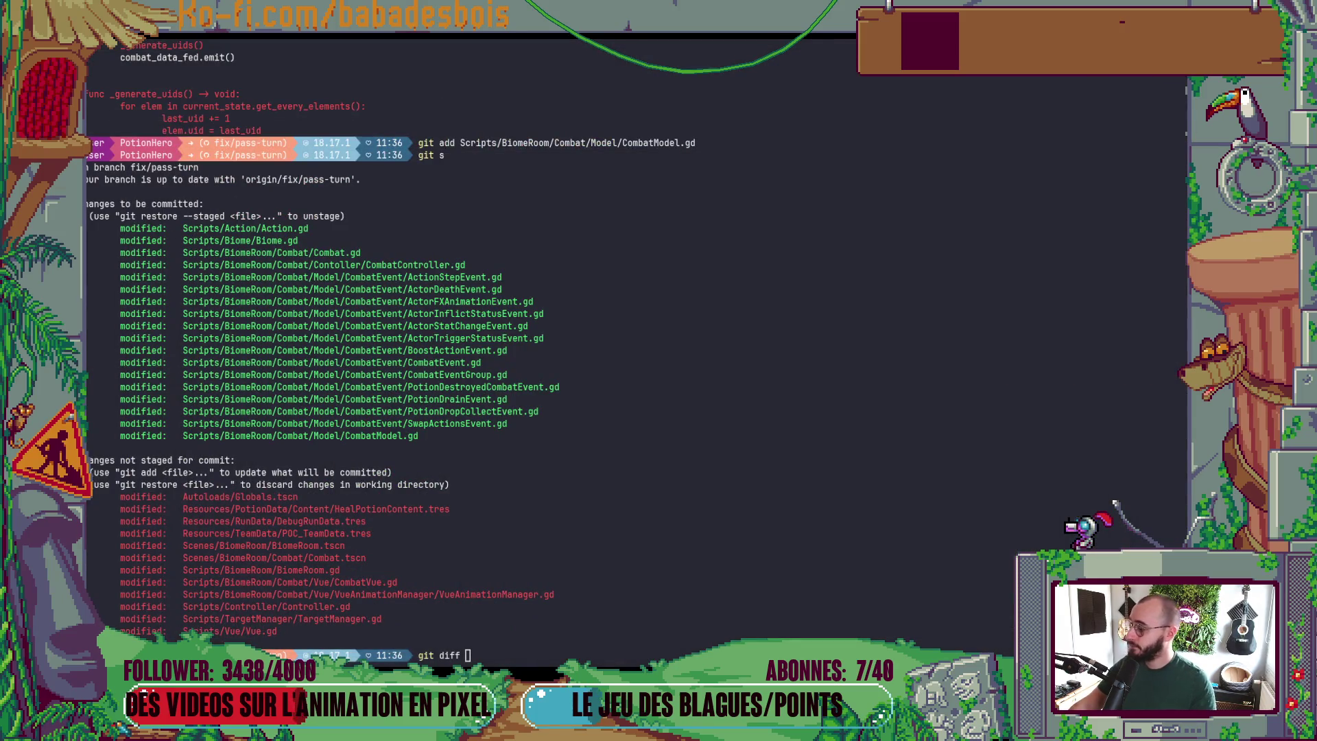
- Review the CombatVue.gd diff, stage CombatVue.gd, and check git s
{"action": "left_click", "coordinate": [454, 343]}
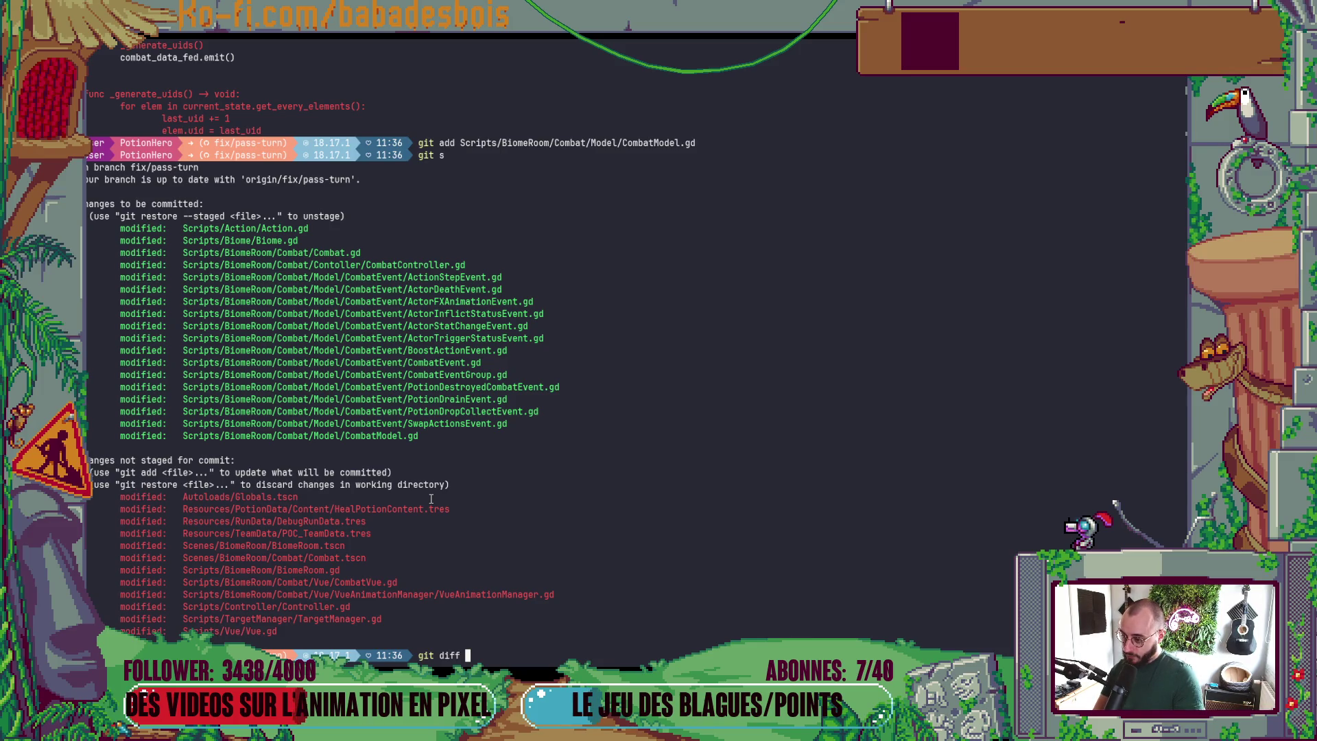
{"action": "double_click", "coordinate": [353, 581]}
{"action": "middle_click", "coordinate": [353, 581]}
{"action": "key", "text": "Return"}
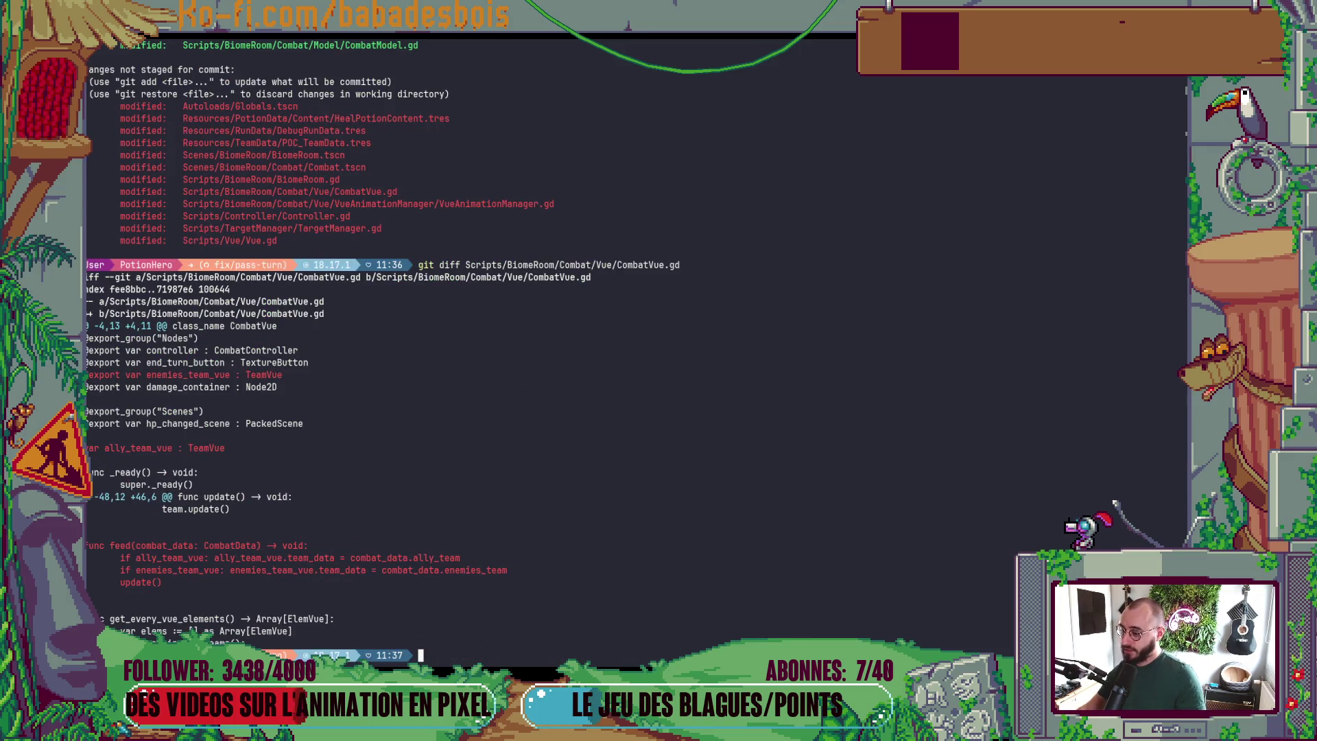
{"action": "key", "text": "Up"}
{"action": "key", "text": "ctrl+Left"}
{"action": "key", "text": "ctrl+Left"}
{"action": "key", "text": "ctrl+Left"}
{"action": "key", "text": "ctrl+w"}
{"action": "type", "text": "add"}
{"action": "key", "text": "Return"}
{"action": "type", "text": "git s"}
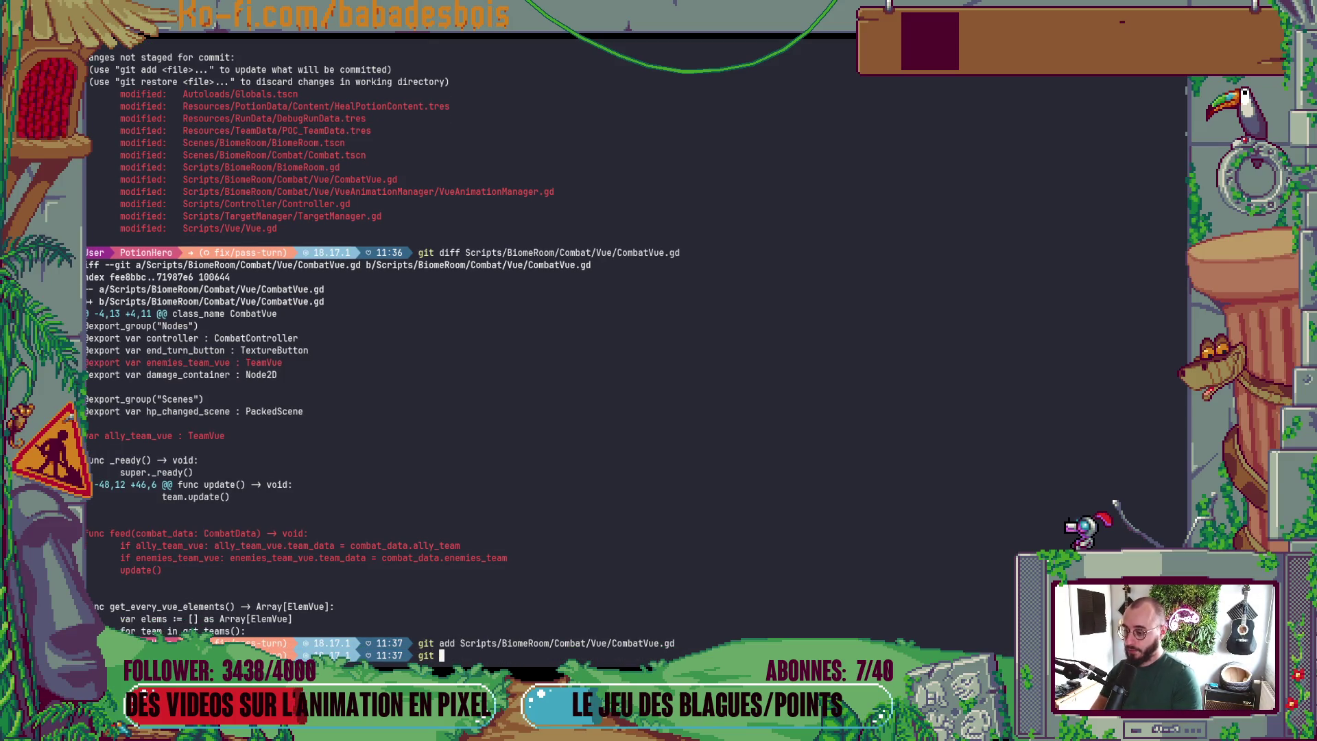
{"action": "key", "text": "Return"}
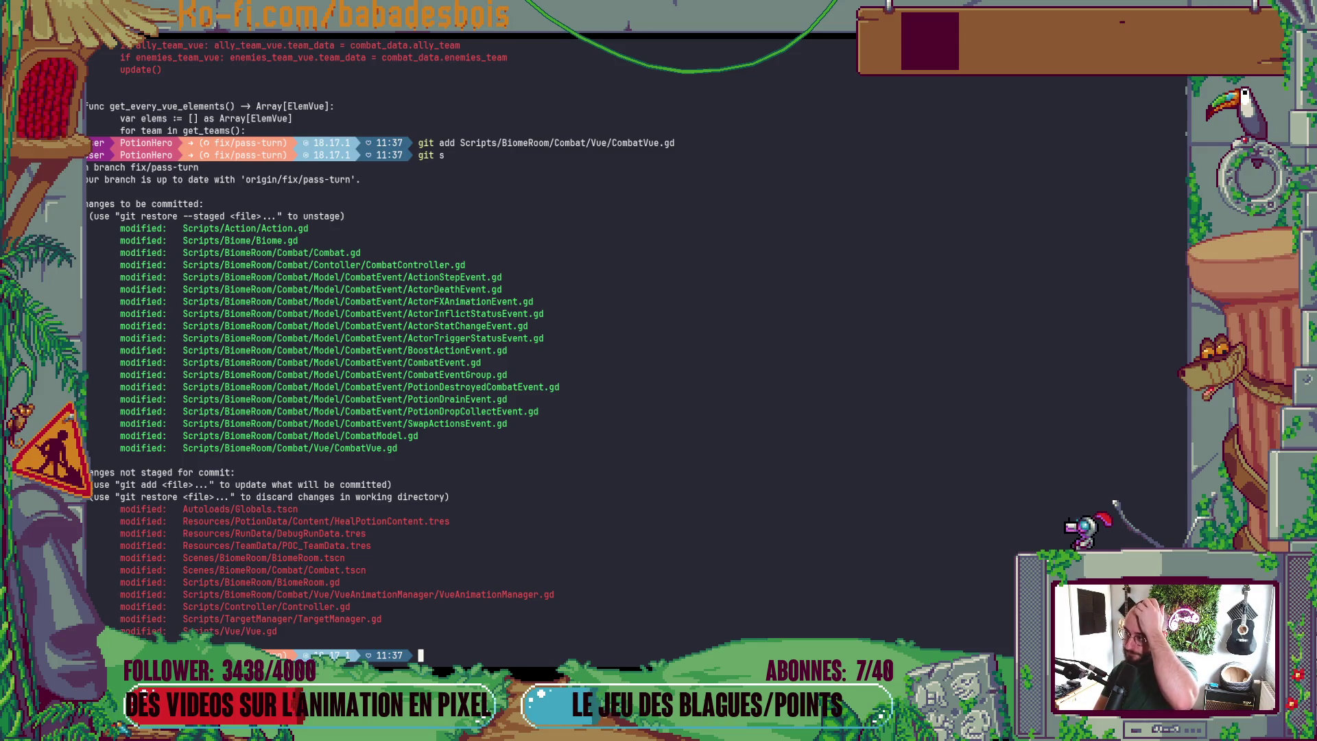
- Review the VueAnimationManager.gd diff, stage that file, and show the updated git status
{"action": "type", "text": "git diff"}
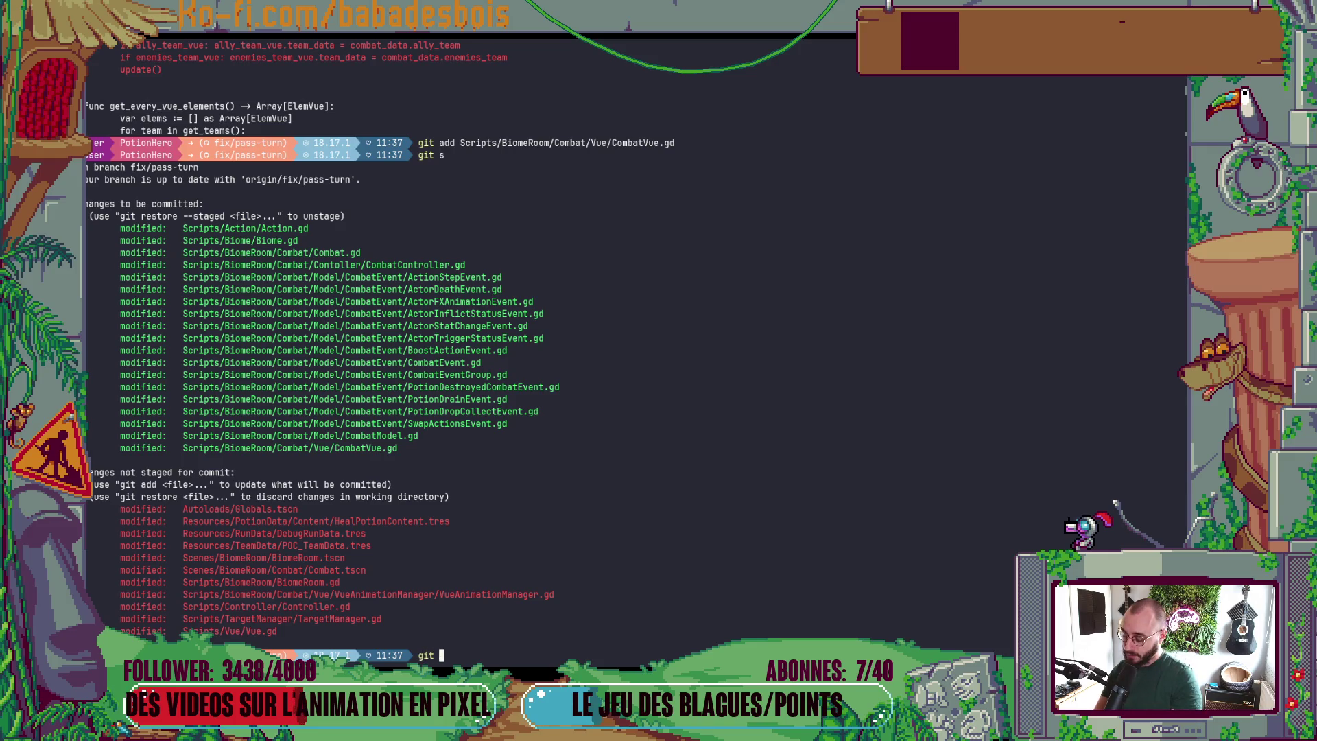
{"action": "double_click", "coordinate": [421, 595]}
{"action": "right_click", "coordinate": [421, 595]}
{"action": "key", "text": "Return"}
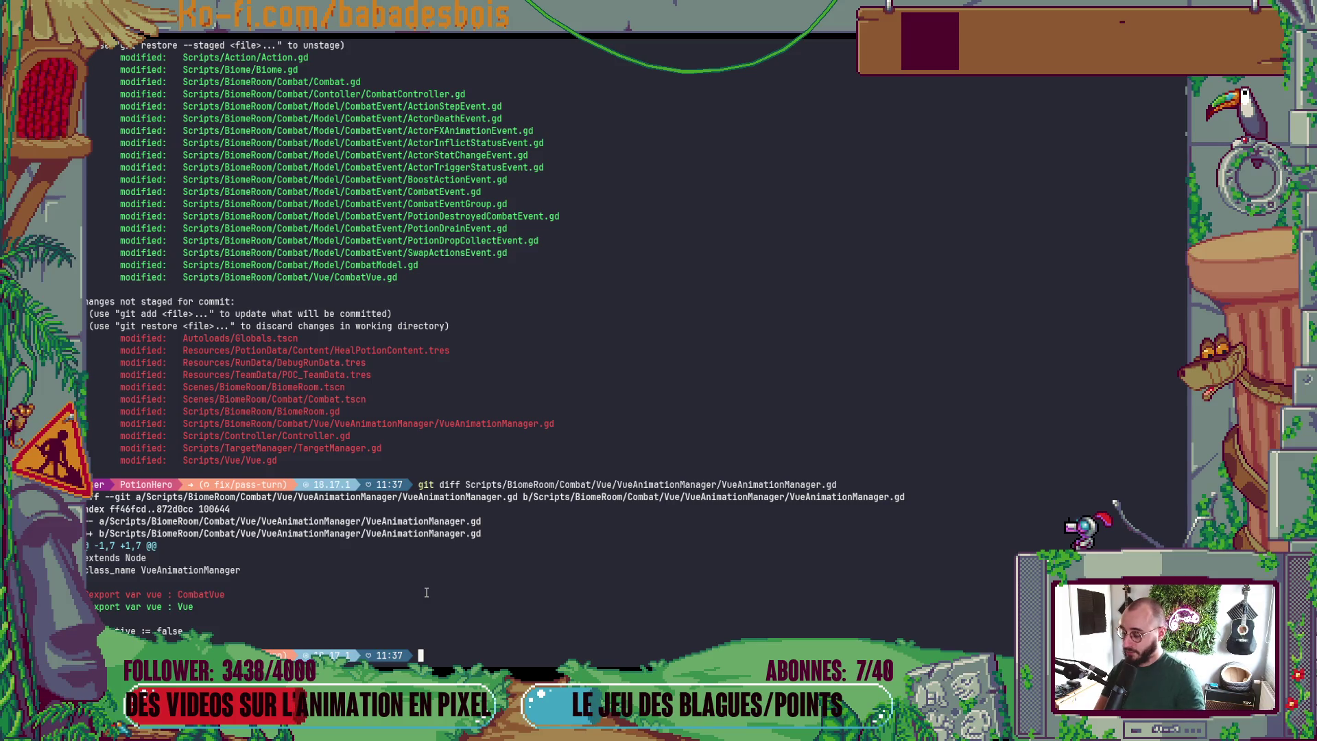
{"action": "key", "text": "Up"}
{"action": "key", "text": "ctrl+Left"}
{"action": "key", "text": "ctrl+Left"}
{"action": "key", "text": "ctrl+Left"}
{"action": "key", "text": "ctrl+Left"}
{"action": "key", "text": "BackSpace"}
{"action": "key", "text": "BackSpace"}
{"action": "key", "text": "BackSpace"}
{"action": "type", "text": "add"}
{"action": "key", "text": "Return"}
{"action": "type", "text": "git"}
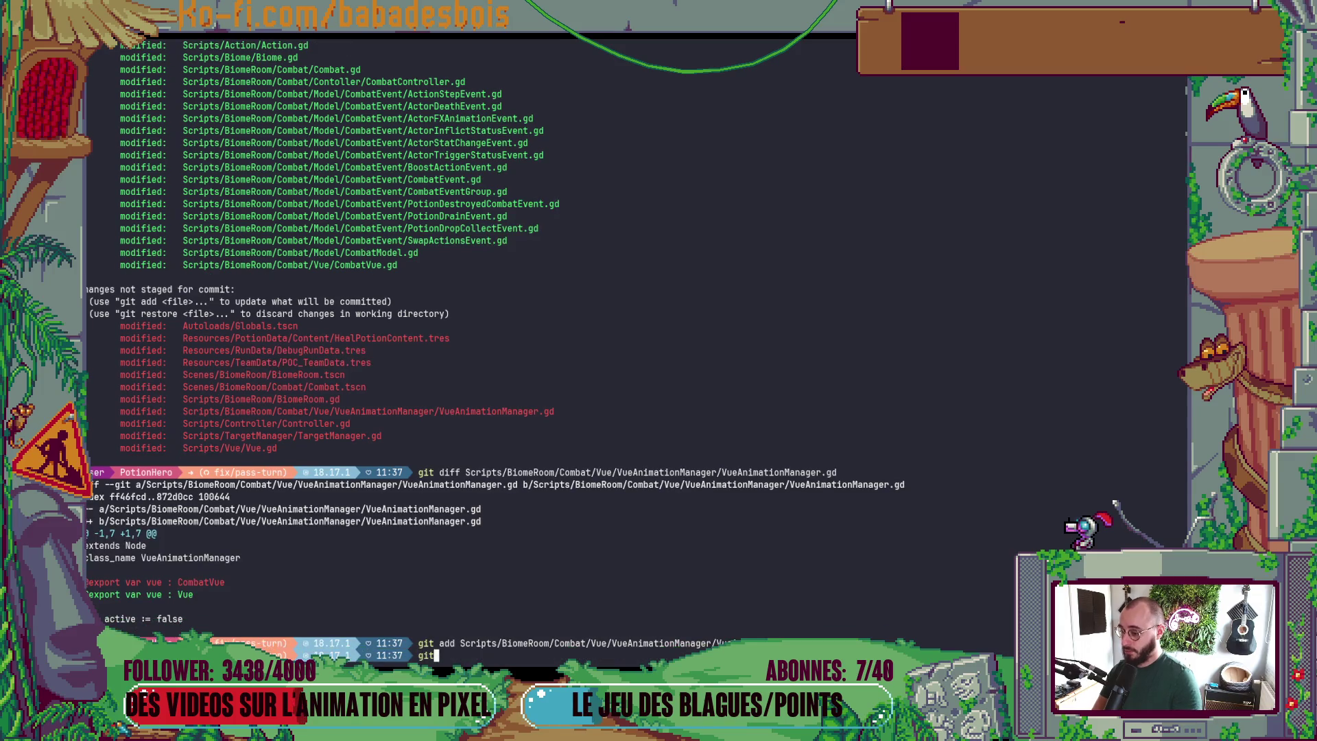
{"action": "key", "text": "Return"}
{"action": "type", "text": "git s"}
{"action": "key", "text": "Return"}
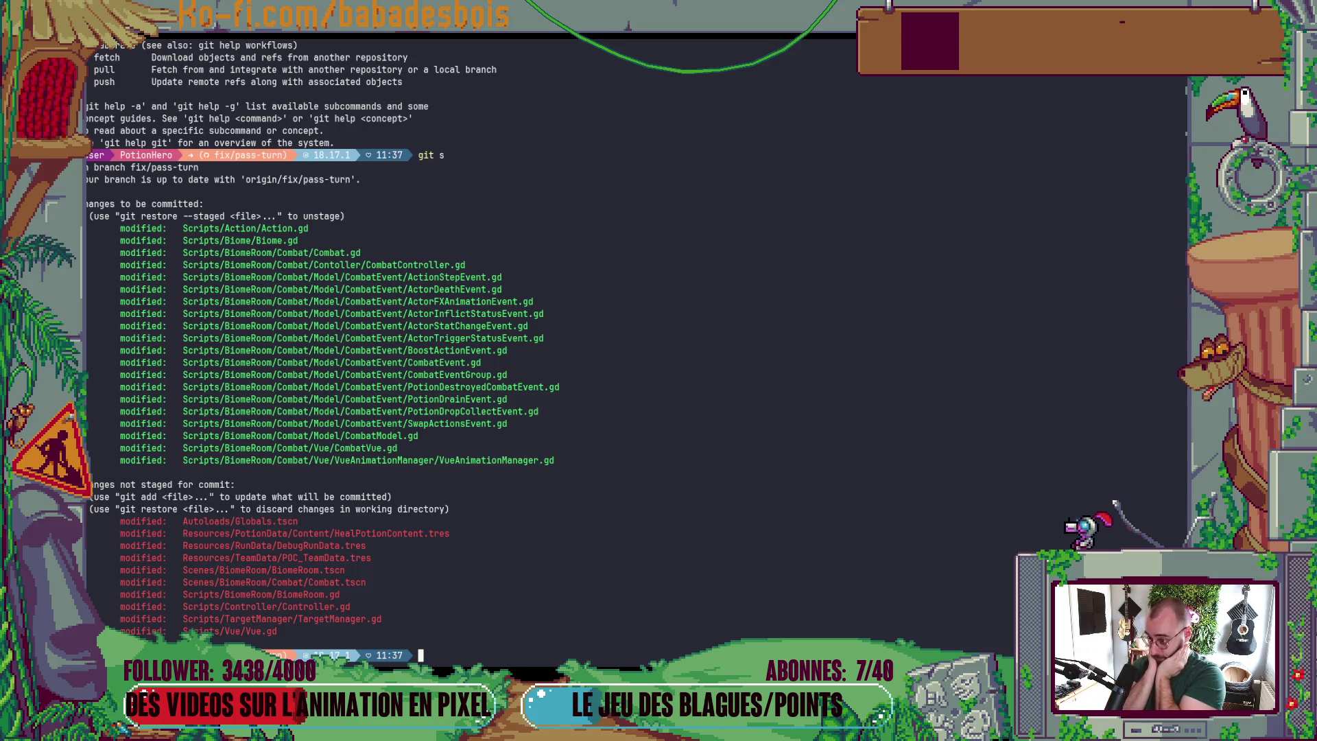
{"action": "type", "text": "git diff"}
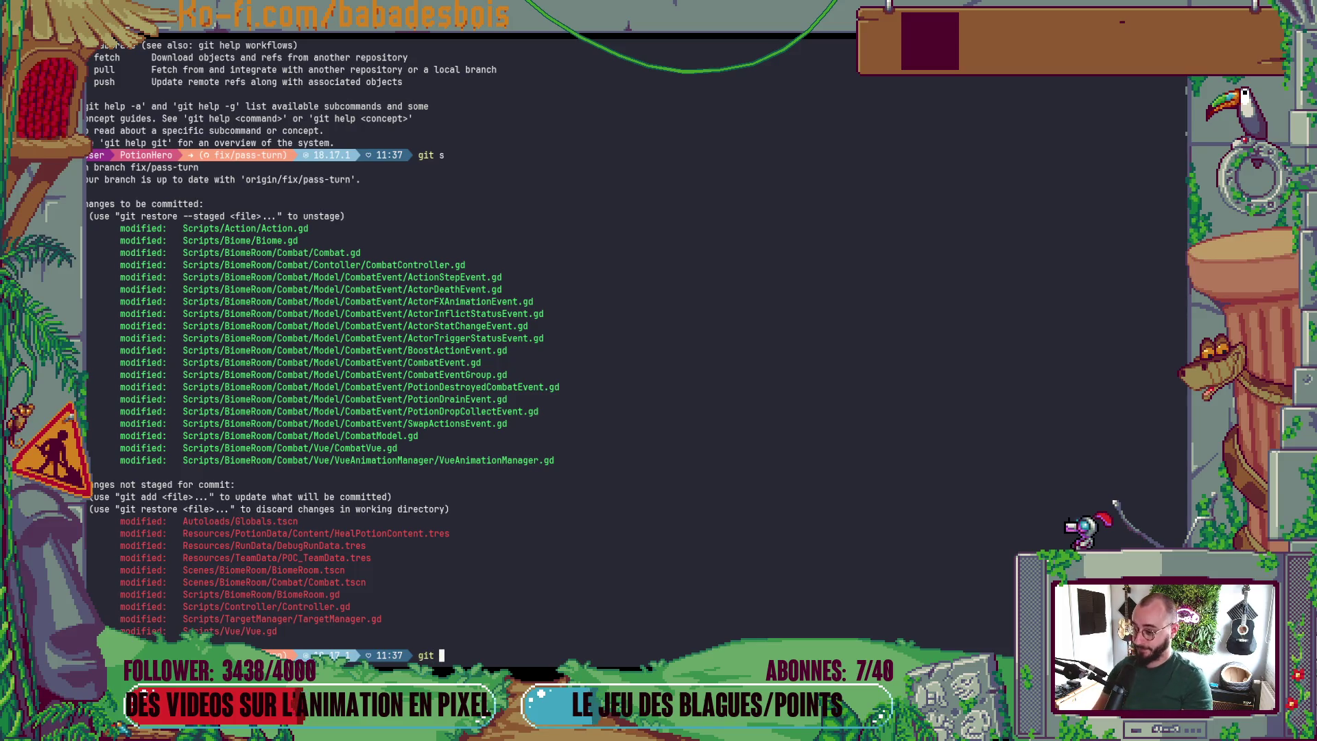
{"action": "key", "text": "BackSpace"}
{"action": "key", "text": "BackSpace"}
{"action": "key", "text": "BackSpace"}
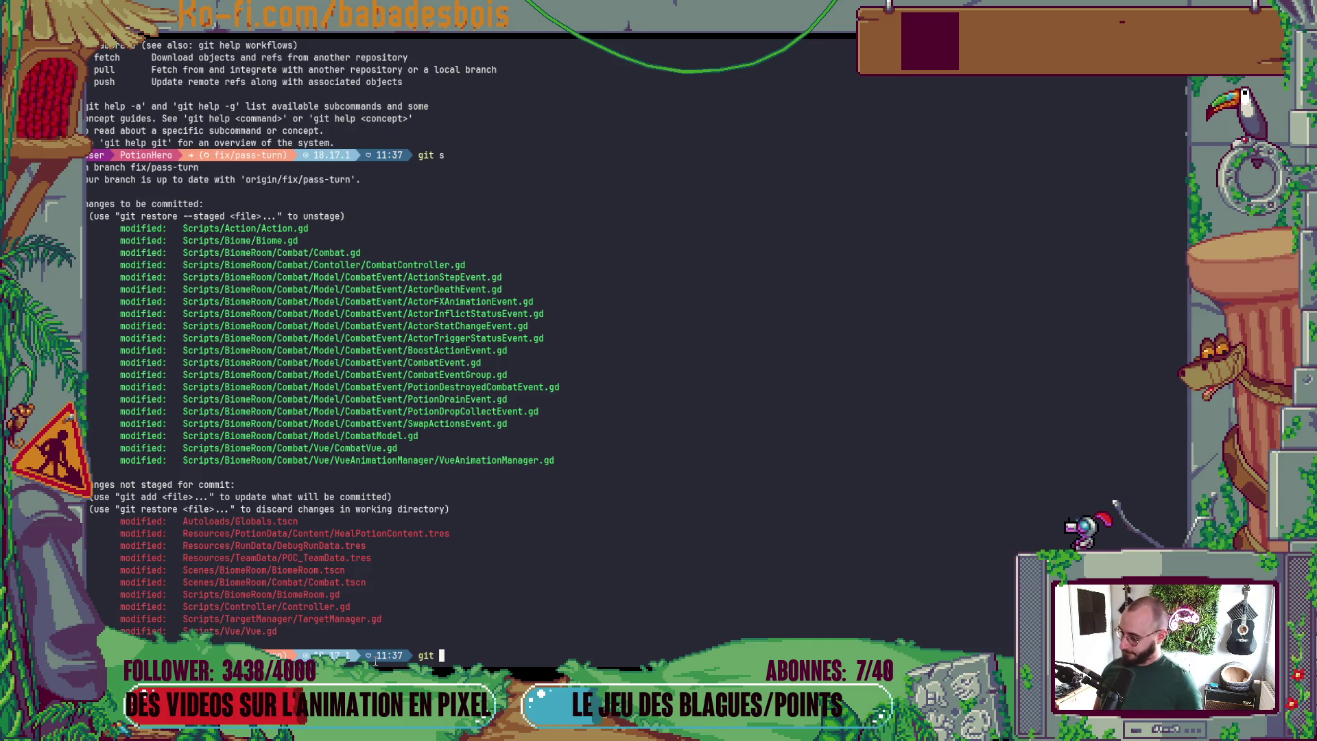
{"action": "type", "text": "diff"}
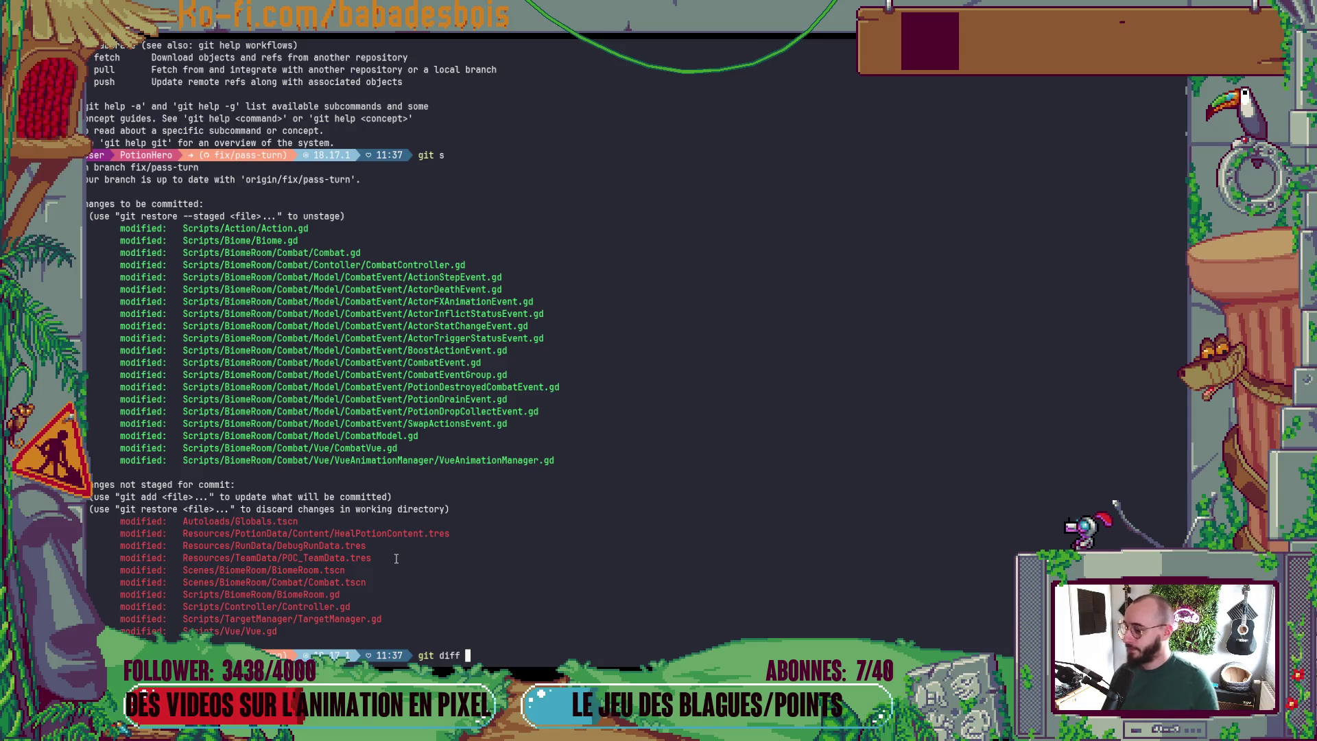
- Show the git diffs of Controller.gd and TargetManager.gd
{"action": "middle_click", "coordinate": [339, 607]}
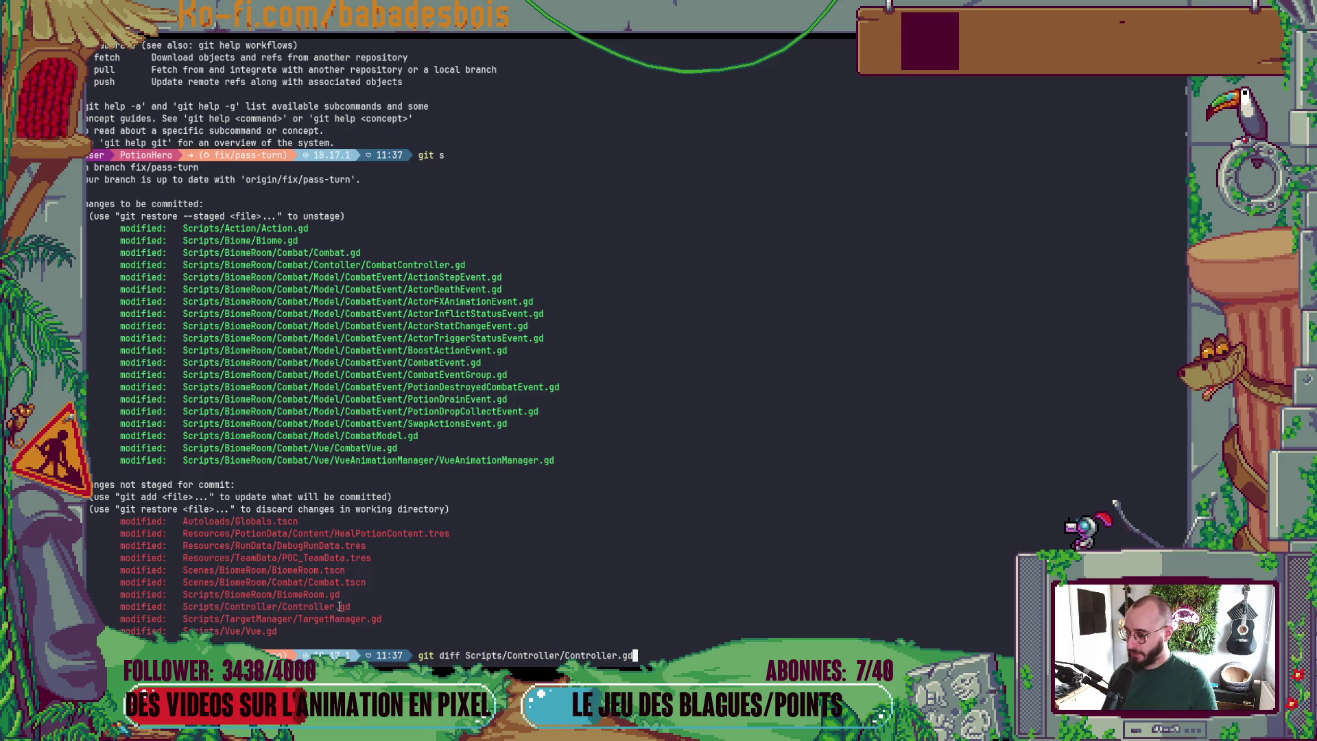
{"action": "key", "text": "Return"}
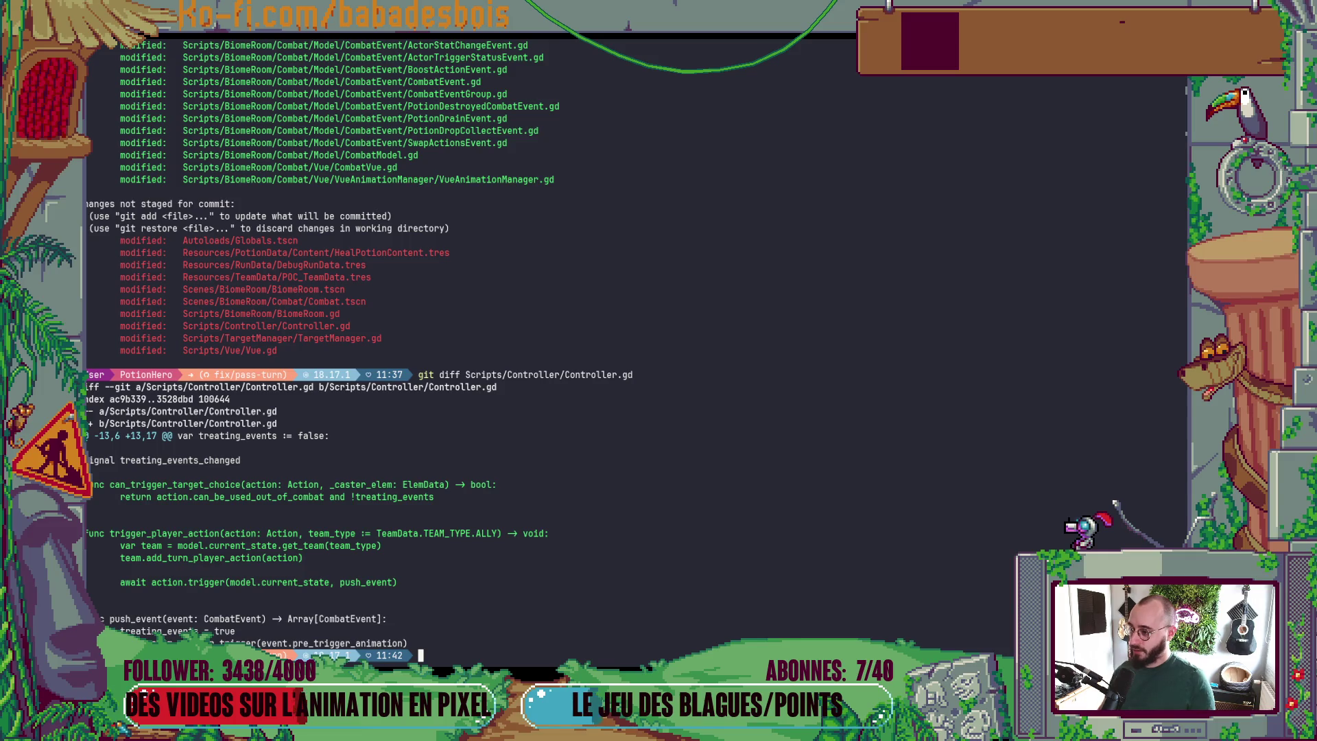
{"action": "type", "text": "gi"}
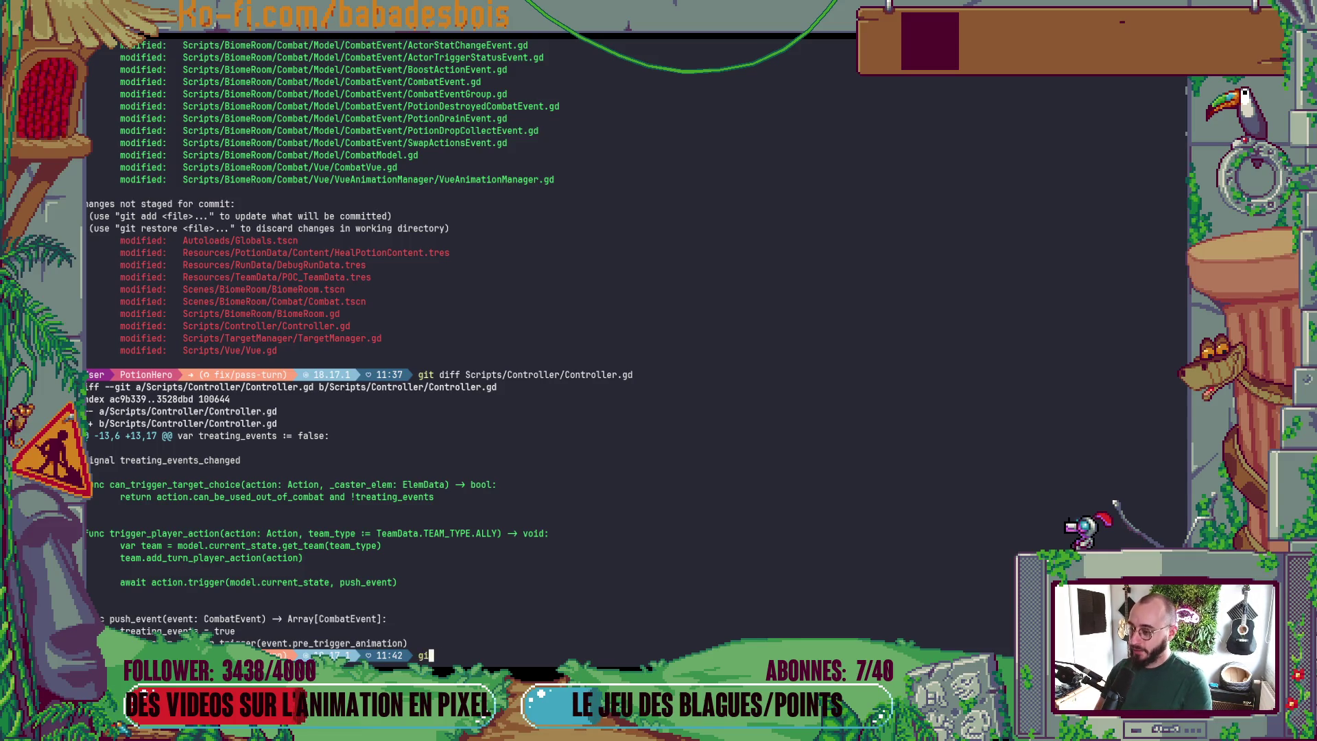
{"action": "type", "text": "t diff"}
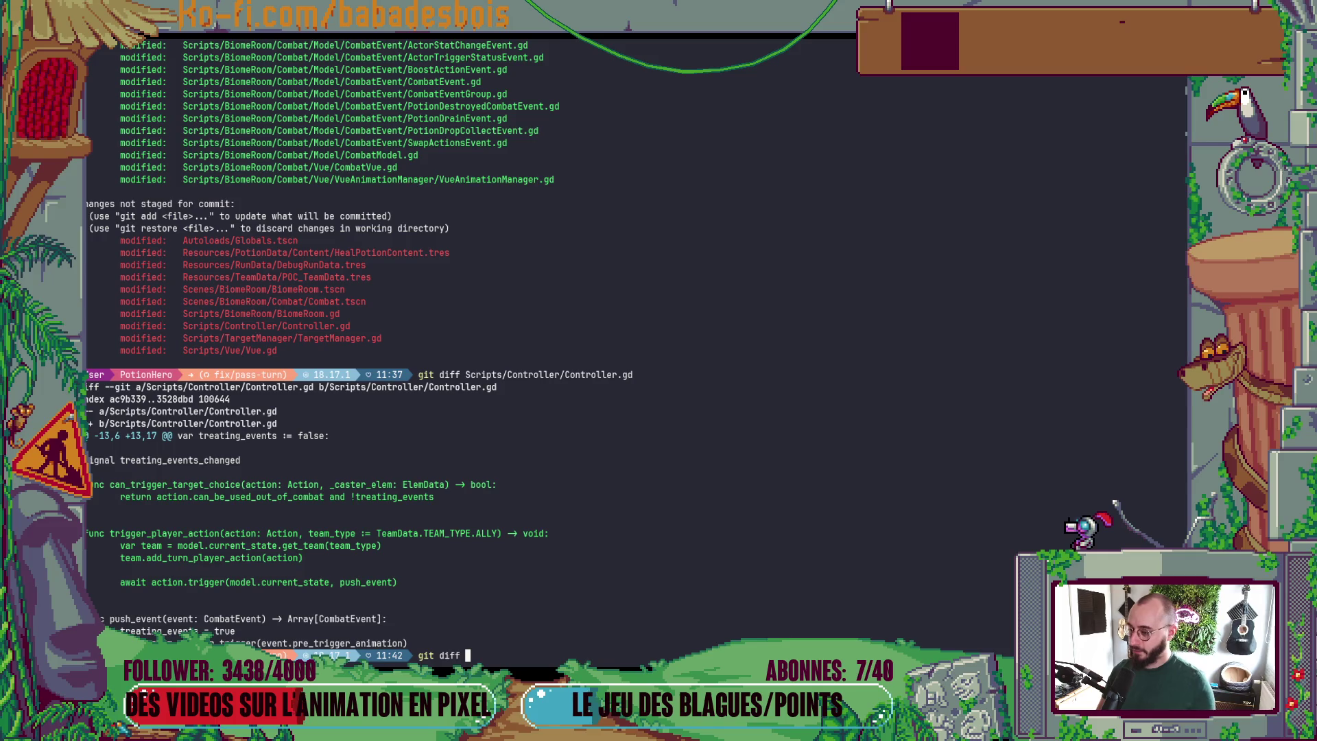
{"action": "double_click", "coordinate": [350, 338]}
{"action": "middle_click", "coordinate": [351, 339]}
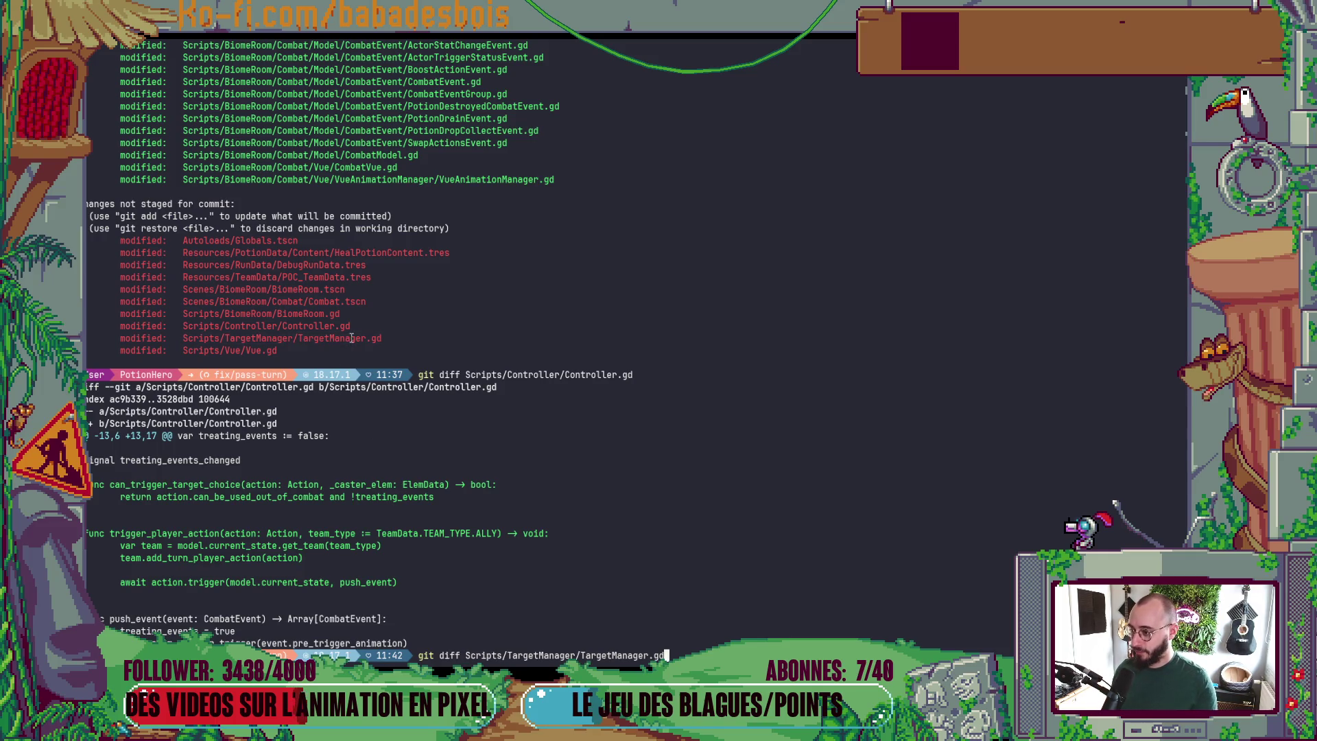
{"action": "key", "text": "Return"}
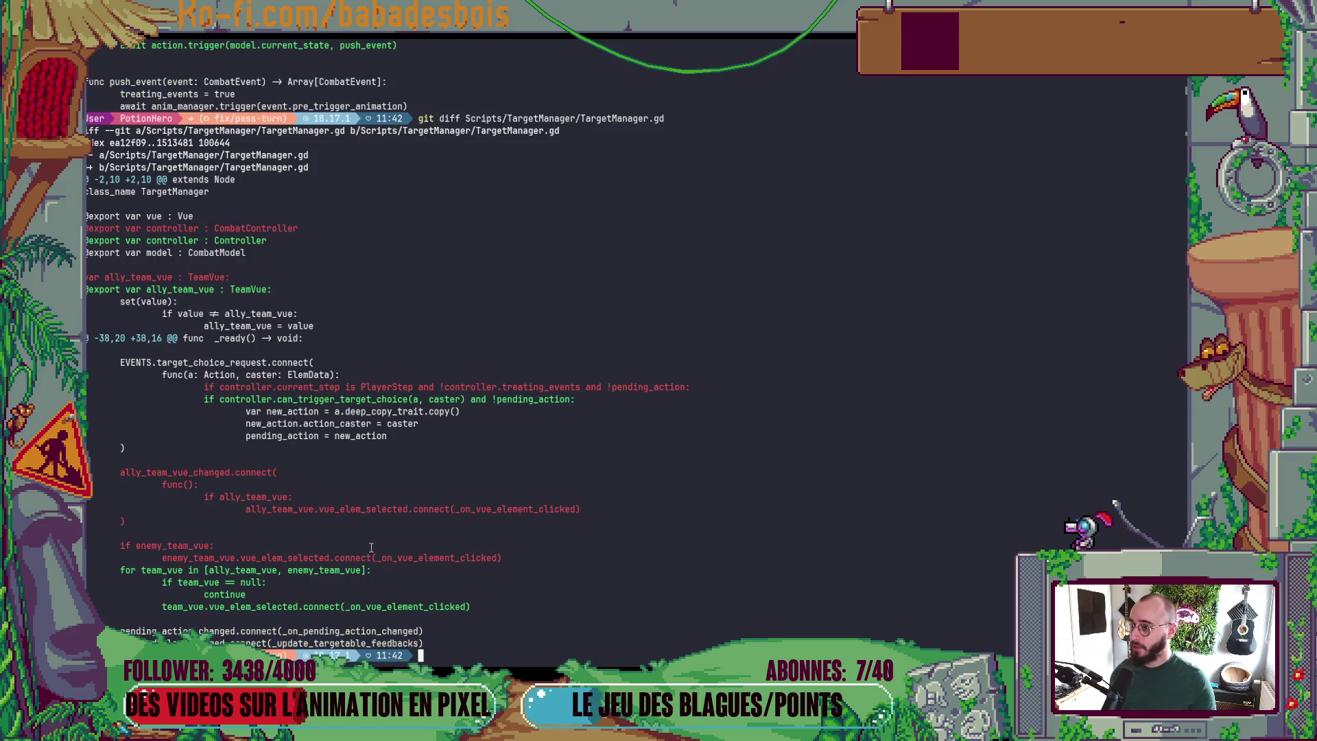
- Stage TargetManager.gd and confirm it in the updated git status
{"action": "key", "text": "Up"}
{"action": "key", "text": "ctrl+Left"}
{"action": "key", "text": "ctrl+Left"}
{"action": "key", "text": "ctrl+Left"}
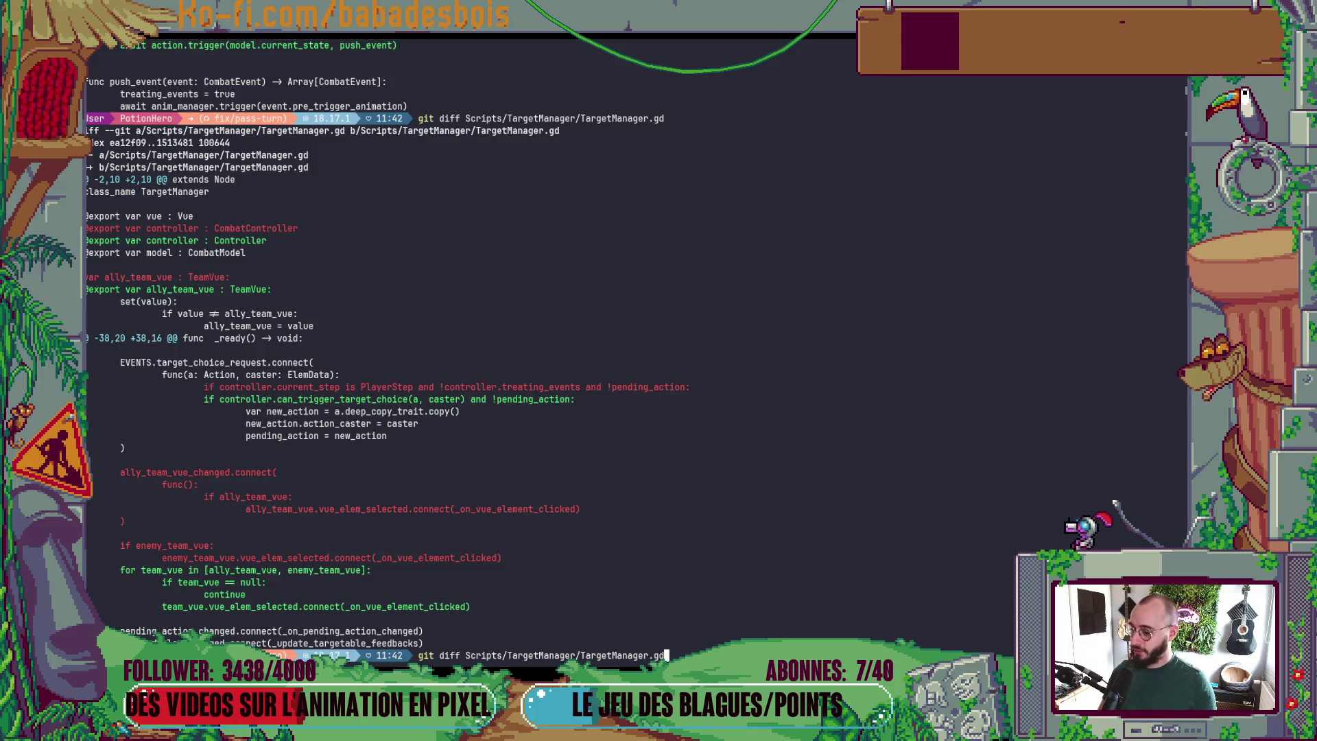
{"action": "key", "text": "ctrl+Right"}
{"action": "key", "text": "ctrl+w"}
{"action": "type", "text": "add"}
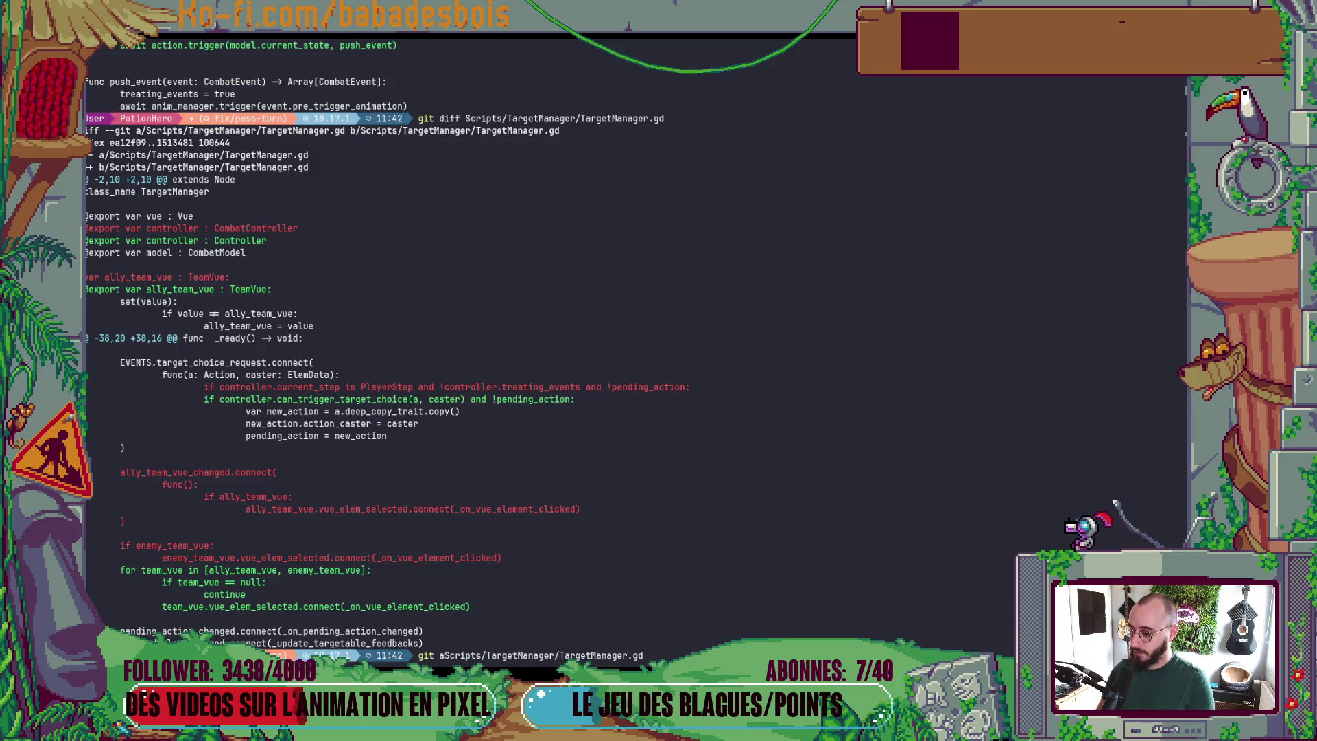
{"action": "key", "text": "Return"}
{"action": "type", "text": "git s"}
{"action": "key", "text": "Return"}
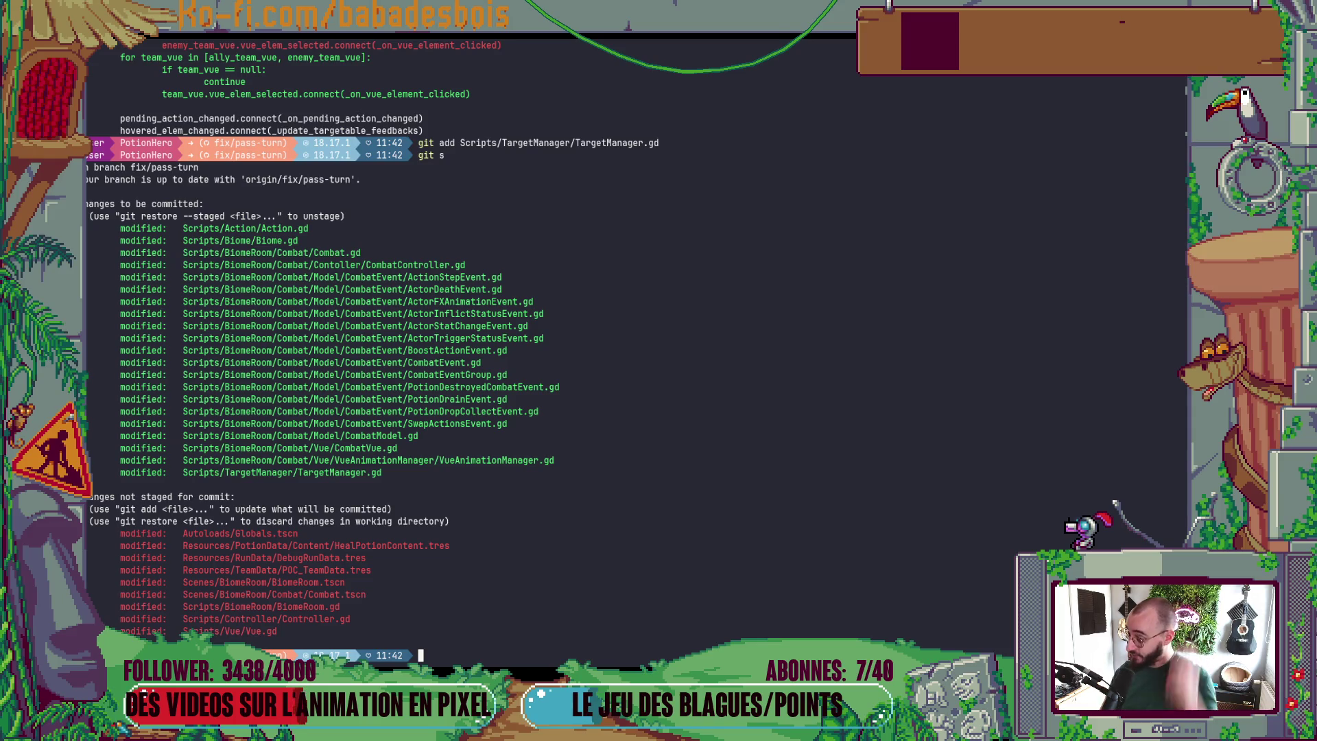
- Show the Scripts/Vue/Vue.gd diff and mark its RefCounted and TeamVue type hints
{"action": "type", "text": "git diff"}
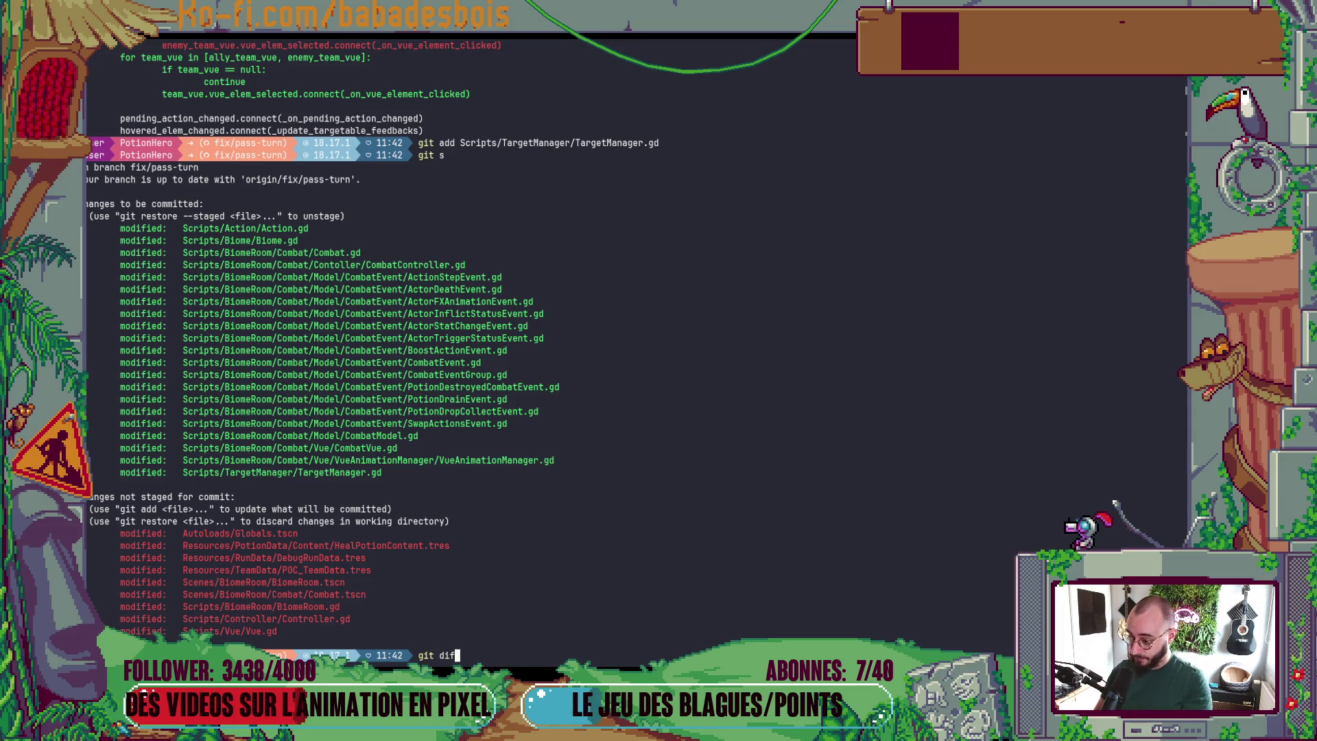
{"action": "double_click", "coordinate": [250, 626]}
{"action": "right_click", "coordinate": [250, 626]}
{"action": "right_click", "coordinate": [250, 626]}
{"action": "key", "text": "Return"}
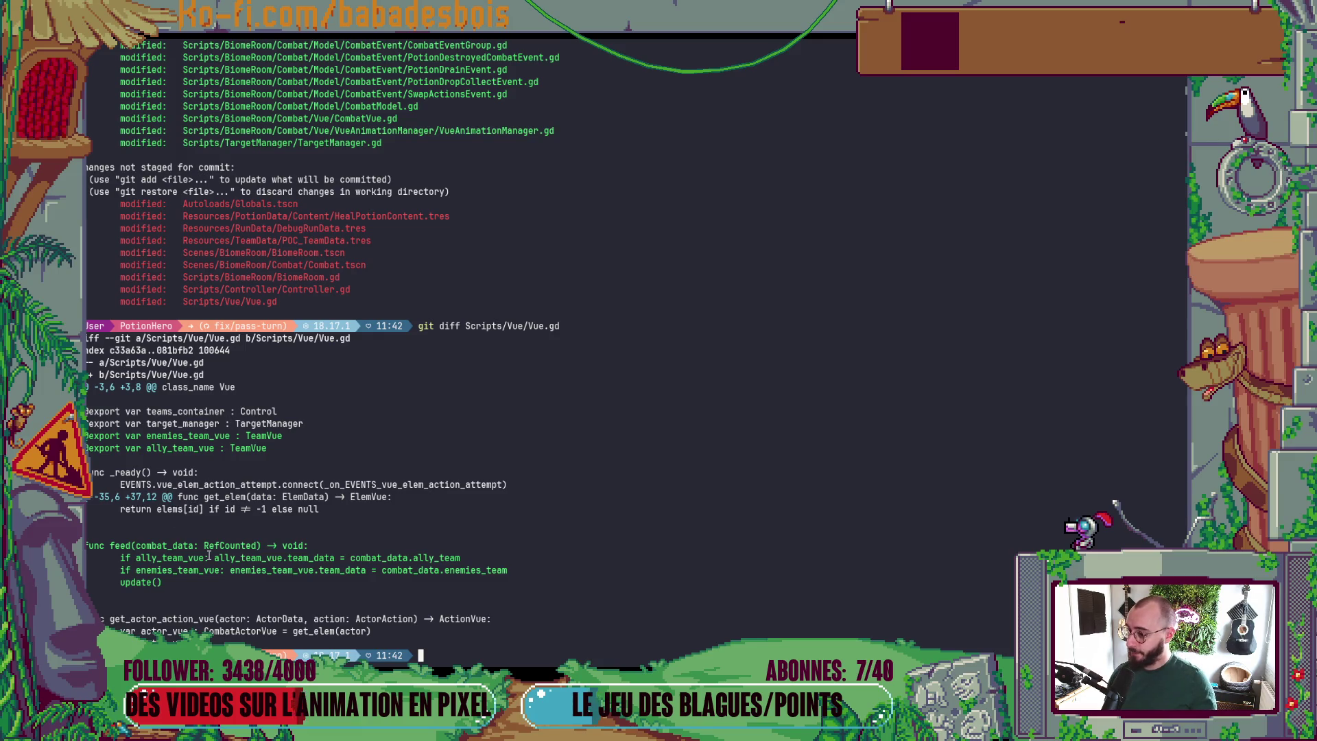
{"action": "double_click", "coordinate": [207, 546]}
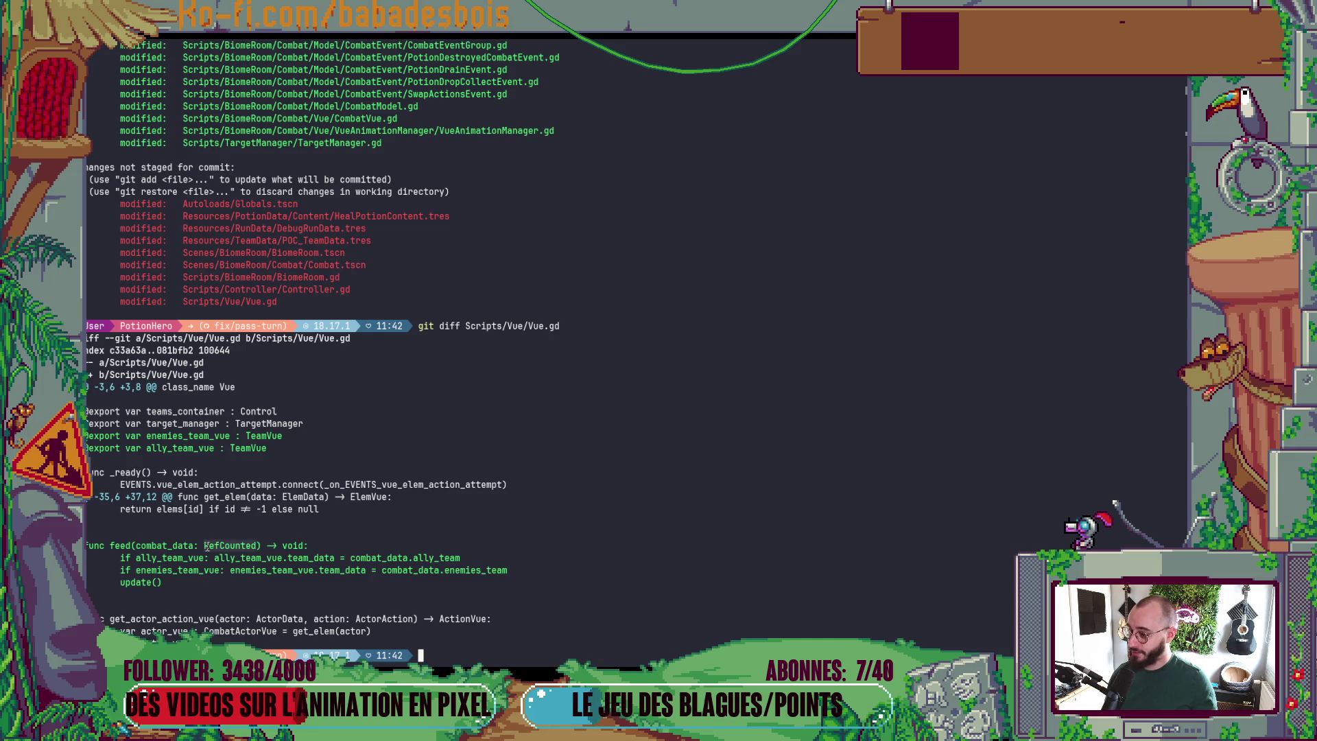
{"action": "double_click", "coordinate": [255, 449]}
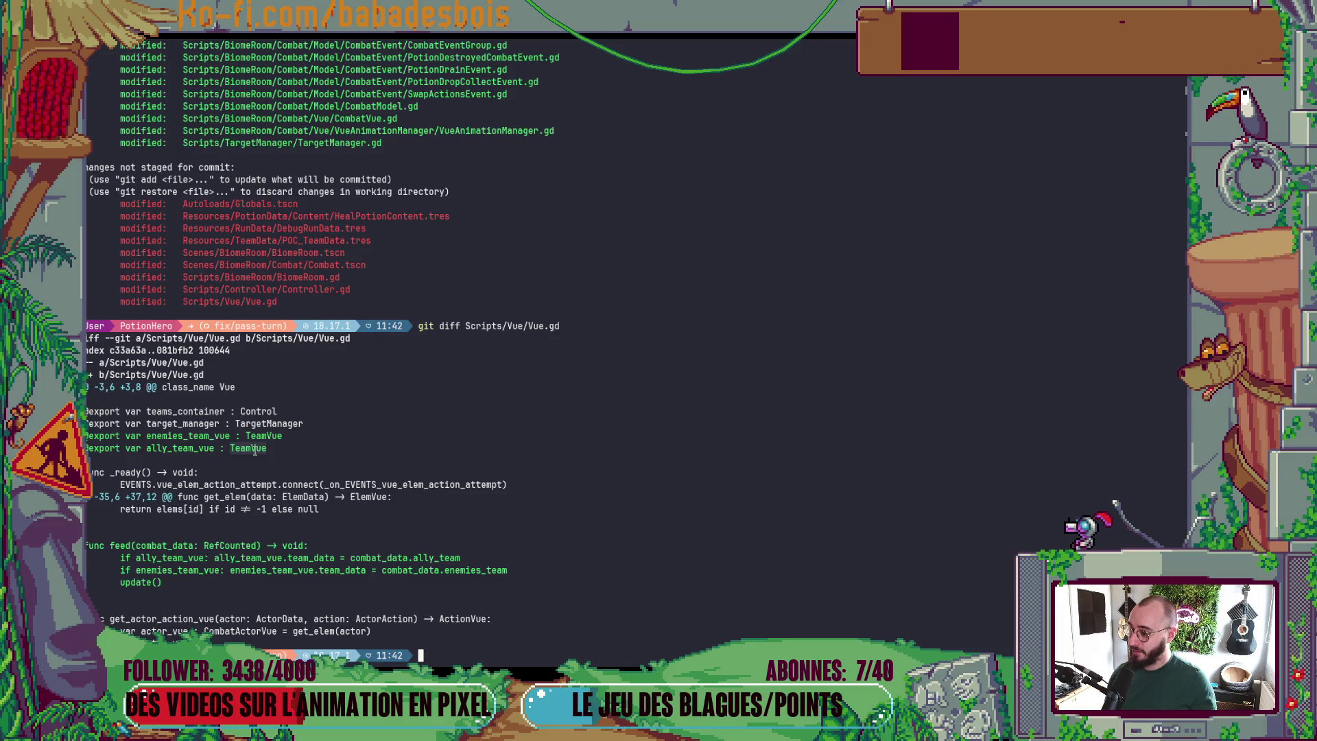
{"action": "double_click", "coordinate": [254, 437]}
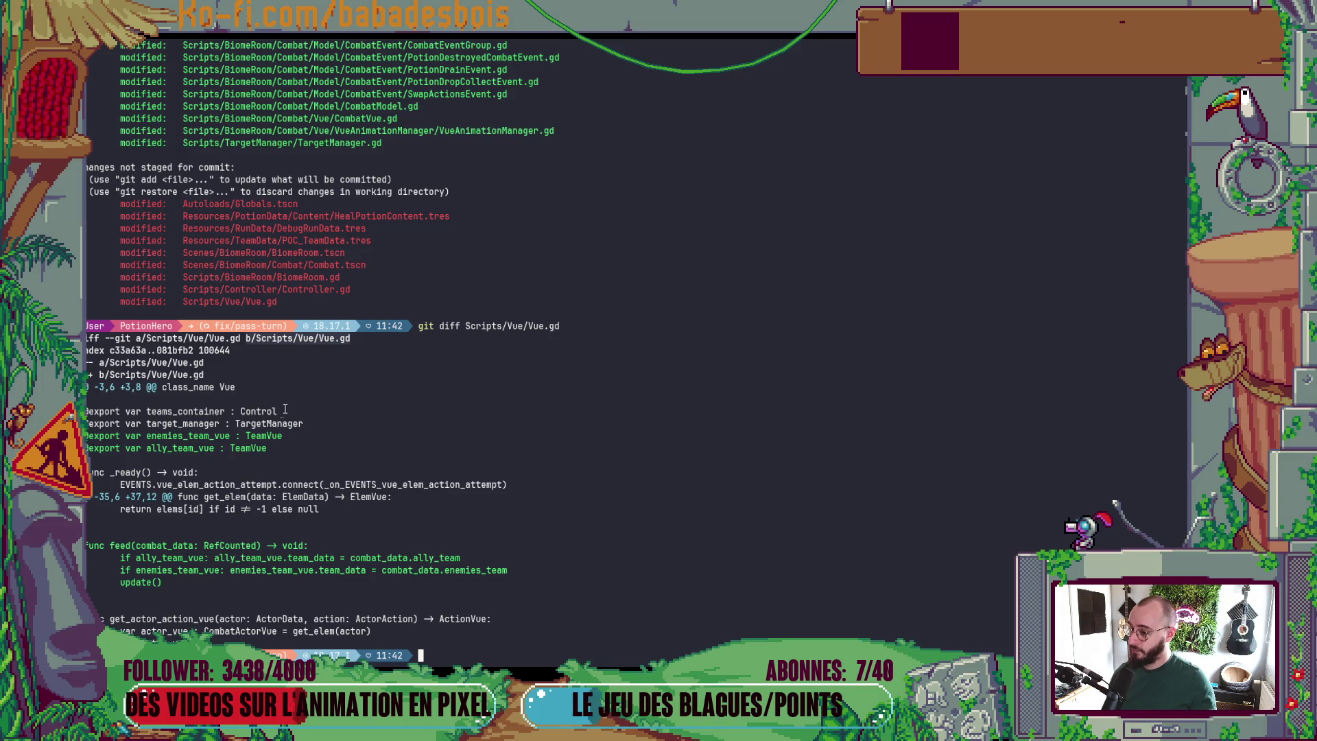
{"action": "double_click", "coordinate": [271, 437]}
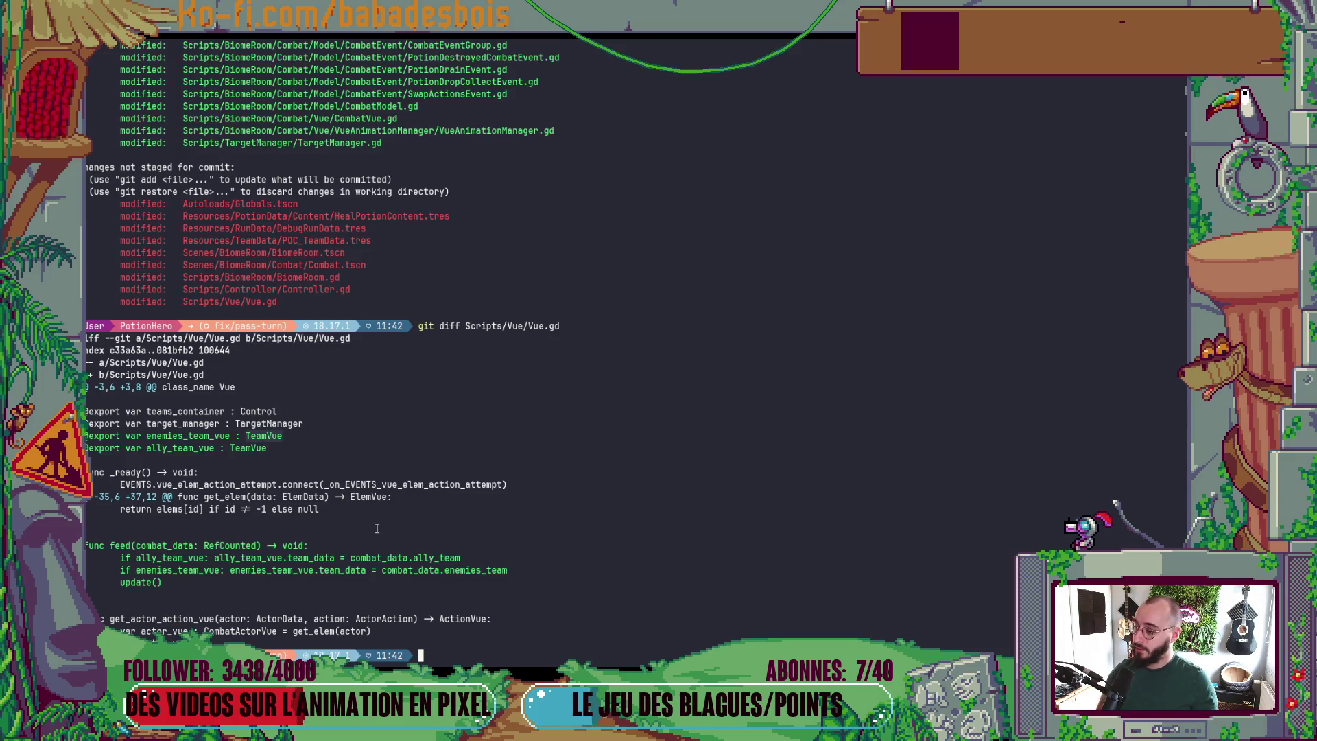
- Switch to the Godot editor and back to the git terminal
{"action": "key", "text": "alt+Tab"}
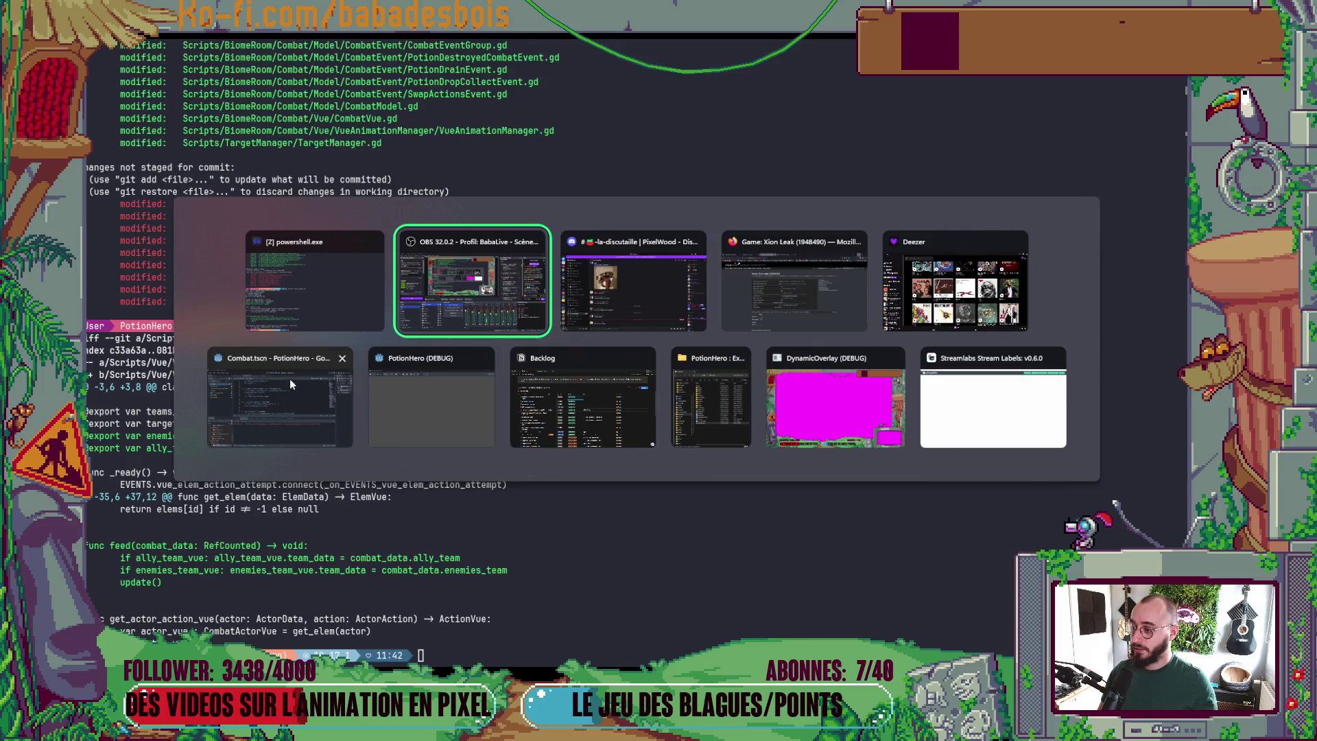
{"action": "left_click", "coordinate": [289, 382]}
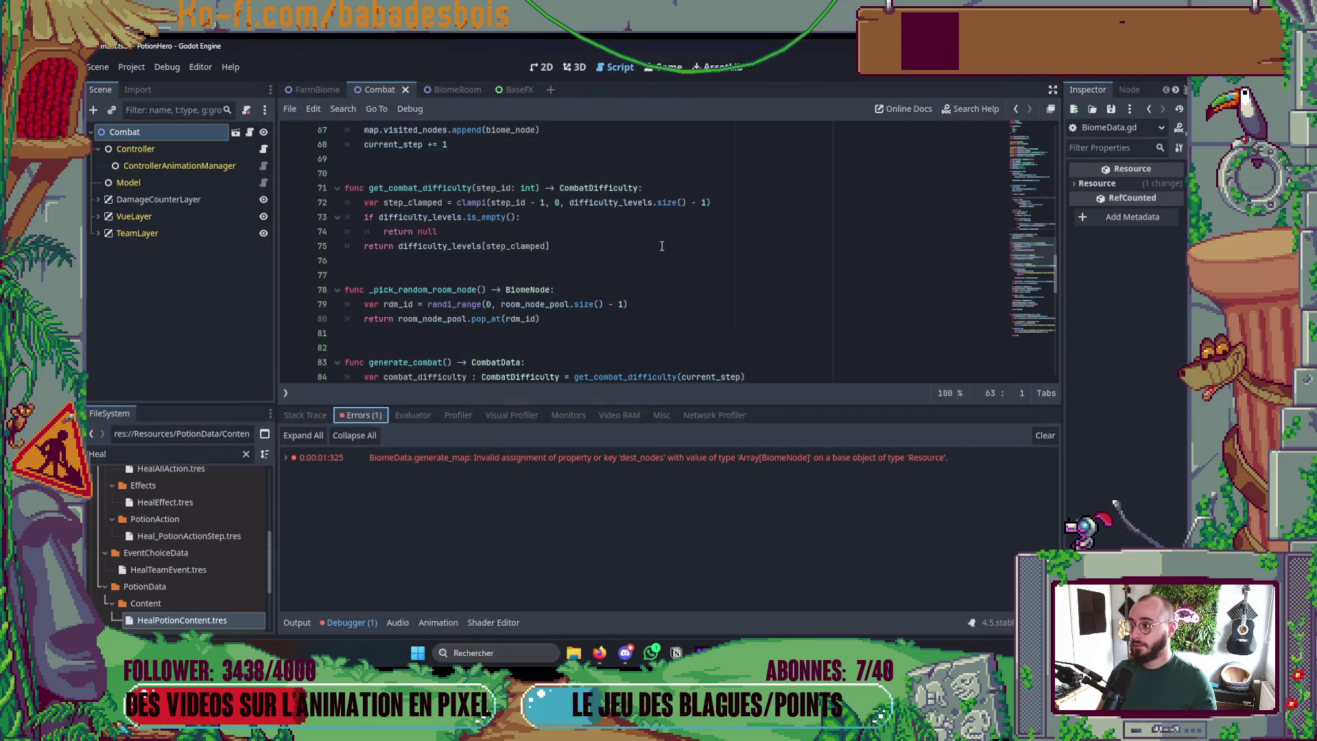
{"action": "key", "text": "alt+Tab"}
{"action": "left_click", "coordinate": [412, 278]}
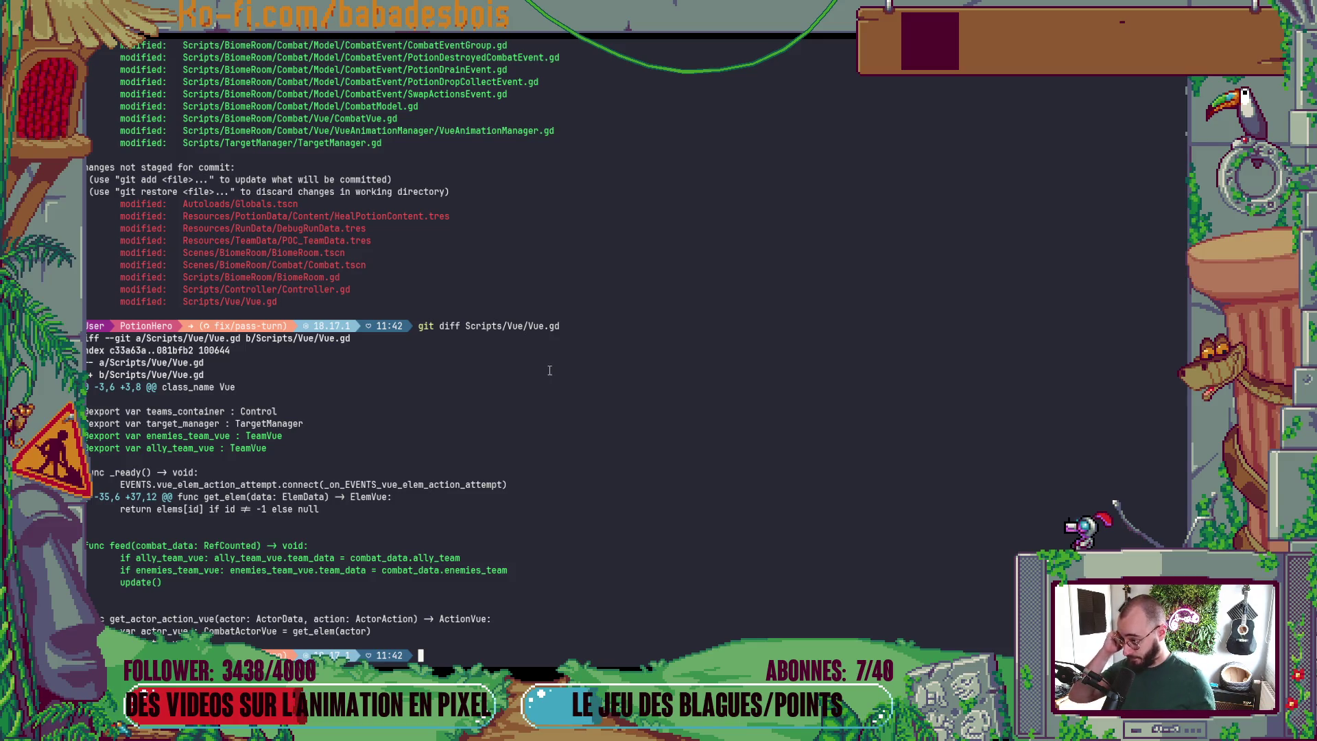
- Open Vue.gd in Neovim through the Telescope file finder by searching 'vue'
{"action": "key", "text": "ctrl+backslash"}
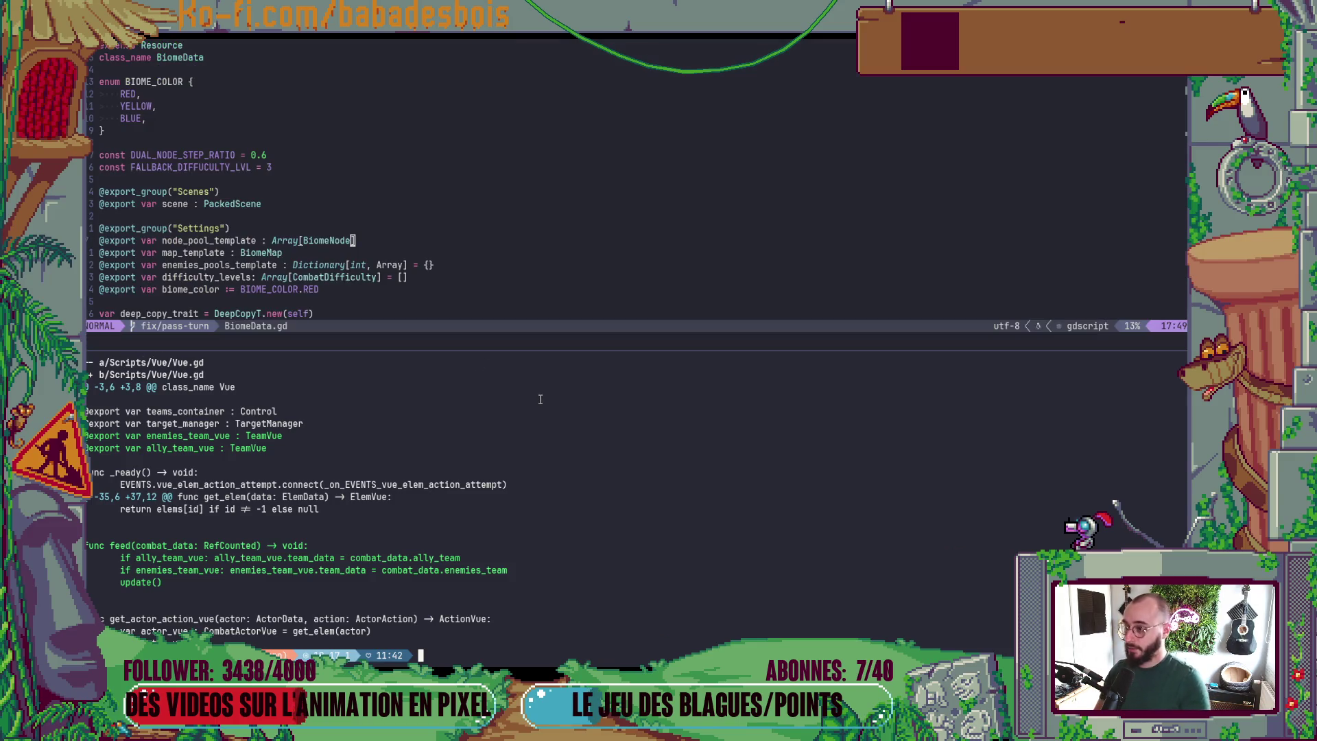
{"action": "key", "text": "space"}
{"action": "key", "text": "f"}
{"action": "key", "text": "f"}
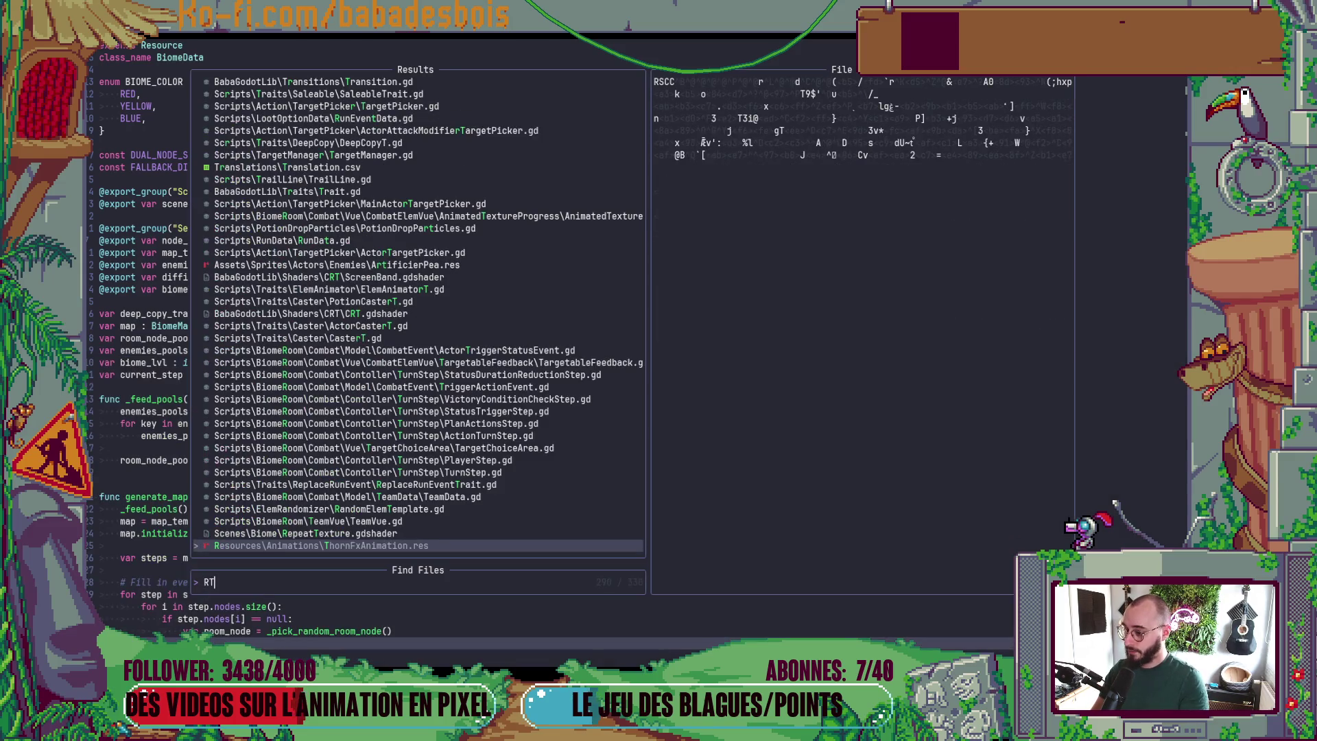
{"action": "type", "text": "vue"}
{"action": "key", "text": "Return"}
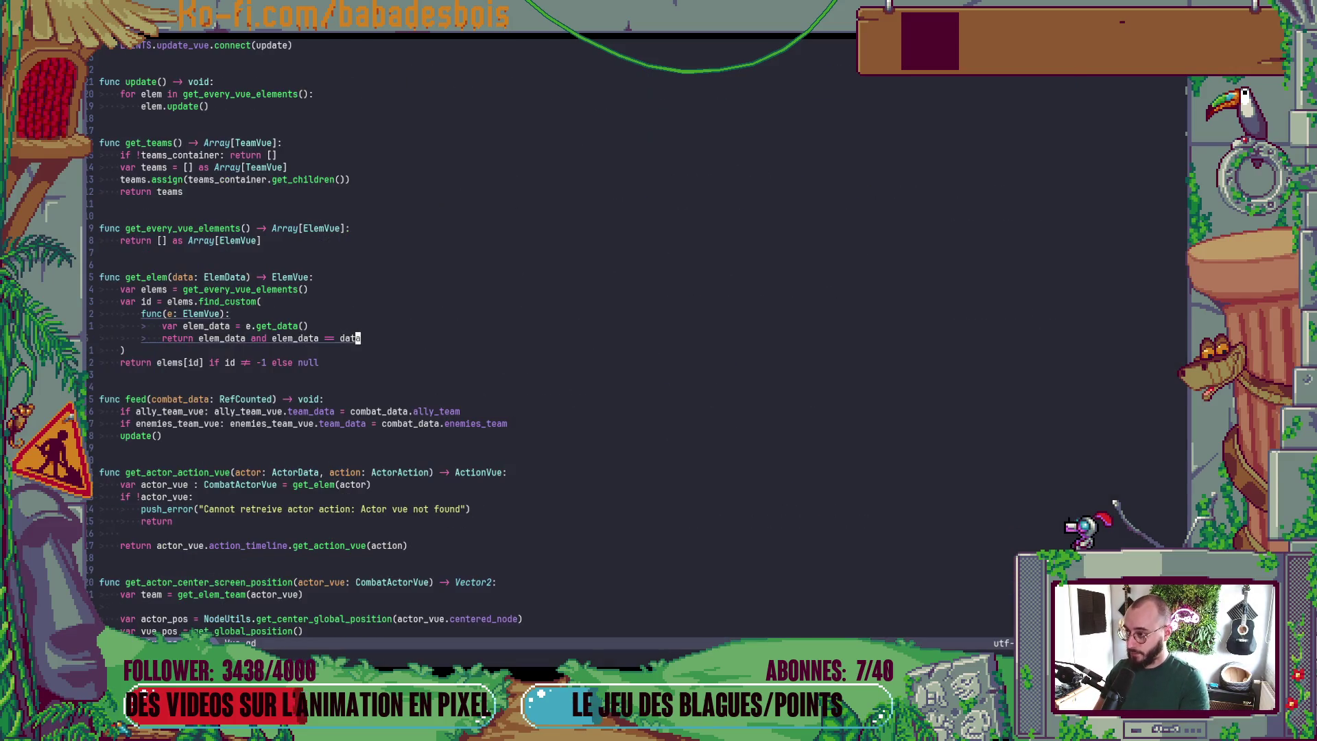
- Delete the TeamVue type hint from the enemies_team_vue export
{"action": "key", "text": "j"}
{"action": "key", "text": "j"}
{"action": "key", "text": "j"}
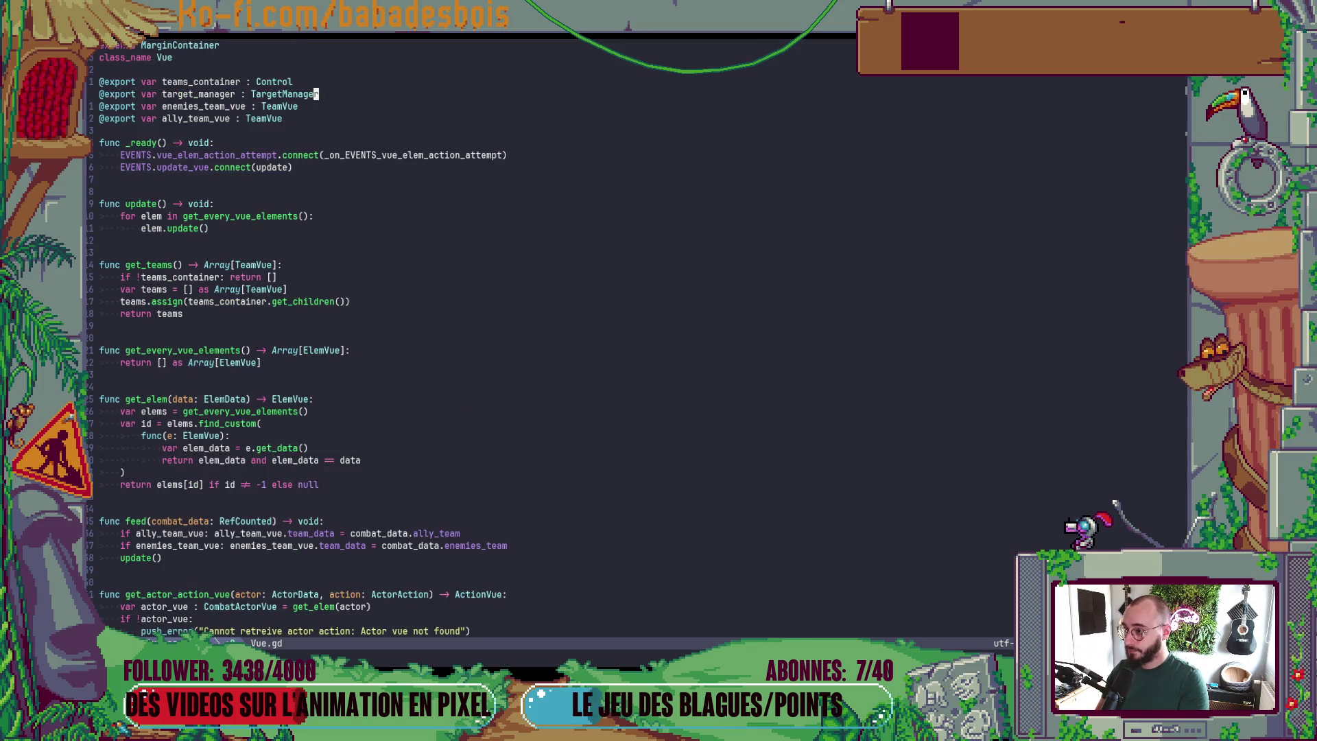
{"action": "key", "text": "b"}
{"action": "key", "text": "c"}
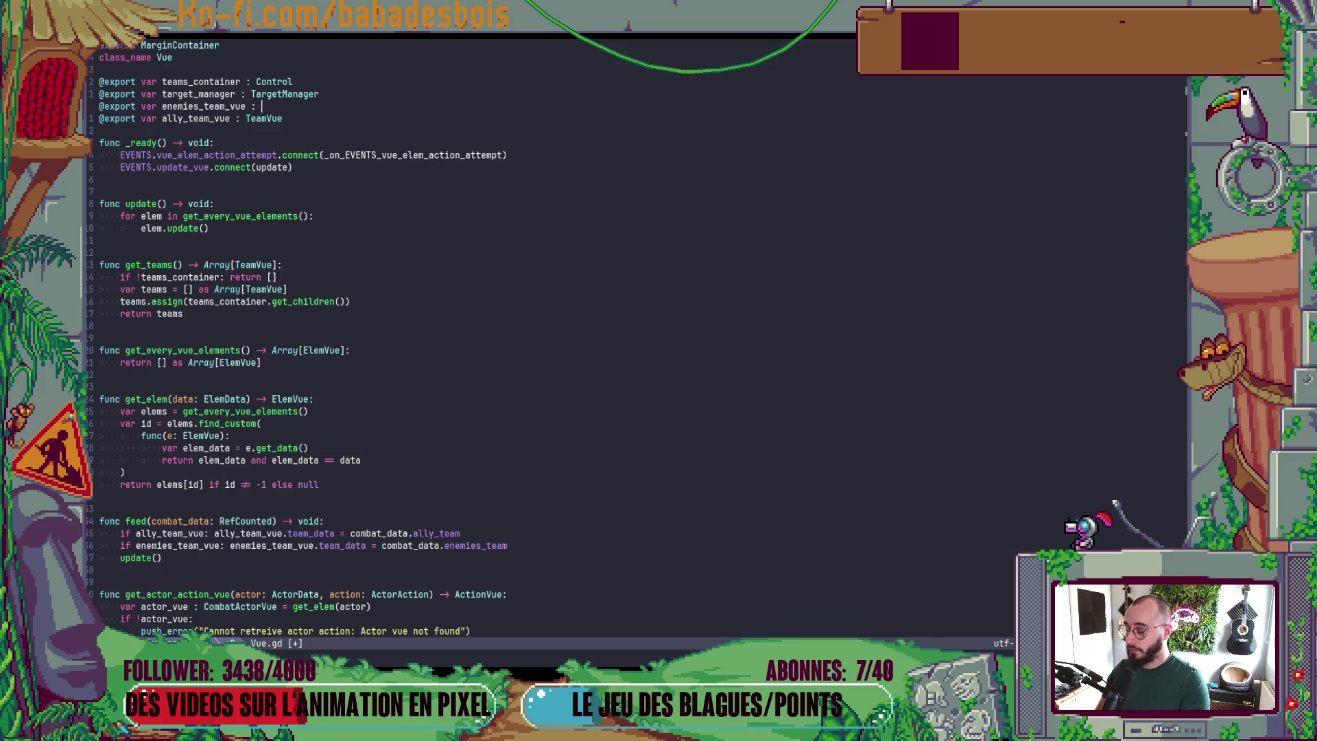
- Type both enemies_team_vue and ally_team_vue exports as Control and save Vue.gd
{"action": "type", "text": "Control"}
{"action": "key", "text": "Escape"}
{"action": "type", "text": "jbcw"}
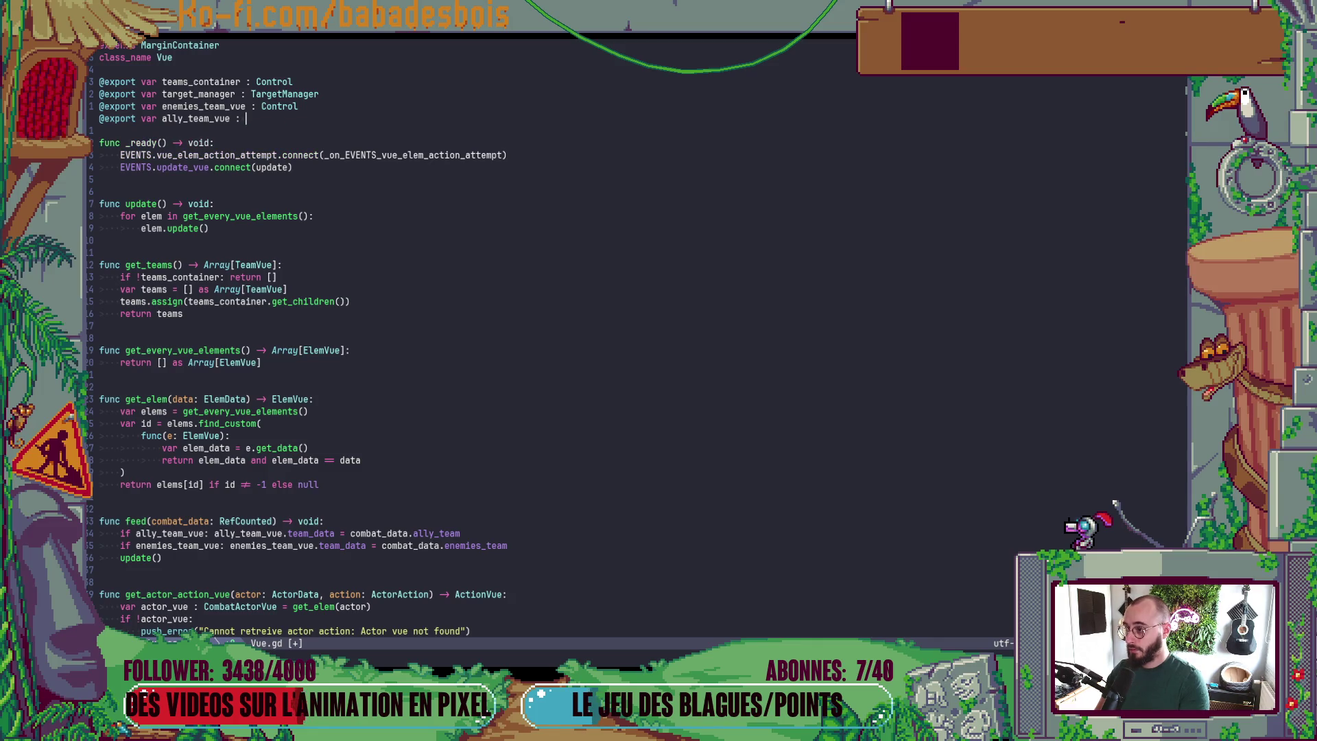
{"action": "type", "text": "Control"}
{"action": "key", "text": "Escape"}
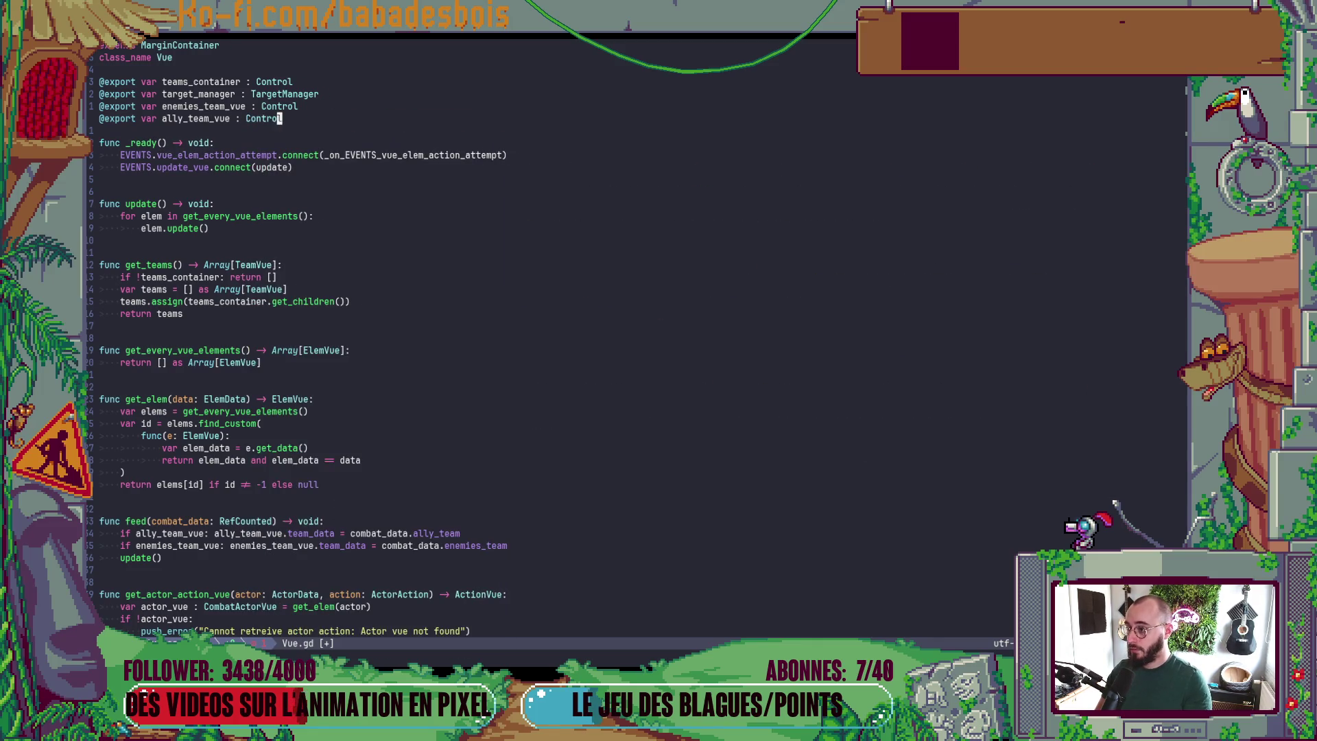
{"action": "type", "text": "j:w"}
{"action": "key", "text": "Return"}
{"action": "key", "text": "alt+Tab"}
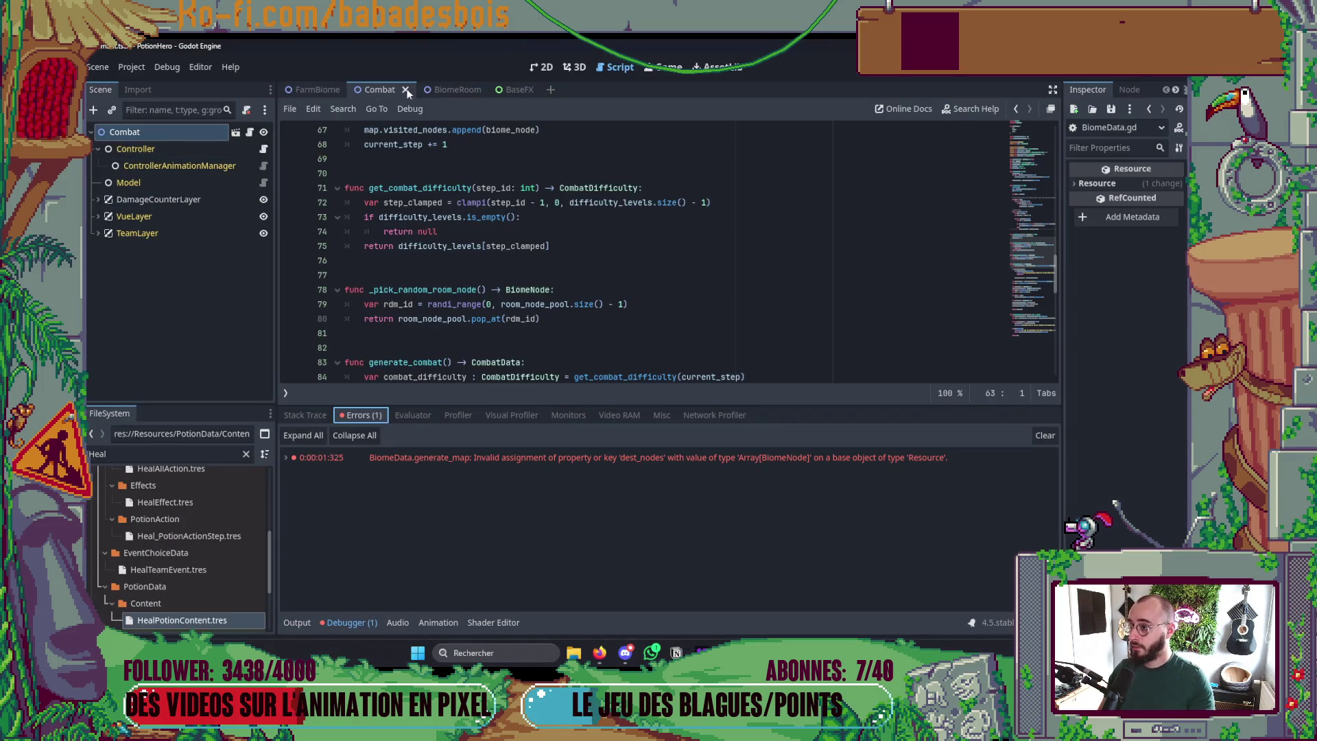
- Test-run the game from Godot's 2D view, then stop it
{"action": "left_click", "coordinate": [541, 67]}
{"action": "key", "text": "F5"}
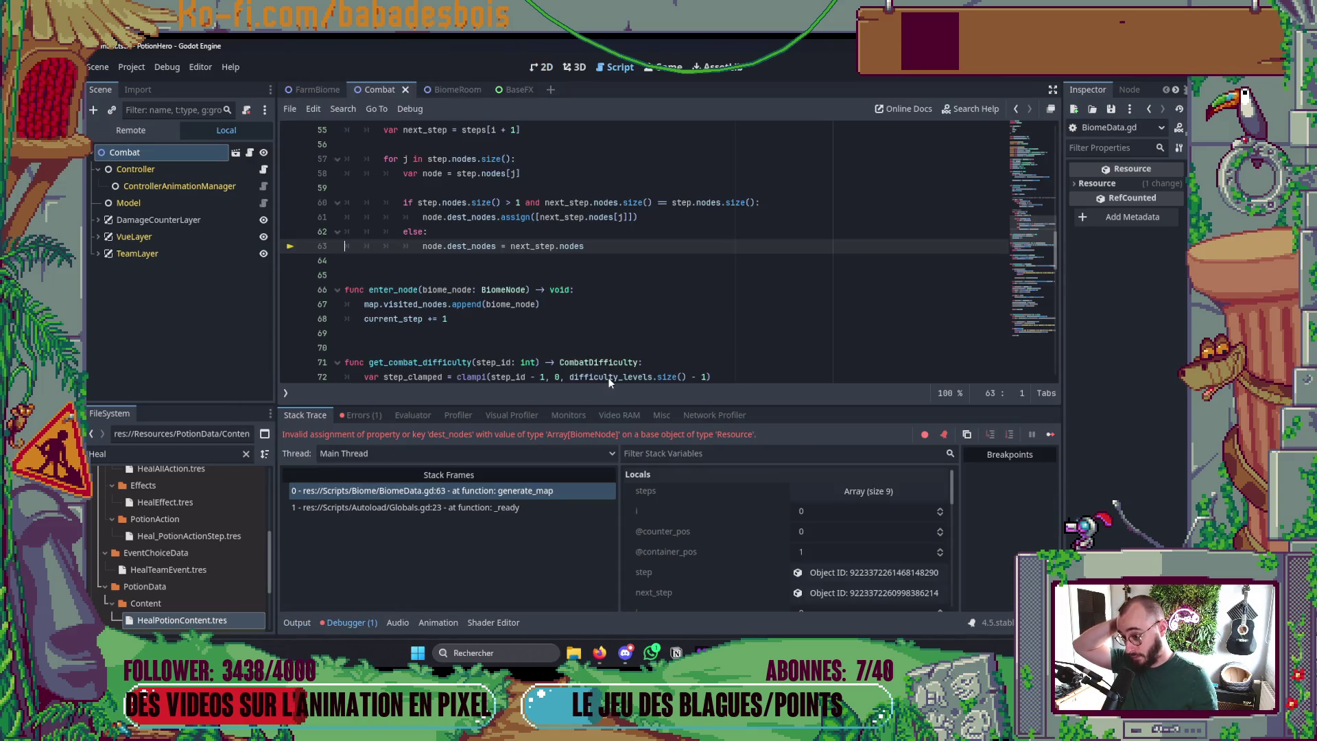
{"action": "key", "text": "F8"}
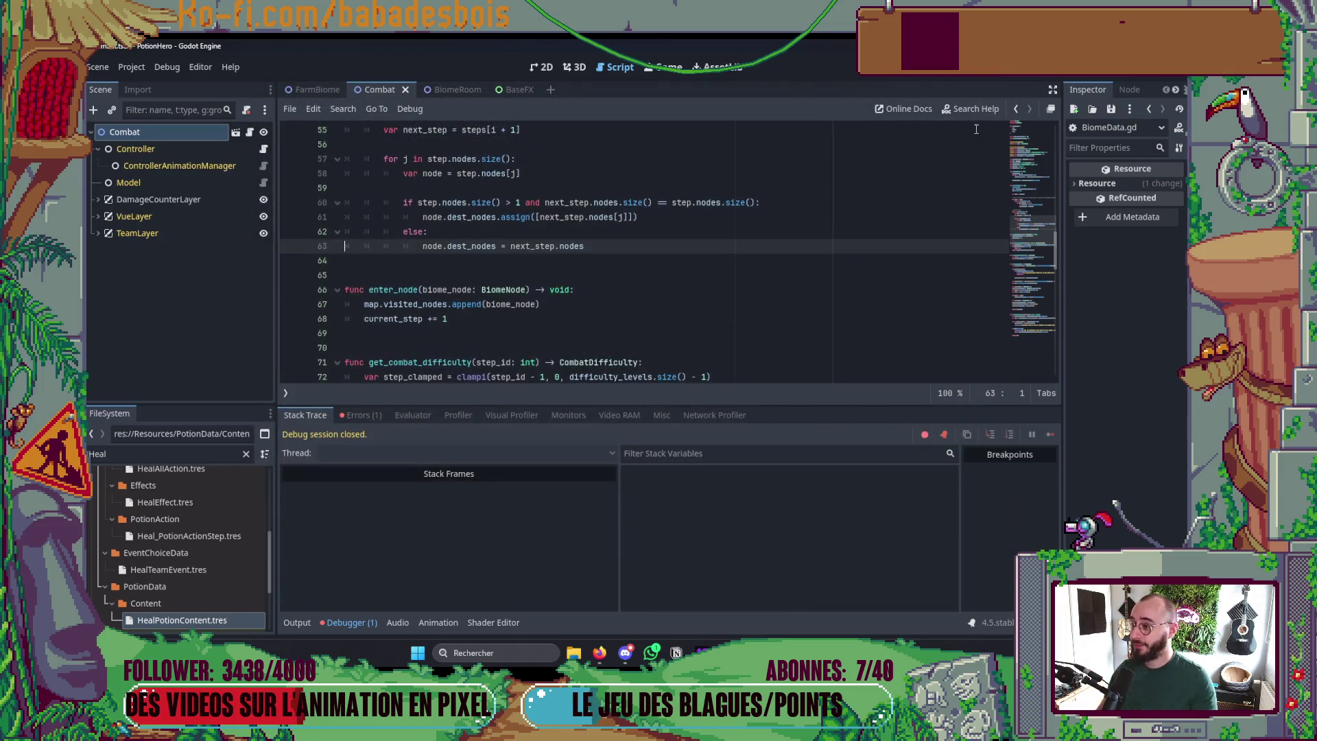
- Back in Vue.gd, retype ally_team_vue as TeamVue and repeat the change on enemies_team_vue
{"action": "key", "text": "alt+Tab"}
{"action": "type", "text": "kcwTeamVue"}
{"action": "key", "text": "Escape"}
{"action": "key", "text": "k"}
{"action": "key", "text": "."}
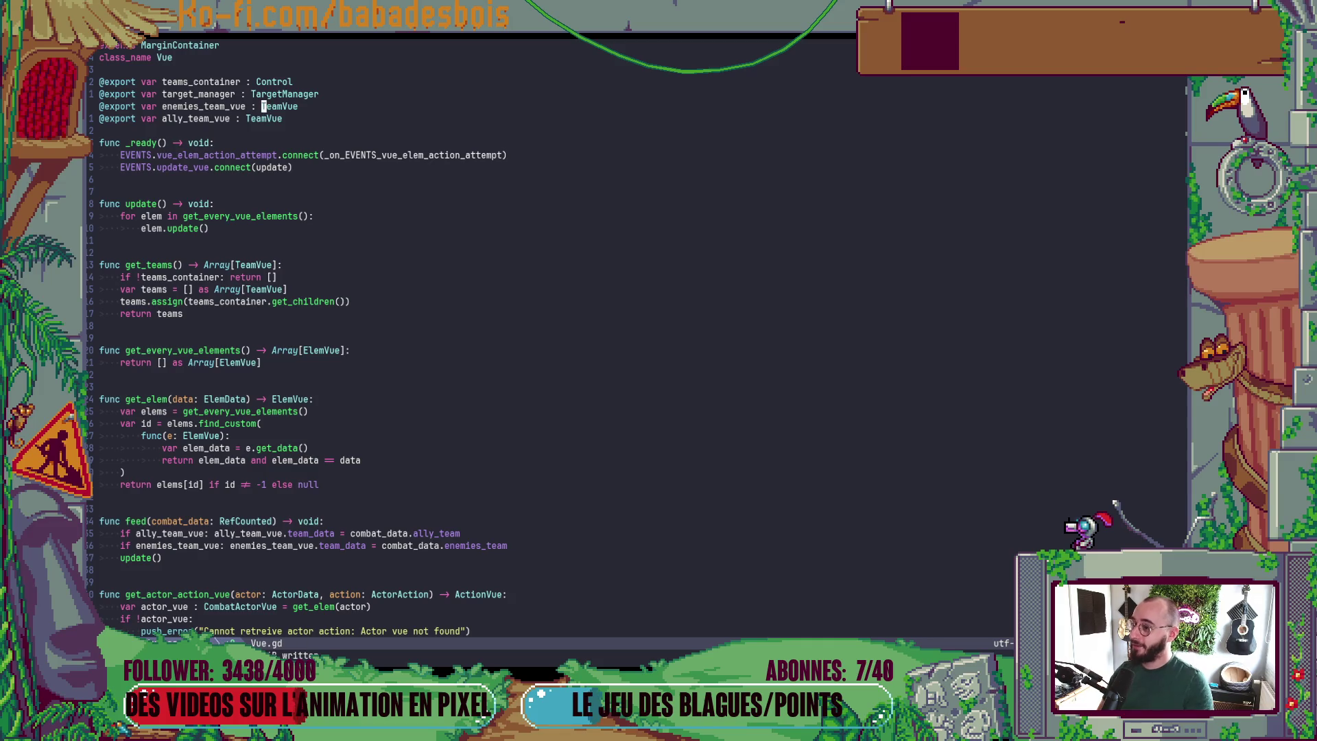
- Finish restoring the TeamVue exports, add a blank line below them, and save Vue.gd
{"action": "key", "text": "j"}
{"action": "key", "text": "bracketright"}
{"action": "key", "text": "space"}
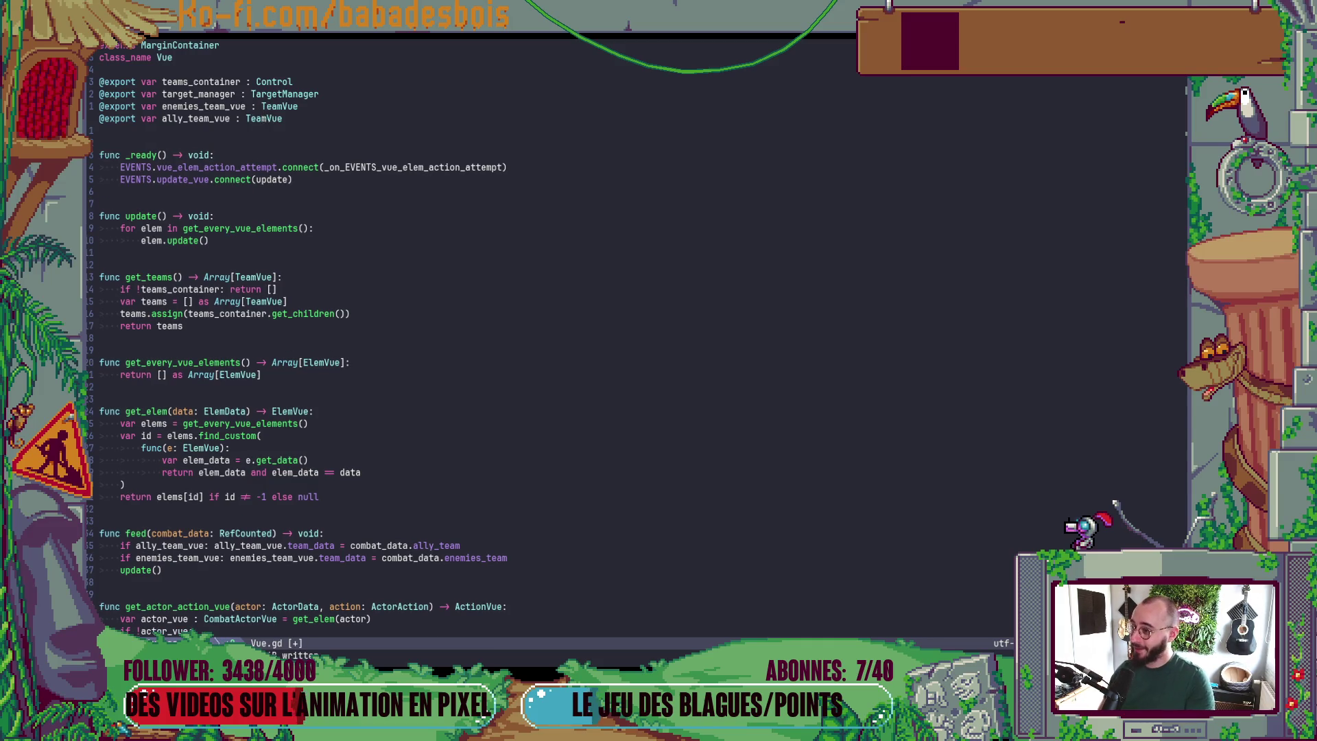
{"action": "type", "text": ":w"}
{"action": "key", "text": "Return"}
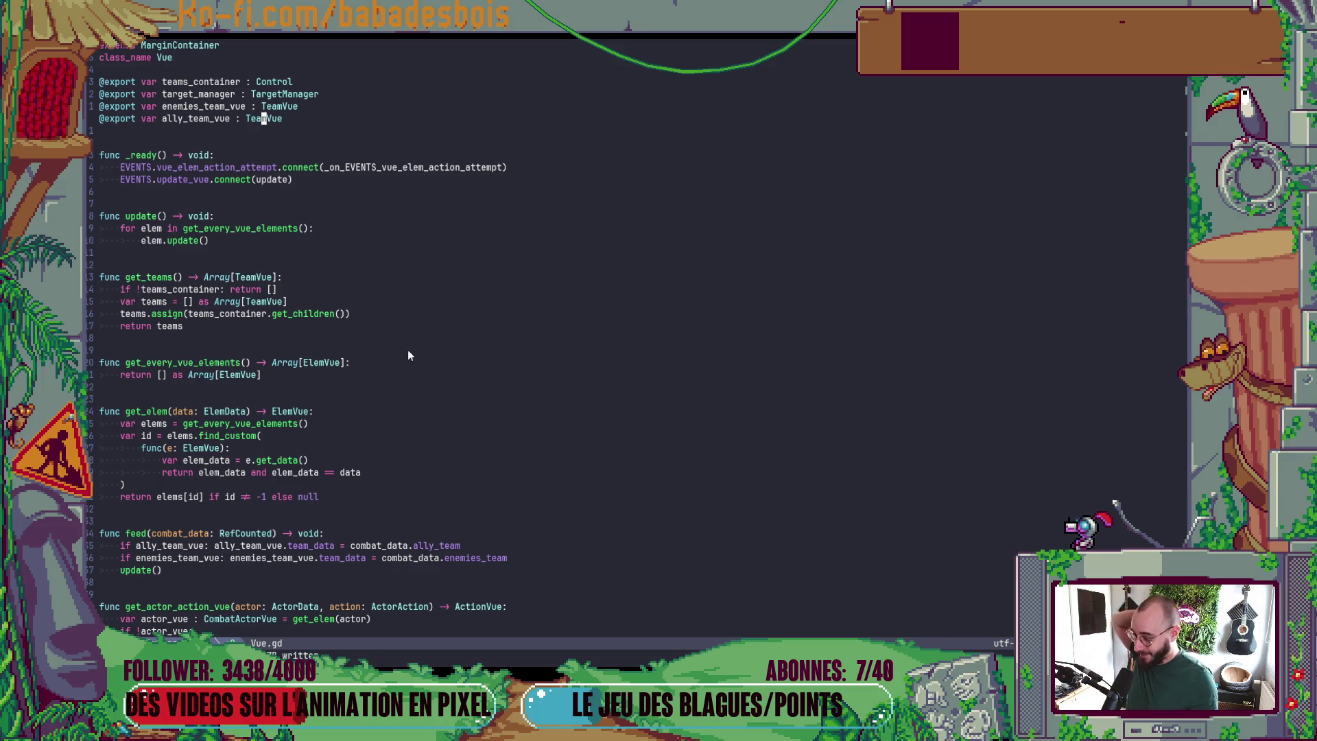
{"action": "scroll", "coordinate": [402, 335], "scroll_direction": "down", "scroll_amount": 3}
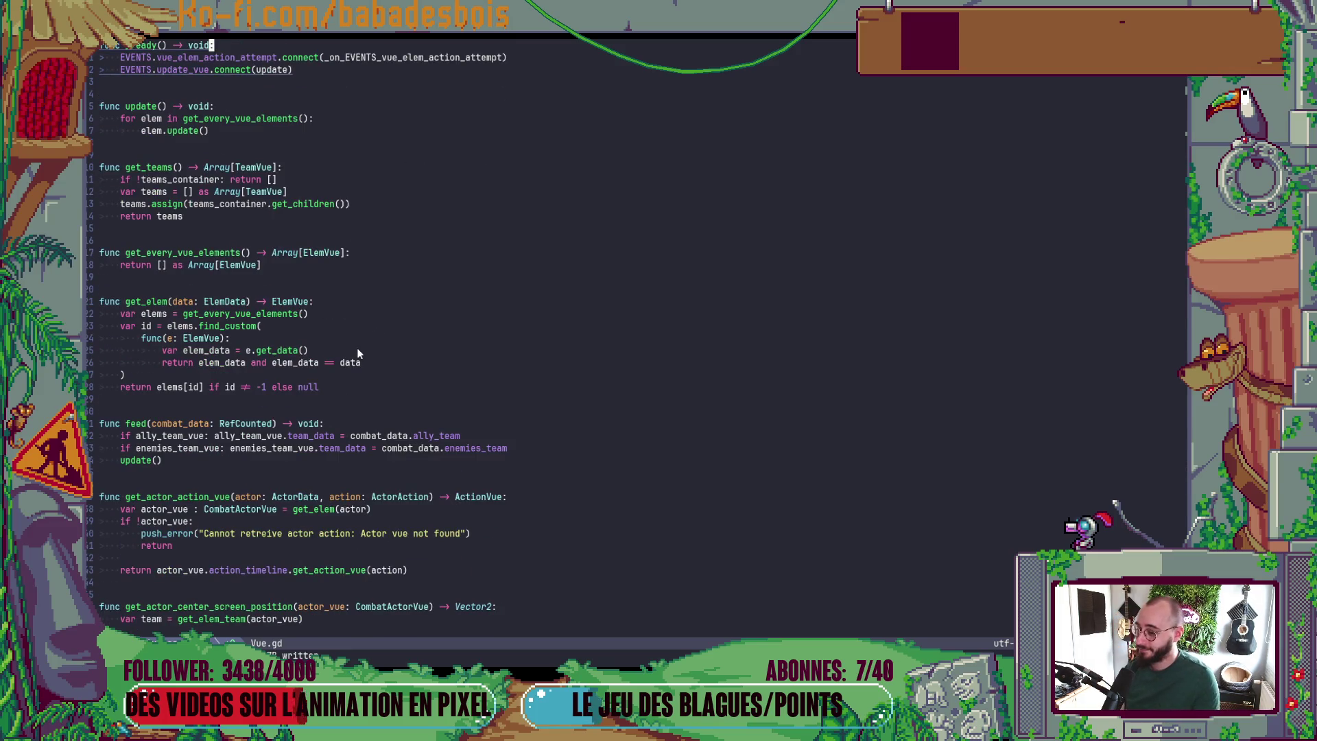
{"action": "key", "text": "alt+Tab"}
{"action": "key", "text": "alt+Tab"}
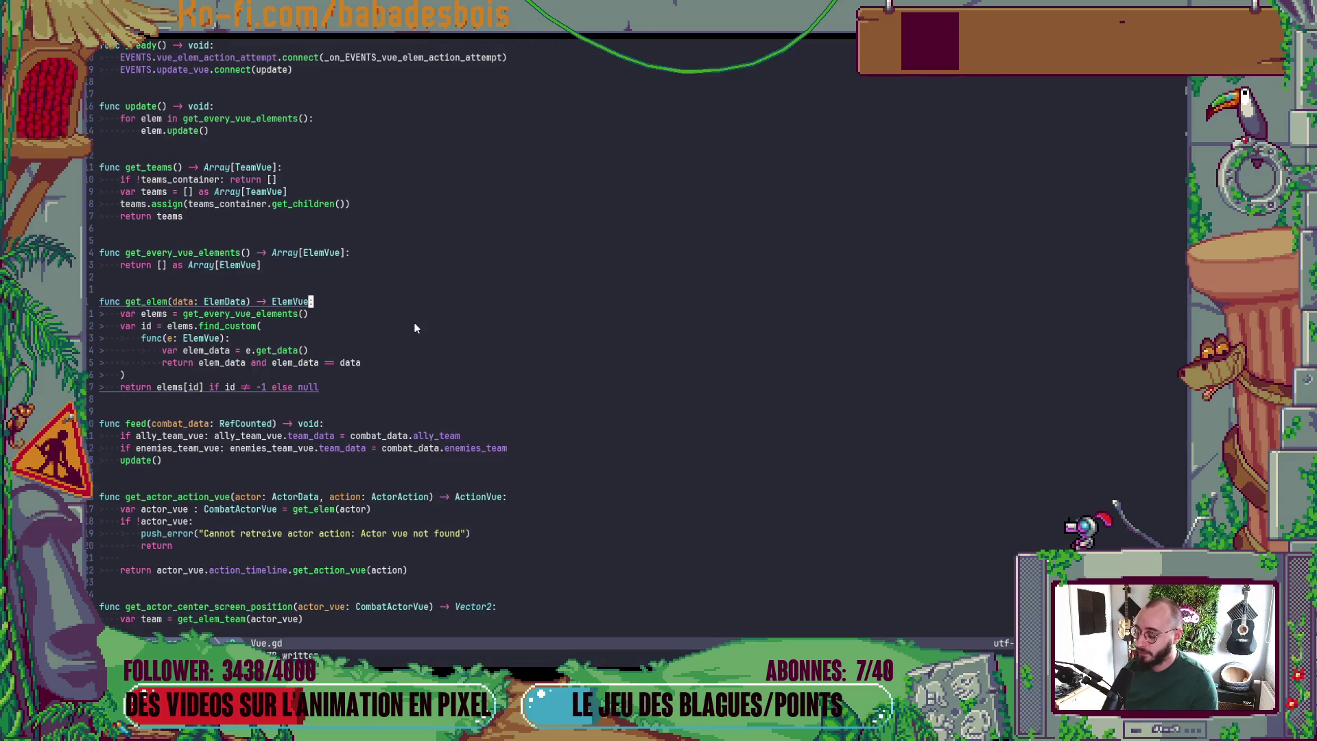
- Run the mistyped 'git sd', which git rejects as unknown, then glance at Godot and back
{"action": "type", "text": "giot"}
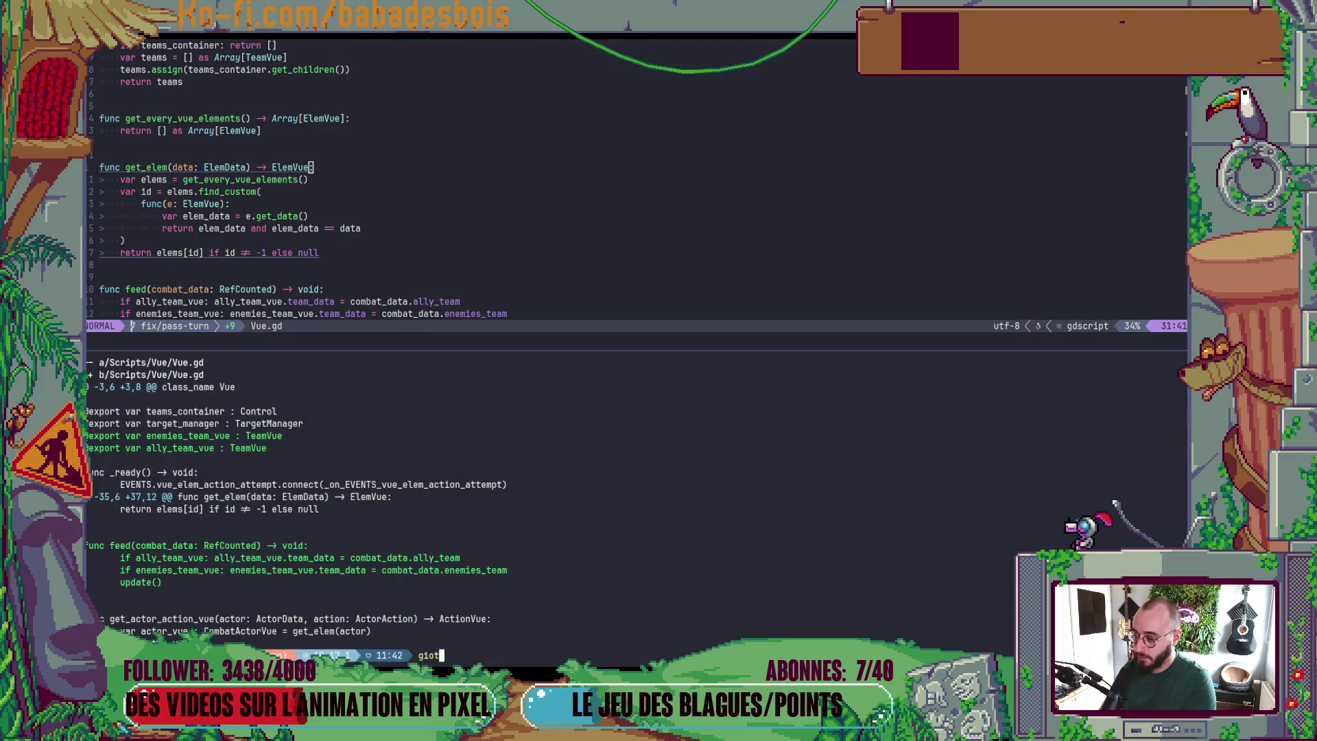
{"action": "type", "text": " sd"}
{"action": "key", "text": "Return"}
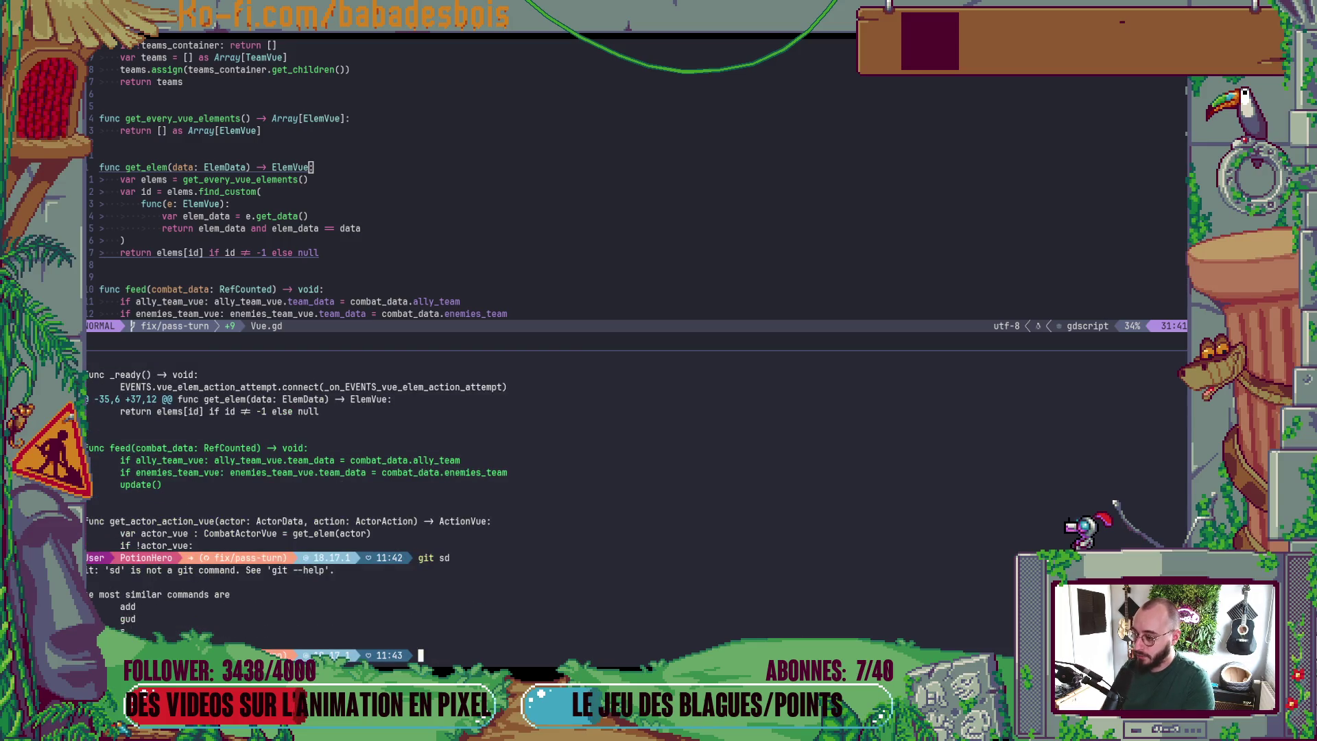
{"action": "key", "text": "alt+Tab"}
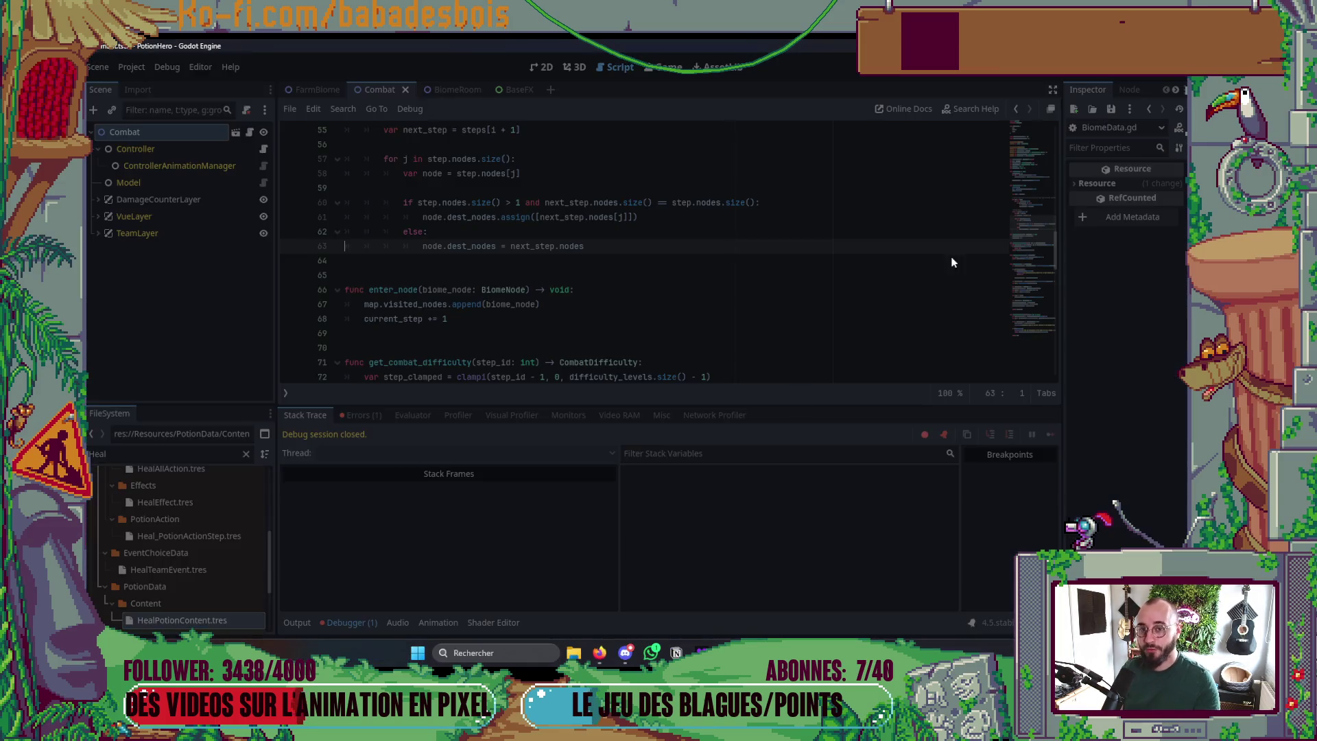
{"action": "key", "text": "alt+Tab"}
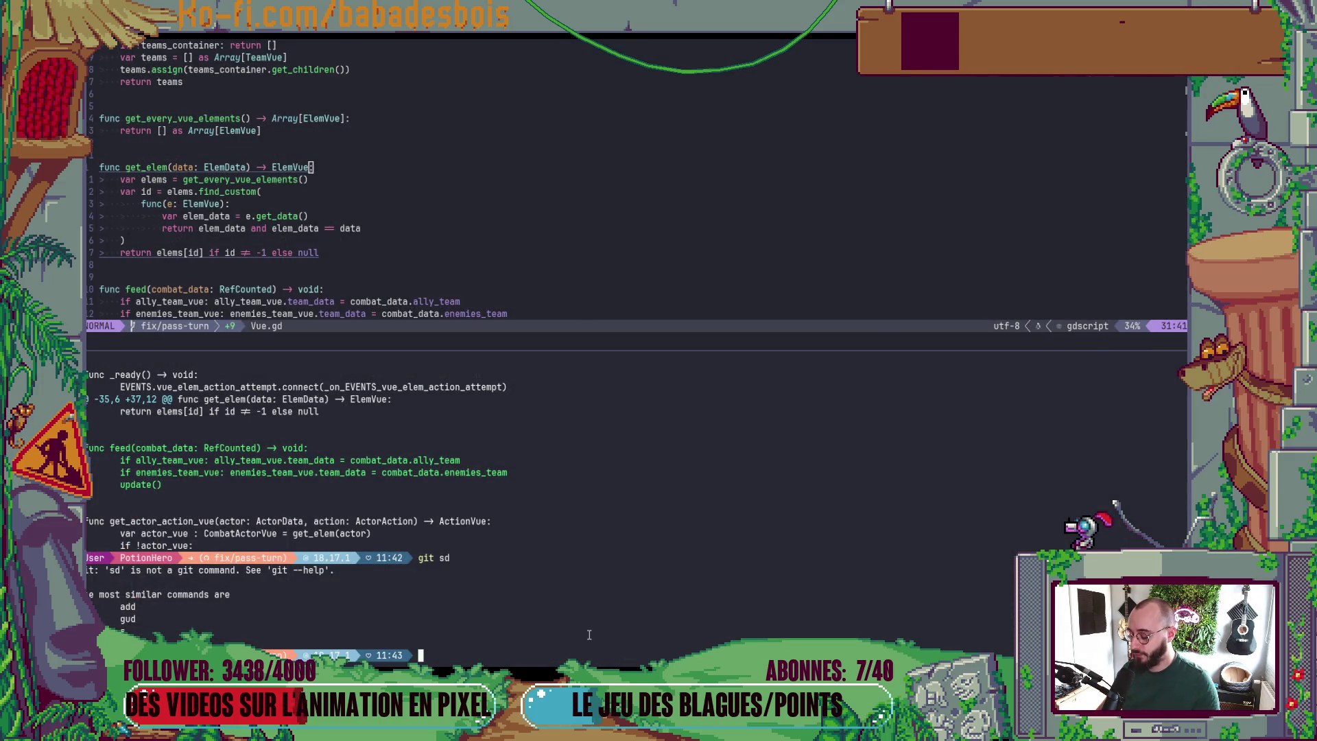
{"action": "key", "text": "alt+Tab"}
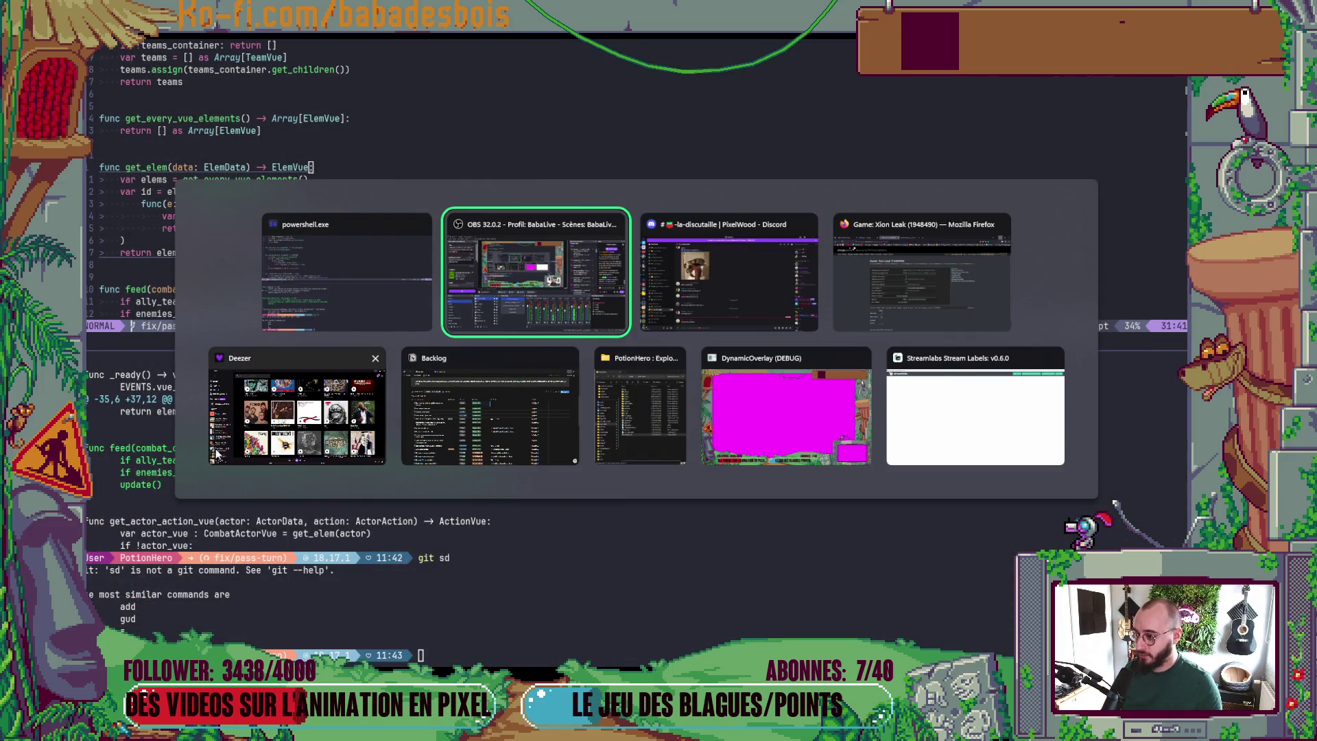
- Reopen project.godot from the PotionHero folder, check the TeamVue.gd:46 output error, and run the game
{"action": "left_click", "coordinate": [638, 421]}
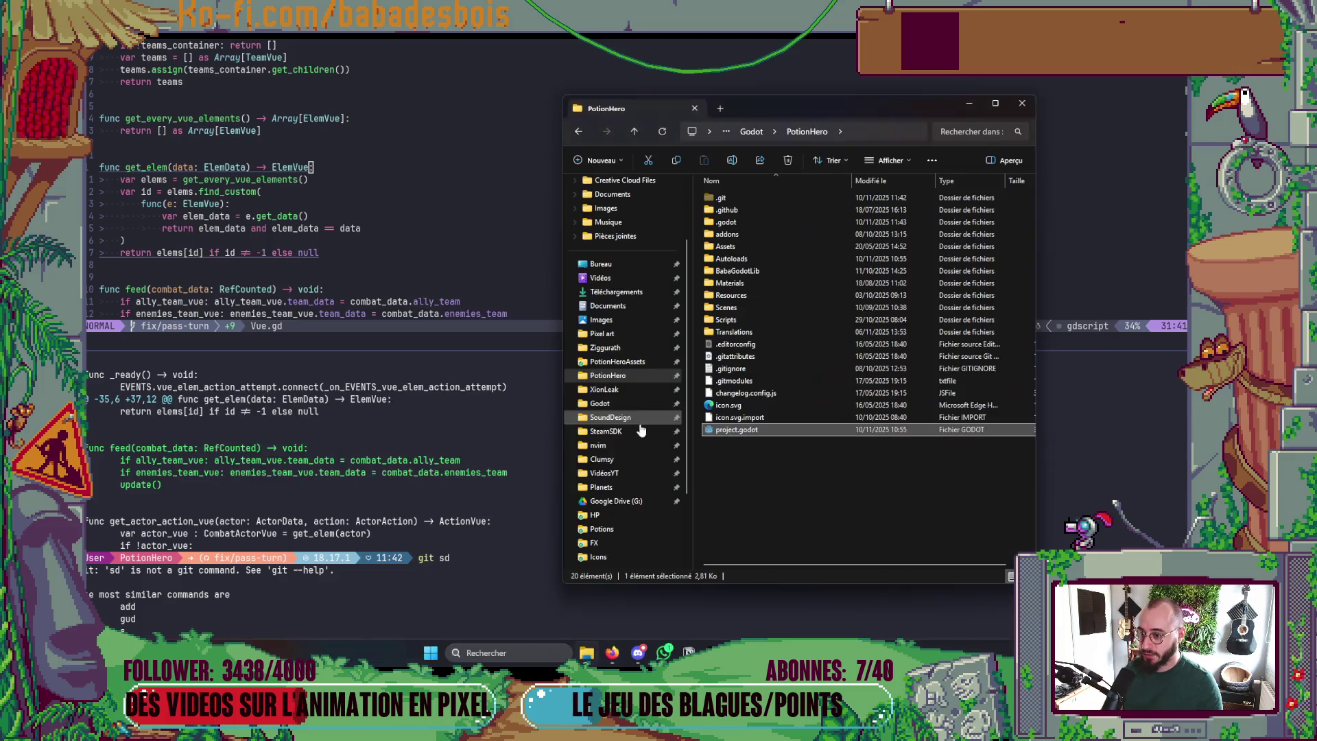
{"action": "double_click", "coordinate": [769, 431]}
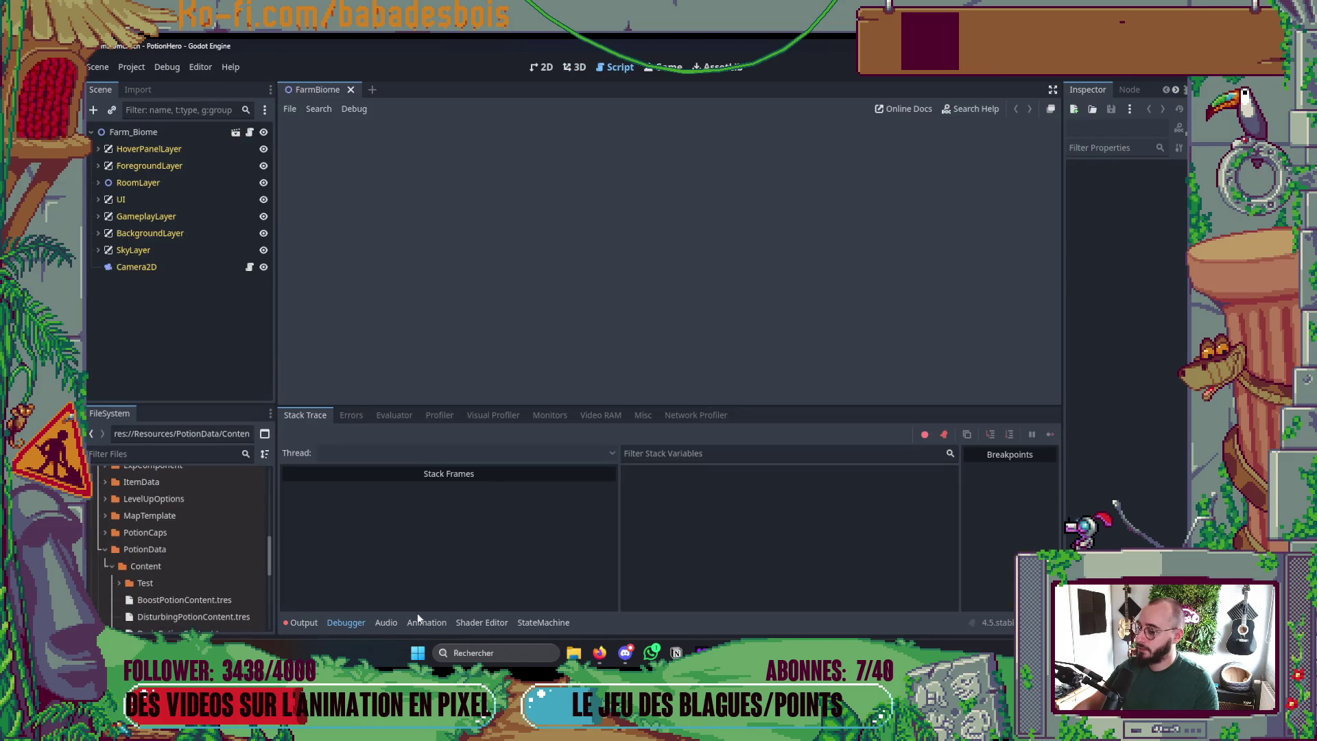
{"action": "left_click", "coordinate": [301, 622]}
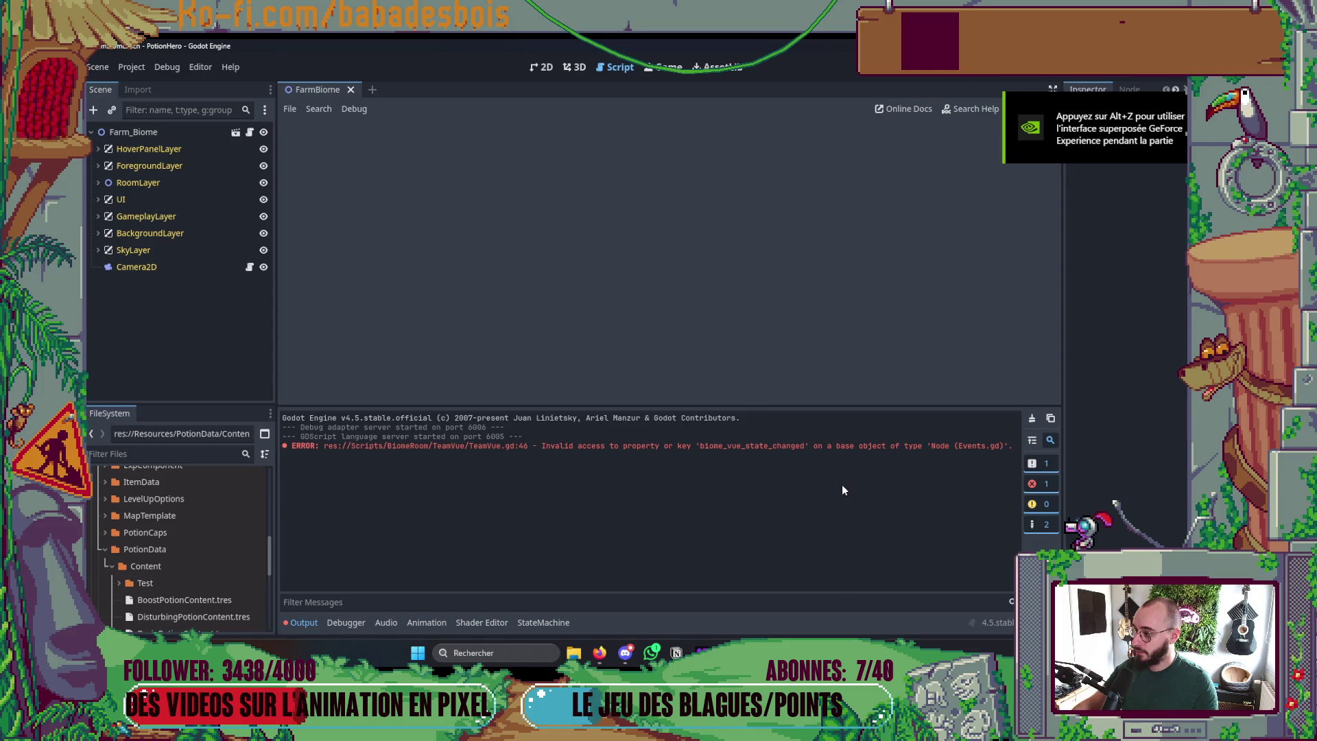
{"action": "left_click", "coordinate": [302, 622]}
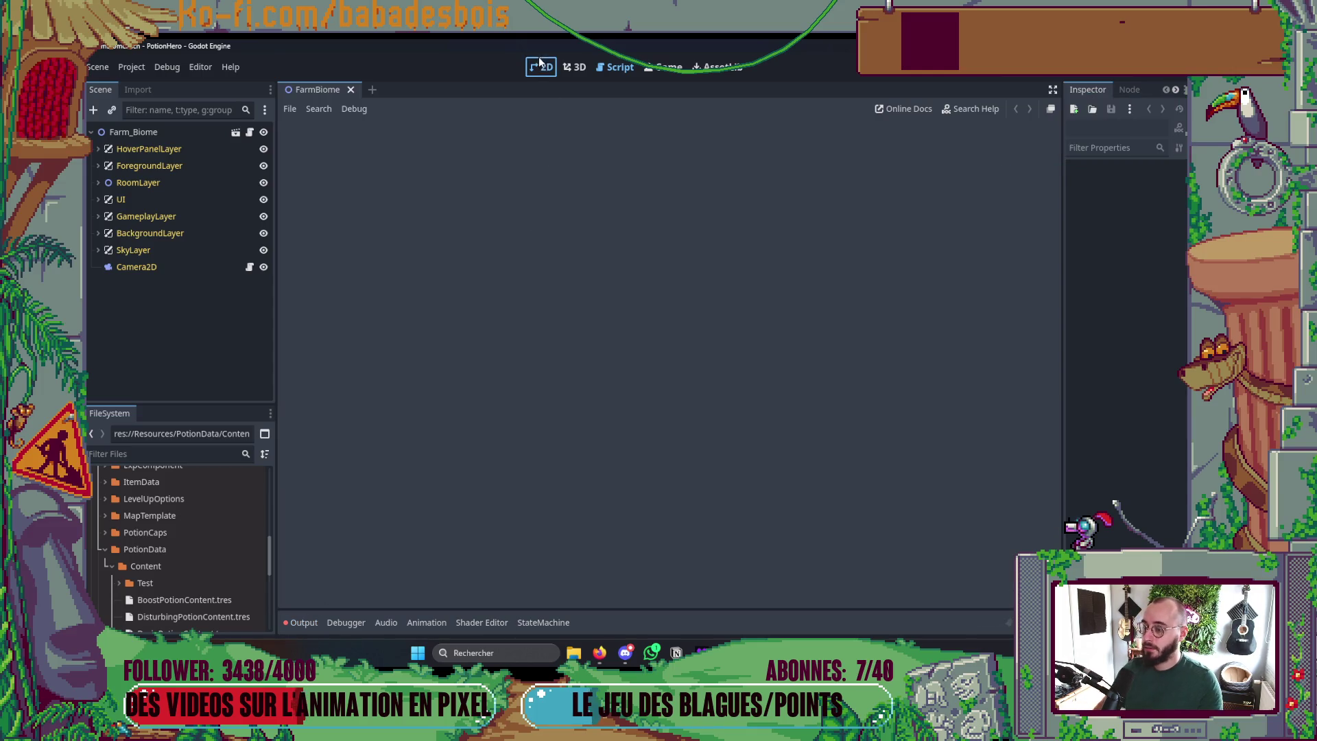
{"action": "left_click", "coordinate": [541, 66]}
{"action": "key", "text": "F5"}
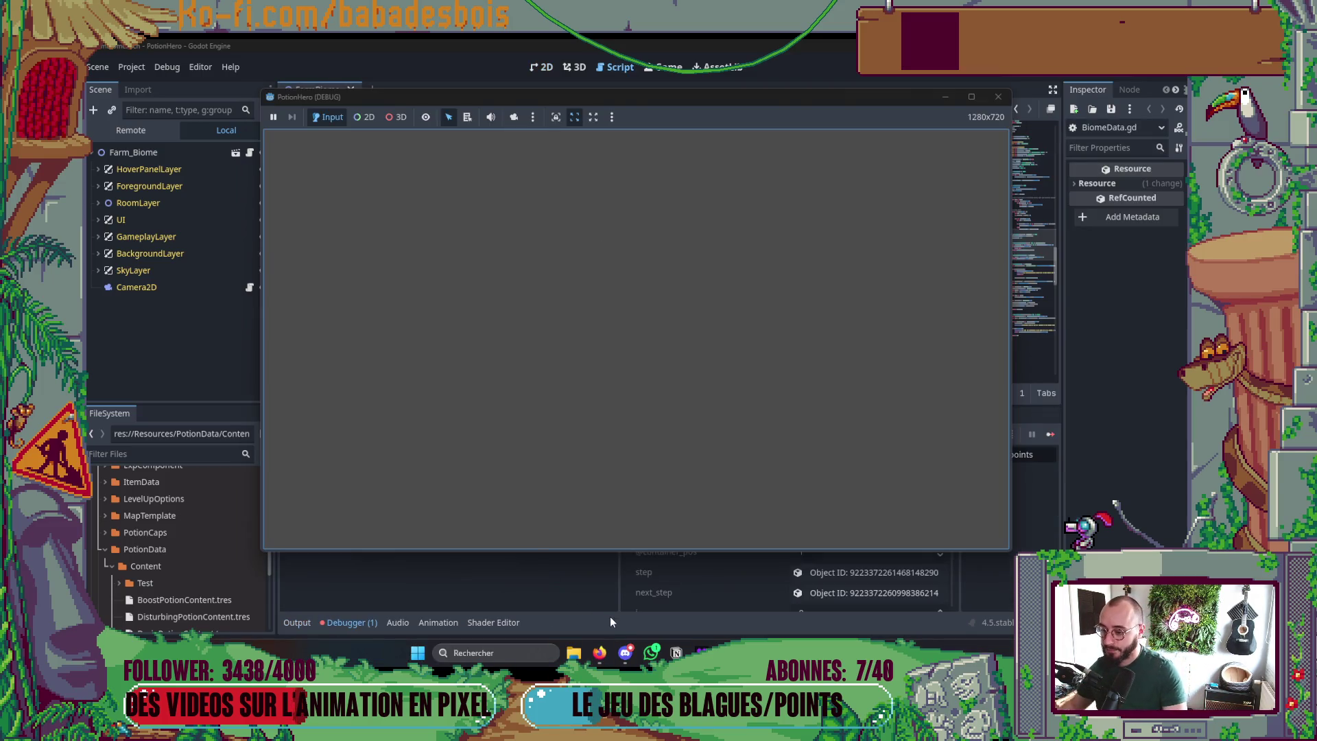
- Return to the editor and read through BiomeData.gd with the debugger hidden
{"action": "left_click", "coordinate": [609, 617]}
{"action": "scroll", "coordinate": [666, 237], "scroll_direction": "up", "scroll_amount": 5}
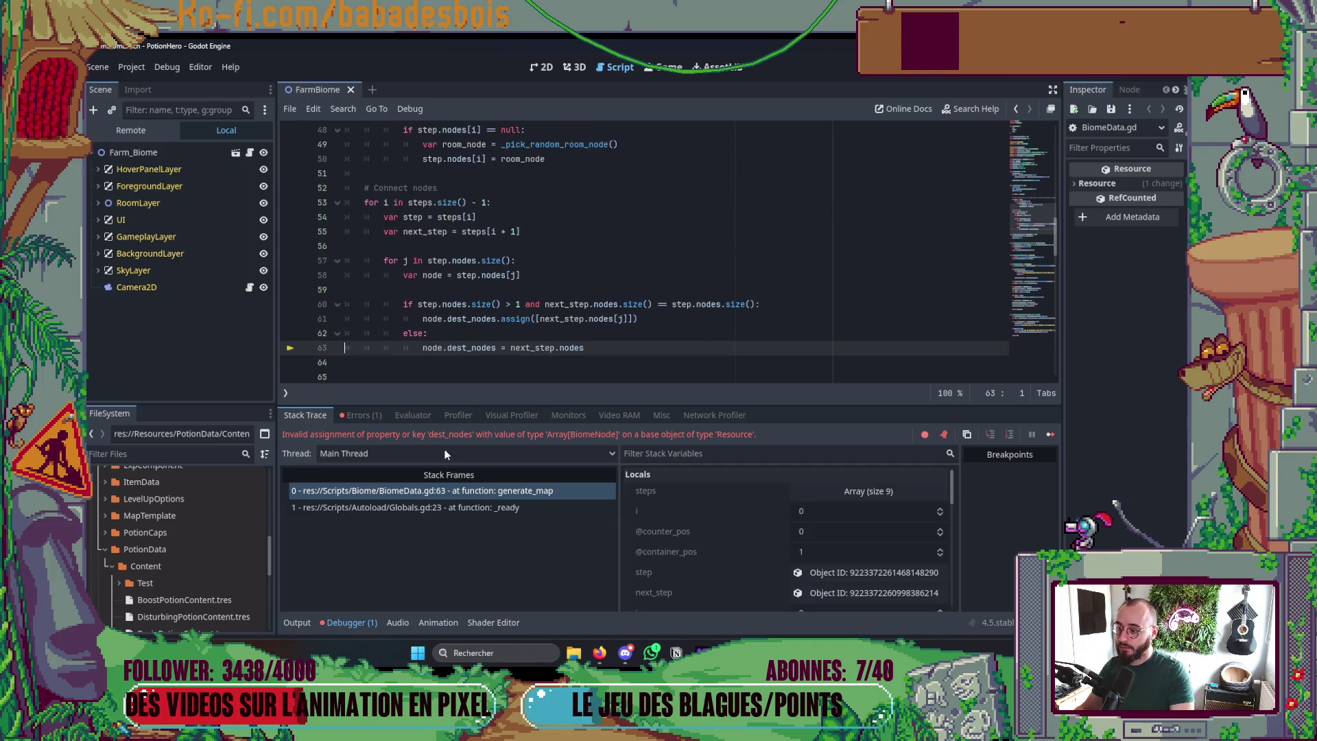
{"action": "left_click", "coordinate": [352, 622]}
{"action": "left_click_drag", "start_coordinate": [1031, 234], "coordinate": [1032, 142]}
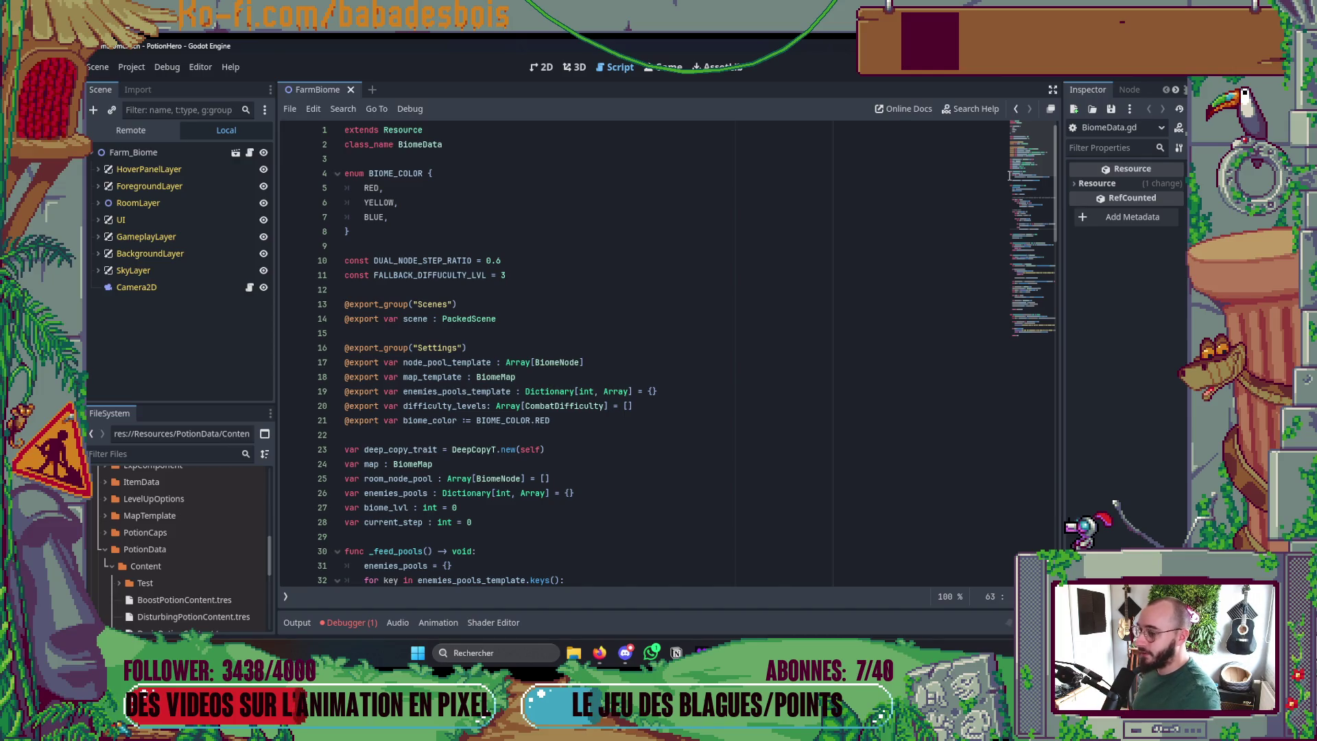
{"action": "scroll", "coordinate": [885, 480], "scroll_direction": "down", "scroll_amount": 13}
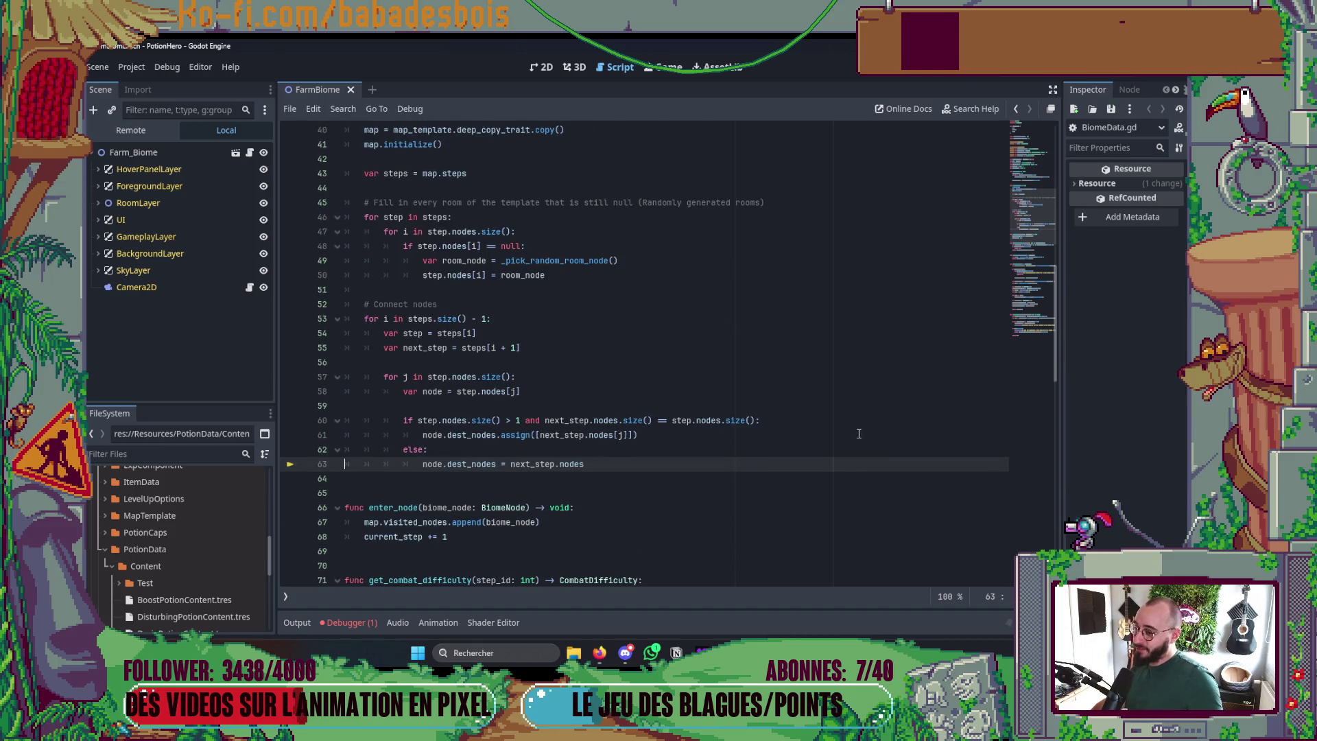
- Reopen the debugger, list its Errors, and jump to the dest_nodes error at BiomeData.gd line 63
{"action": "left_click", "coordinate": [344, 626]}
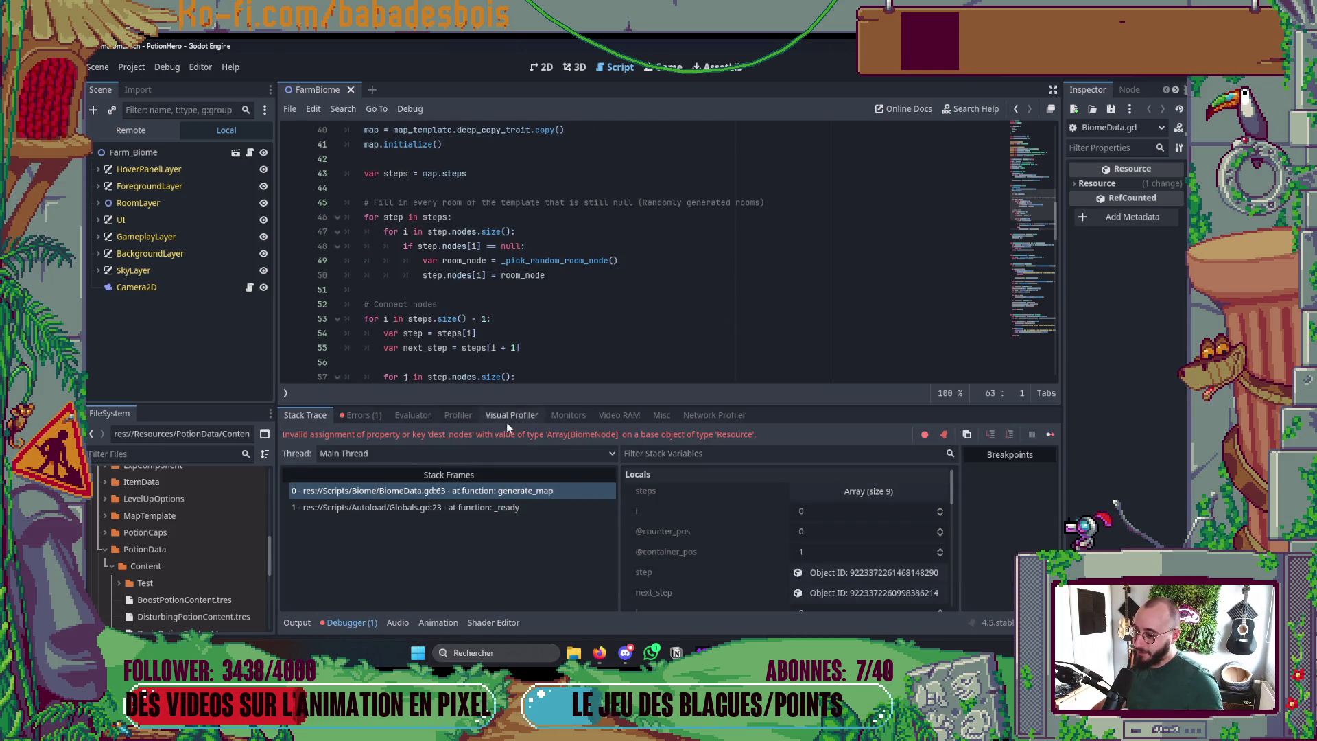
{"action": "scroll", "coordinate": [662, 271], "scroll_direction": "down", "scroll_amount": 3}
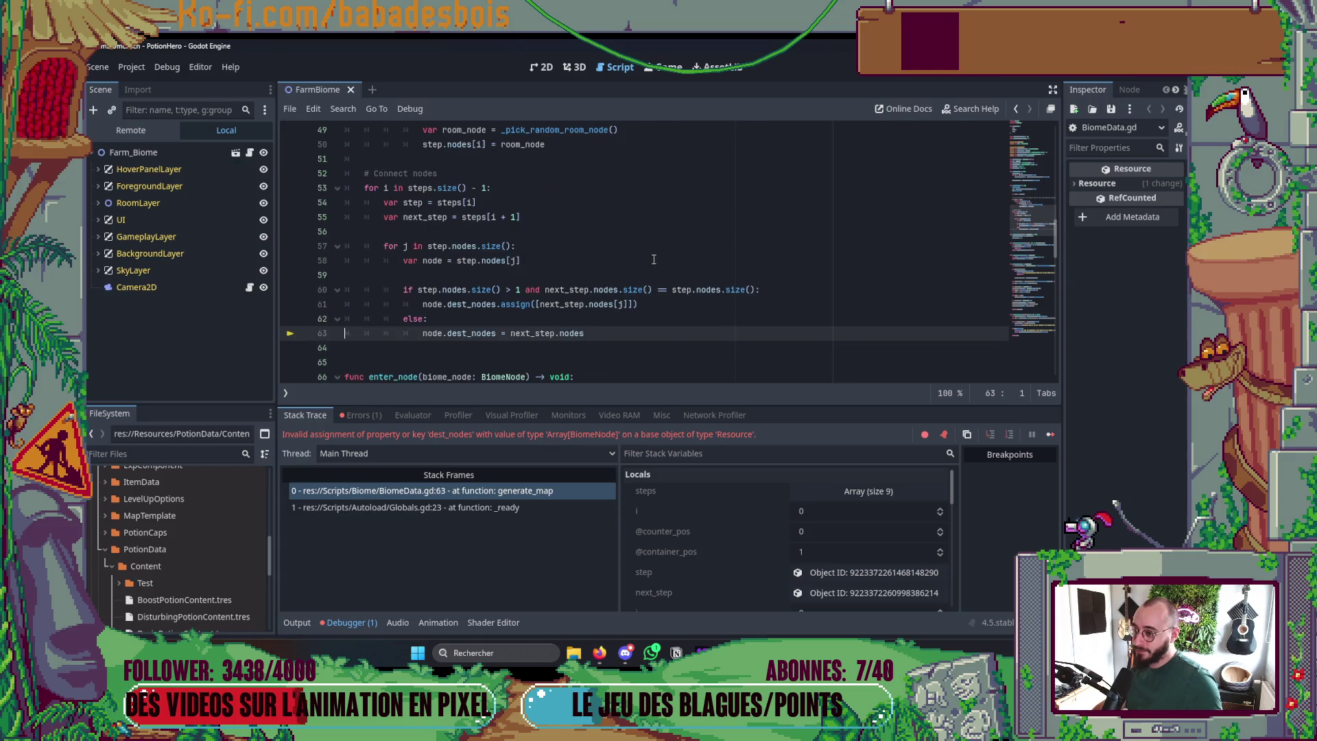
{"action": "scroll", "coordinate": [653, 260], "scroll_direction": "up", "scroll_amount": 14}
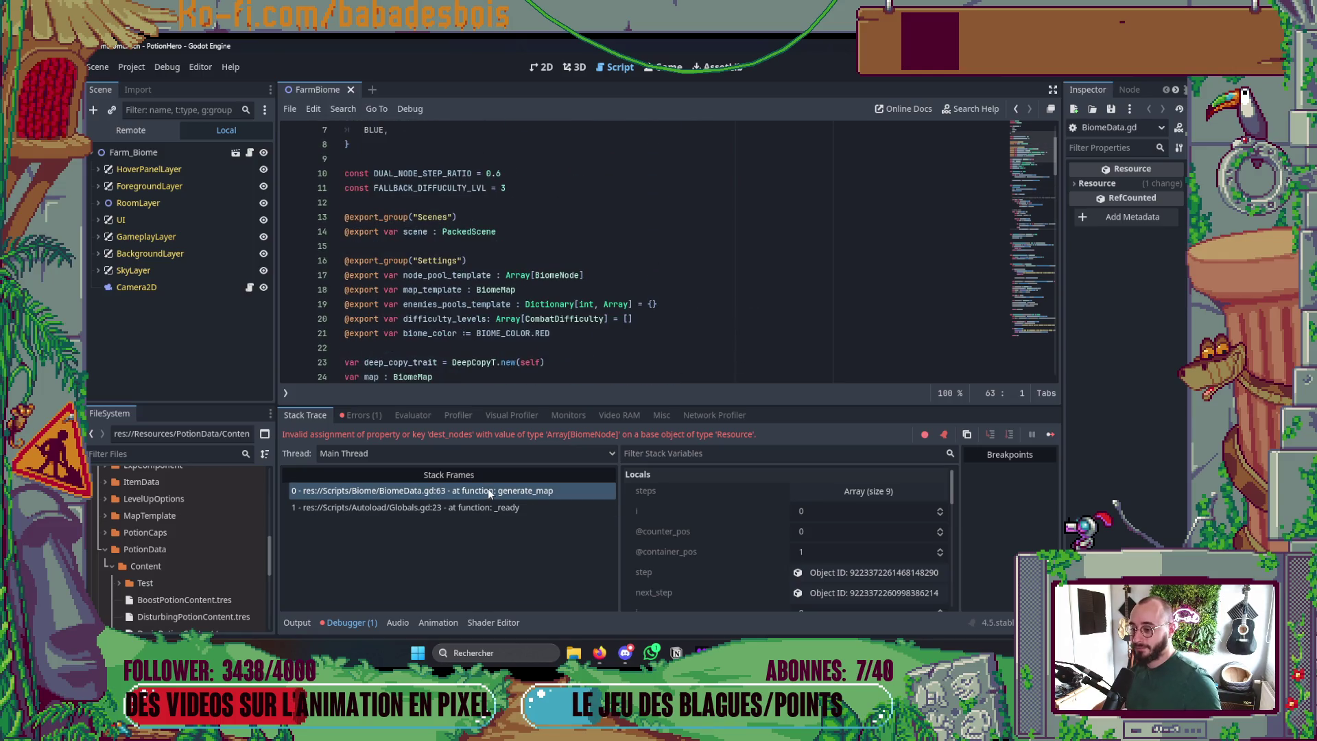
{"action": "left_click", "coordinate": [361, 415]}
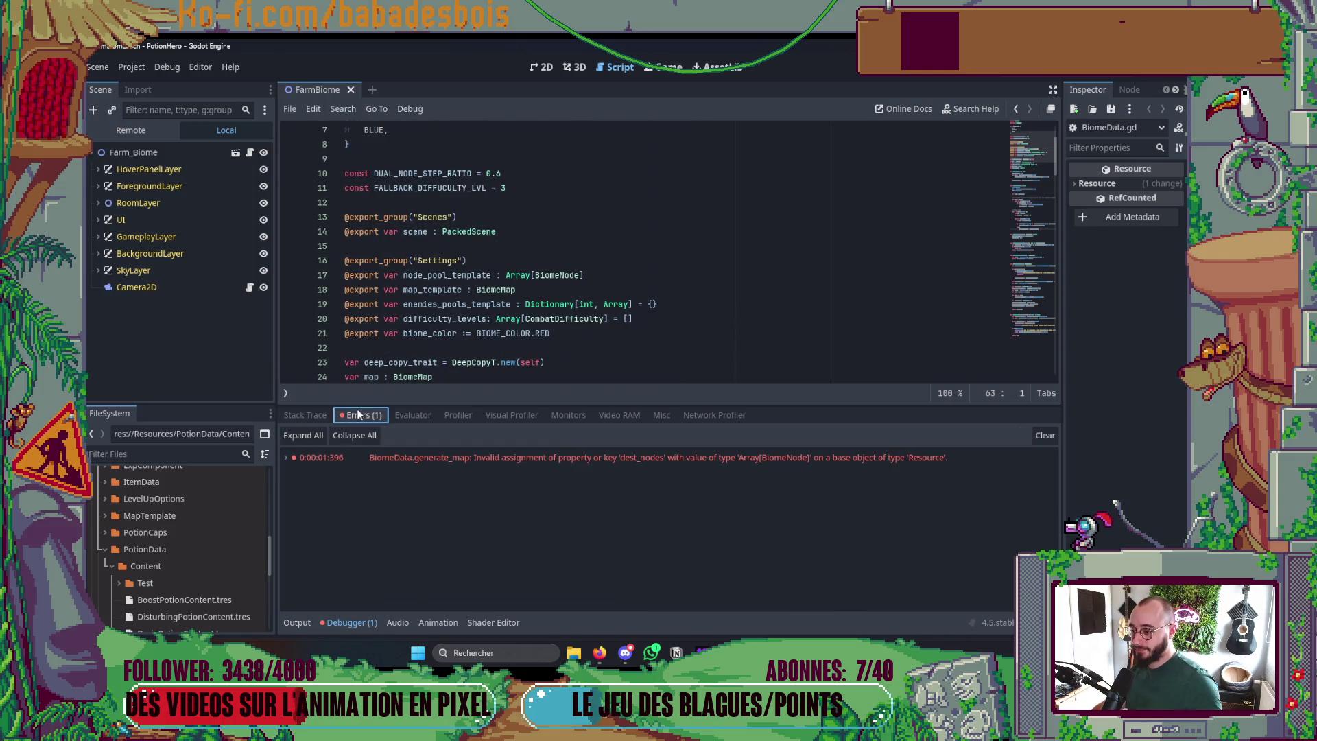
{"action": "left_click", "coordinate": [449, 458]}
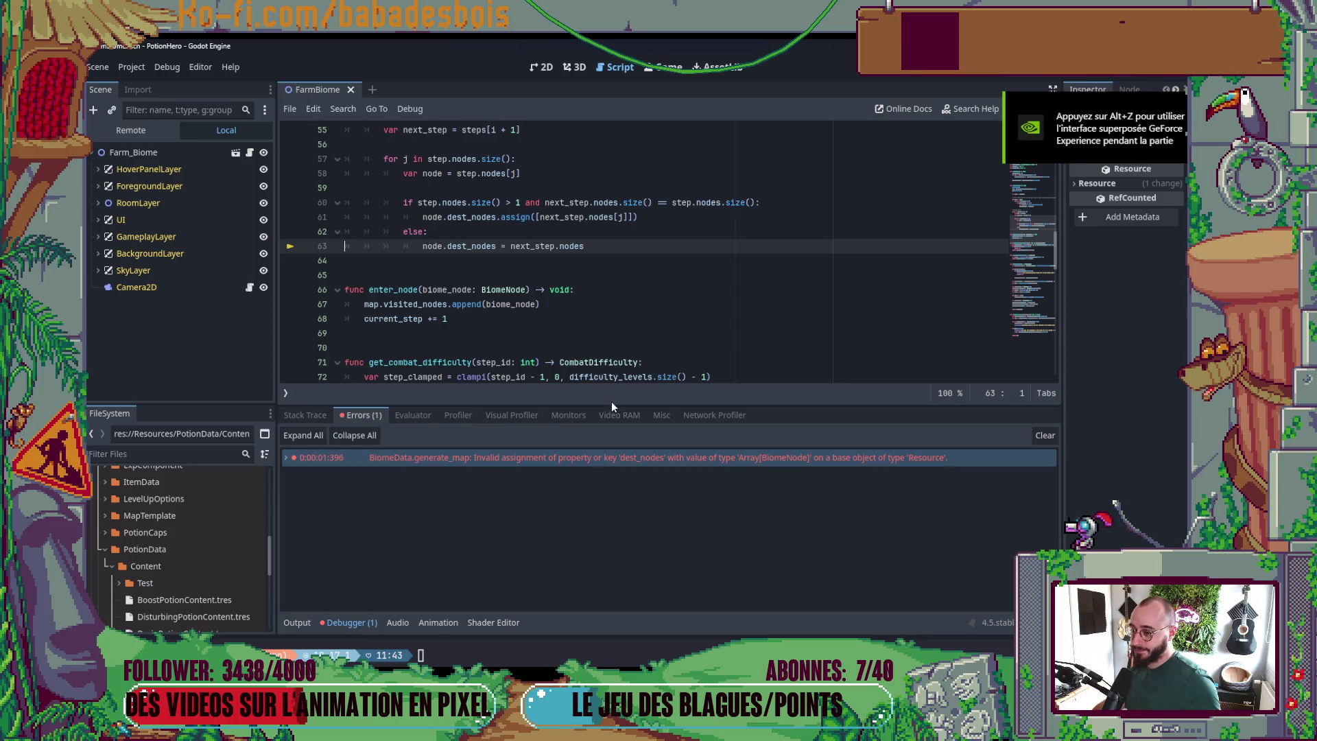
{"action": "left_click_drag", "start_coordinate": [611, 406], "coordinate": [611, 469]}
- View the FarmBiome scene in 2D with the debugger hidden, then rerun the game
{"action": "left_click", "coordinate": [543, 67]}
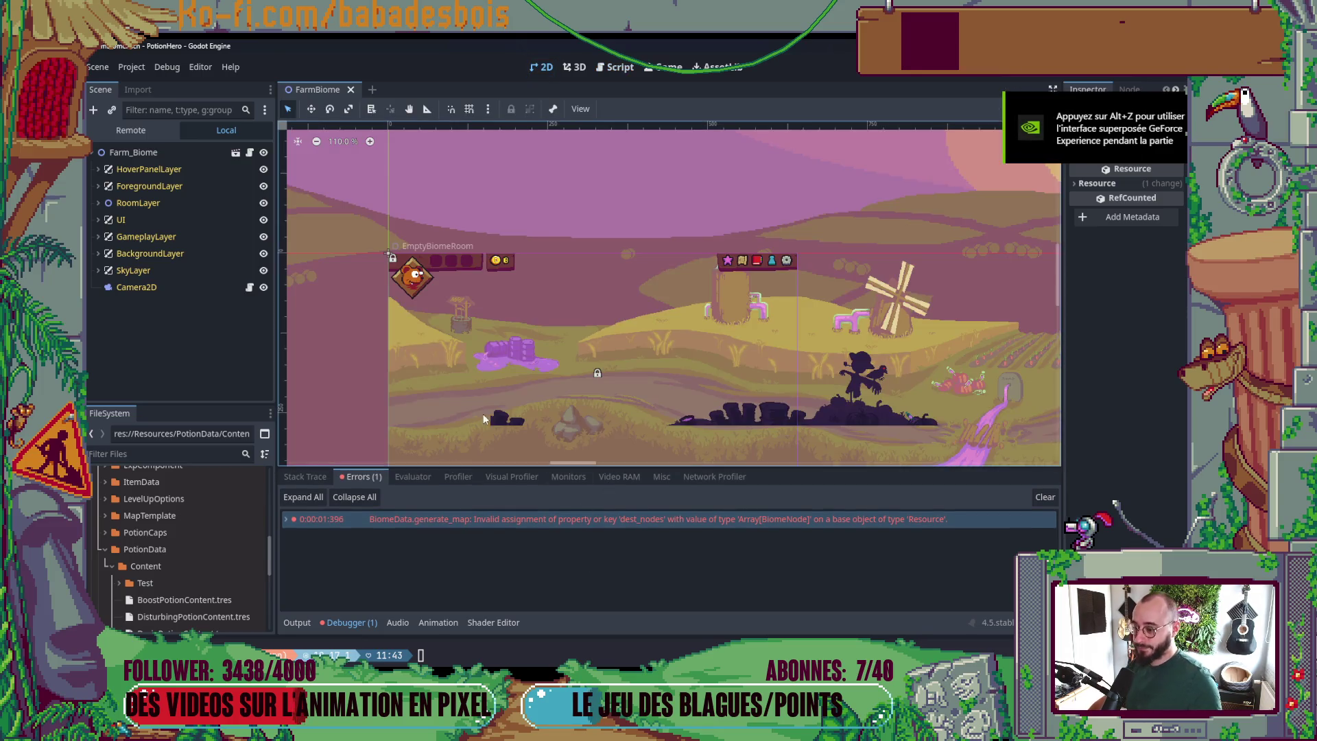
{"action": "left_click", "coordinate": [343, 622]}
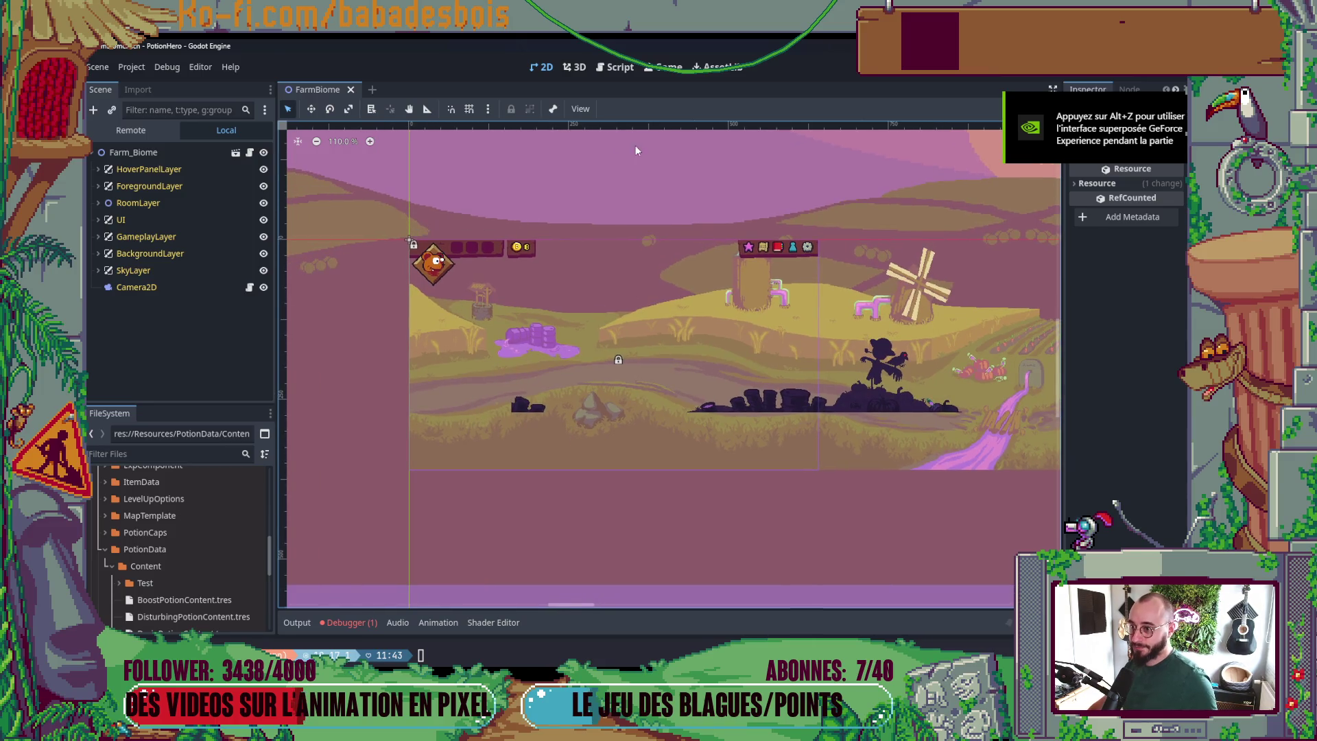
{"action": "left_click", "coordinate": [571, 107]}
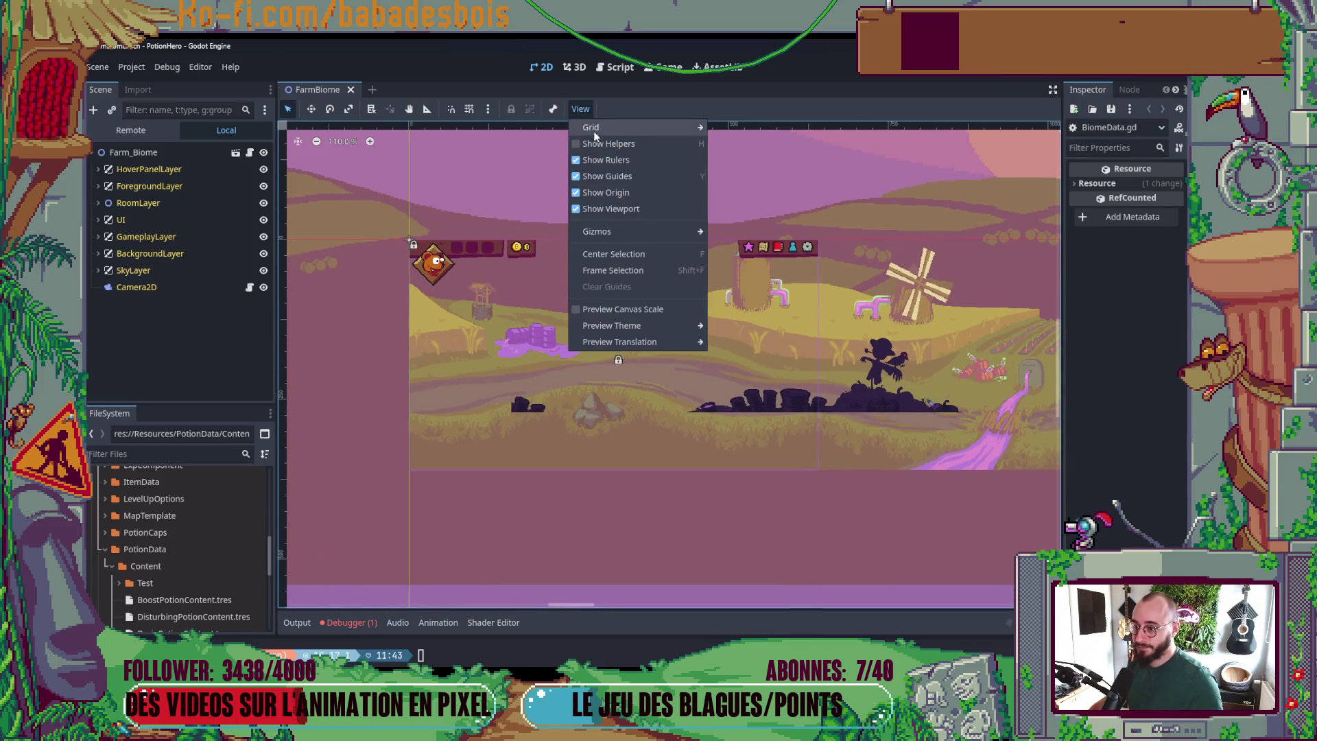
{"action": "left_click", "coordinate": [630, 92]}
{"action": "key", "text": "F5"}
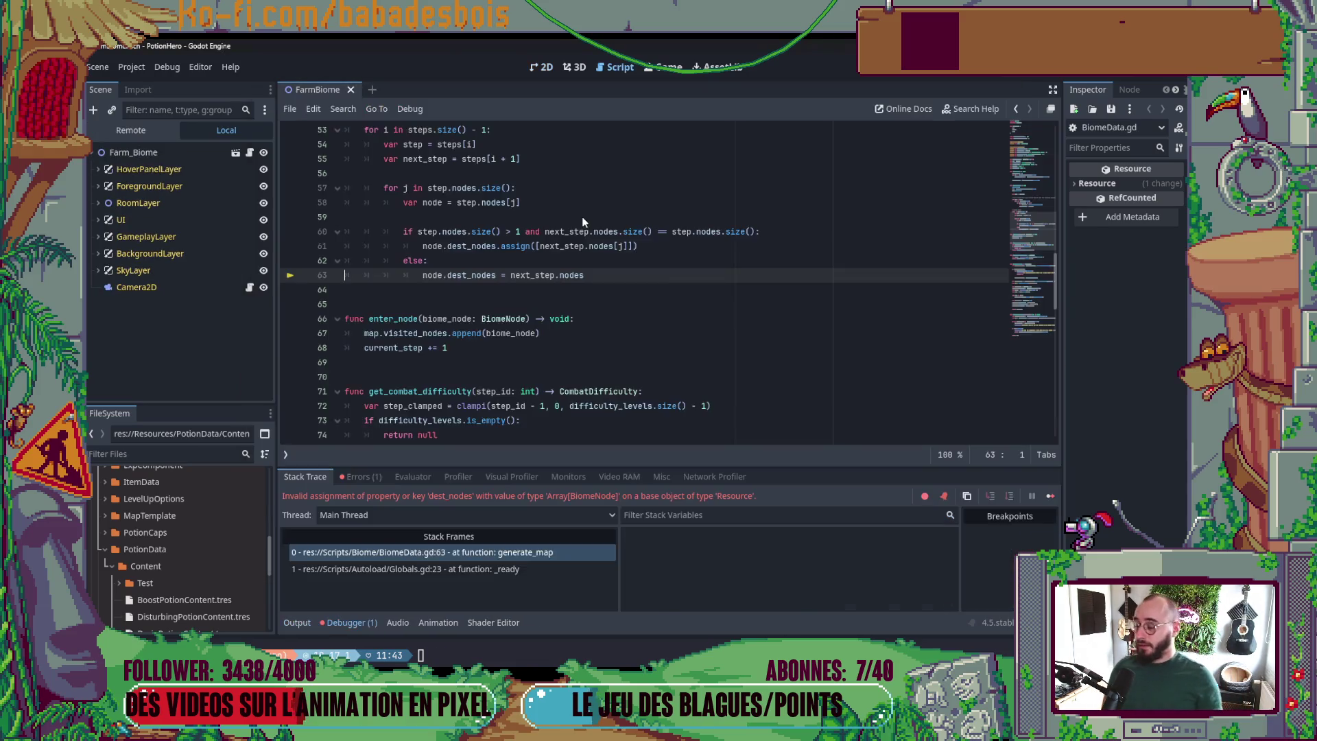
- Scroll through BiomeData.gd's generate_map around line 63, return to the top, and switch to the terminal
{"action": "scroll", "coordinate": [934, 165], "scroll_direction": "up", "scroll_amount": 6}
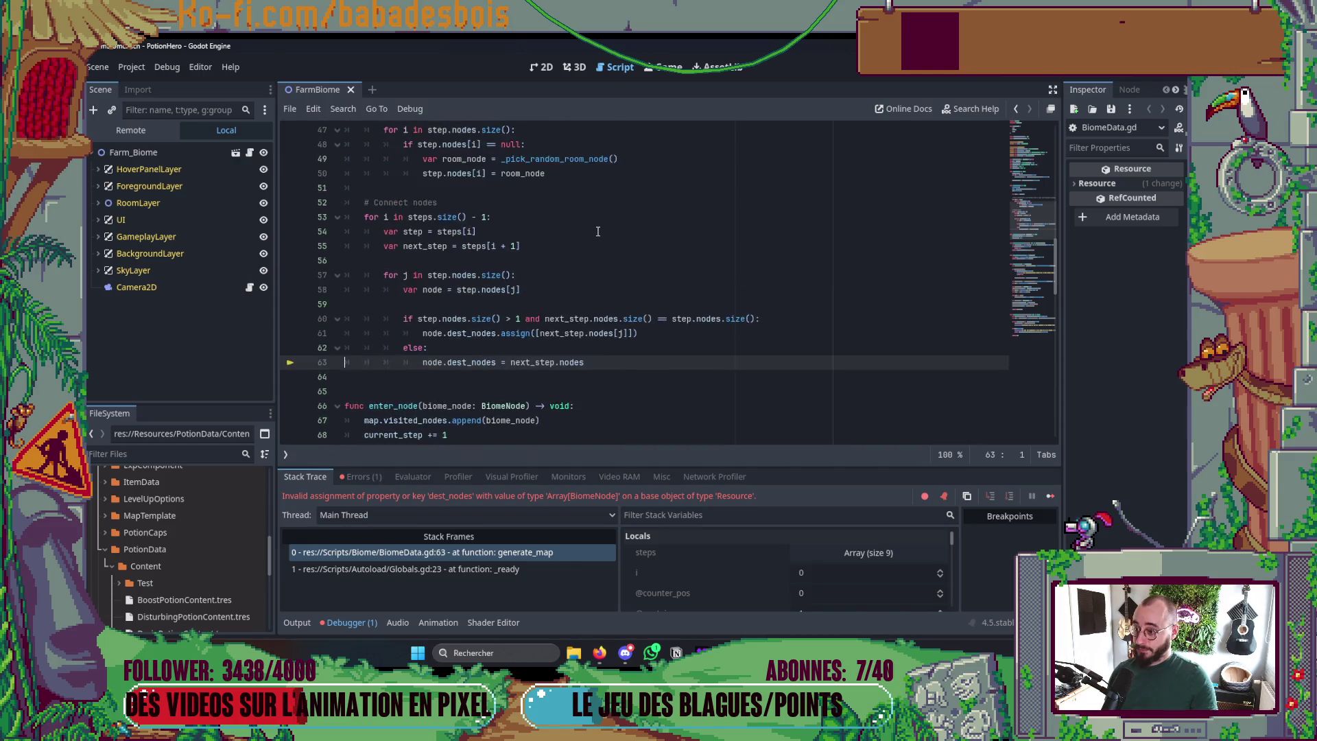
{"action": "scroll", "coordinate": [934, 164], "scroll_direction": "up", "scroll_amount": 11}
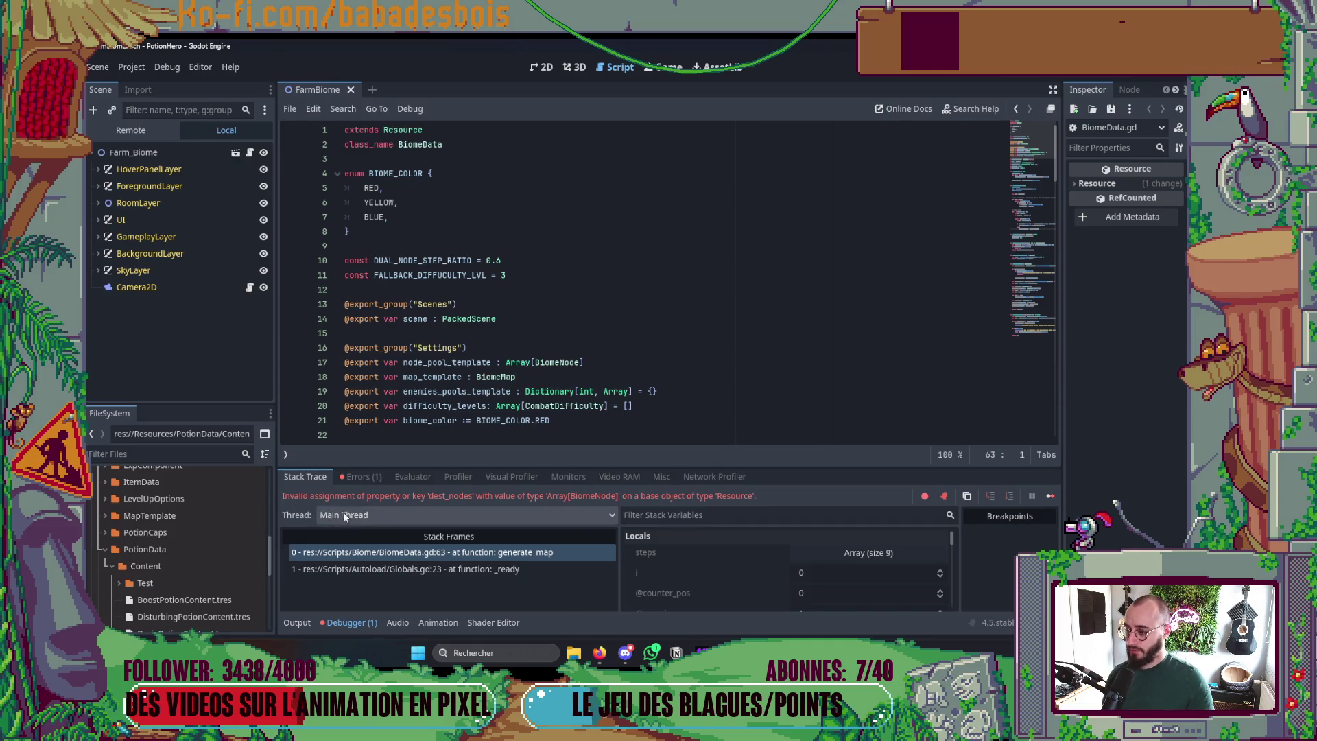
{"action": "scroll", "coordinate": [457, 370], "scroll_direction": "down", "scroll_amount": 1}
{"action": "scroll", "coordinate": [457, 371], "scroll_direction": "down", "scroll_amount": 15}
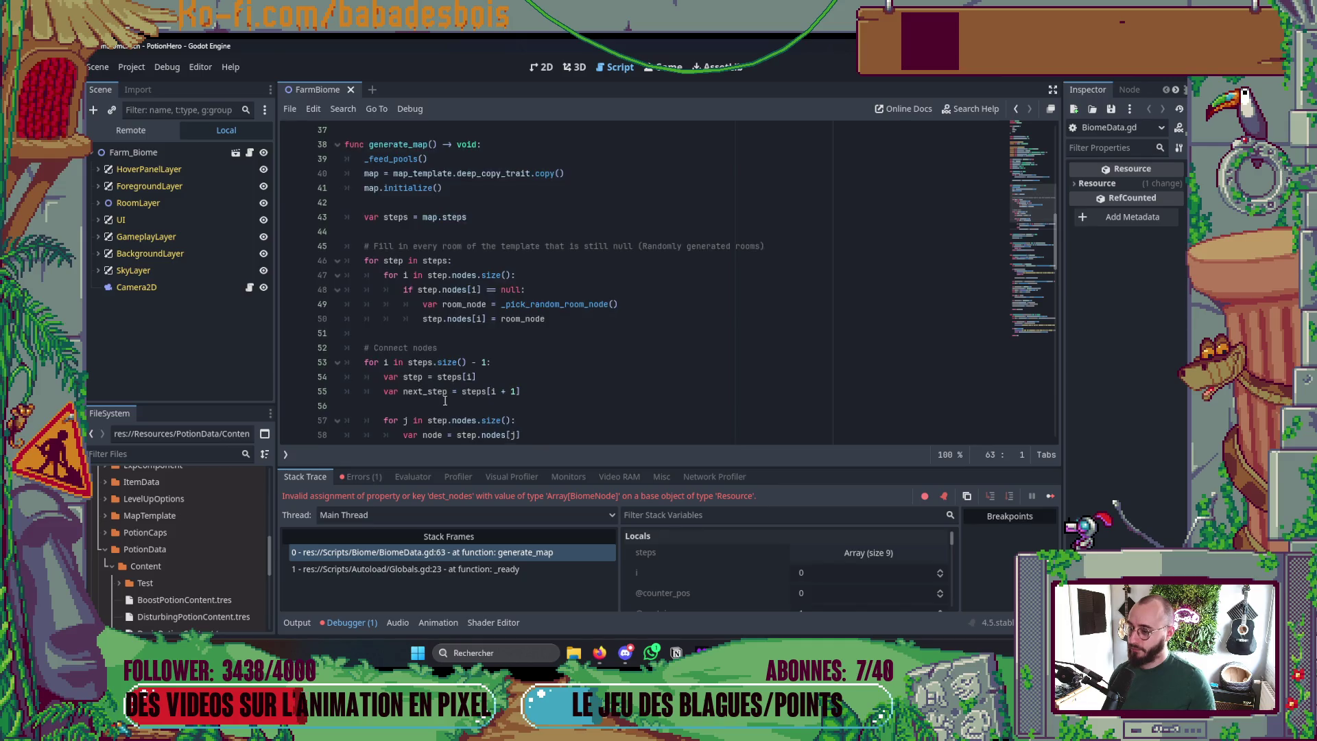
{"action": "scroll", "coordinate": [463, 342], "scroll_direction": "up", "scroll_amount": 2}
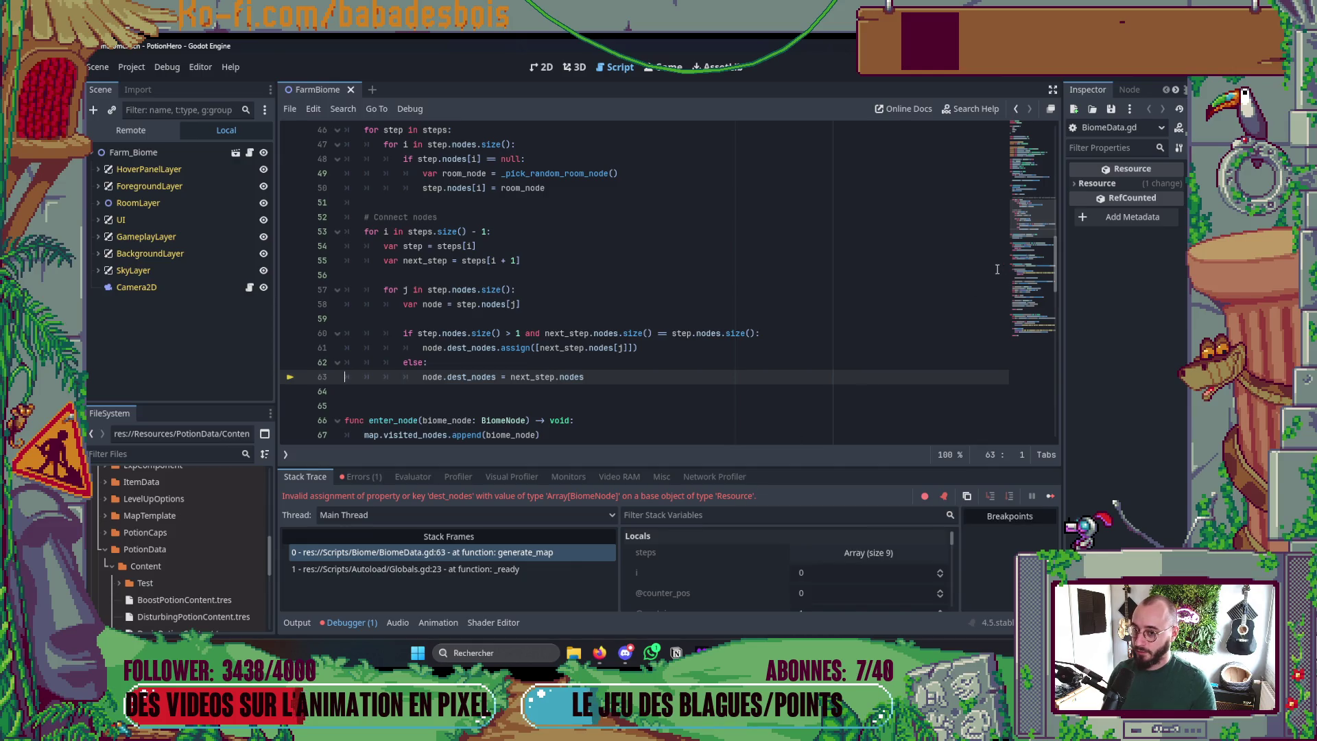
{"action": "left_click_drag", "start_coordinate": [1038, 224], "coordinate": [1036, 107]}
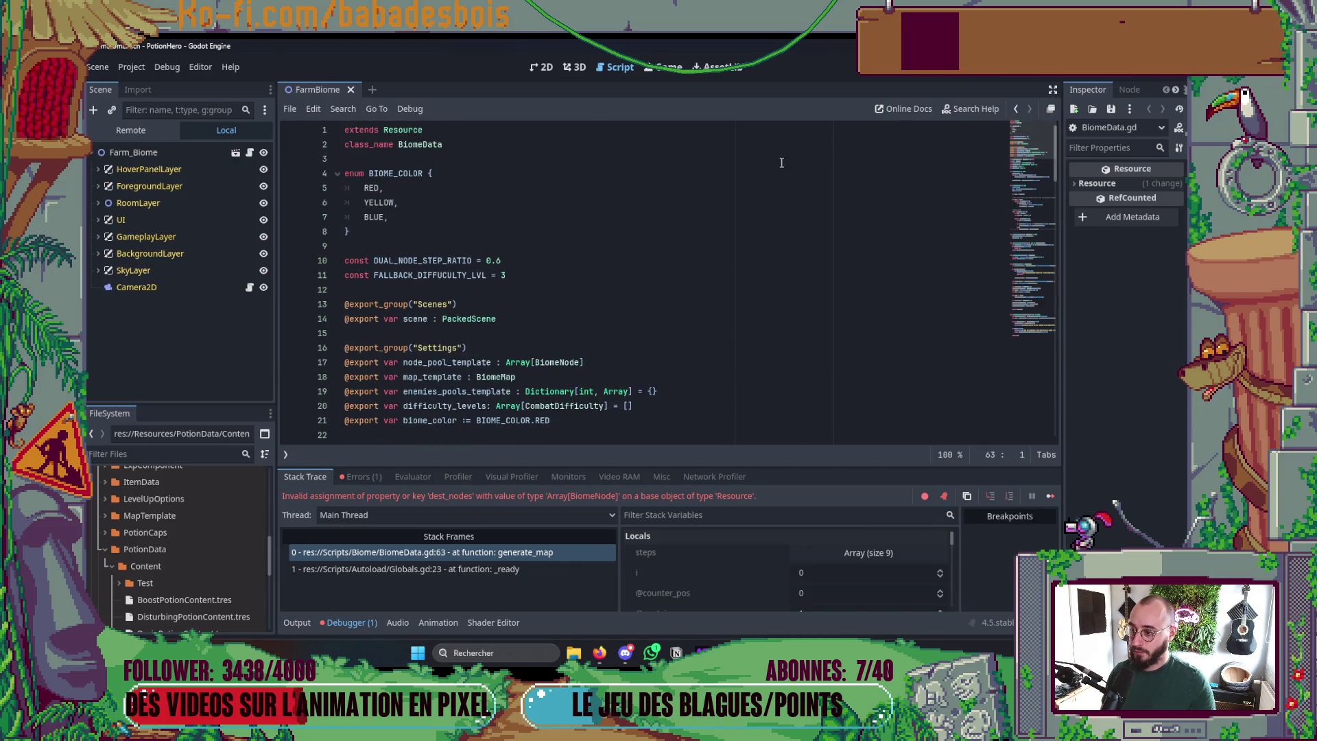
{"action": "key", "text": "alt+Tab"}
{"action": "key", "text": "alt+Tab"}
{"action": "key", "text": "alt+Tab"}
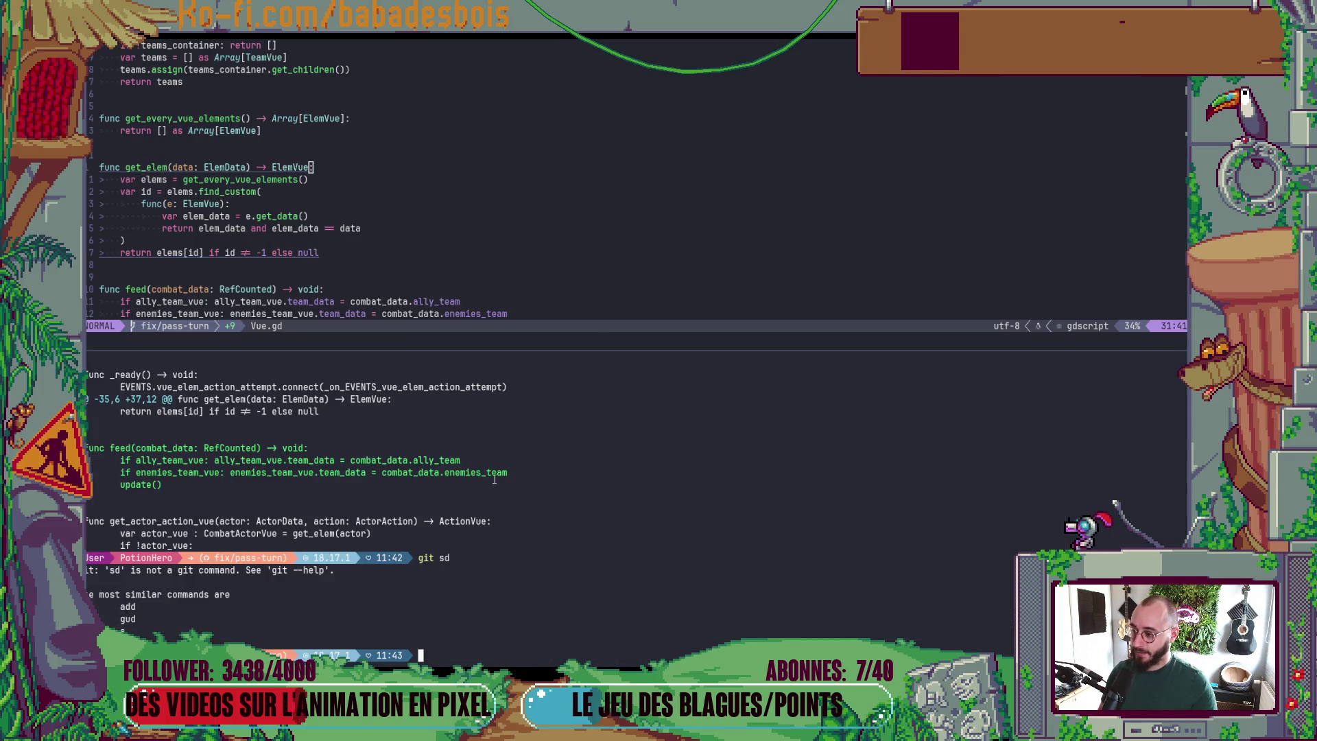
- Run git status on the fix/pass-turn branch in the Neovim terminal
{"action": "key", "text": "ctrl+b"}
{"action": "key", "text": "z"}
{"action": "key", "text": "ctrl+b"}
{"action": "type", "text": "z"}
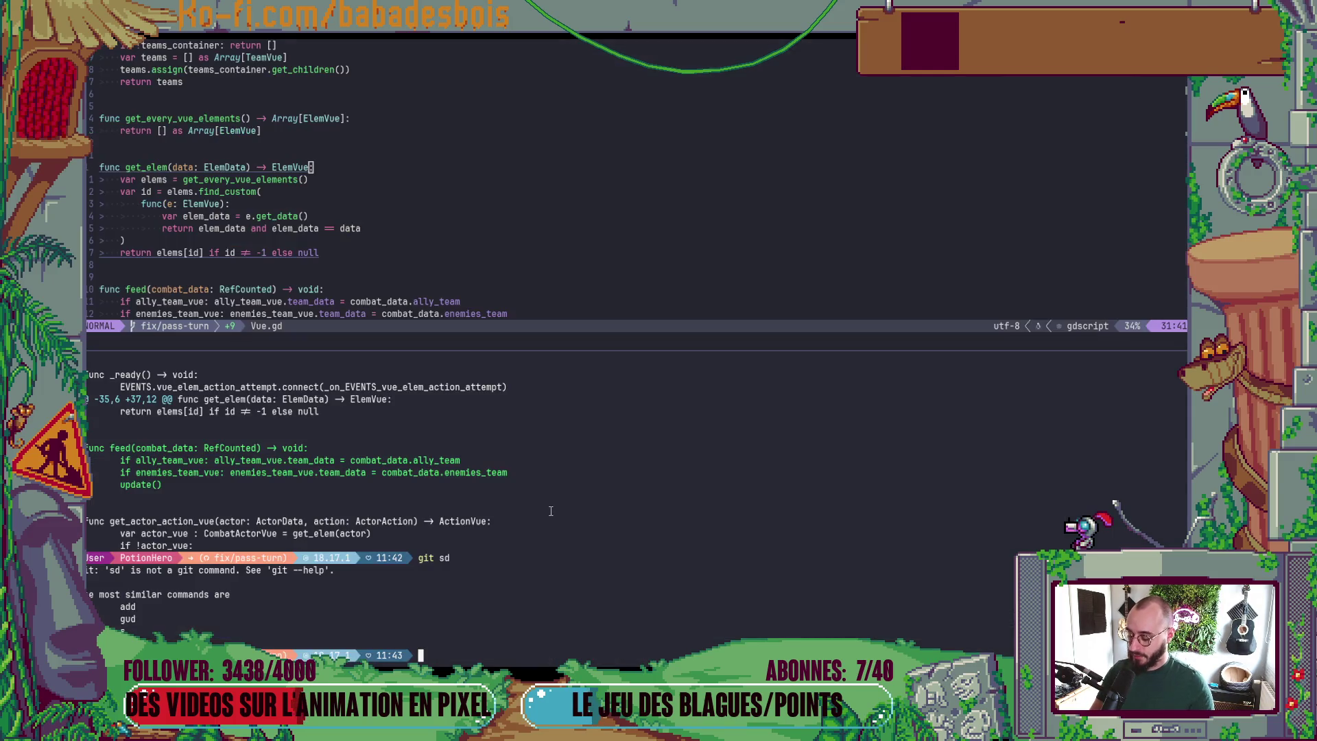
{"action": "type", "text": "git st"}
{"action": "key", "text": "Return"}
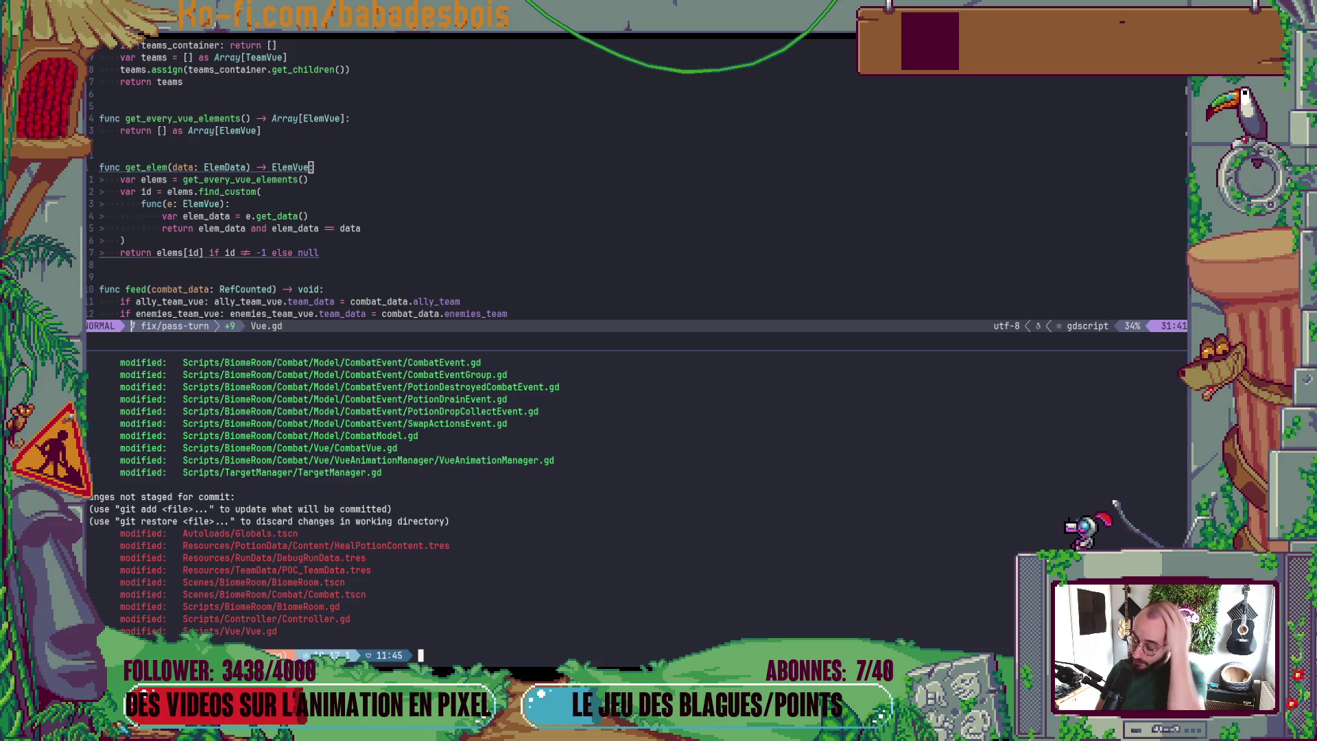
- Show the git diff for Scripts/BiomeRoom/BiomeRoom.gd, then close the terminal split
{"action": "type", "text": "git "}
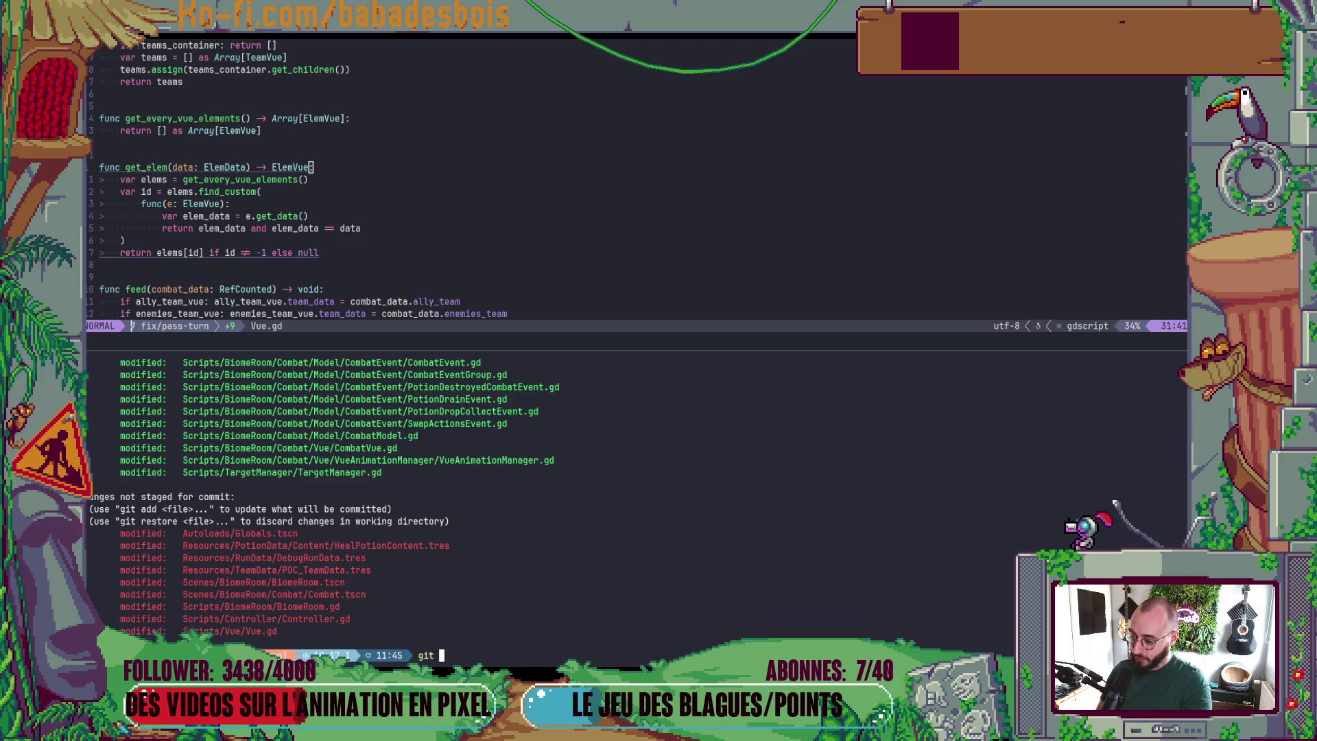
{"action": "type", "text": "diff"}
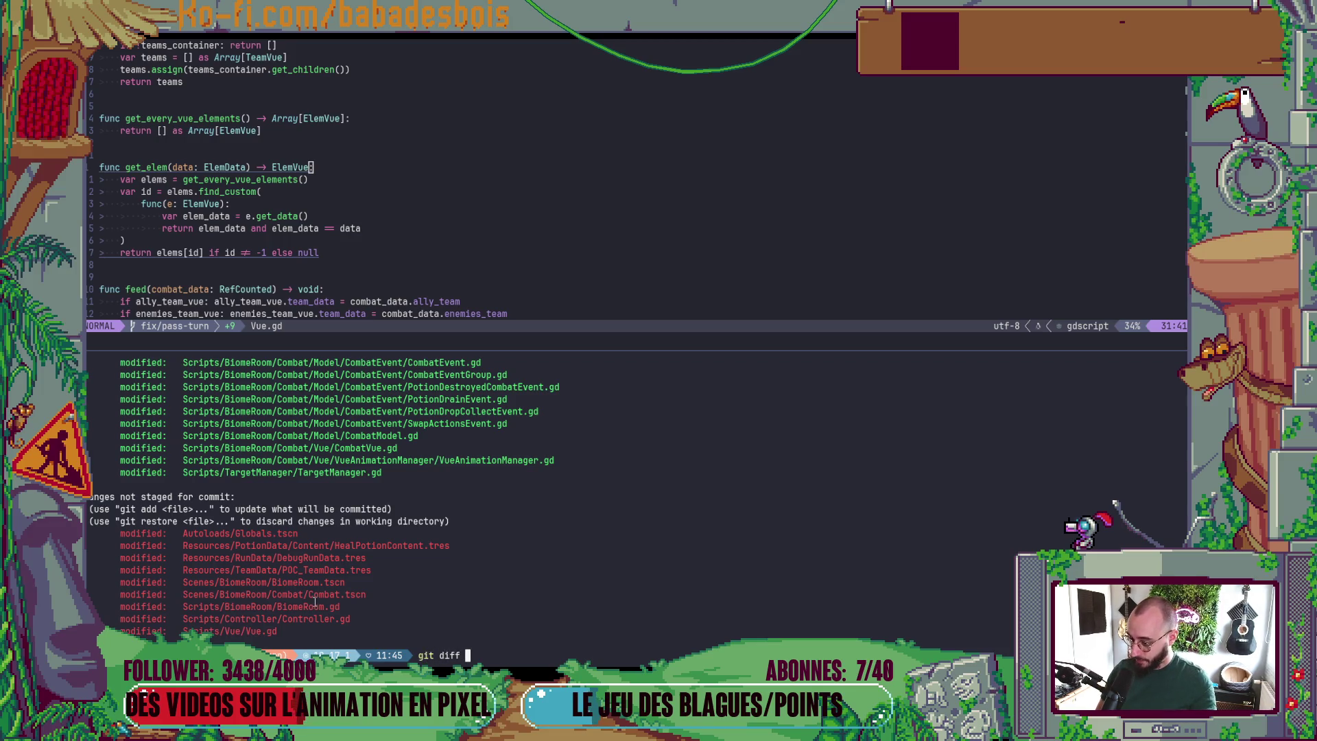
{"action": "left_click", "coordinate": [306, 606]}
{"action": "key", "text": "Return"}
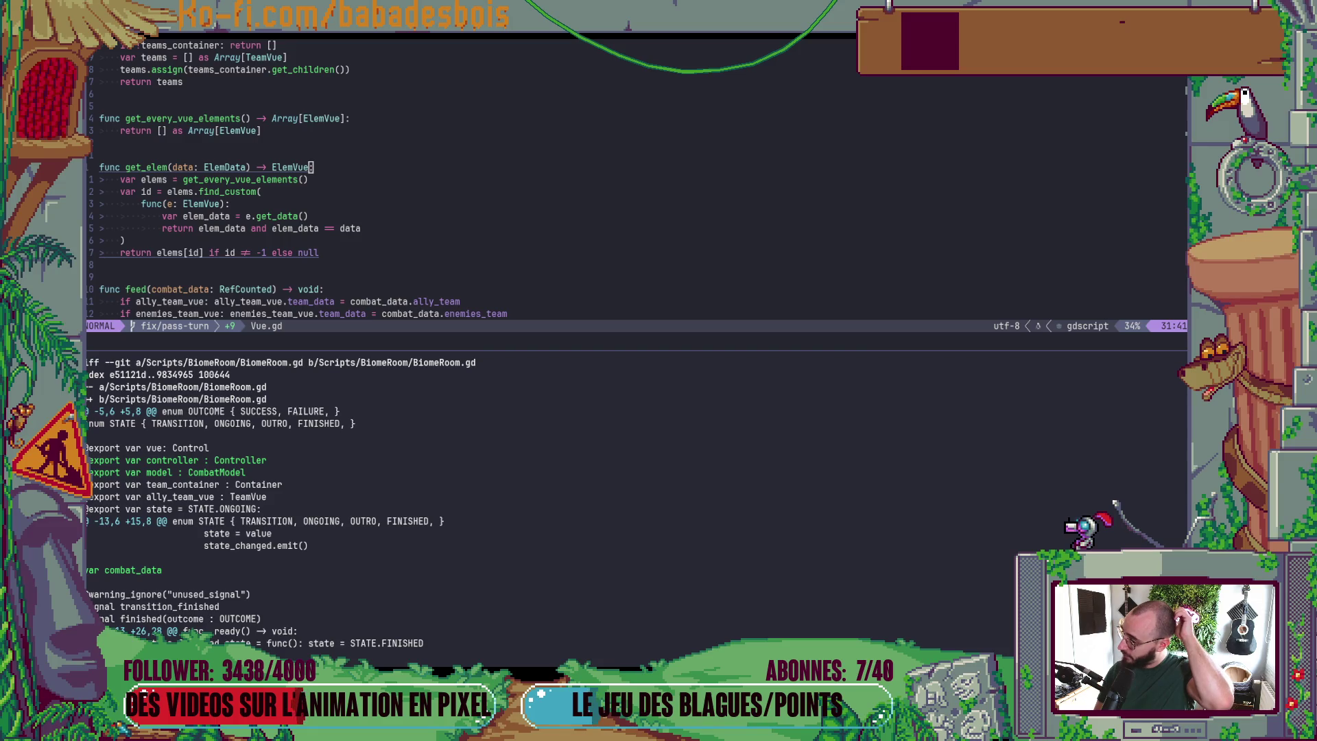
{"action": "scroll", "coordinate": [281, 501], "scroll_direction": "down", "scroll_amount": 8}
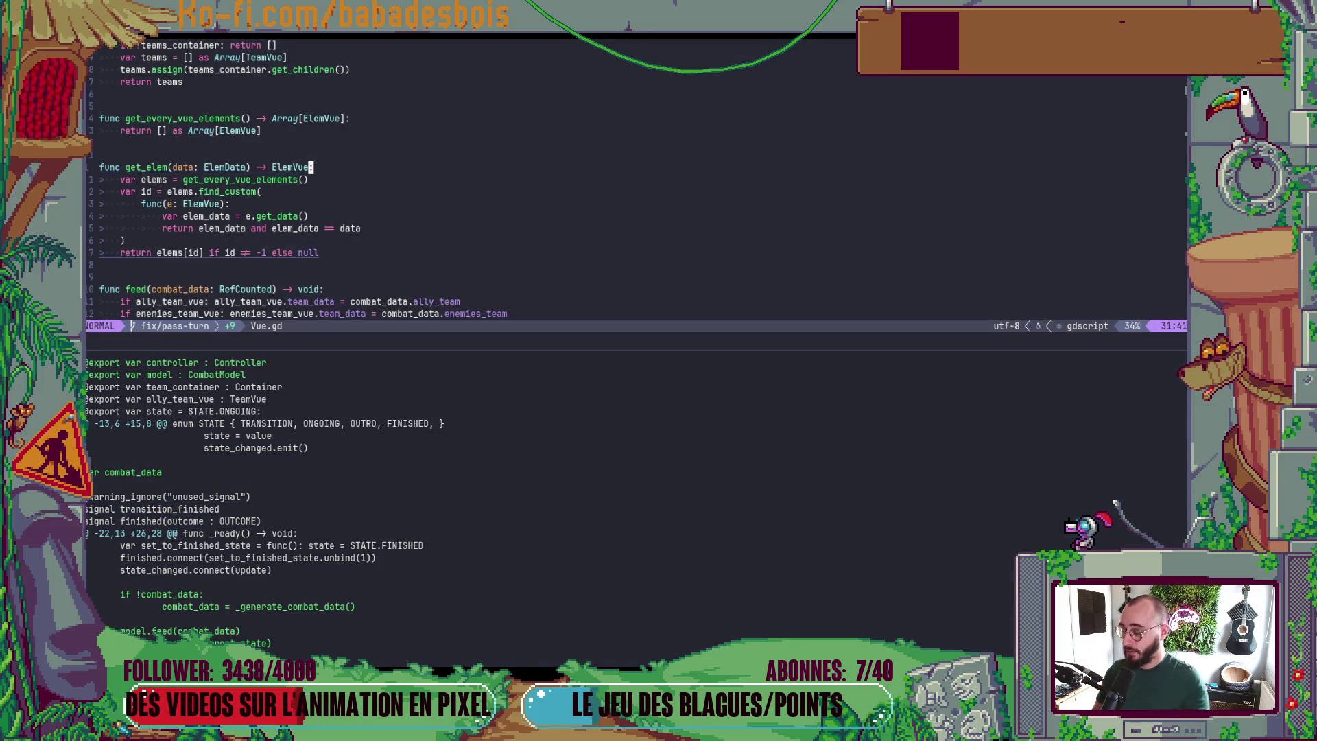
{"action": "key", "text": "ctrl+backslash"}
- Bring the diff terminal pane back and maximize it to the full window
{"action": "key", "text": "space"}
{"action": "key", "text": "f"}
{"action": "key", "text": "f"}
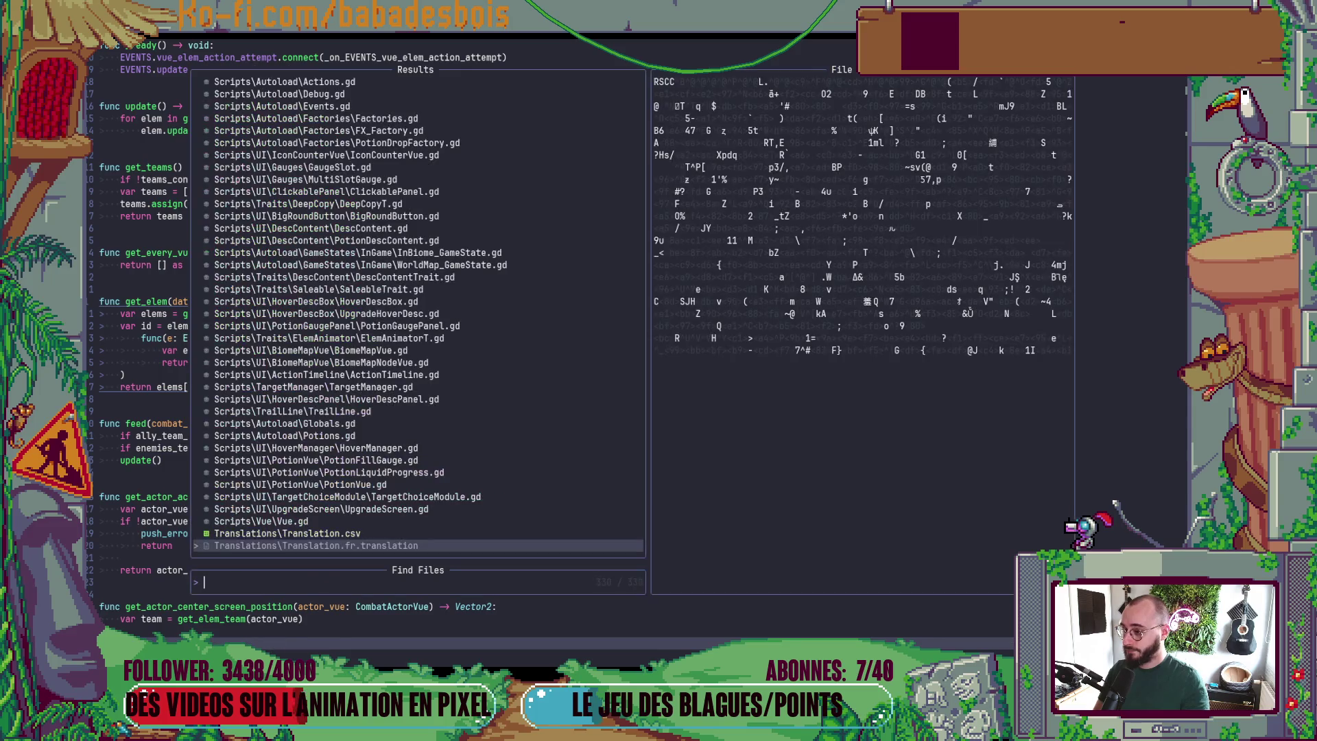
{"action": "key", "text": "Escape"}
{"action": "key", "text": "ctrl+backslash"}
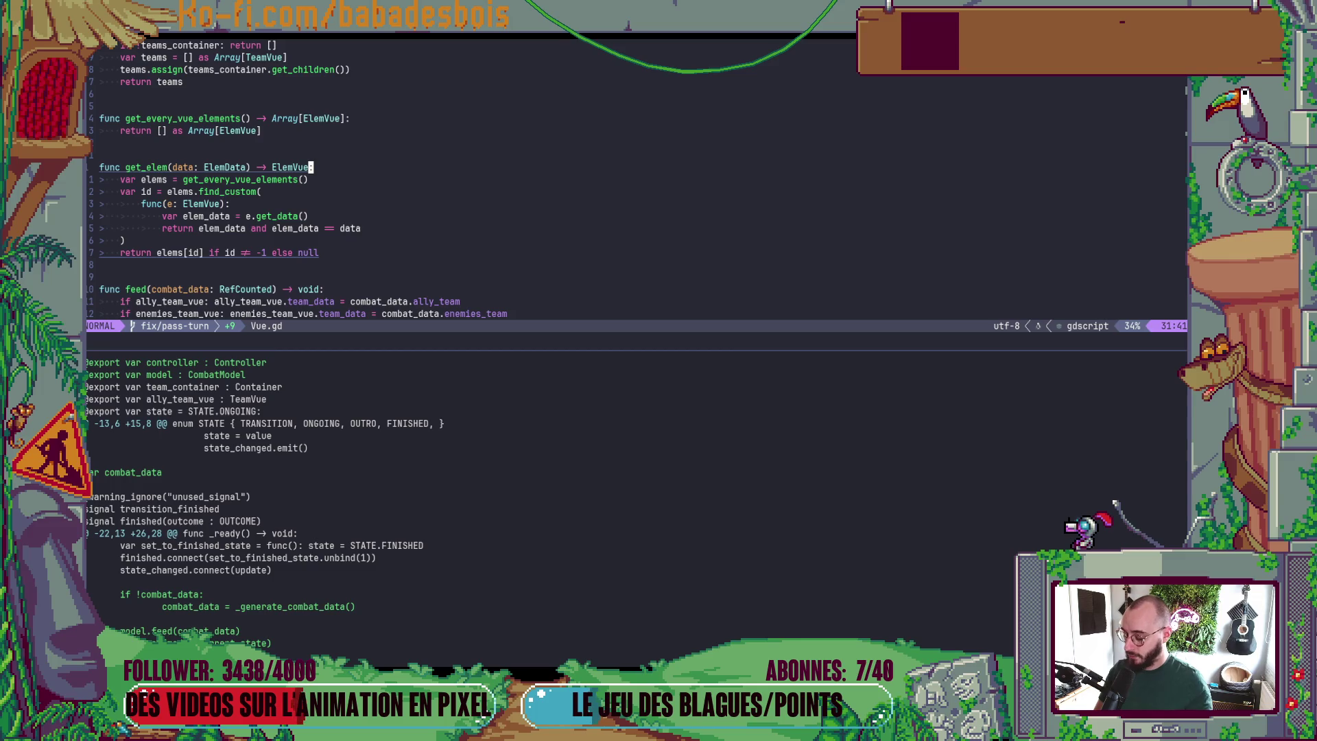
{"action": "left_click", "coordinate": [391, 565]}
{"action": "key", "text": "ctrl+w"}
{"action": "key", "text": "o"}
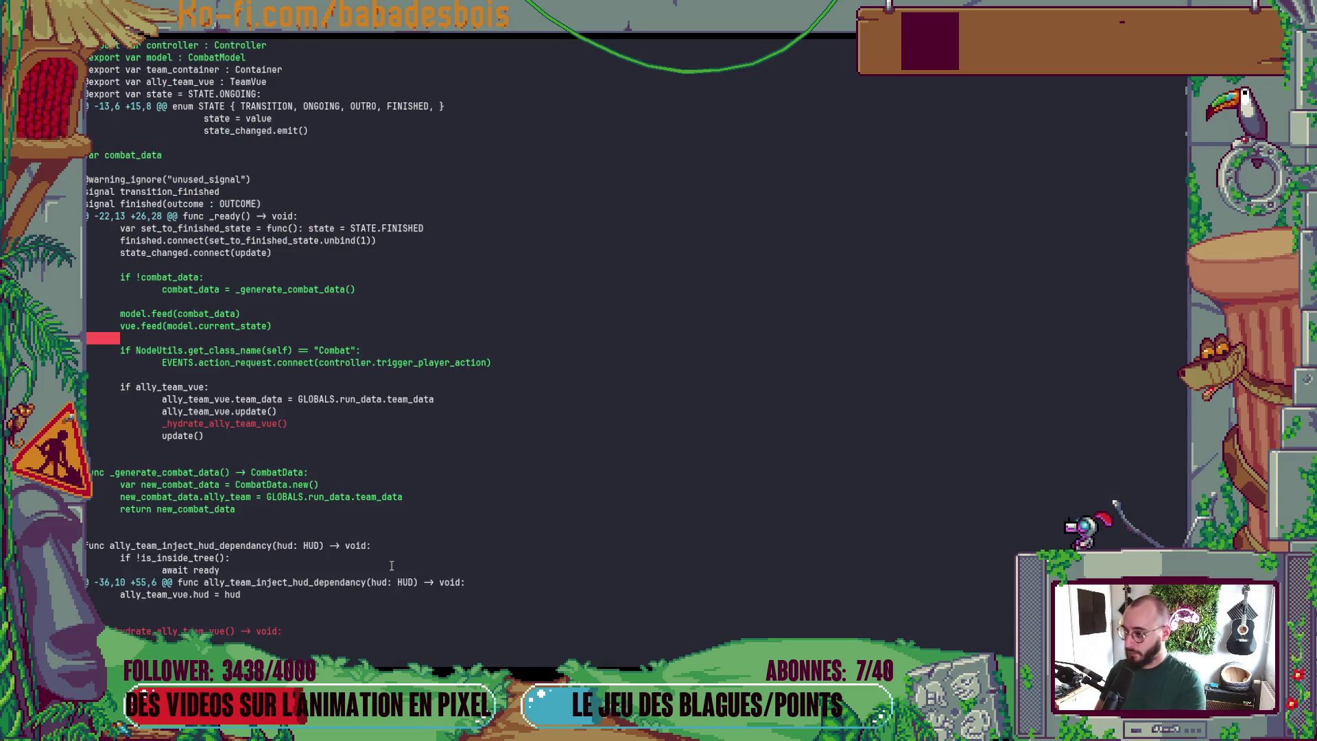
- Reread the BiomeRoom.gd diff, quit it, and return to the Godot editor
{"action": "scroll", "coordinate": [404, 480], "scroll_direction": "up", "scroll_amount": 10}
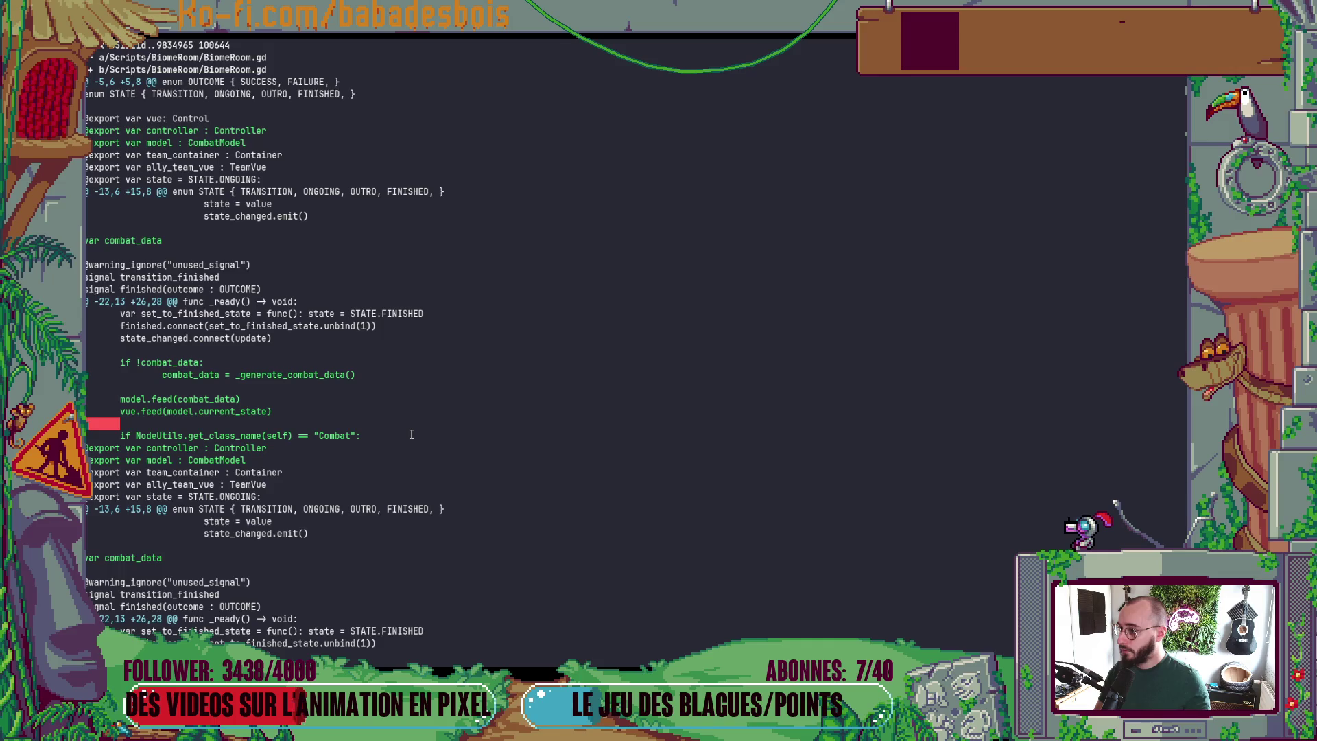
{"action": "scroll", "coordinate": [412, 434], "scroll_direction": "down", "scroll_amount": 6}
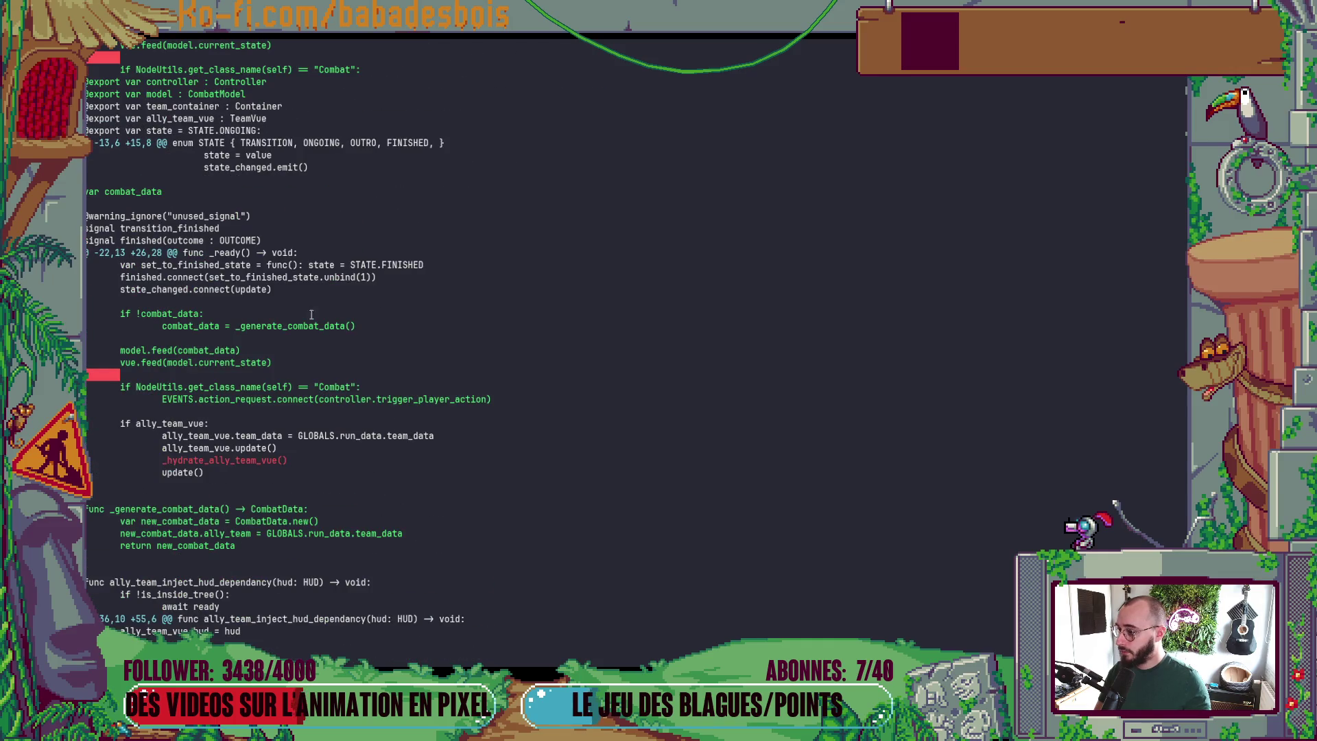
{"action": "scroll", "coordinate": [221, 239], "scroll_direction": "down", "scroll_amount": 1}
{"action": "key", "text": "q"}
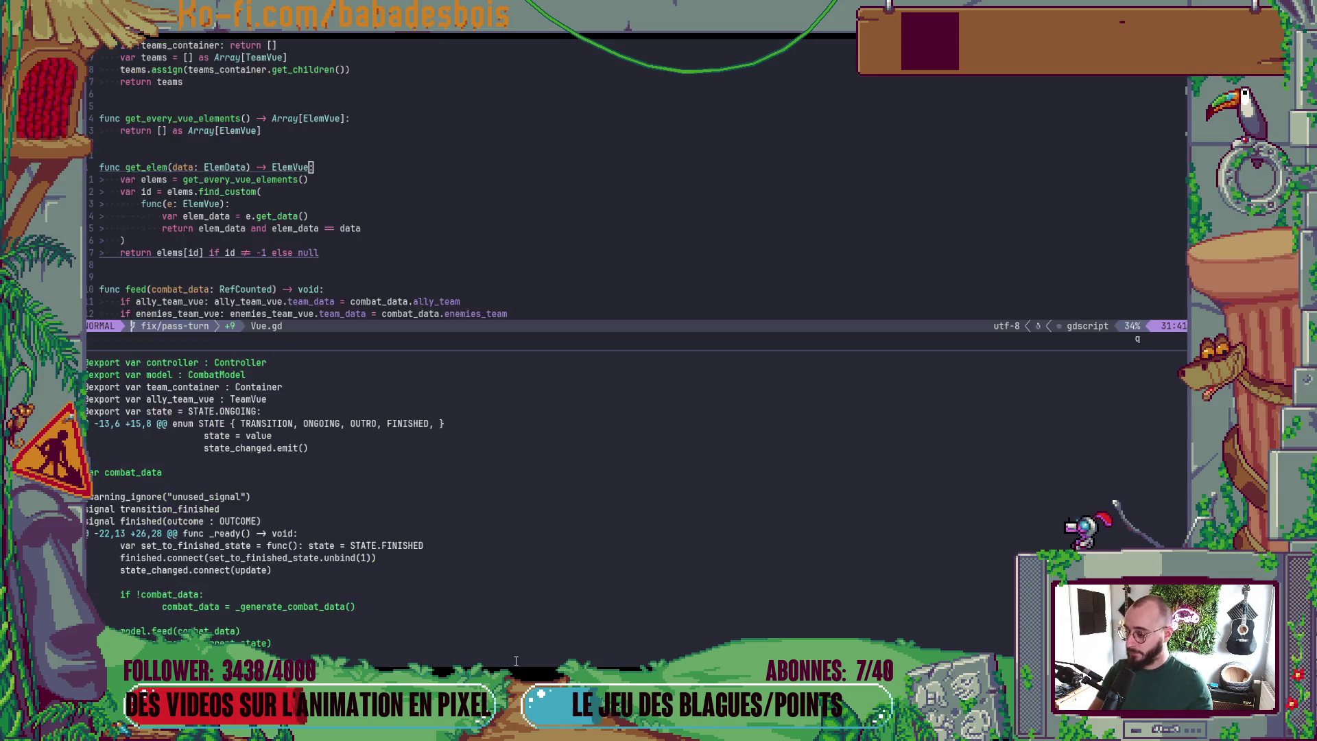
{"action": "key", "text": "alt+Tab"}
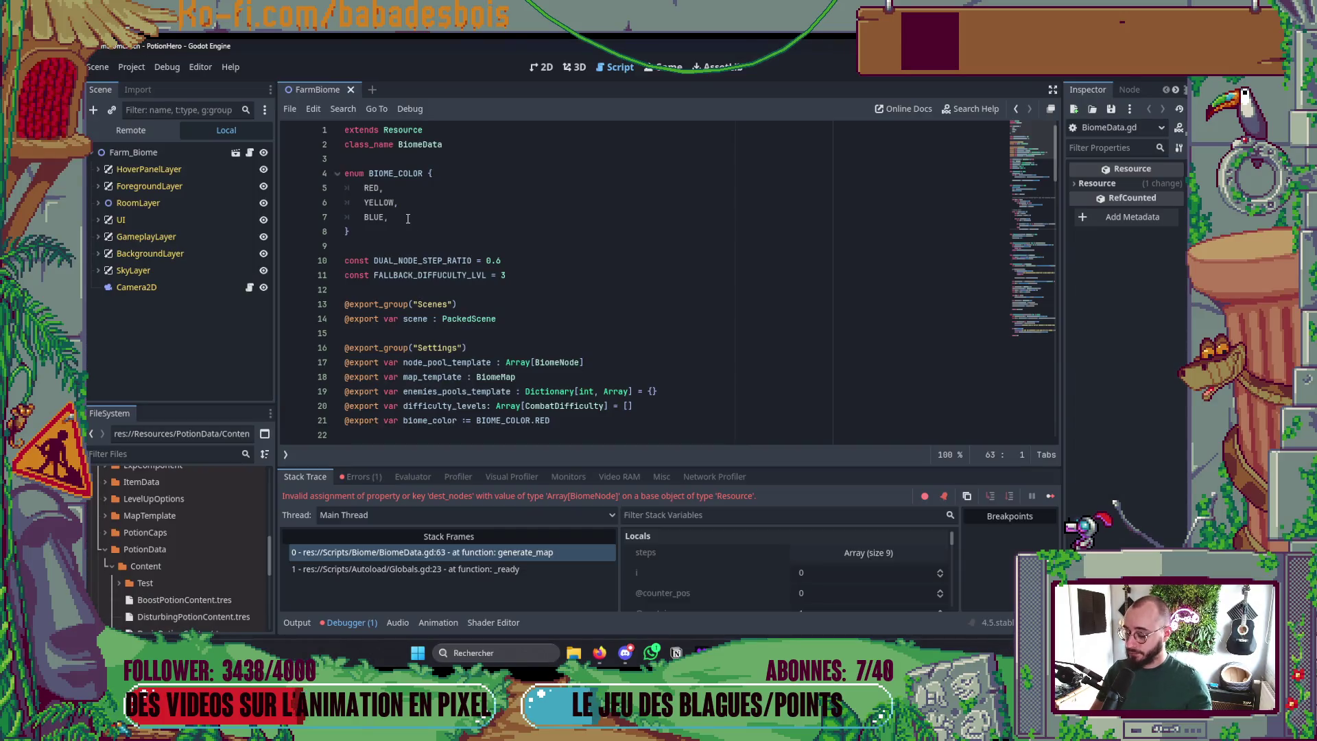
- Launch a debug run of the game with F5, stop it with F8, and return to Neovim
{"action": "key", "text": "F5"}
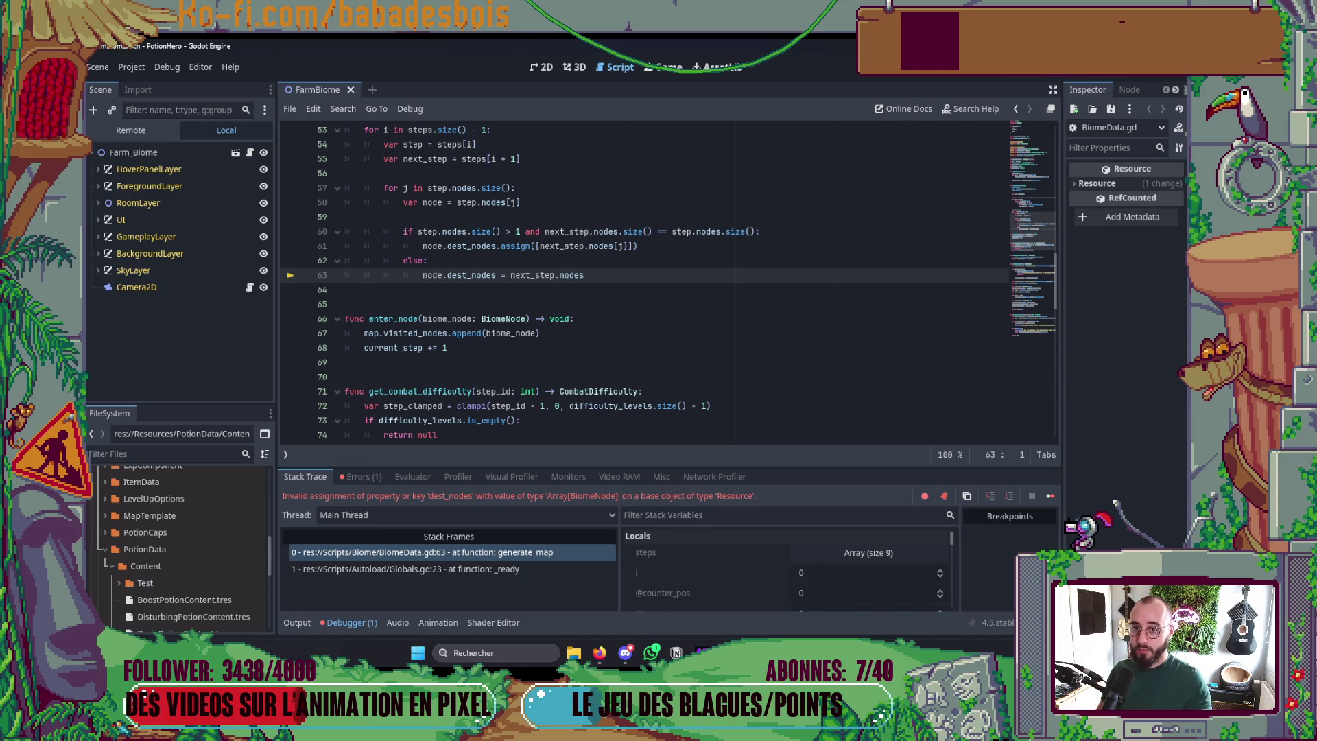
{"action": "key", "text": "F8"}
{"action": "key", "text": "alt+Tab"}
{"action": "key", "text": "alt+Tab"}
{"action": "key", "text": "alt+Tab"}
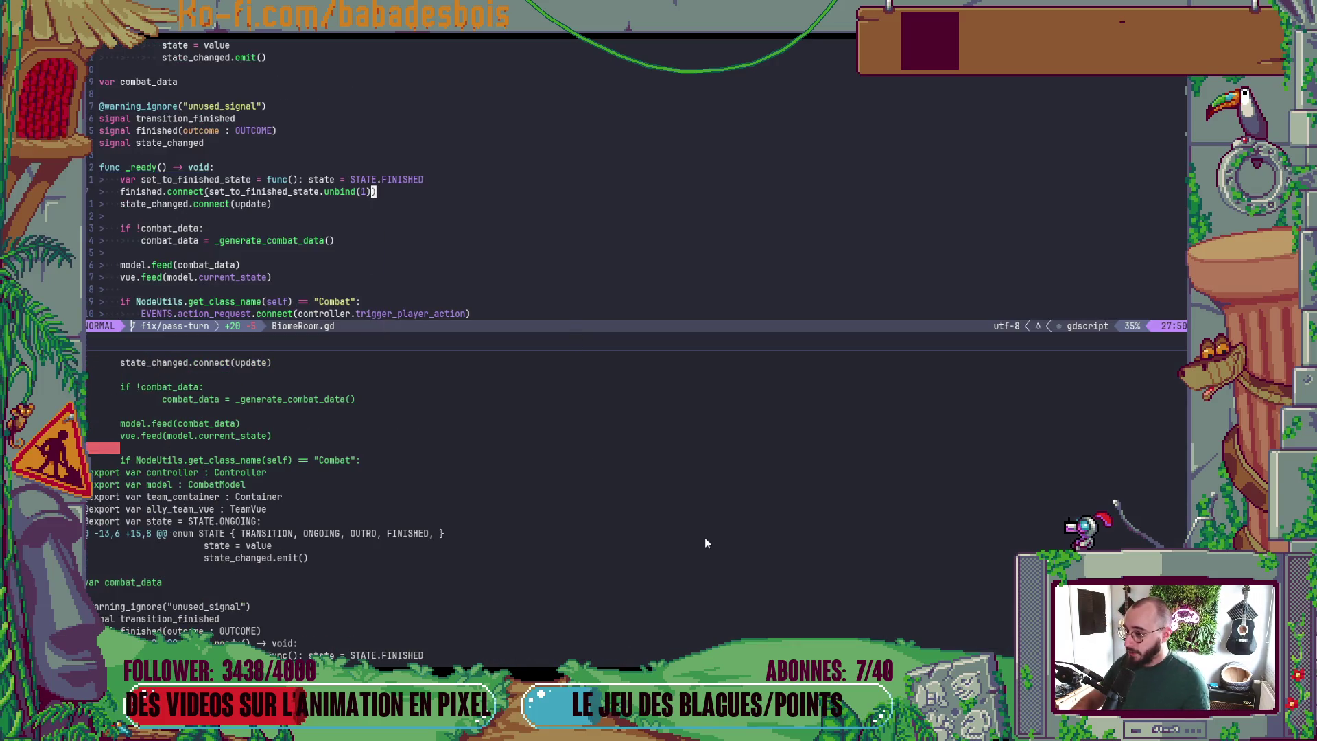
- Reopen the terminal and rerun the BiomeRoom.gd diff, scrolling to confirm controller and model are typed Node
{"action": "key", "text": "ctrl+d"}
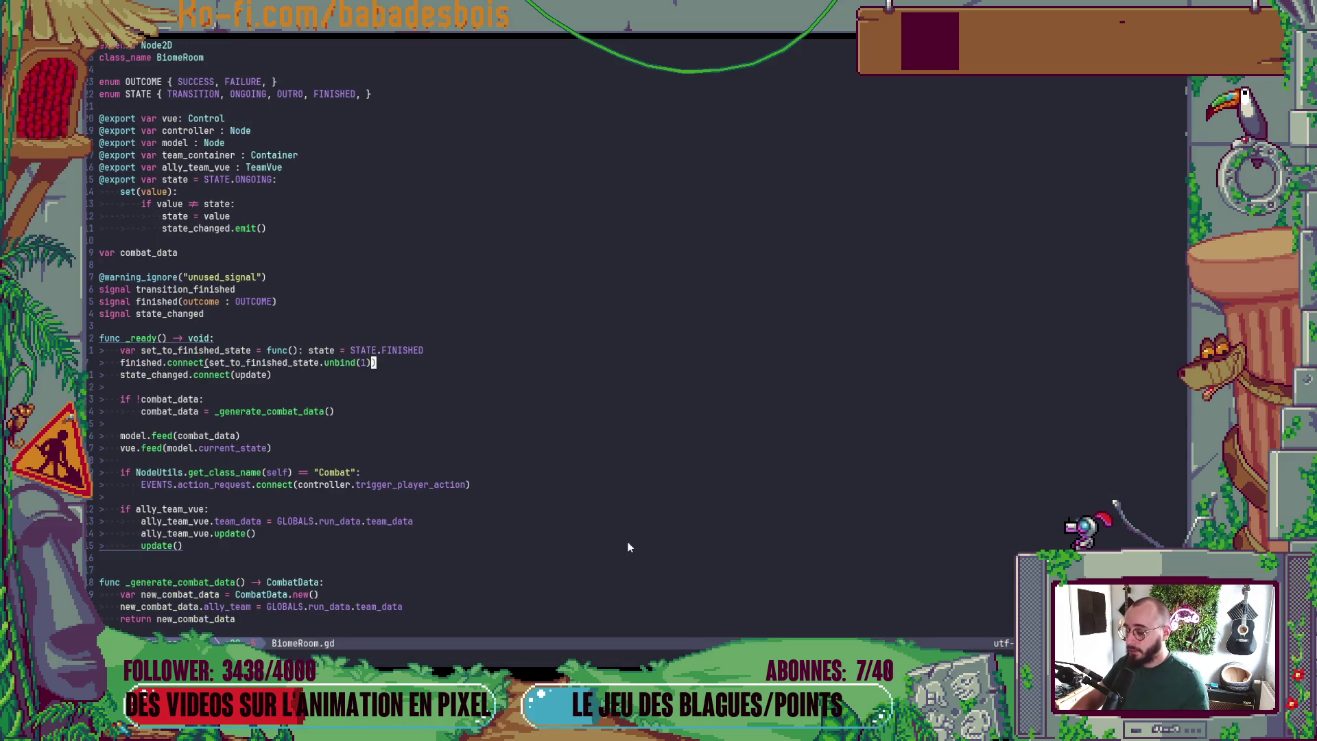
{"action": "key", "text": "ctrl+t"}
{"action": "key", "text": "Return"}
{"action": "scroll", "coordinate": [681, 526], "scroll_direction": "up", "scroll_amount": 10}
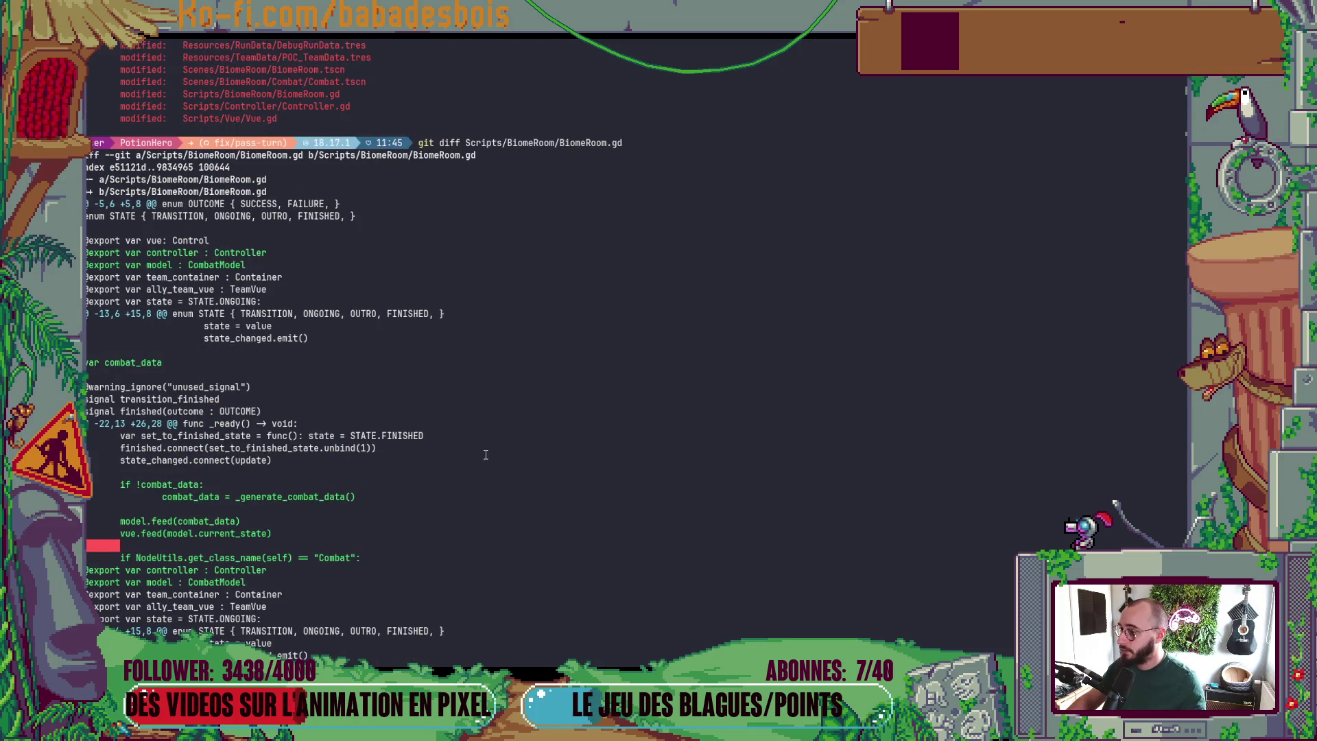
{"action": "scroll", "coordinate": [157, 289], "scroll_direction": "down", "scroll_amount": 3}
{"action": "scroll", "coordinate": [161, 323], "scroll_direction": "down", "scroll_amount": 3}
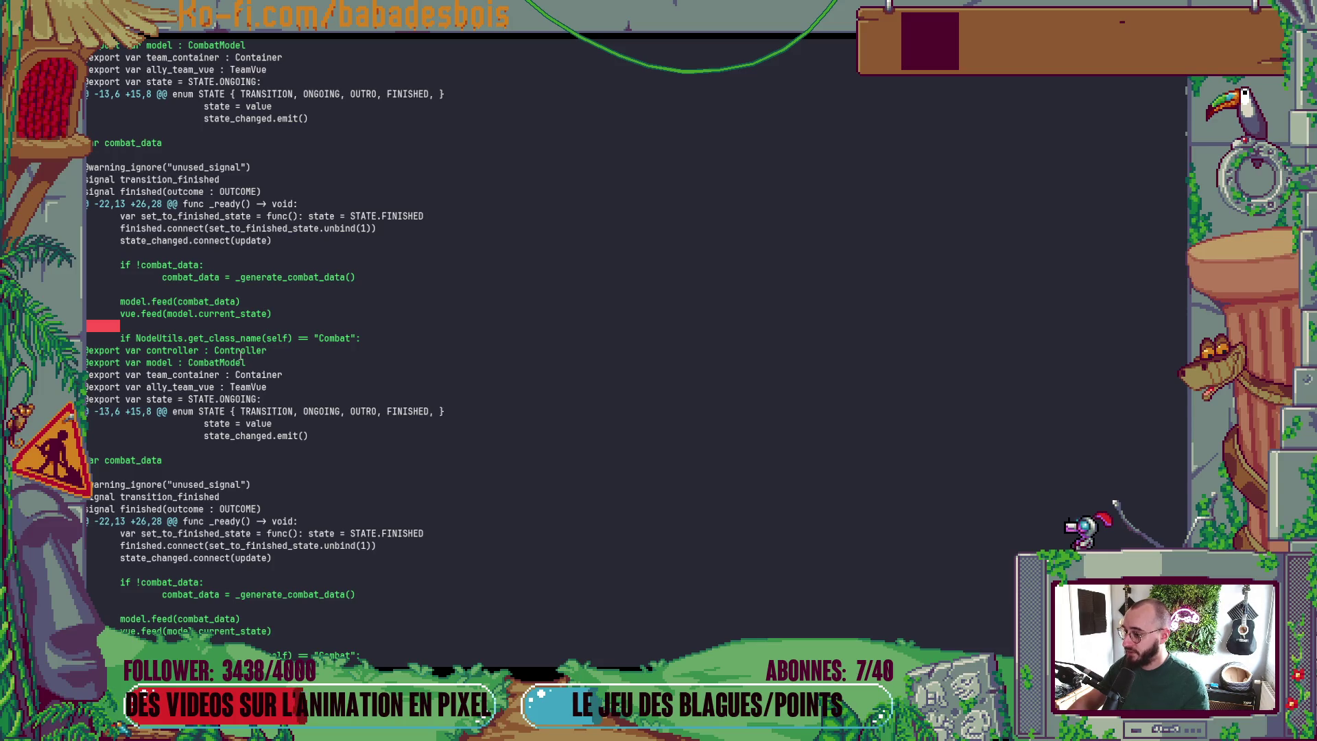
{"action": "scroll", "coordinate": [242, 354], "scroll_direction": "down", "scroll_amount": 5}
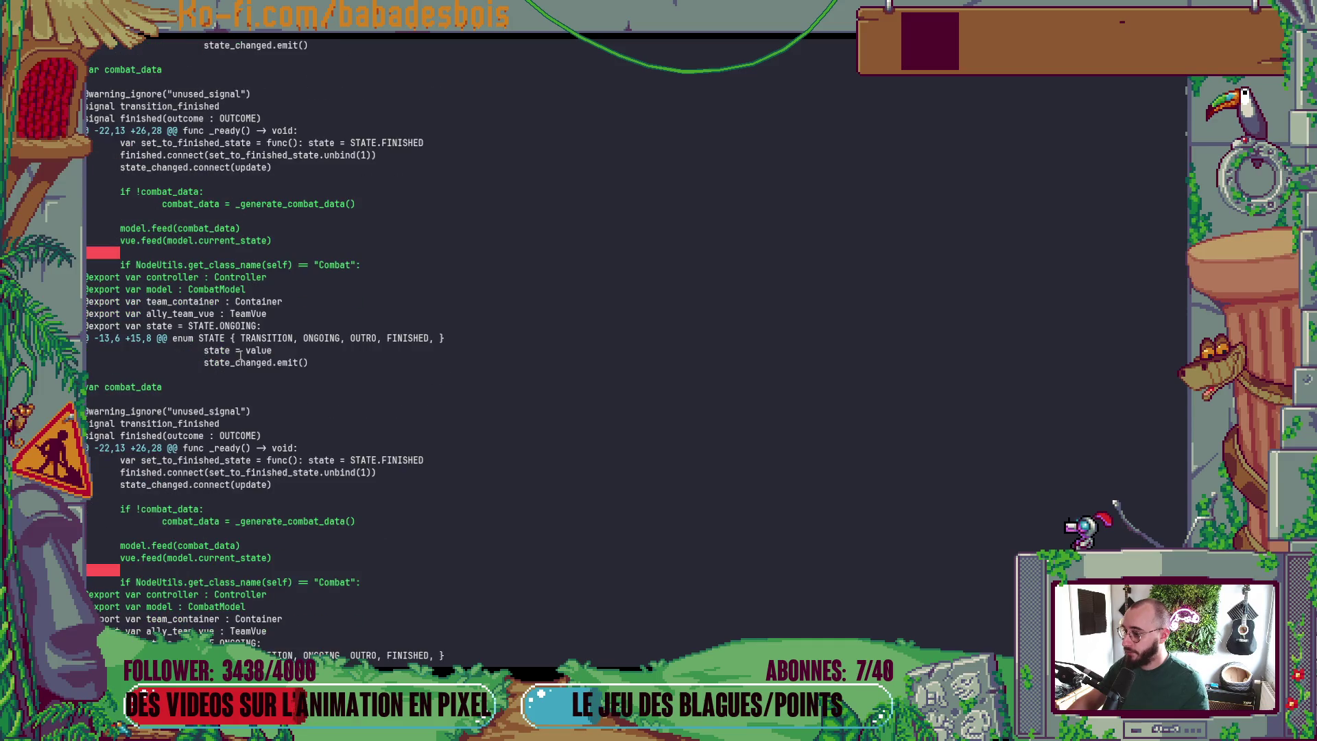
{"action": "scroll", "coordinate": [250, 333], "scroll_direction": "up", "scroll_amount": 5}
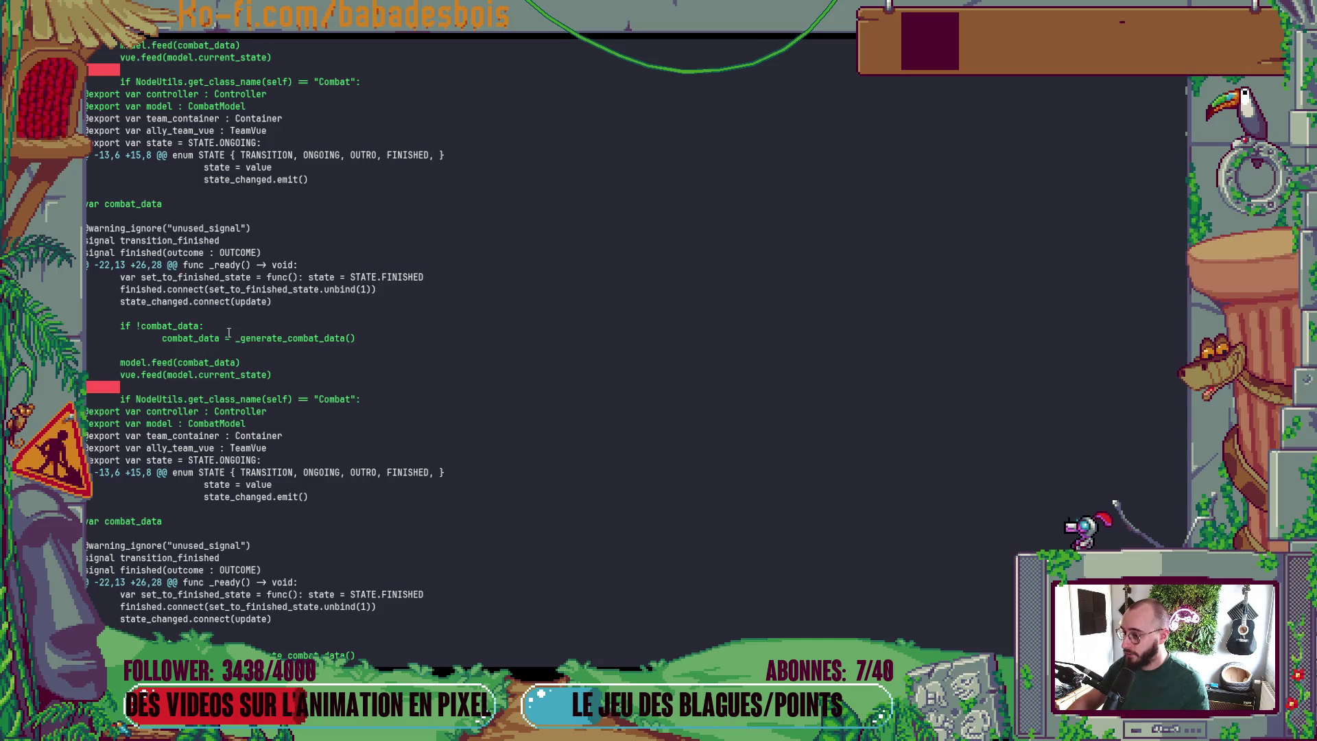
- Rerun git diff Scripts/BiomeRoom/BiomeRoom.gd from history and review the output once more
{"action": "key", "text": "Up"}
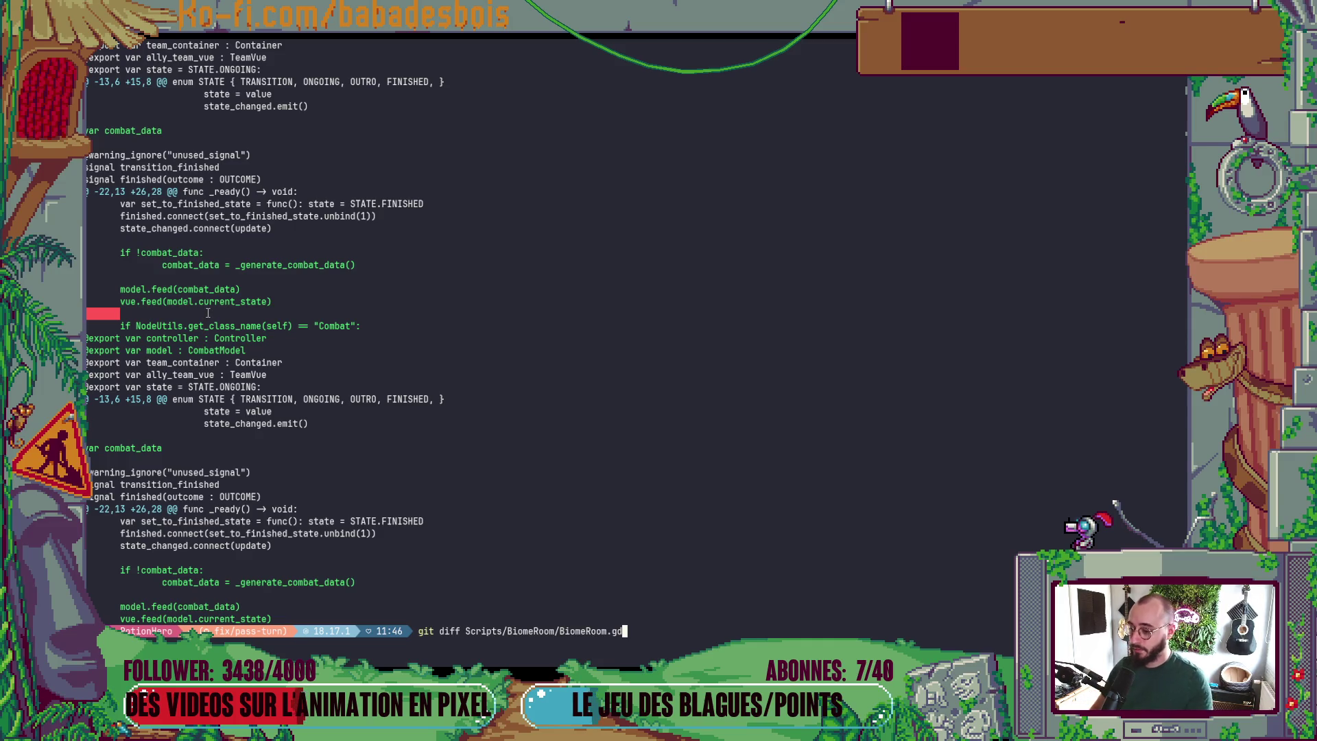
{"action": "key", "text": "Return"}
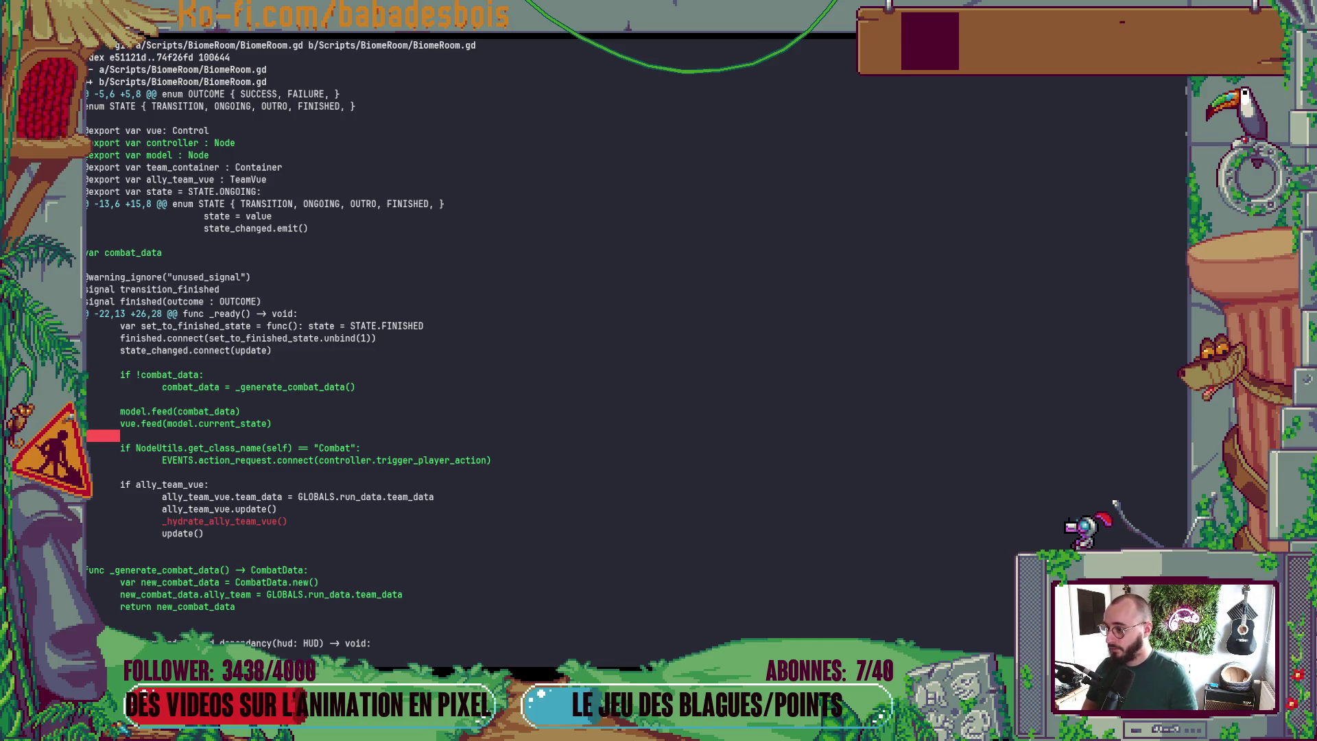
{"action": "scroll", "coordinate": [288, 342], "scroll_direction": "down", "scroll_amount": 2}
{"action": "scroll", "coordinate": [288, 343], "scroll_direction": "up", "scroll_amount": 1}
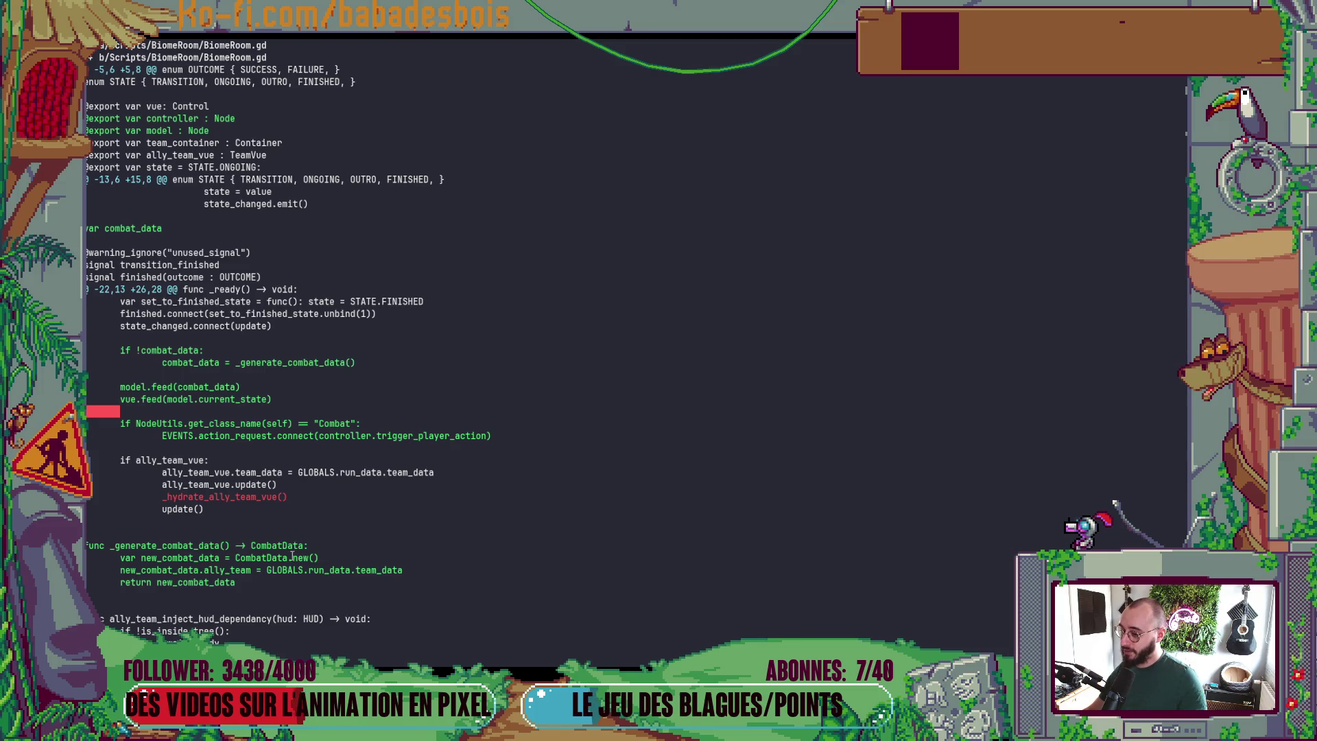
{"action": "left_click_drag", "start_coordinate": [288, 558], "coordinate": [234, 569]}
{"action": "left_click", "coordinate": [264, 555]}
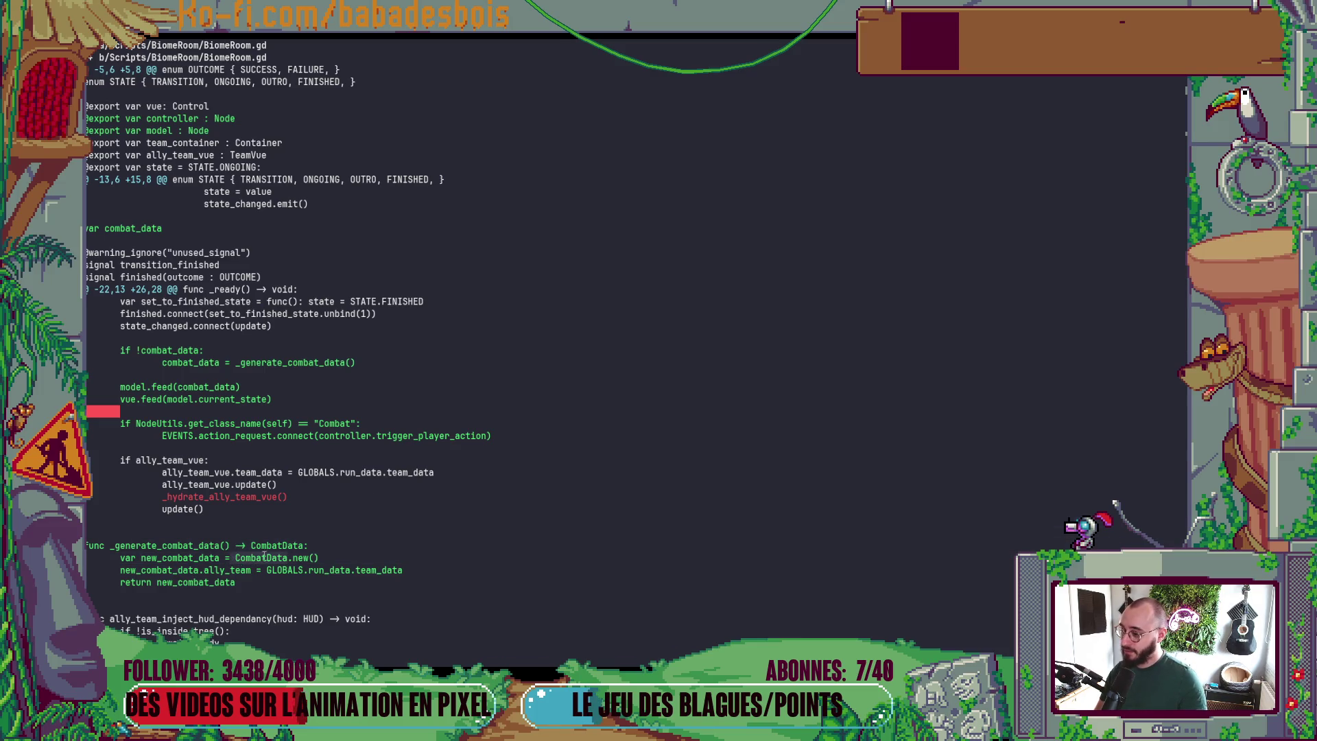
{"action": "key", "text": "alt+Tab"}
{"action": "key", "text": "alt+Tab"}
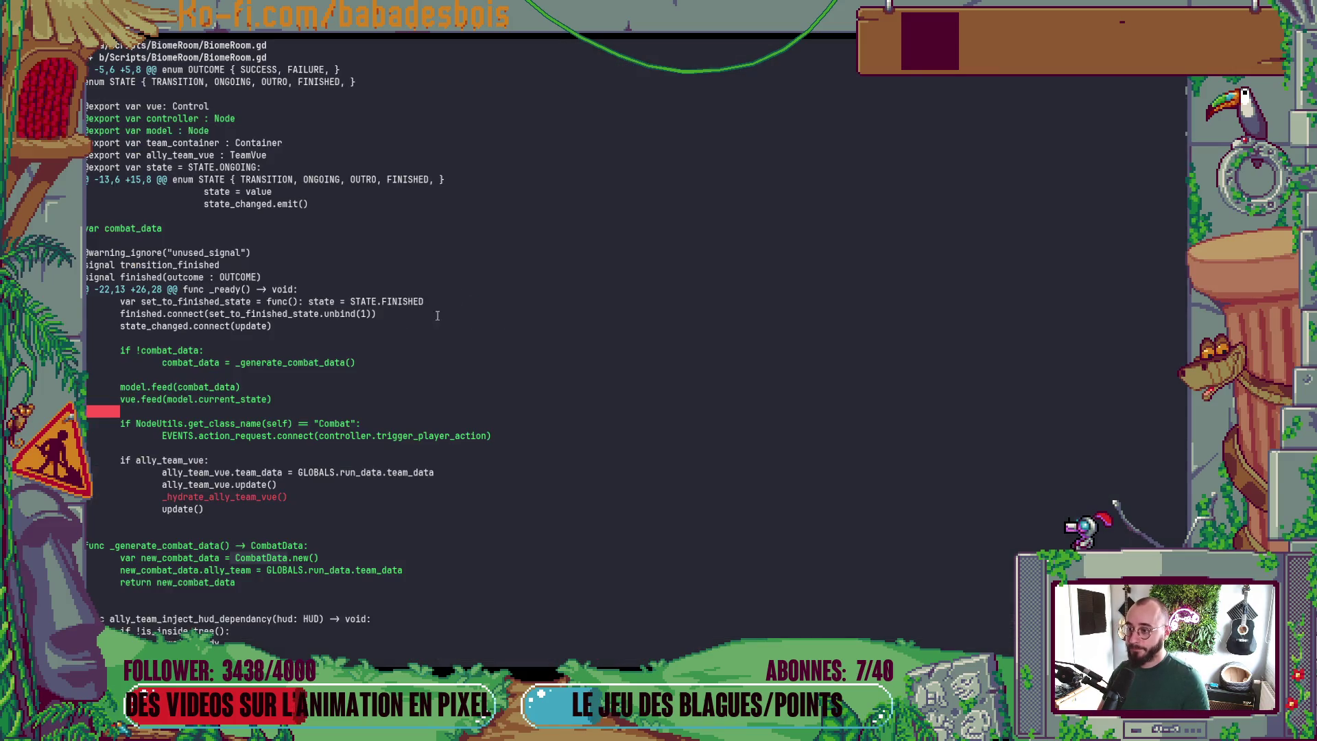
- Change _generate_combat_data's return type from CombatData to Resource
{"action": "key", "text": "q"}
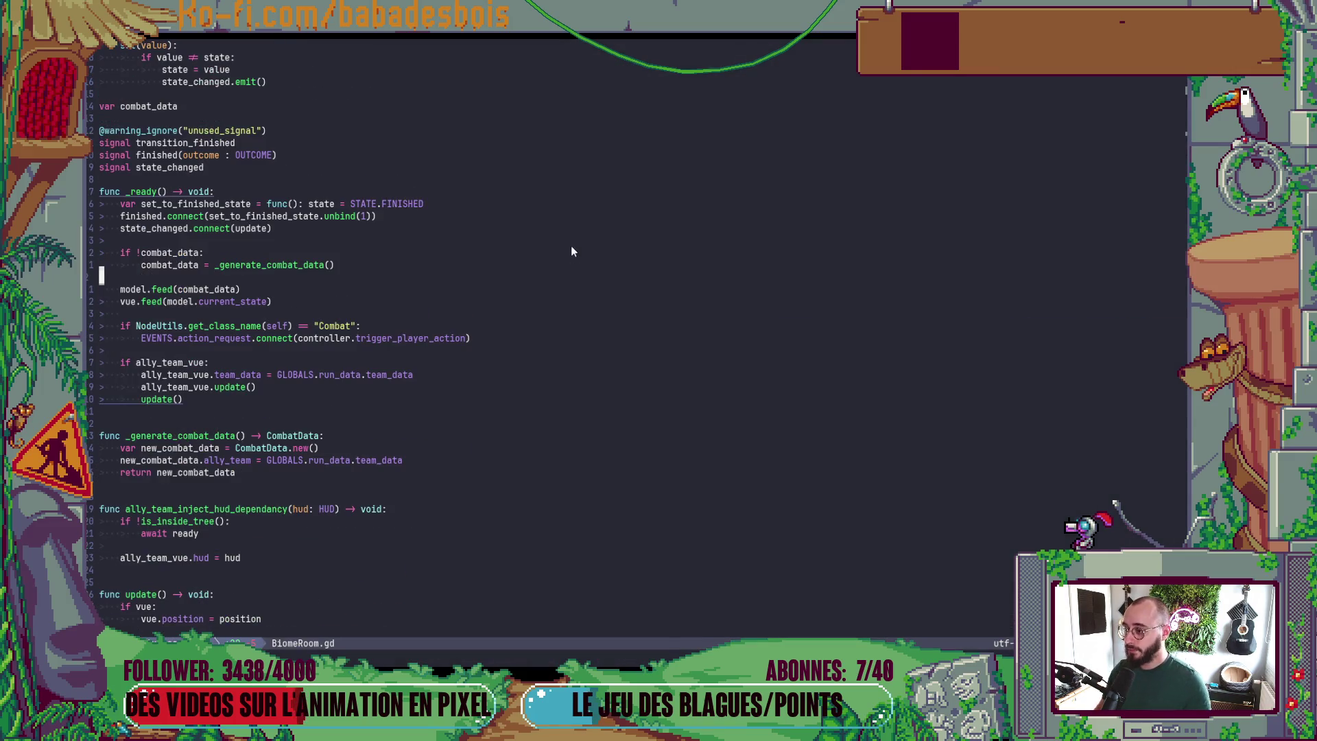
{"action": "scroll", "coordinate": [569, 249], "scroll_direction": "down", "scroll_amount": 3}
{"action": "left_click", "coordinate": [268, 326]}
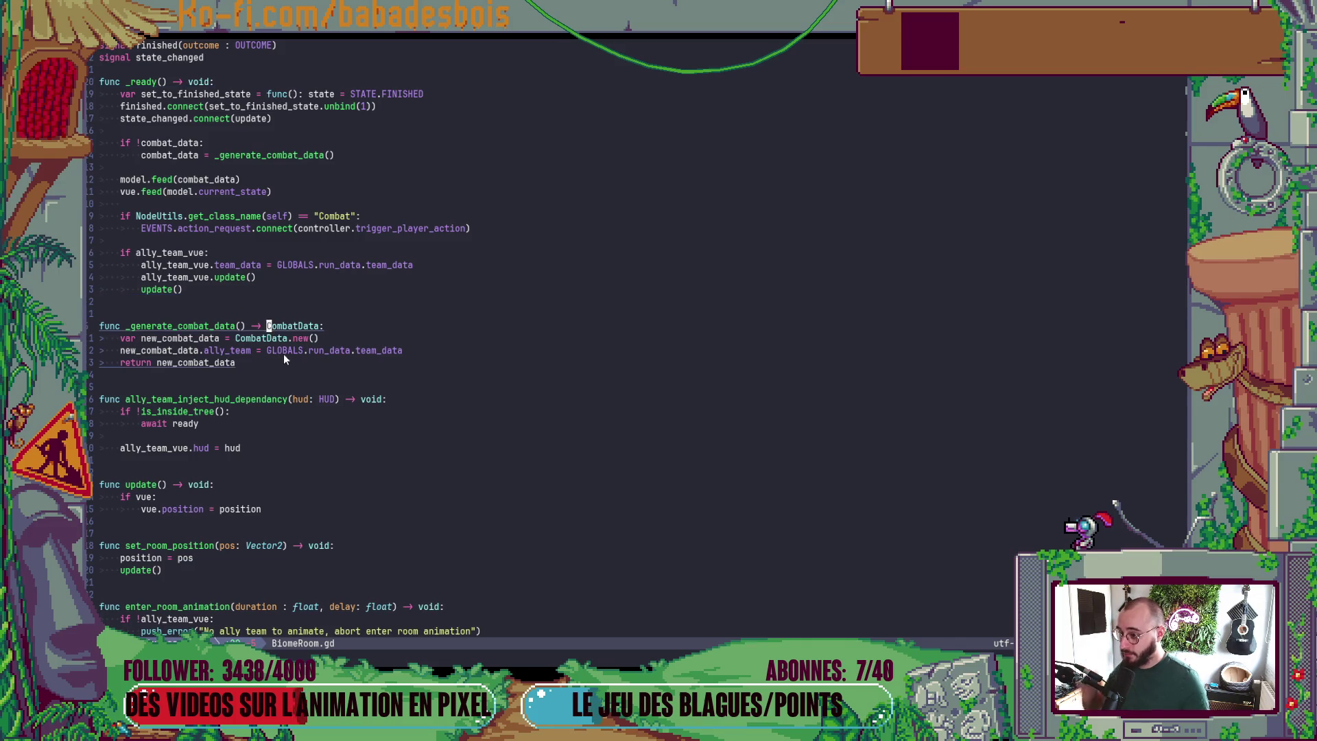
{"action": "type", "text": "cwNode"}
{"action": "key", "text": "Escape"}
{"action": "key", "text": "b"}
{"action": "type", "text": "CResource"}
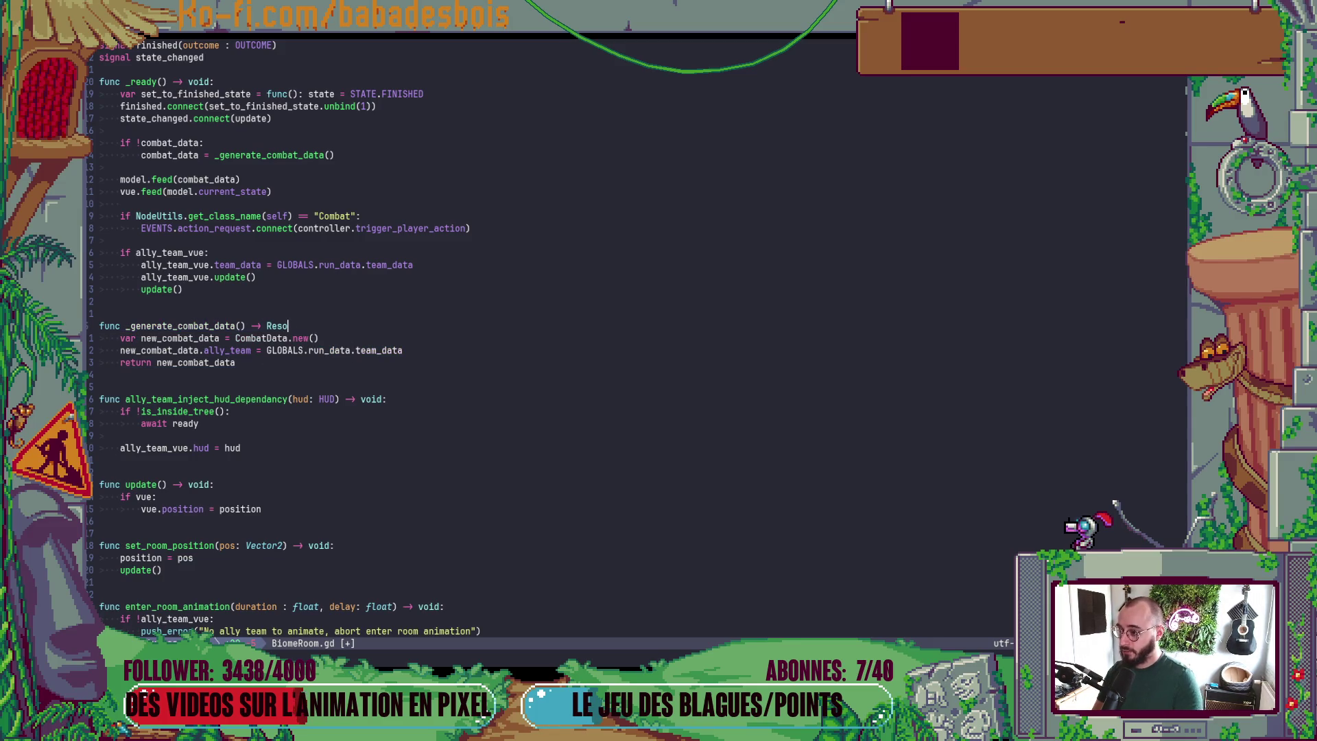
{"action": "type", "text": ":"}
{"action": "key", "text": "Escape"}
{"action": "key", "text": "j"}
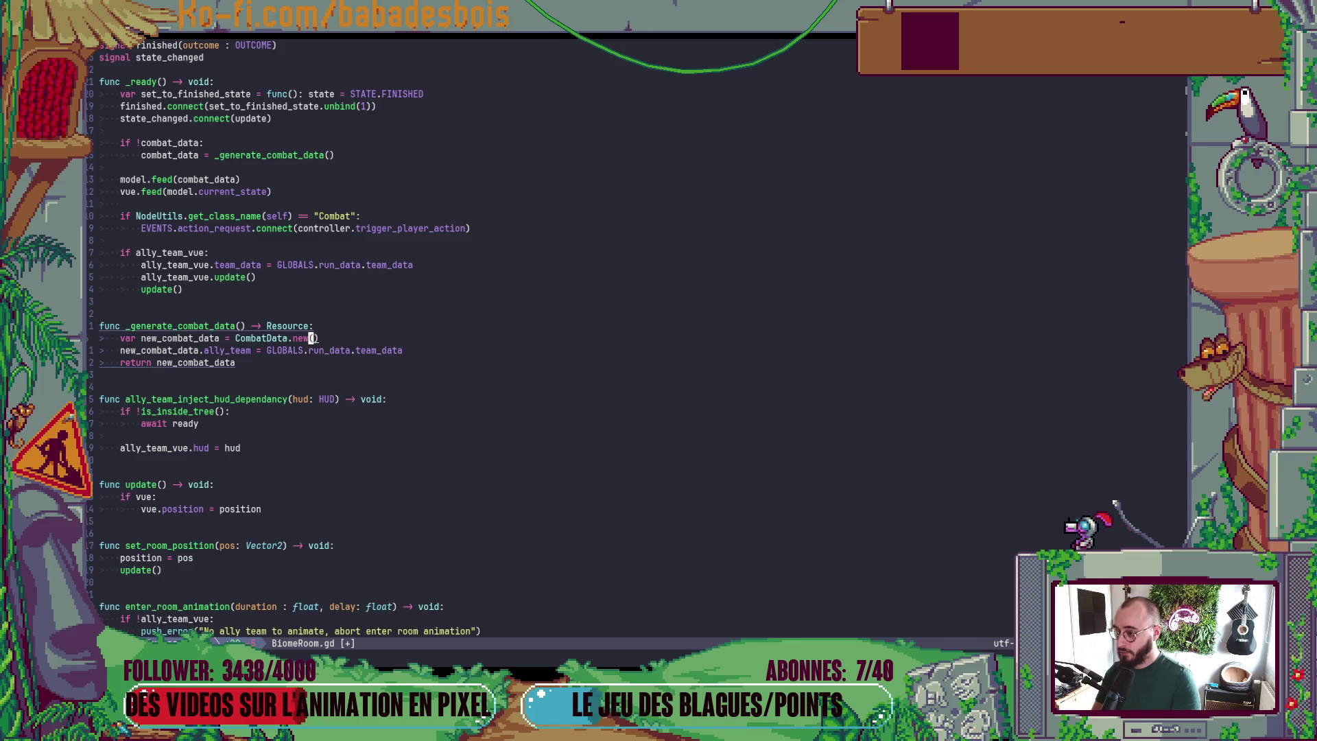
- Comment out the function's three-line body, add 'return null' above it, and save BiomeRoom.gd
{"action": "key", "text": "V"}
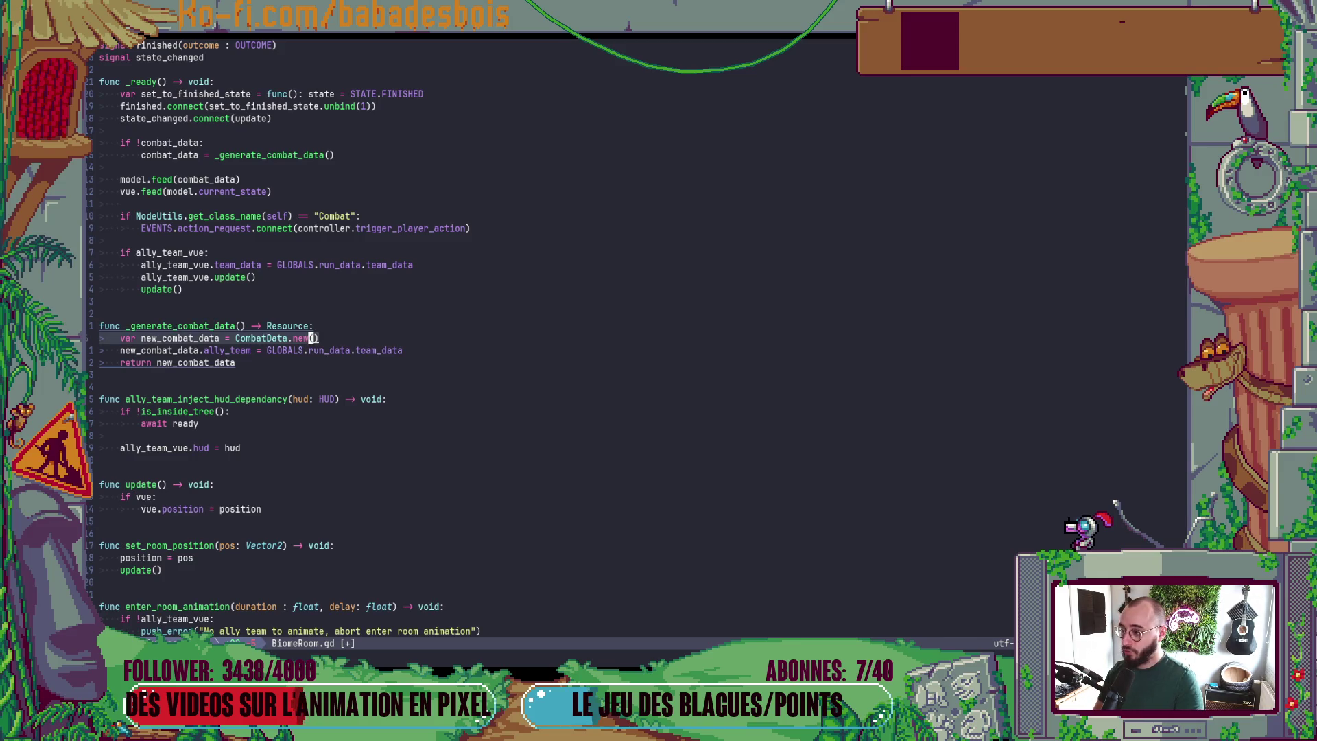
{"action": "key", "text": "j"}
{"action": "key", "text": "j"}
{"action": "key", "text": "g"}
{"action": "key", "text": "c"}
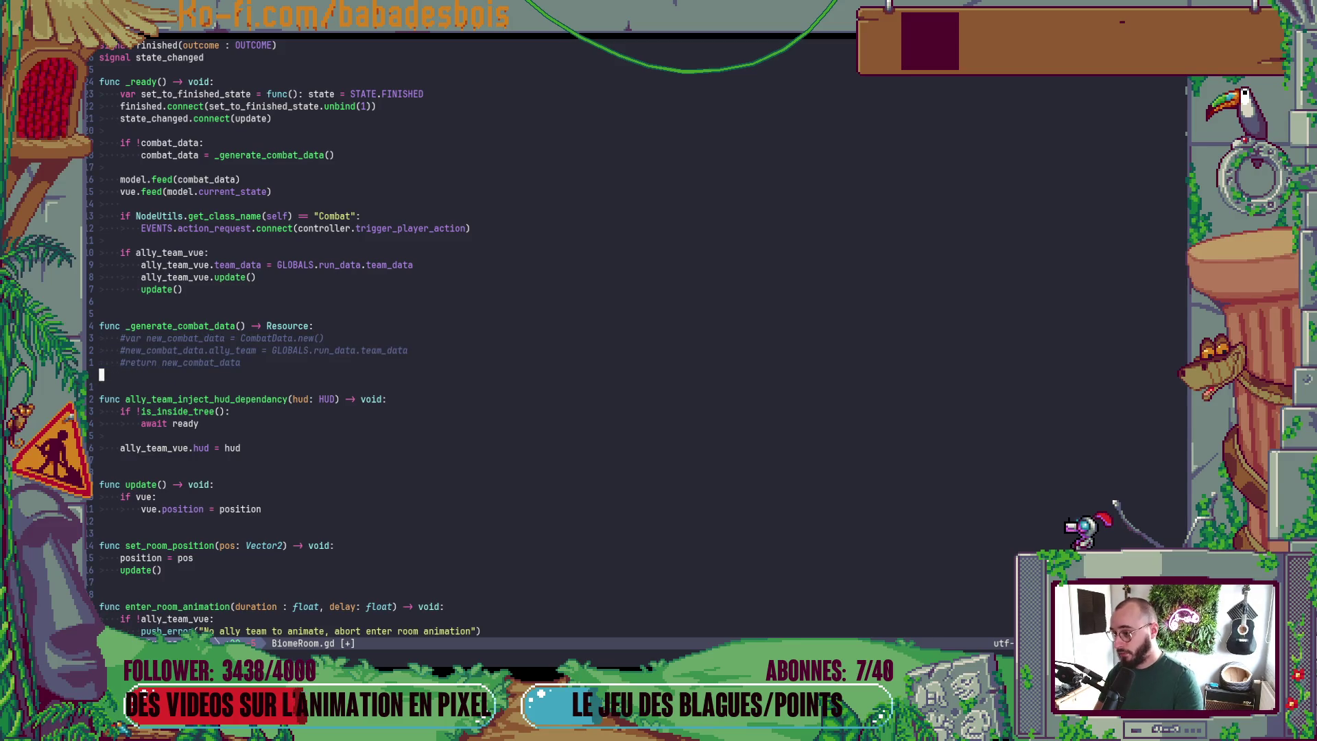
{"action": "type", "text": "Oreturn null"}
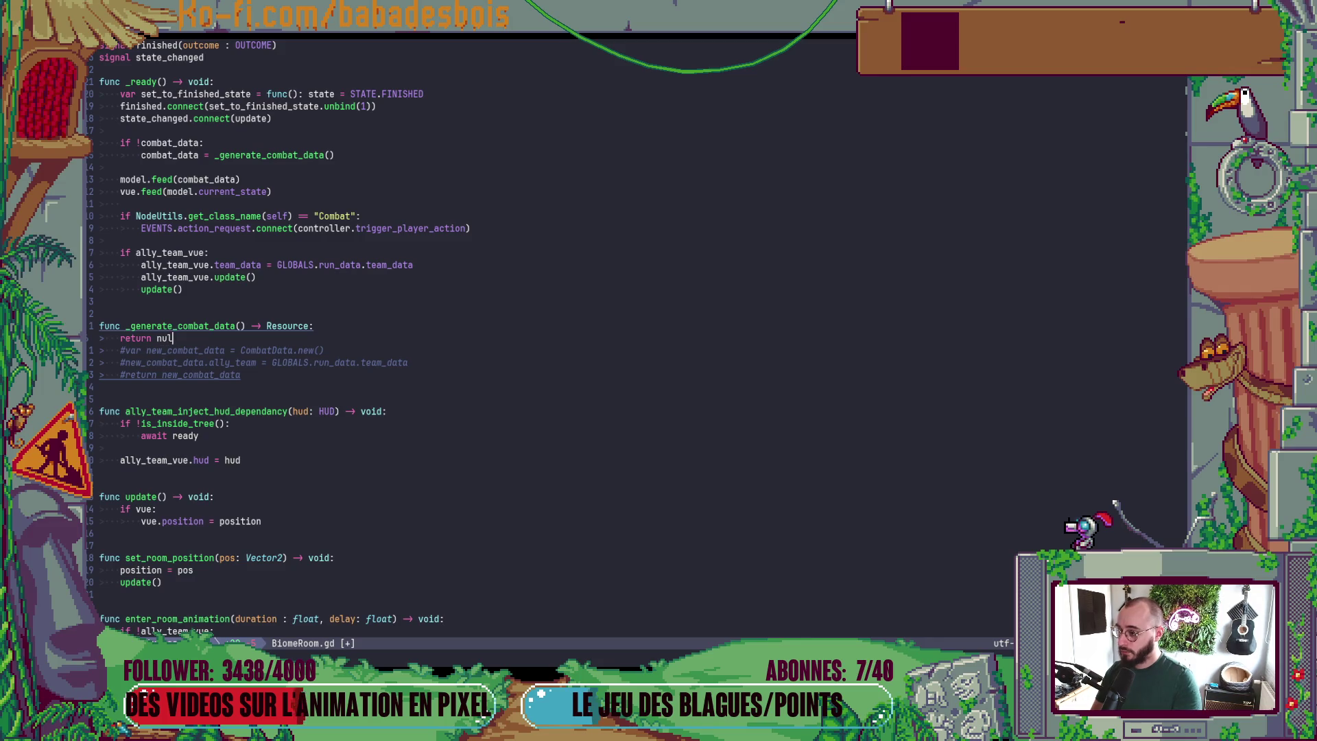
{"action": "key", "text": "Escape"}
{"action": "type", "text": ":w"}
{"action": "key", "text": "Return"}
{"action": "key", "text": "alt+Tab"}
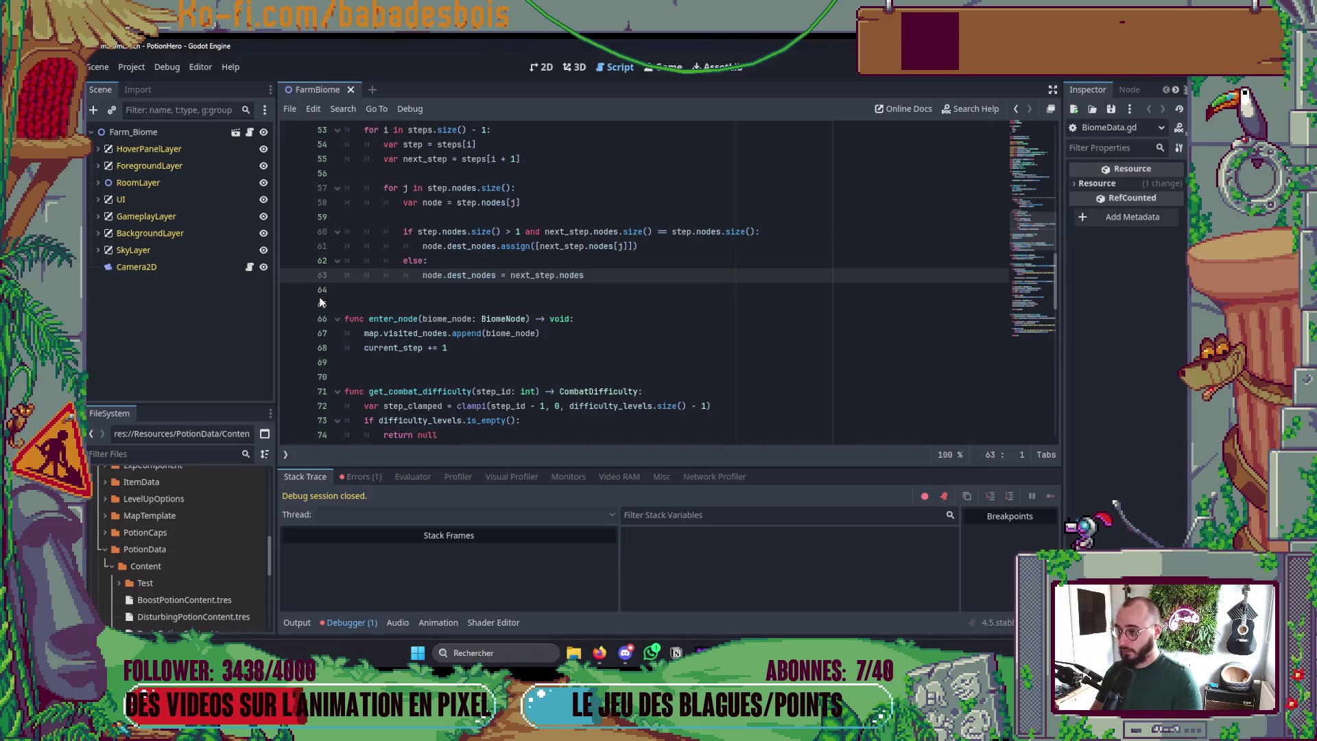
- Run PotionHero in Godot with F5, then show BiomeRoom.gd's git diff below the code in Neovim
{"action": "key", "text": "F5"}
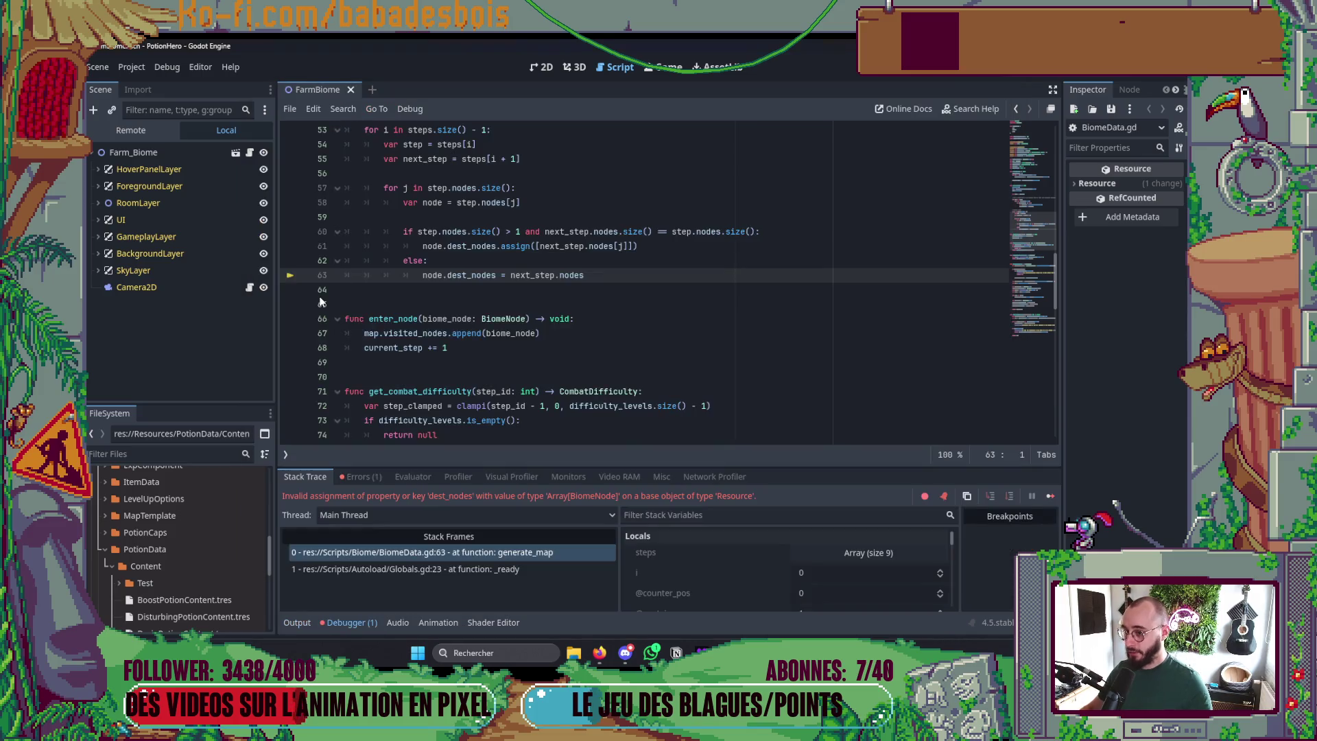
{"action": "key", "text": "alt+Tab"}
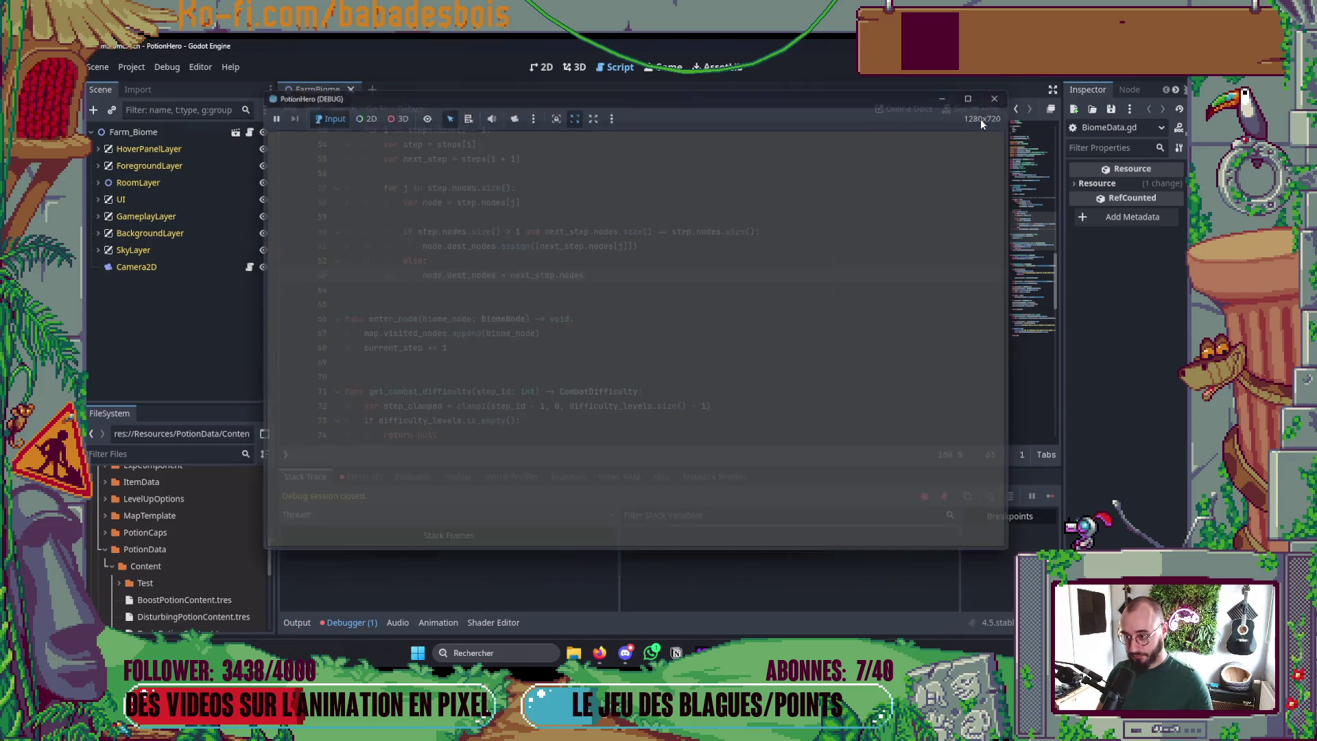
{"action": "scroll", "coordinate": [644, 498], "scroll_direction": "down", "scroll_amount": 9}
{"action": "scroll", "coordinate": [645, 487], "scroll_direction": "up", "scroll_amount": 5}
{"action": "key", "text": "space"}
{"action": "key", "text": "g"}
{"action": "key", "text": "d"}
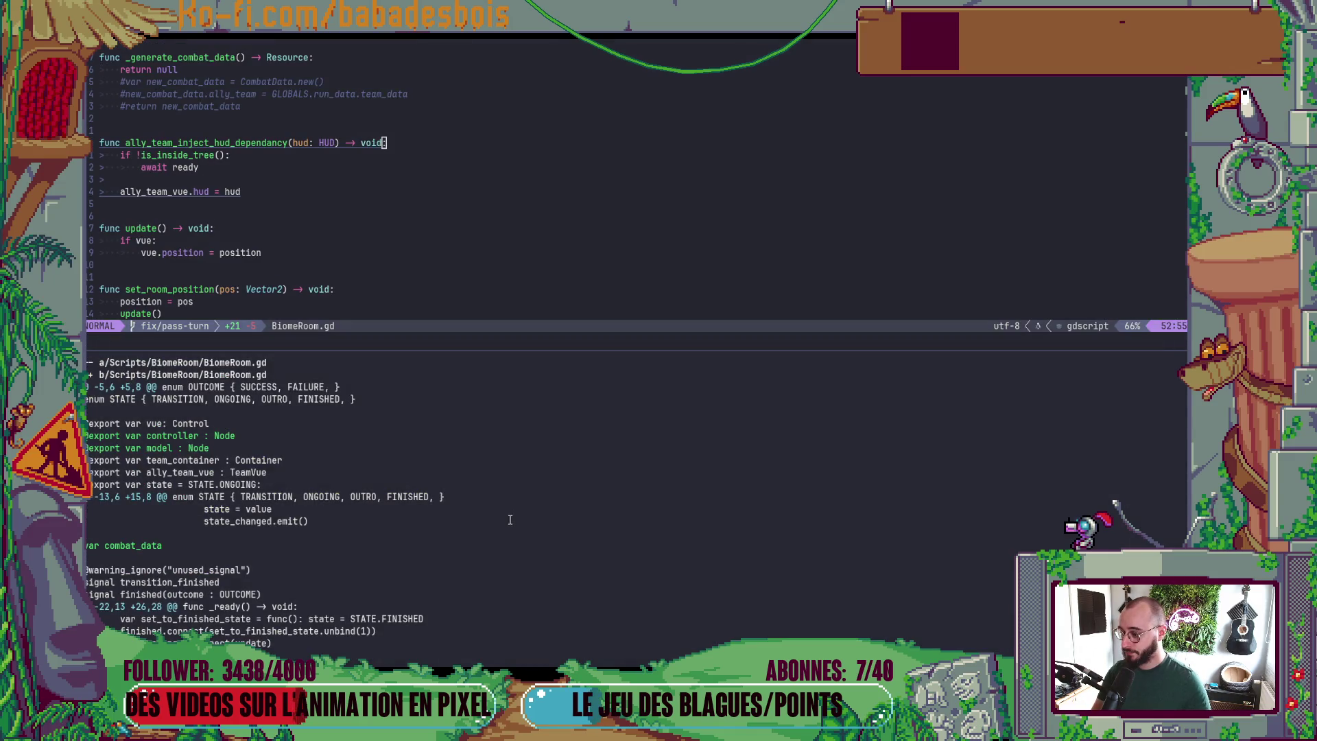
- Run git s on fix/pass-turn and show the diff of BiomeRoom.gd using its path from the status
{"action": "key", "text": "ctrl+w"}
{"action": "type", "text": "o"}
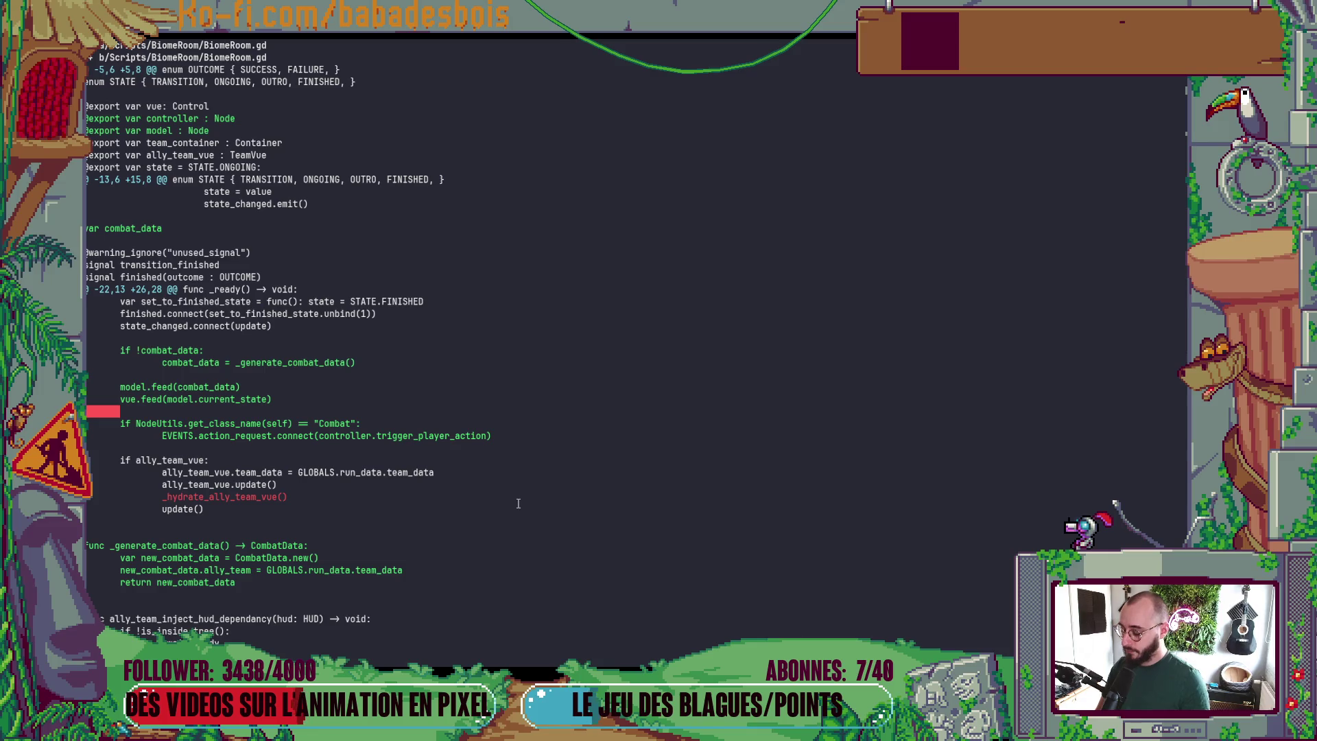
{"action": "type", "text": "qgit "}
{"action": "type", "text": "s"}
{"action": "key", "text": "Return"}
{"action": "type", "text": "git diff"}
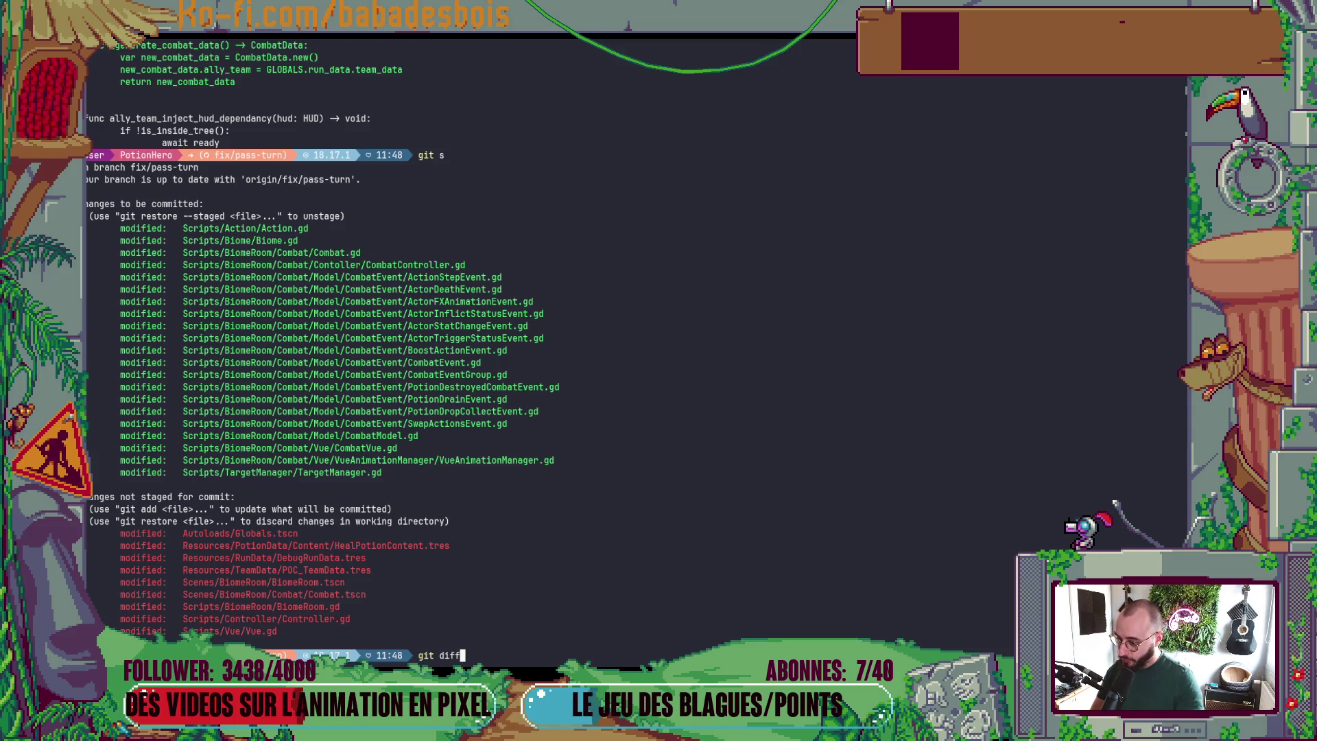
{"action": "double_click", "coordinate": [309, 606]}
{"action": "middle_click", "coordinate": [309, 606]}
{"action": "key", "text": "Return"}
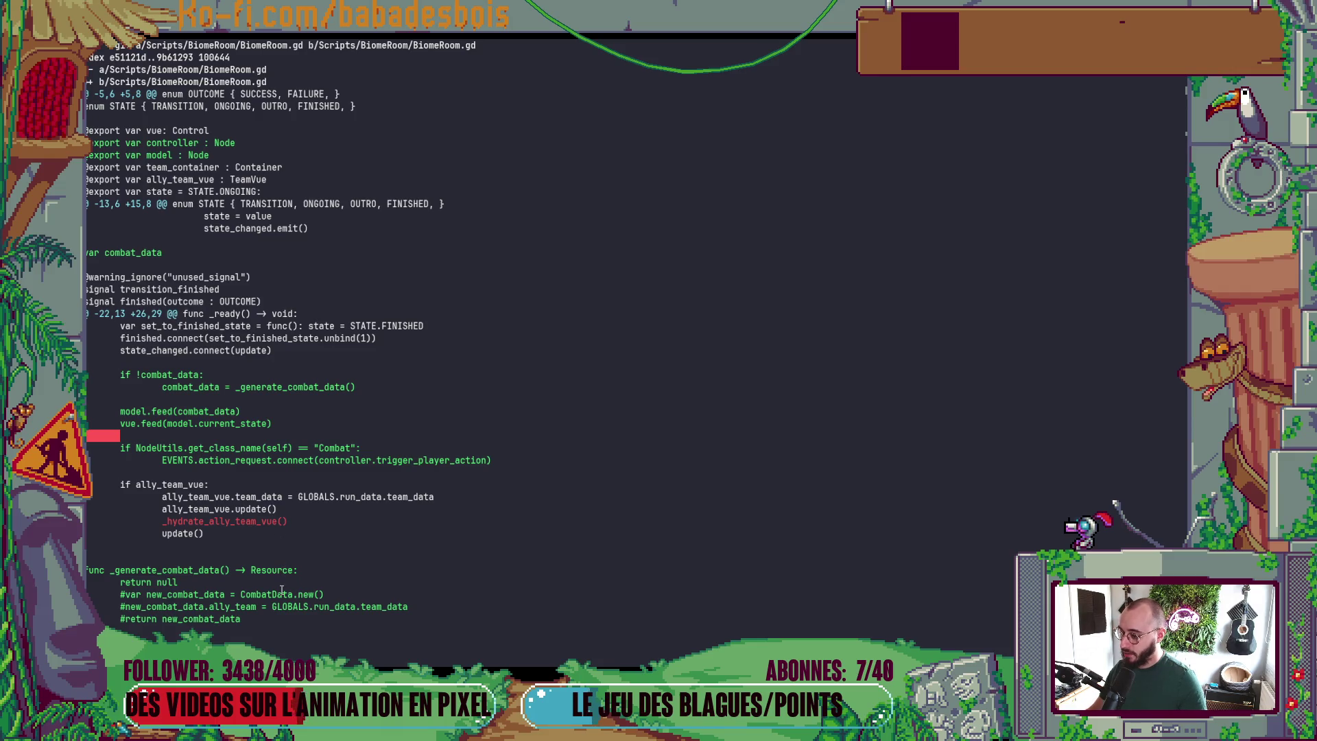
{"action": "left_click_drag", "start_coordinate": [281, 585], "coordinate": [87, 568]}
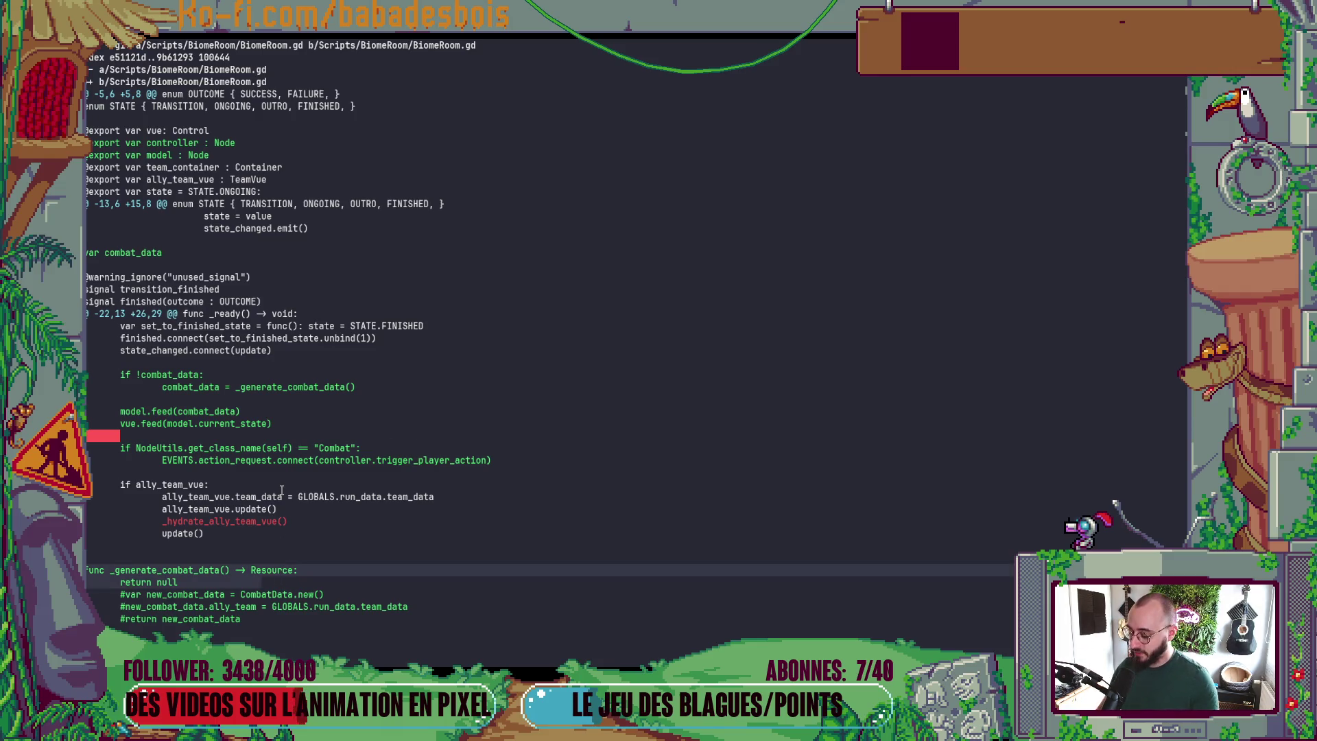
{"action": "scroll", "coordinate": [281, 489], "scroll_direction": "down", "scroll_amount": 5}
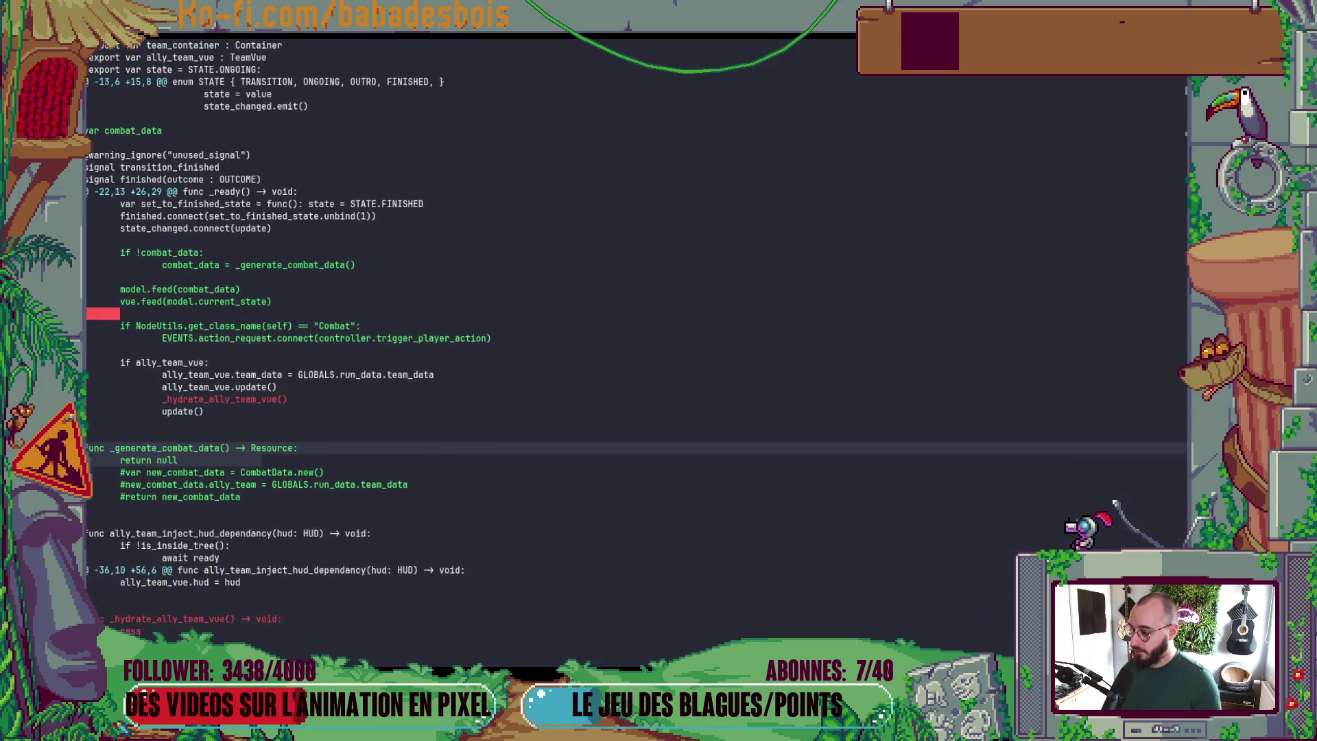
- Rerun git status and show the diff of Scripts/Controller/Controller.gd
{"action": "type", "text": "qgit s"}
{"action": "key", "text": "Return"}
{"action": "type", "text": "git diff"}
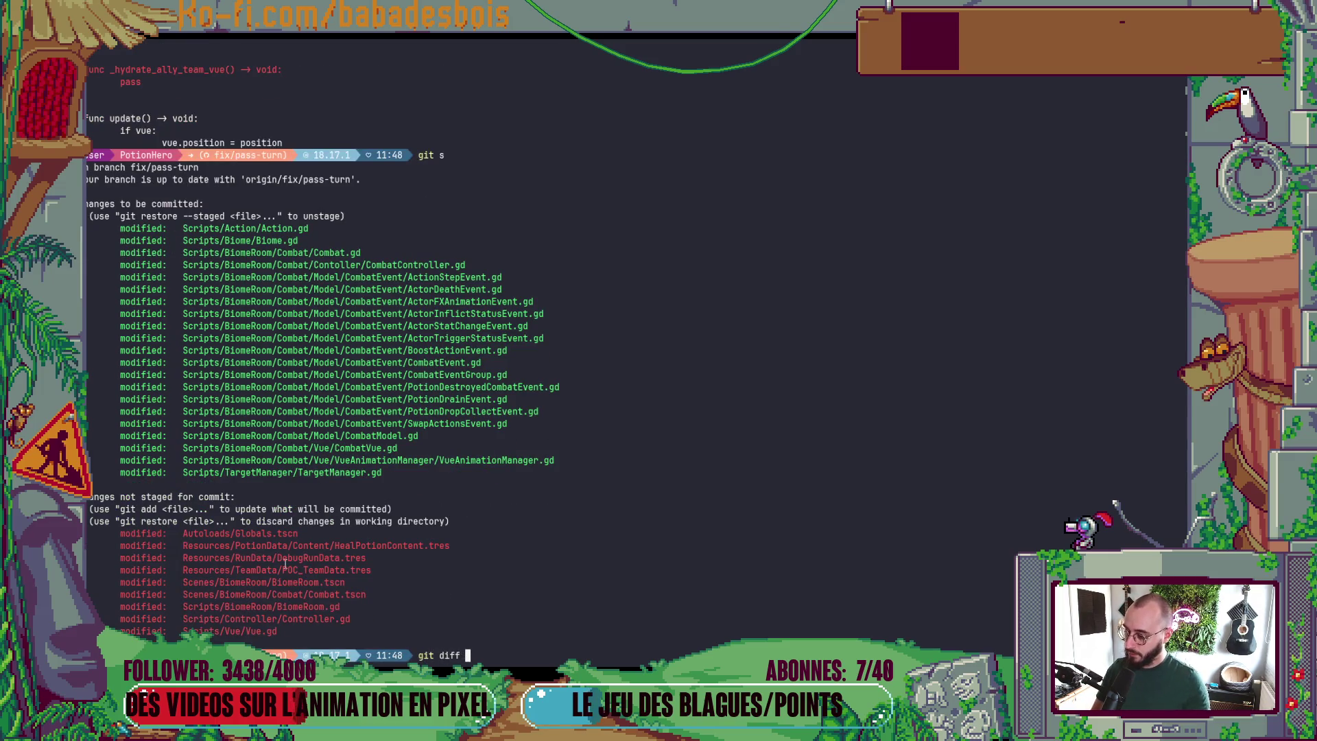
{"action": "double_click", "coordinate": [315, 619]}
{"action": "middle_click", "coordinate": [315, 619]}
{"action": "key", "text": "Return"}
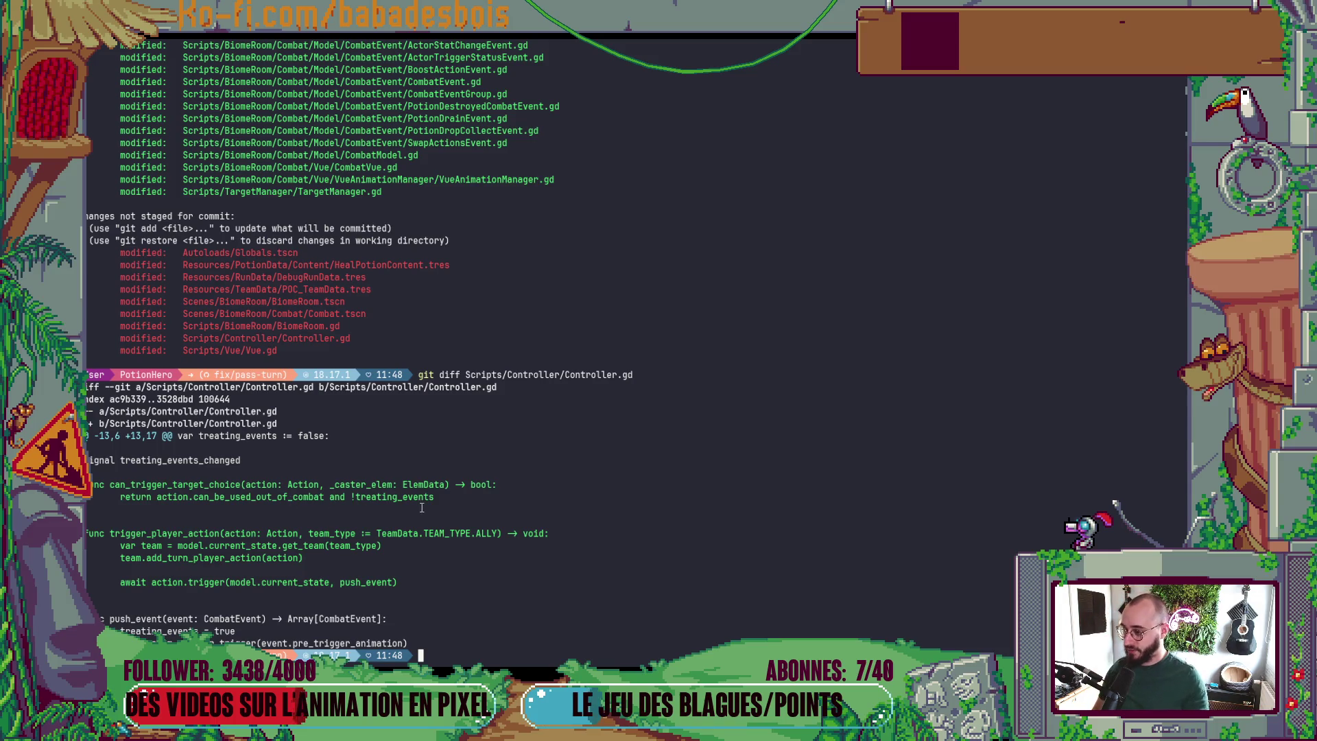
{"action": "key", "text": "alt+Tab"}
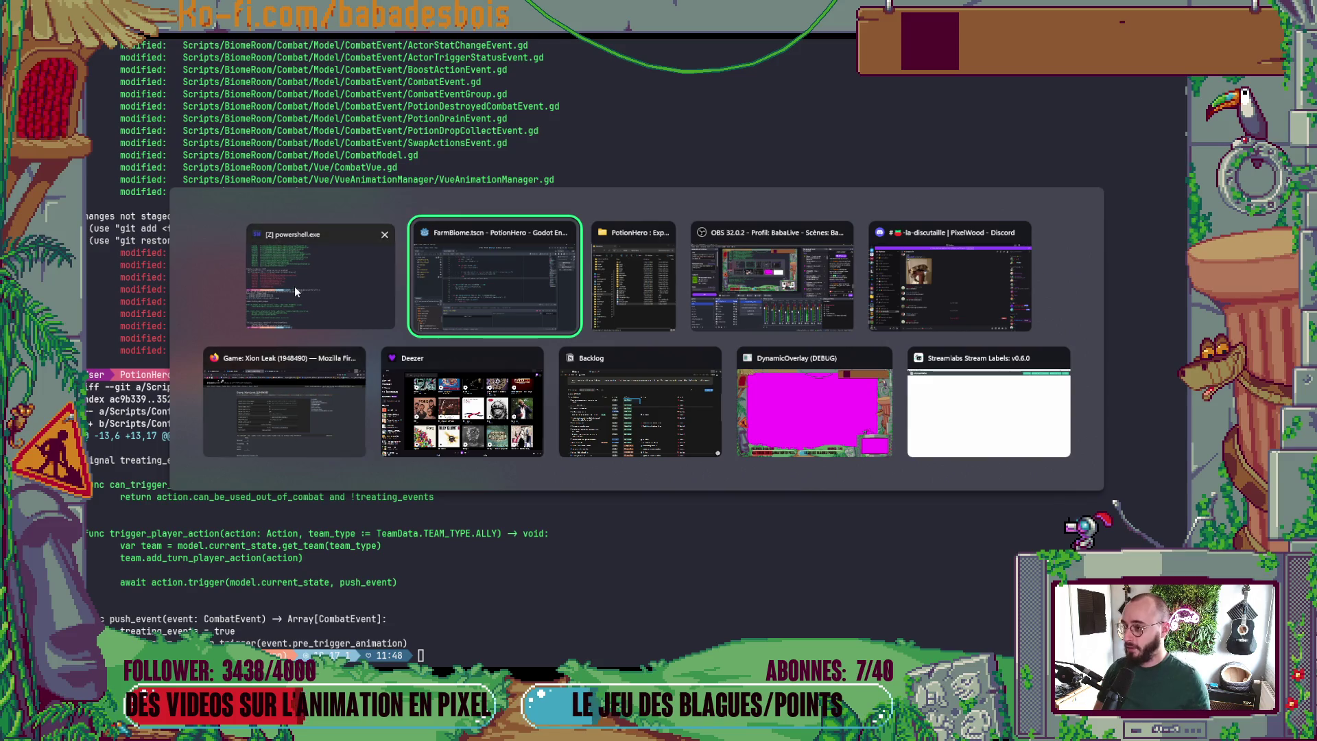
{"action": "left_click", "coordinate": [295, 291]}
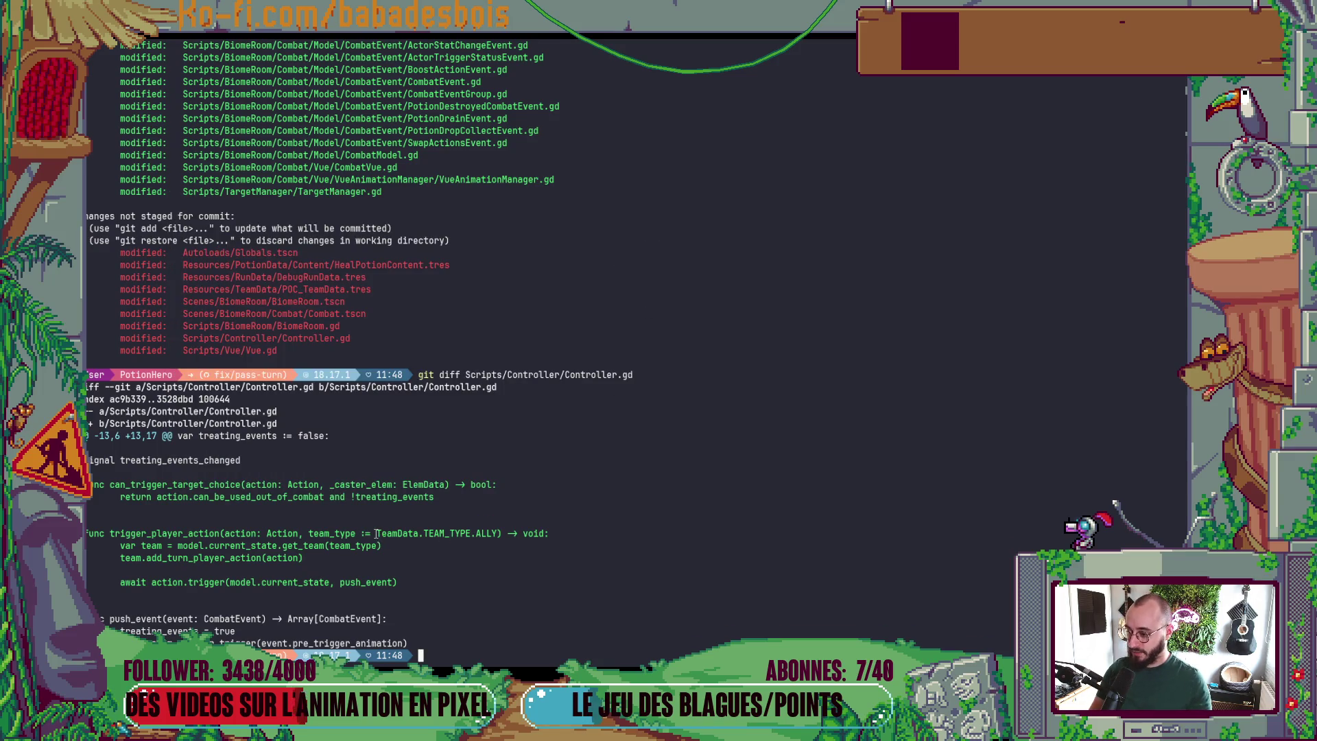
- Open Controller.gd and add a blank line before can_trigger_target_choice
{"action": "key", "text": "alt+Tab"}
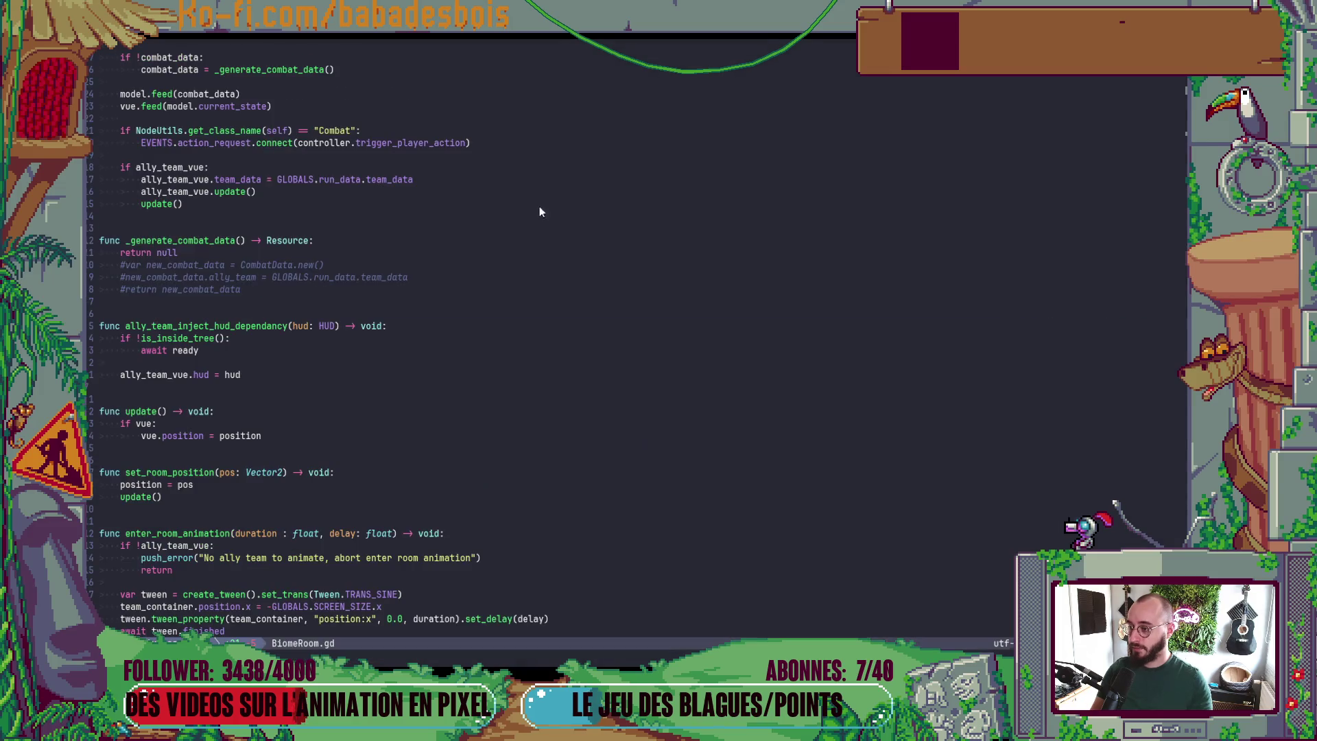
{"action": "key", "text": "d"}
{"action": "key", "text": "d"}
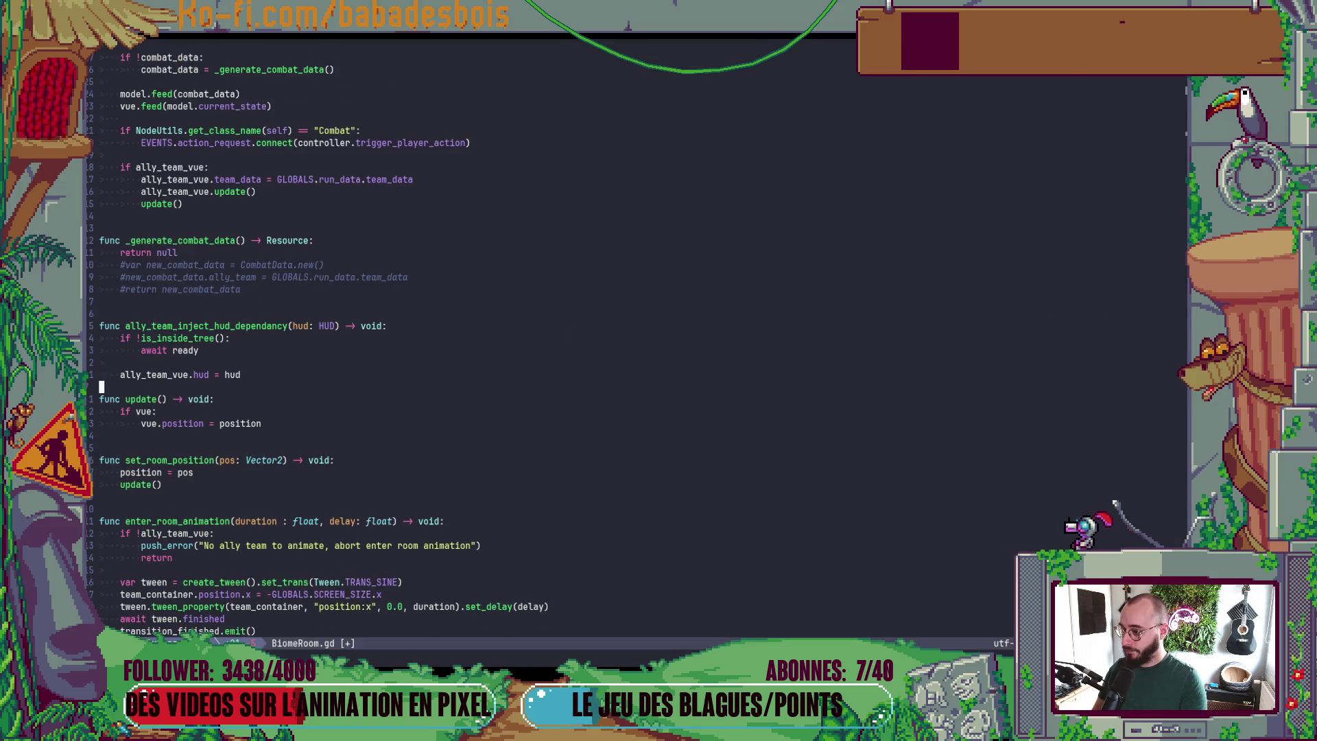
{"action": "key", "text": "space"}
{"action": "key", "text": "f"}
{"action": "key", "text": "f"}
{"action": "type", "text": "Controlle"}
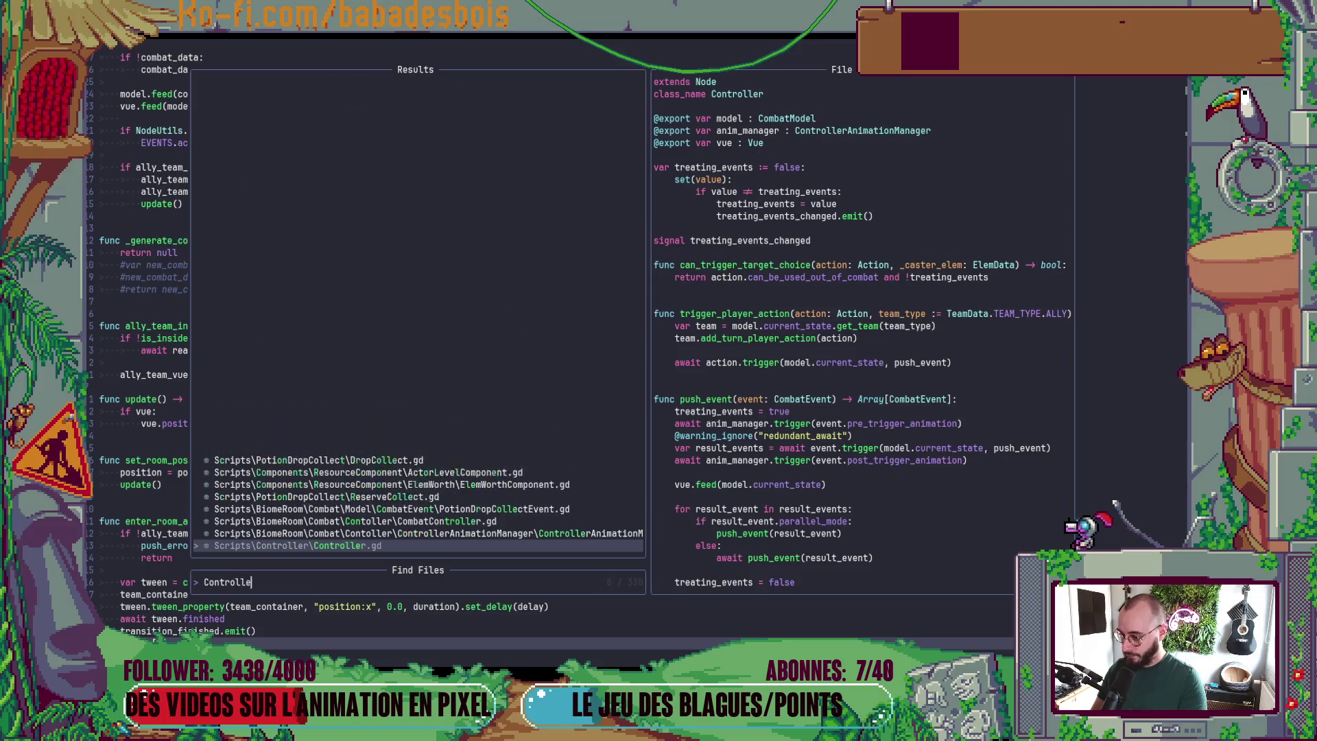
{"action": "key", "text": "Return"}
{"action": "left_click", "coordinate": [462, 232]}
{"action": "key", "text": "k"}
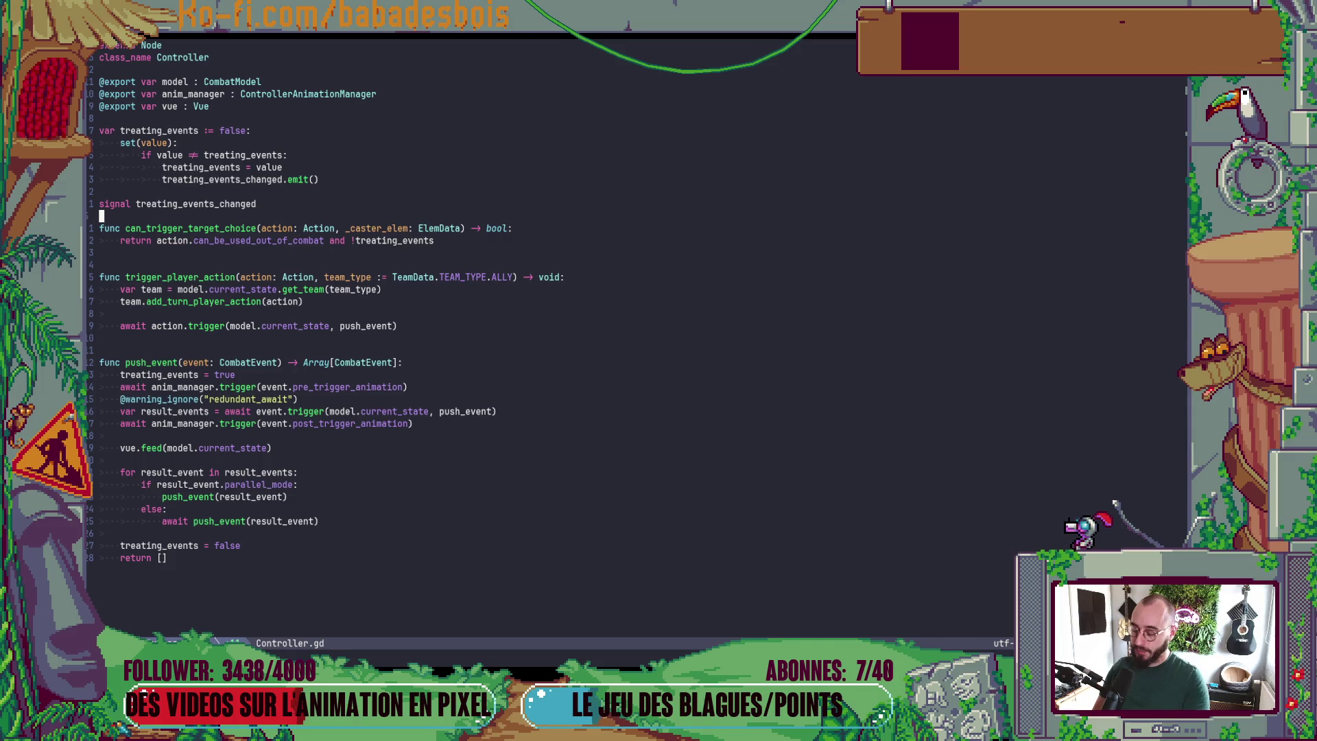
{"action": "key", "text": "o"}
{"action": "key", "text": "Escape"}
{"action": "key", "text": "j"}
{"action": "key", "text": "j"}
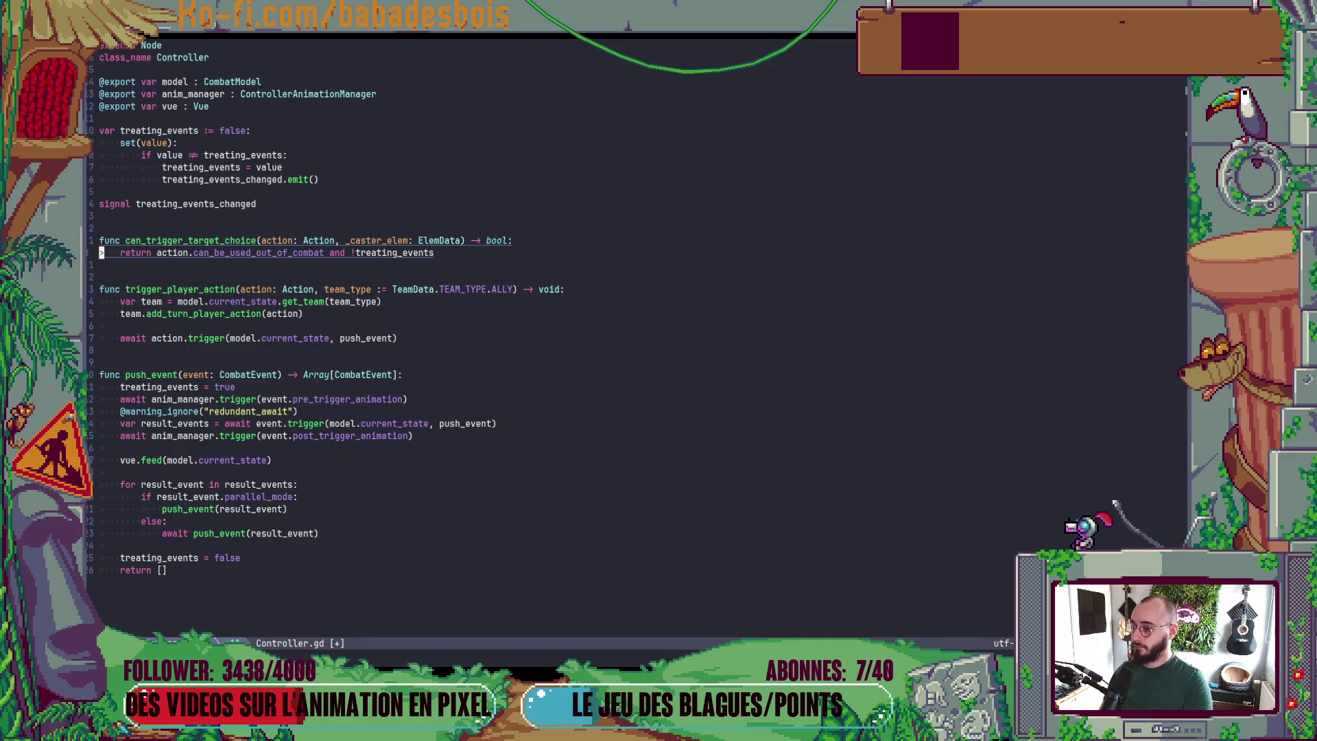
- Replace trigger_player_action's TeamData.TEAM_TYPE.ALLY team_type default with 0 and save
{"action": "key", "text": "j"}
{"action": "key", "text": "j"}
{"action": "key", "text": "j"}
{"action": "key", "text": "W"}
{"action": "key", "text": "W"}
{"action": "key", "text": "W"}
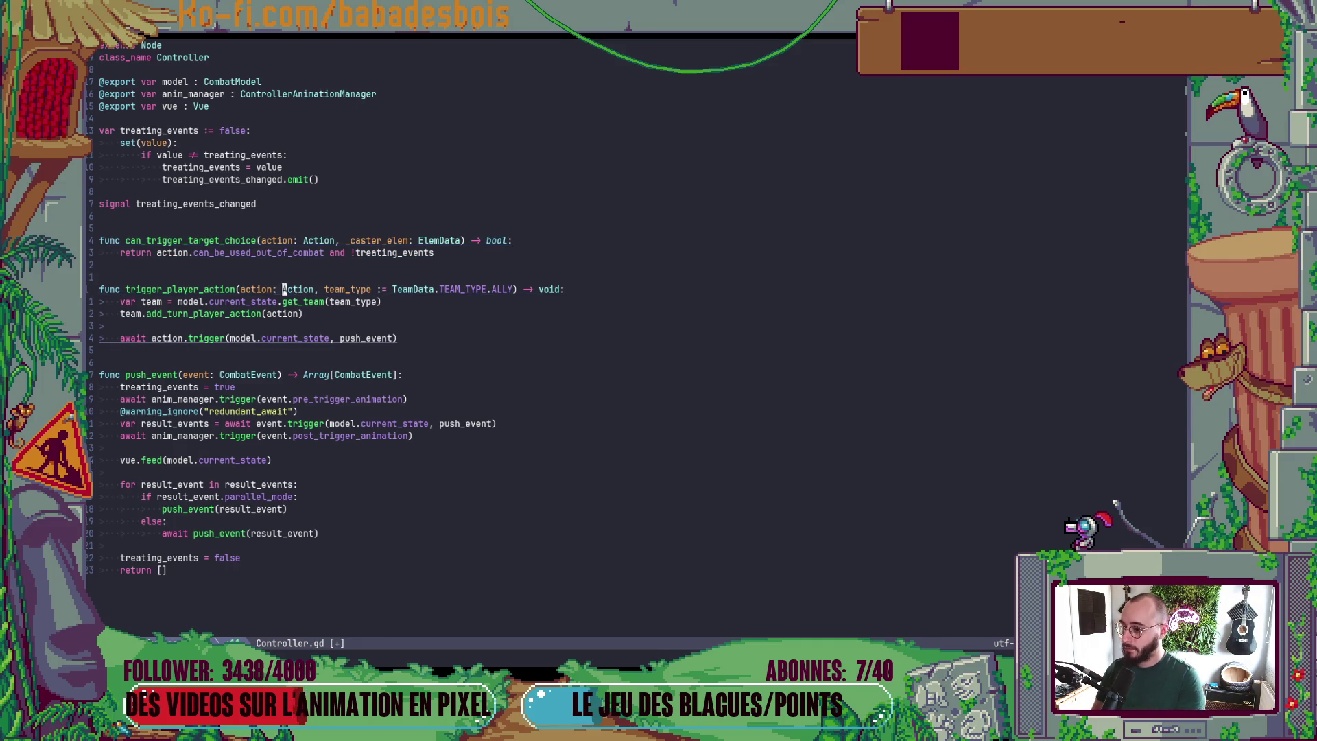
{"action": "key", "text": "W"}
{"action": "key", "text": "c"}
{"action": "key", "text": "t"}
{"action": "key", "text": "parenright"}
{"action": "type", "text": "0"}
{"action": "key", "text": "Escape"}
{"action": "type", "text": ":w"}
{"action": "key", "text": "Return"}
- Remove the Action and ElemData type hints from can_trigger_target_choice's parameters and save
{"action": "key", "text": "k"}
{"action": "key", "text": "k"}
{"action": "key", "text": "k"}
{"action": "key", "text": "j"}
{"action": "key", "text": "j"}
{"action": "key", "text": "j"}
{"action": "key", "text": "j"}
{"action": "key", "text": "j"}
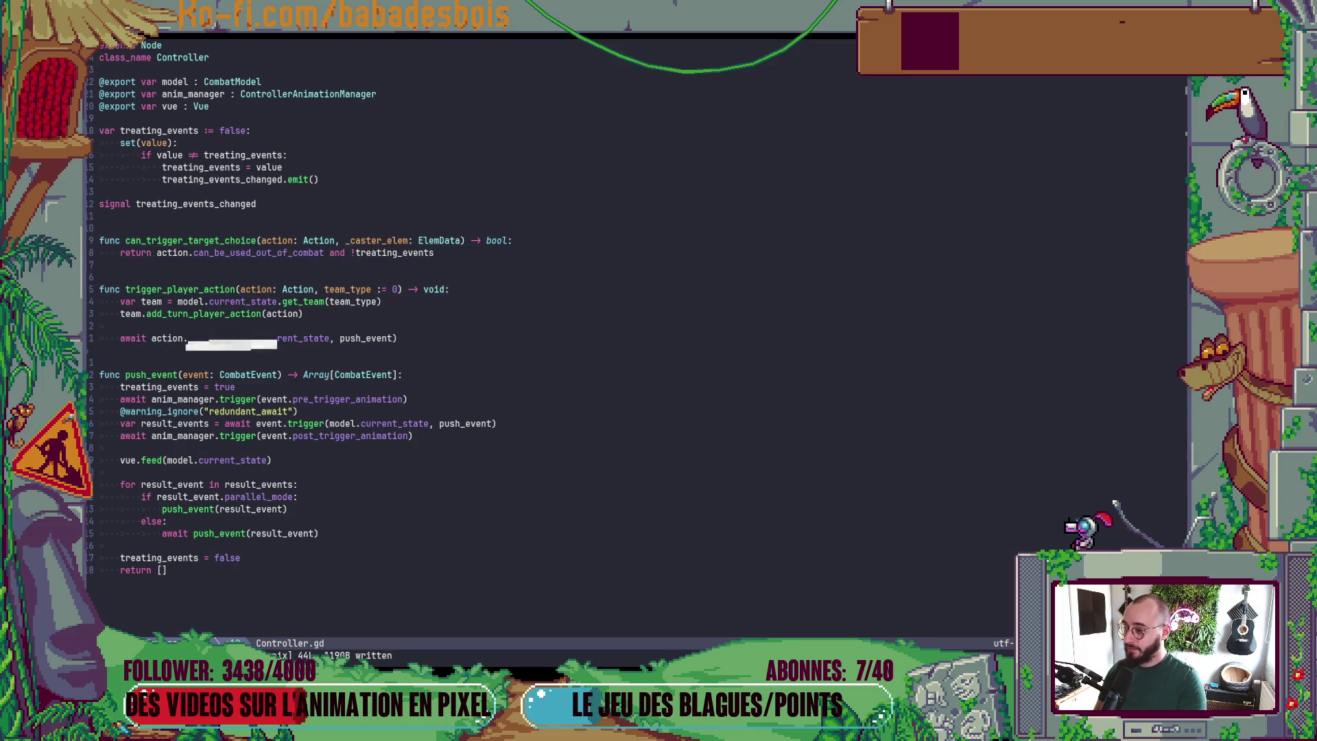
{"action": "left_click", "coordinate": [395, 253]}
{"action": "key", "text": "k"}
{"action": "key", "text": "l"}
{"action": "key", "text": "l"}
{"action": "key", "text": "l"}
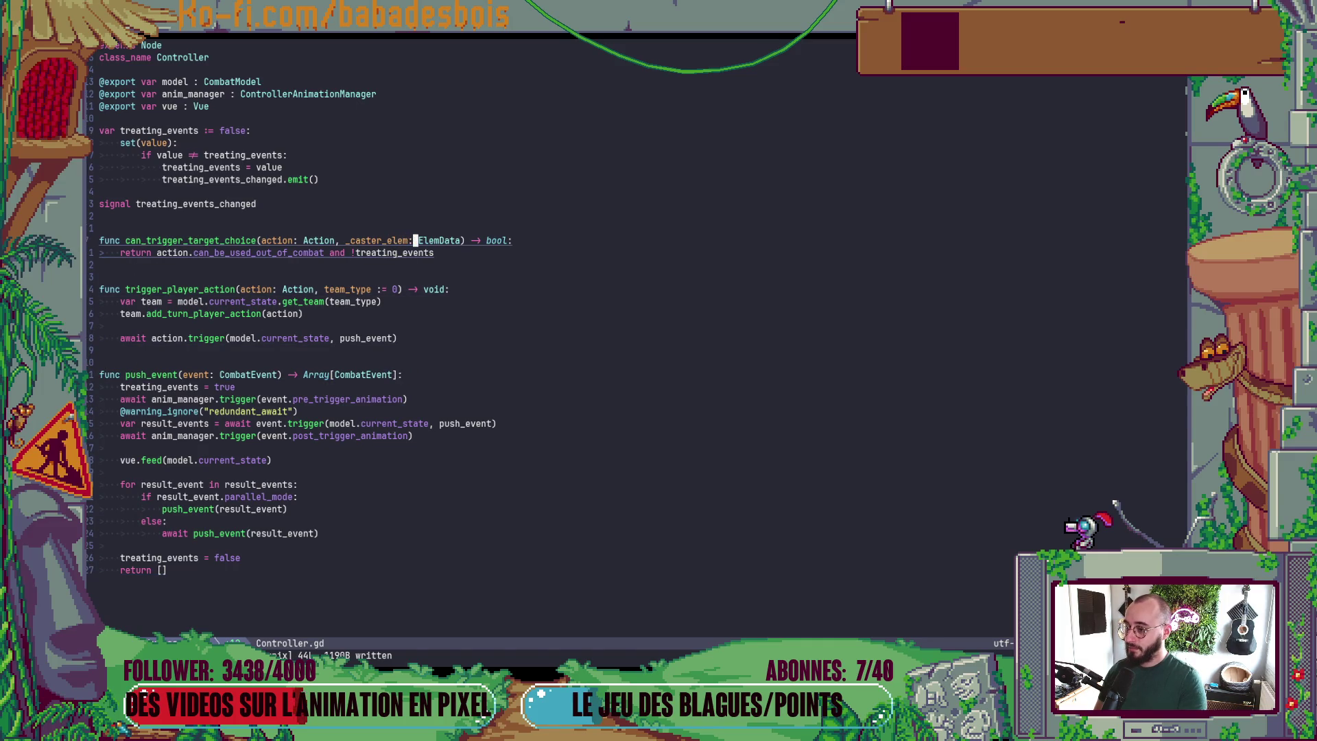
{"action": "key", "text": "B"}
{"action": "key", "text": "B"}
{"action": "key", "text": "c"}
{"action": "key", "text": "w"}
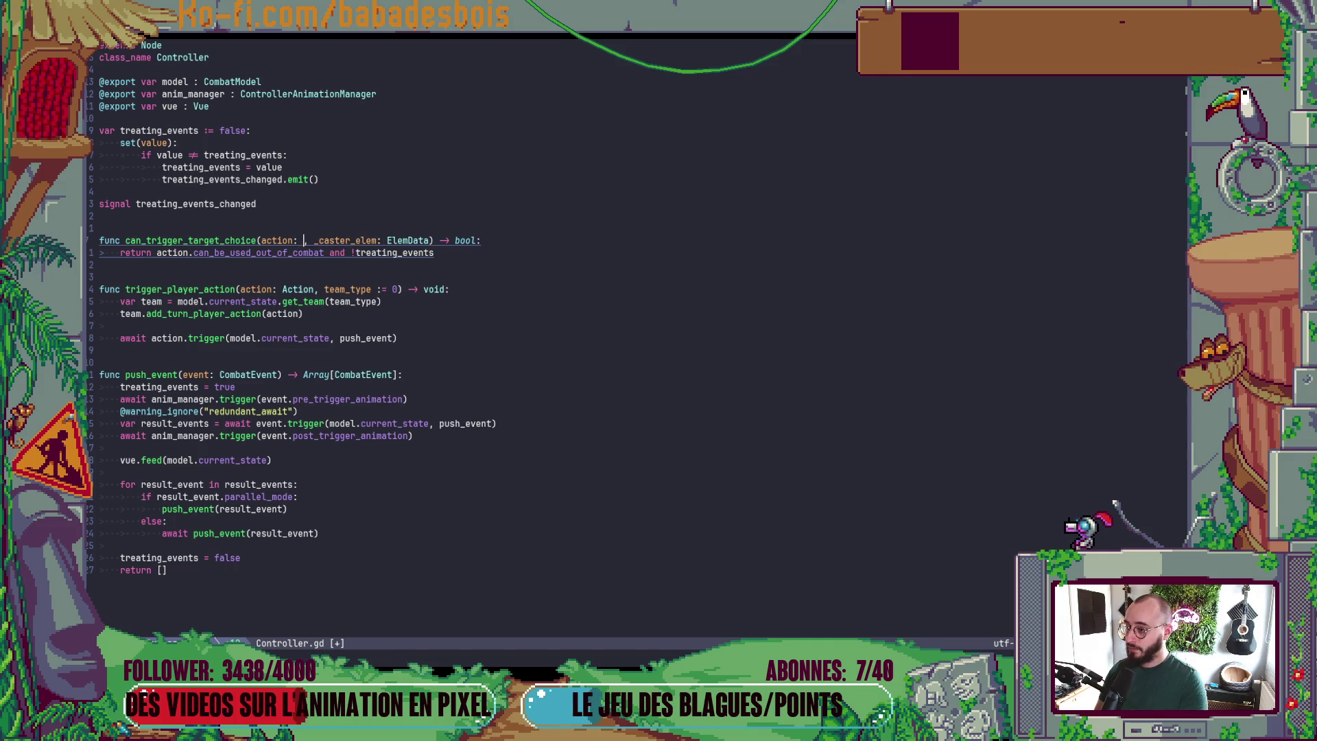
{"action": "key", "text": "BackSpace"}
{"action": "key", "text": "BackSpace"}
{"action": "key", "text": "Escape"}
{"action": "key", "text": "W"}
{"action": "key", "text": "W"}
{"action": "key", "text": "h"}
{"action": "key", "text": "h"}
{"action": "key", "text": "d"}
{"action": "key", "text": "t"}
{"action": "key", "text": "parenright"}
{"action": "type", "text": ":w"}
{"action": "key", "text": "Return"}
- Strip the type from trigger_player_action's action parameter and test-run the game in Godot
{"action": "key", "text": "alt+Tab"}
{"action": "key", "text": "alt+Tab"}
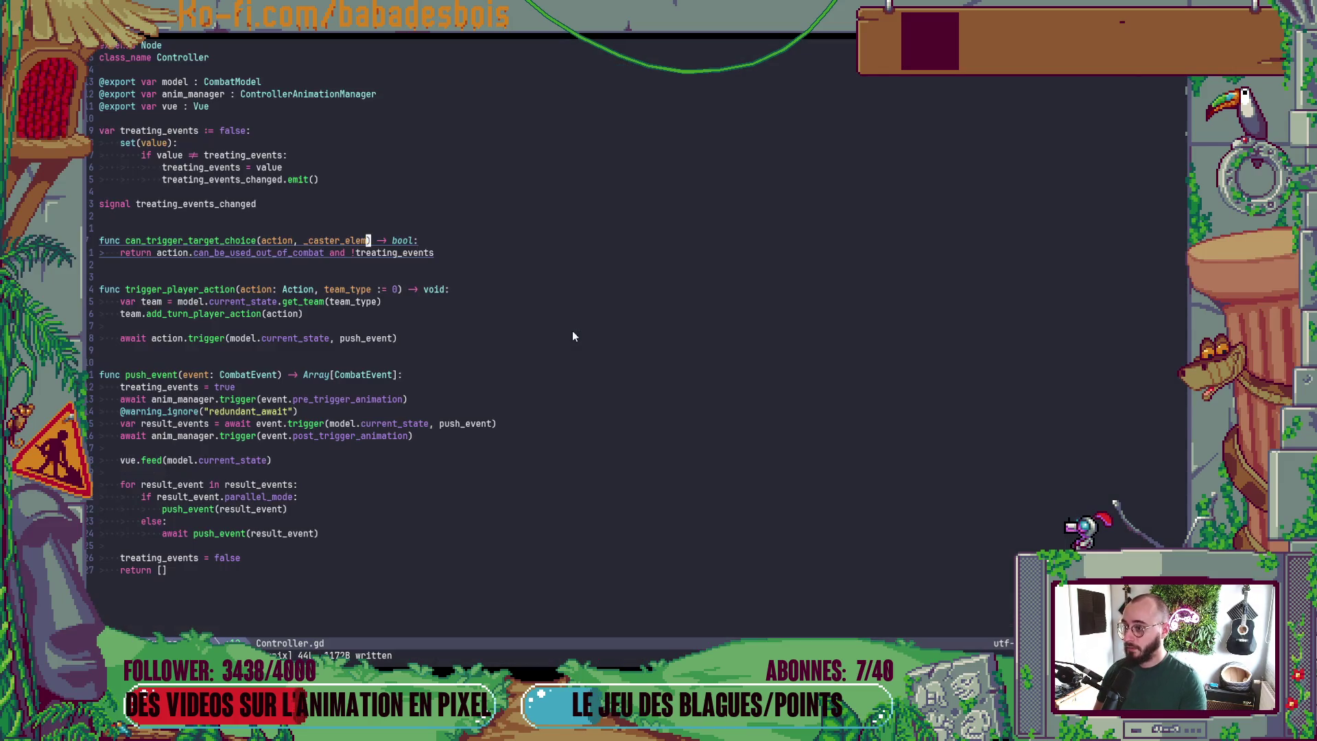
{"action": "key", "text": "alt+Tab"}
{"action": "key", "text": "F5"}
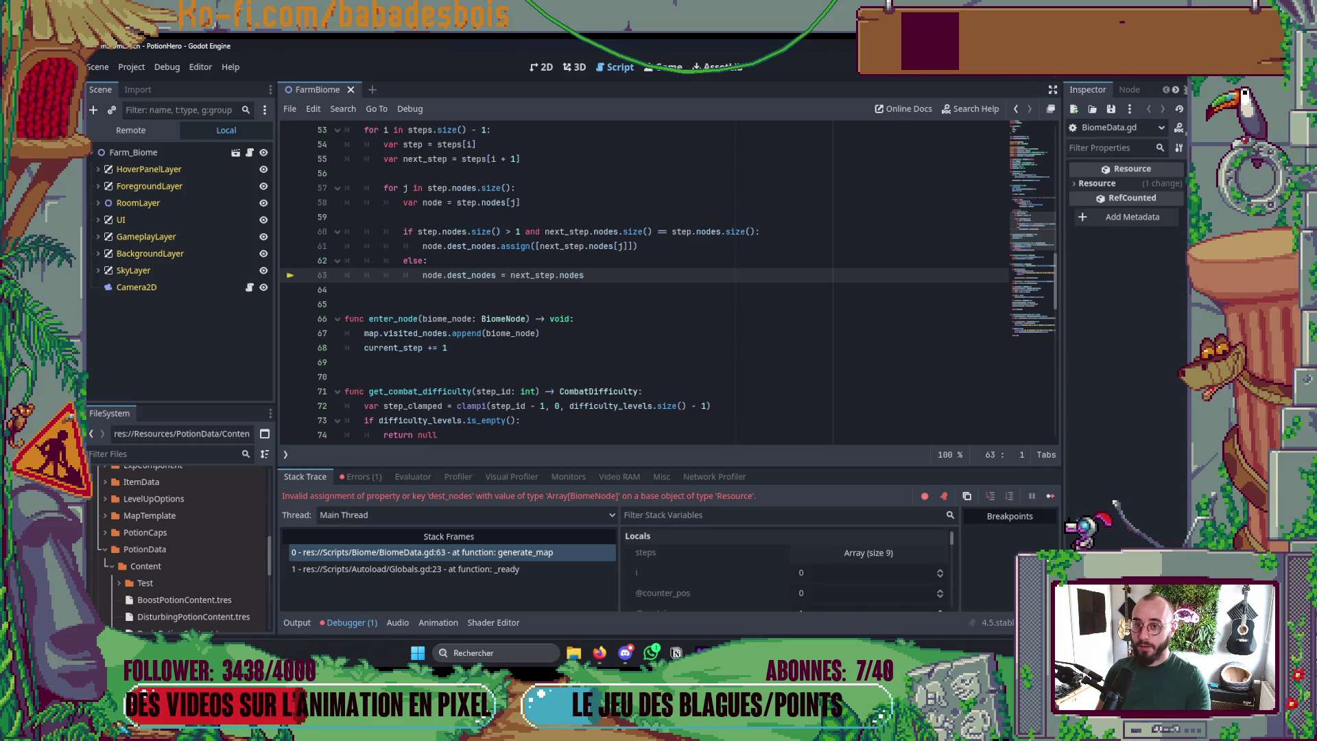
{"action": "key", "text": "alt+Tab"}
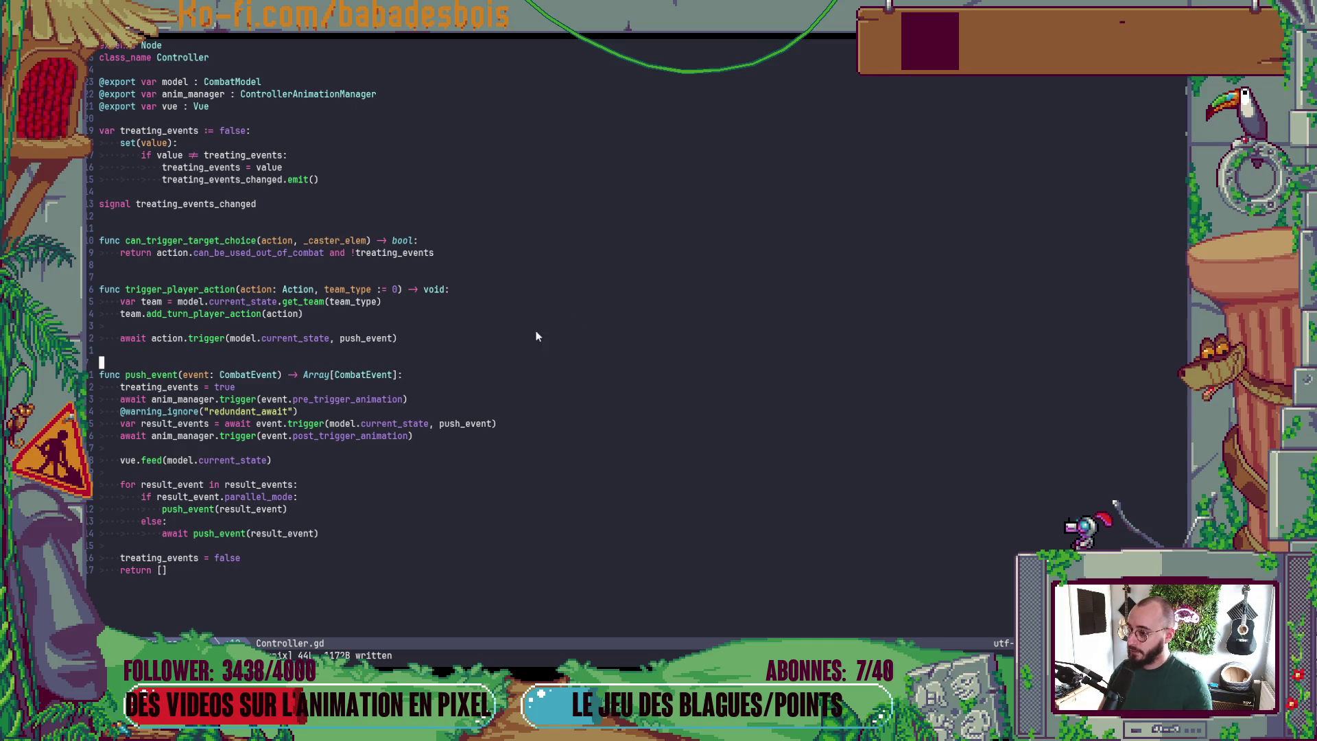
{"action": "left_click", "coordinate": [277, 291]}
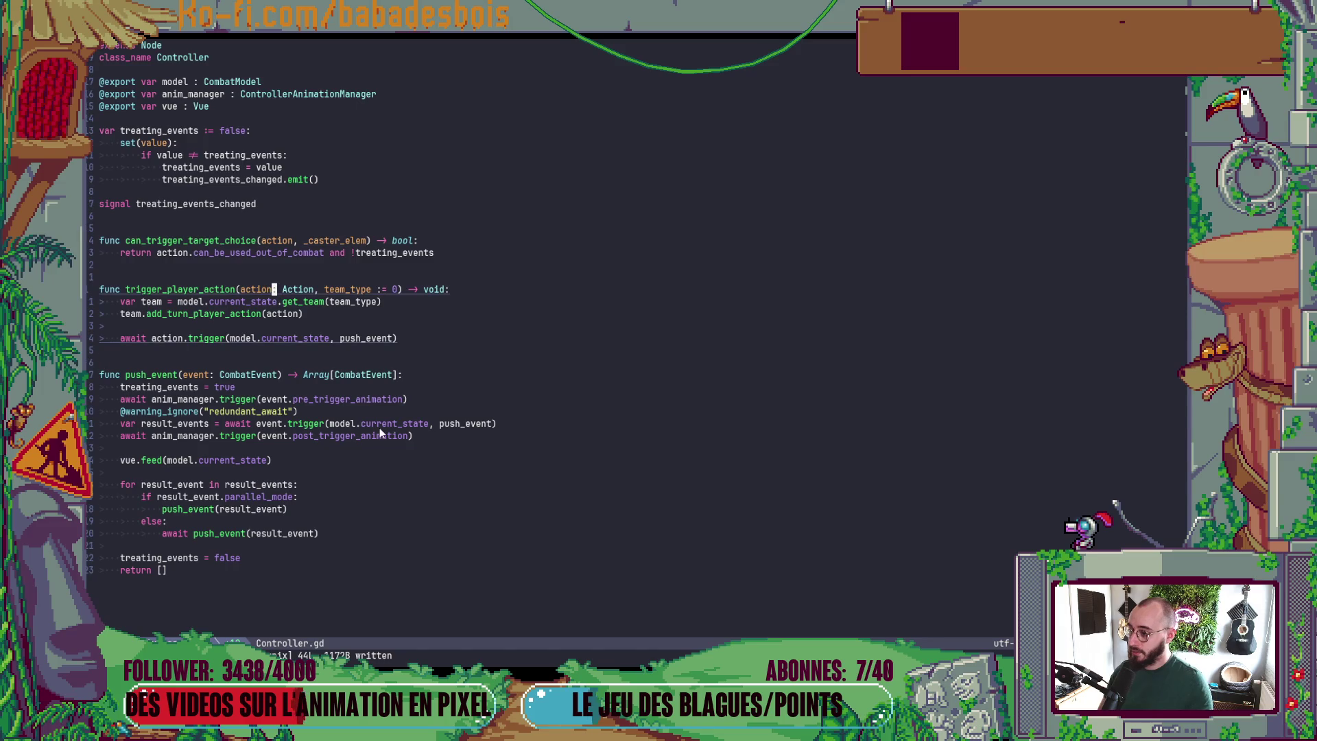
{"action": "type", "text": "dt,"}
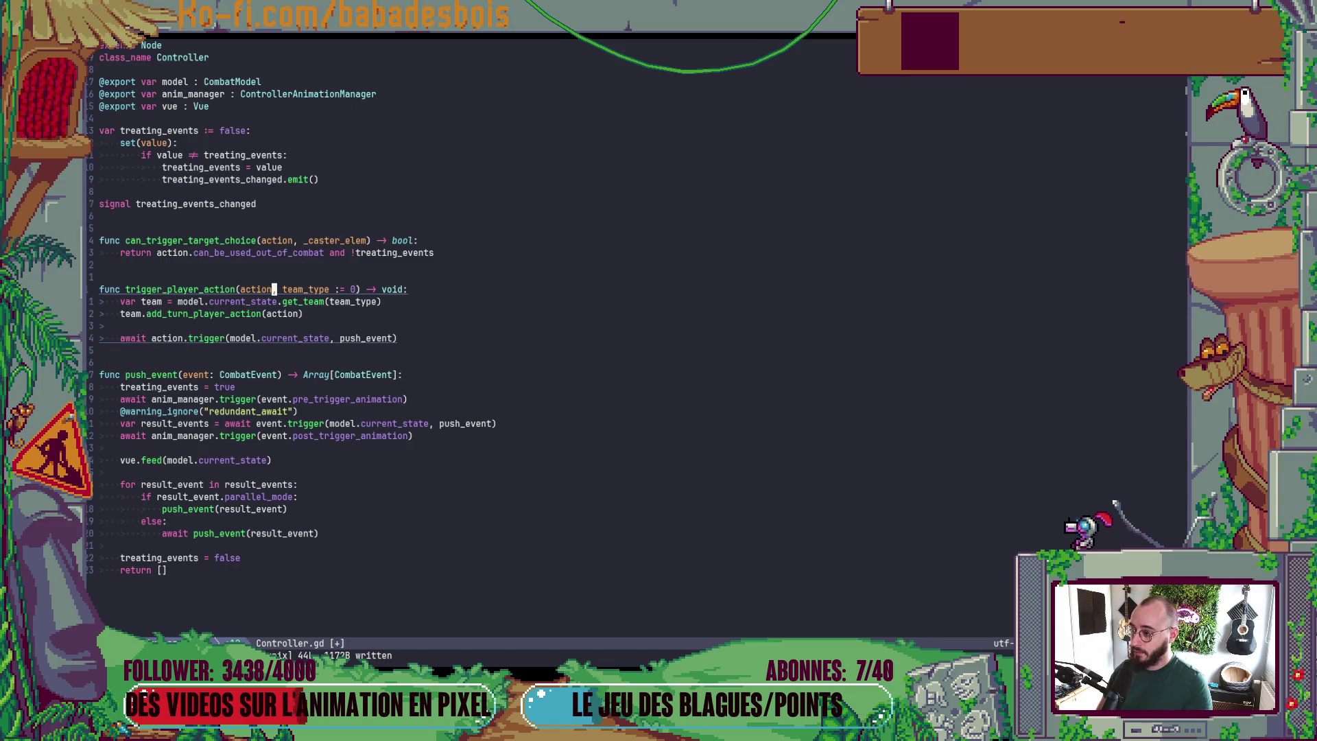
{"action": "key", "text": "alt+Tab"}
{"action": "key", "text": "F5"}
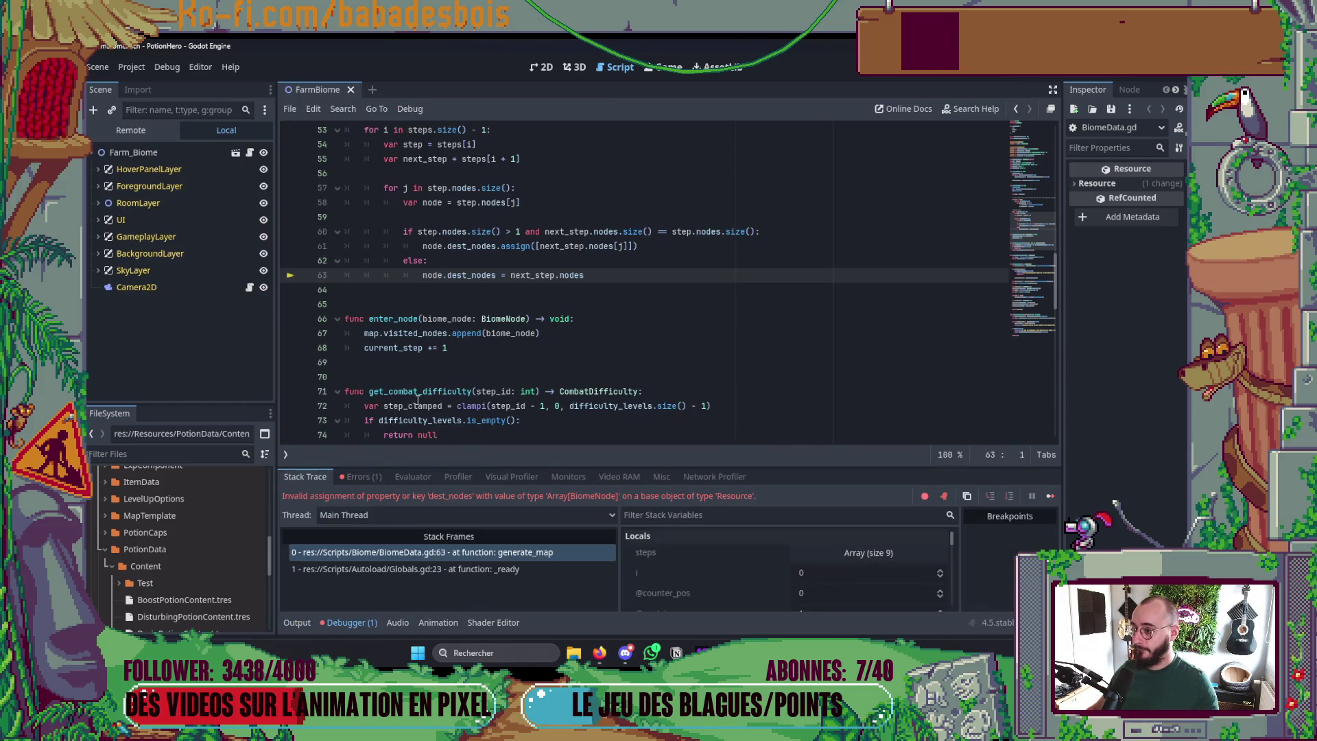
{"action": "key", "text": "F8"}
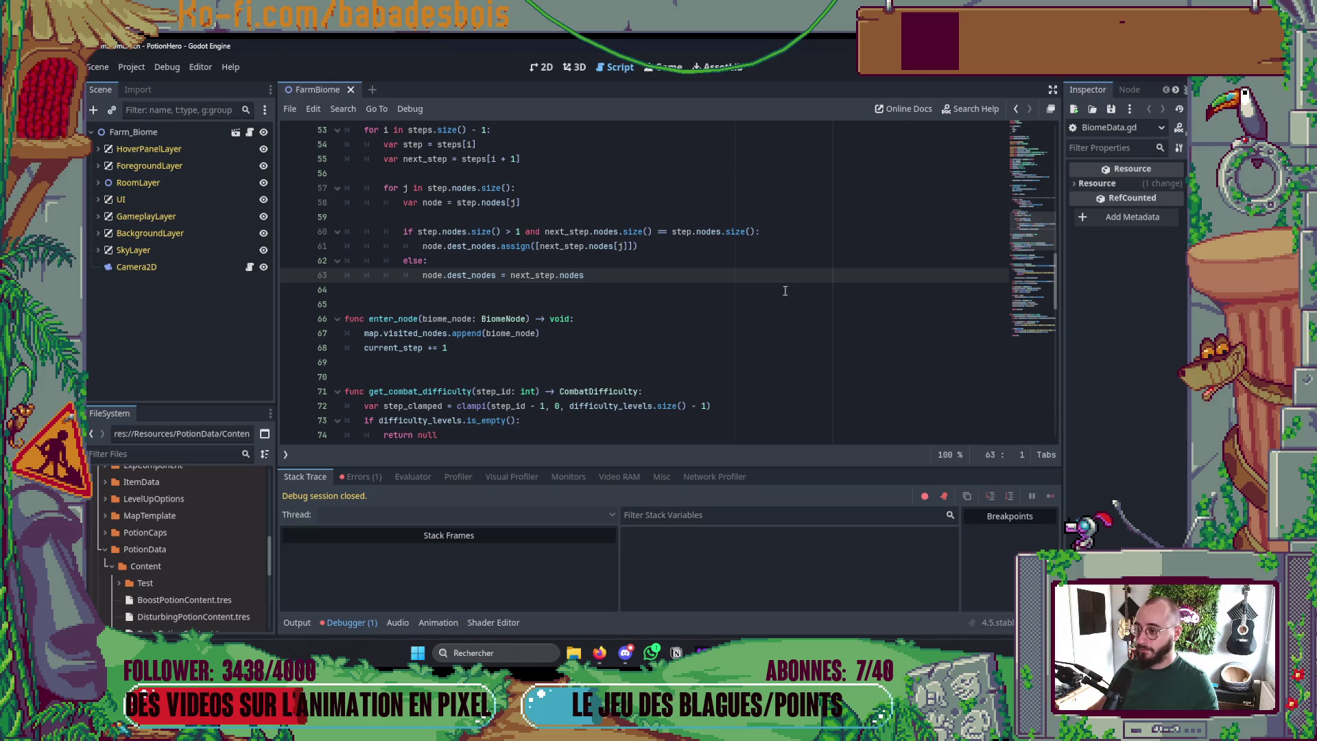
{"action": "key", "text": "alt+Tab"}
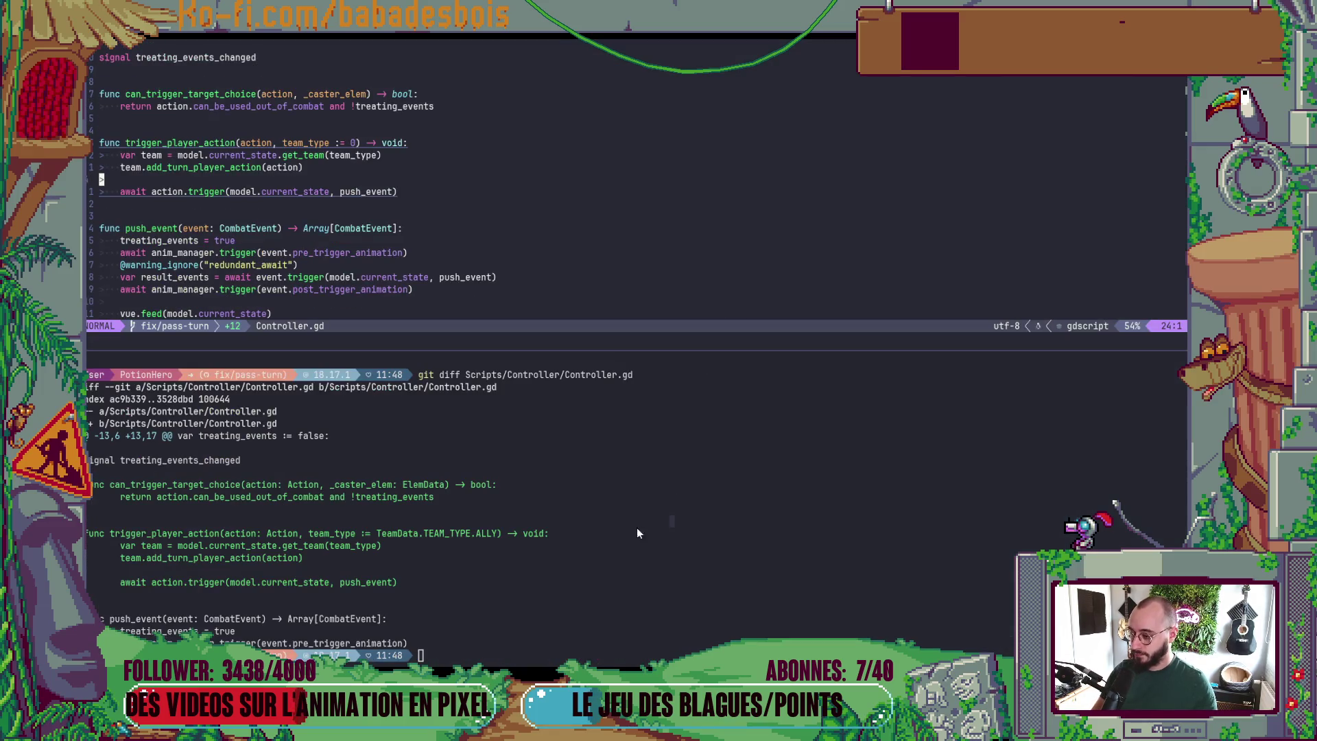
- Check git status and the diff for Scripts/Vue/Vue.gd
{"action": "type", "text": "git s"}
{"action": "key", "text": "Return"}
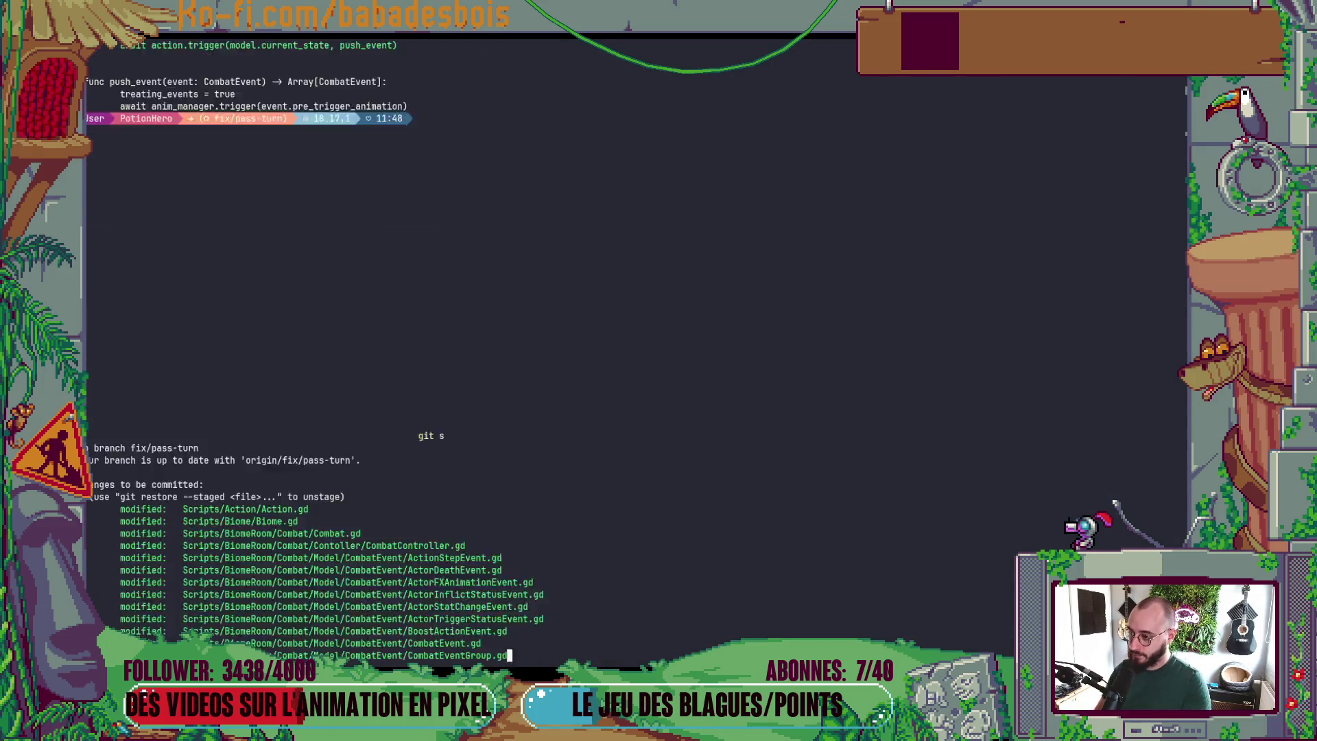
{"action": "type", "text": "git d"}
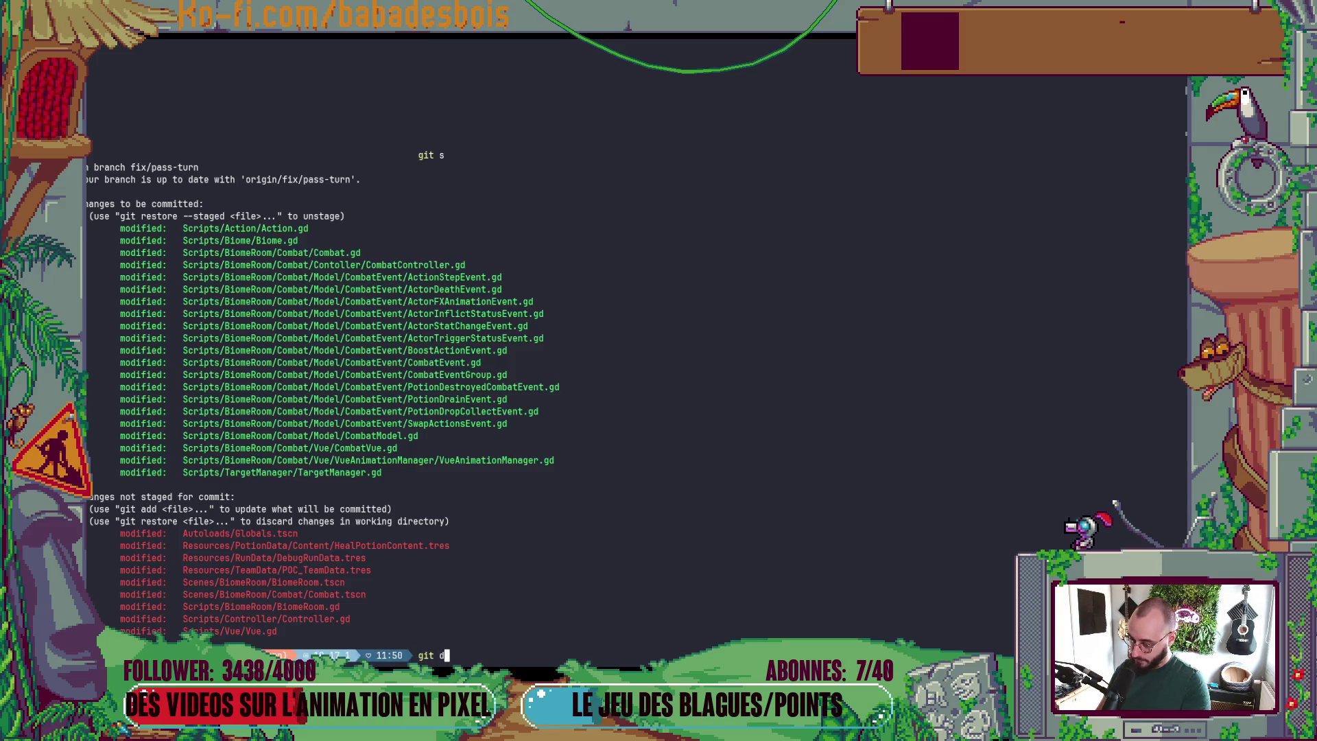
{"action": "type", "text": "iff Scripts/Vue/Vue.gd"}
{"action": "key", "text": "Return"}
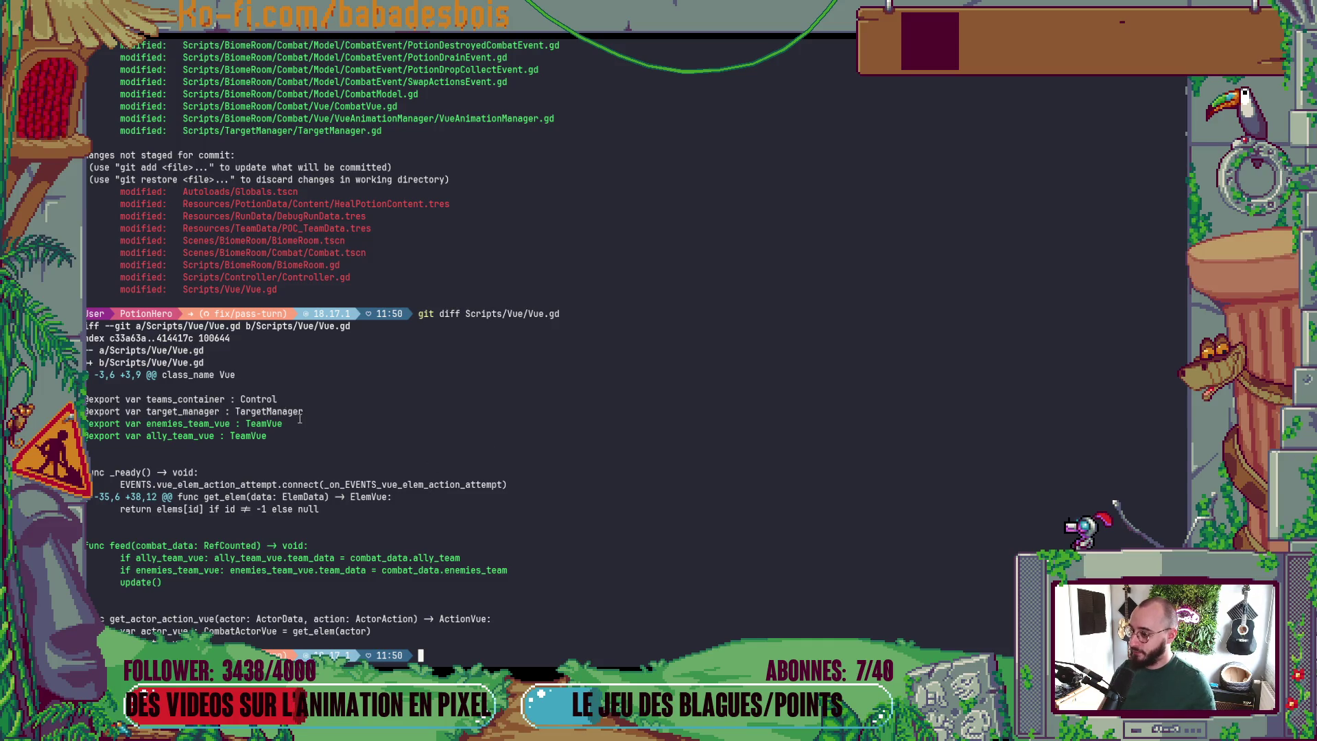
{"action": "key", "text": "alt+Tab"}
{"action": "key", "text": "alt+Tab"}
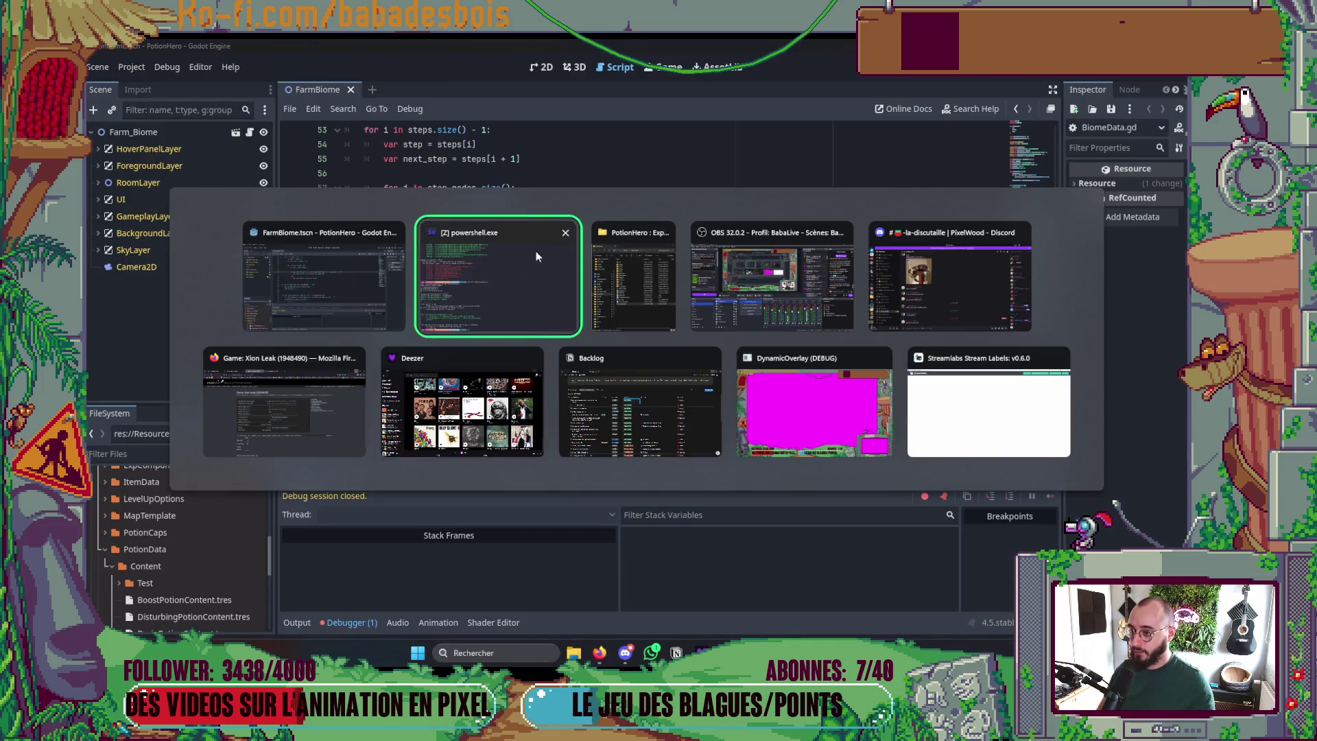
{"action": "key", "text": "Up"}
{"action": "key", "text": "Return"}
{"action": "key", "text": "Down"}
- Open Vue.gd, replace TeamVue with Node on both team export lines, save, and rerun with F5
{"action": "key", "text": "space"}
{"action": "type", "text": "f"}
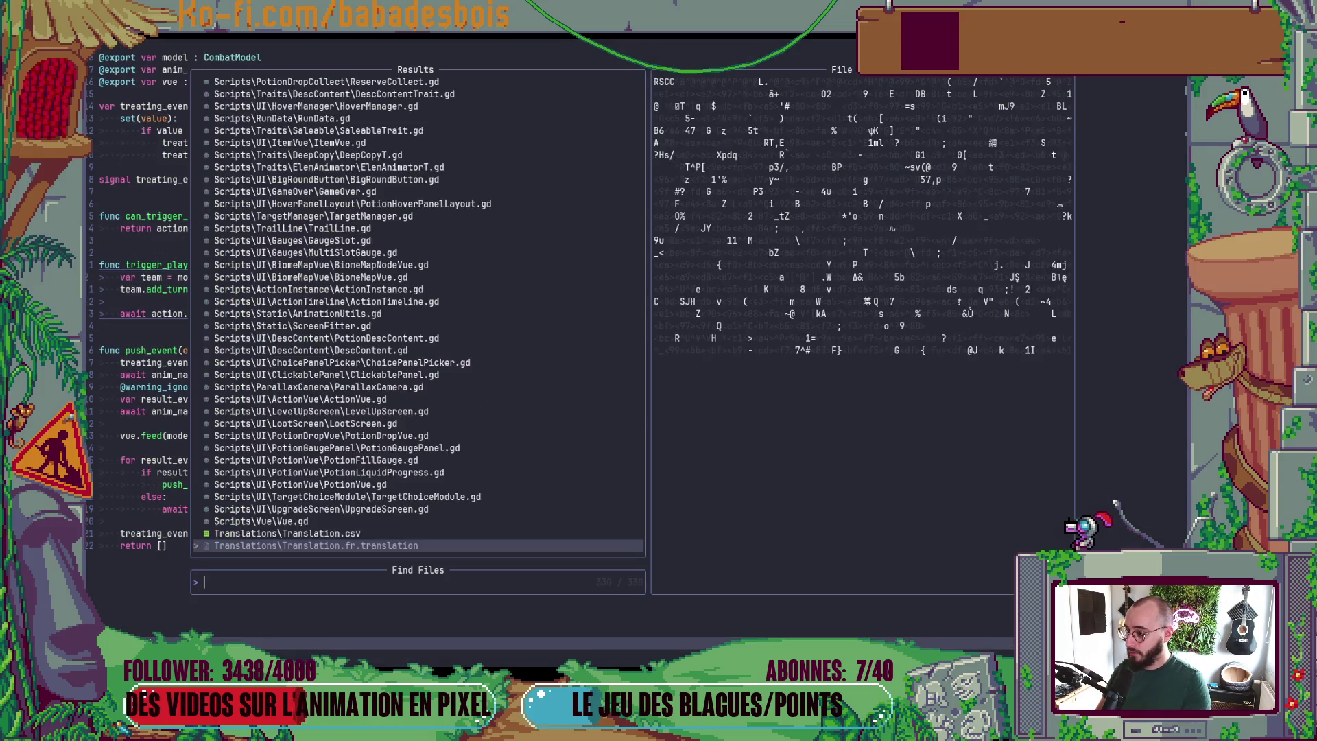
{"action": "type", "text": "Vu"}
{"action": "key", "text": "Return"}
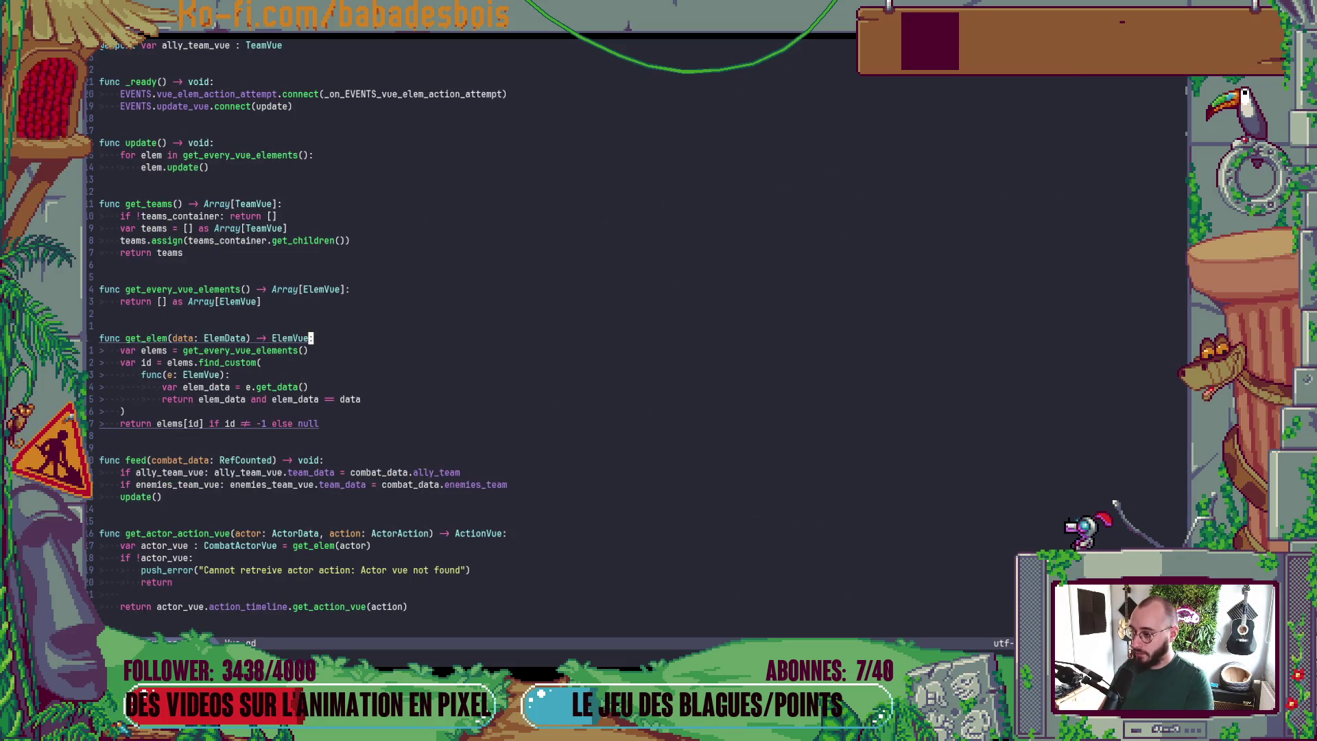
{"action": "key", "text": "g"}
{"action": "key", "text": "g"}
{"action": "key", "text": "j"}
{"action": "key", "text": "j"}
{"action": "key", "text": "j"}
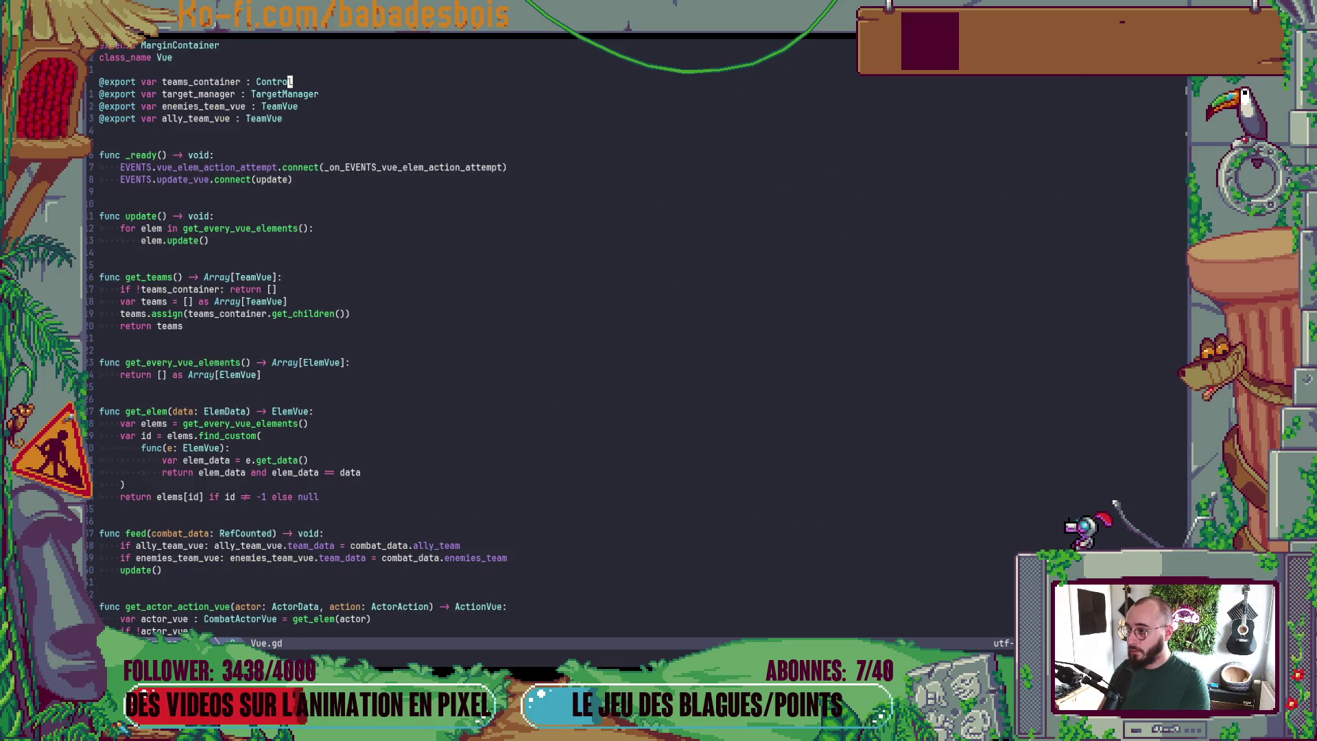
{"action": "type", "text": "bc"}
{"action": "type", "text": "Node"}
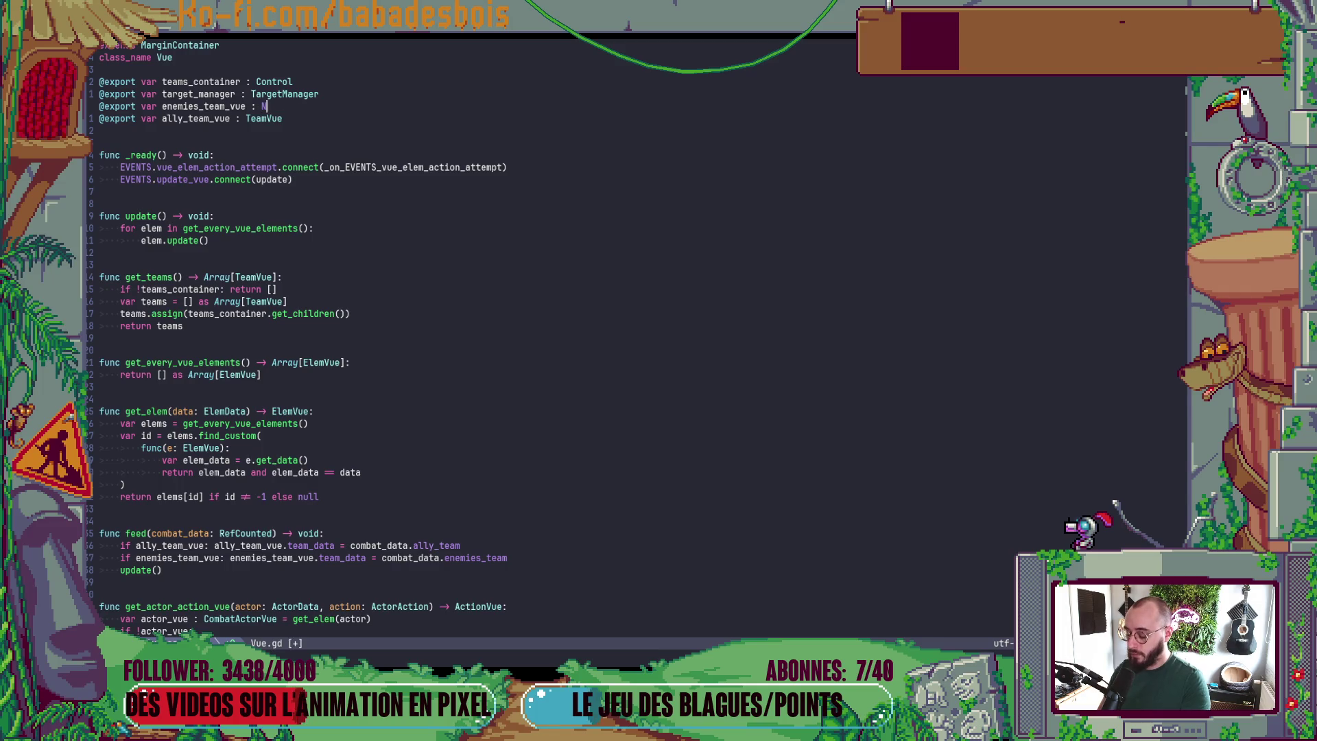
{"action": "key", "text": "Escape"}
{"action": "type", "text": "jbcwB"}
{"action": "key", "text": "BackSpace"}
{"action": "type", "text": "Node"}
{"action": "key", "text": "Escape"}
{"action": "type", "text": ":w"}
{"action": "key", "text": "Return"}
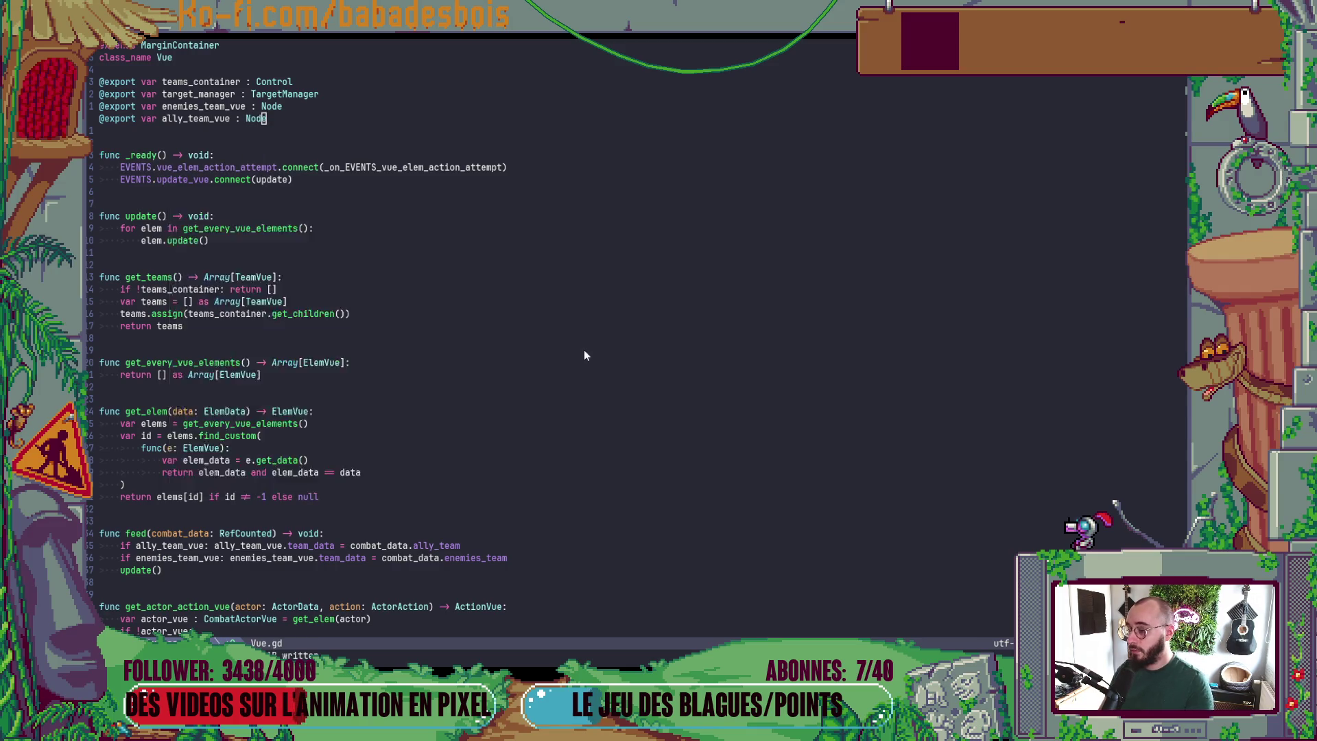
{"action": "key", "text": "alt+Tab"}
{"action": "key", "text": "F5"}
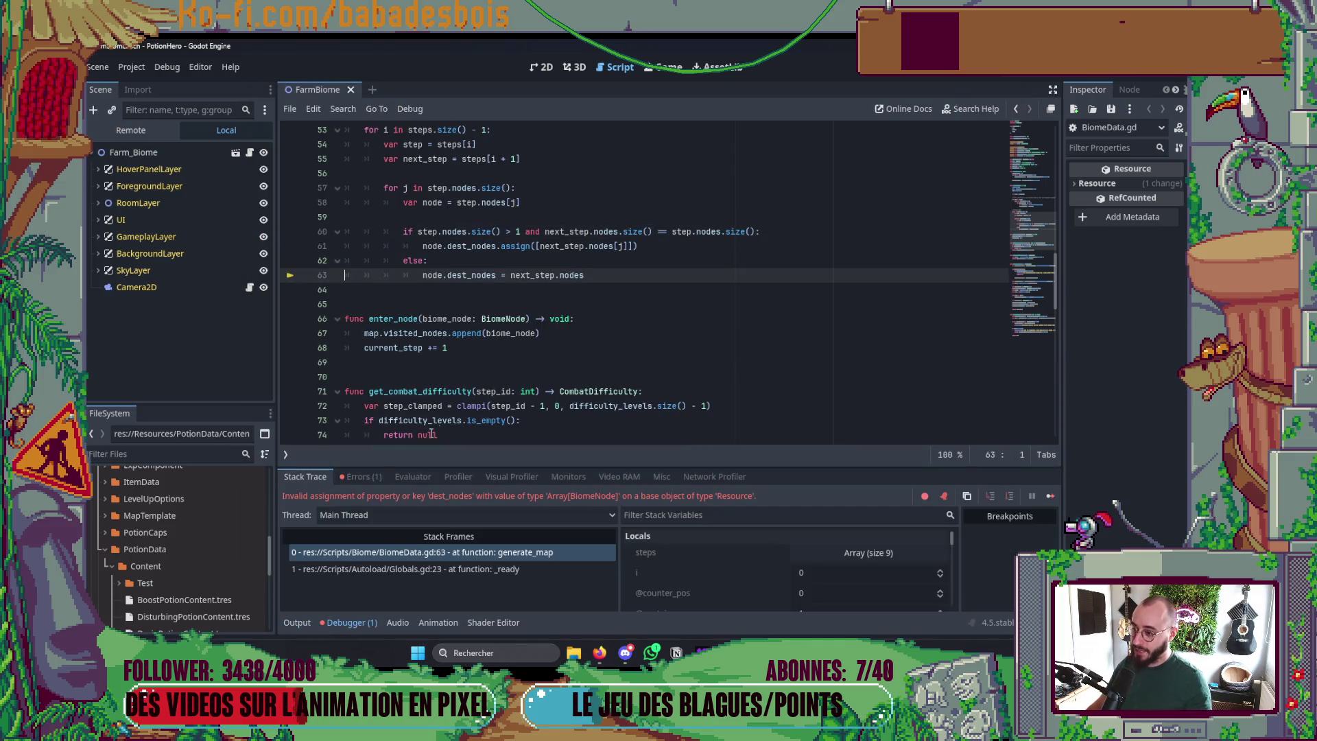
- Open the Debugger's Errors list and view the full dest_nodes error from BiomeData.generate_map
{"action": "left_click", "coordinate": [350, 477]}
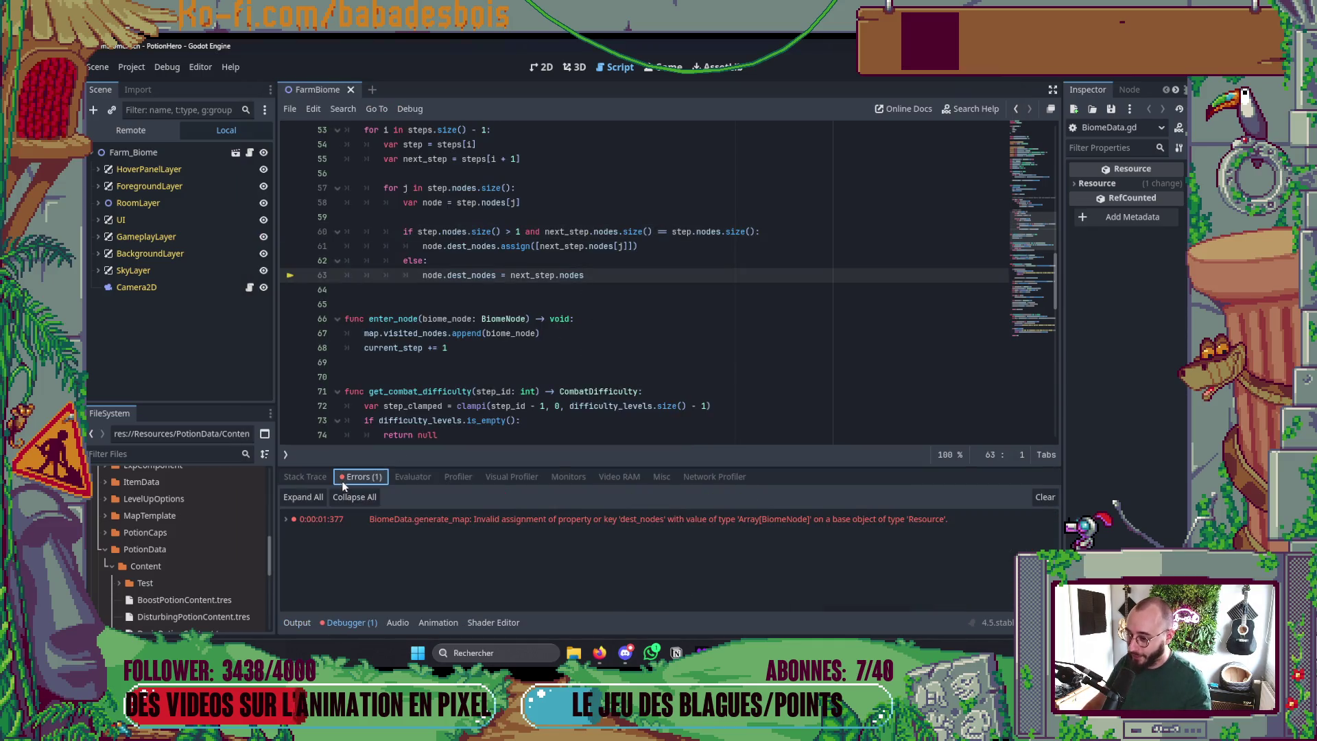
{"action": "left_click", "coordinate": [442, 523]}
{"action": "mouse_move", "coordinate": [442, 523]}
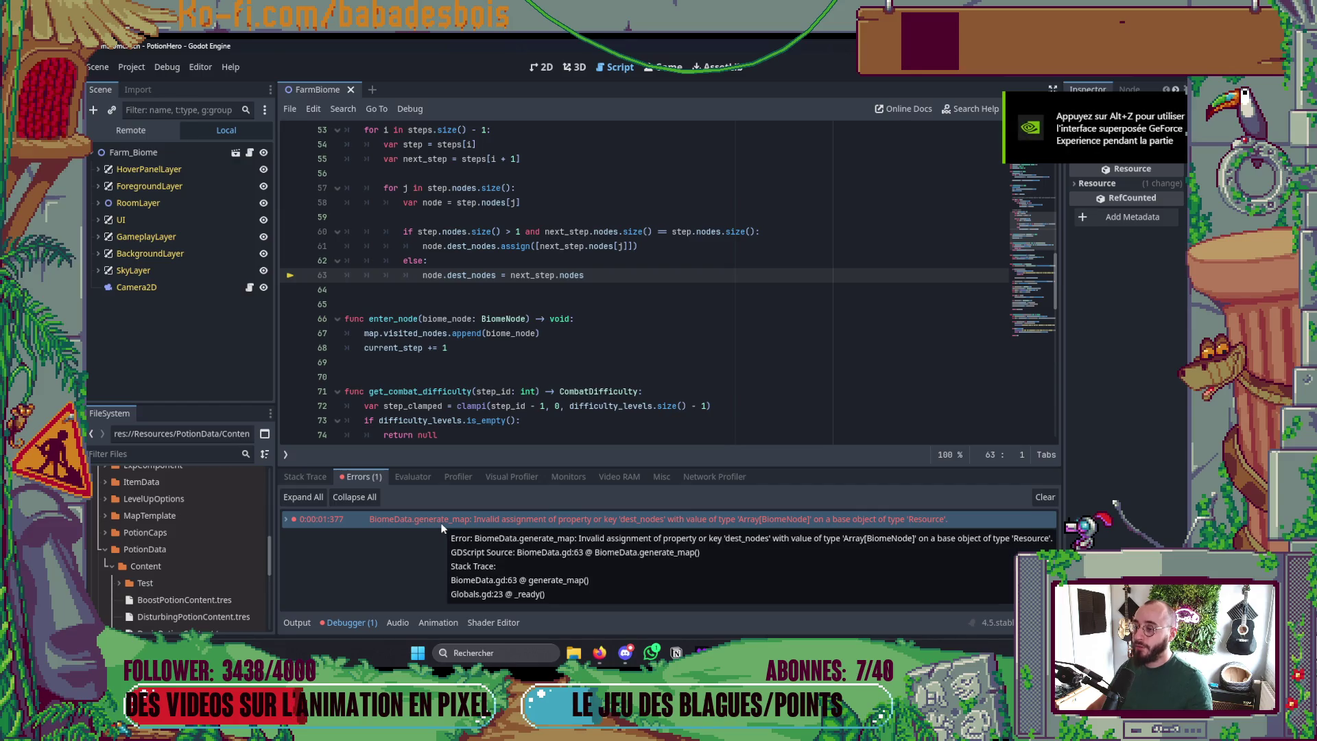
{"action": "scroll", "coordinate": [535, 240], "scroll_direction": "down", "scroll_amount": 4}
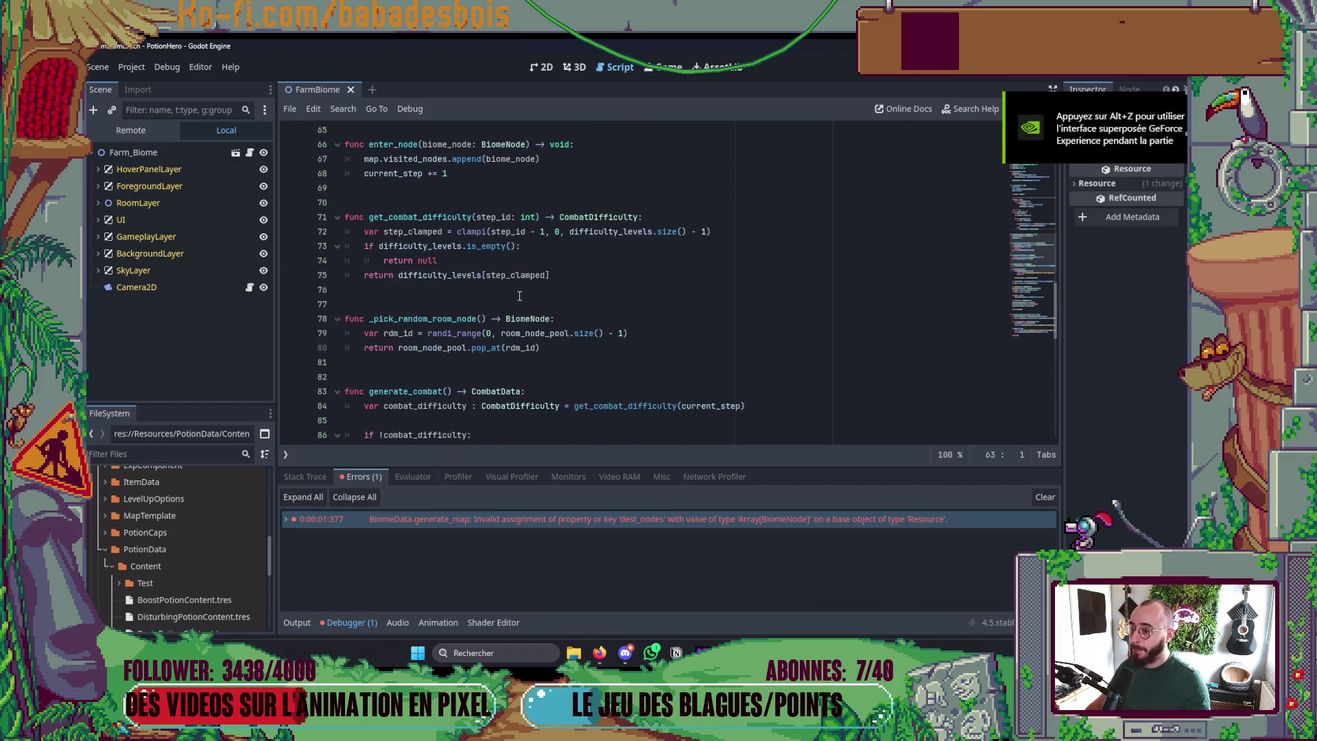
{"action": "scroll", "coordinate": [520, 296], "scroll_direction": "up", "scroll_amount": 20}
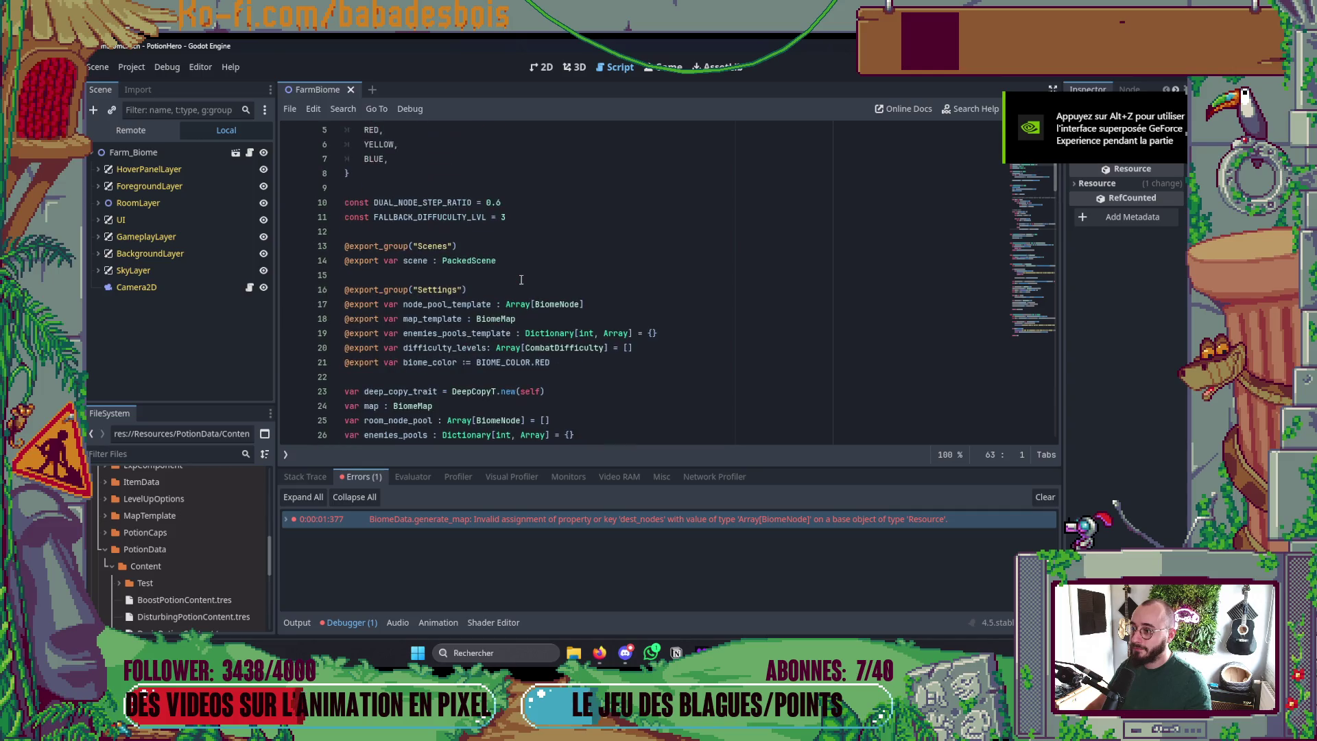
{"action": "scroll", "coordinate": [521, 280], "scroll_direction": "up", "scroll_amount": 2}
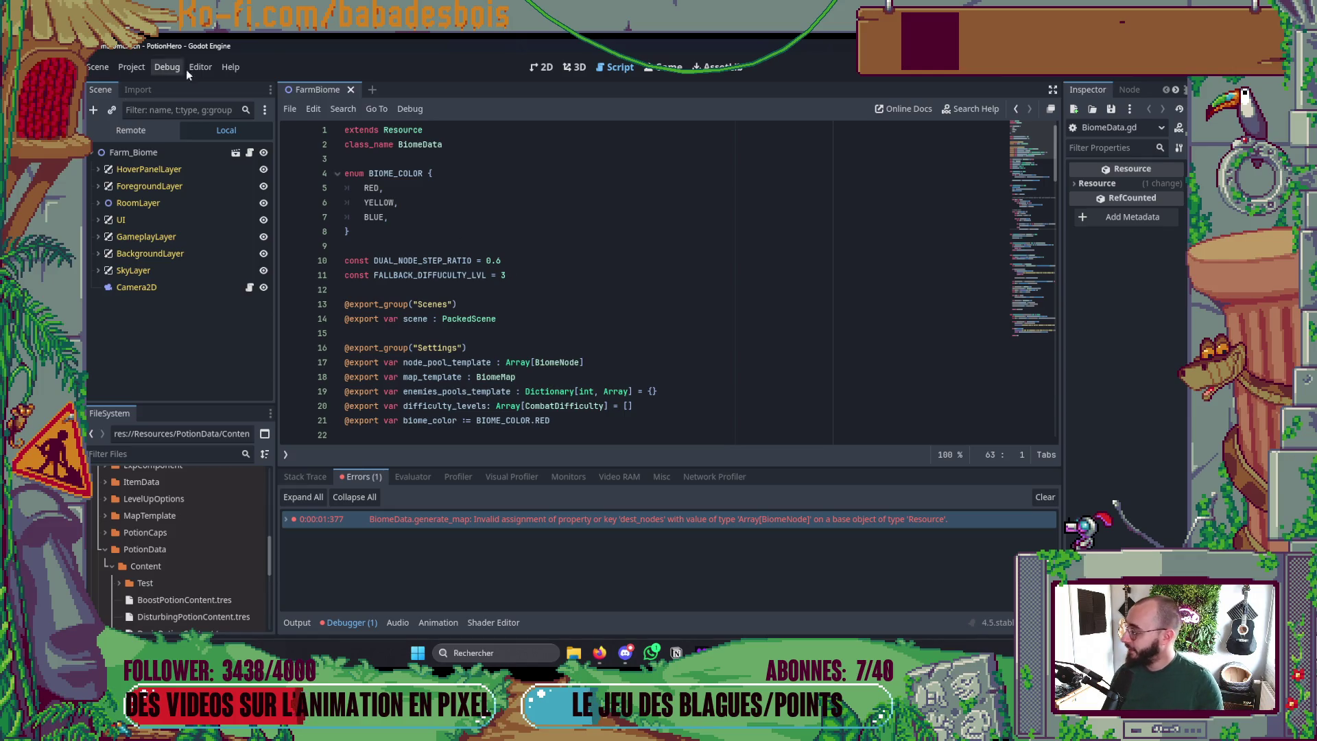
- Switch to the farm scene's 2D view, then return to Vue.gd in Neovim
{"action": "left_click", "coordinate": [814, 251]}
{"action": "left_click", "coordinate": [538, 67]}
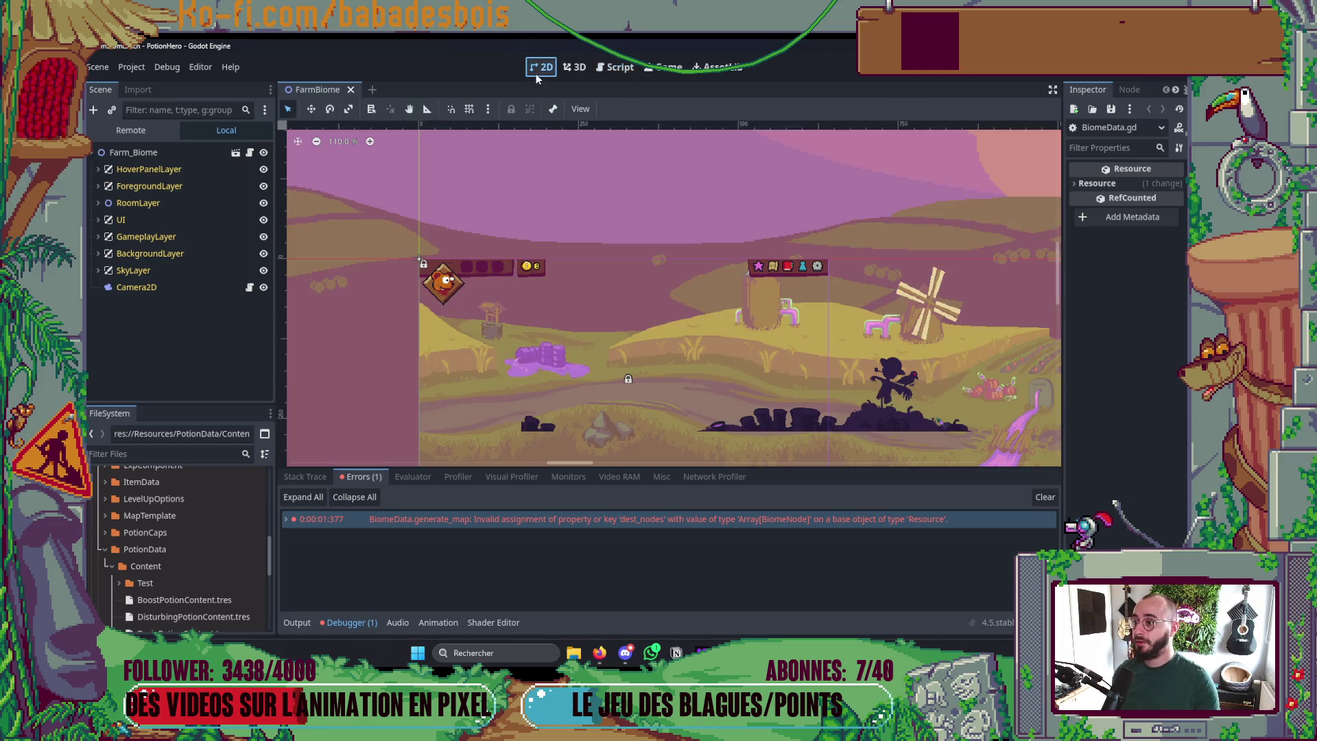
{"action": "key", "text": "alt+Tab"}
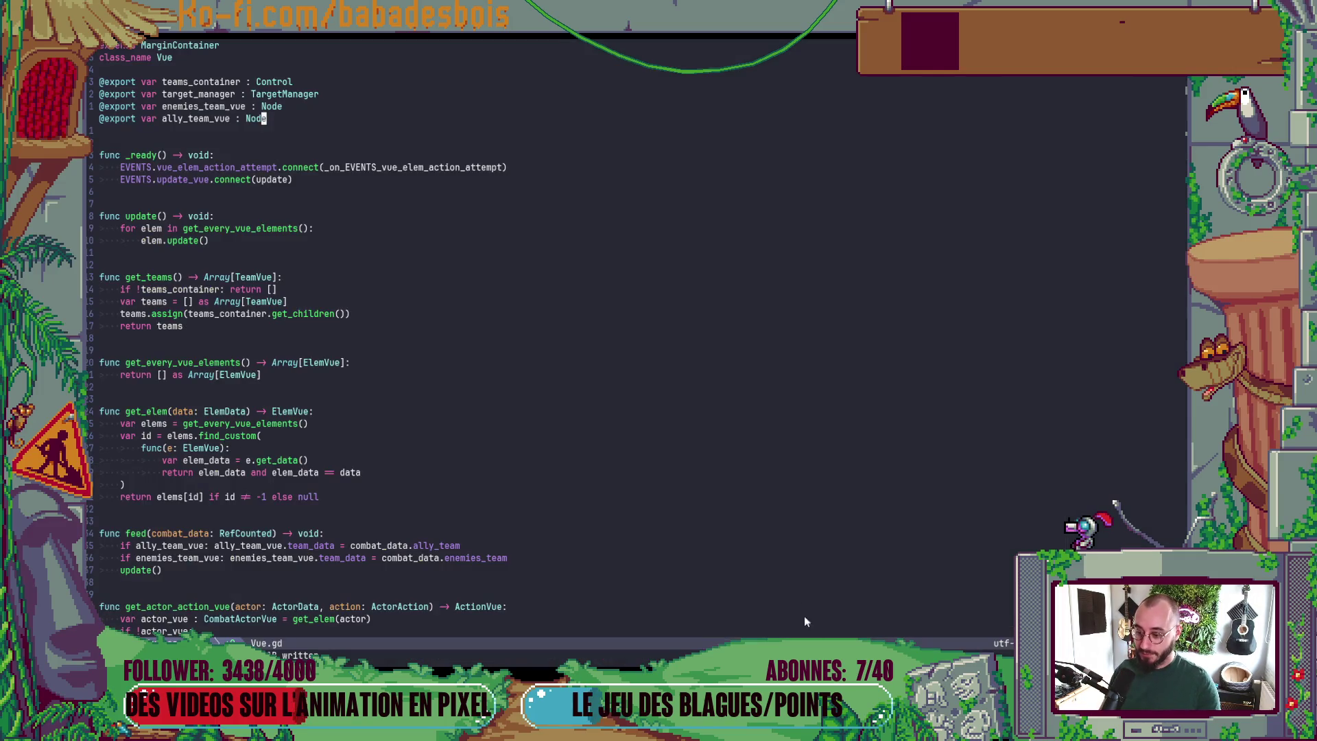
- Quit Neovim with :q and run git s to show the fix/pass-turn branch status
{"action": "type", "text": ":q"}
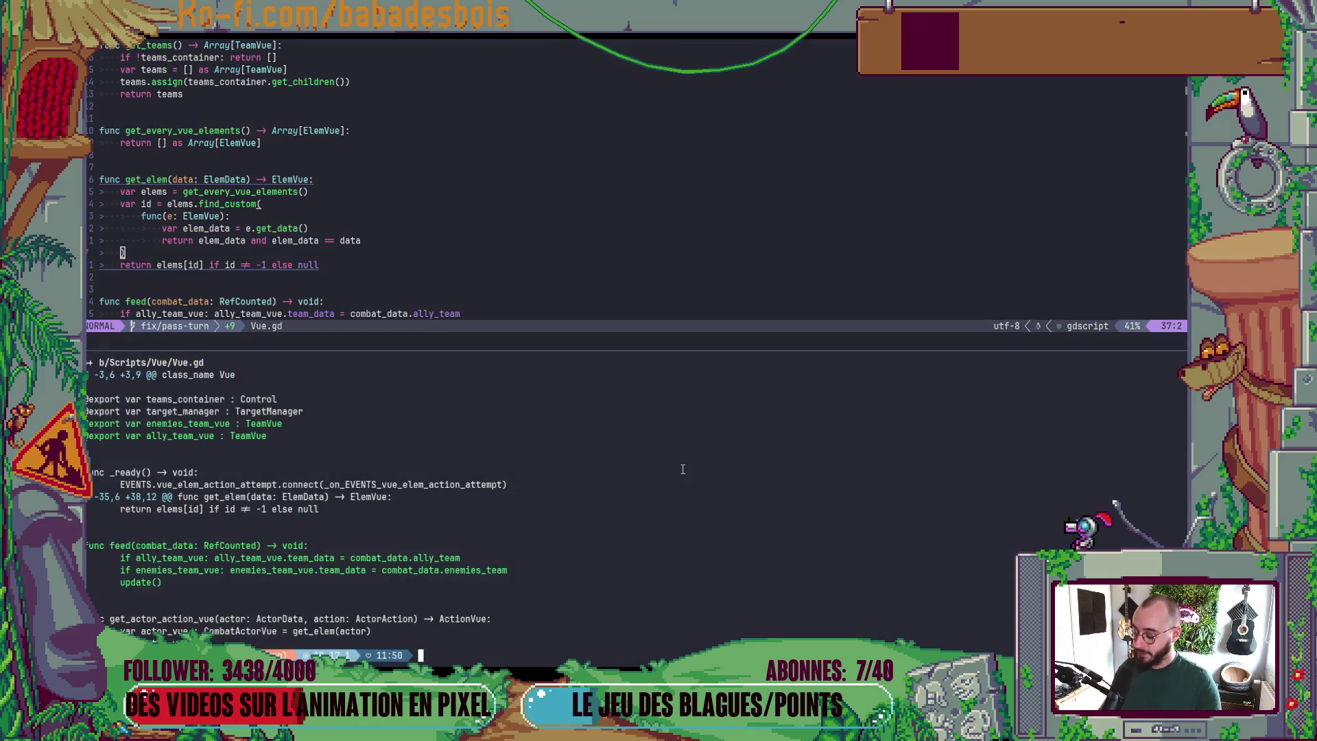
{"action": "key", "text": "Return"}
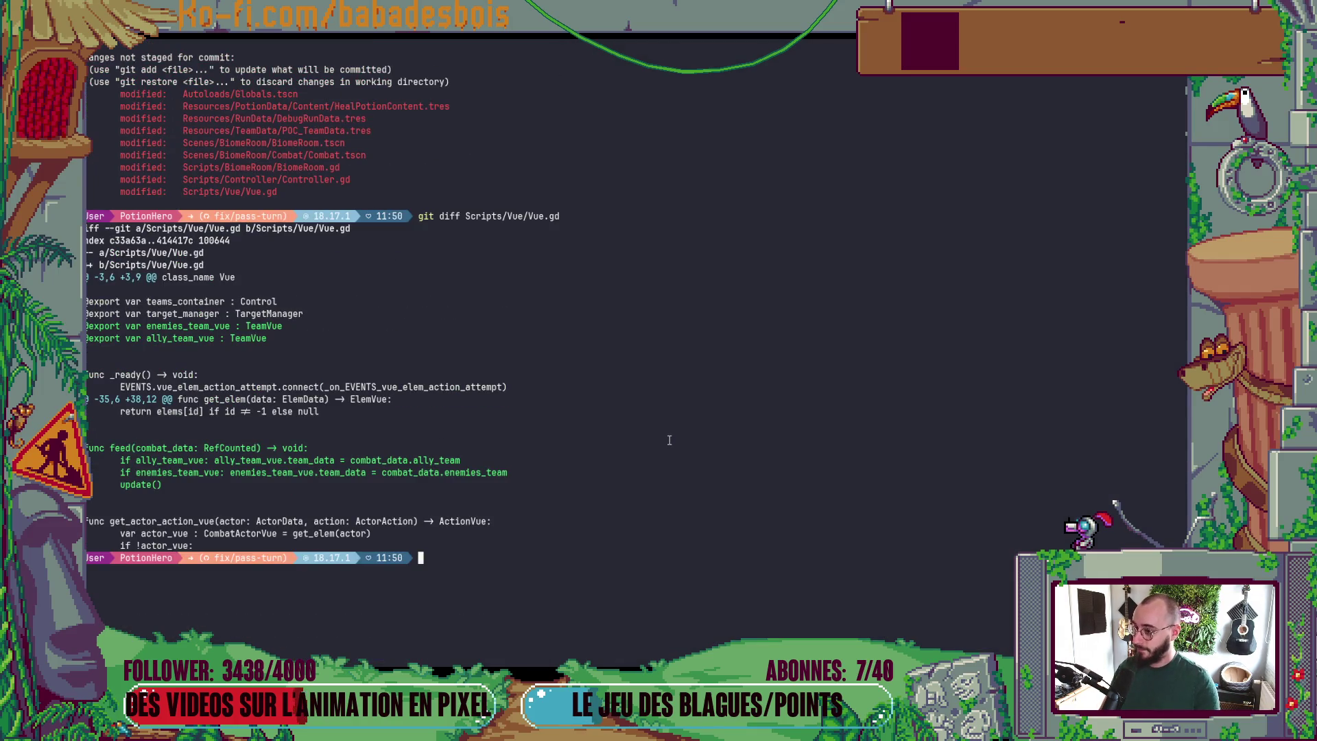
{"action": "type", "text": "git s"}
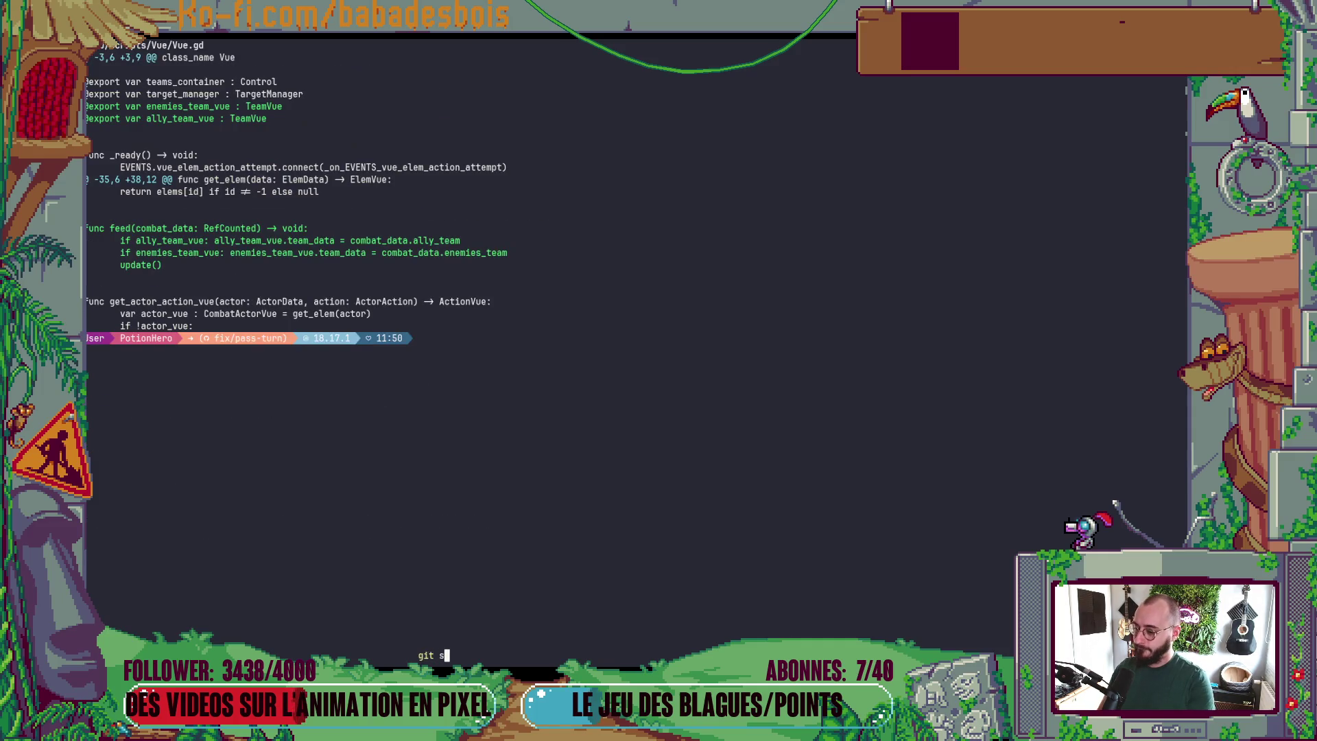
{"action": "key", "text": "Return"}
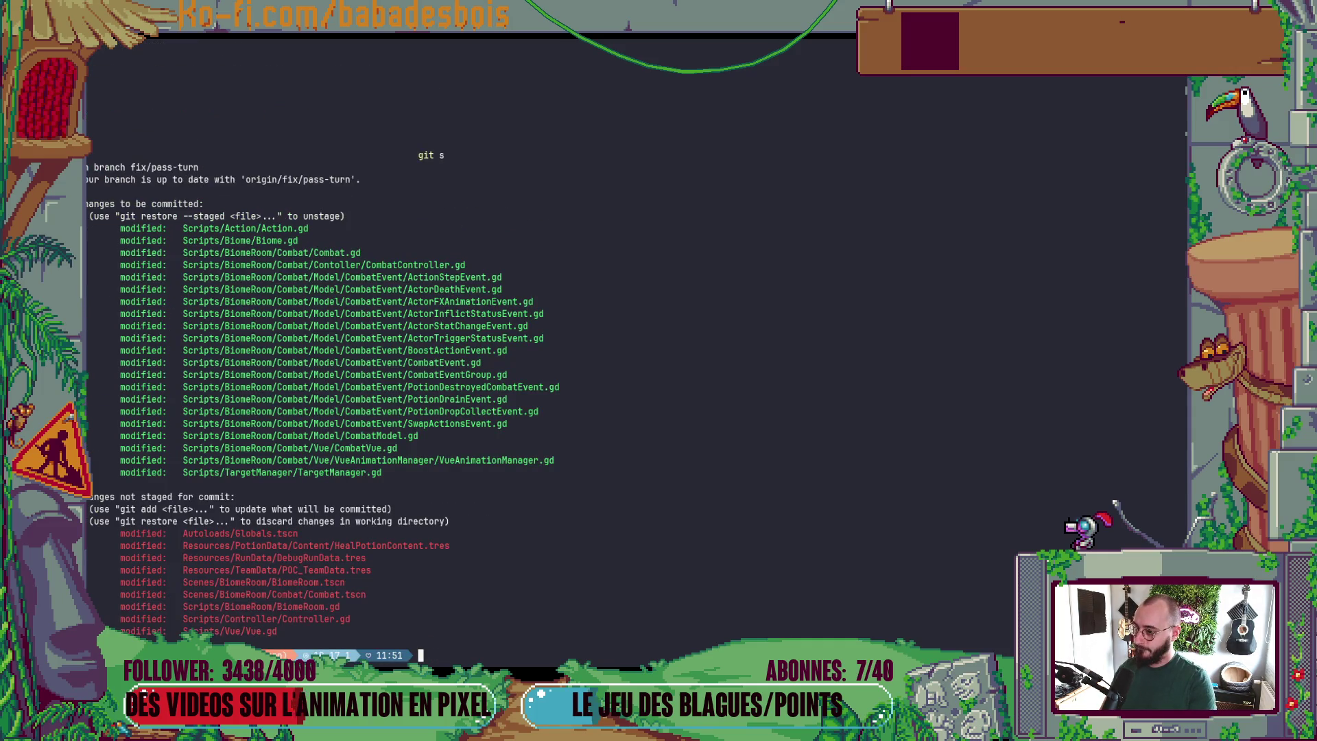
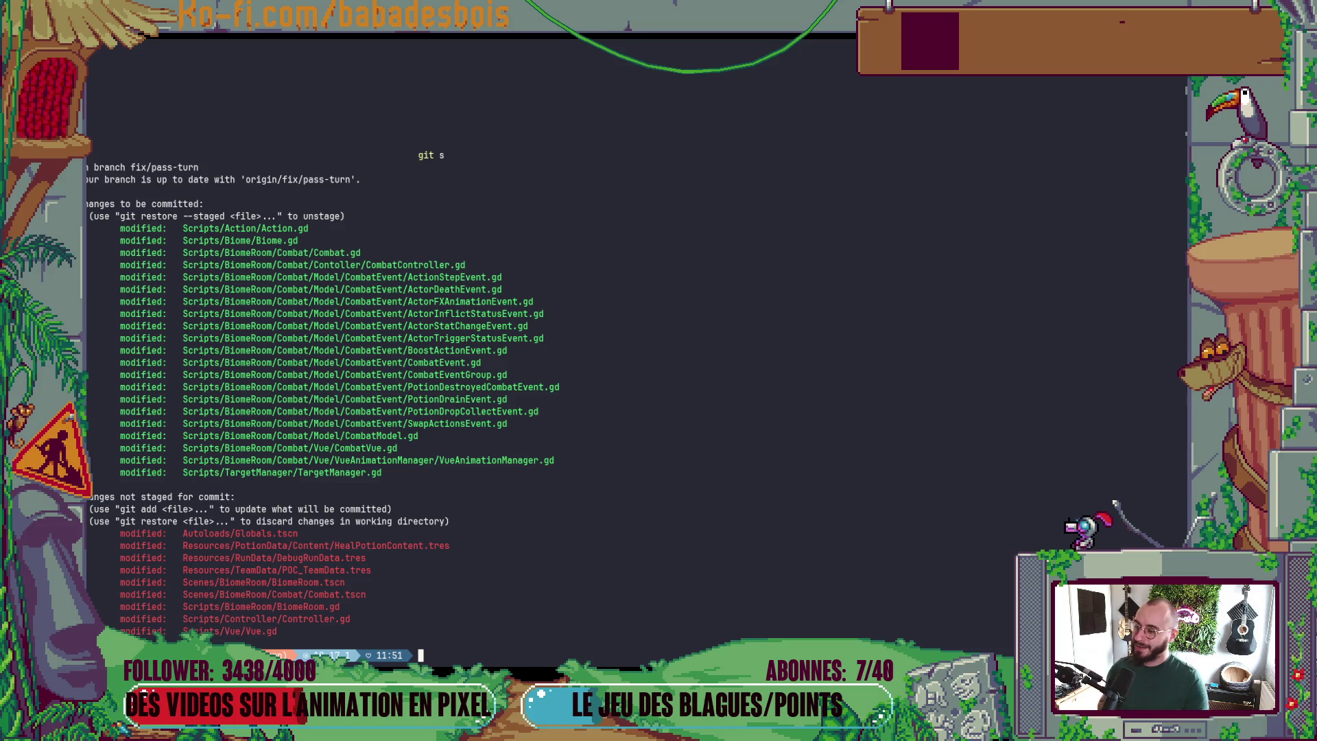
- Unstage Scripts/BiomeRoom/Combat/Model/CombatEvent/ with git restore --staged, then recheck git status
{"action": "type", "text": "git st"}
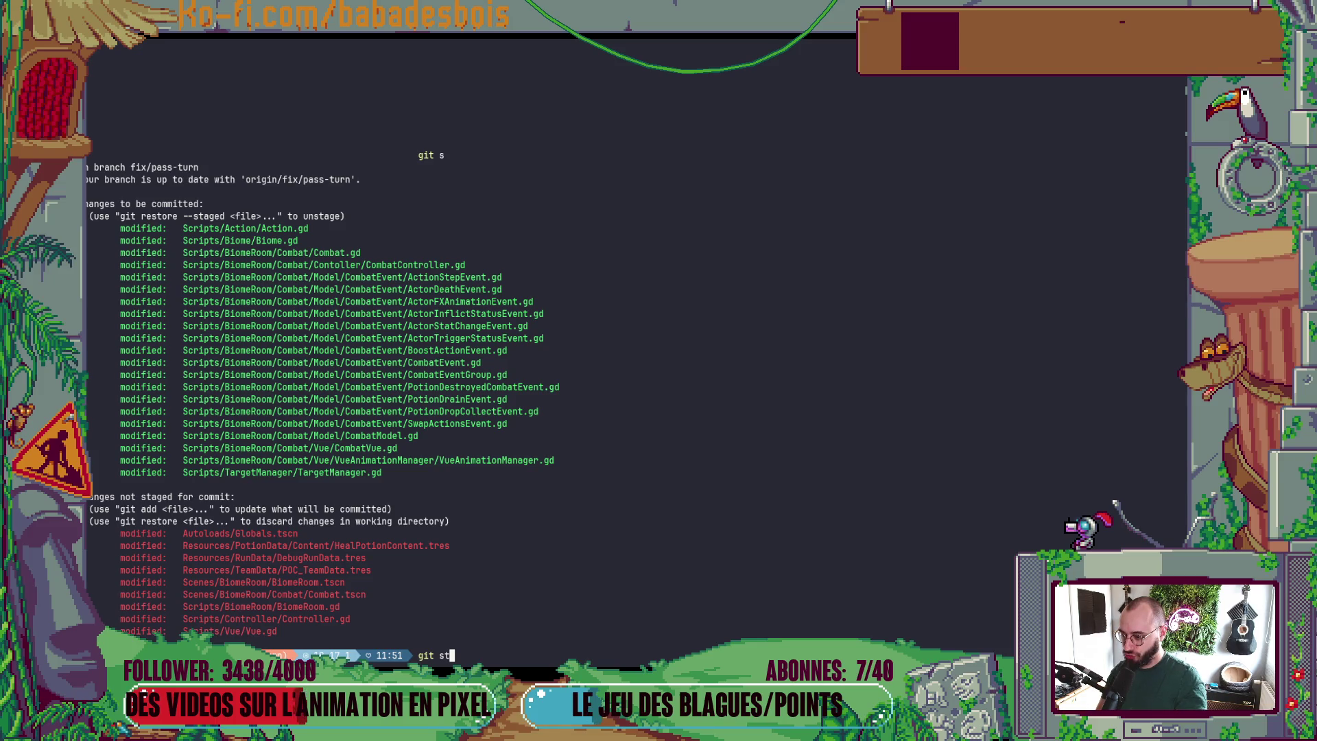
{"action": "key", "text": "BackSpace"}
{"action": "key", "text": "BackSpace"}
{"action": "type", "text": "r --s"}
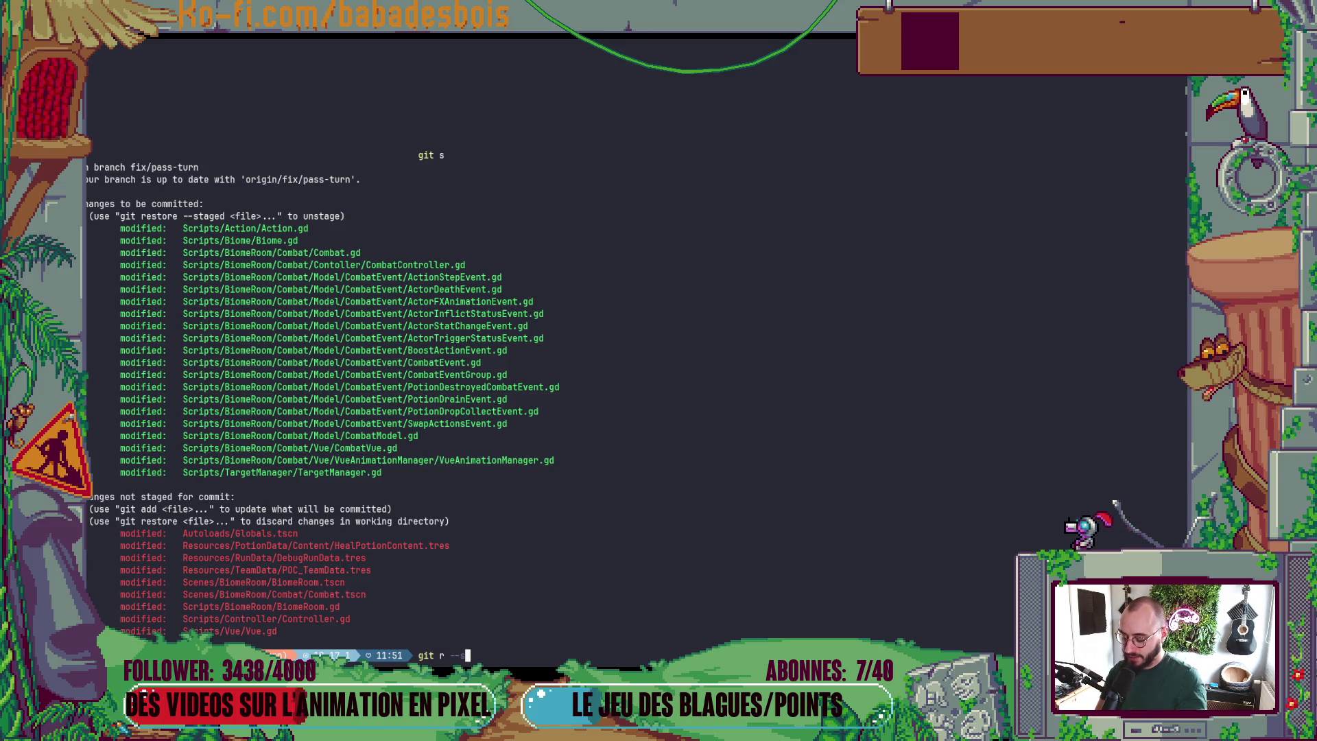
{"action": "type", "text": "tagetr"}
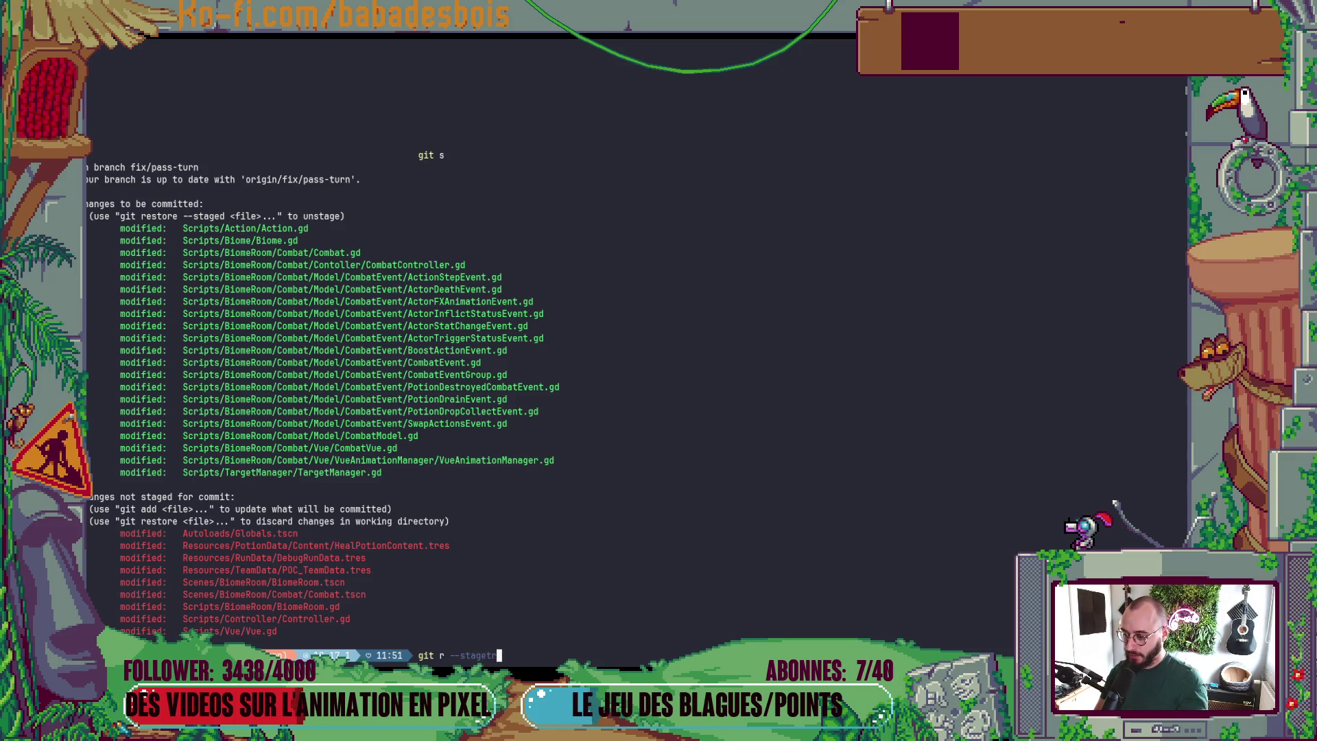
{"action": "type", "text": "d"}
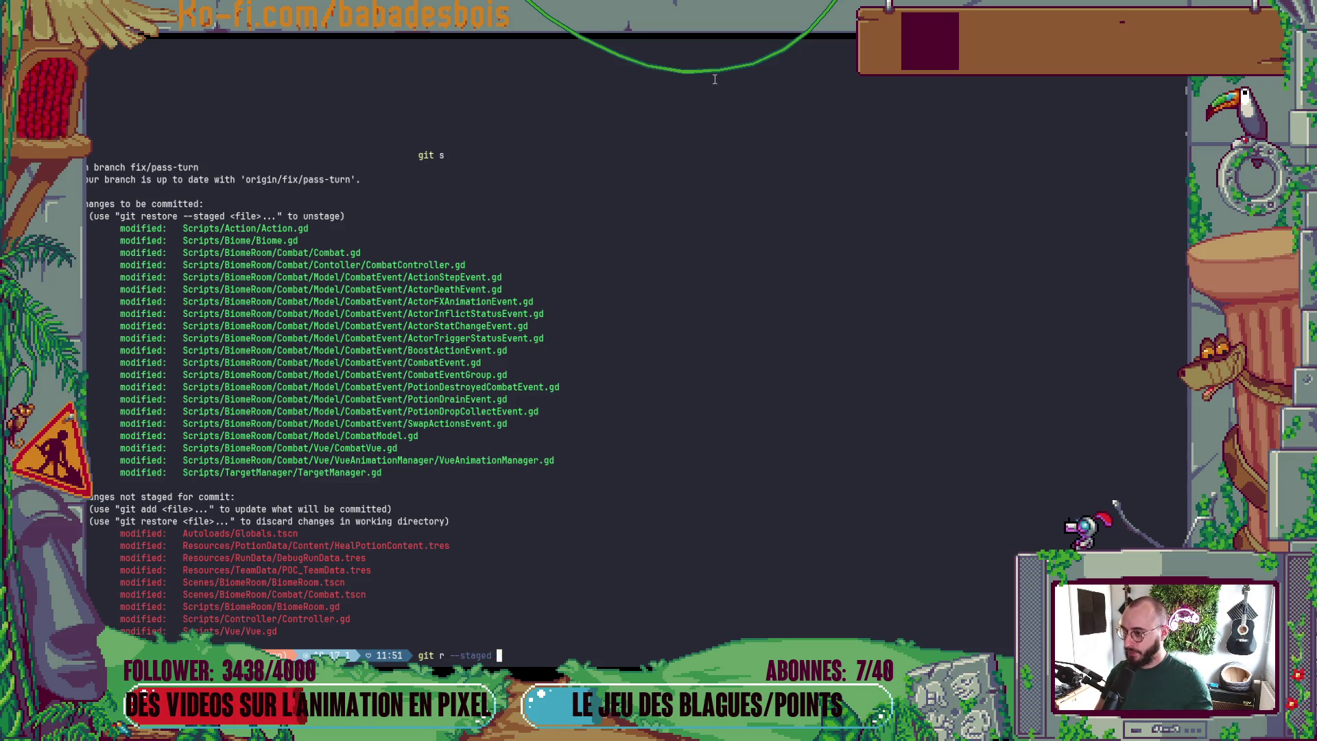
{"action": "left_click_drag", "start_coordinate": [185, 274], "coordinate": [404, 275]}
{"action": "right_click", "coordinate": [404, 274]}
{"action": "key", "text": "Return"}
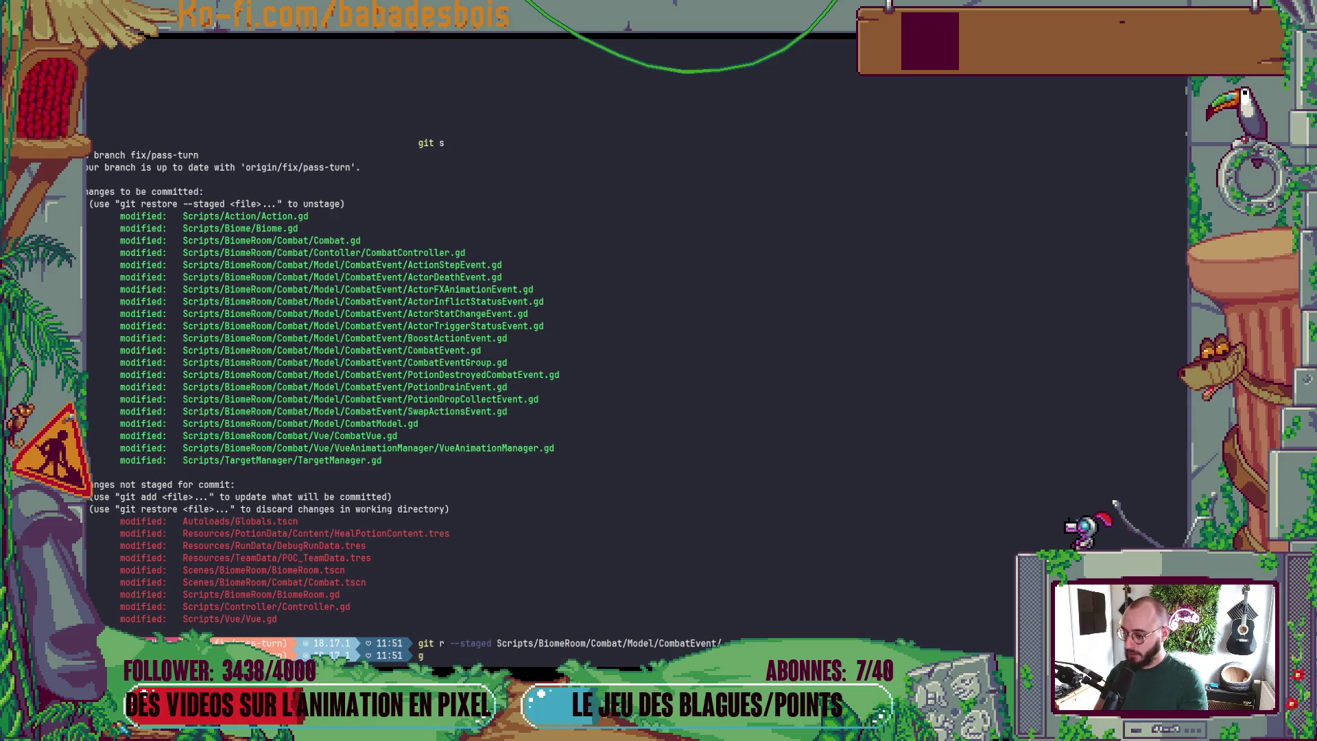
{"action": "type", "text": "git s"}
{"action": "key", "text": "Return"}
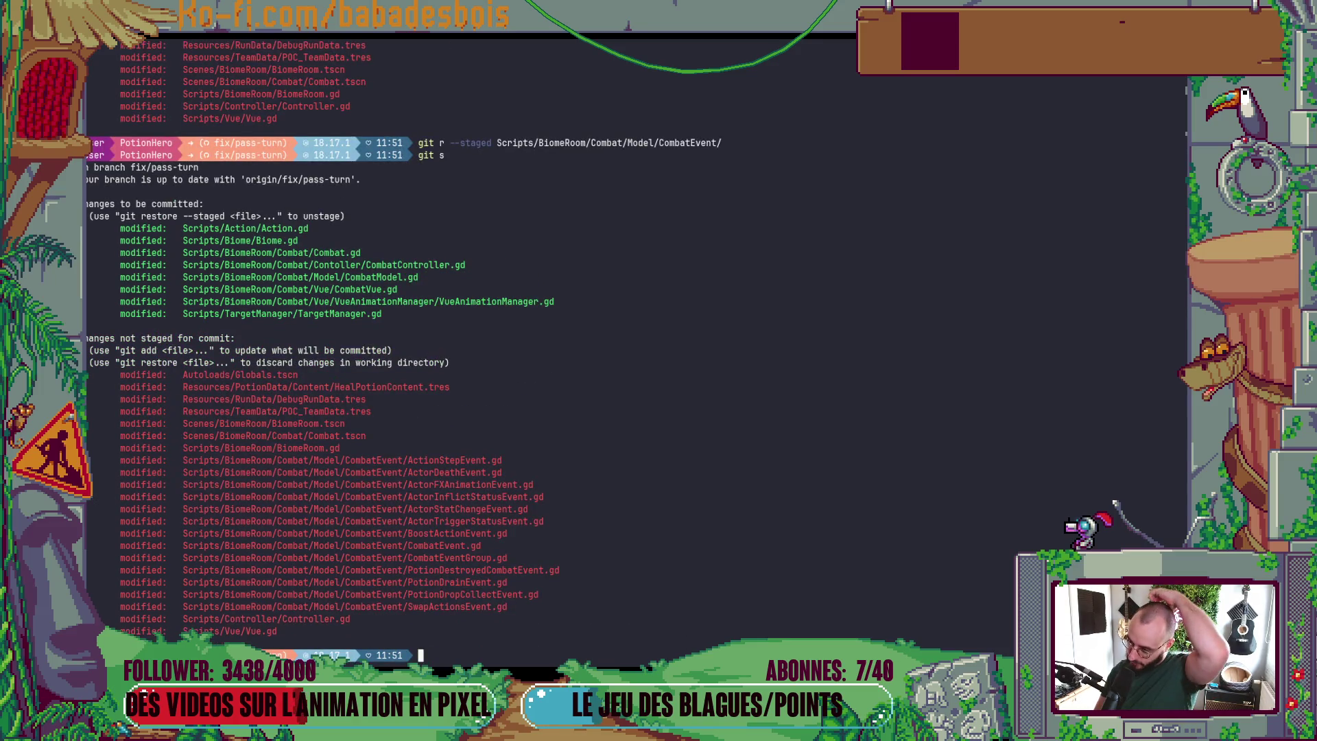
- Show the git stash usage help with git stash -h
{"action": "type", "text": "git stas"}
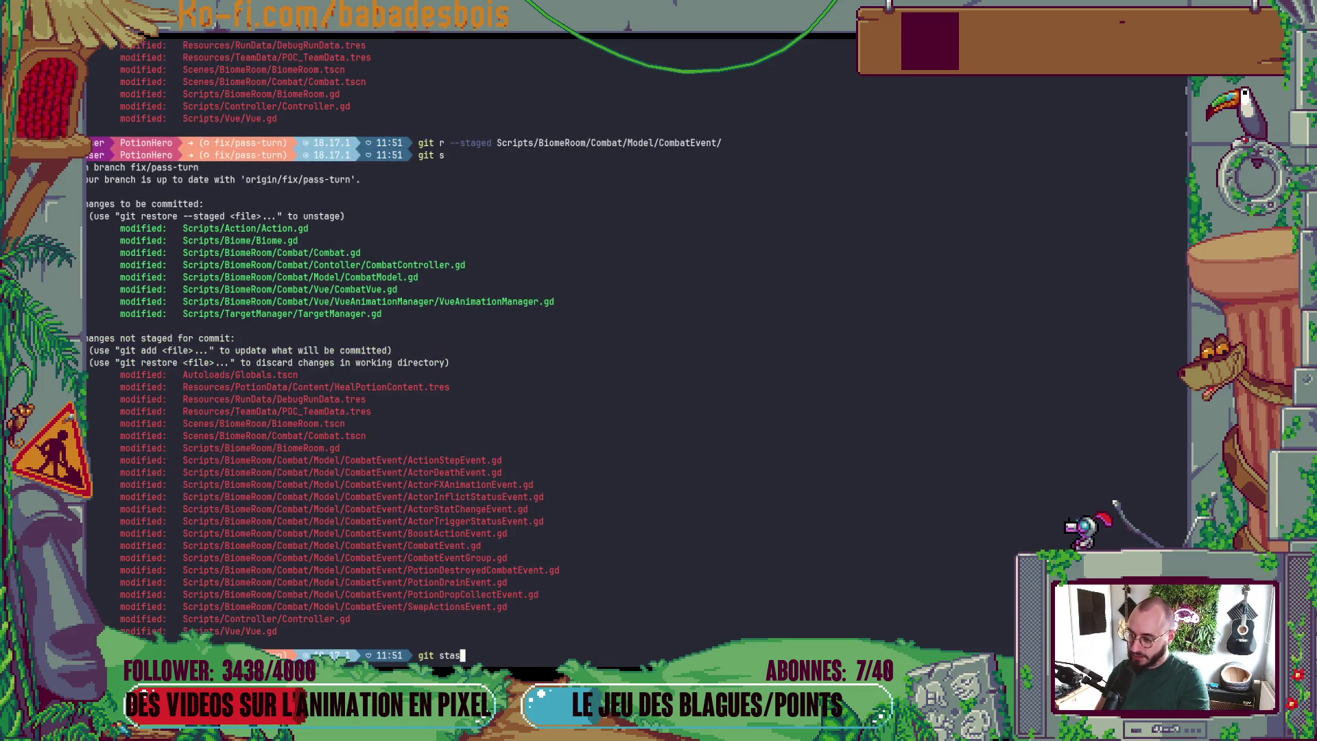
{"action": "type", "text": "h push"}
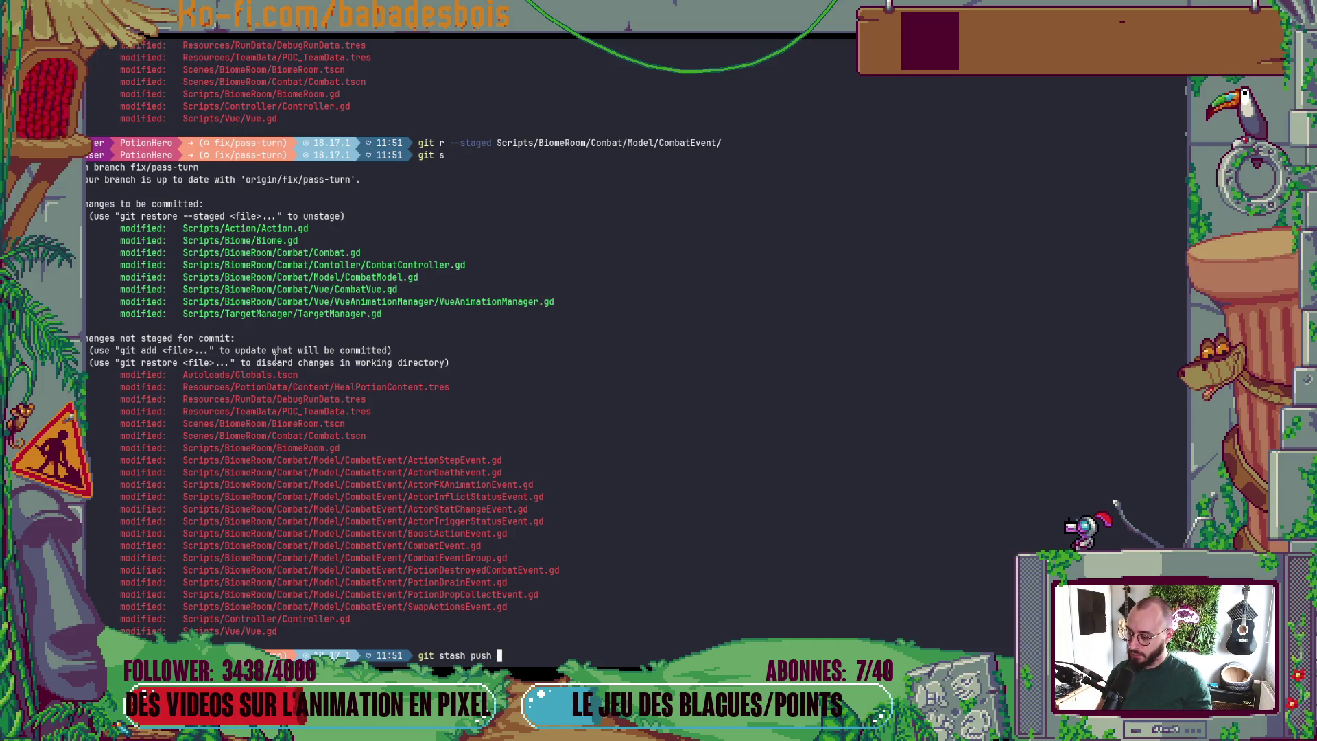
{"action": "key", "text": "BackSpace"}
{"action": "key", "text": "BackSpace"}
{"action": "key", "text": "BackSpace"}
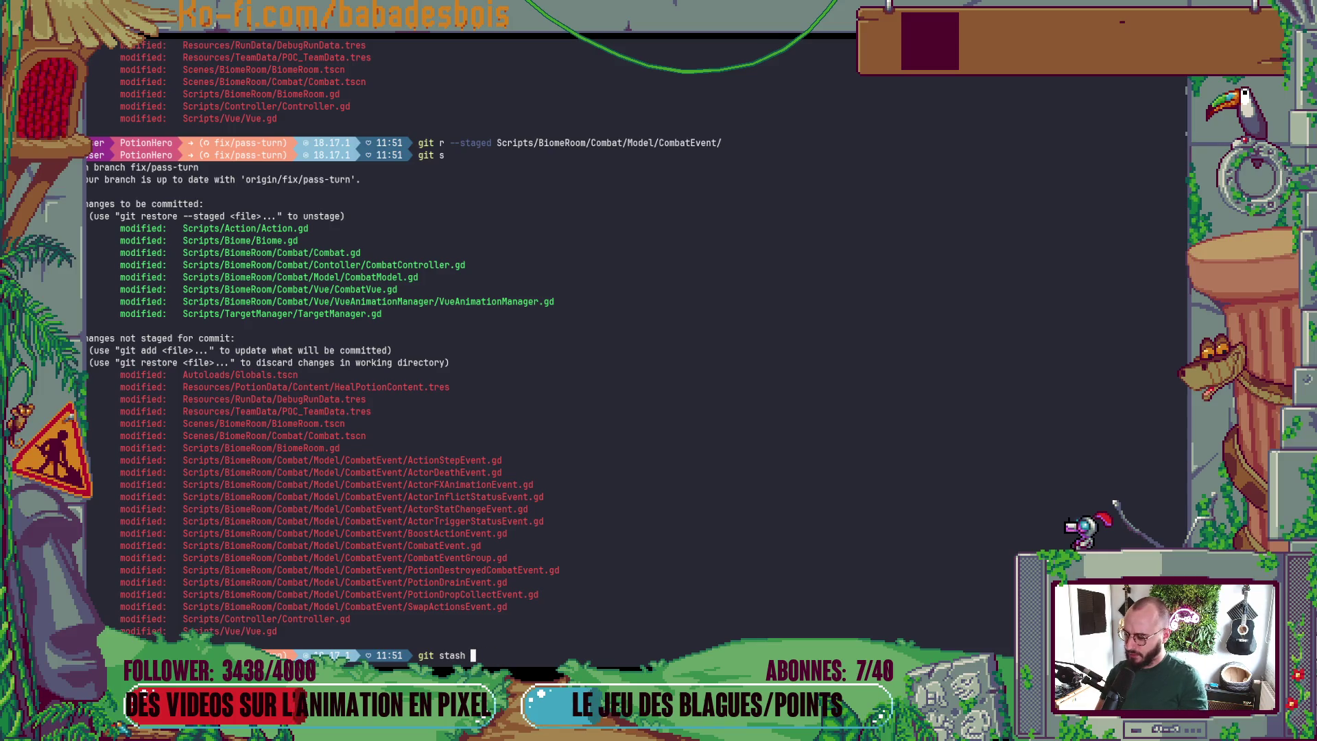
{"action": "type", "text": "-h"}
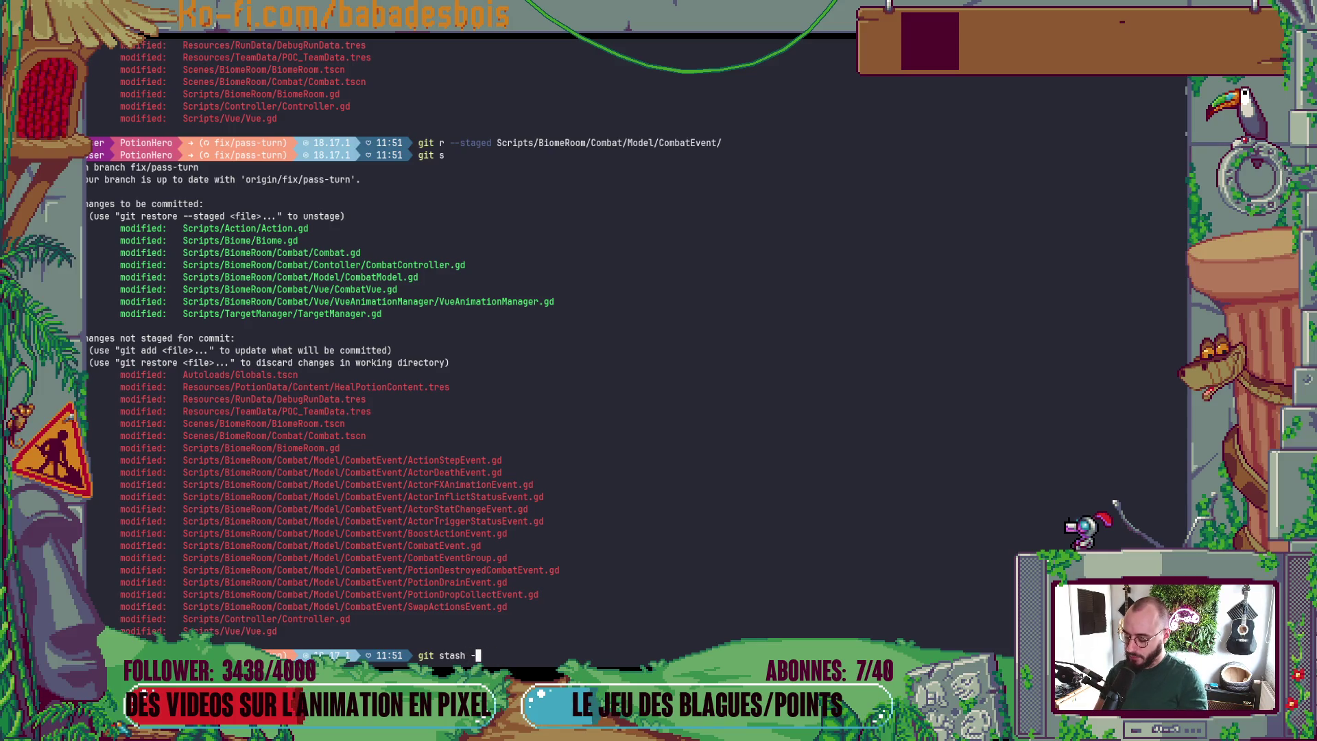
{"action": "key", "text": "Return"}
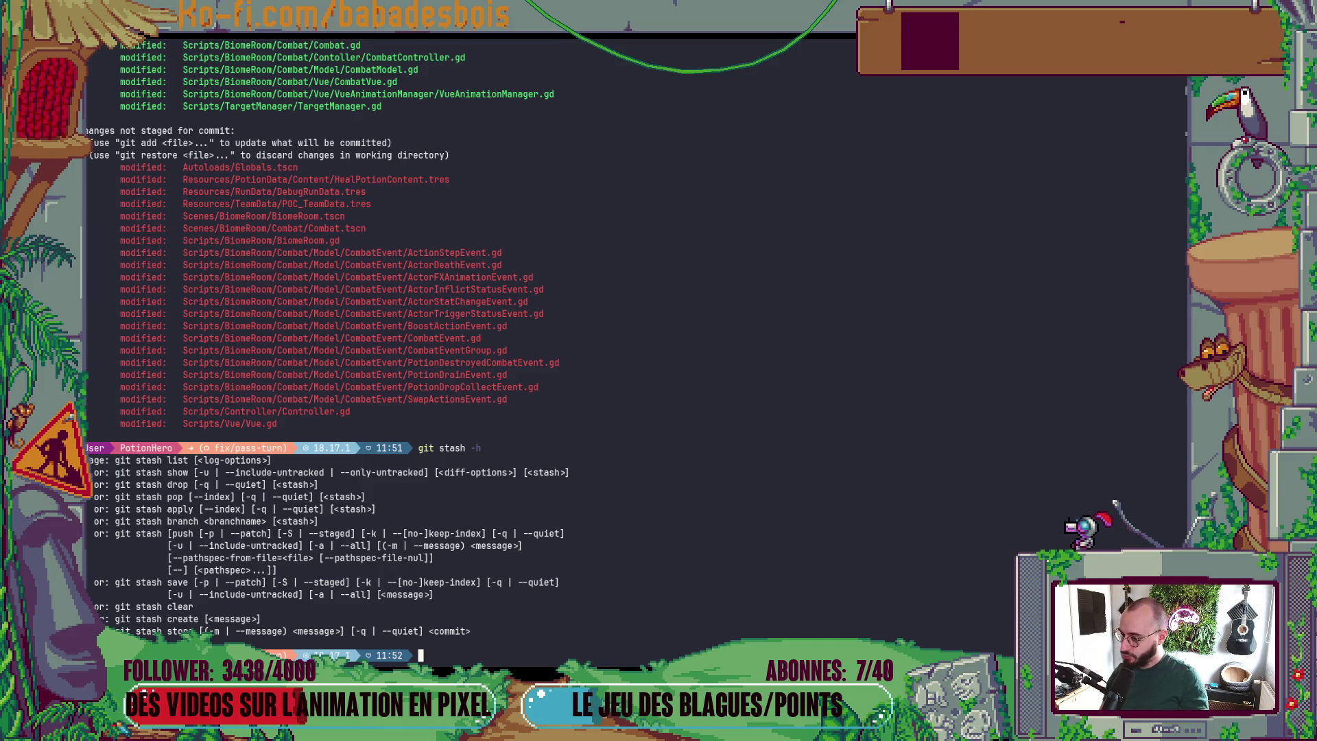
- Stash the CombatEvent folder with git stash push, then run the game from Godot
{"action": "type", "text": "git r"}
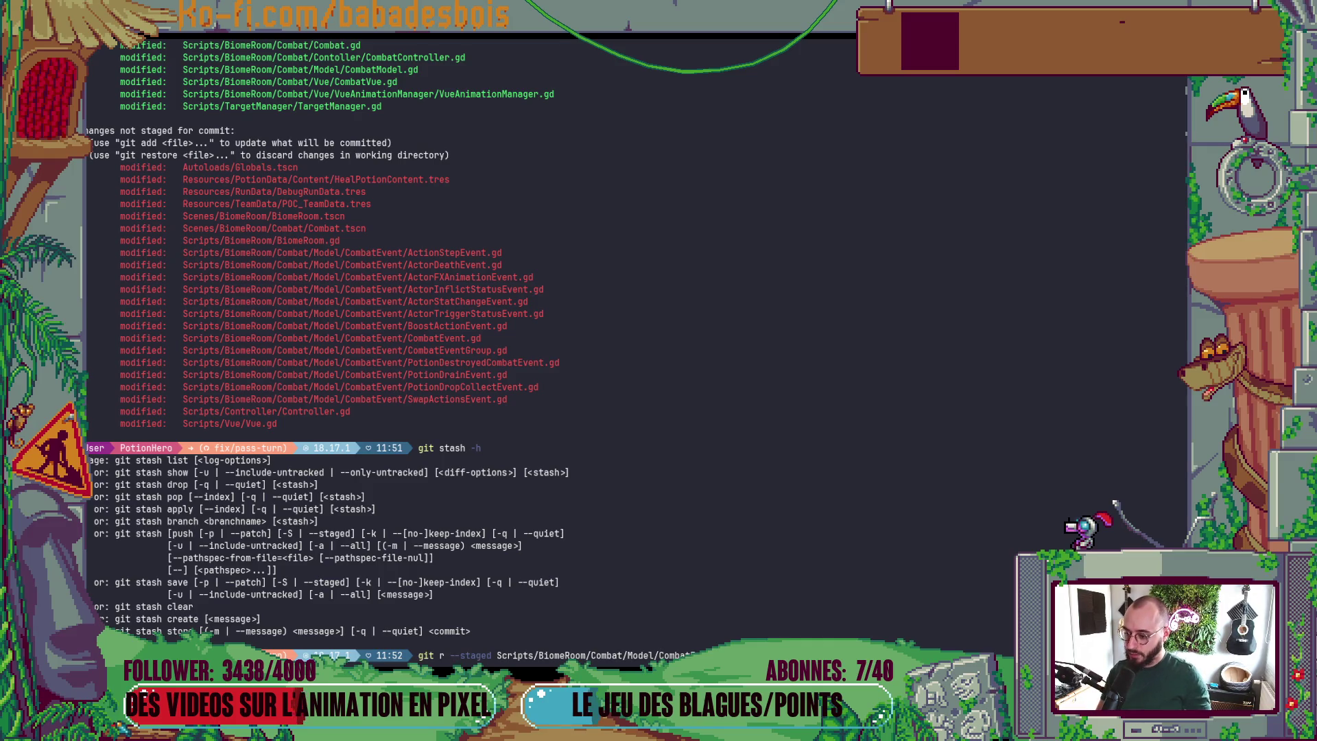
{"action": "key", "text": "ctrl+Left"}
{"action": "key", "text": "ctrl+Left"}
{"action": "key", "text": "ctrl+Left"}
{"action": "key", "text": "ctrl+w"}
{"action": "key", "text": "ctrl+w"}
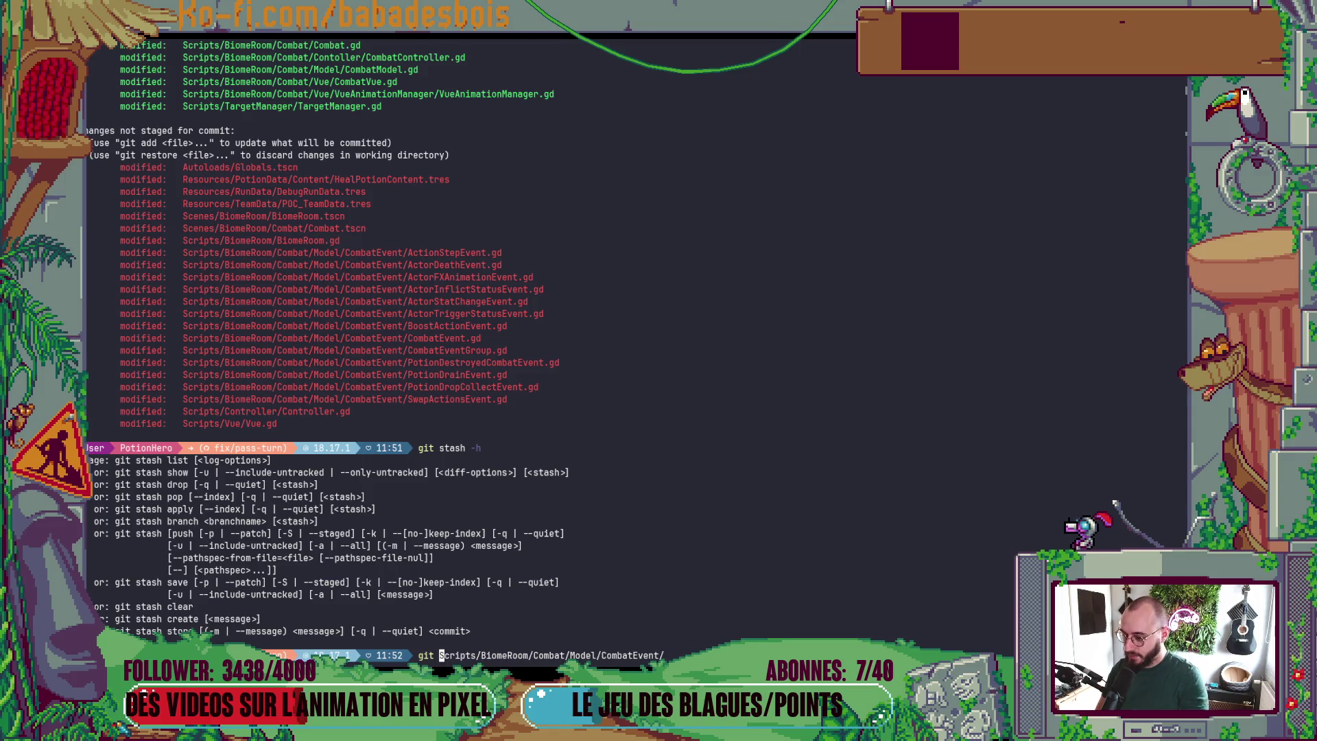
{"action": "type", "text": "stras"}
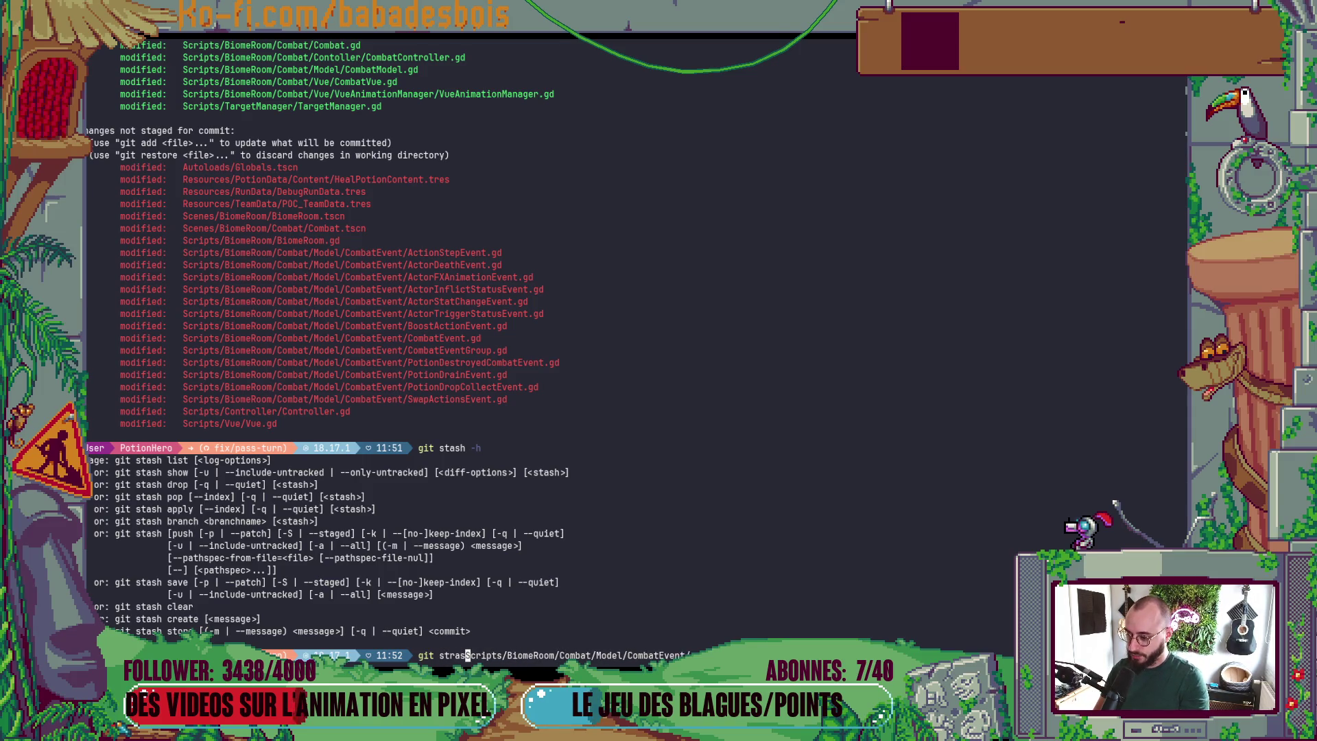
{"action": "type", "text": "h pu"}
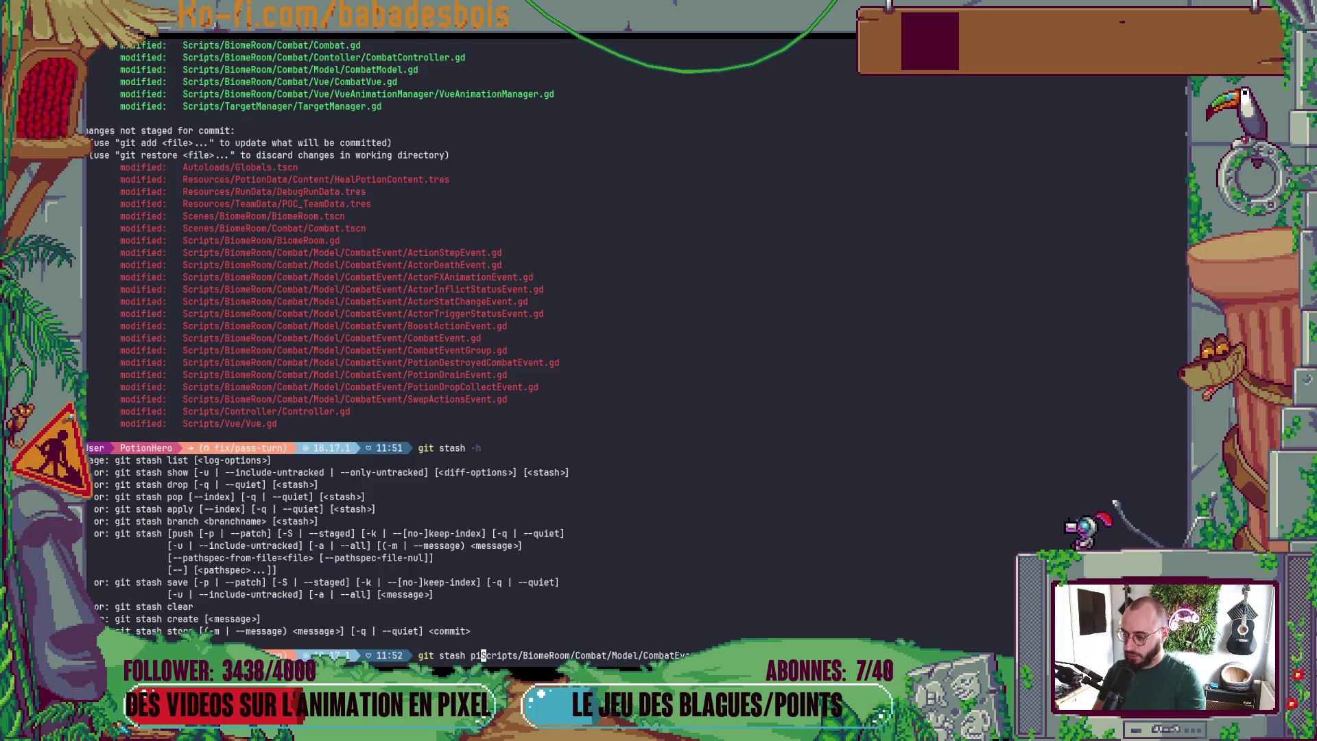
{"action": "type", "text": "sh"}
{"action": "key", "text": "Return"}
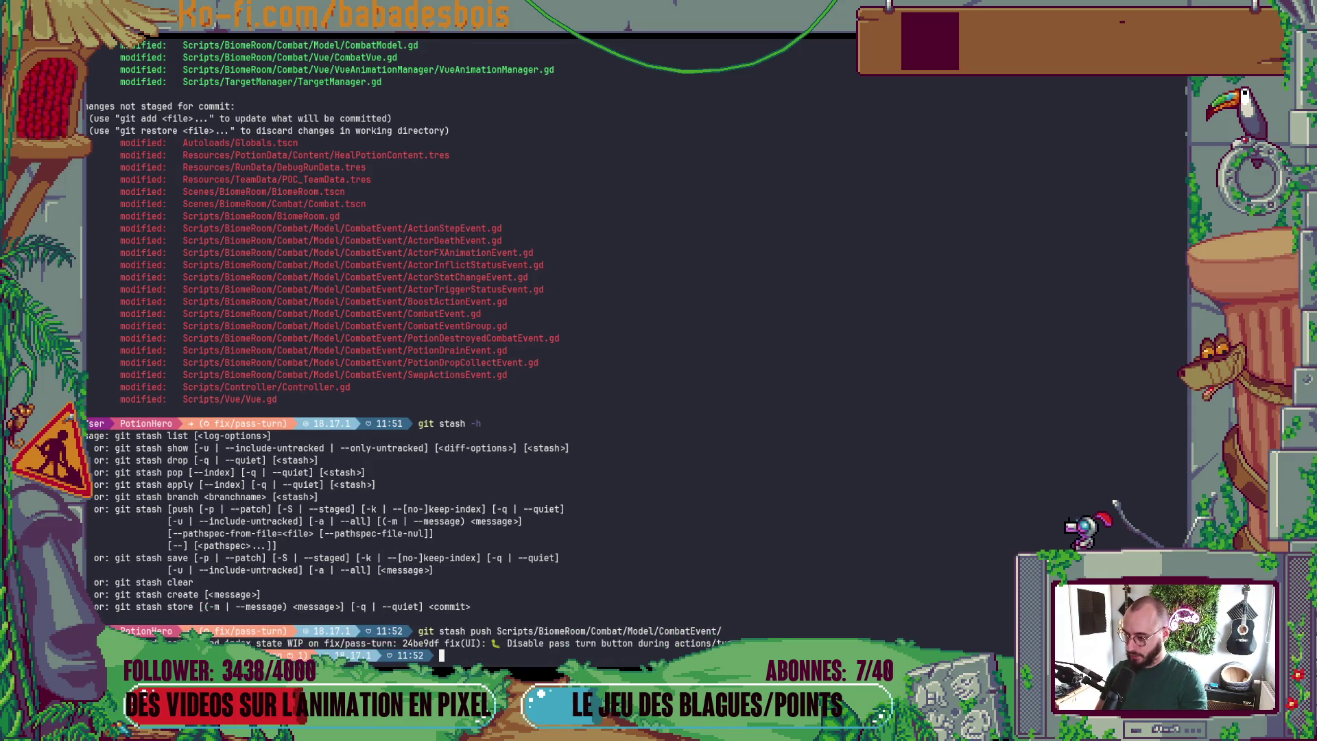
{"action": "key", "text": "alt+Tab"}
{"action": "key", "text": "F5"}
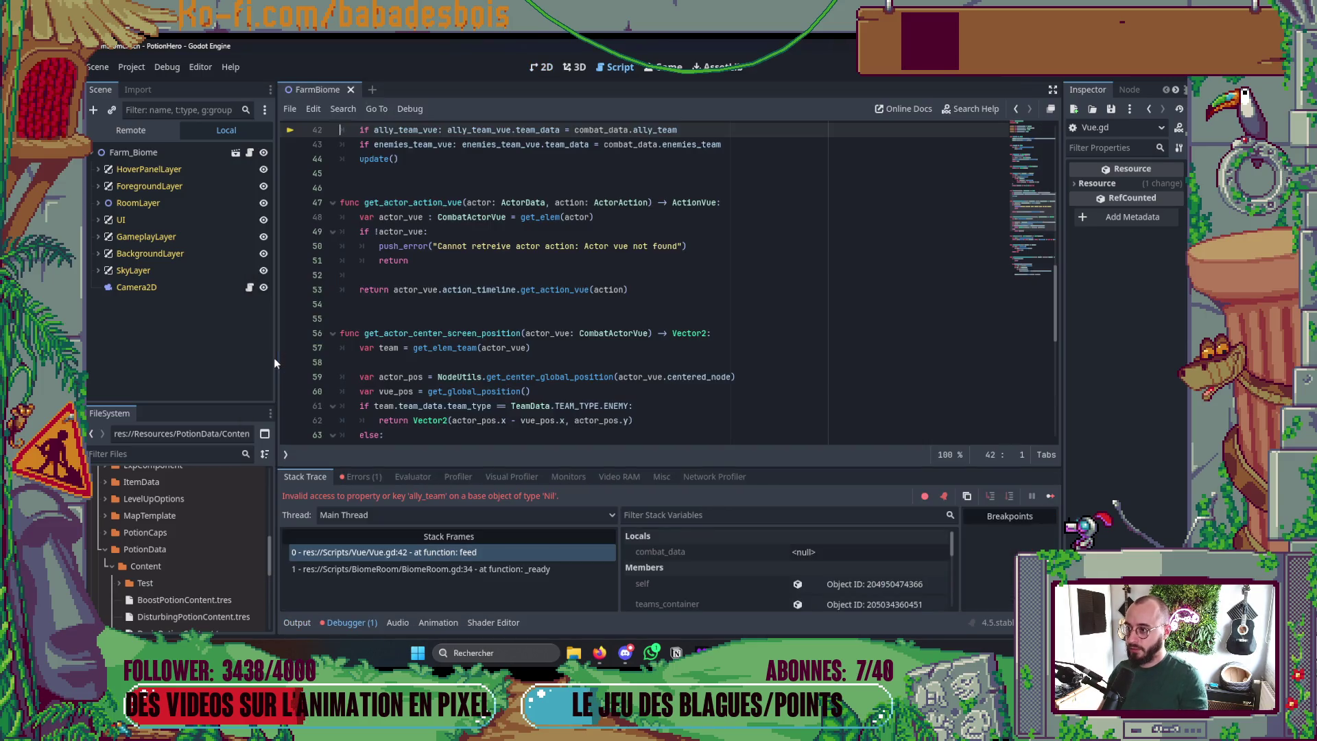
- Review Vue.gd's feed function around line 42, then save the FarmBiome scene in the 2D workspace
{"action": "scroll", "coordinate": [295, 366], "scroll_direction": "up", "scroll_amount": 2}
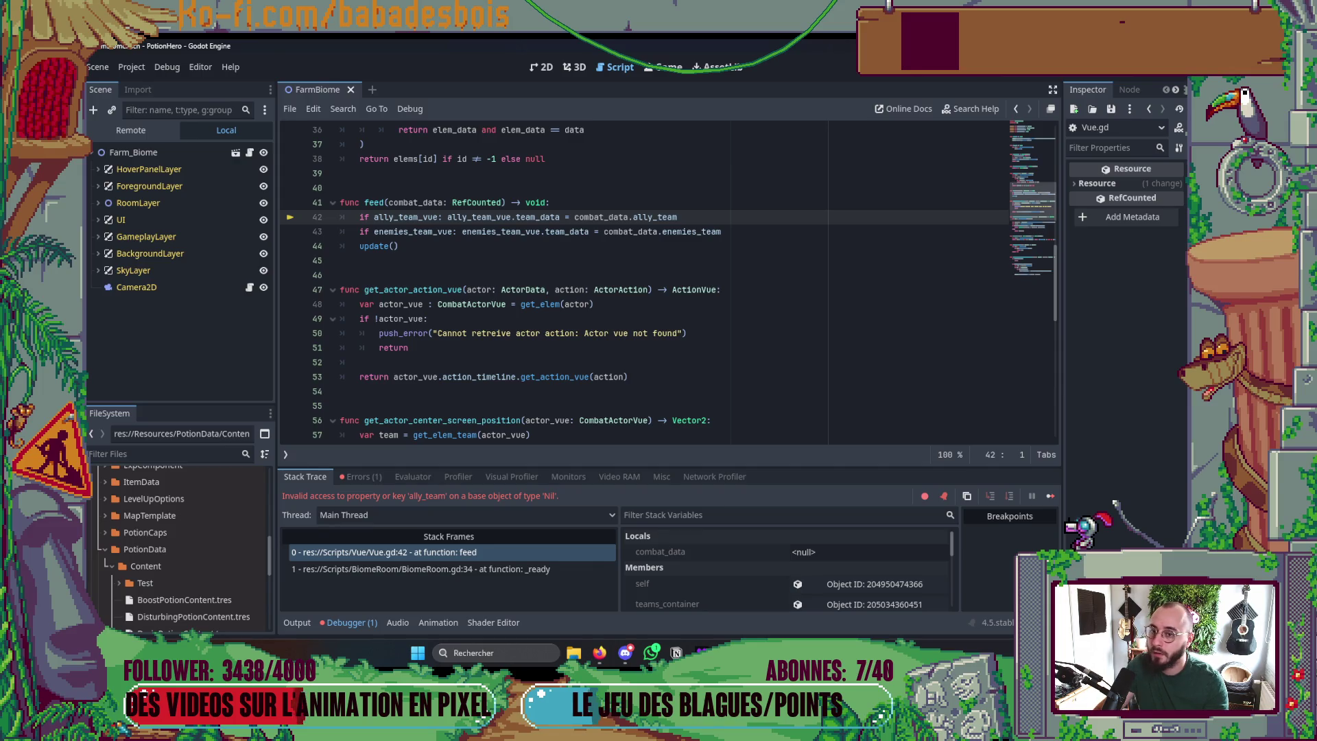
{"action": "mouse_move", "coordinate": [1018, 205]}
{"action": "left_mouse_down"}
{"action": "mouse_move", "coordinate": [1031, 129]}
{"action": "mouse_move", "coordinate": [1035, 189]}
{"action": "left_mouse_up"}
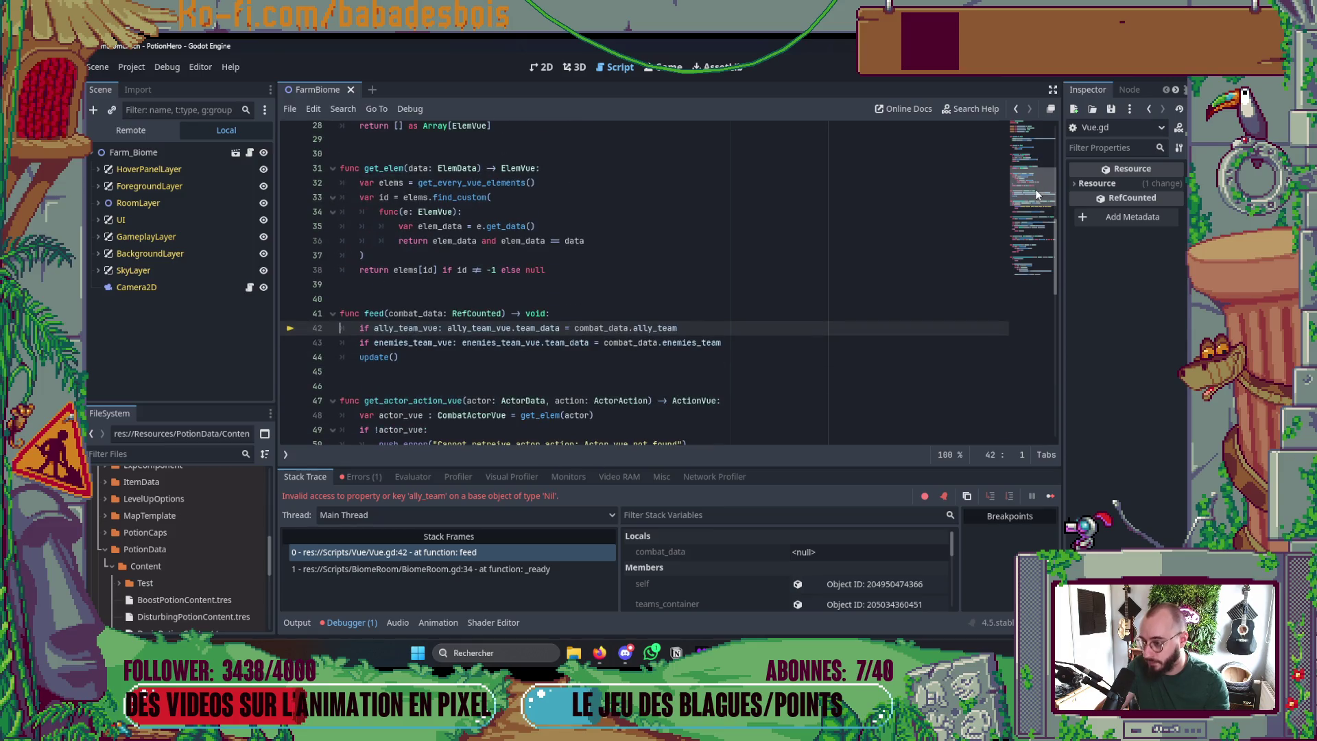
{"action": "mouse_move", "coordinate": [1035, 189]}
{"action": "left_mouse_down"}
{"action": "mouse_move", "coordinate": [1040, 118]}
{"action": "mouse_move", "coordinate": [1040, 184]}
{"action": "left_mouse_up"}
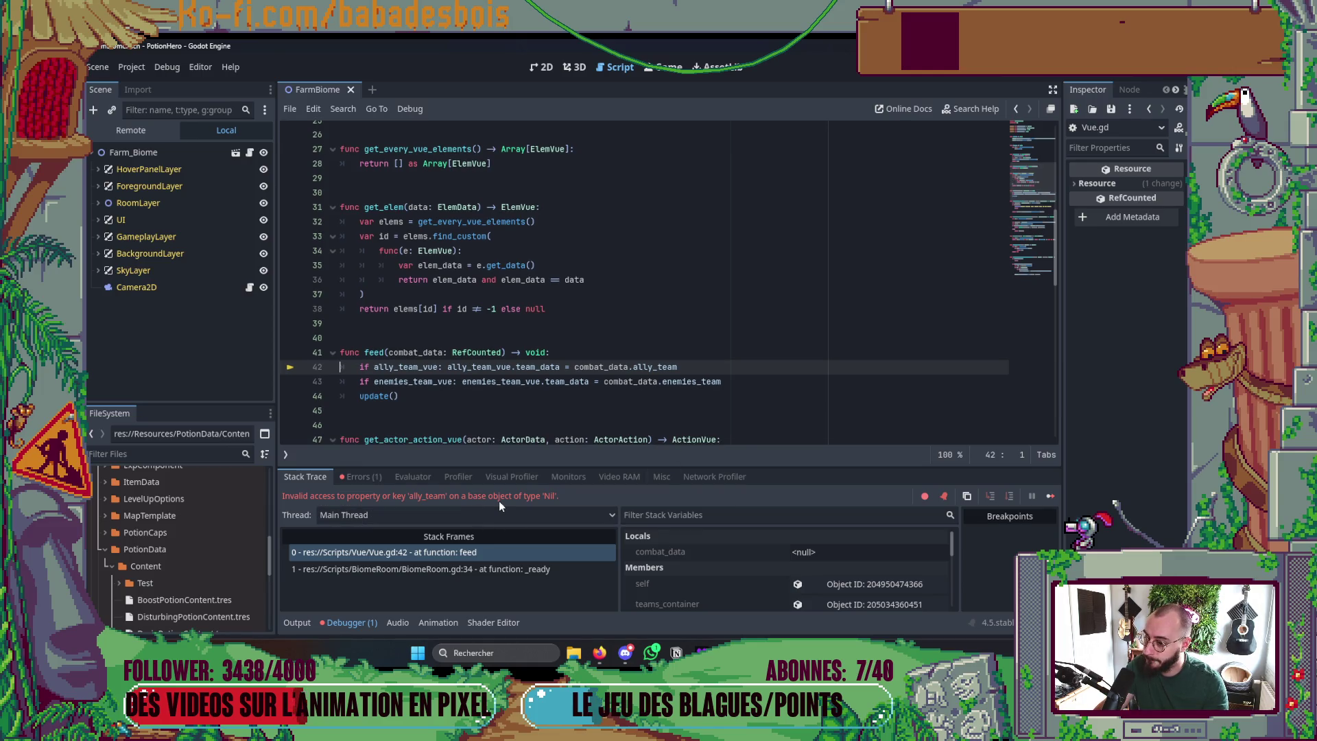
{"action": "scroll", "coordinate": [433, 184], "scroll_direction": "up", "scroll_amount": 9}
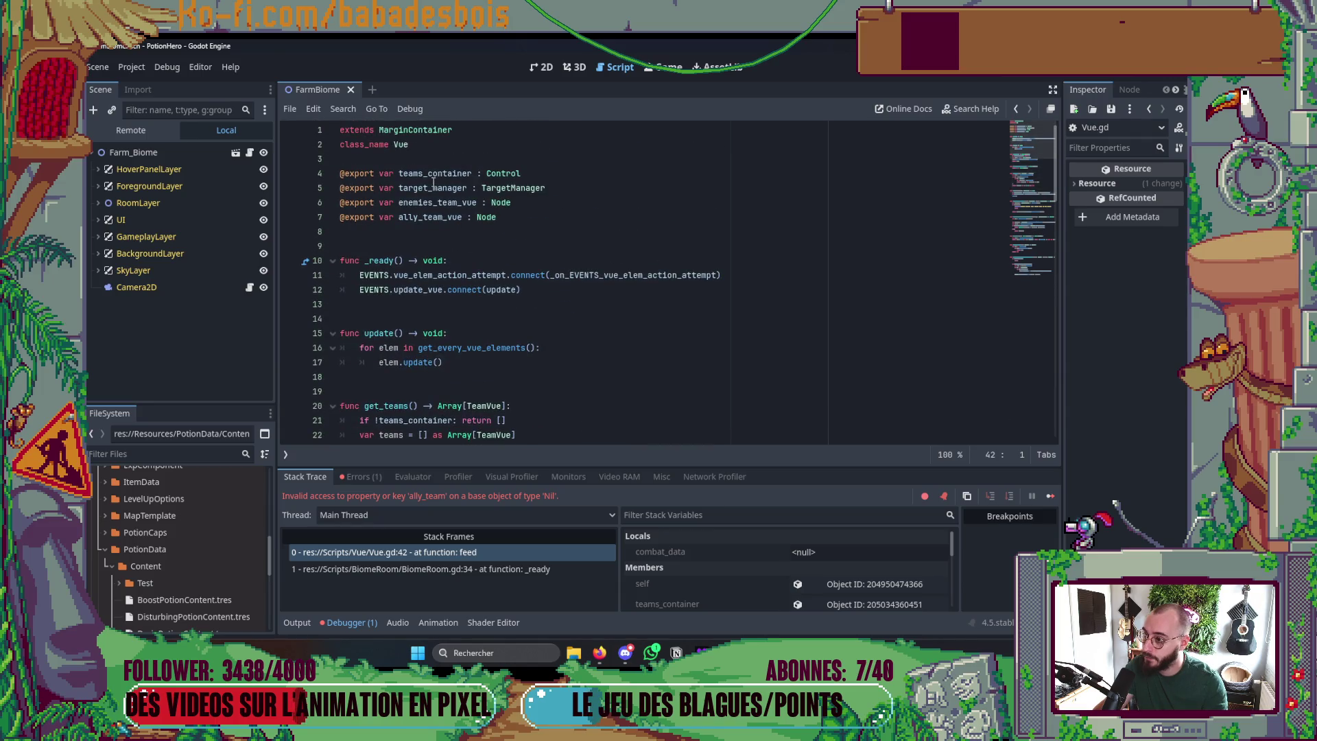
{"action": "left_click", "coordinate": [540, 67]}
{"action": "key", "text": "ctrl+s"}
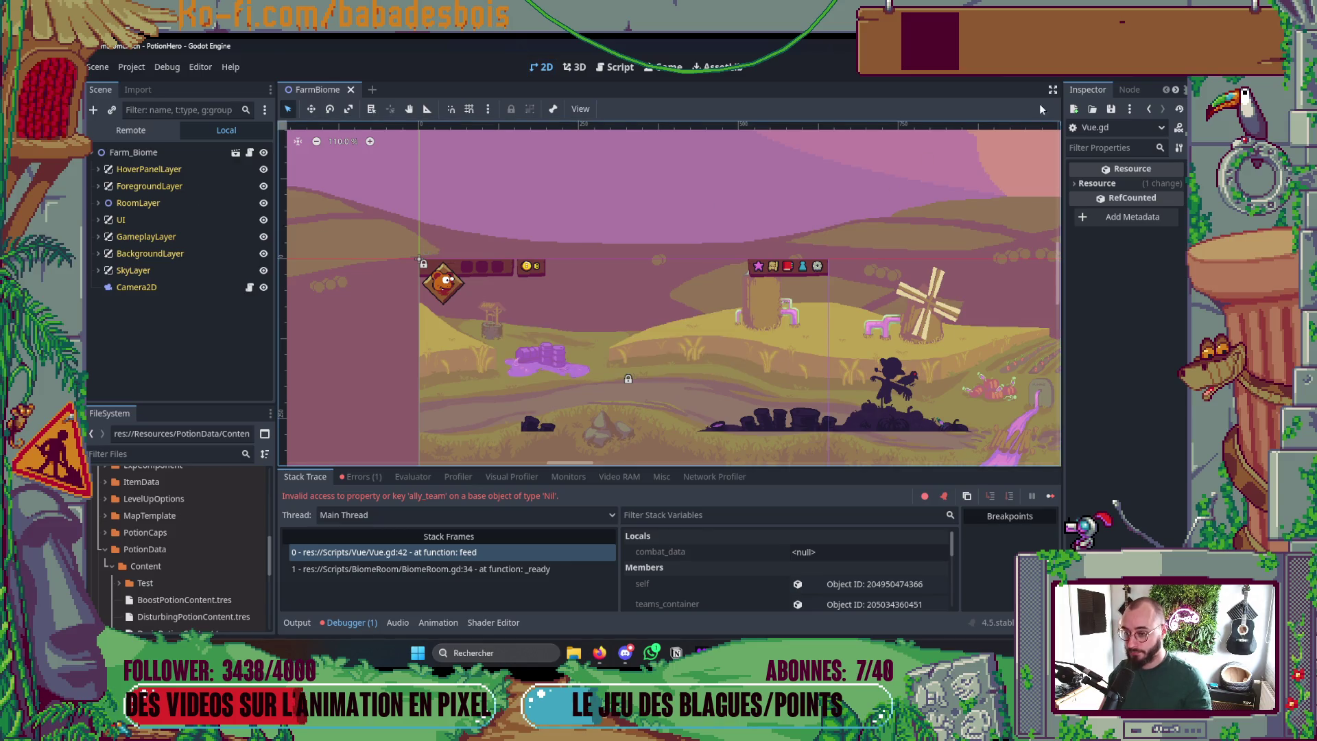
- Stop the debug session and peek into the UI and RoomLayer nodes of the scene tree
{"action": "left_click", "coordinate": [1008, 67]}
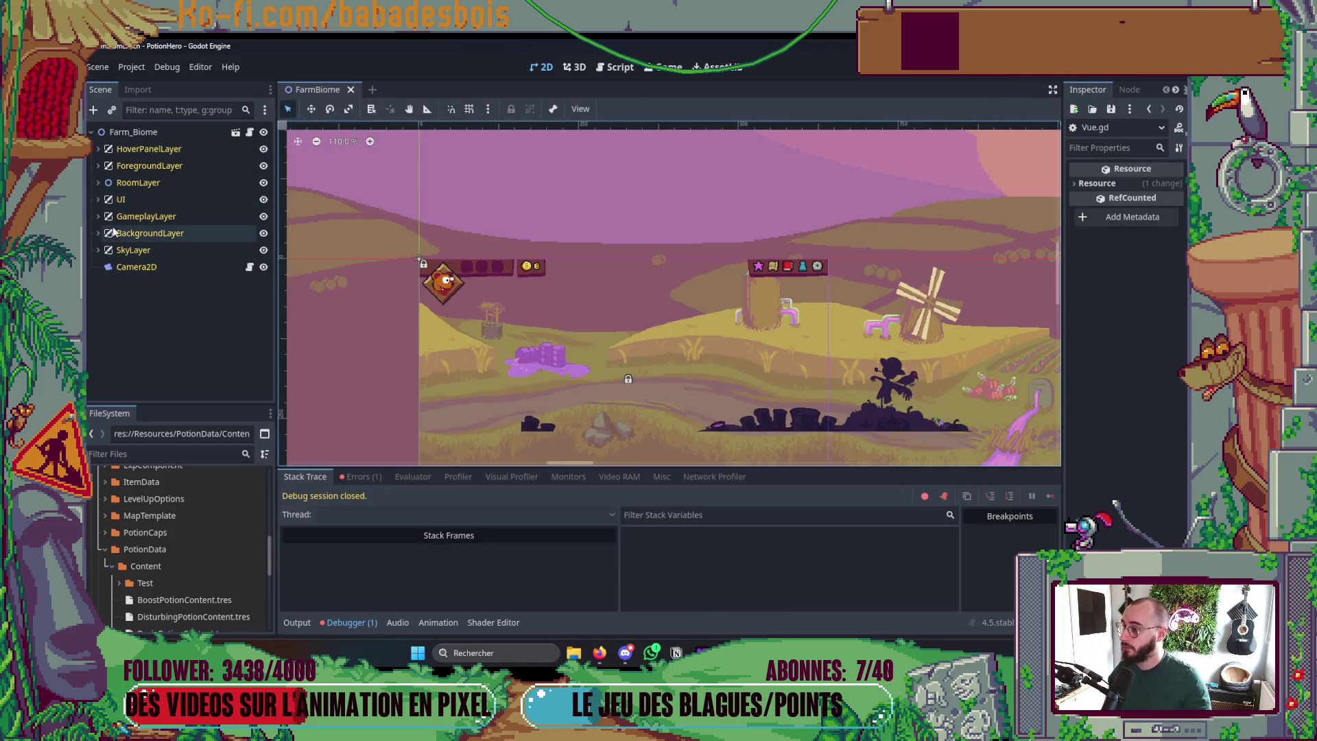
{"action": "left_click", "coordinate": [100, 198]}
{"action": "left_click", "coordinate": [101, 198]}
{"action": "left_click", "coordinate": [100, 184]}
{"action": "left_click", "coordinate": [101, 184]}
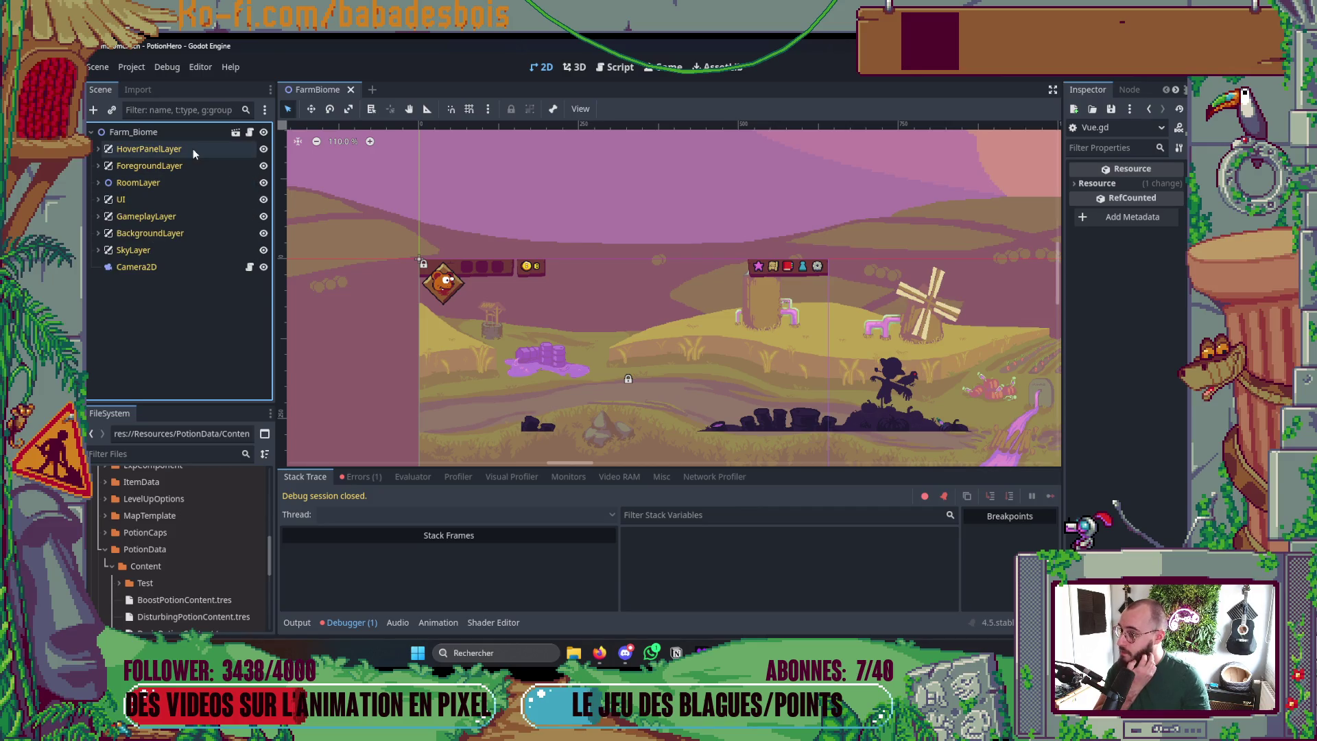
{"action": "left_click", "coordinate": [98, 199]}
{"action": "left_click", "coordinate": [96, 198]}
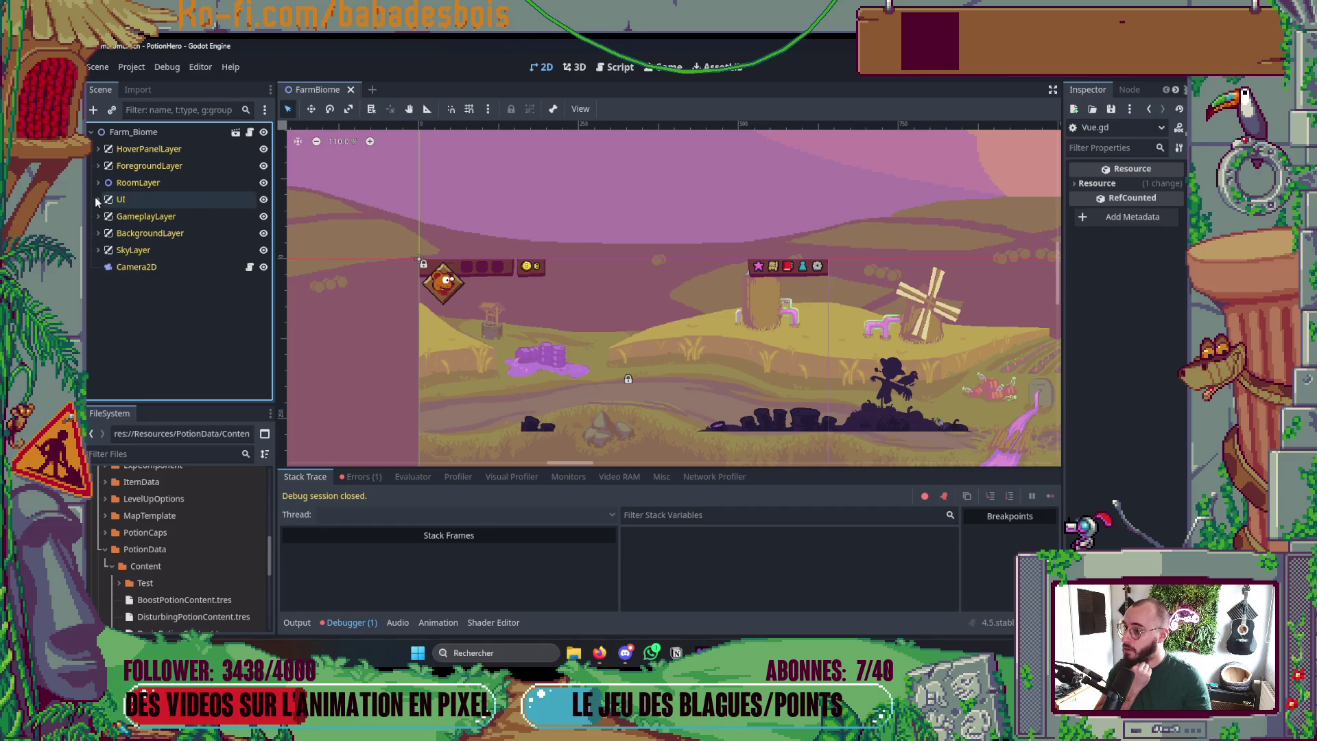
- Quick-open the Combat scene, then return to FarmBiome with the UI node expanded
{"action": "key", "text": "ctrl+shift+o"}
{"action": "type", "text": "combat"}
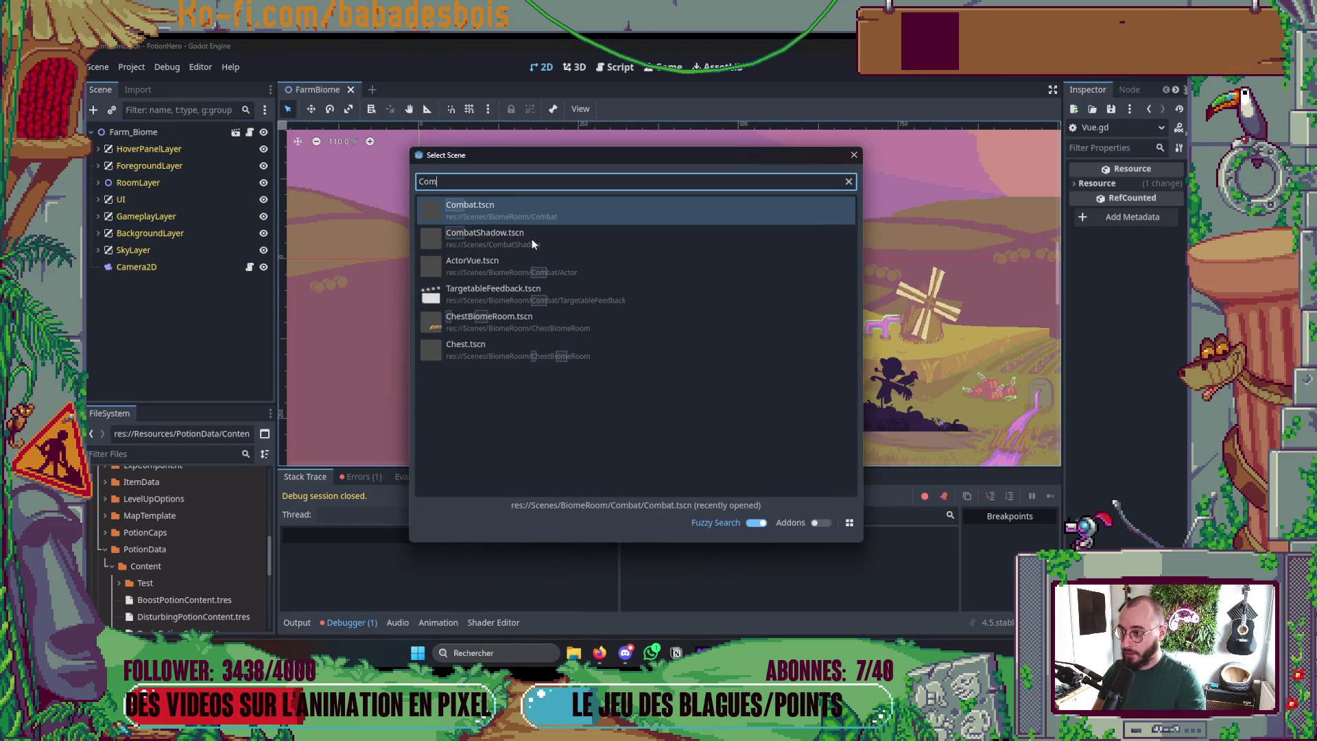
{"action": "key", "text": "Return"}
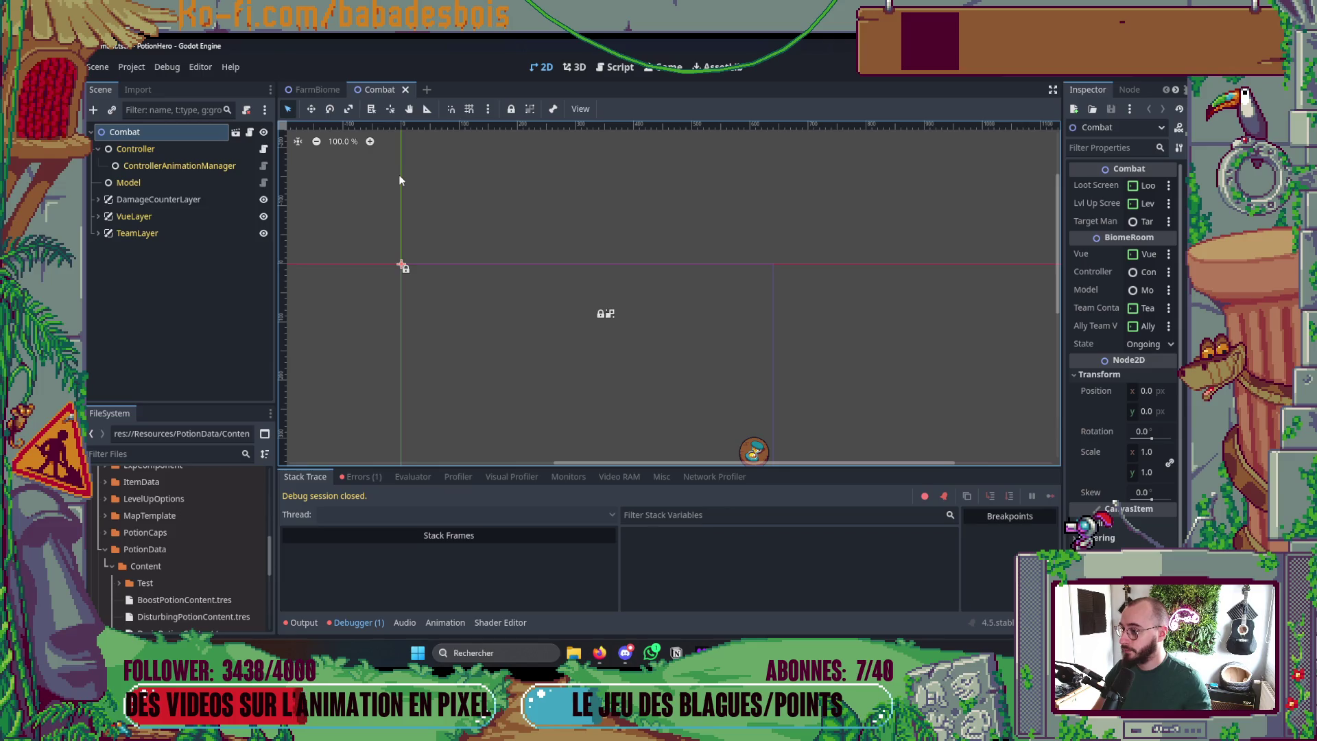
{"action": "left_click", "coordinate": [314, 90]}
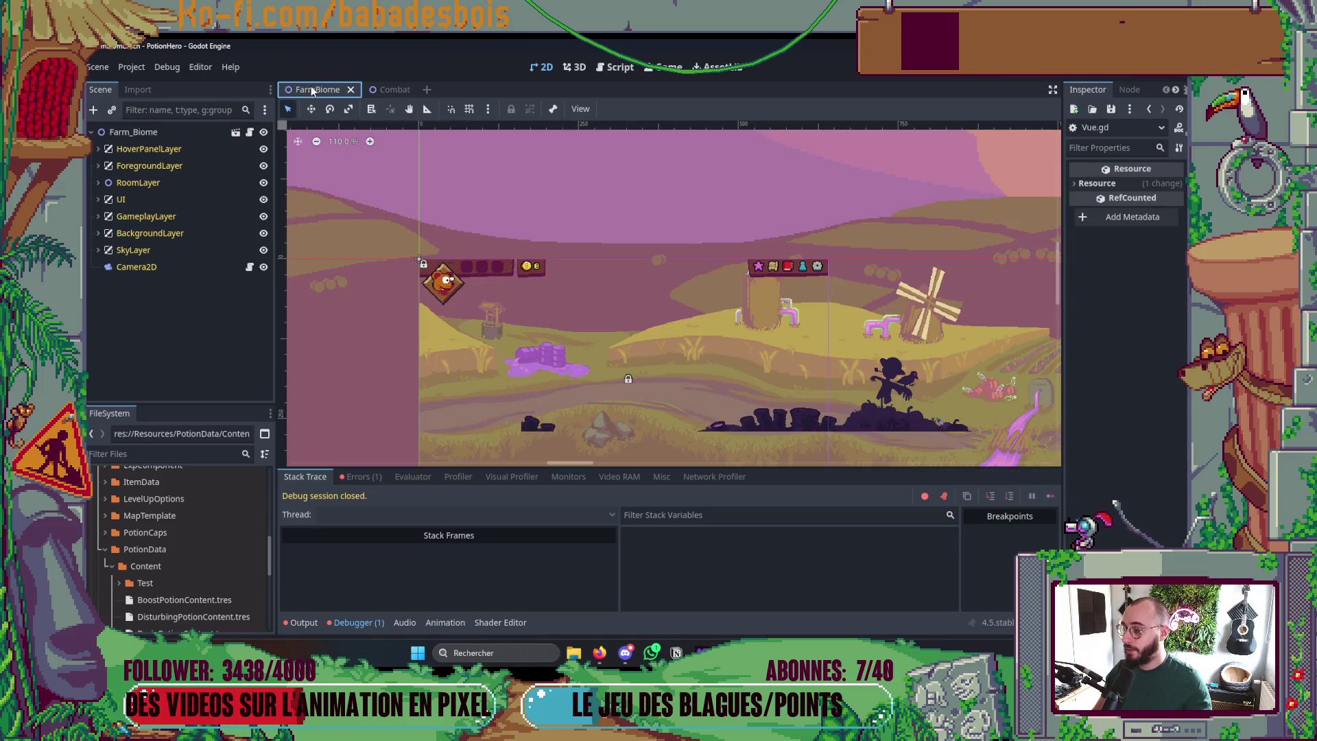
{"action": "left_click", "coordinate": [98, 199]}
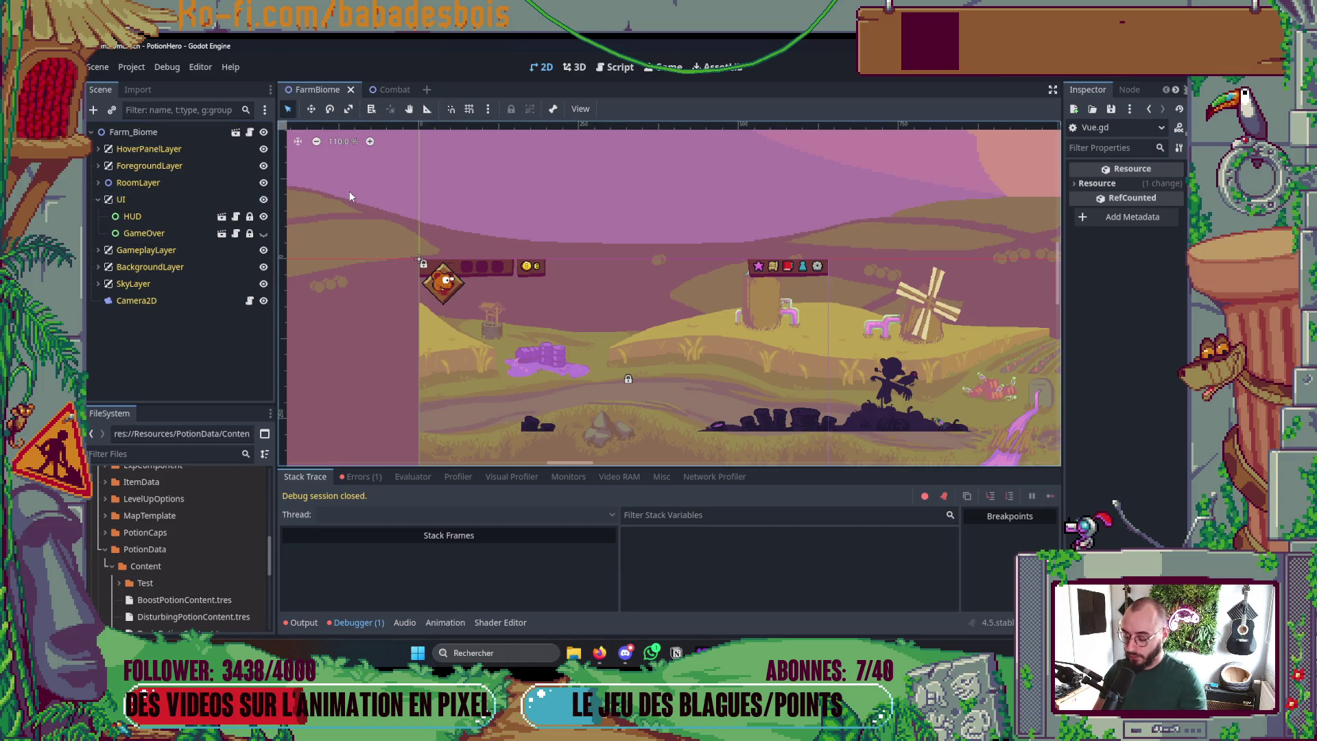
- Quick-open the BiomeRoom scene, select its Vue node and widen the Inspector
{"action": "key", "text": "ctrl+shift+o"}
{"action": "type", "text": "biomeroom"}
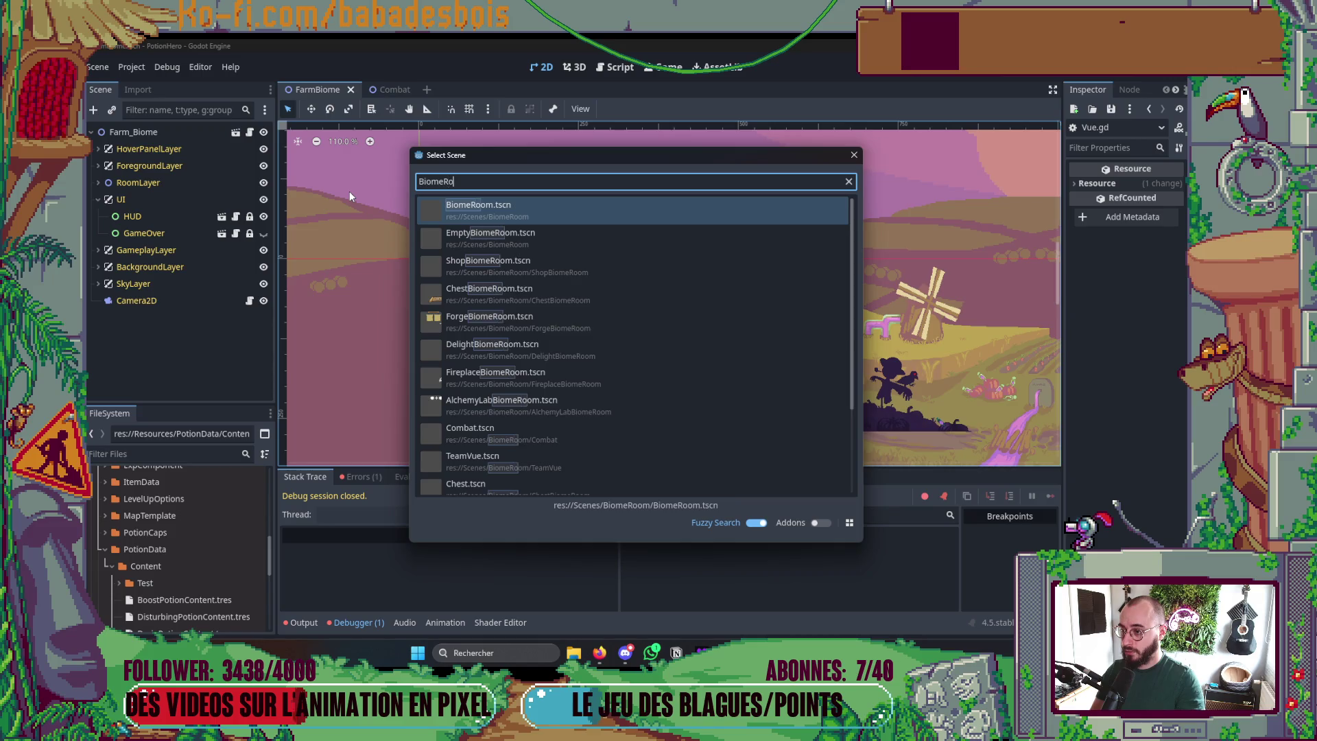
{"action": "key", "text": "Return"}
{"action": "left_click", "coordinate": [333, 192]}
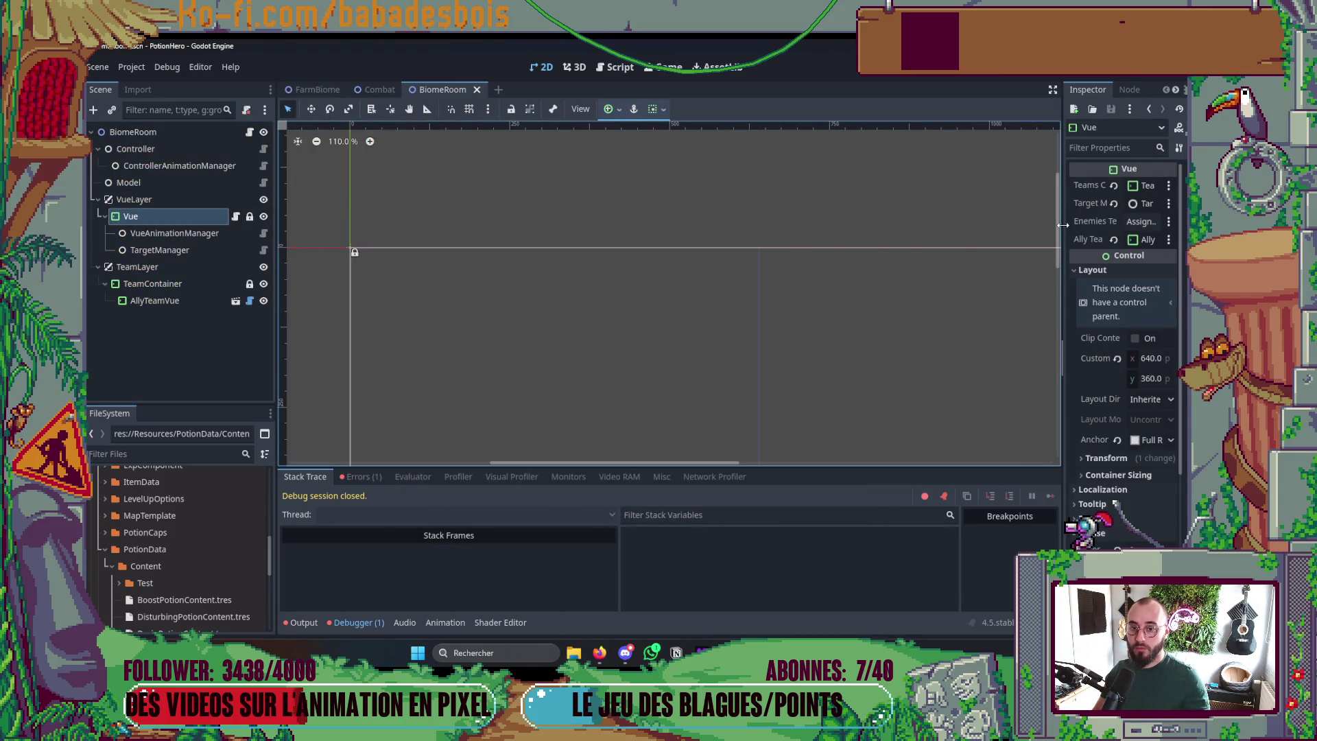
{"action": "left_click_drag", "start_coordinate": [1063, 358], "coordinate": [919, 358]}
{"action": "key", "text": "alt+Tab"}
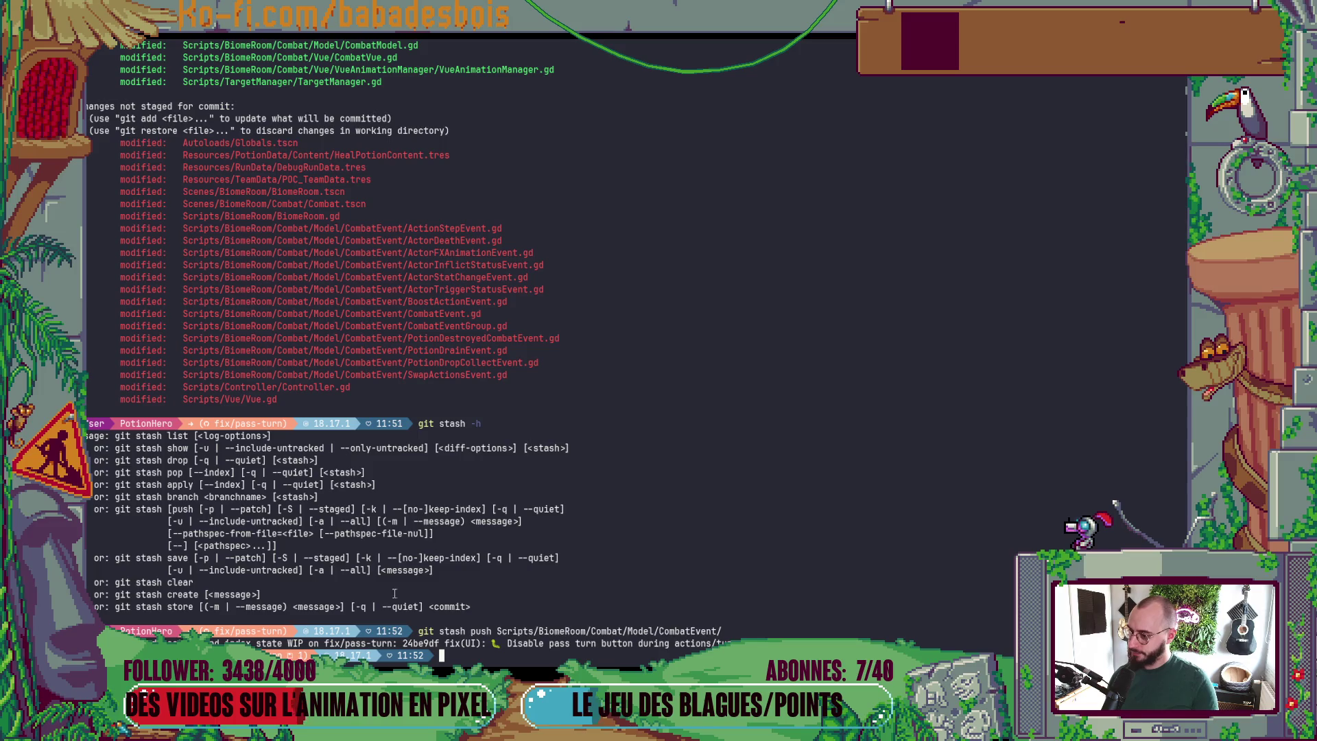
- Scroll through the terminal's stash output, then come back to the Godot editor
{"action": "scroll", "coordinate": [394, 593], "scroll_direction": "up", "scroll_amount": 2}
{"action": "scroll", "coordinate": [399, 596], "scroll_direction": "down", "scroll_amount": 2}
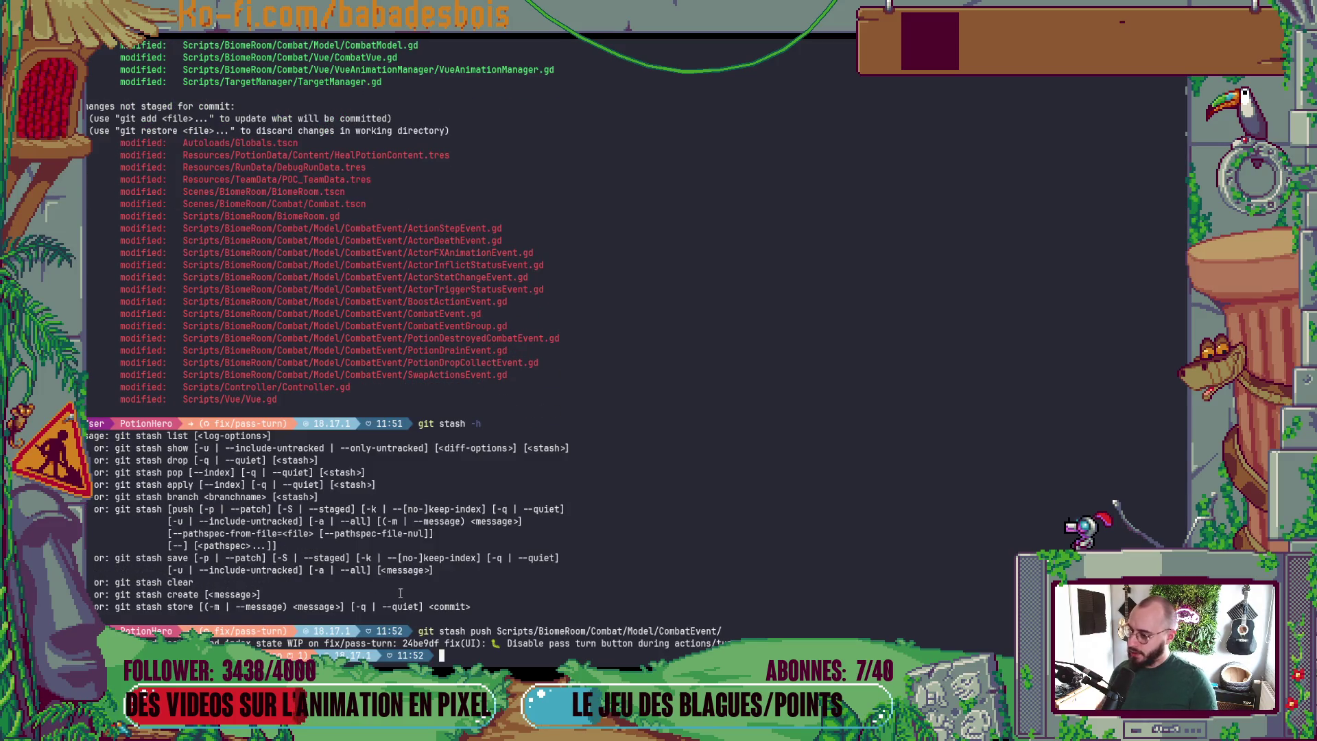
{"action": "key", "text": "alt+Tab"}
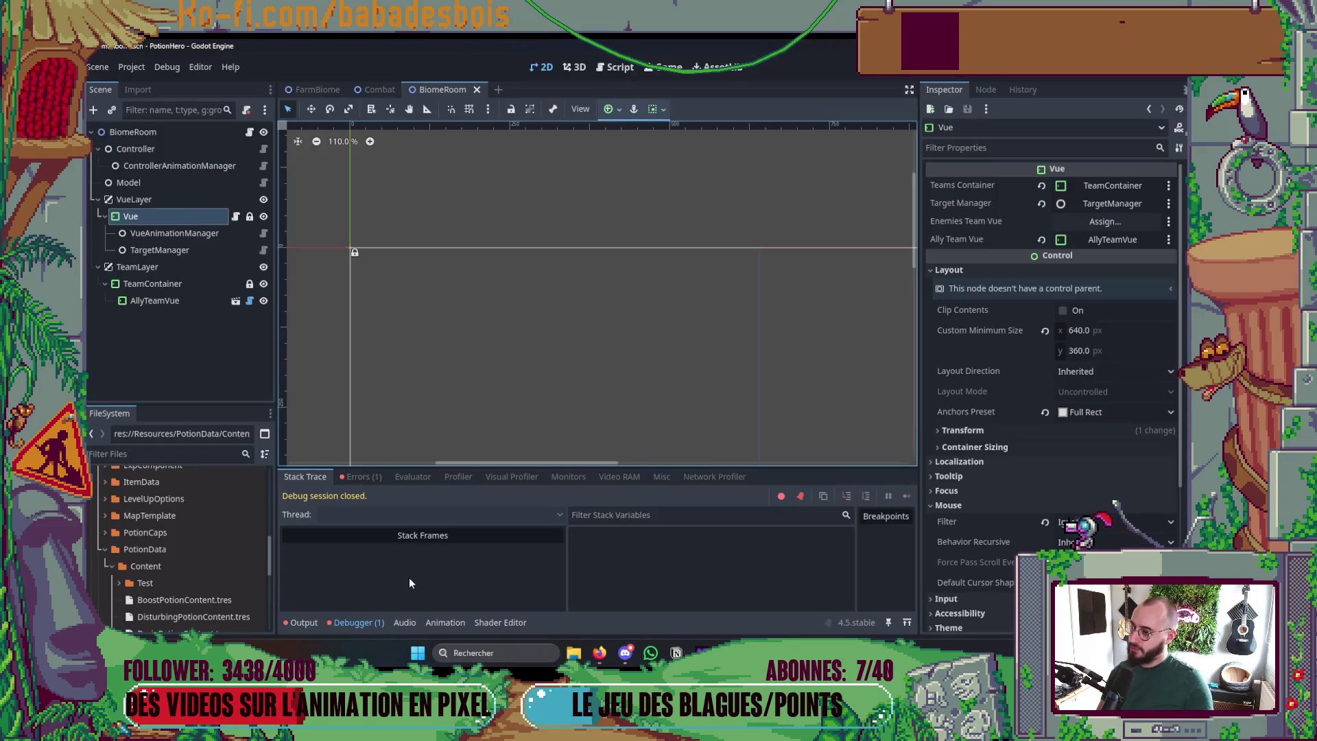
{"action": "key", "text": "alt+Tab"}
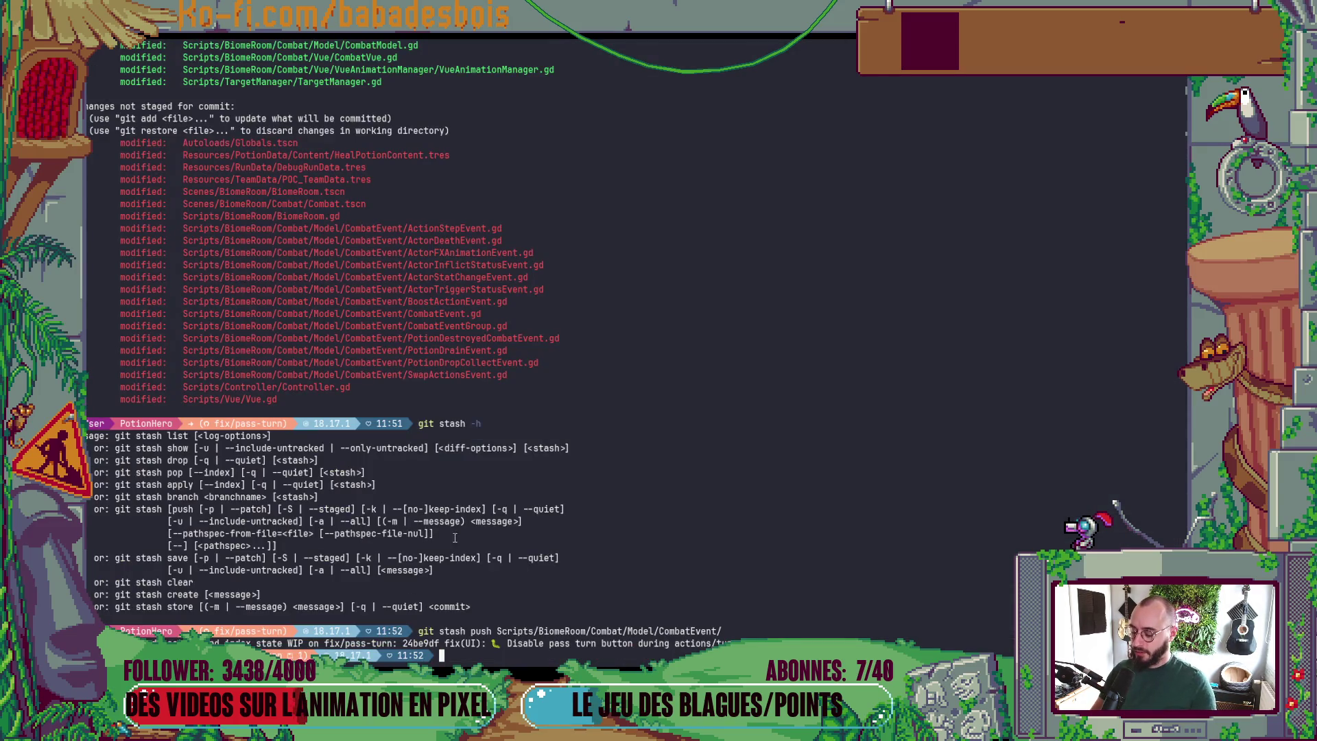
{"action": "key", "text": "alt+Tab"}
- In the Script workspace, jump to the Nil 'ally_team' error from the Debugger's Errors list
{"action": "left_click", "coordinate": [626, 68]}
{"action": "scroll", "coordinate": [425, 367], "scroll_direction": "down", "scroll_amount": 3}
{"action": "left_click", "coordinate": [360, 476]}
{"action": "left_click", "coordinate": [432, 519]}
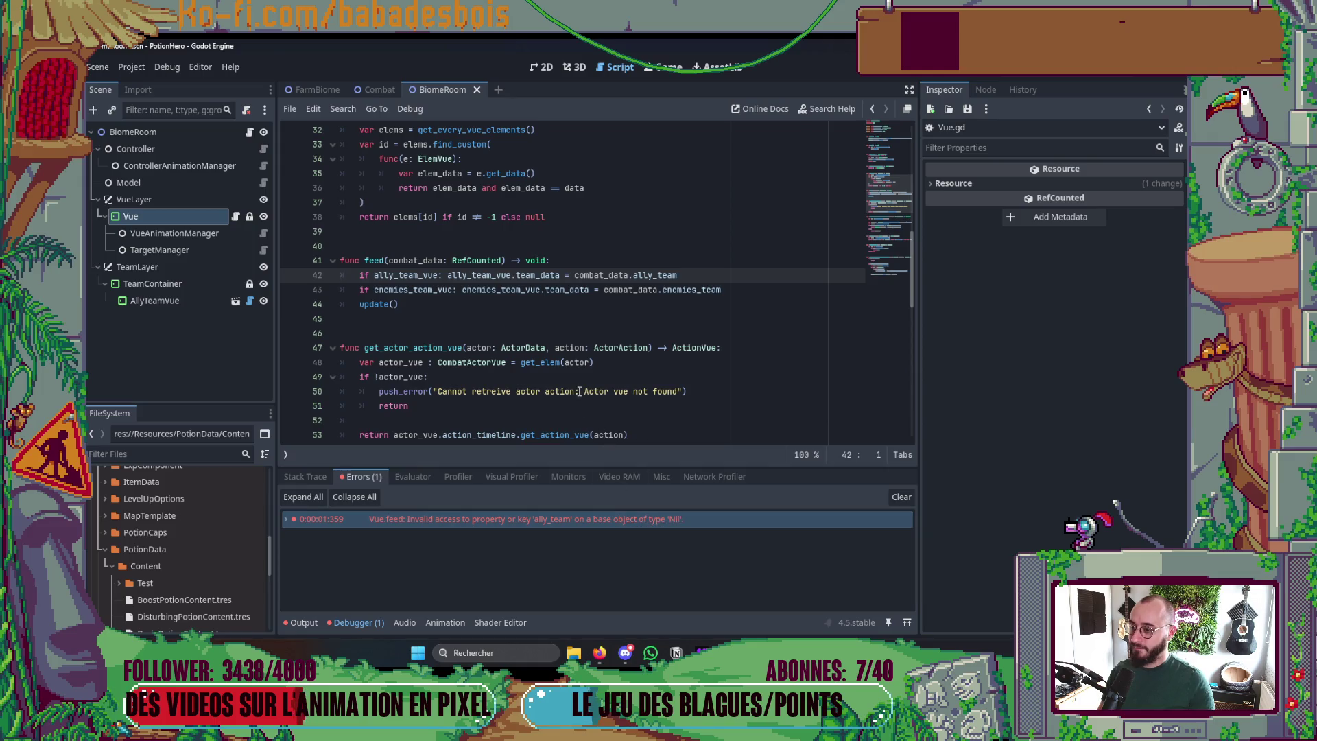
- Inspect the Vue node's properties, then place the caret on blank line 9 of Vue.gd
{"action": "left_click", "coordinate": [206, 217]}
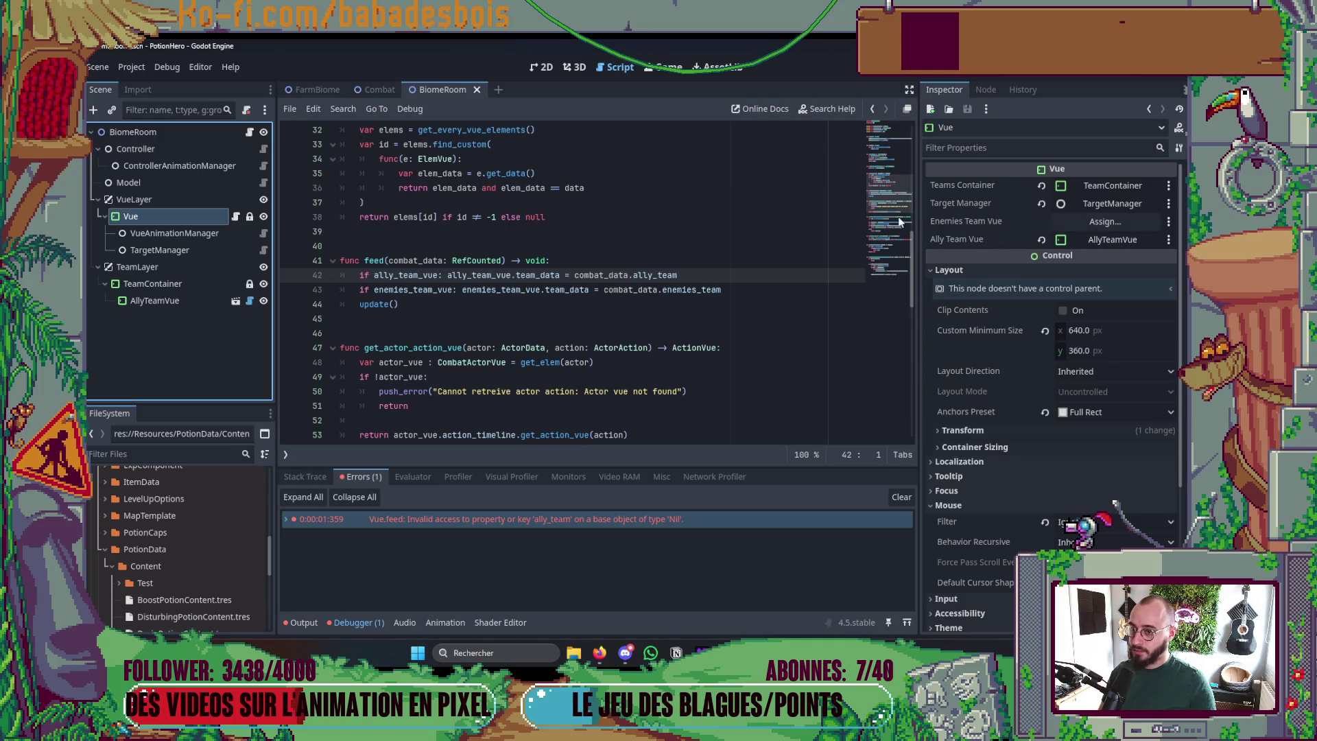
{"action": "left_click", "coordinate": [887, 141]}
{"action": "left_click", "coordinate": [598, 251]}
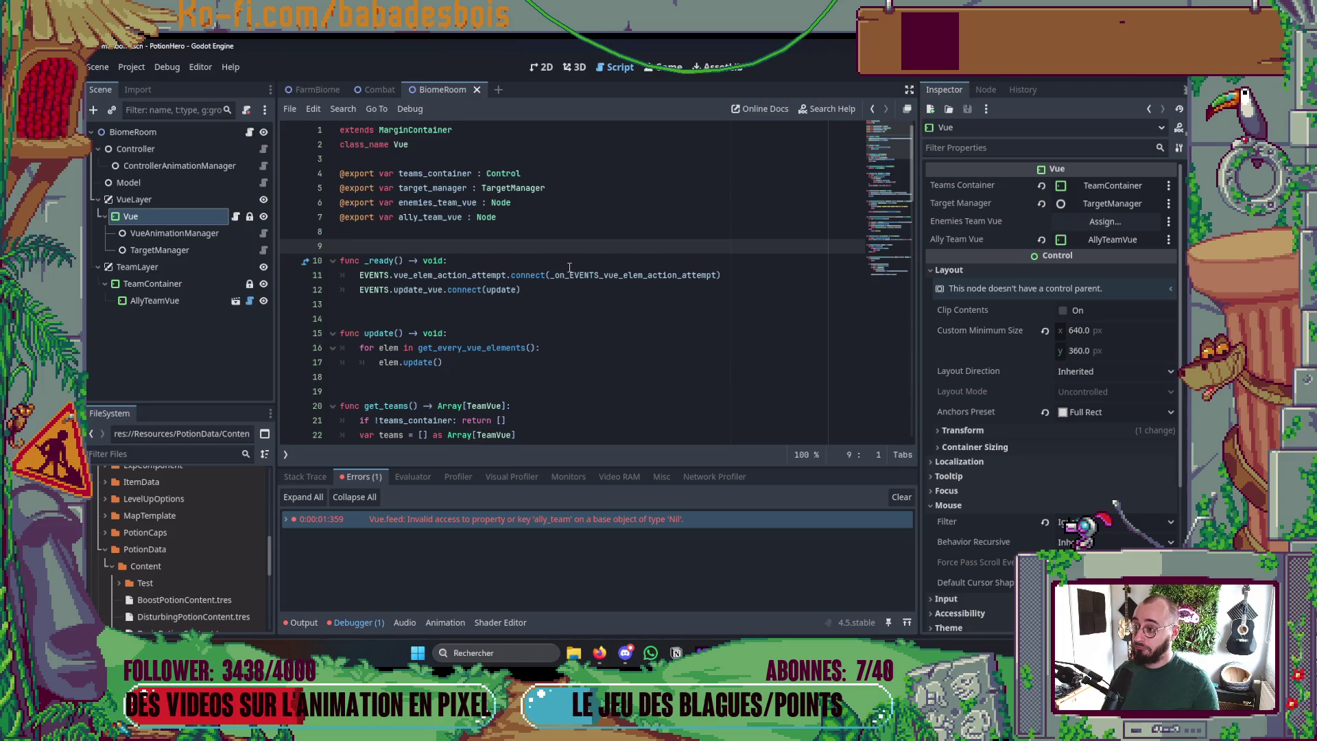
{"action": "scroll", "coordinate": [569, 267], "scroll_direction": "down", "scroll_amount": 13}
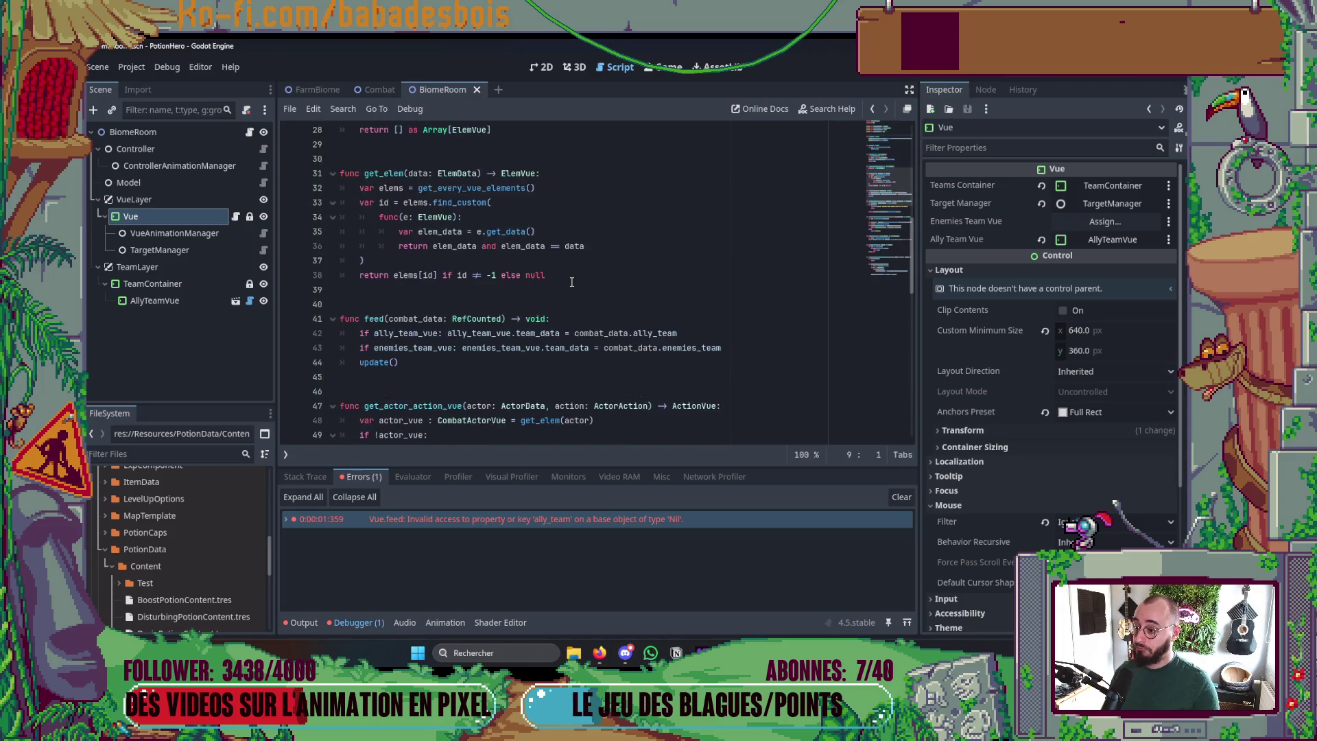
{"action": "scroll", "coordinate": [573, 287], "scroll_direction": "down", "scroll_amount": 5}
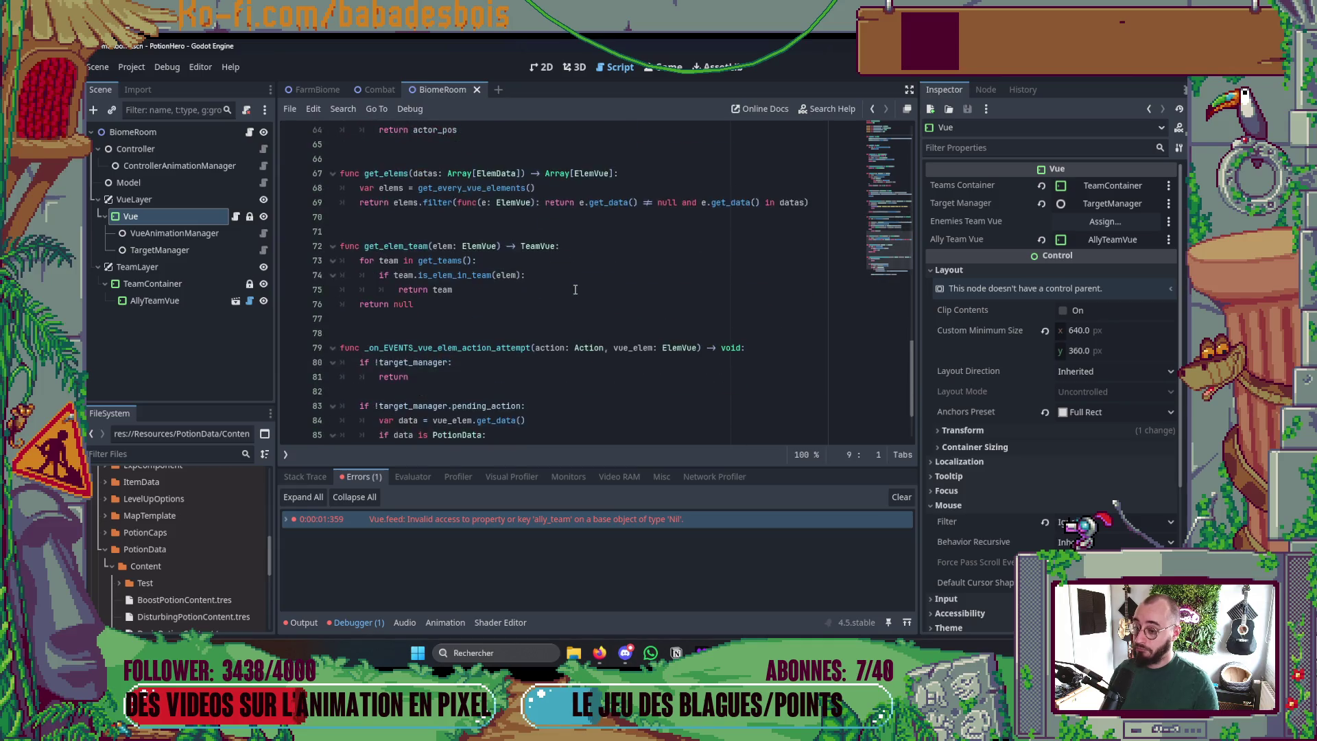
{"action": "scroll", "coordinate": [574, 290], "scroll_direction": "up", "scroll_amount": 4}
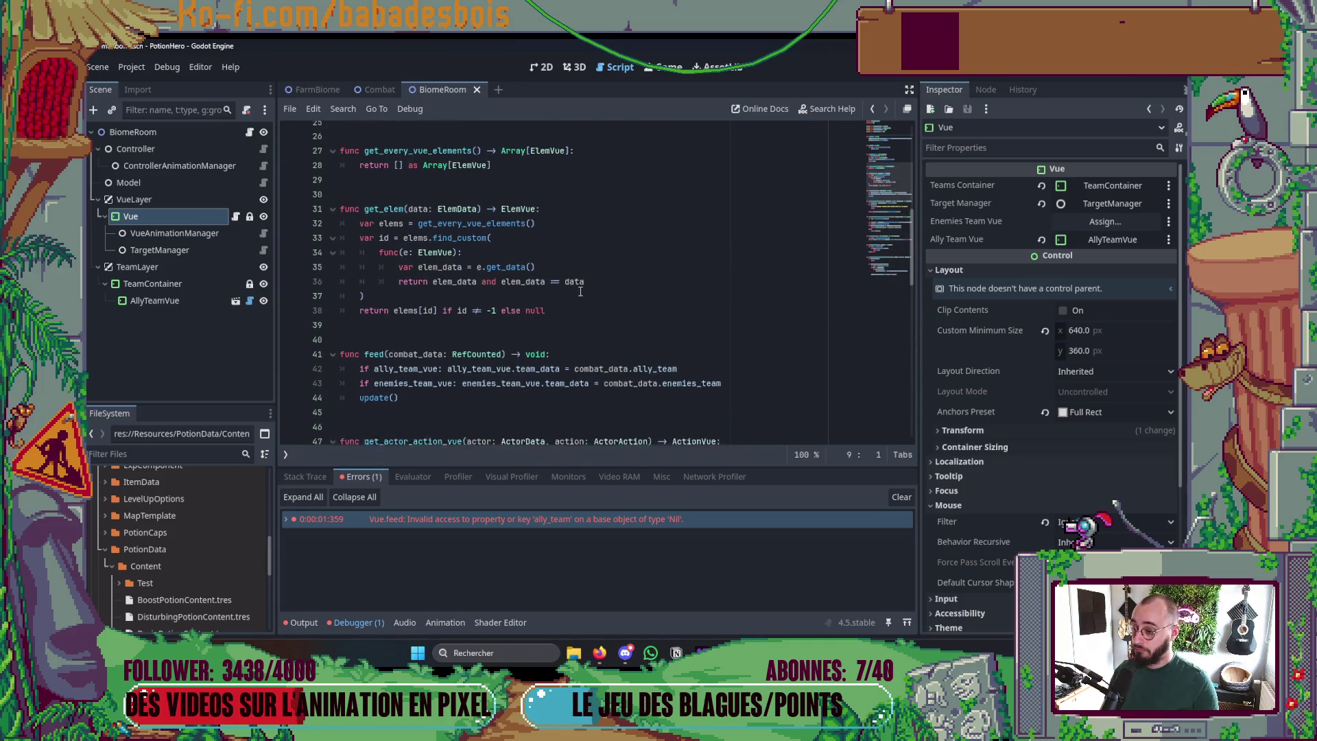
- Expand the error's stack trace and open the BiomeRoom.gd:34 _ready() frame
{"action": "double_click", "coordinate": [437, 519]}
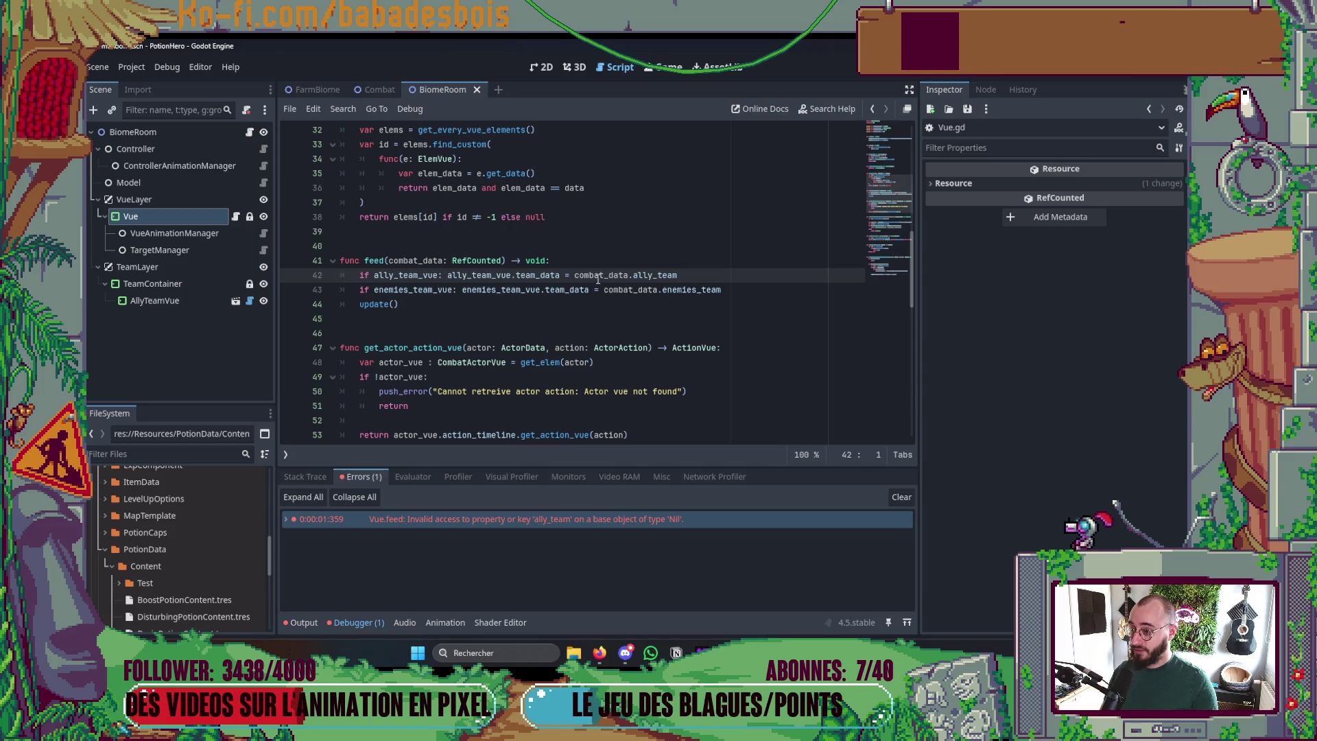
{"action": "mouse_move", "coordinate": [595, 277]}
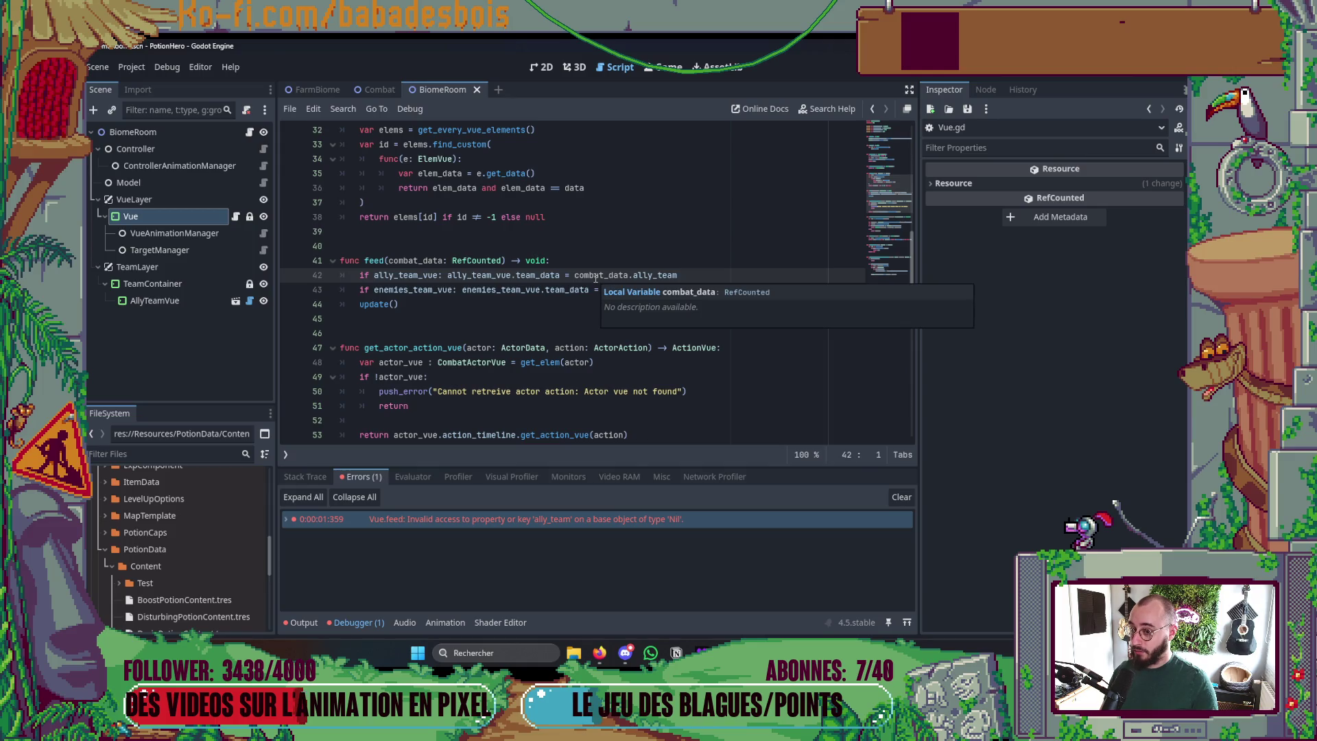
{"action": "scroll", "coordinate": [581, 411], "scroll_direction": "up", "scroll_amount": 3}
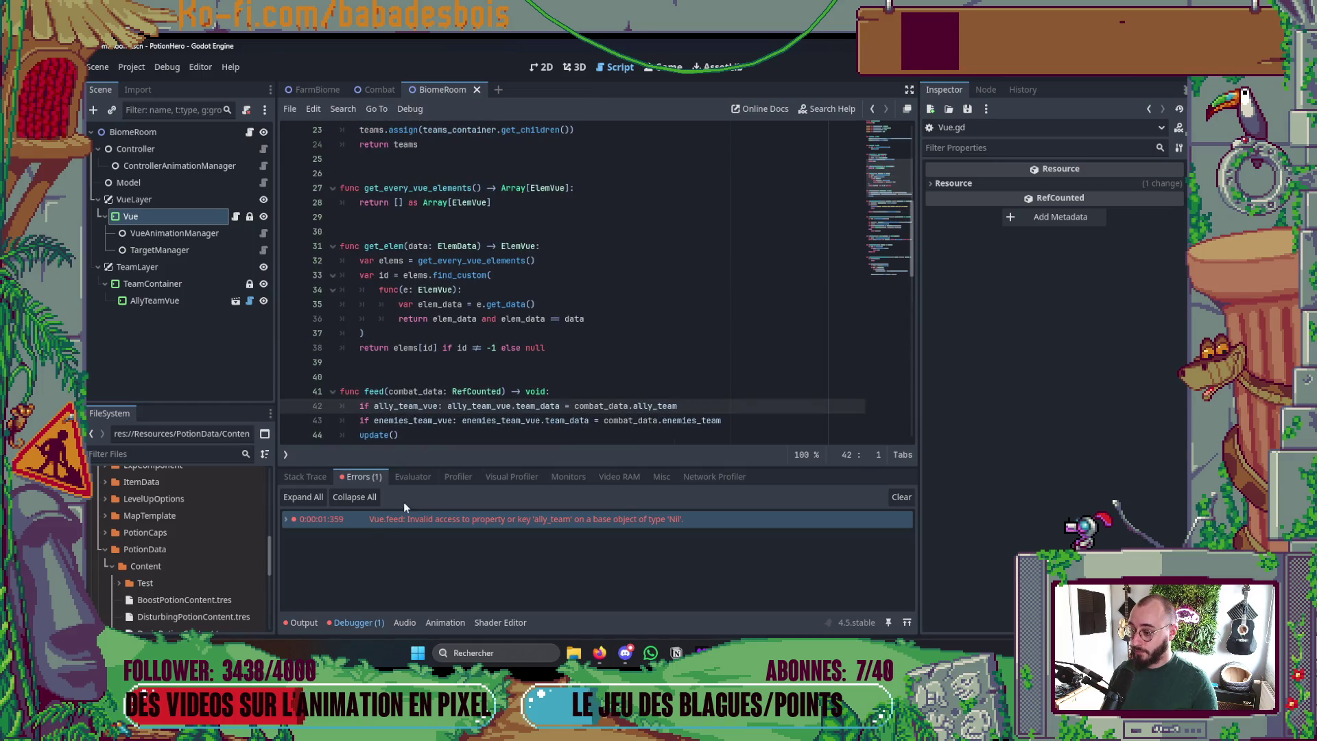
{"action": "double_click", "coordinate": [295, 519]}
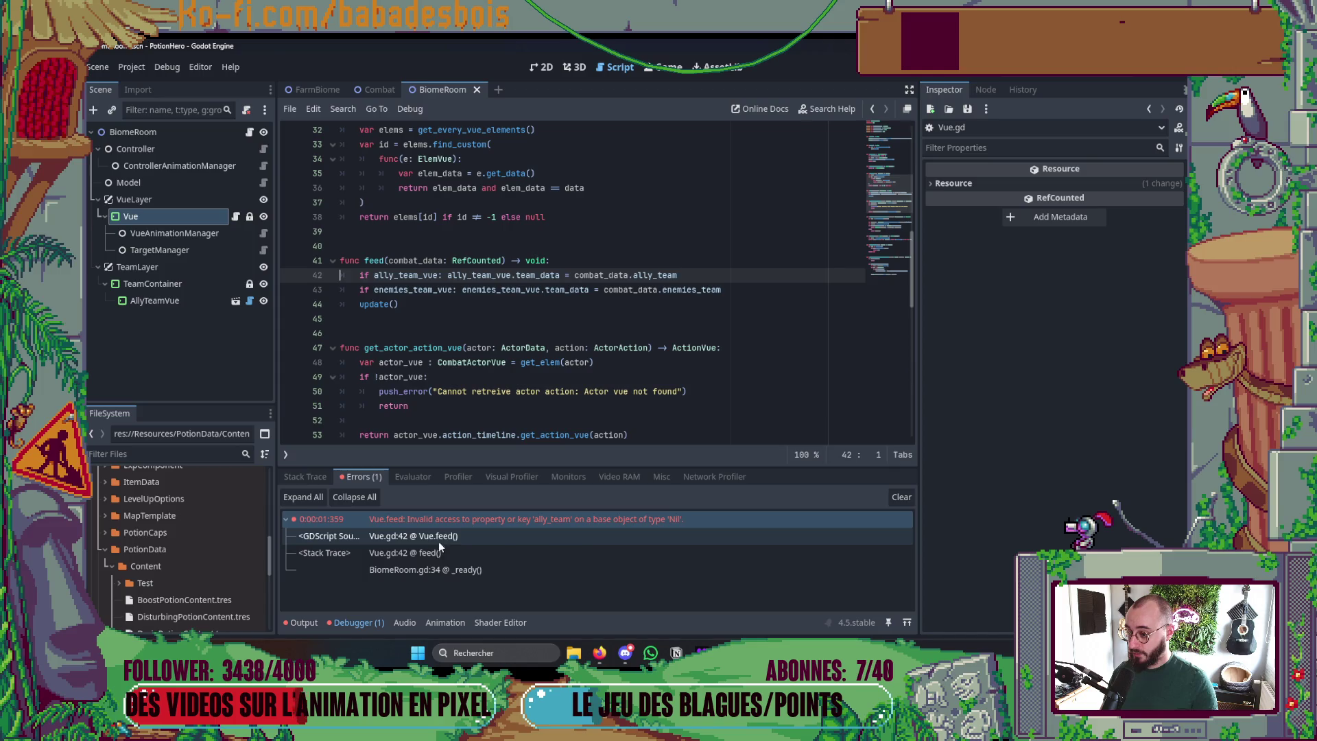
{"action": "left_click", "coordinate": [444, 569]}
{"action": "scroll", "coordinate": [463, 302], "scroll_direction": "up", "scroll_amount": 4}
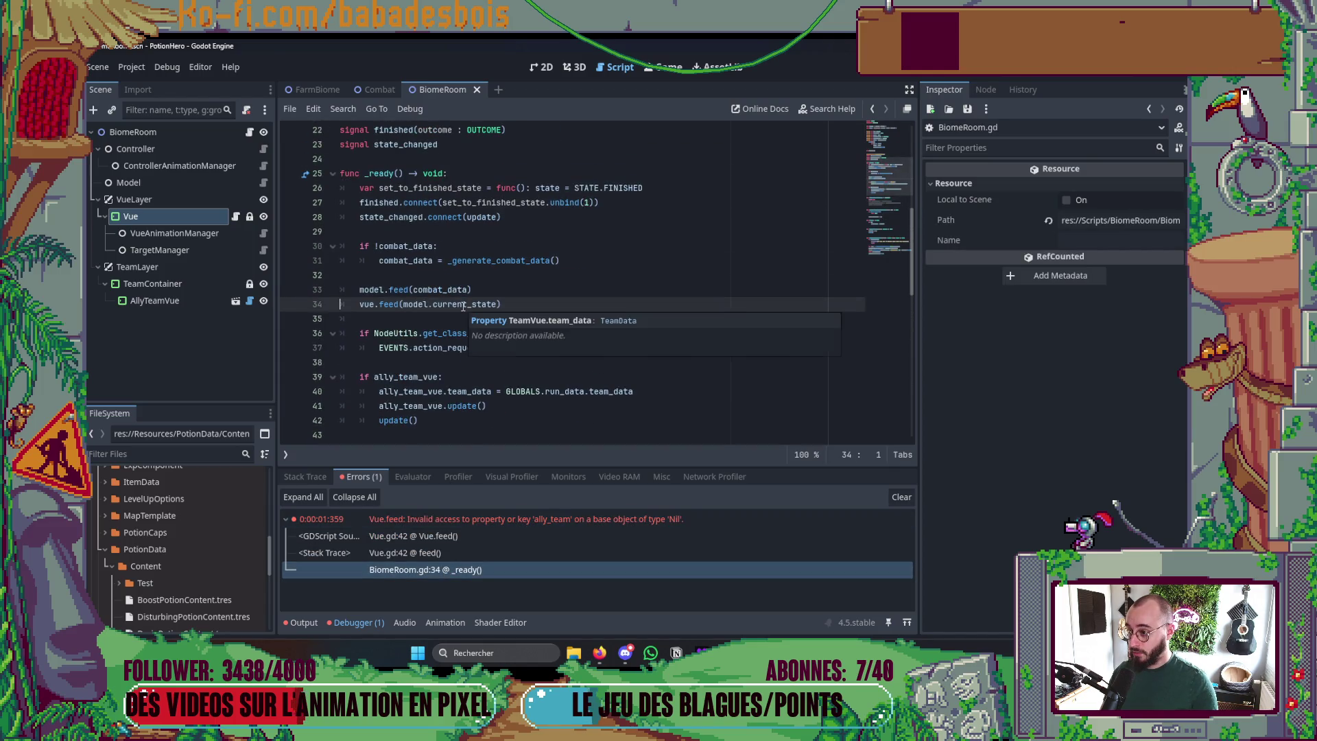
- In _generate_combat_data, delete 'return null' and uncomment the CombatData creation, ally team assignment and return
{"action": "scroll", "coordinate": [463, 307], "scroll_direction": "down", "scroll_amount": 4}
{"action": "left_click_drag", "start_coordinate": [445, 304], "coordinate": [281, 307]}
{"action": "key", "text": "BackSpace"}
{"action": "key", "text": "BackSpace"}
{"action": "left_click", "coordinate": [368, 307]}
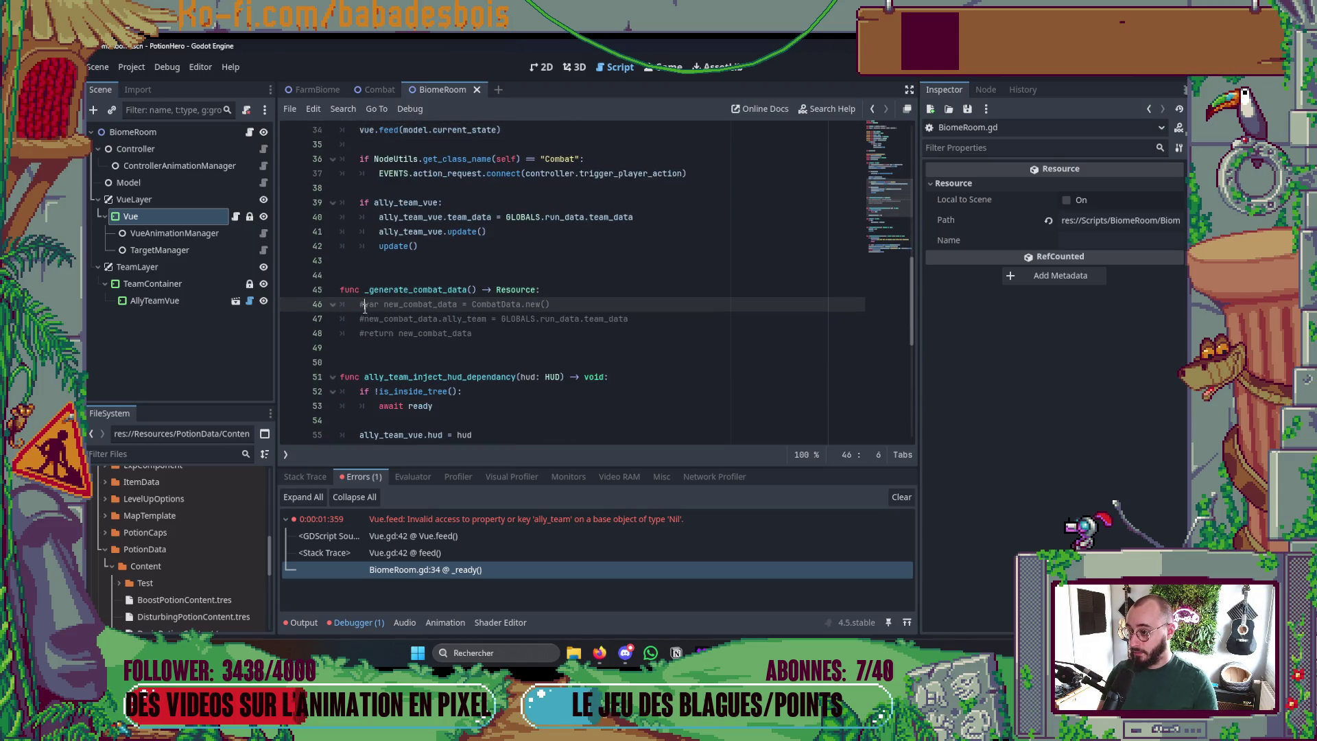
{"action": "key", "text": "ctrl+k"}
{"action": "key", "text": "Down"}
{"action": "key", "text": "ctrl+k"}
{"action": "key", "text": "Down"}
{"action": "key", "text": "ctrl+k"}
{"action": "left_click", "coordinate": [668, 362]}
{"action": "scroll", "coordinate": [665, 349], "scroll_direction": "up", "scroll_amount": 2}
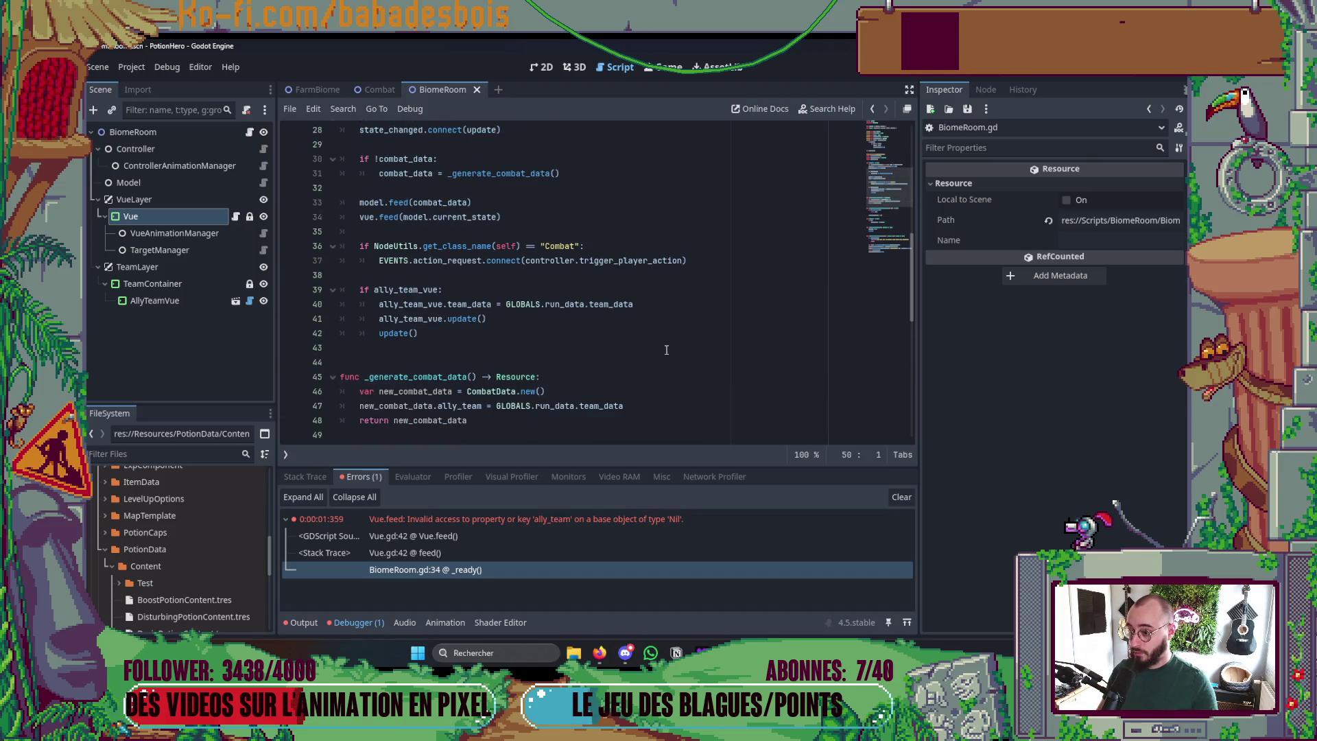
- Run the game, aim the red potion at the bear, then close the game
{"action": "key", "text": "F6"}
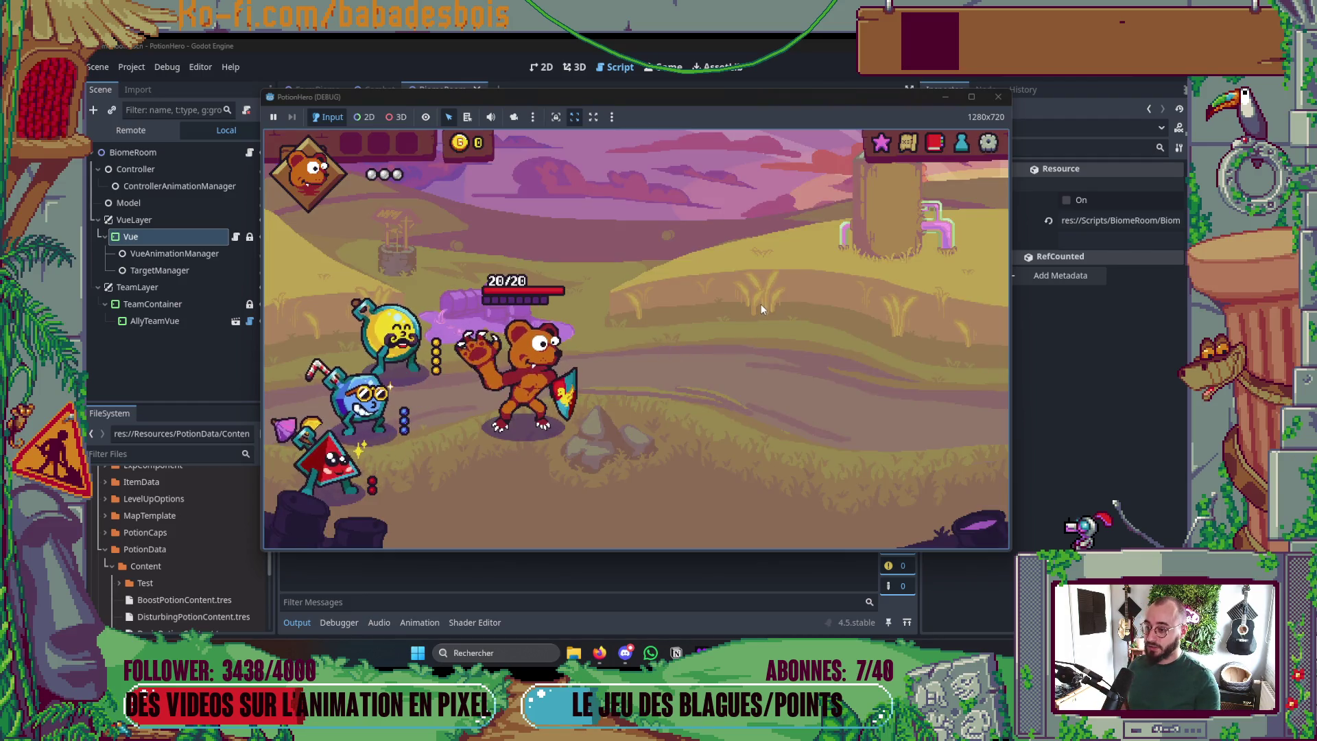
{"action": "left_click_drag", "start_coordinate": [329, 462], "coordinate": [487, 405]}
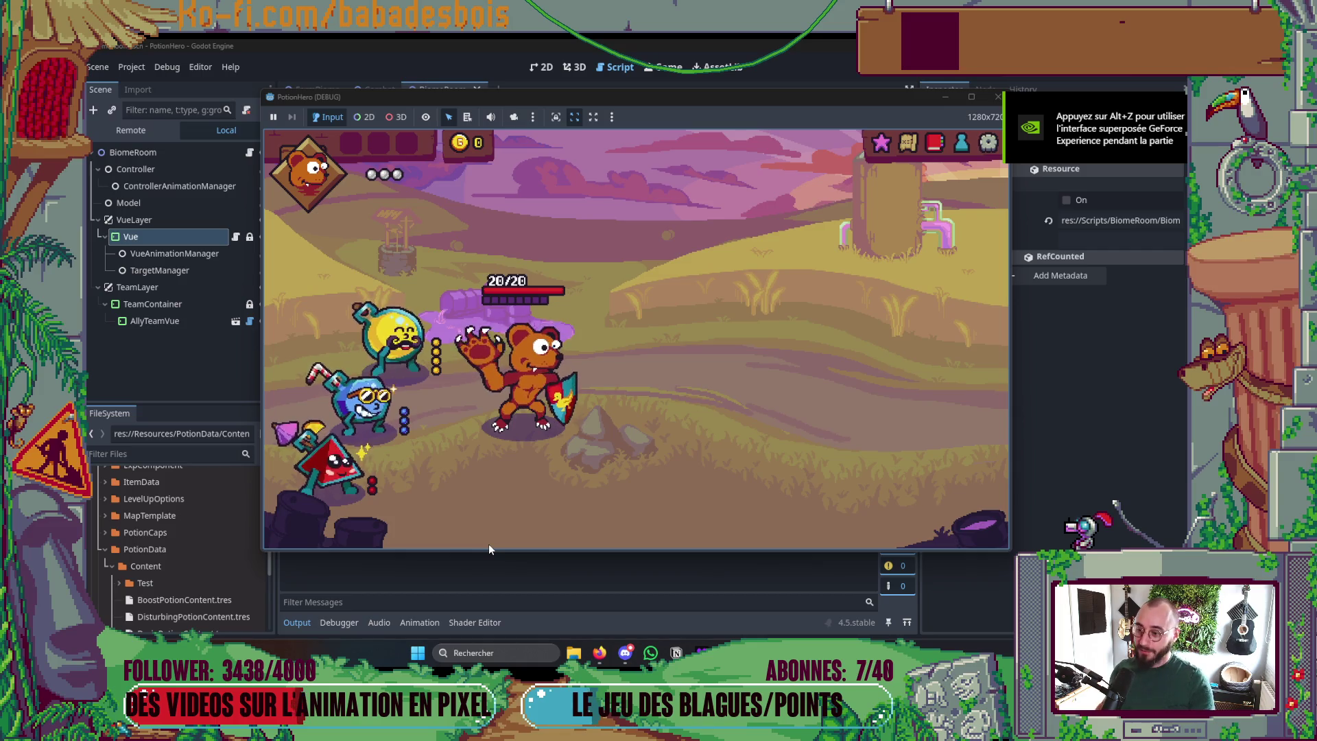
{"action": "left_click", "coordinate": [998, 97]}
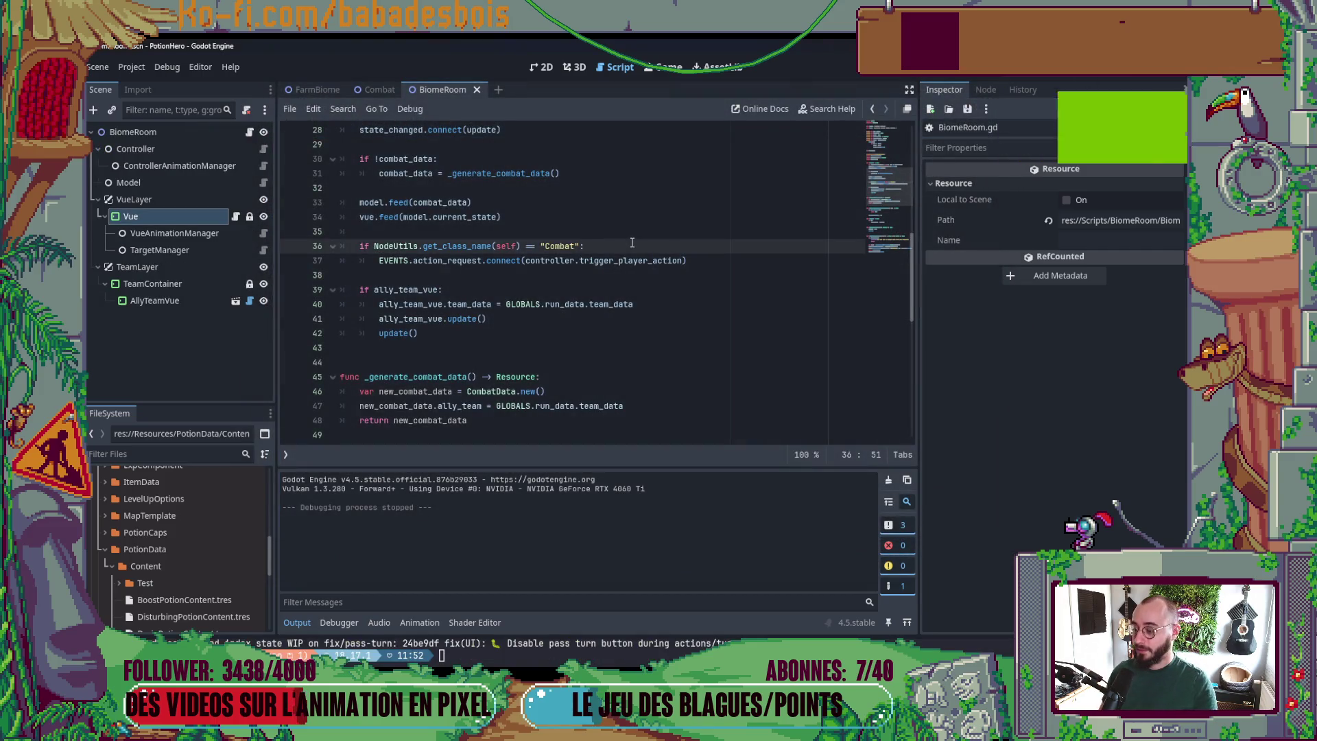
- Check git status, reapply the CombatEvent stash with git stash pop, and rerun PotionHero
{"action": "key", "text": "alt+Tab"}
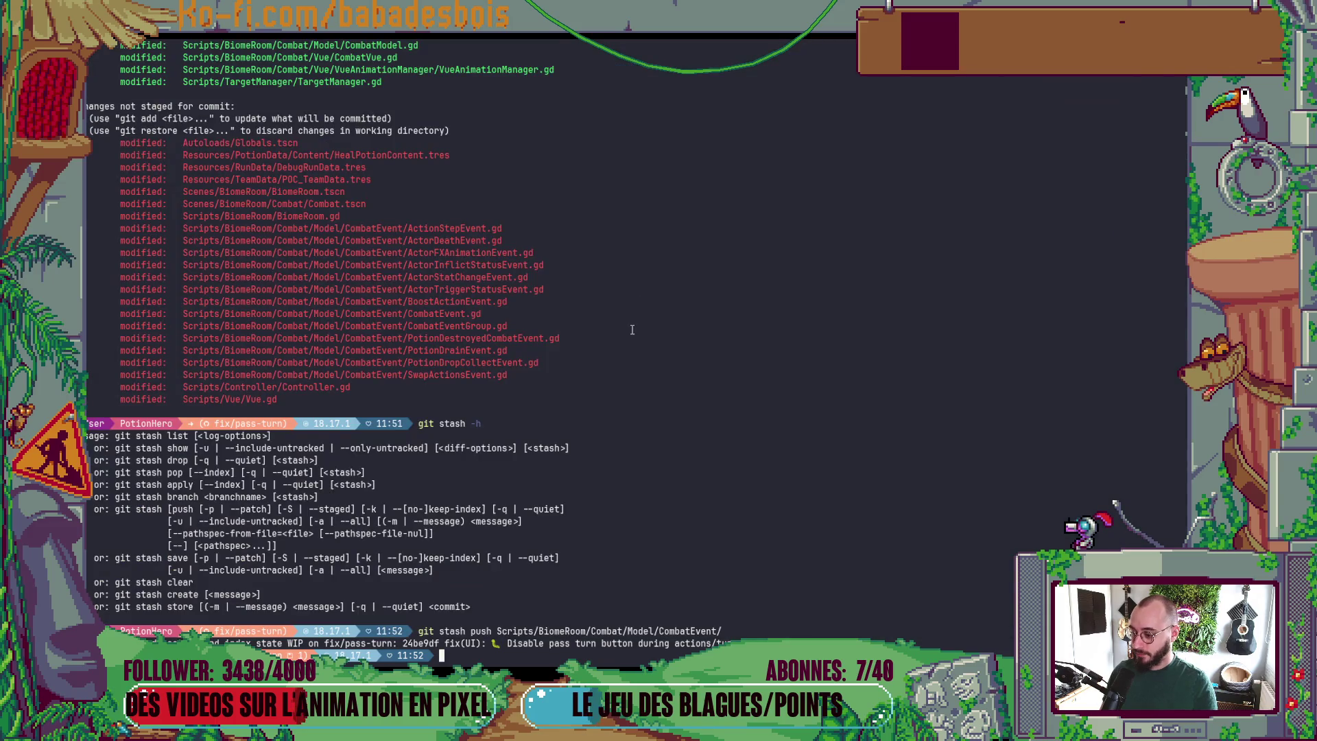
{"action": "type", "text": "git s"}
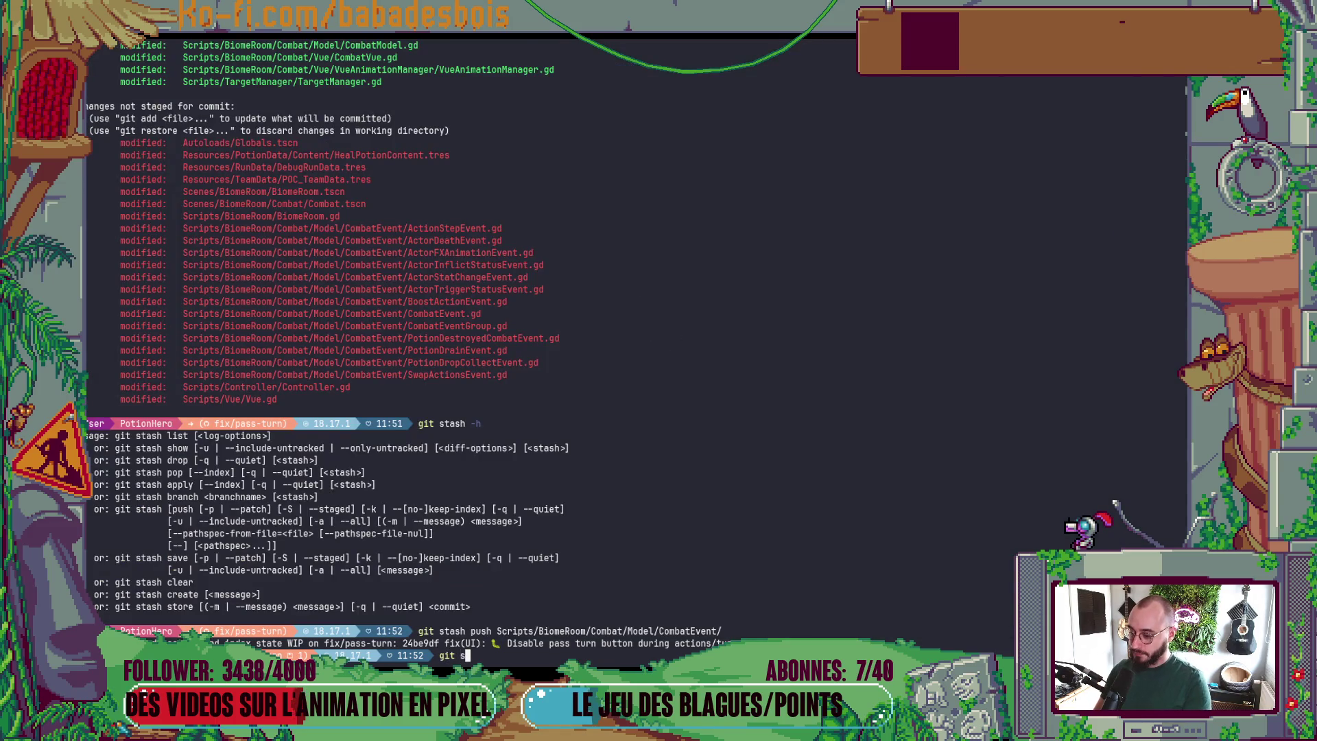
{"action": "key", "text": "Return"}
{"action": "type", "text": "git as"}
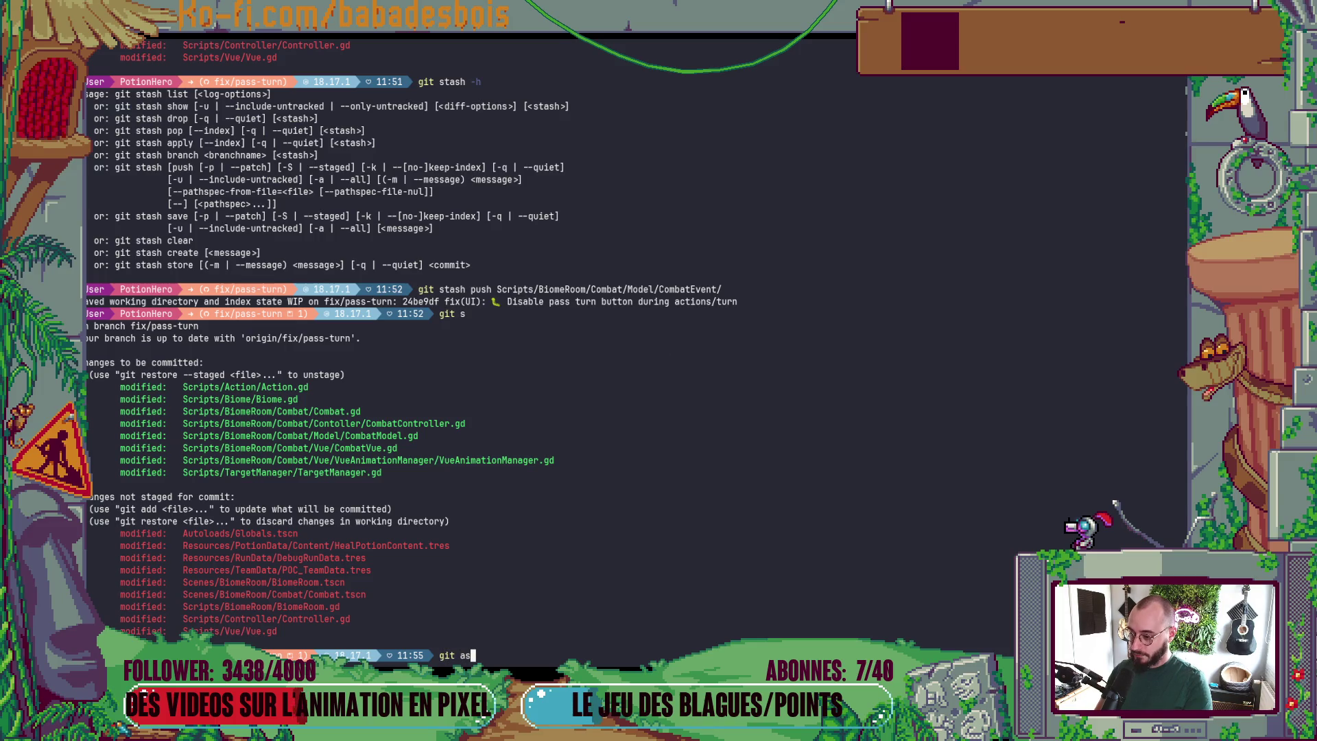
{"action": "key", "text": "BackSpace"}
{"action": "key", "text": "BackSpace"}
{"action": "type", "text": "stash pop"}
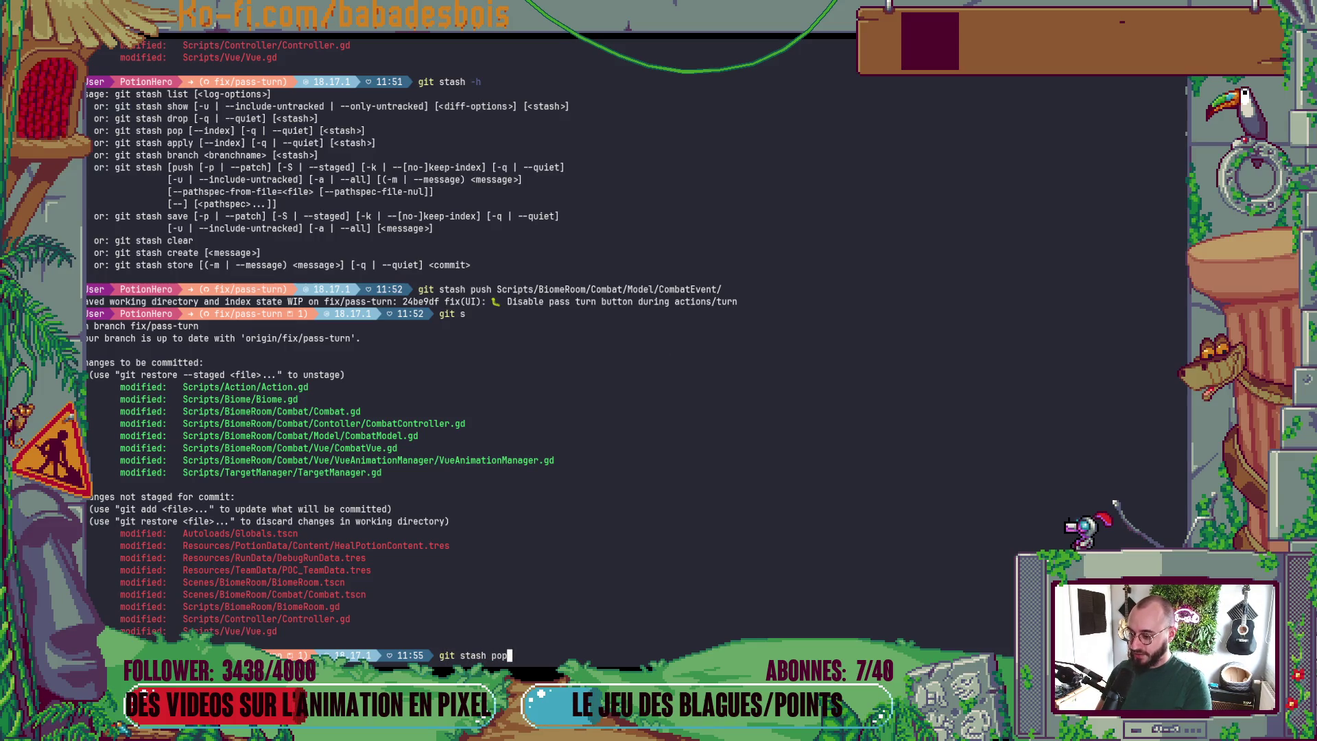
{"action": "key", "text": "Return"}
{"action": "key", "text": "alt+Tab"}
{"action": "key", "text": "F5"}
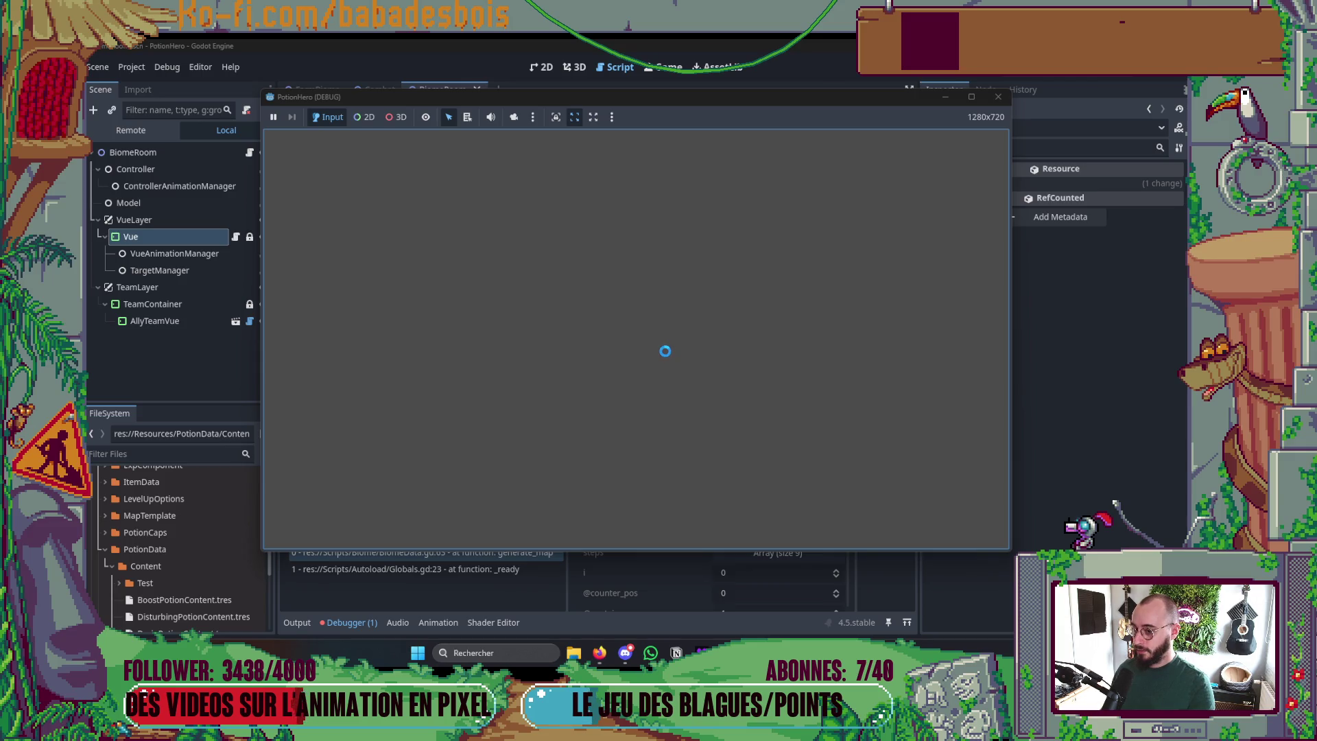
- Dismiss the hung game window and switch over to the terminal
{"action": "left_click", "coordinate": [1061, 350]}
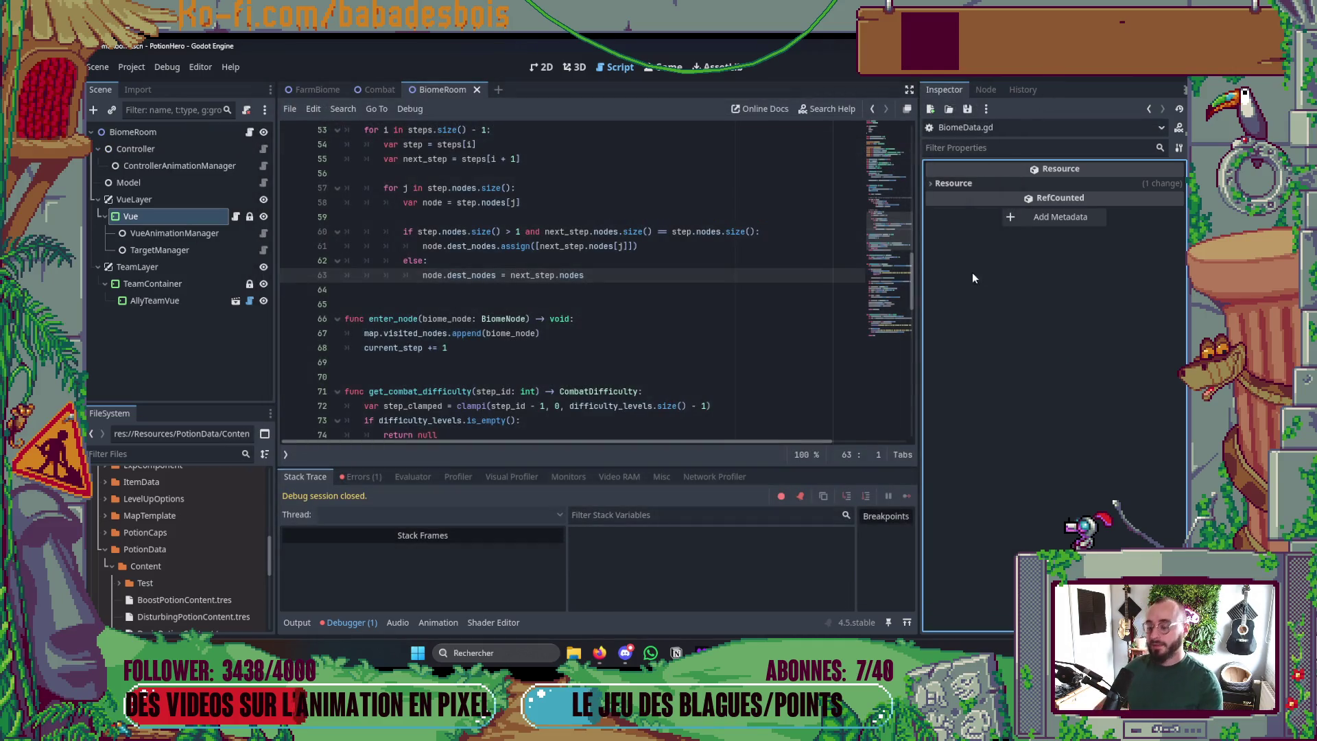
{"action": "key", "text": "alt+Tab"}
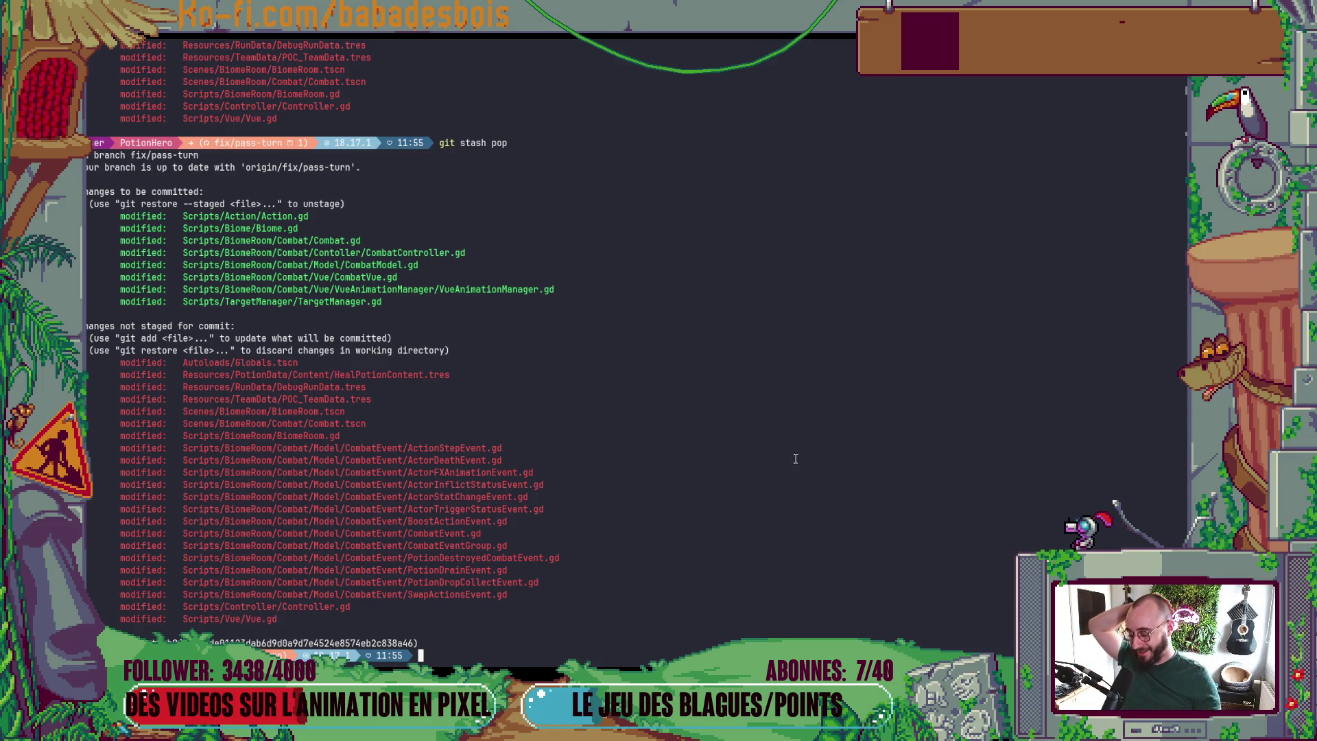
- Compose a git diff command on the Scripts/BiomeRoom/Combat/Model/CombatEvent/ folder
{"action": "mouse_move", "coordinate": [526, 604]}
{"action": "left_mouse_down"}
{"action": "mouse_move", "coordinate": [412, 594]}
{"action": "mouse_move", "coordinate": [255, 453]}
{"action": "left_mouse_up"}
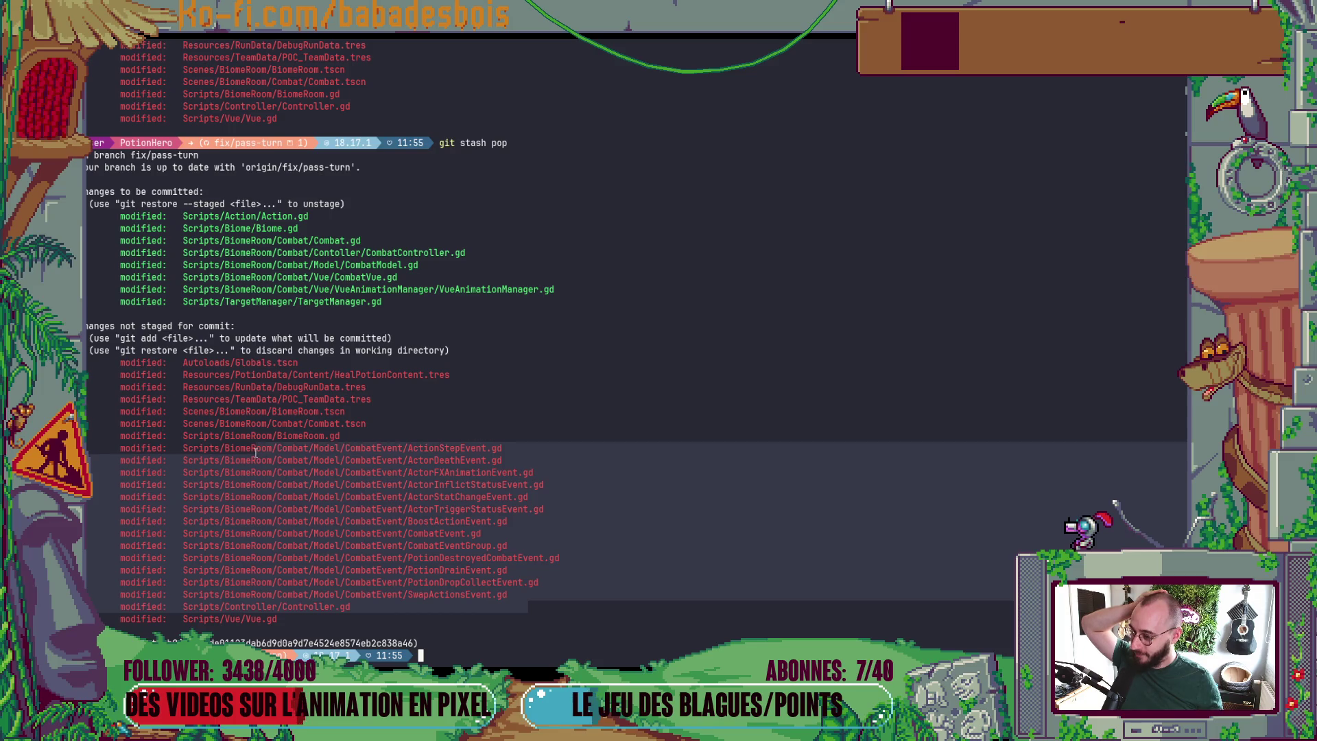
{"action": "left_click", "coordinate": [563, 577]}
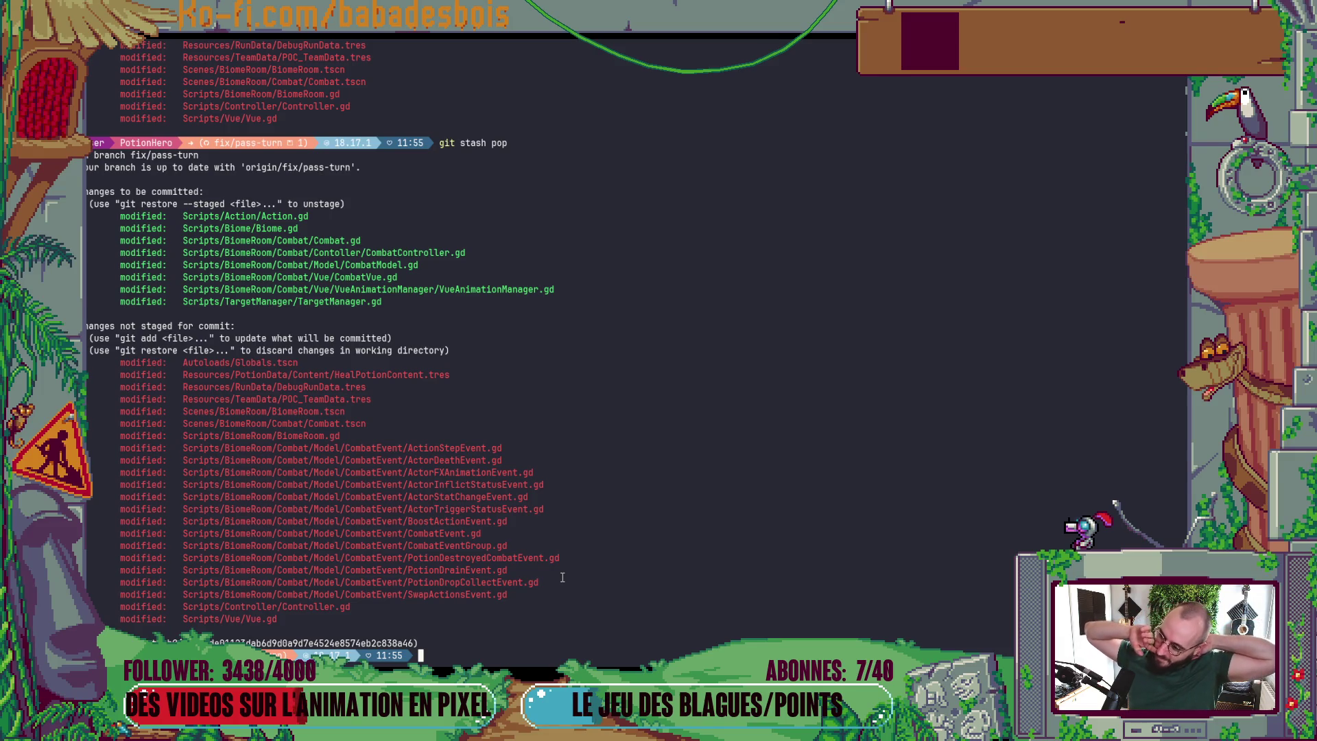
{"action": "type", "text": "git diiff"}
{"action": "key", "text": "BackSpace"}
{"action": "key", "text": "BackSpace"}
{"action": "key", "text": "BackSpace"}
{"action": "type", "text": "ff"}
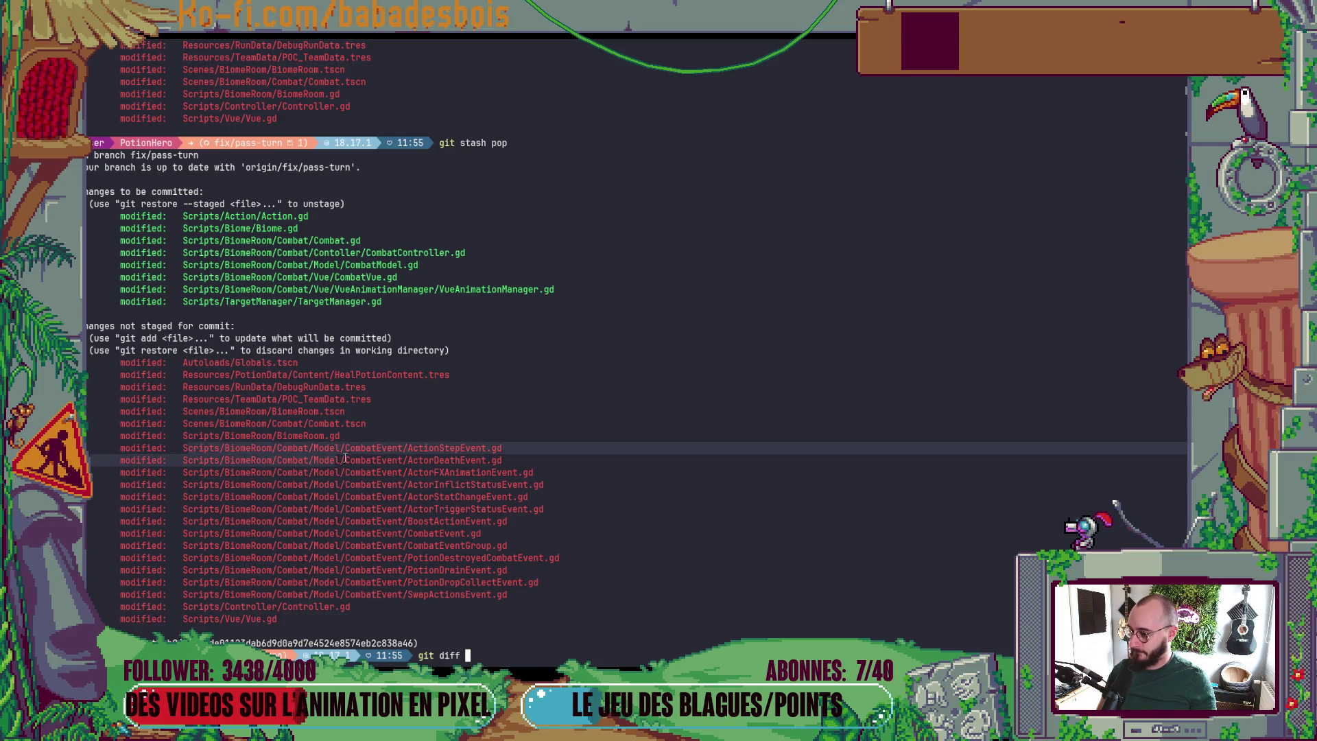
{"action": "left_click_drag", "start_coordinate": [407, 451], "coordinate": [182, 452]}
{"action": "middle_click", "coordinate": [202, 448]}
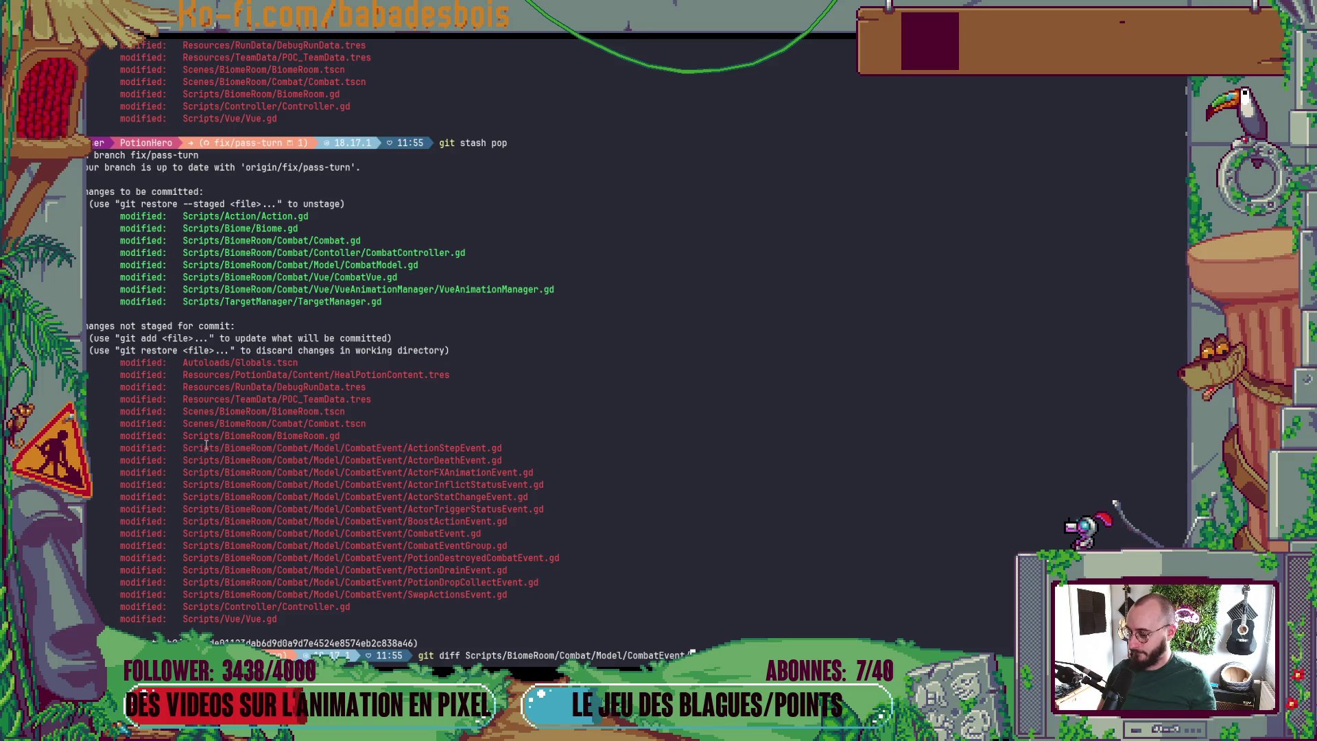
- Run the CombatEvent diff and read through it down to the SwapActionsEvent.gd changes
{"action": "key", "text": "Return"}
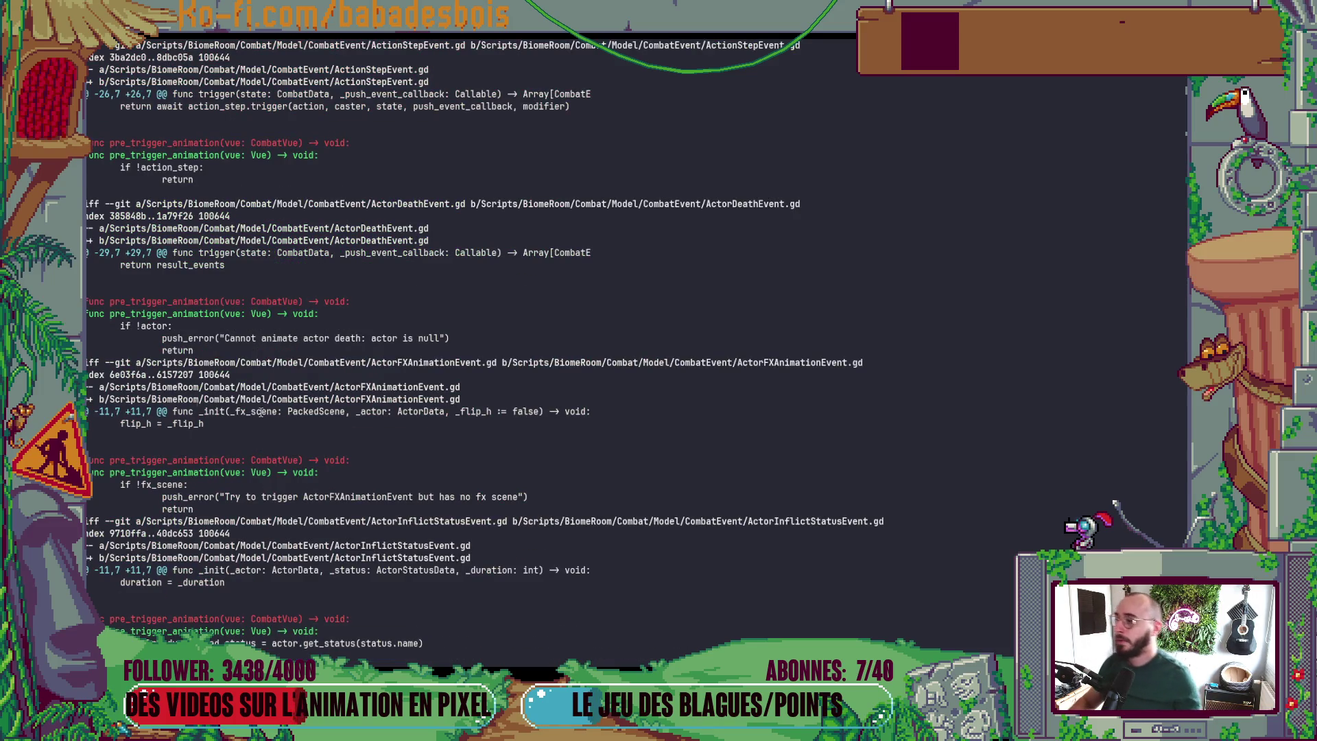
{"action": "scroll", "coordinate": [261, 411], "scroll_direction": "up", "scroll_amount": 5}
{"action": "scroll", "coordinate": [446, 369], "scroll_direction": "down", "scroll_amount": 4}
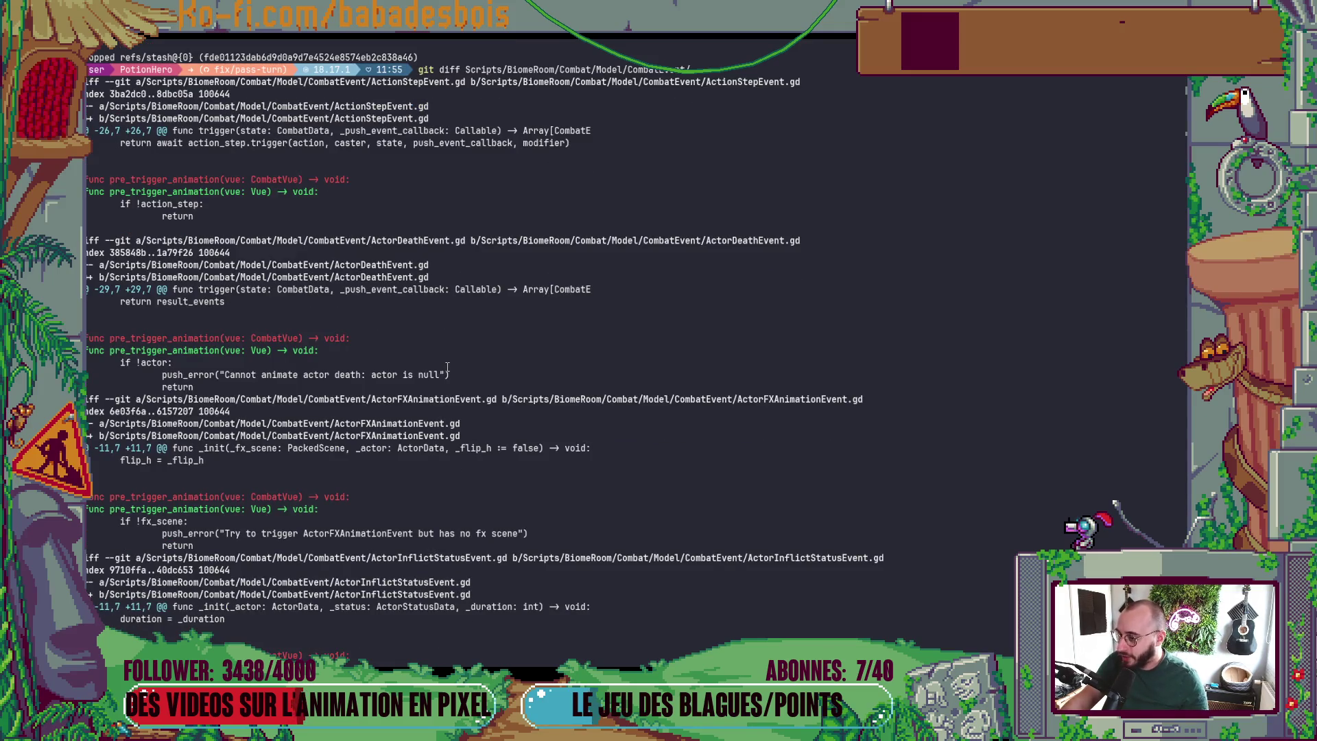
{"action": "scroll", "coordinate": [446, 368], "scroll_direction": "down", "scroll_amount": 1}
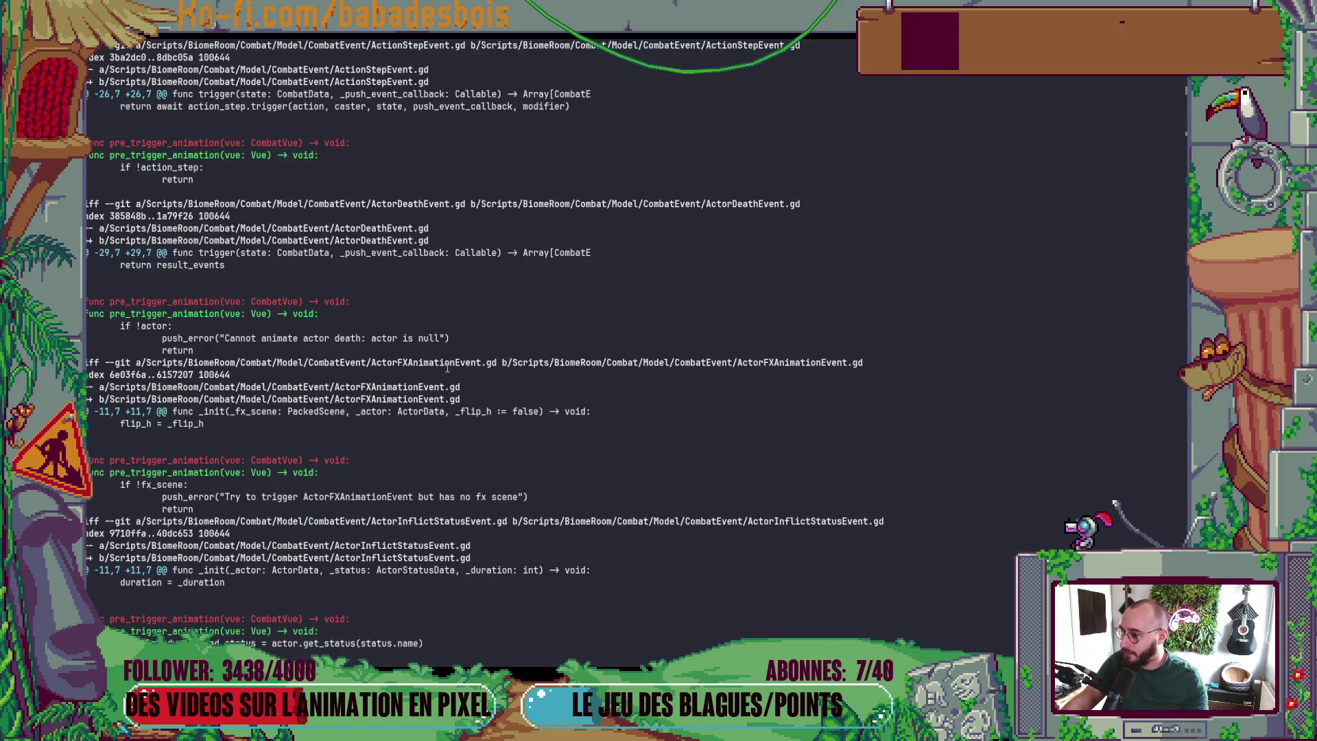
{"action": "scroll", "coordinate": [446, 368], "scroll_direction": "down", "scroll_amount": 2}
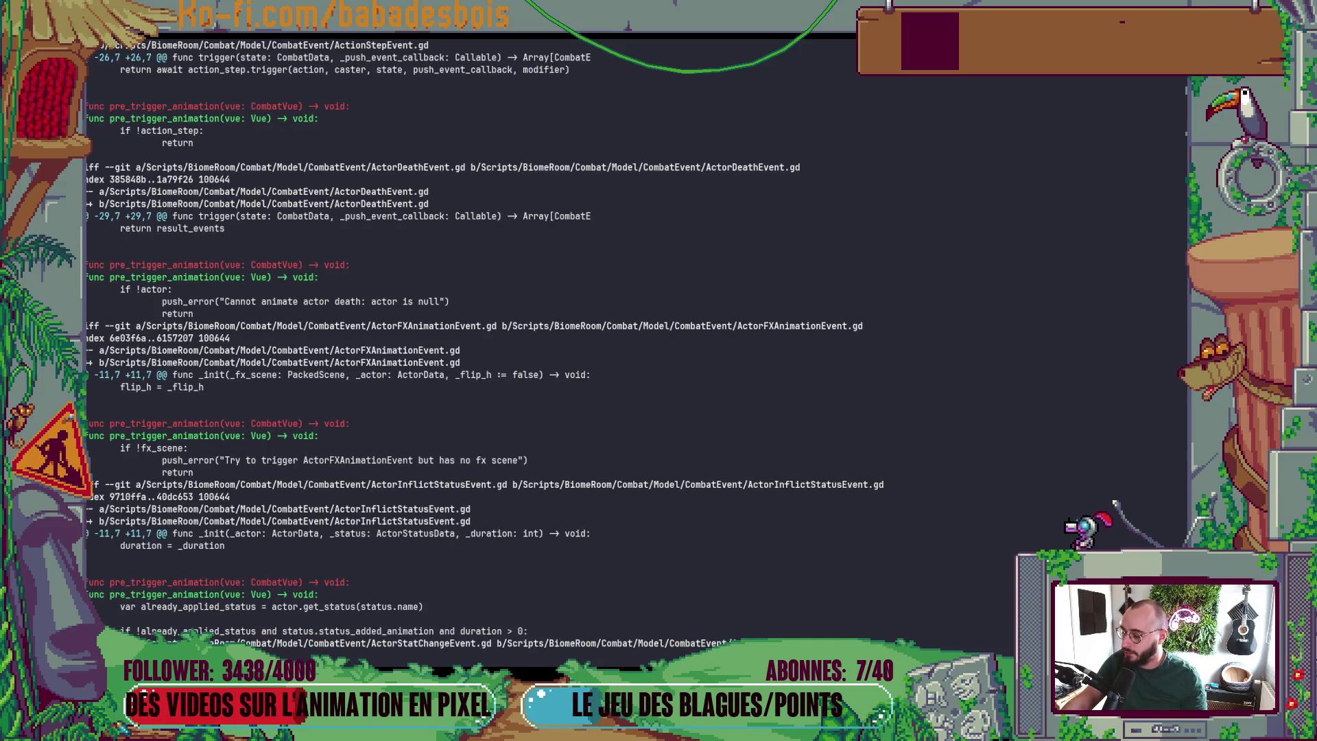
{"action": "scroll", "coordinate": [447, 368], "scroll_direction": "down", "scroll_amount": 3}
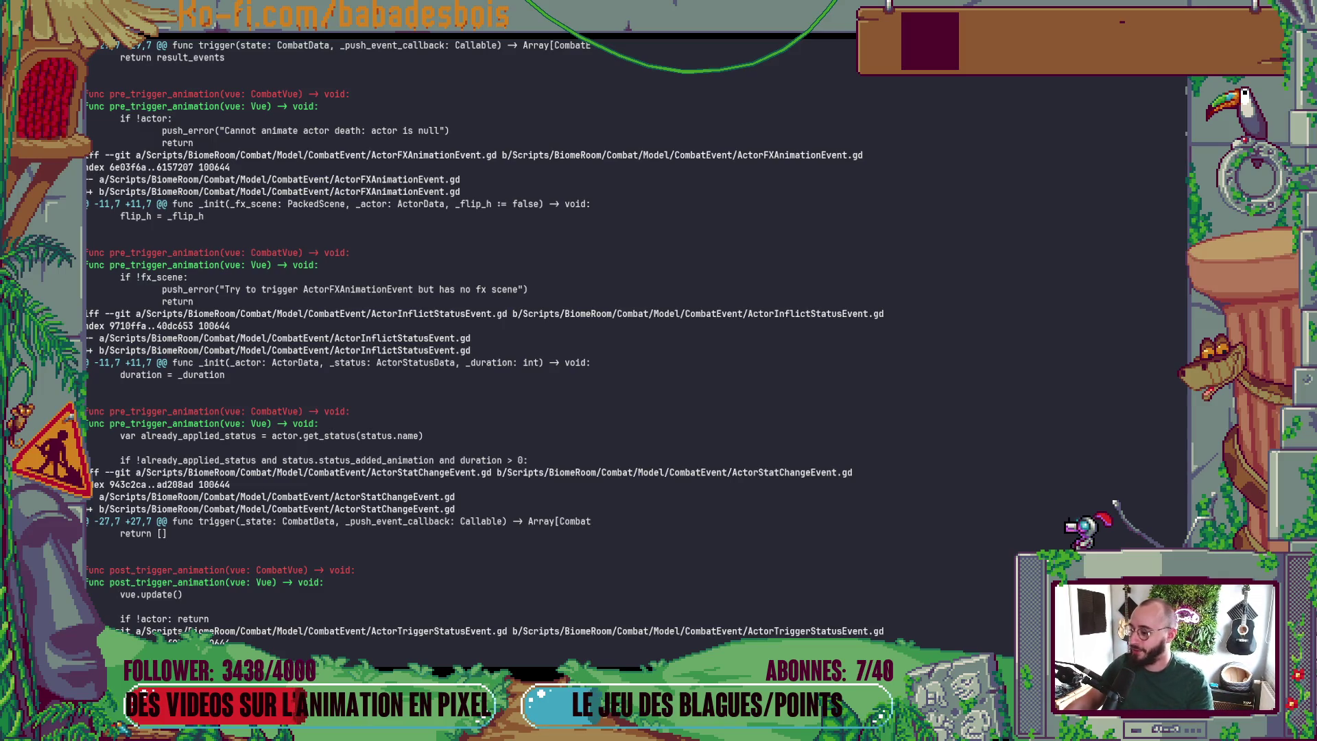
{"action": "scroll", "coordinate": [447, 369], "scroll_direction": "down", "scroll_amount": 3}
{"action": "scroll", "coordinate": [485, 344], "scroll_direction": "down", "scroll_amount": 4}
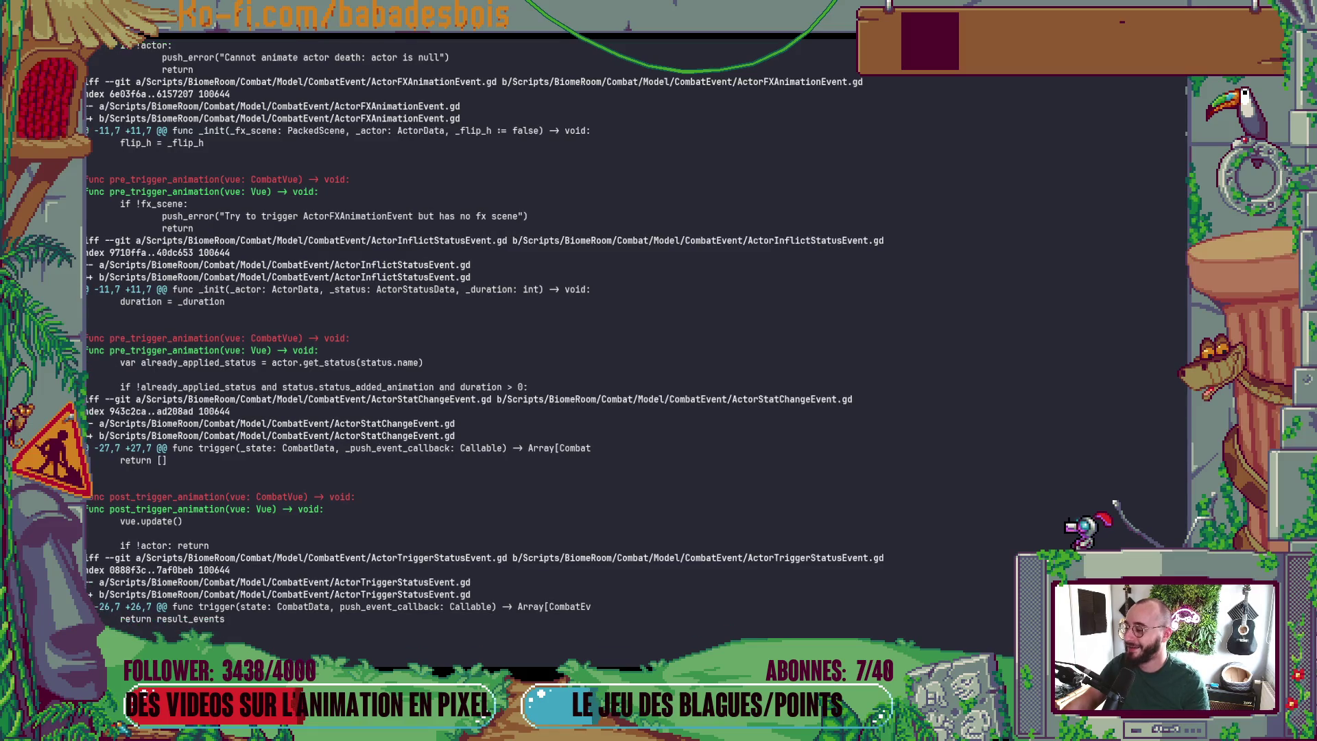
{"action": "scroll", "coordinate": [485, 344], "scroll_direction": "down", "scroll_amount": 4}
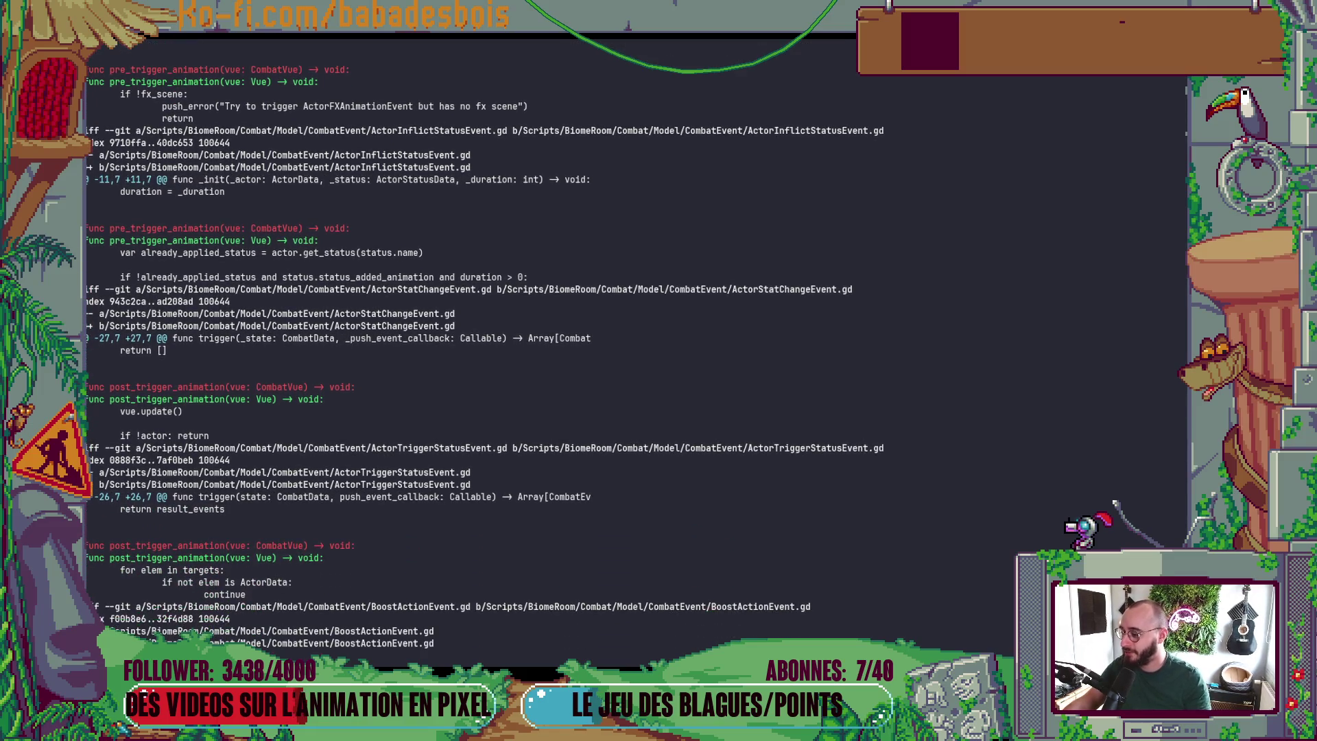
{"action": "scroll", "coordinate": [485, 343], "scroll_direction": "down", "scroll_amount": 3}
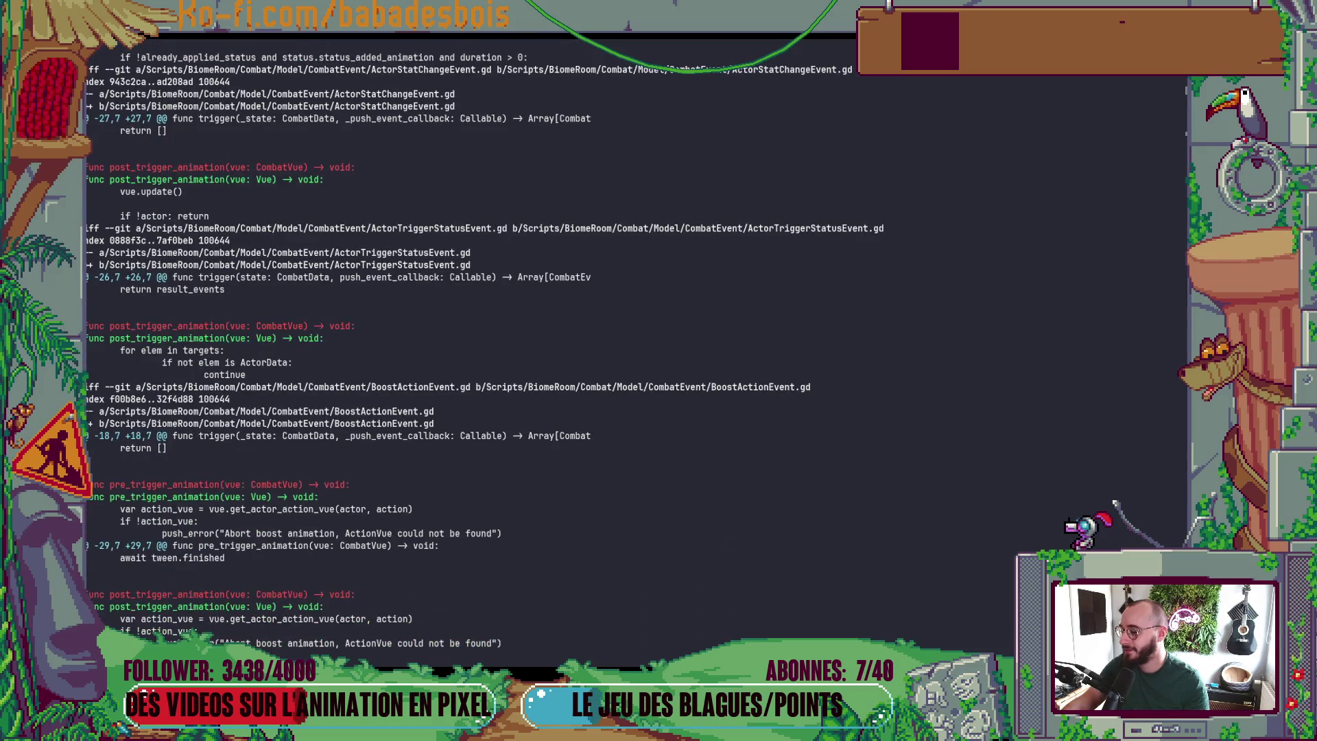
{"action": "scroll", "coordinate": [486, 343], "scroll_direction": "down", "scroll_amount": 8}
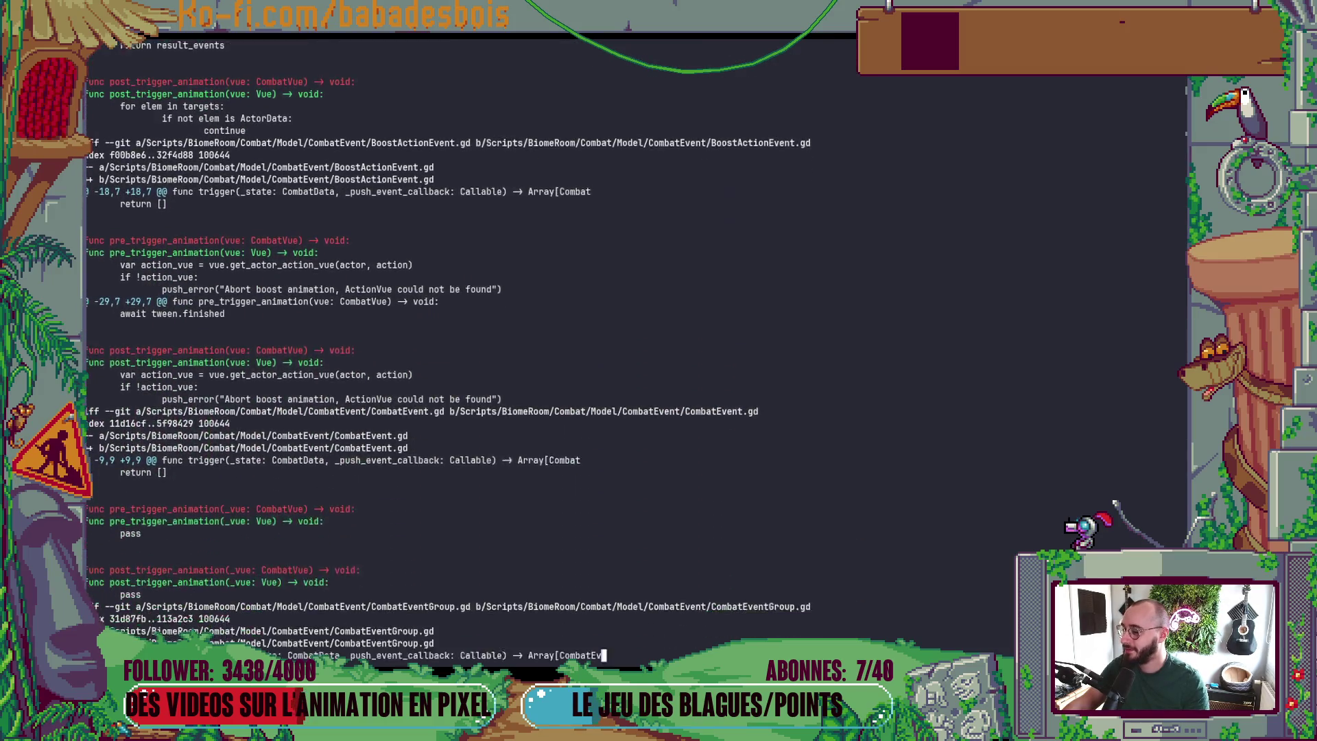
{"action": "scroll", "coordinate": [485, 344], "scroll_direction": "down", "scroll_amount": 5}
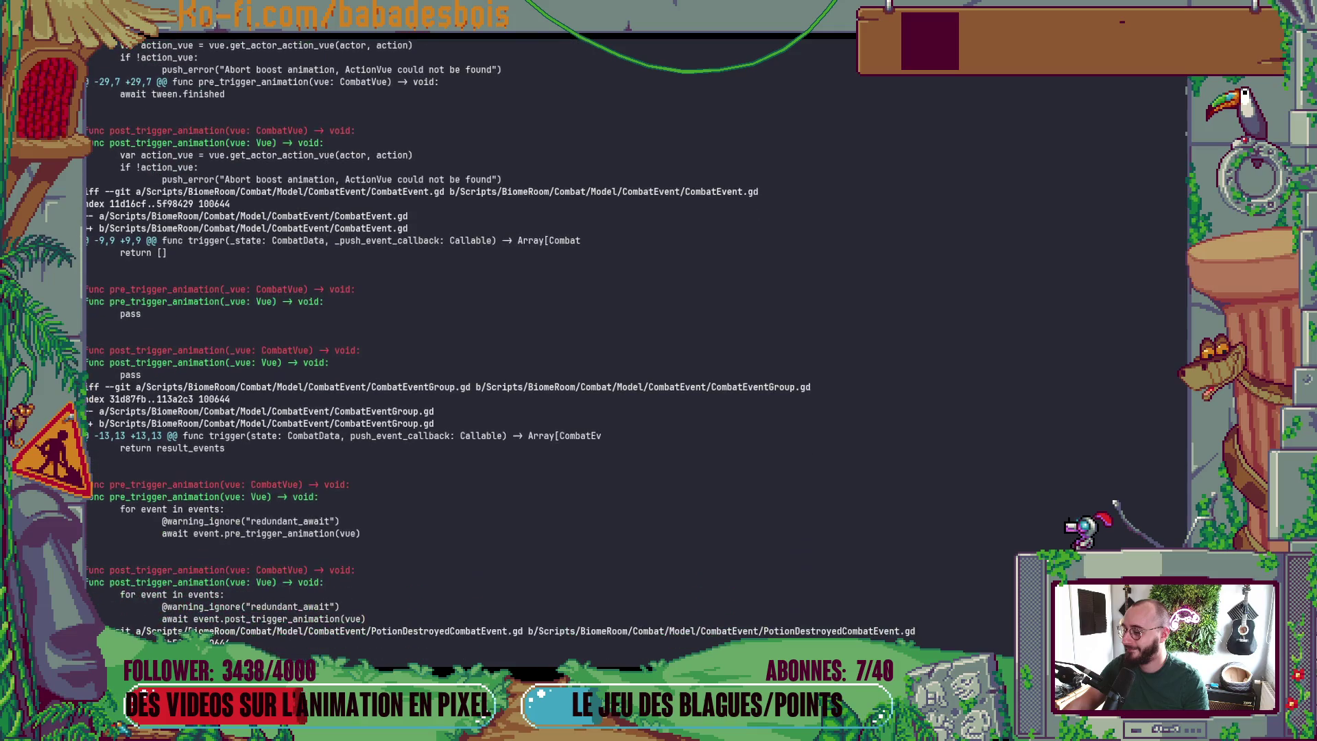
{"action": "scroll", "coordinate": [486, 343], "scroll_direction": "down", "scroll_amount": 7}
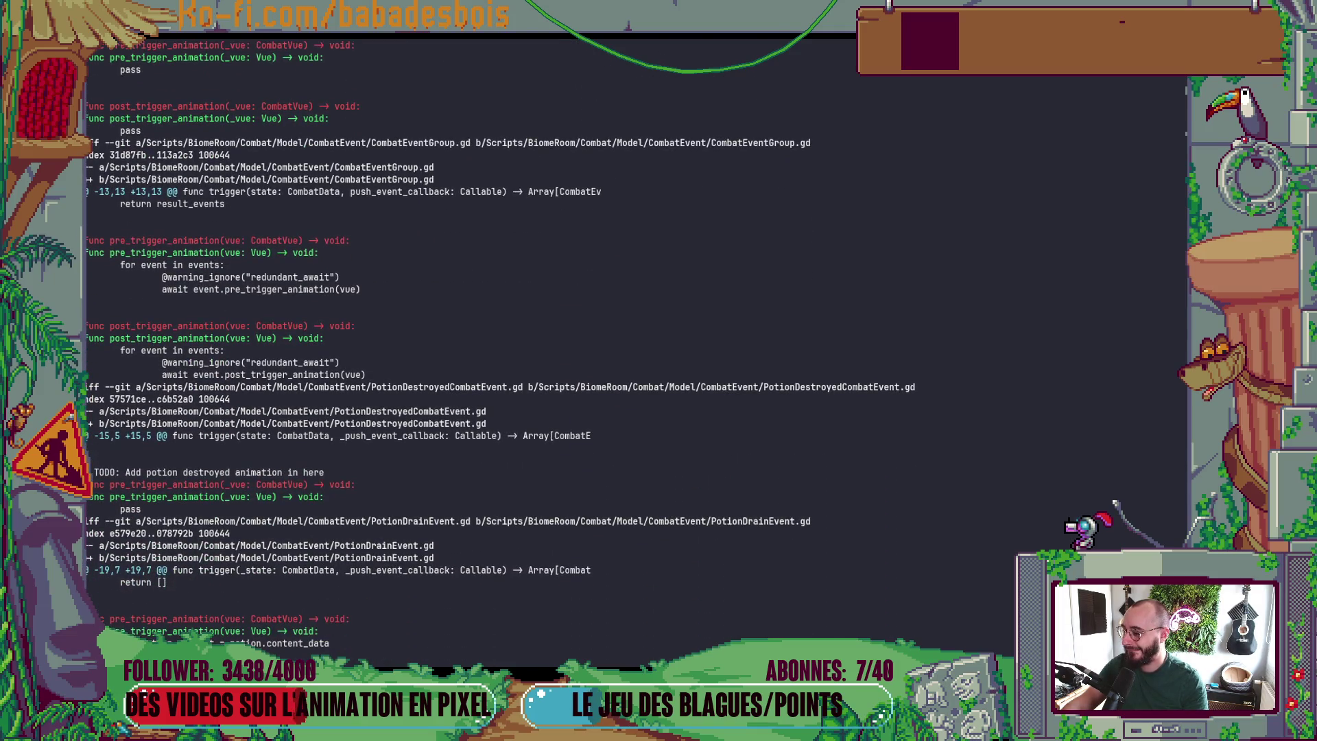
{"action": "scroll", "coordinate": [485, 343], "scroll_direction": "down", "scroll_amount": 8}
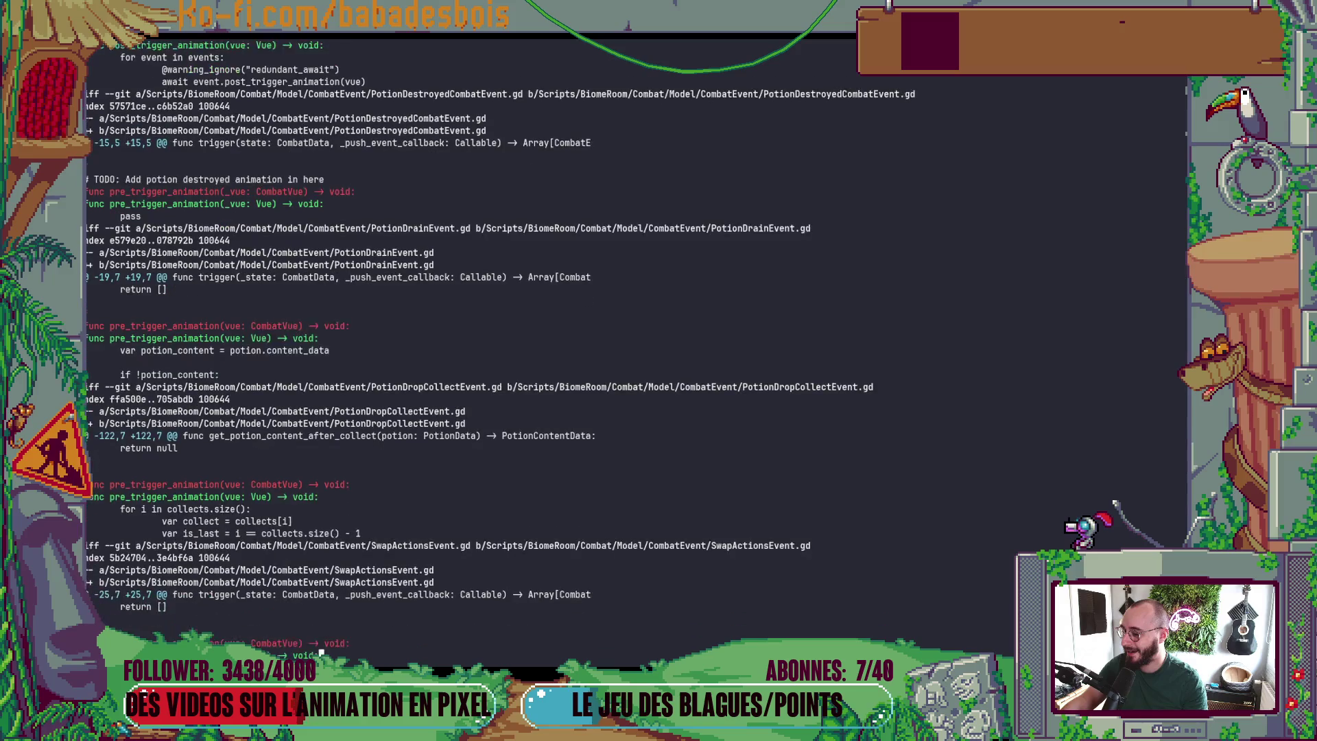
{"action": "scroll", "coordinate": [485, 344], "scroll_direction": "down", "scroll_amount": 1}
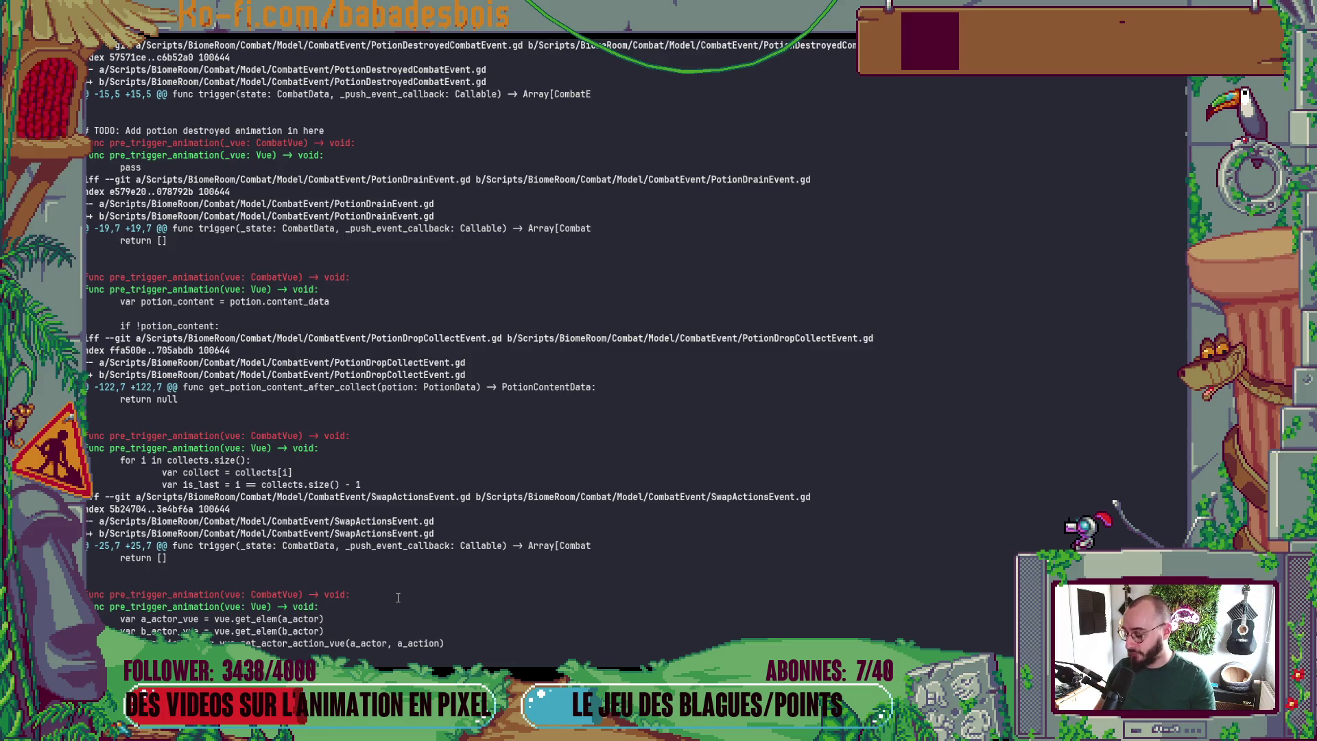
{"action": "key", "text": "alt+Tab"}
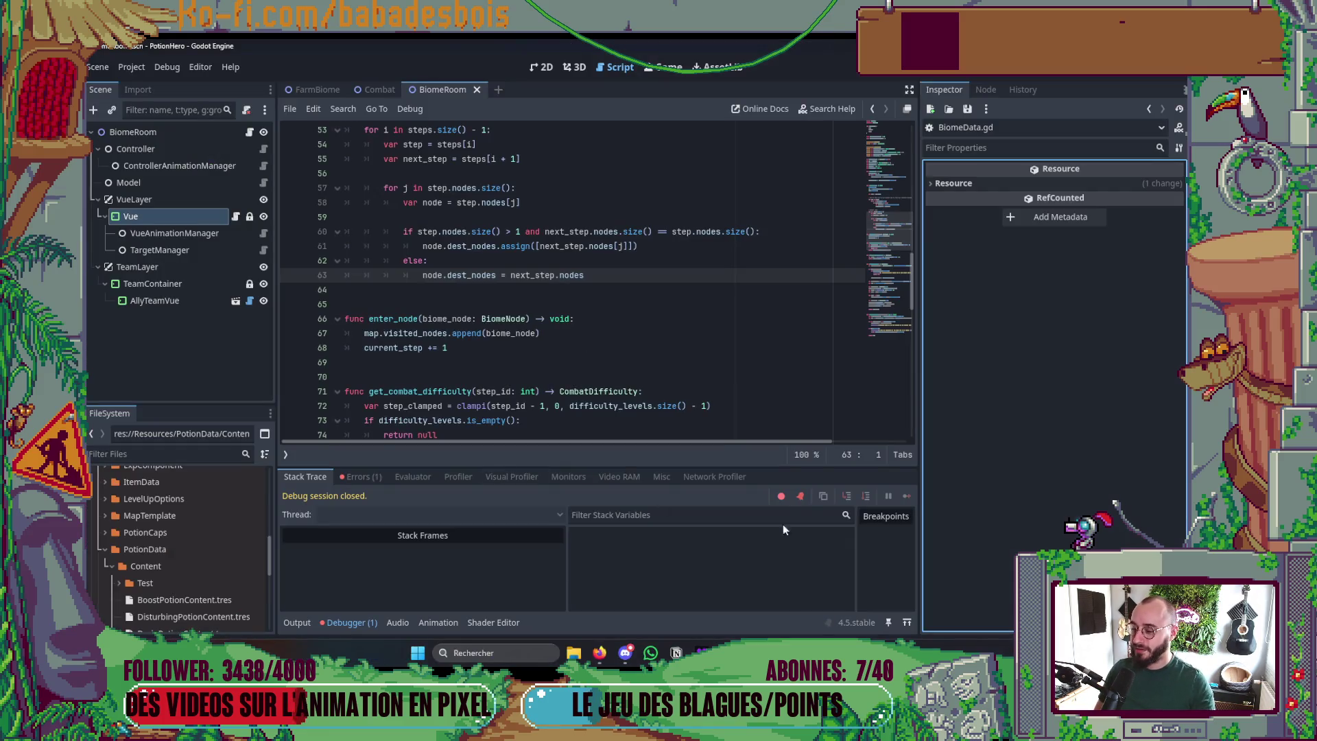
- Close the git diff pane and open Vue.gd from the project file finder
{"action": "key", "text": "alt+Tab"}
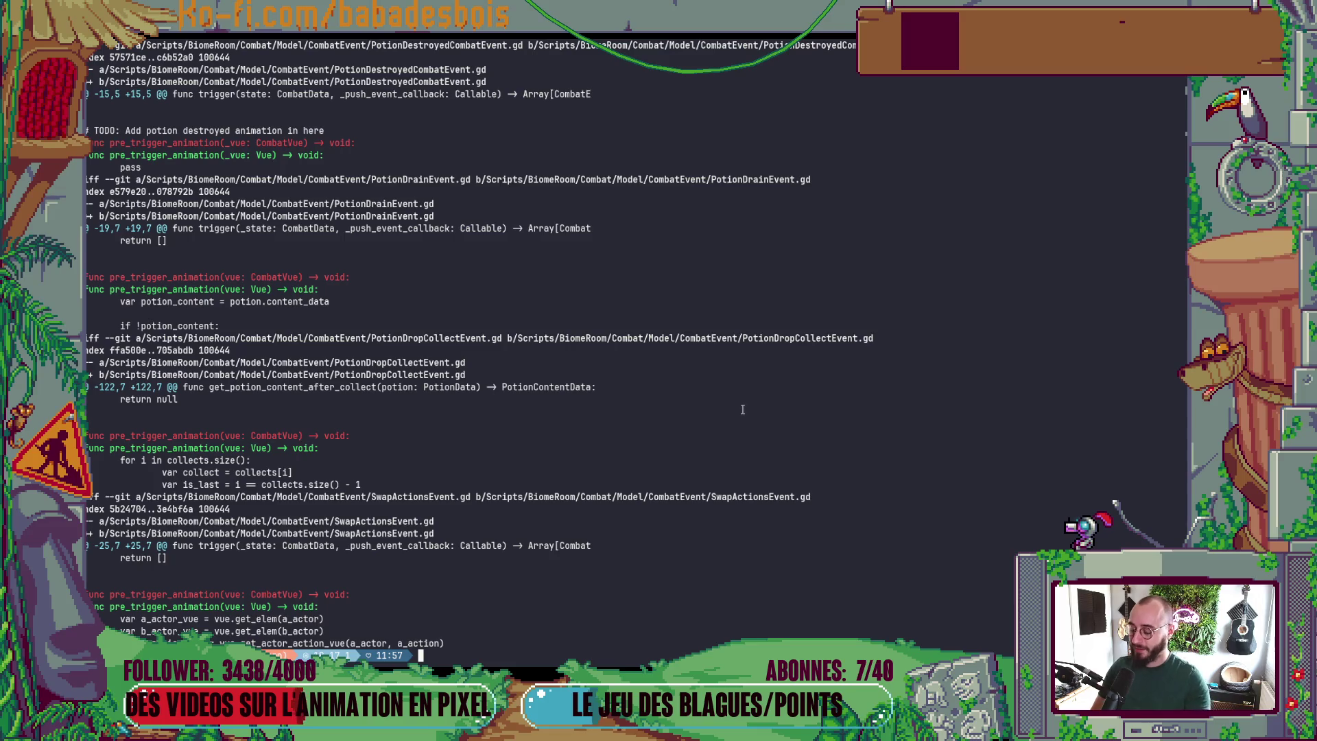
{"action": "key", "text": "ctrl+d"}
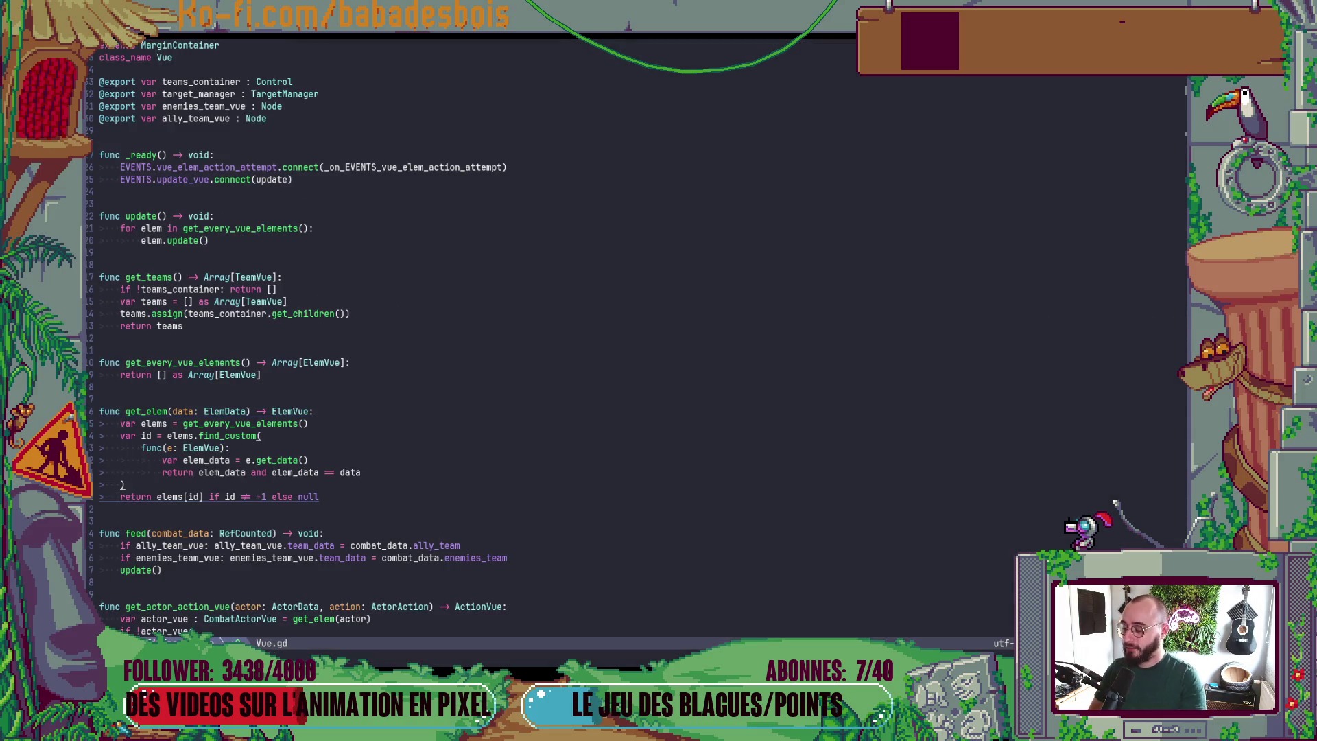
{"action": "key", "text": "space"}
{"action": "key", "text": "f"}
{"action": "key", "text": "f"}
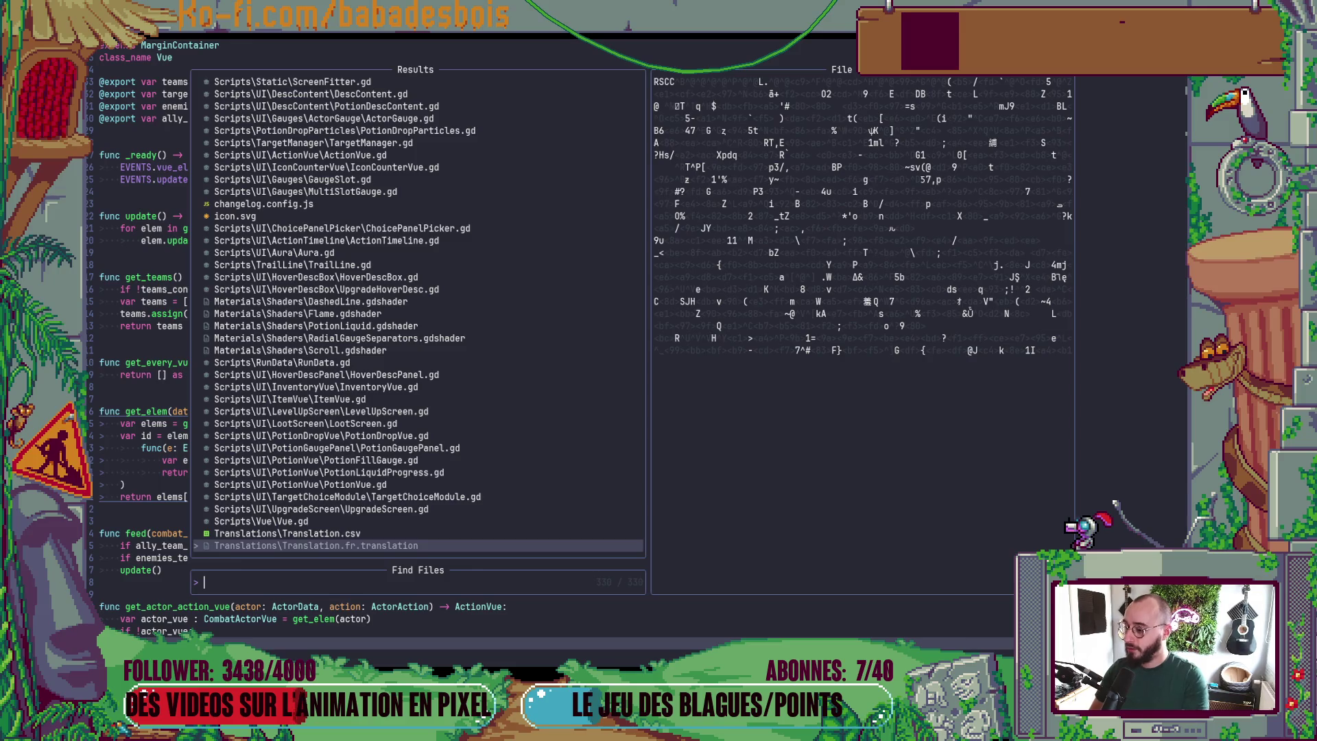
{"action": "key", "text": "Up"}
{"action": "key", "text": "Up"}
{"action": "key", "text": "Return"}
{"action": "key", "text": "z"}
{"action": "key", "text": "t"}
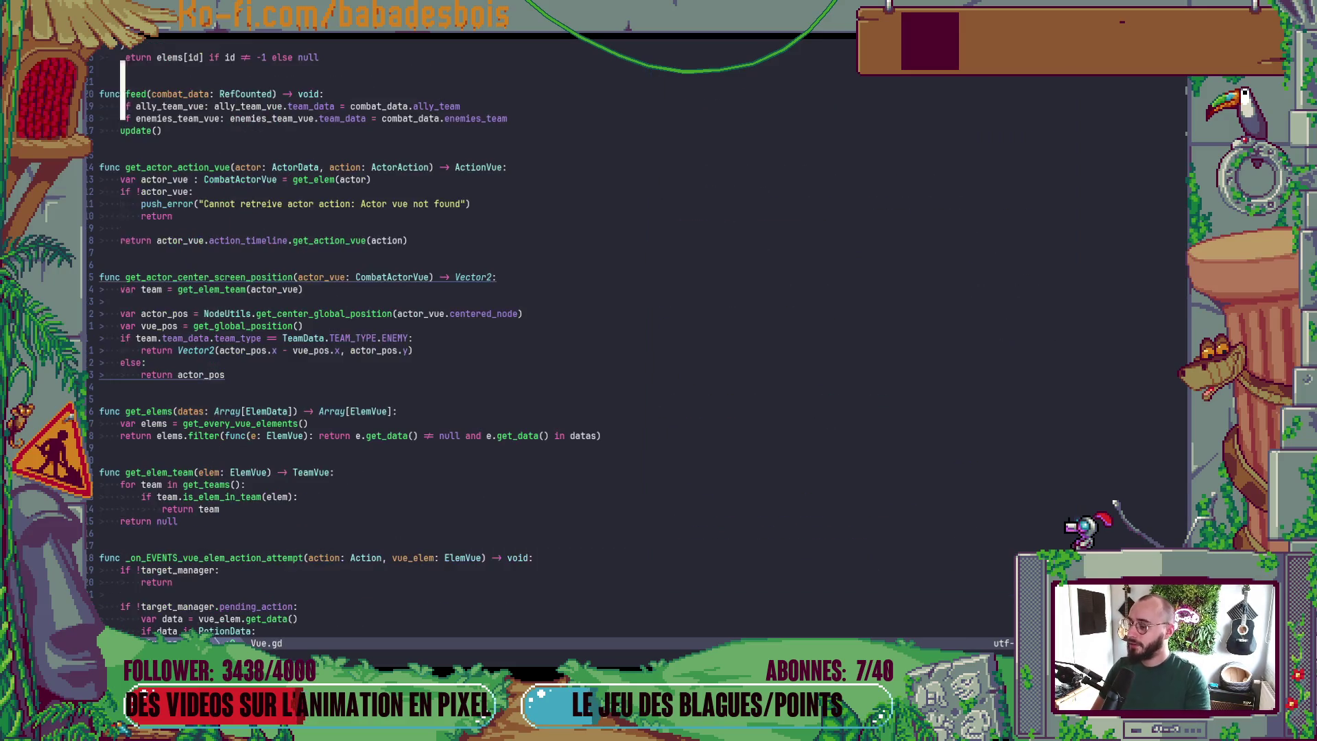
{"action": "key", "text": "z"}
{"action": "key", "text": "z"}
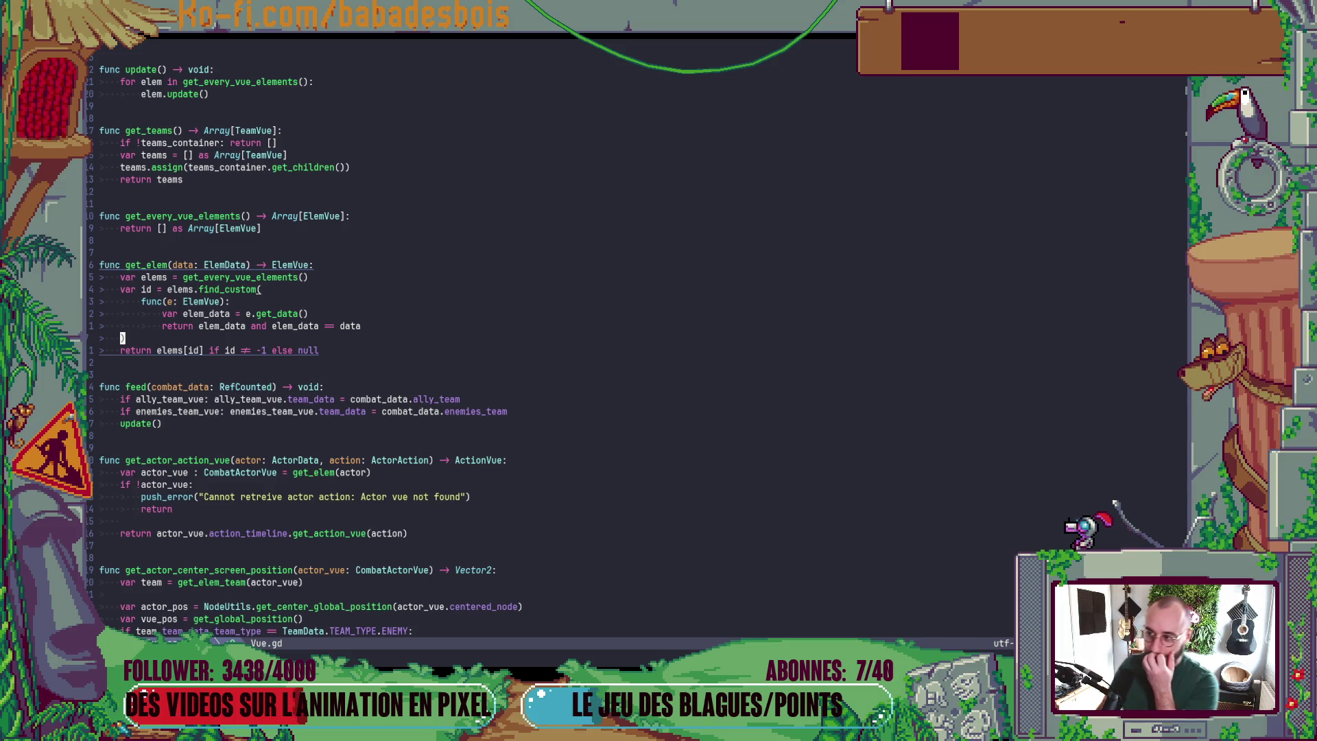
{"action": "key", "text": "ctrl+u"}
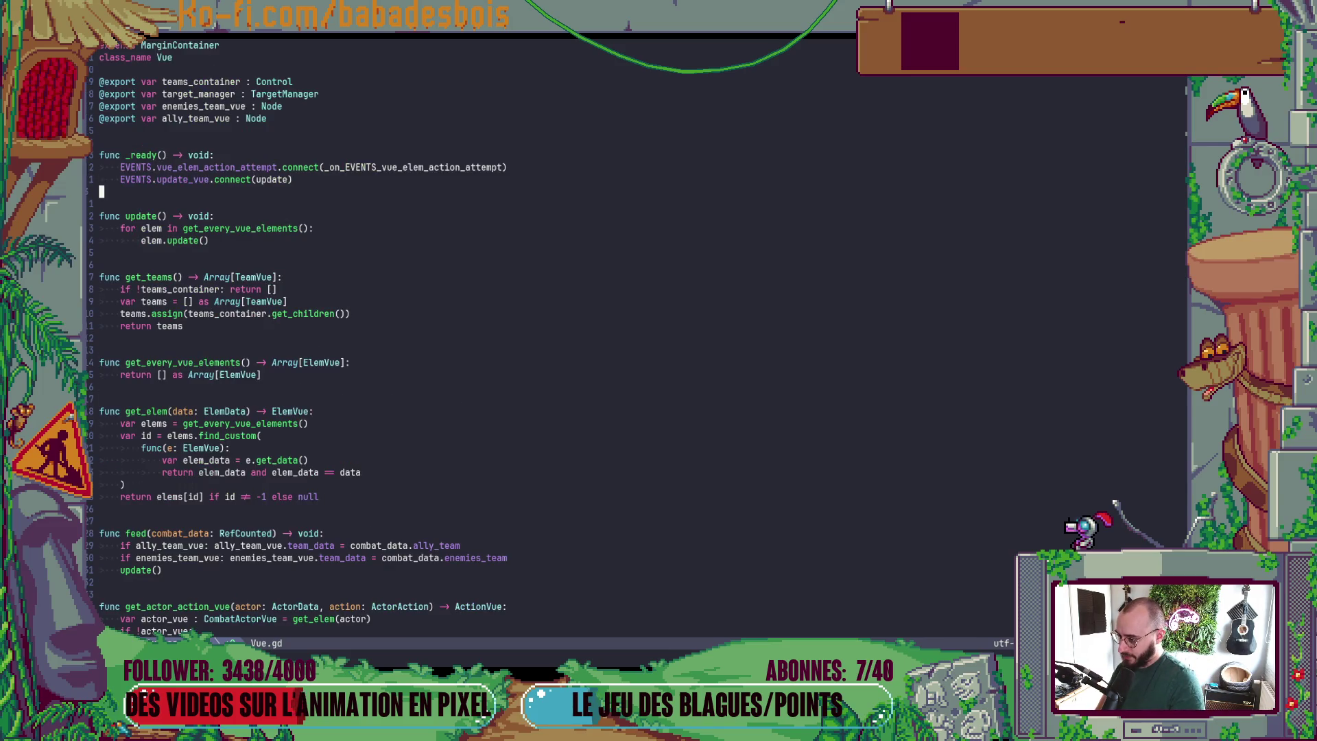
- Change the target_manager export type from TargetManager to Node and save Vue.gd
{"action": "key", "text": "i"}
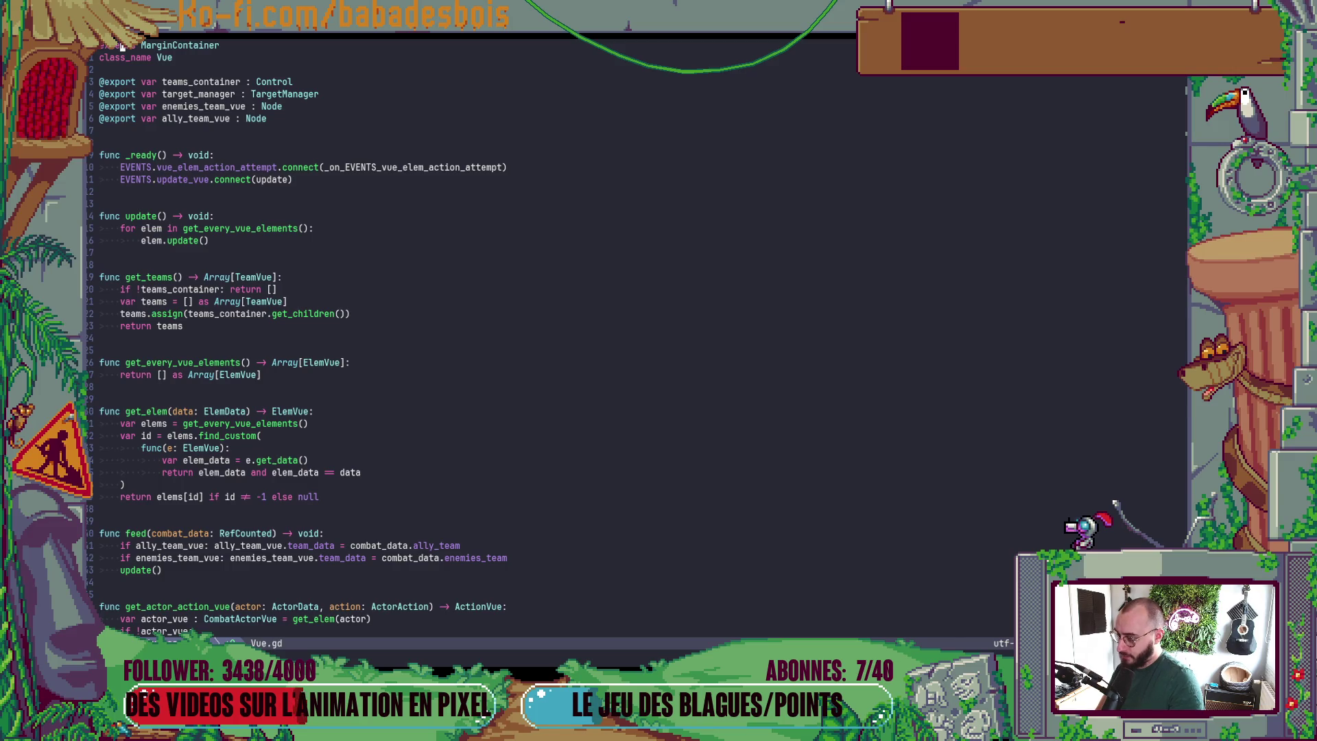
{"action": "key", "text": "Escape"}
{"action": "key", "text": "ctrl+d"}
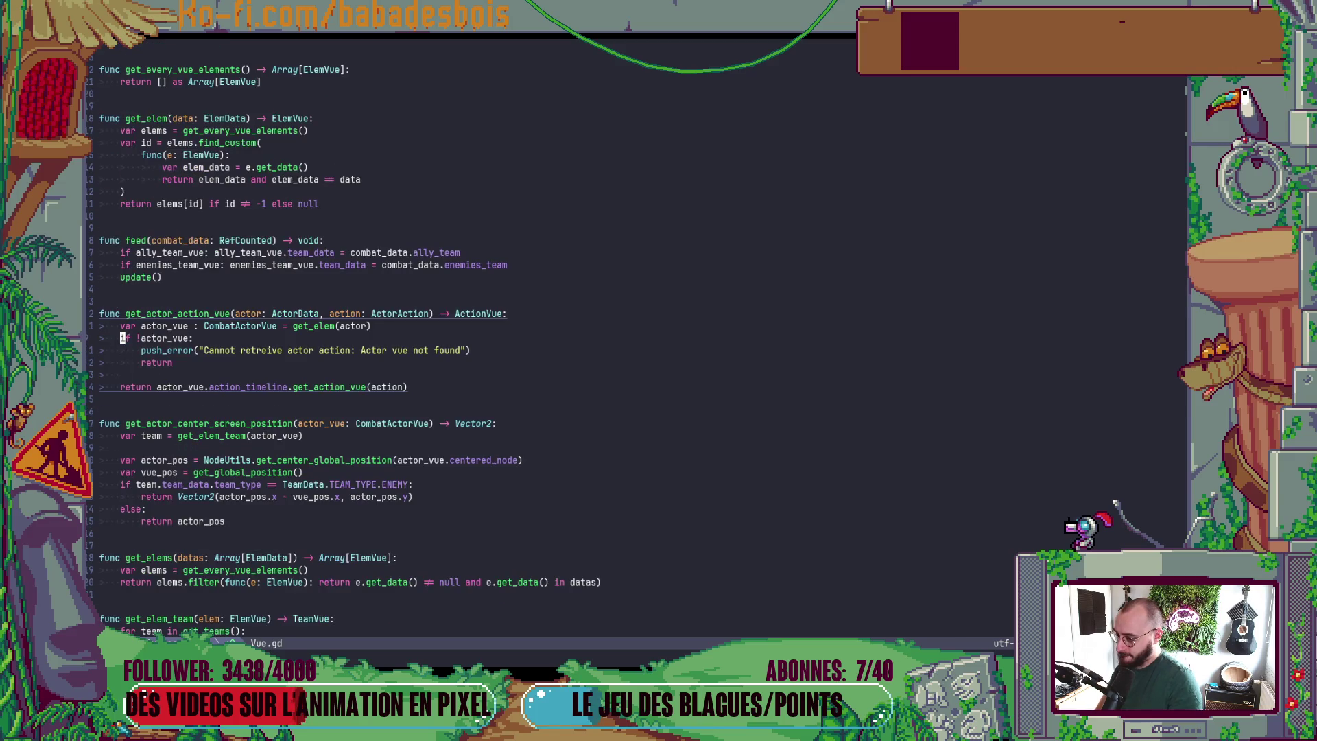
{"action": "key", "text": "g"}
{"action": "key", "text": "g"}
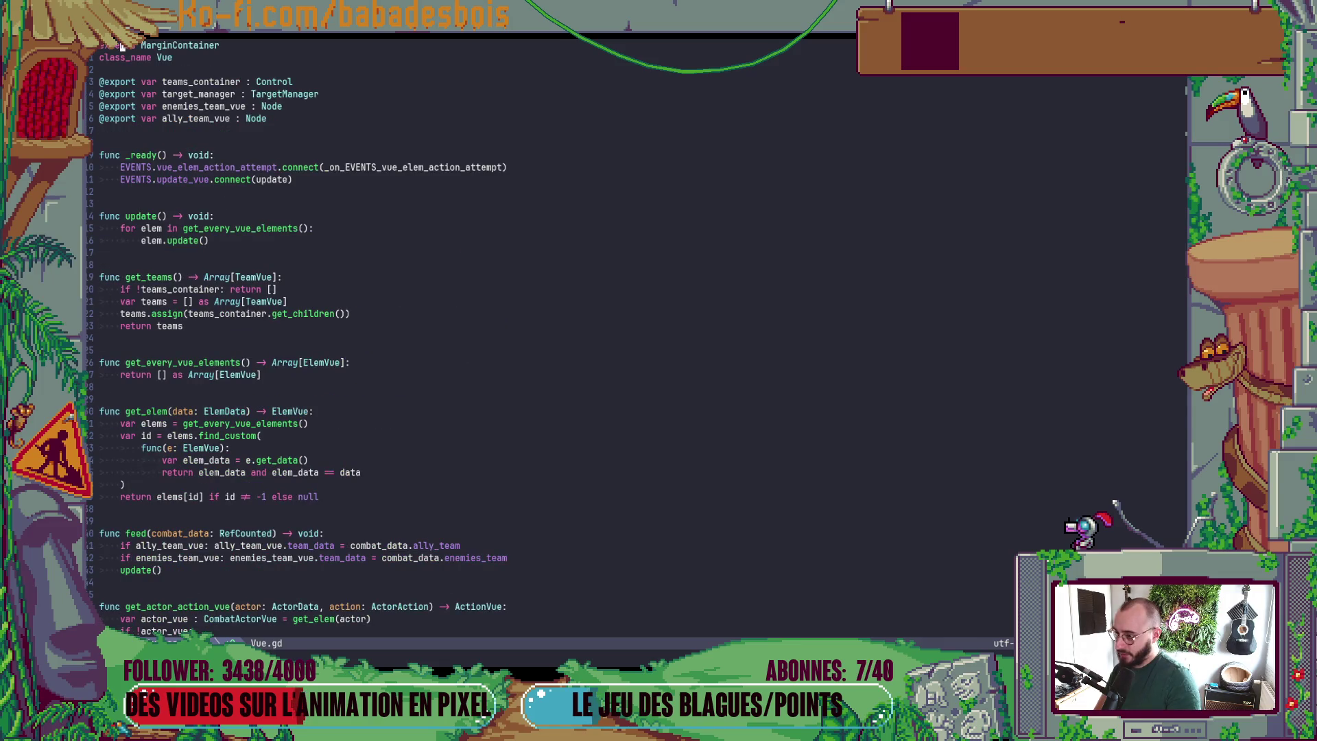
{"action": "key", "text": "j"}
{"action": "key", "text": "j"}
{"action": "key", "text": "j"}
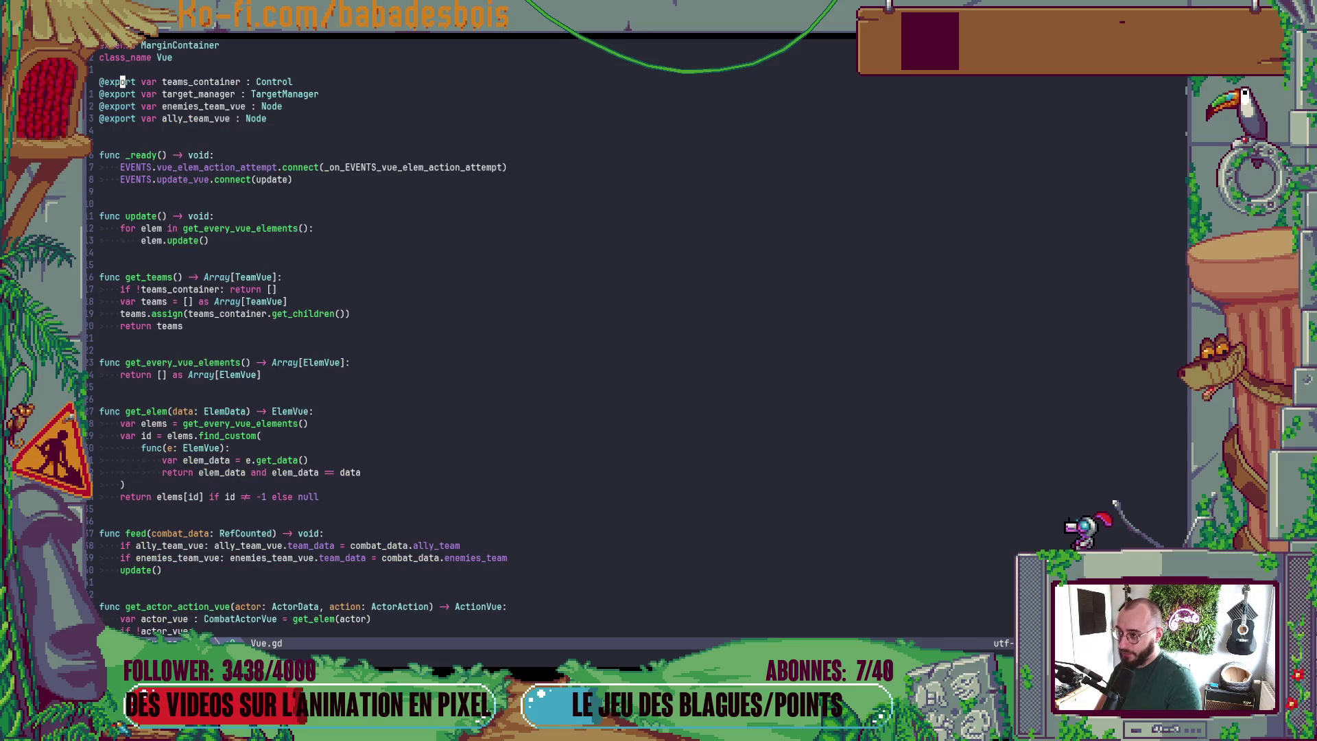
{"action": "key", "text": "dollar"}
{"action": "type", "text": "bcwNode"}
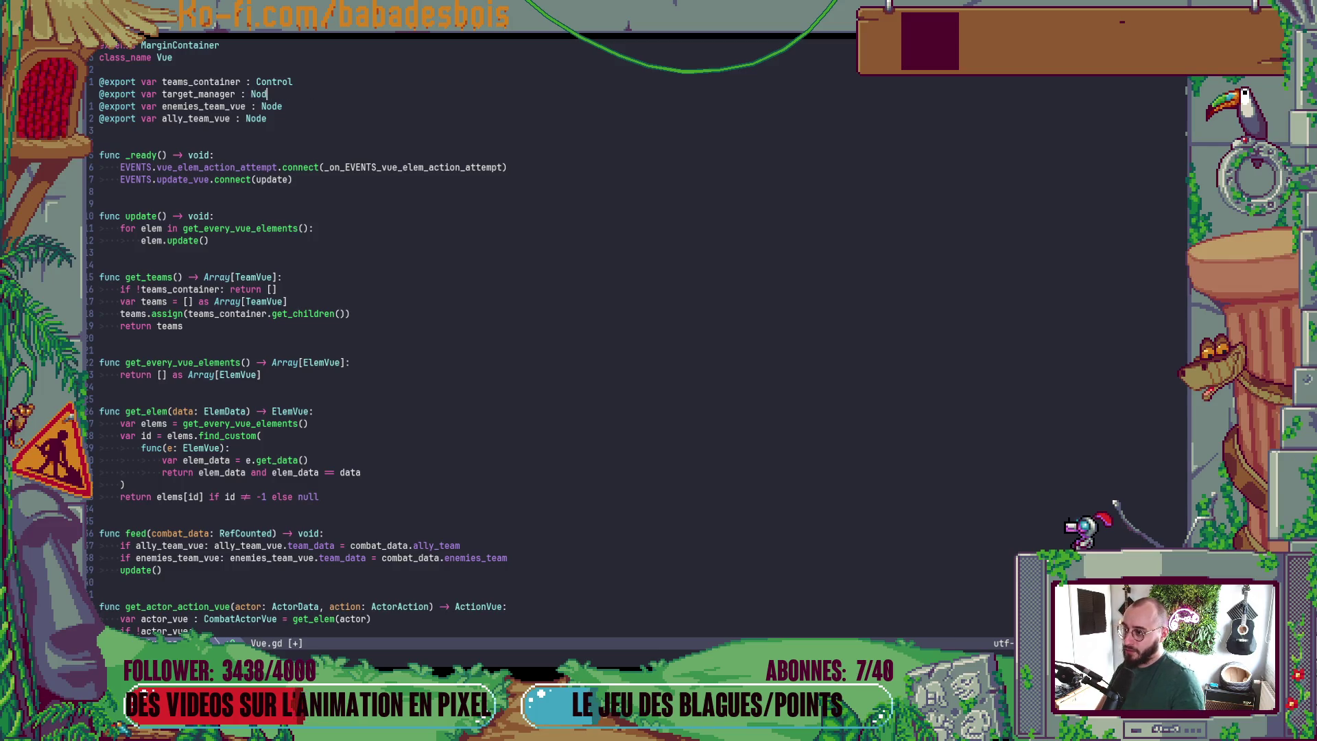
{"action": "key", "text": "Escape"}
{"action": "type", "text": ":w"}
{"action": "key", "text": "Return"}
{"action": "key", "text": "alt+Tab"}
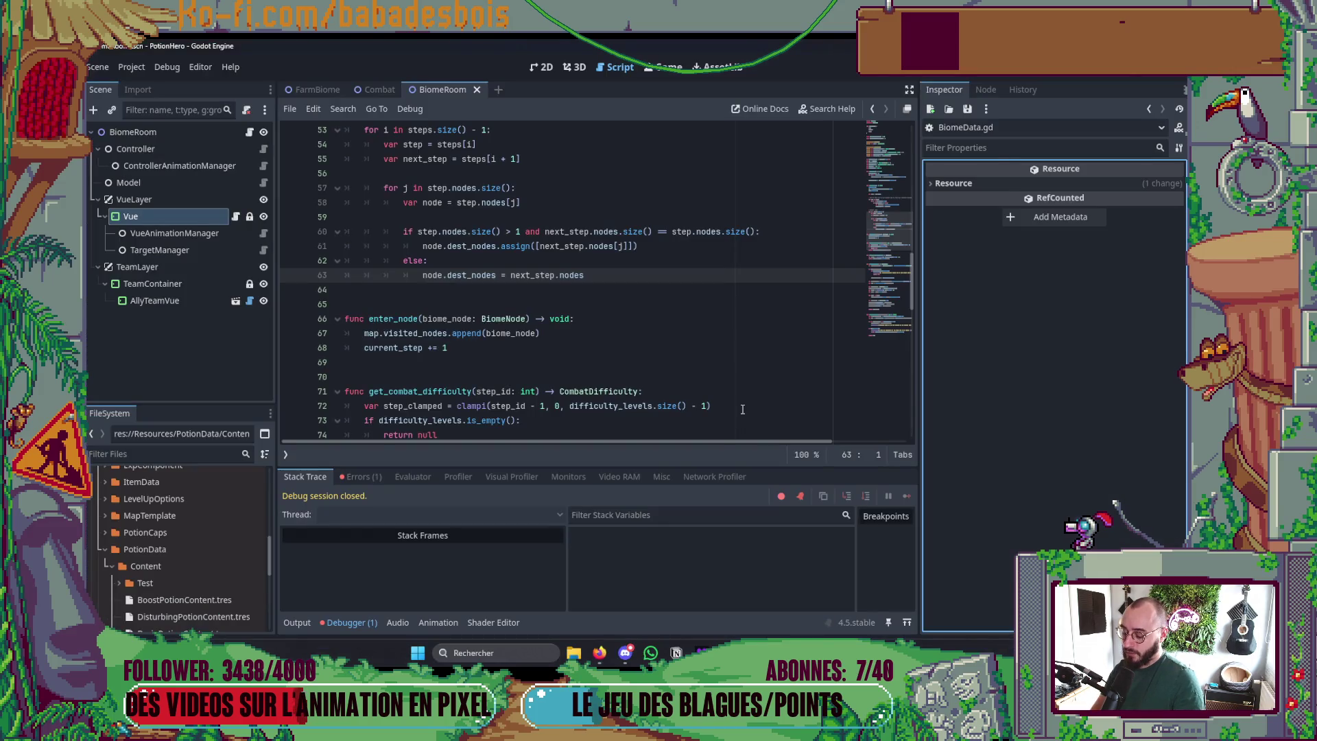
- Run PotionHero, travel from the map to the next fight, then stop the game
{"action": "key", "text": "F5"}
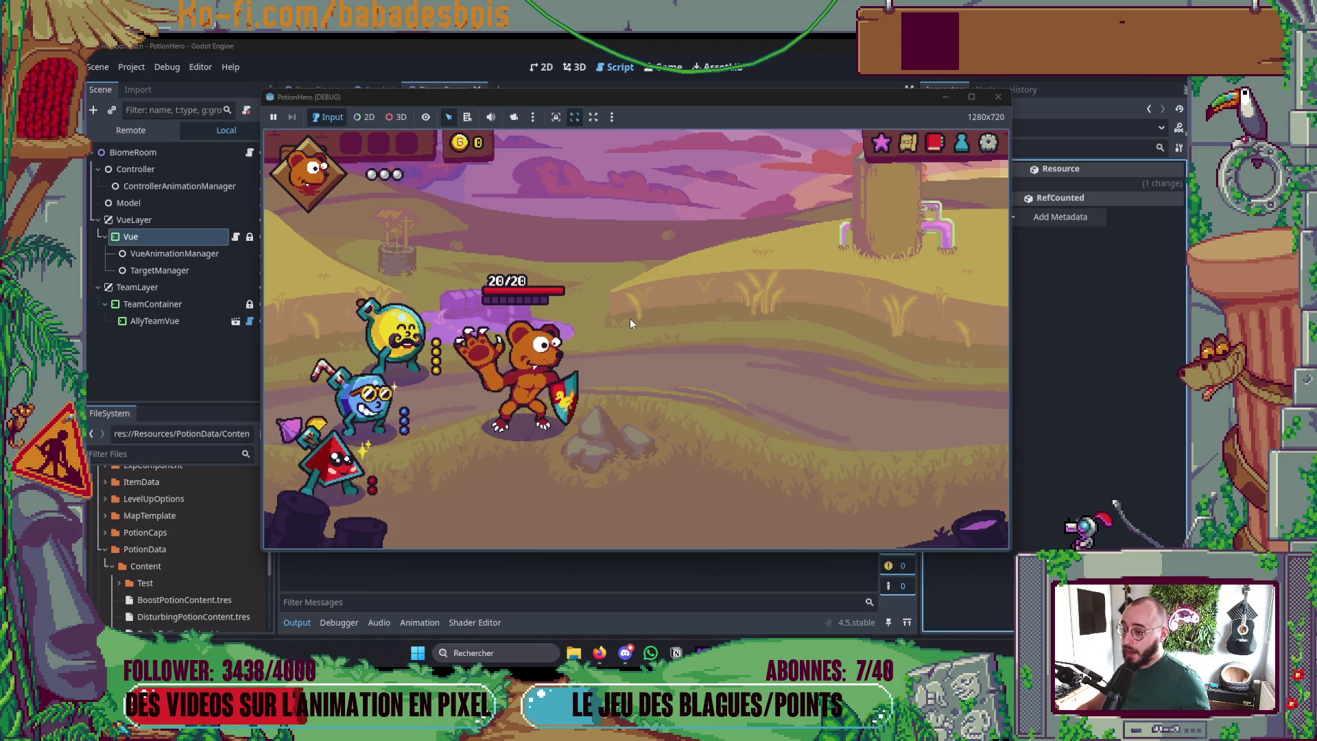
{"action": "left_click", "coordinate": [906, 145]}
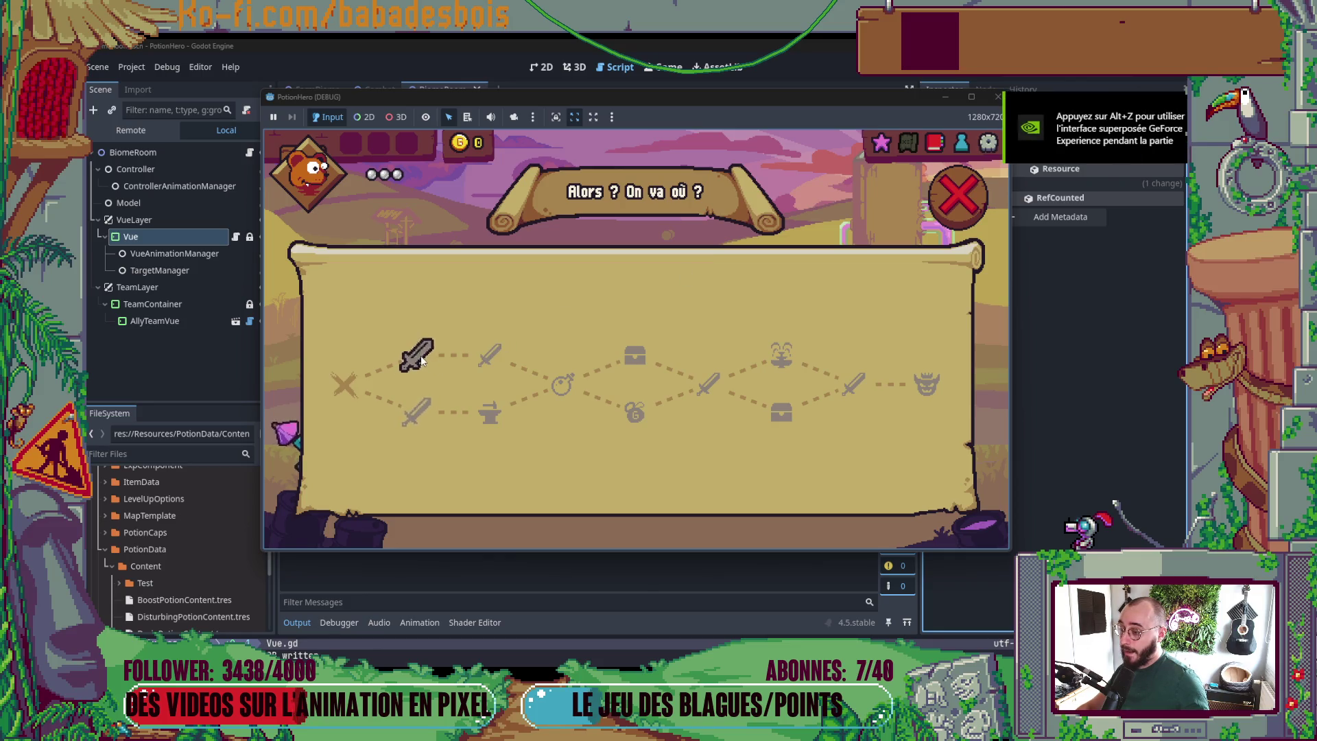
{"action": "left_click", "coordinate": [420, 356]}
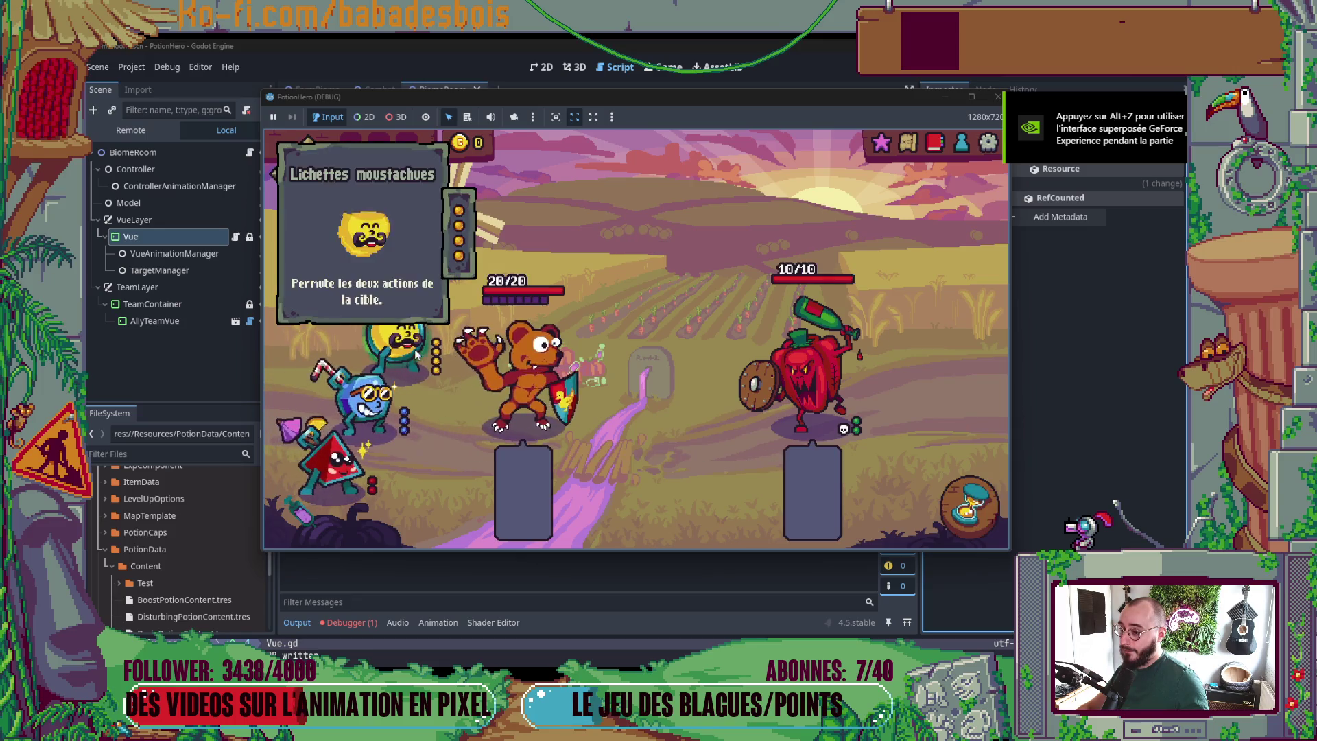
{"action": "left_click", "coordinate": [998, 96]}
{"action": "key", "text": "alt+Tab"}
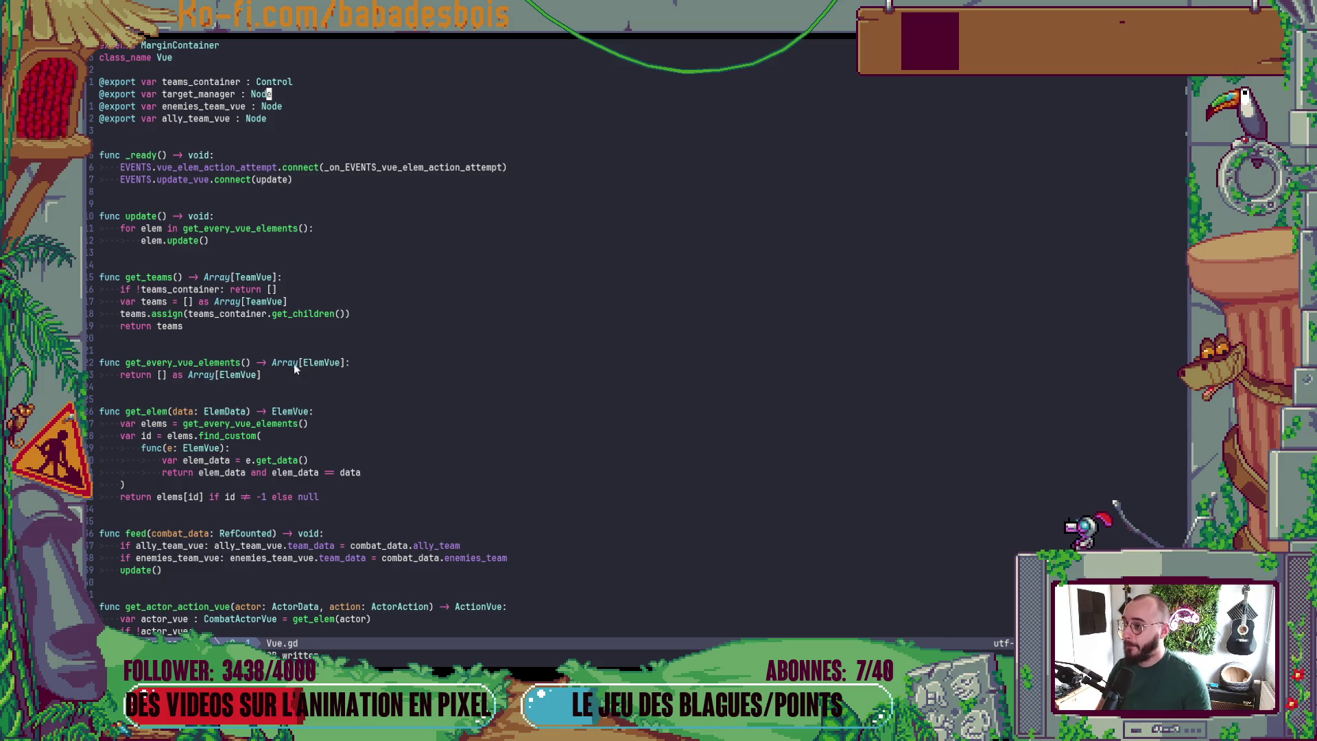
- Retype enemies_team_vue and ally_team_vue from Node to TeamVue and save Vue.gd
{"action": "type", "text": "cwTeam"}
{"action": "type", "text": "Vue"}
{"action": "key", "text": "Escape"}
{"action": "key", "text": "j"}
{"action": "key", "text": "c"}
{"action": "key", "text": "i"}
{"action": "key", "text": "w"}
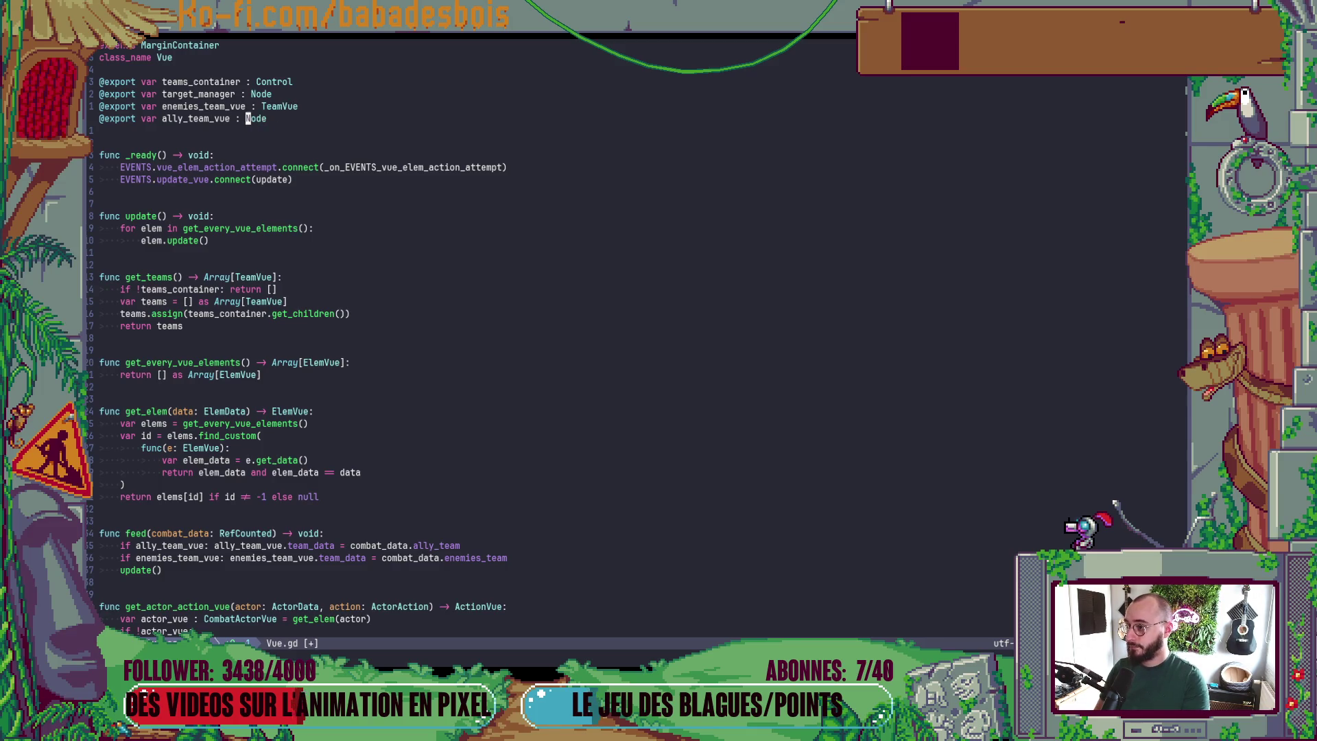
{"action": "type", "text": "Vue"}
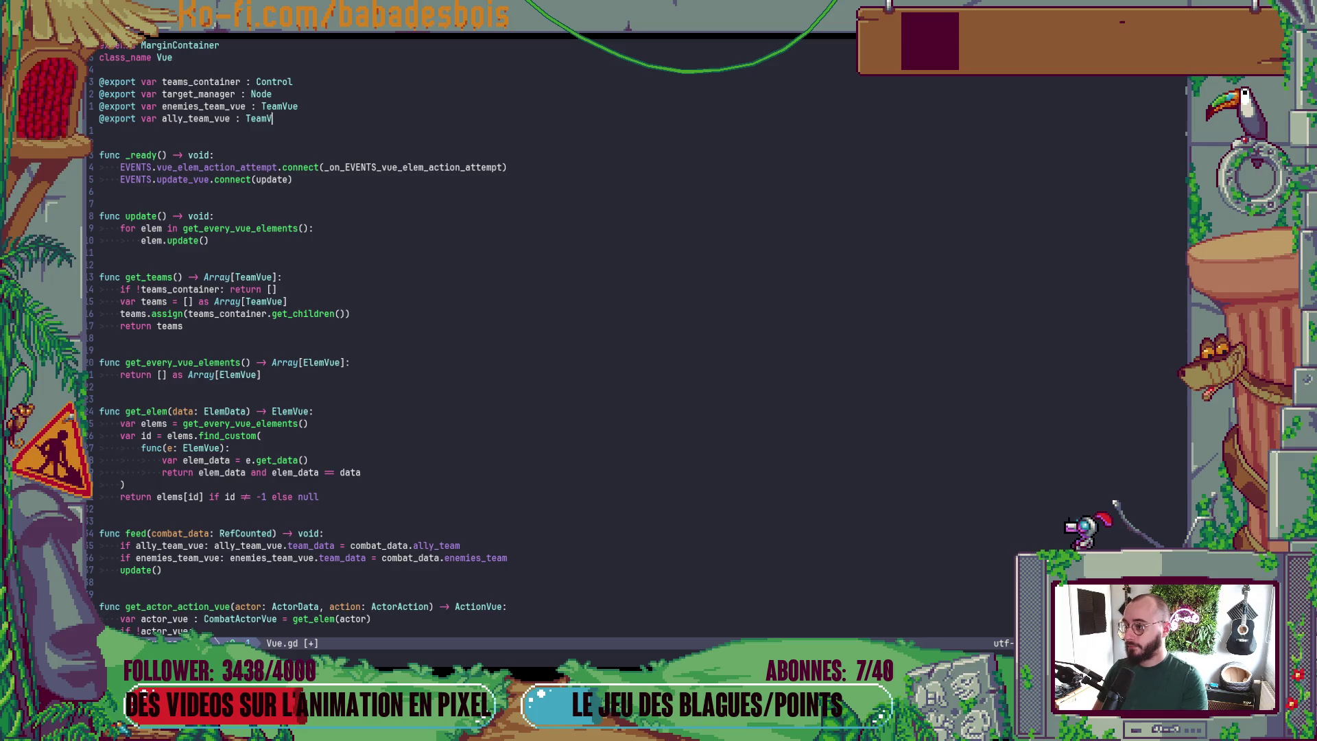
{"action": "key", "text": "Escape"}
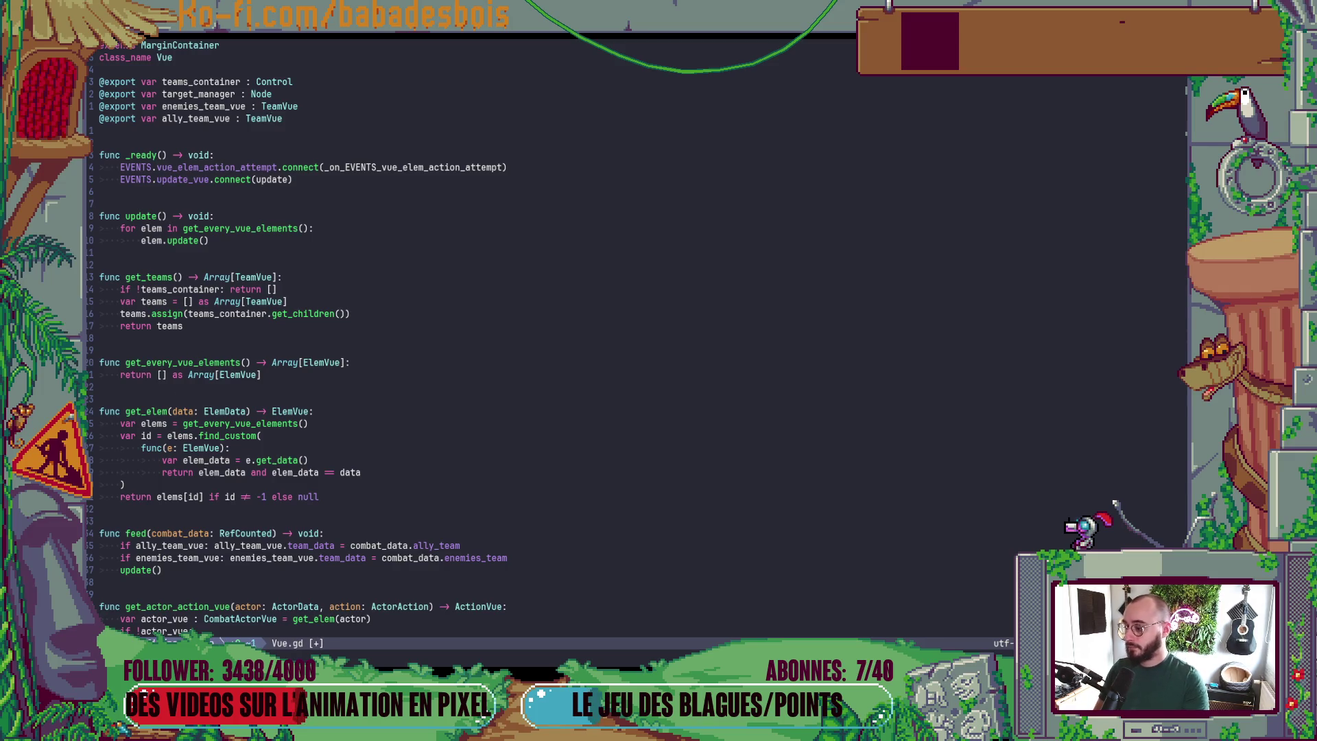
{"action": "type", "text": ":w"}
{"action": "key", "text": "Return"}
- Check git status in the shell pane, then relaunch the game in Godot
{"action": "key", "text": "ctrl+b"}
{"action": "key", "text": "z"}
{"action": "type", "text": "gst"}
{"action": "key", "text": "Return"}
{"action": "type", "text": "ghi"}
{"action": "key", "text": "ctrl+b"}
{"action": "key", "text": "Up"}
{"action": "key", "text": "ctrl+b"}
{"action": "key", "text": "z"}
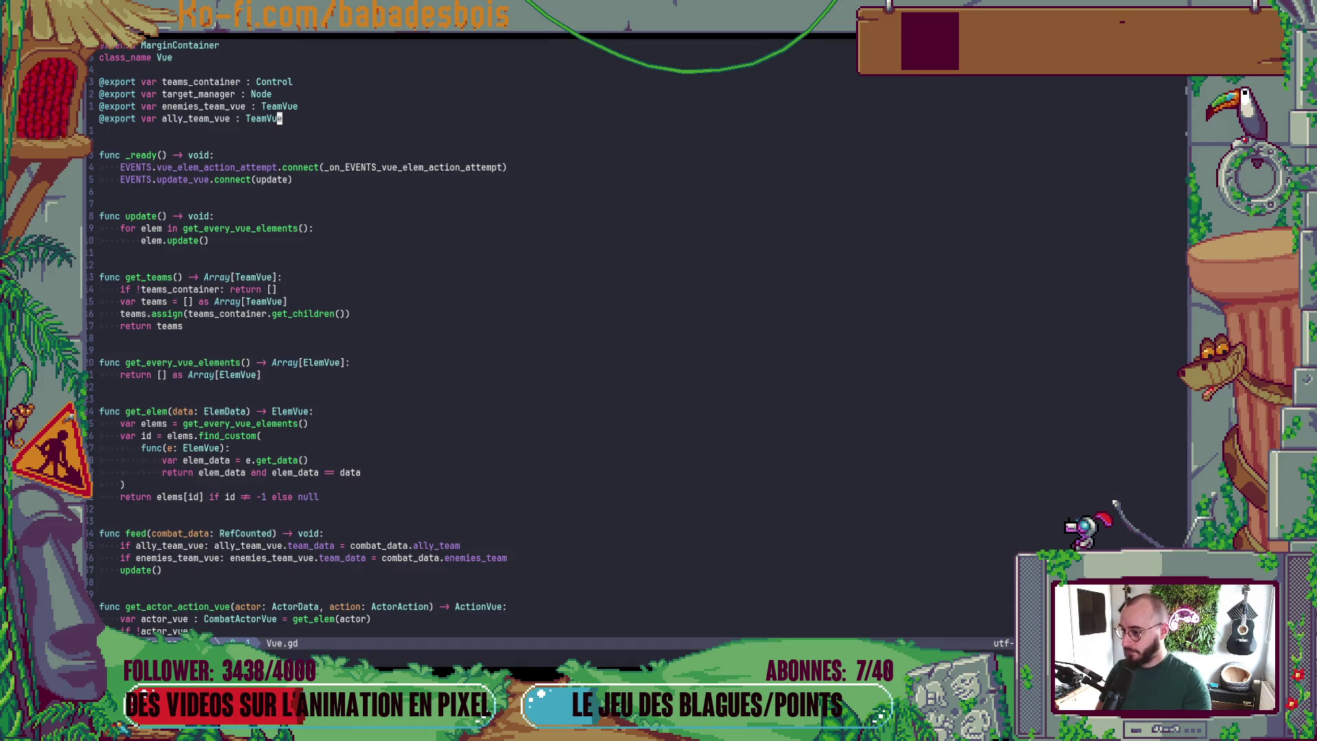
{"action": "key", "text": "alt+Tab"}
{"action": "key", "text": "F5"}
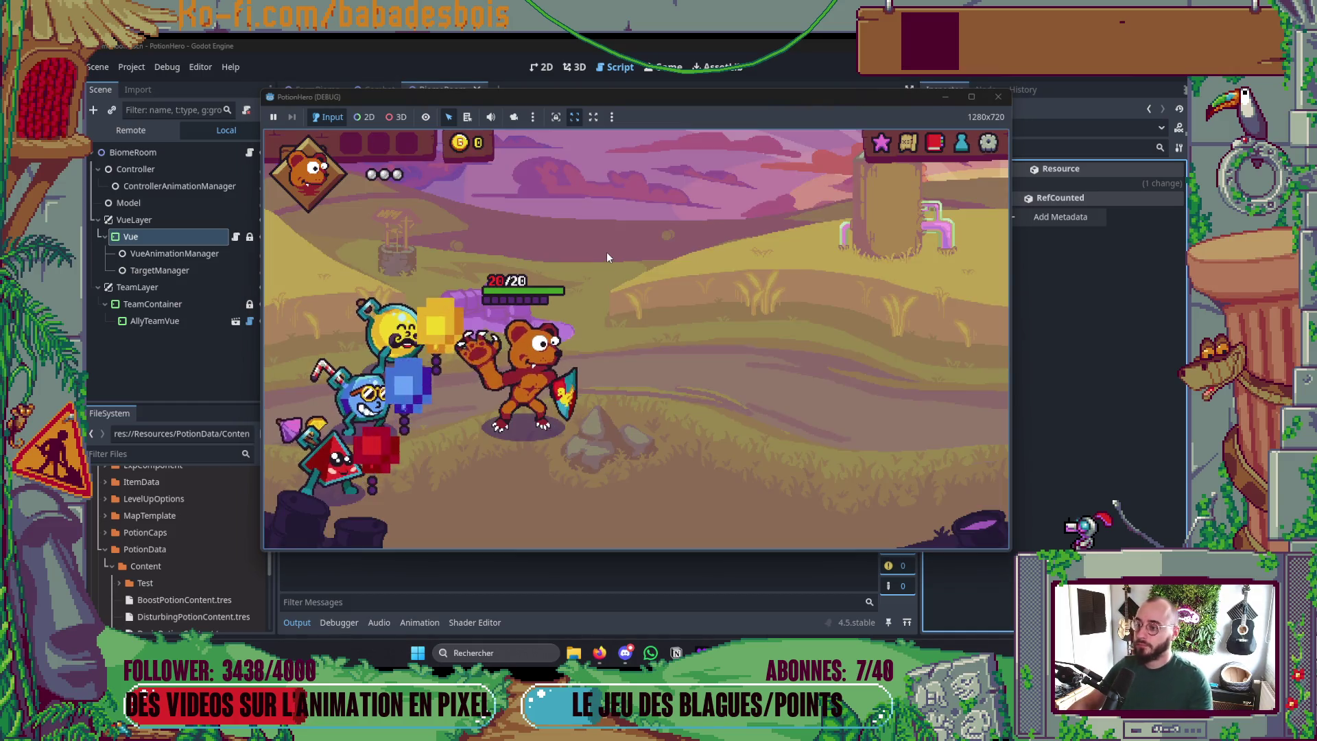
- Travel to the upper sword node room, stop the game, and hide the output panel
{"action": "left_click", "coordinate": [907, 146]}
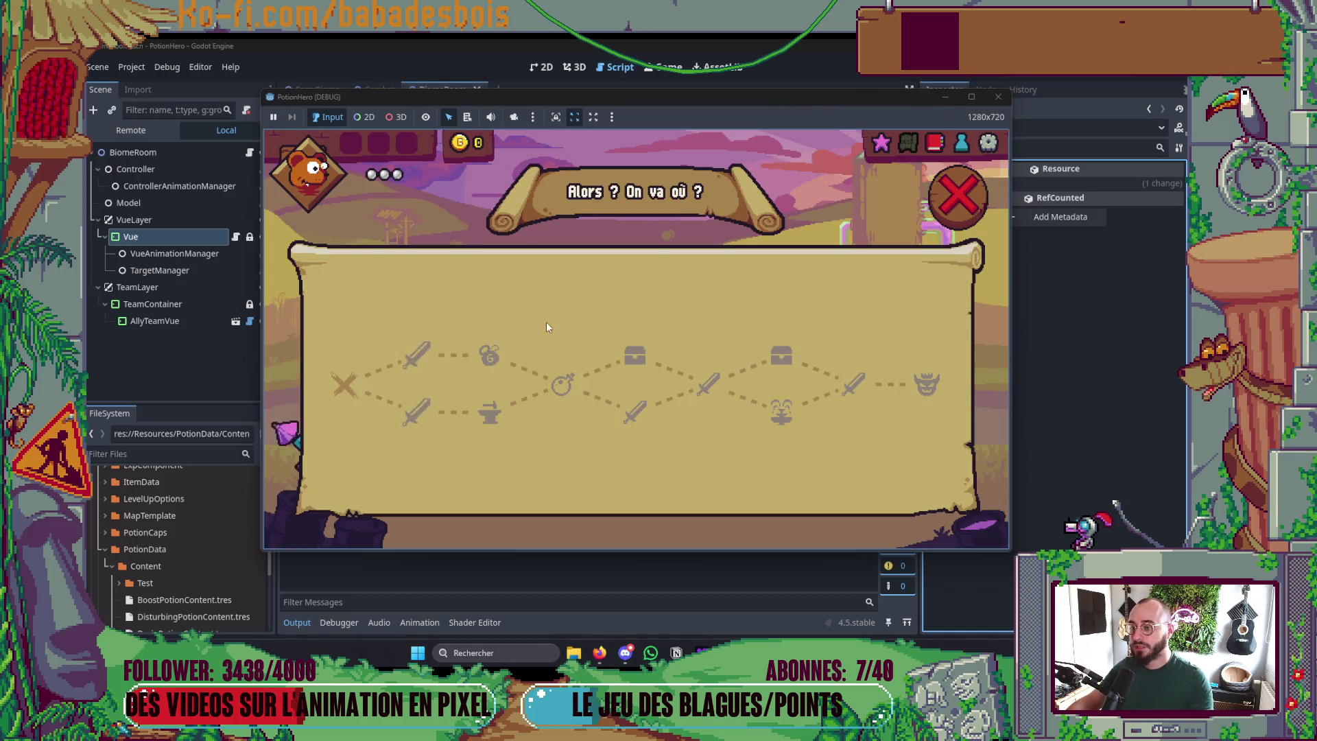
{"action": "left_click", "coordinate": [411, 356]}
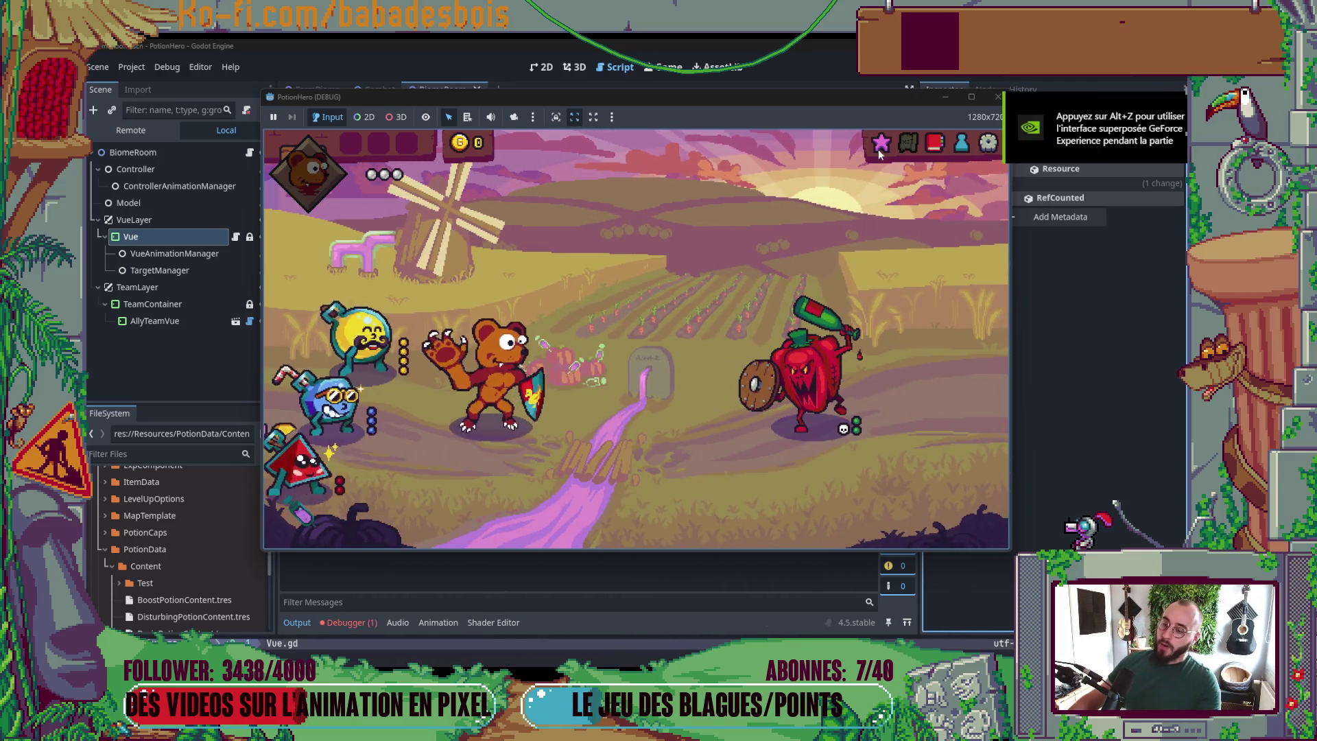
{"action": "left_click", "coordinate": [1017, 98]}
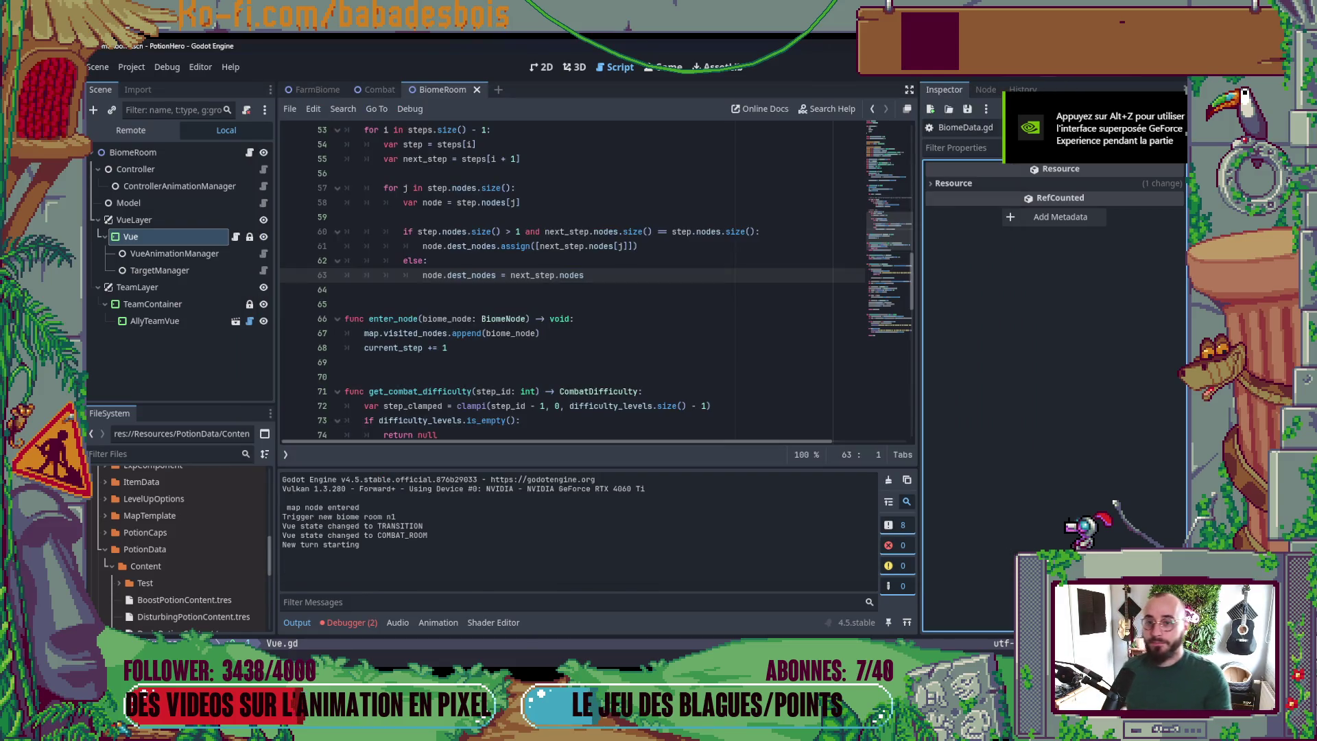
{"action": "key", "text": "alt+Tab"}
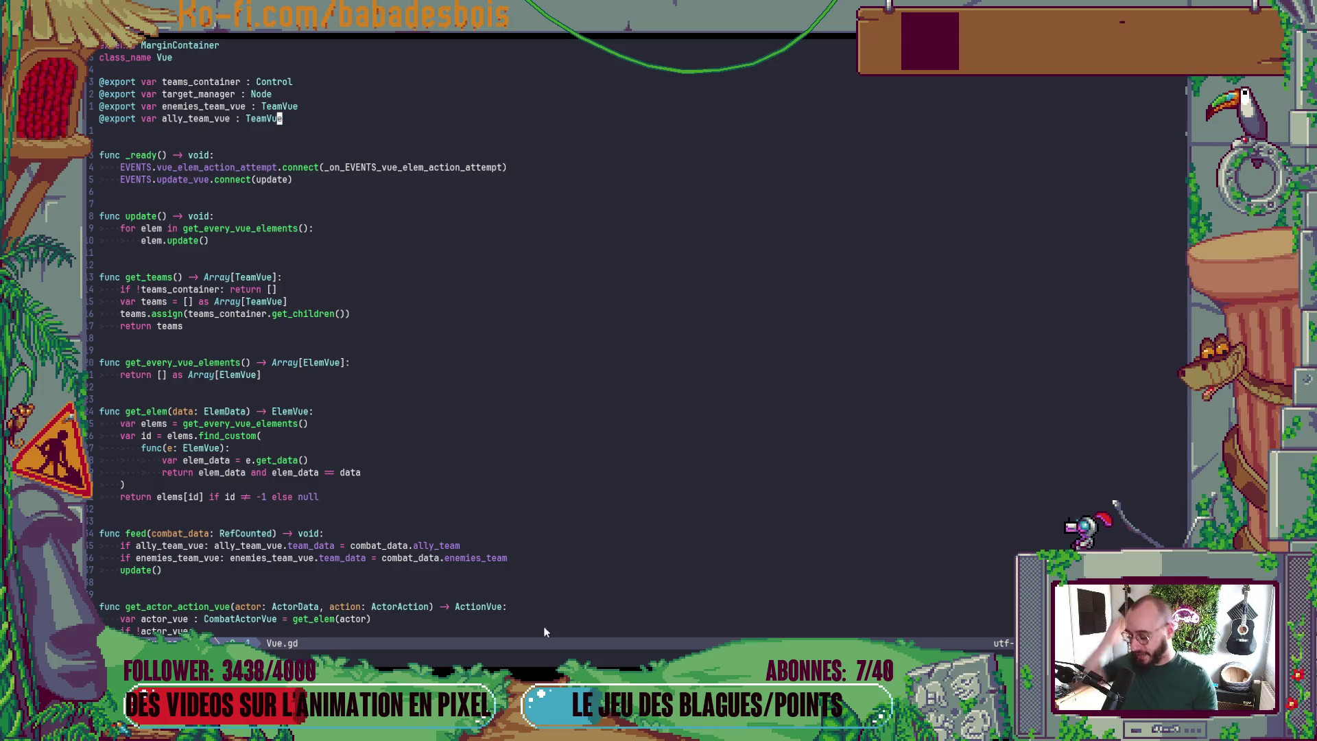
{"action": "key", "text": "alt+Tab"}
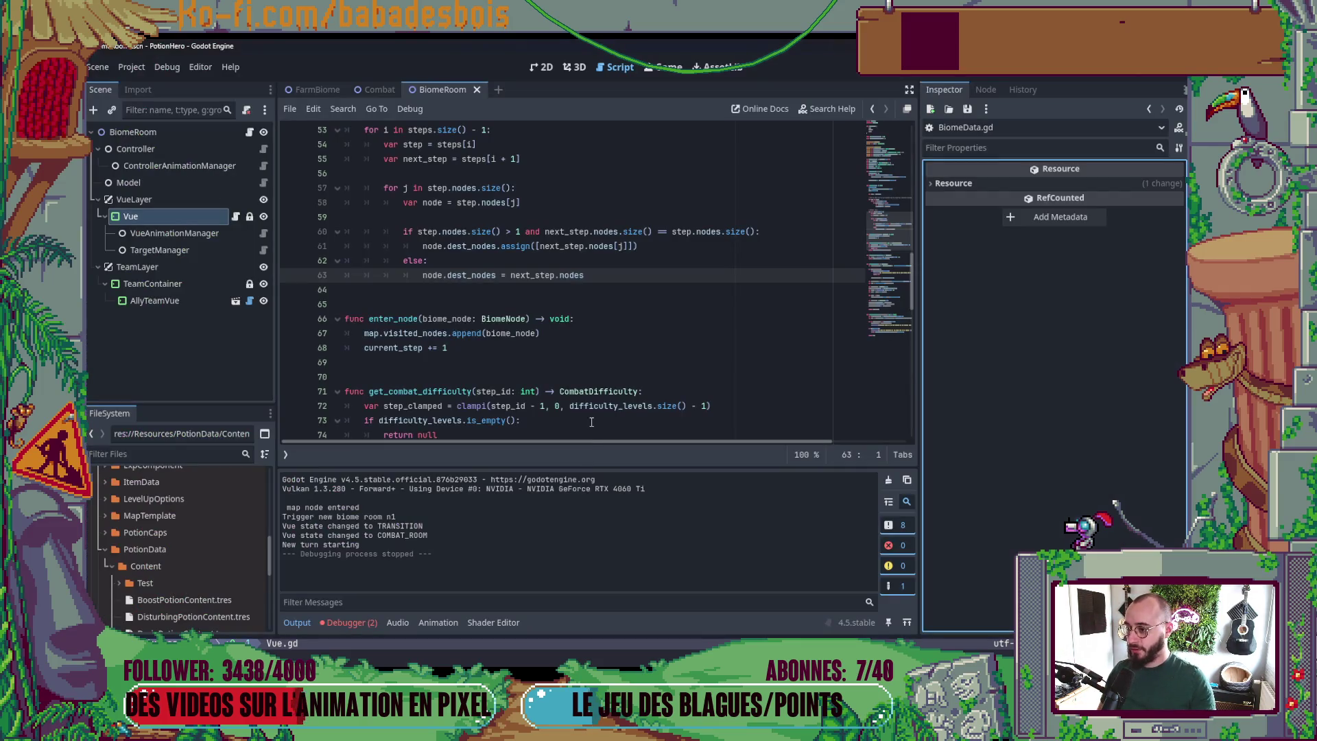
{"action": "left_click", "coordinate": [289, 620]}
{"action": "key", "text": "alt+Tab"}
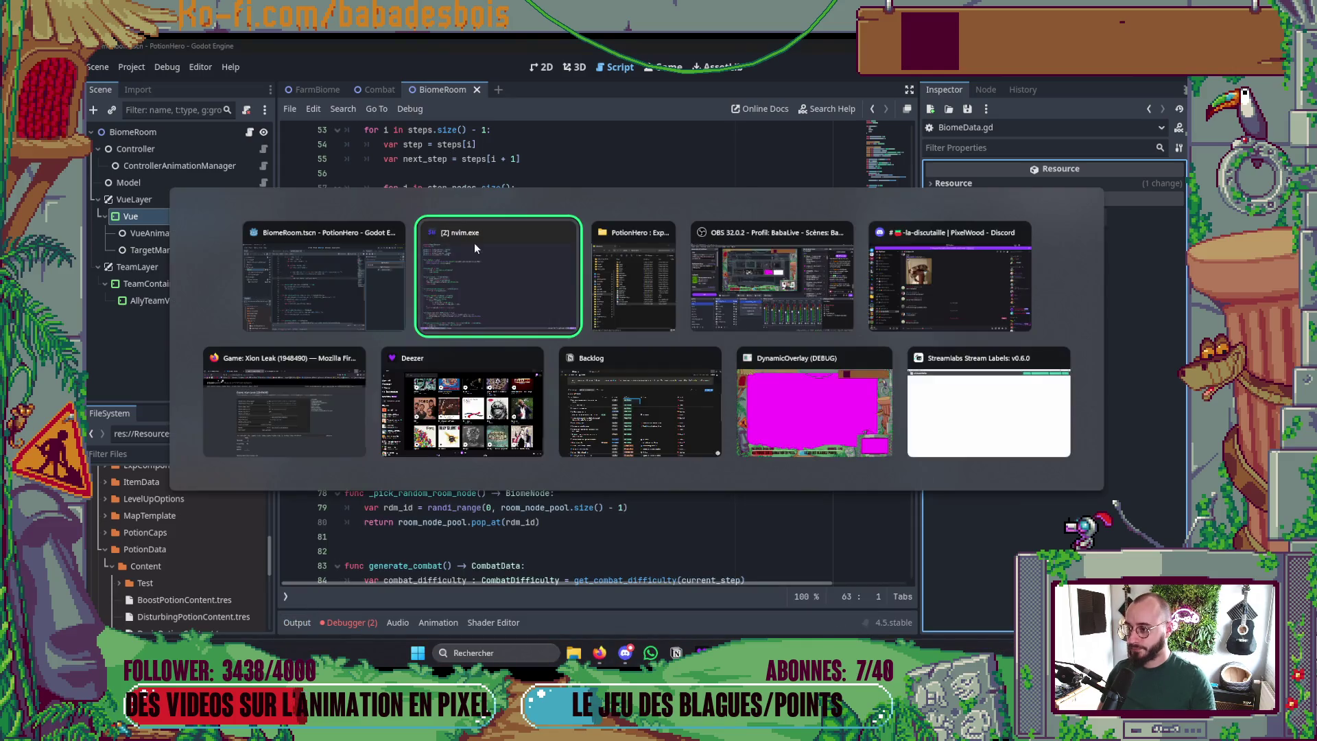
{"action": "key", "text": "space"}
{"action": "key", "text": "f"}
{"action": "key", "text": "f"}
{"action": "type", "text": "Targe"}
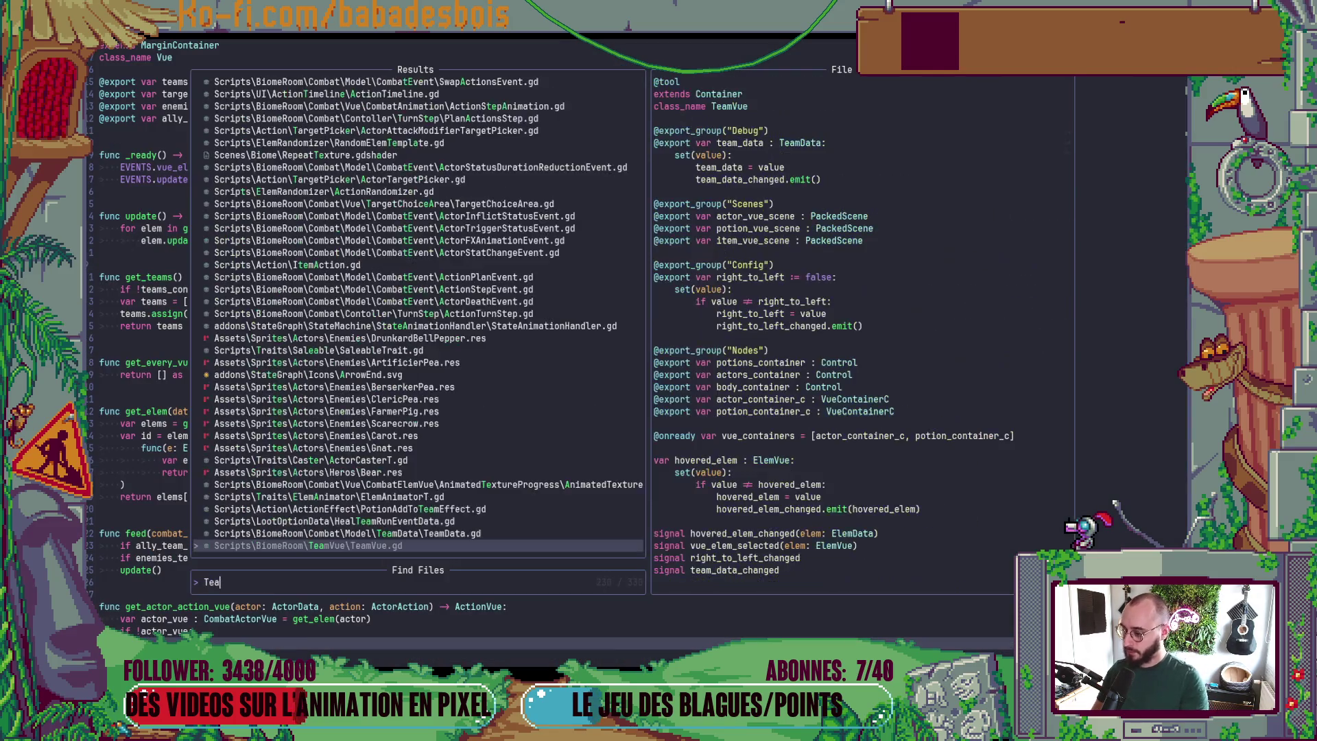
{"action": "type", "text": "tMan"}
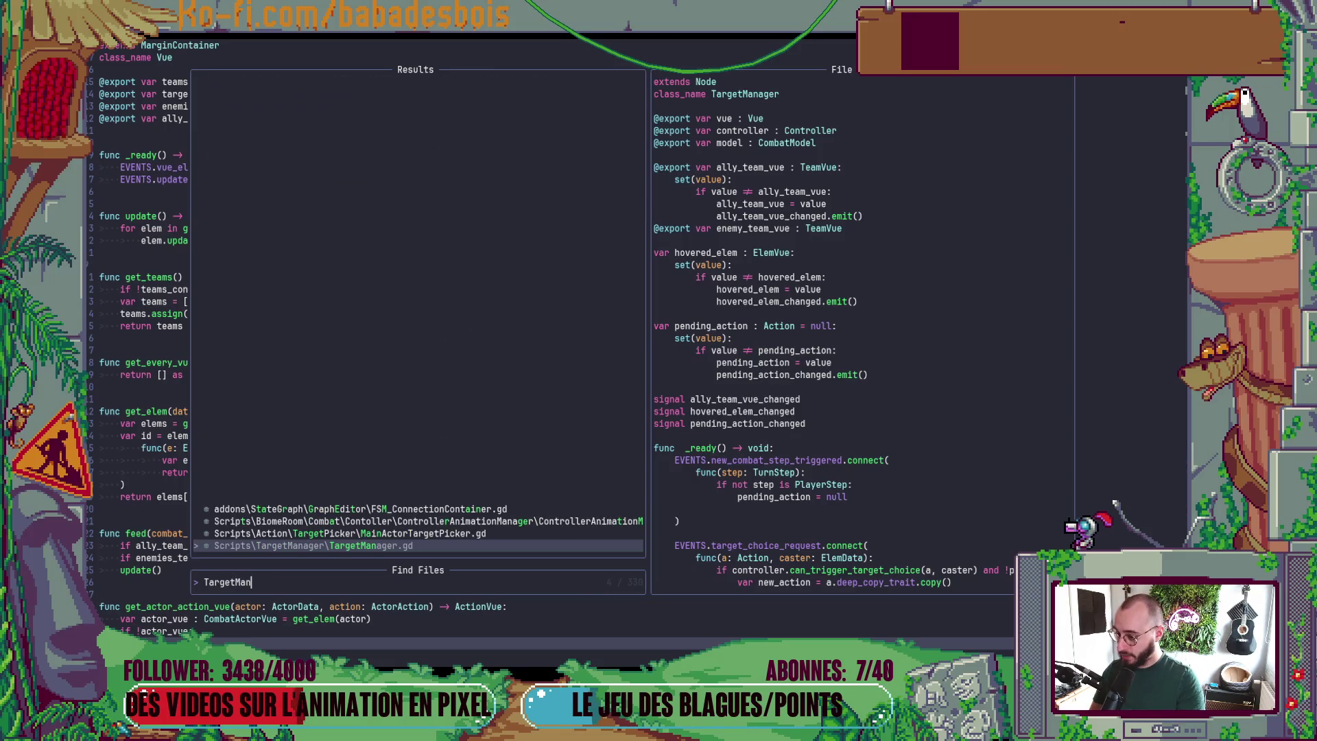
{"action": "key", "text": "Return"}
{"action": "key", "text": "ctrl+d"}
{"action": "key", "text": "j"}
{"action": "key", "text": "ctrl+u"}
{"action": "key", "text": "ctrl+u"}
{"action": "key", "text": "ctrl+u"}
{"action": "key", "text": "ctrl+u"}
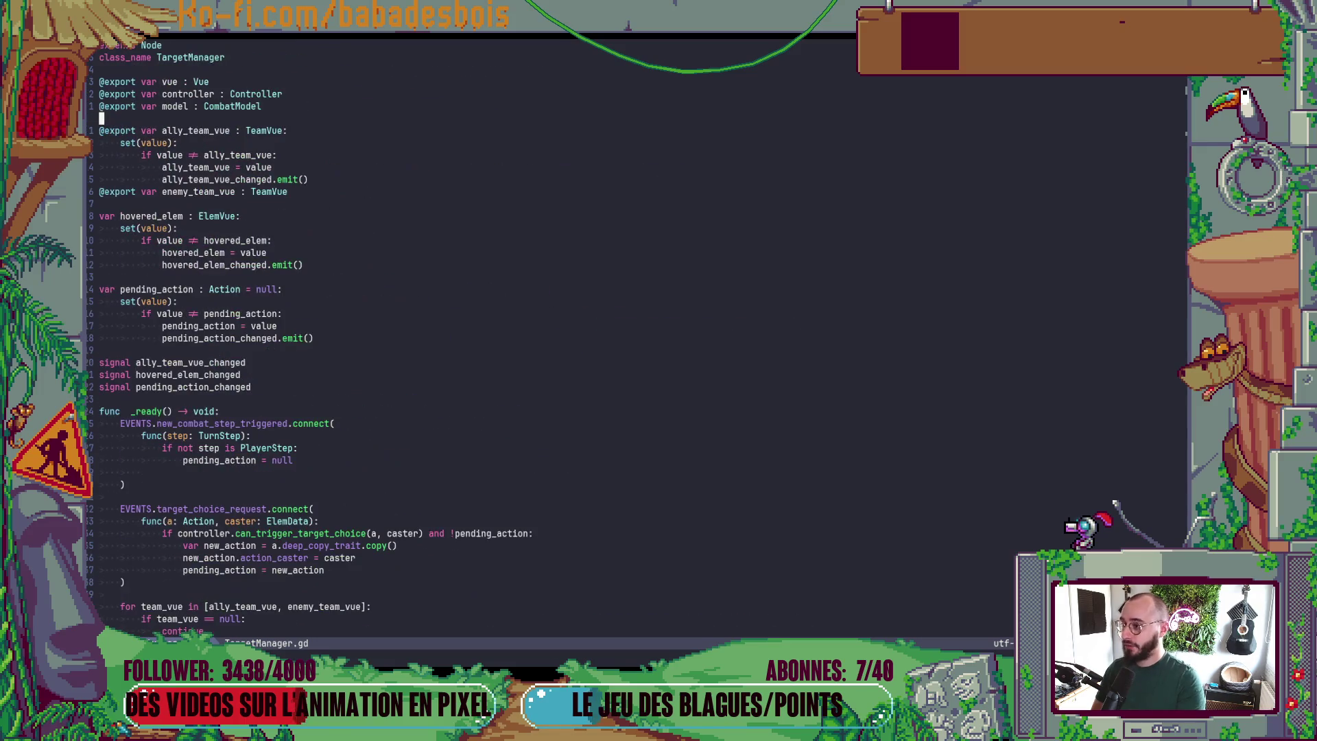
{"action": "left_click", "coordinate": [159, 106]}
{"action": "key", "text": "2"}
{"action": "key", "text": "5"}
{"action": "key", "text": "j"}
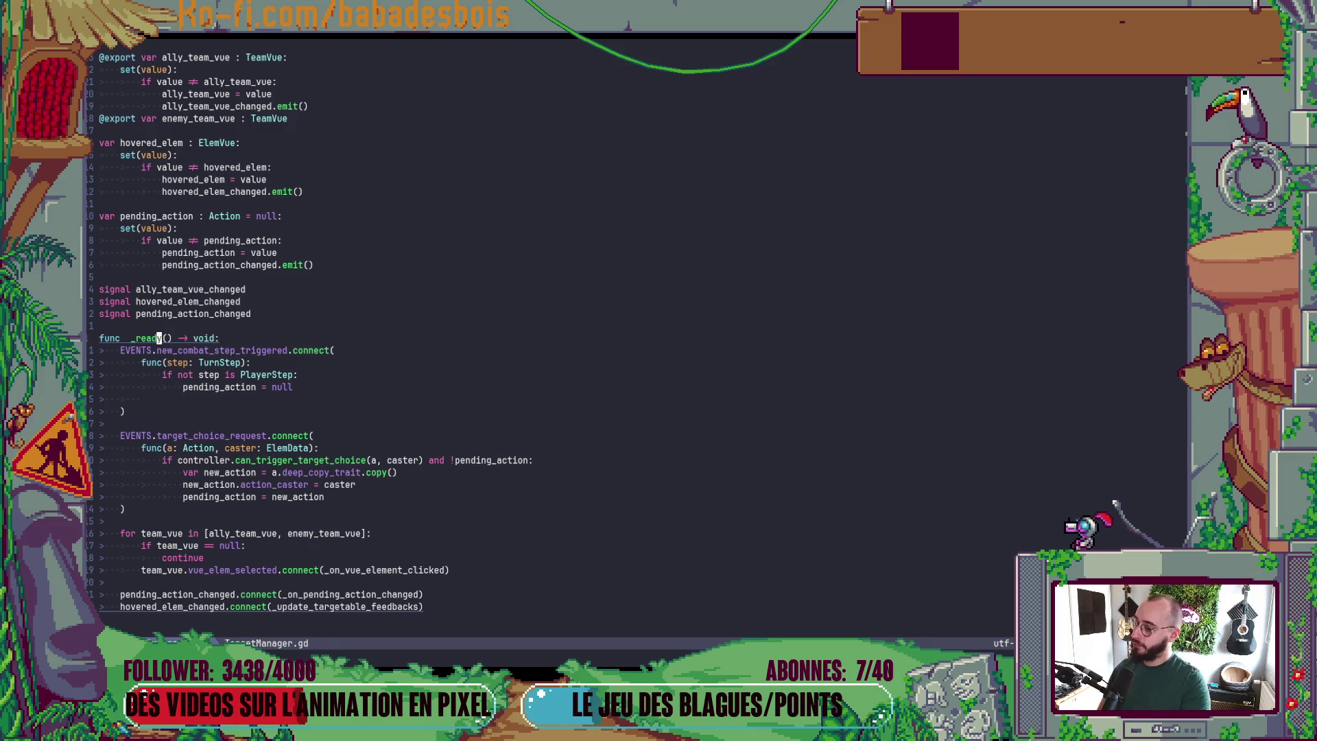
{"action": "key", "text": "ctrl+d"}
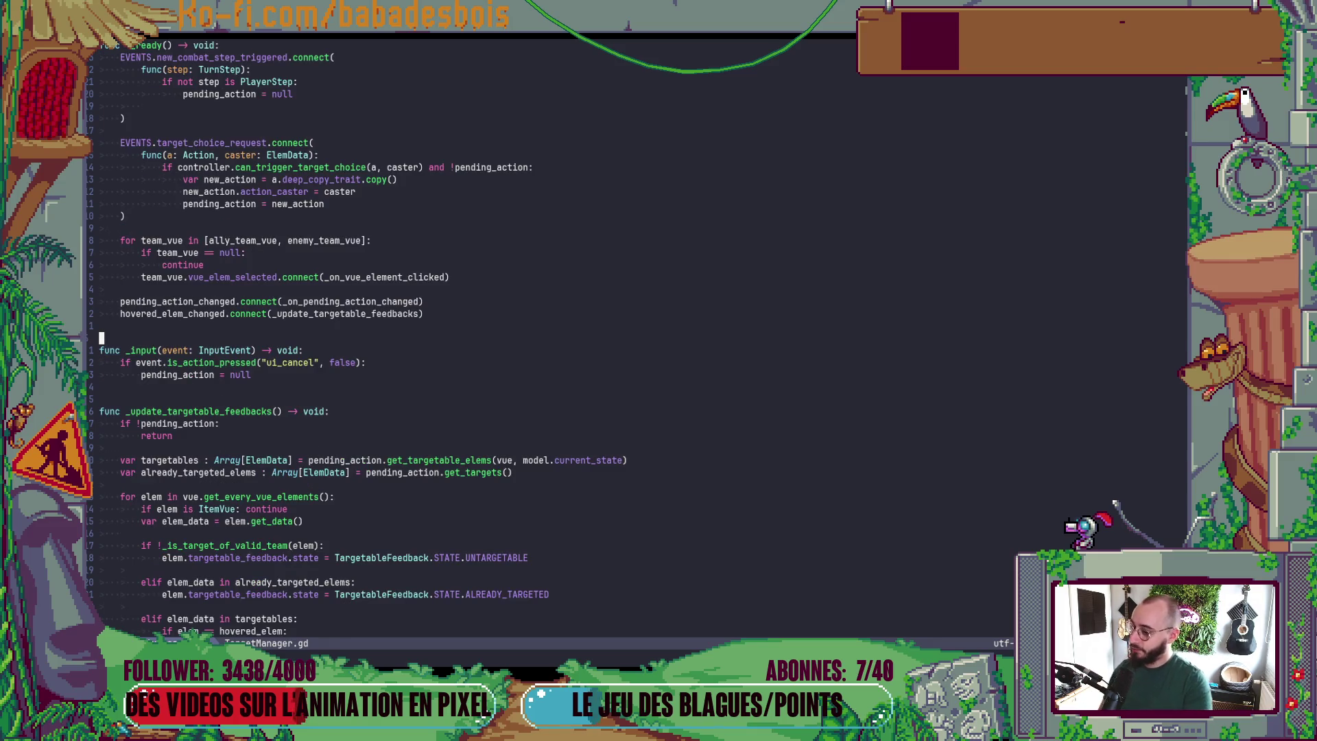
{"action": "key", "text": "ctrl+d"}
{"action": "key", "text": "ctrl+d"}
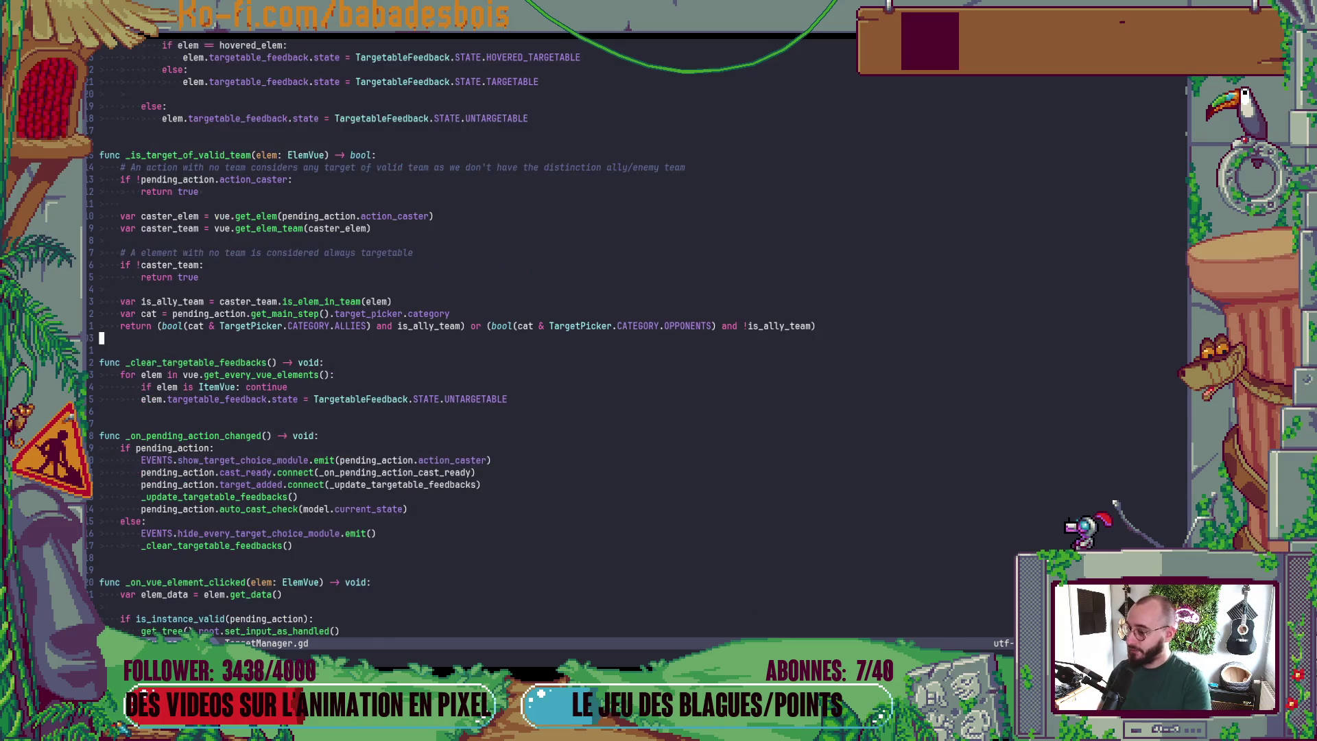
{"action": "key", "text": "ctrl+u"}
{"action": "key", "text": "ctrl+d"}
{"action": "key", "text": "ctrl+d"}
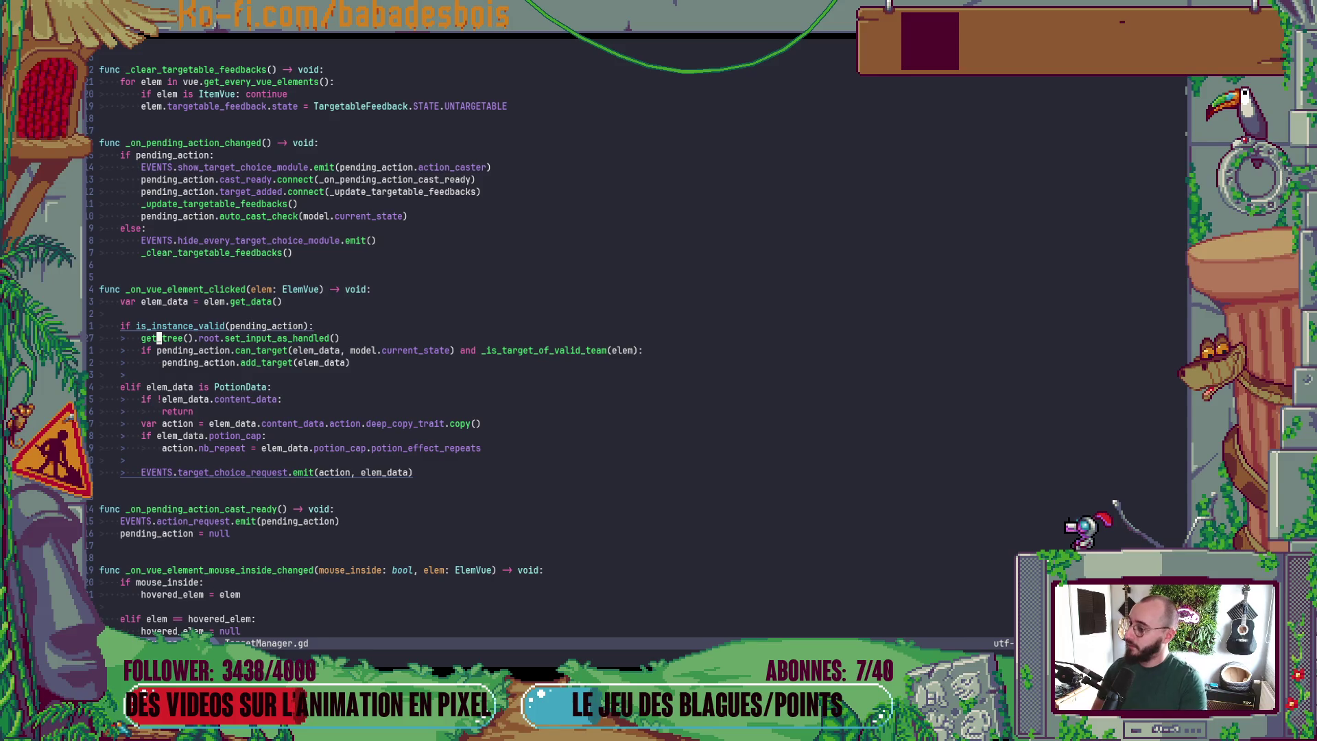
{"action": "key", "text": "ctrl+d"}
{"action": "key", "text": "ctrl+u"}
{"action": "key", "text": "ctrl+u"}
{"action": "key", "text": "ctrl+u"}
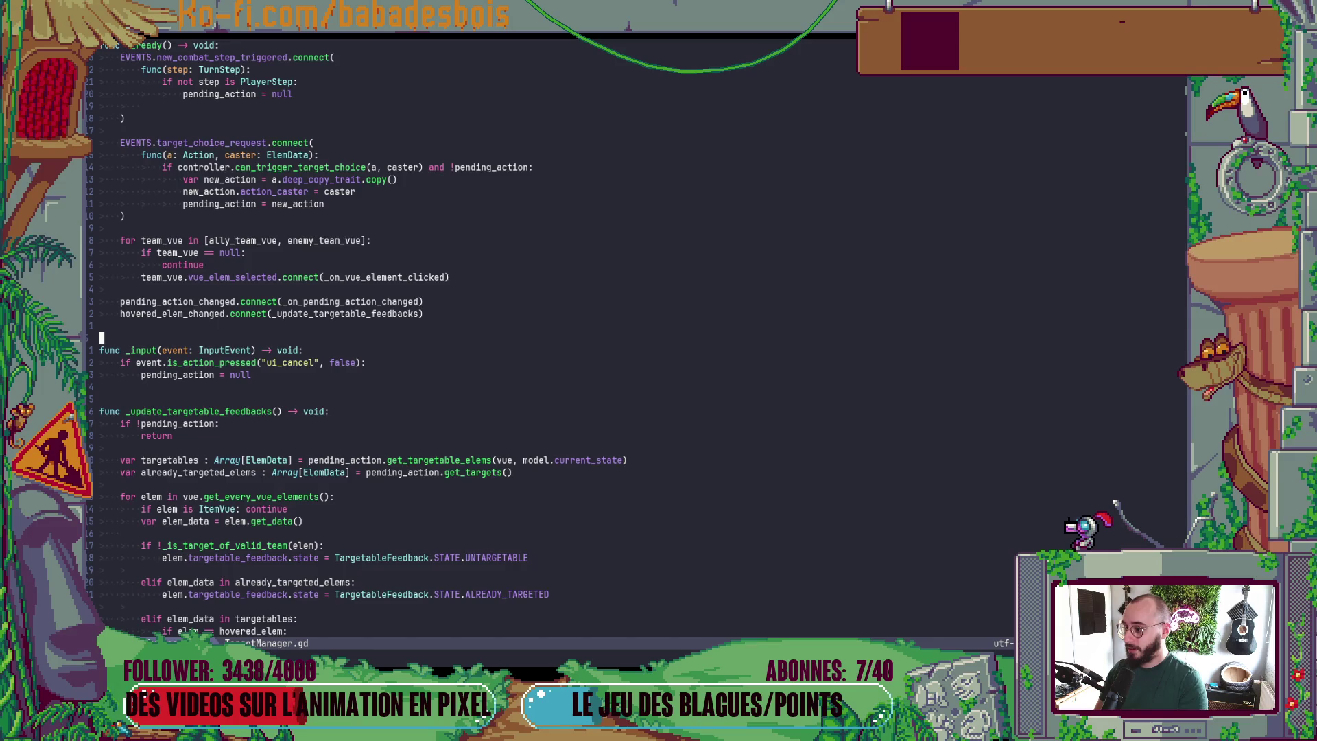
{"action": "key", "text": "ctrl+u"}
{"action": "key", "text": "ctrl+u"}
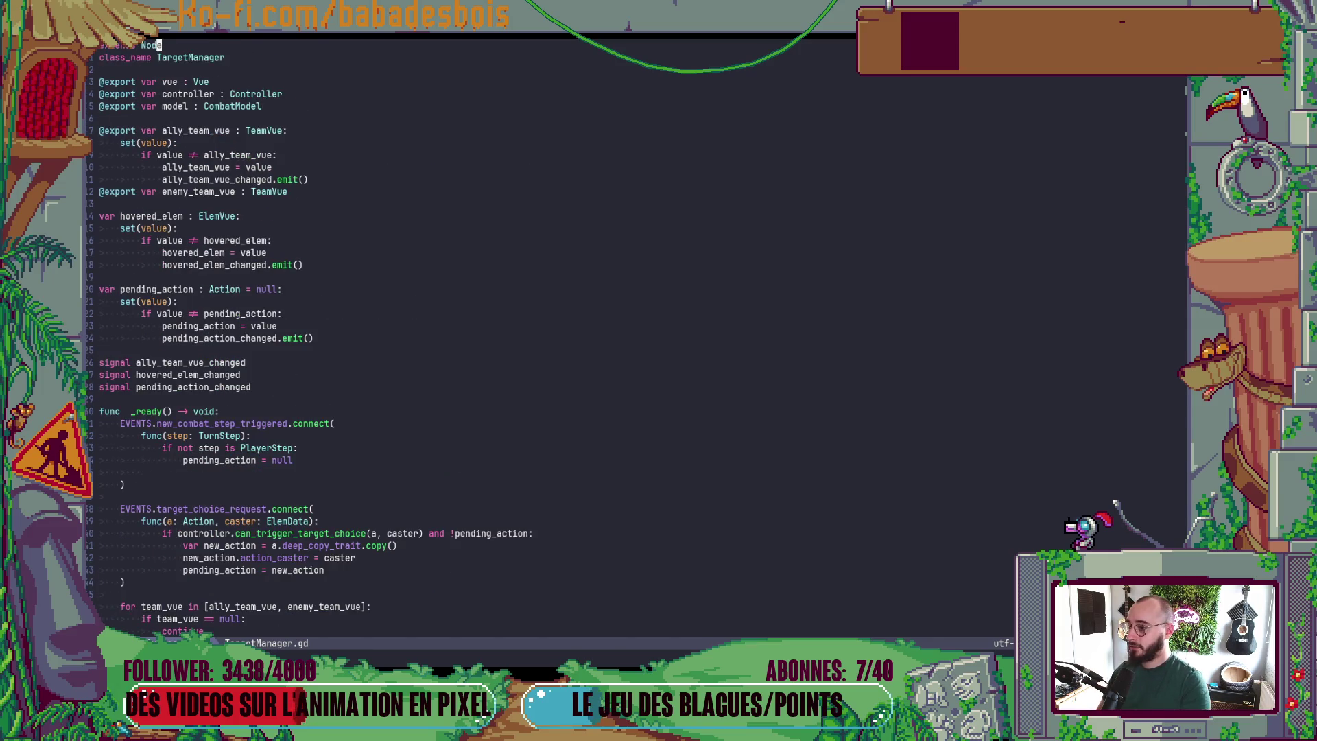
{"action": "key", "text": "ctrl+d"}
{"action": "key", "text": "ctrl+d"}
{"action": "key", "text": "ctrl+d"}
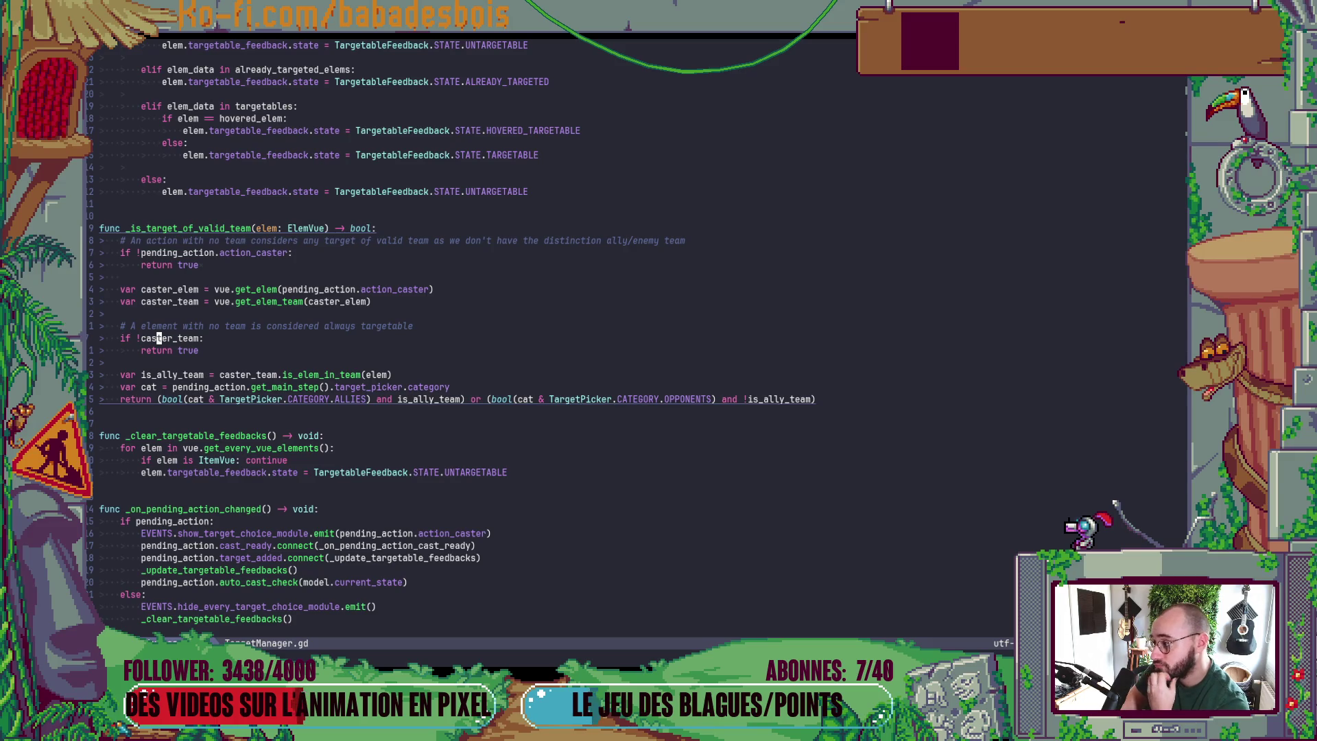
{"action": "key", "text": "ctrl+6"}
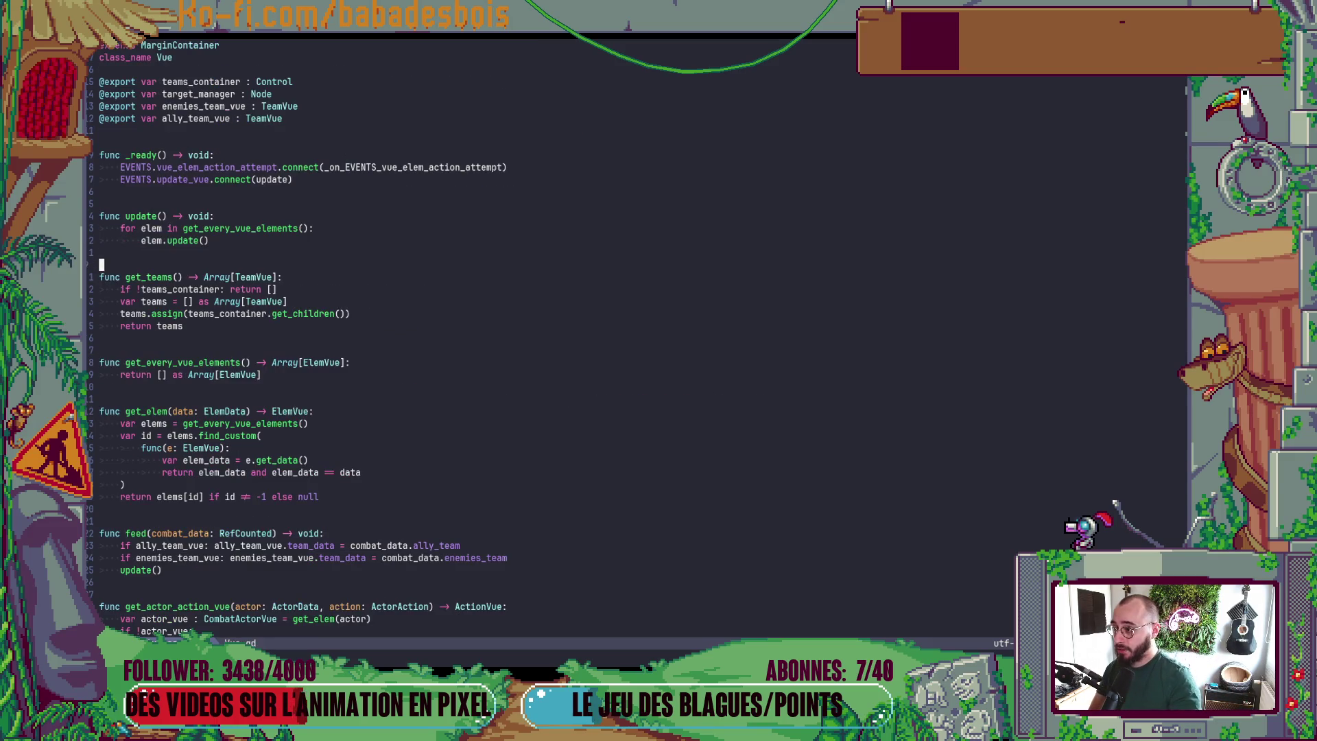
- Add a '# HACK' comment above target_manager: 'cannot type this strongly: it causes a cyclic dependancy', and save
{"action": "key", "text": "1"}
{"action": "key", "text": "4"}
{"action": "key", "text": "k"}
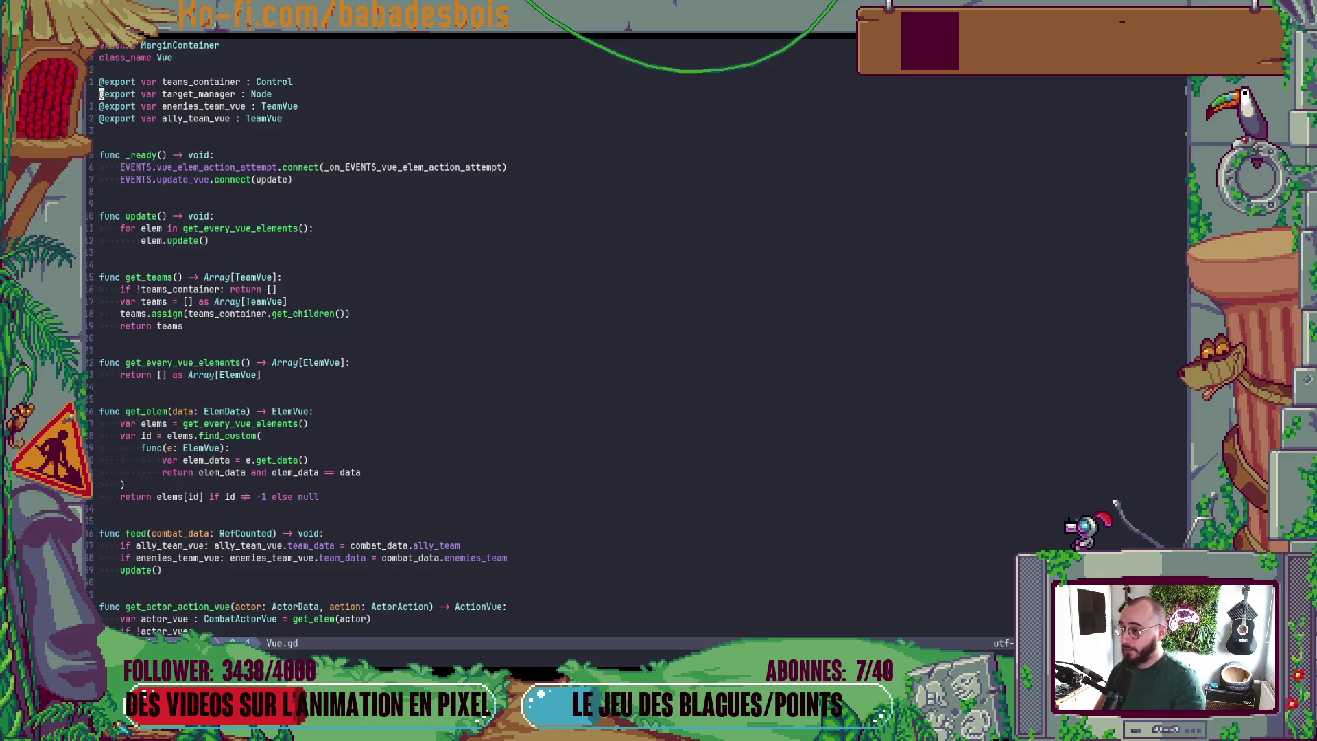
{"action": "key", "text": "shift+o"}
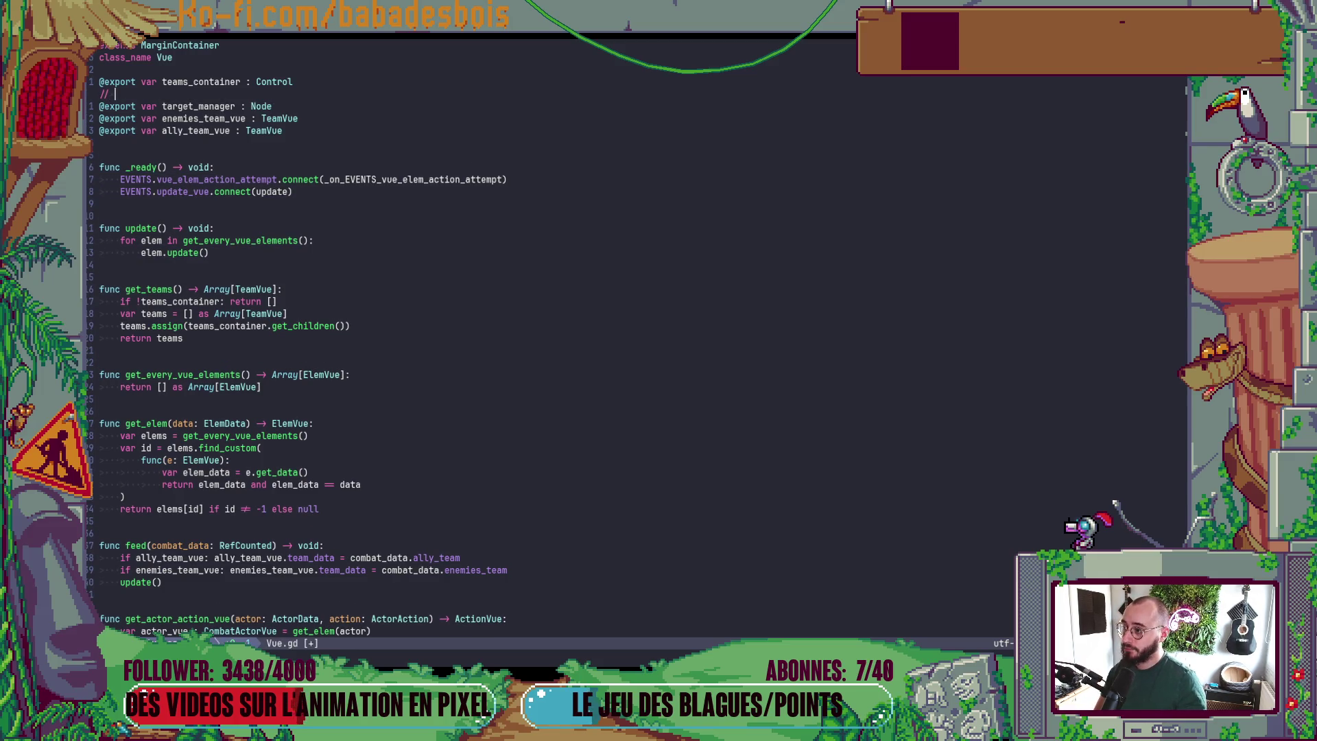
{"action": "type", "text": "# HACK?"}
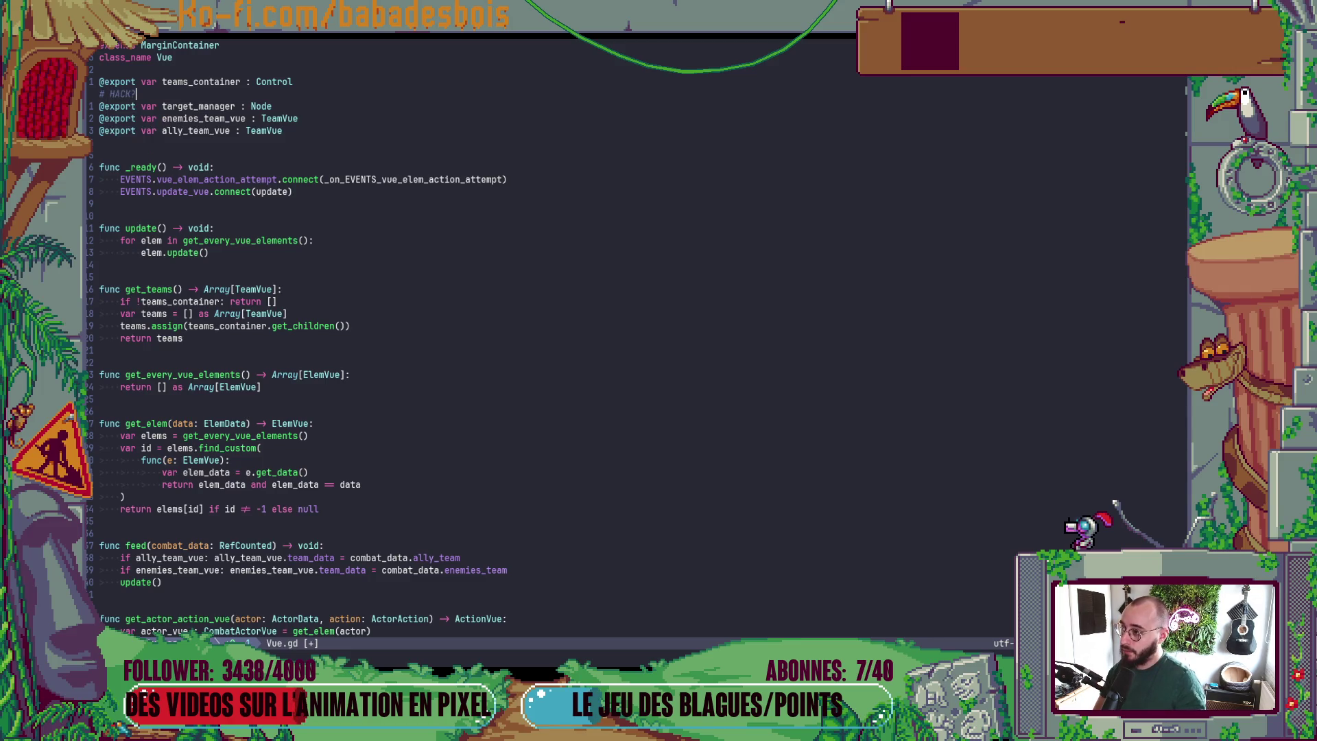
{"action": "type", "text": "cannot tye"}
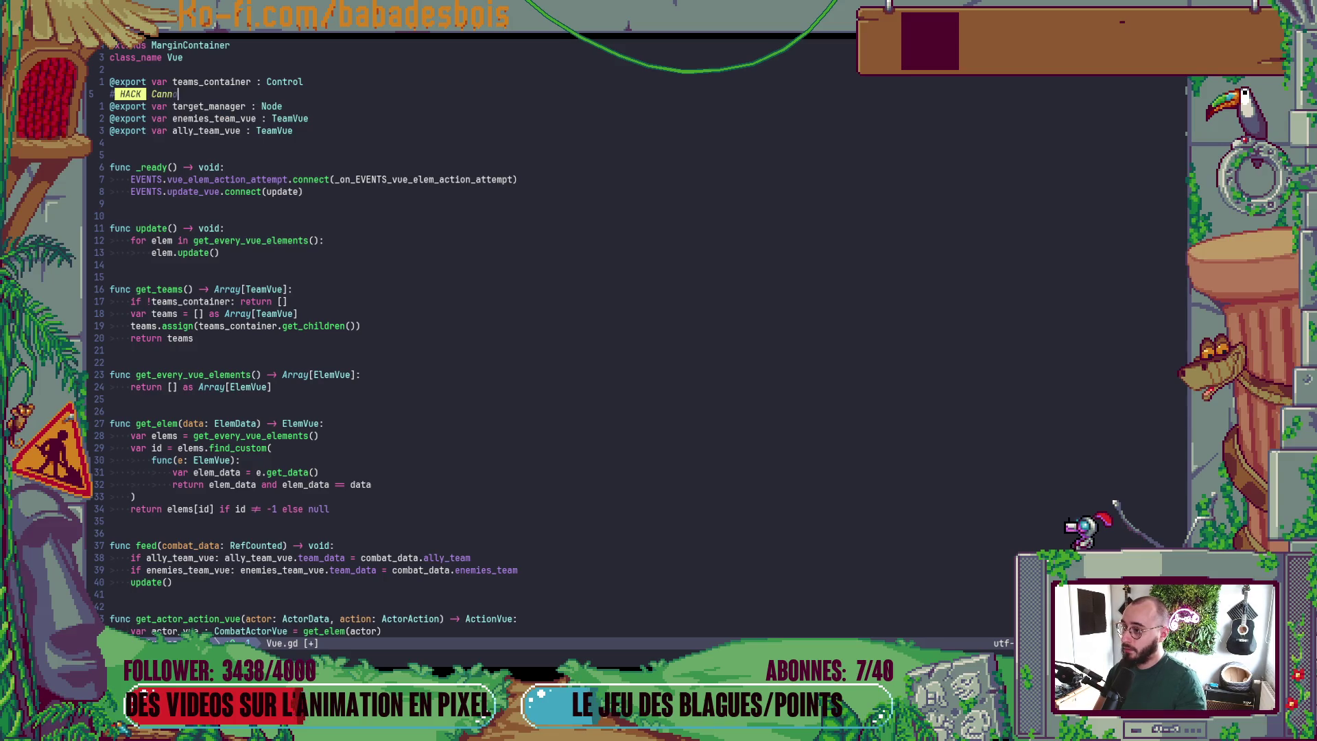
{"action": "key", "text": "BackSpace"}
{"action": "key", "text": "BackSpace"}
{"action": "key", "text": "BackSpace"}
{"action": "type", "text": "ype "}
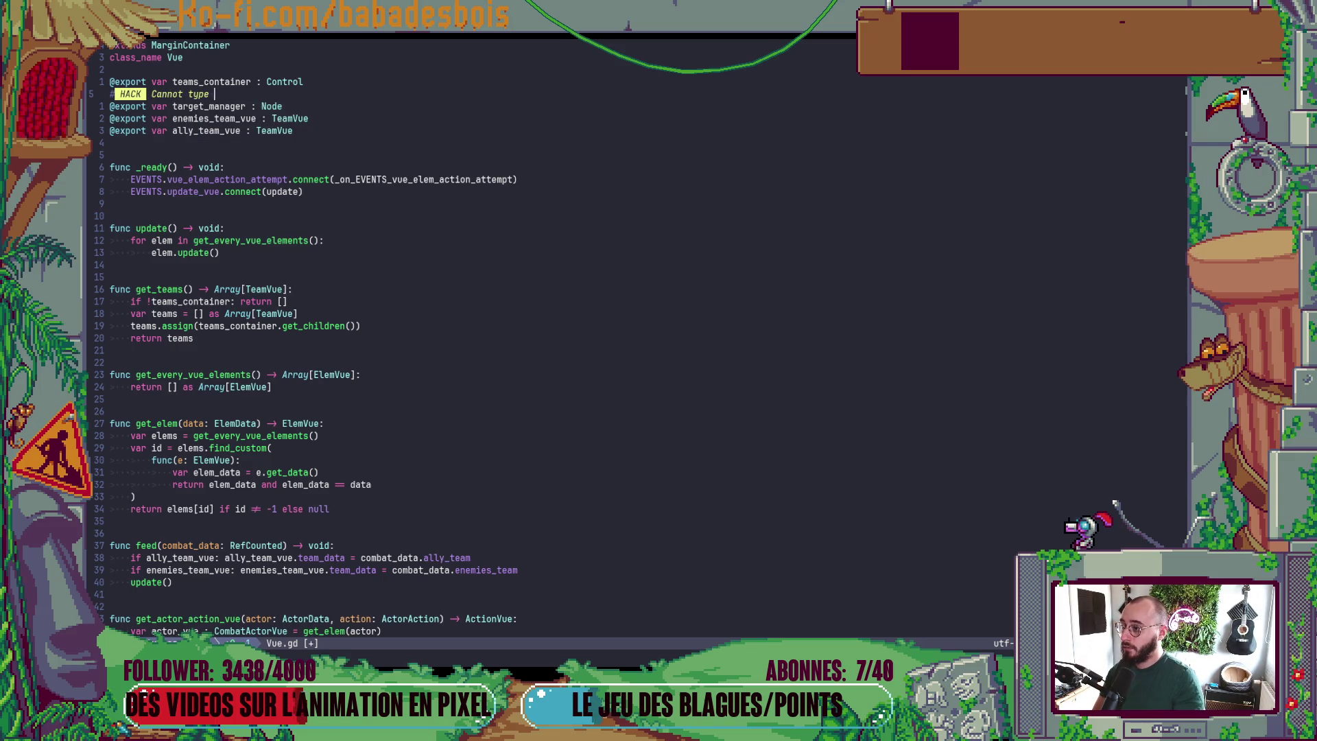
{"action": "type", "text": "this strongly"}
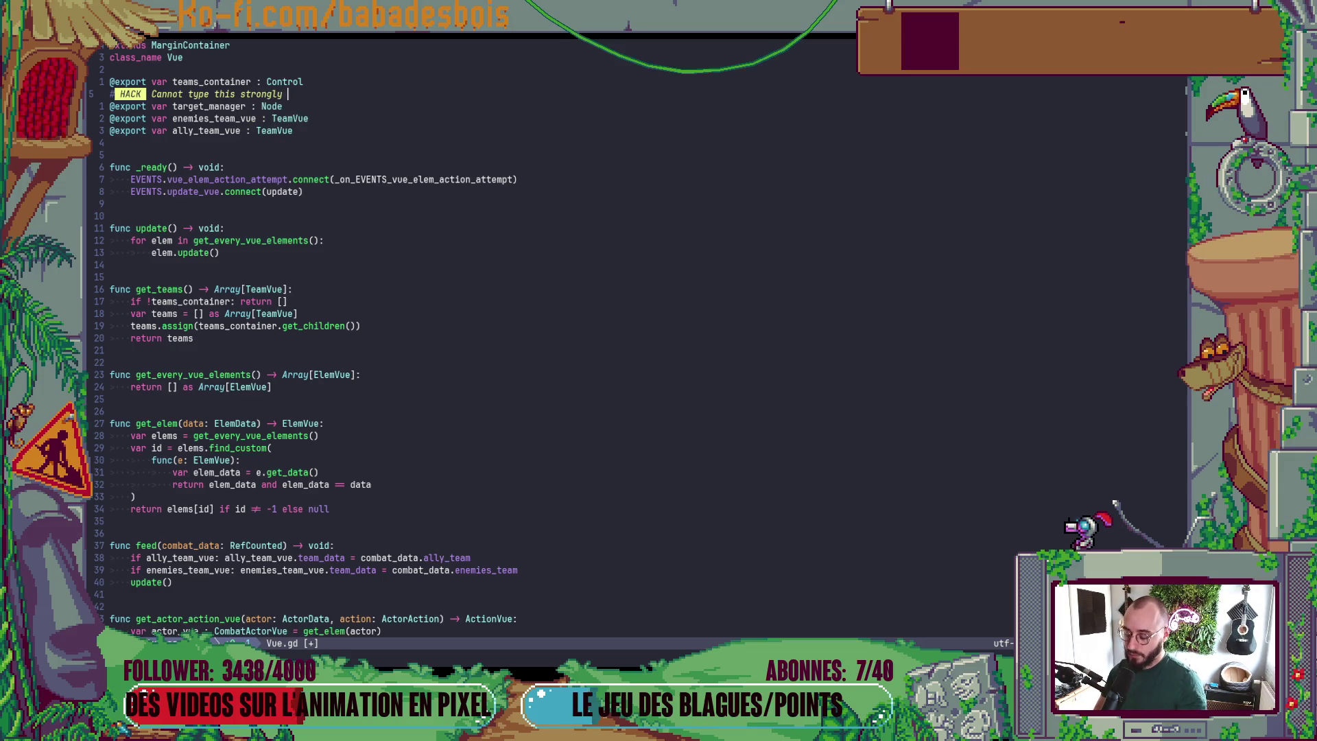
{"action": "type", "text": ": it causd"}
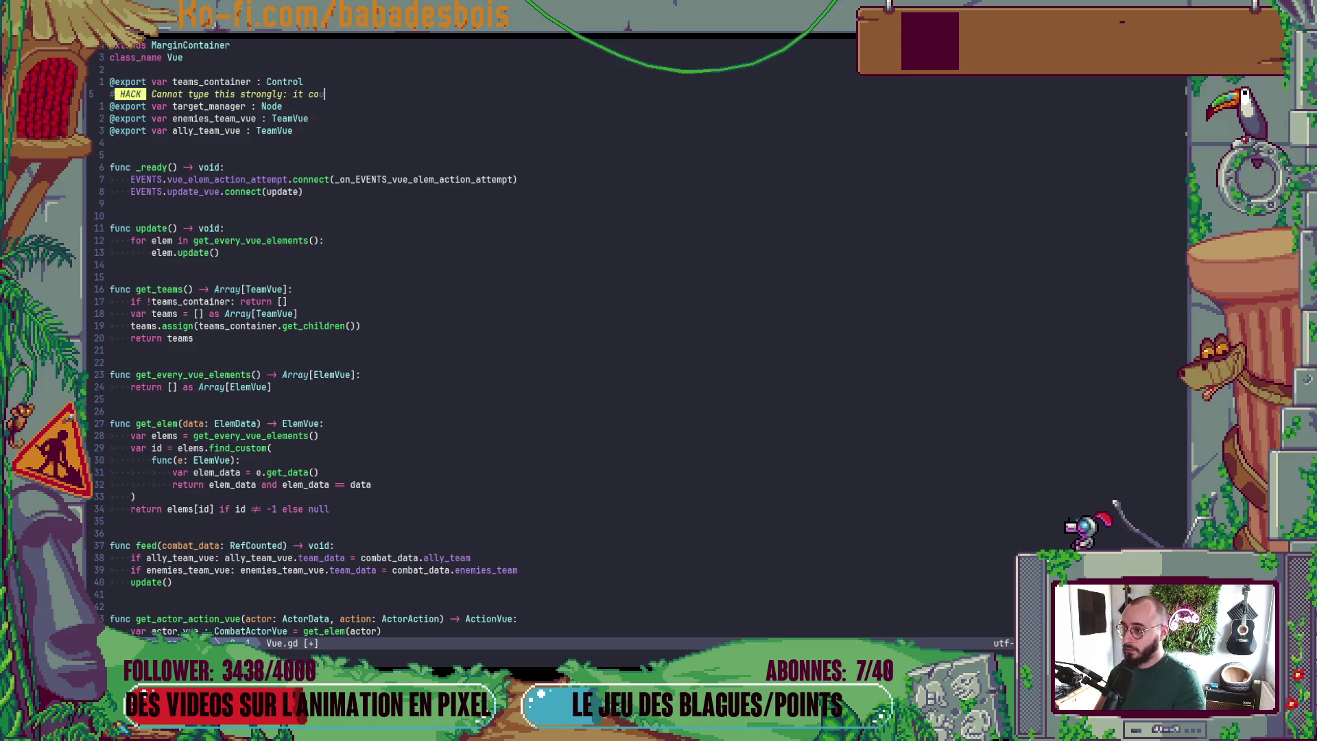
{"action": "key", "text": "BackSpace"}
{"action": "type", "text": "e a "}
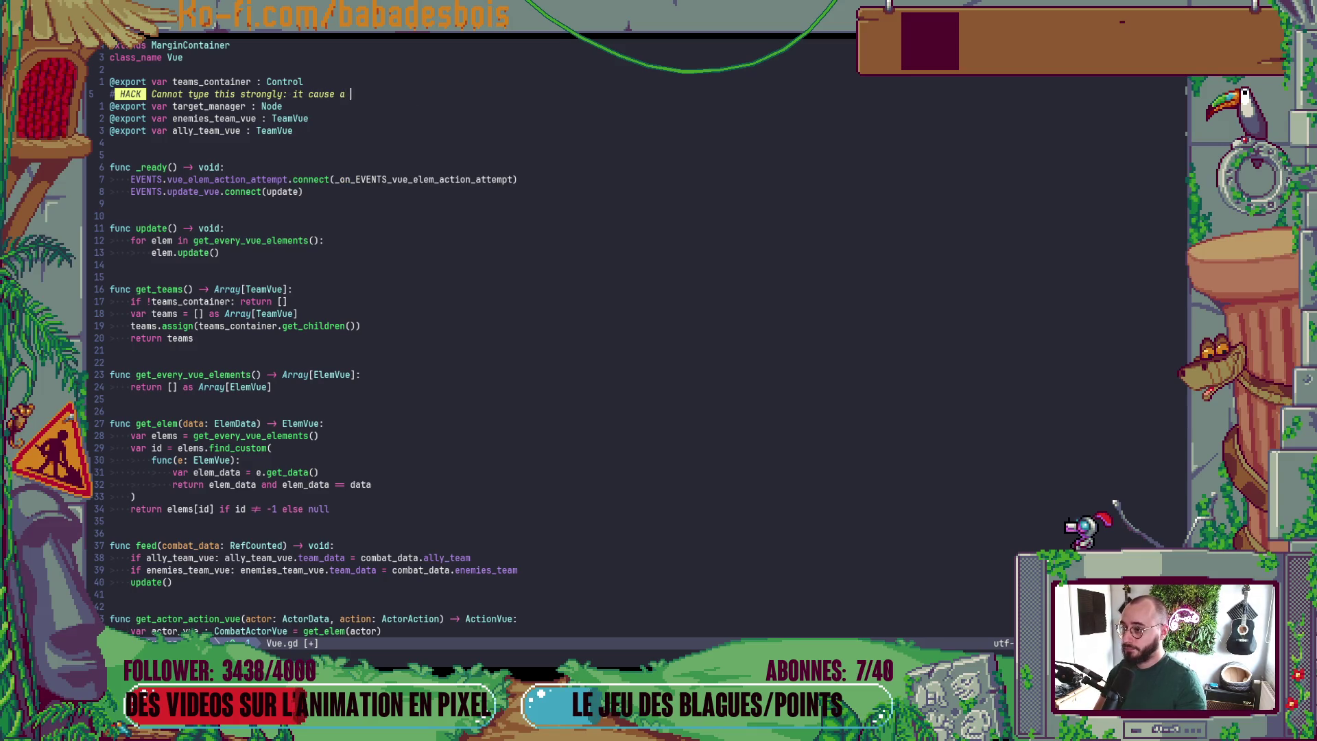
{"action": "type", "text": "cycl"}
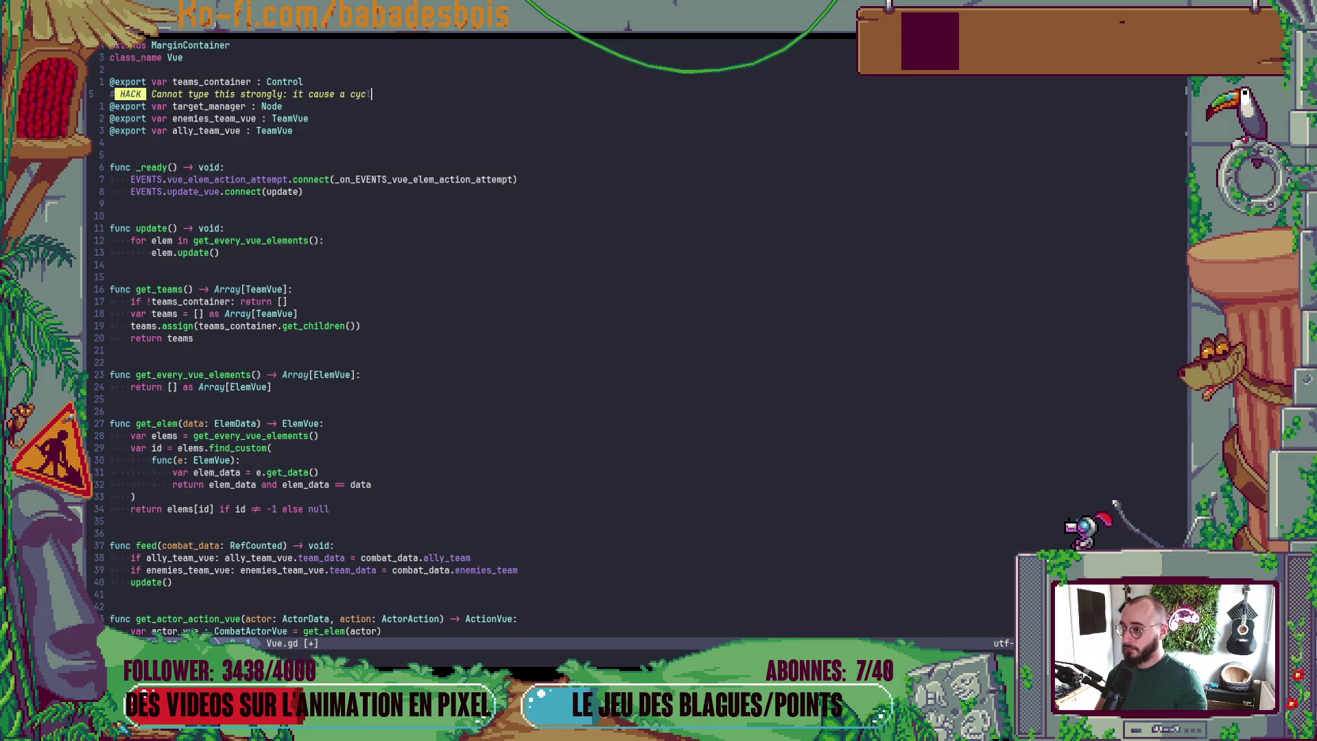
{"action": "type", "text": "ic depen"}
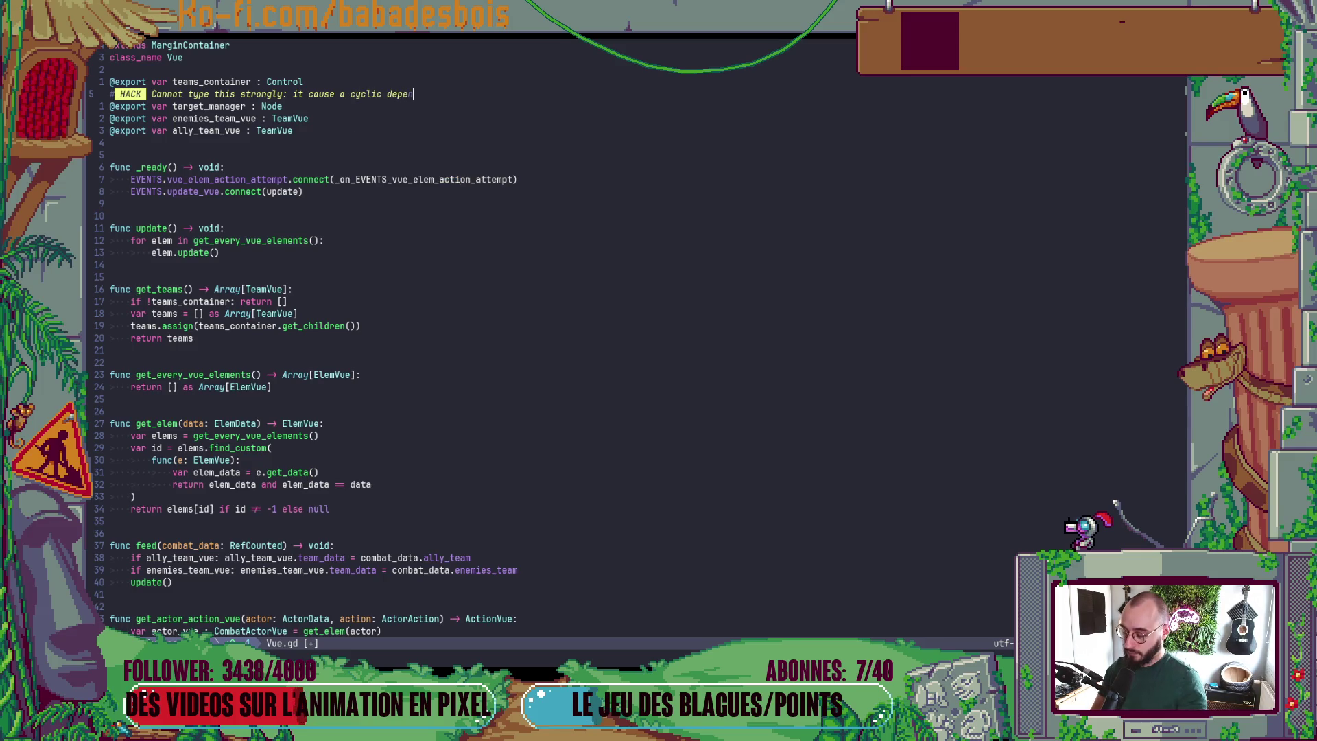
{"action": "type", "text": "dancy"}
{"action": "key", "text": "Escape"}
{"action": "type", "text": ":w"}
{"action": "key", "text": "Return"}
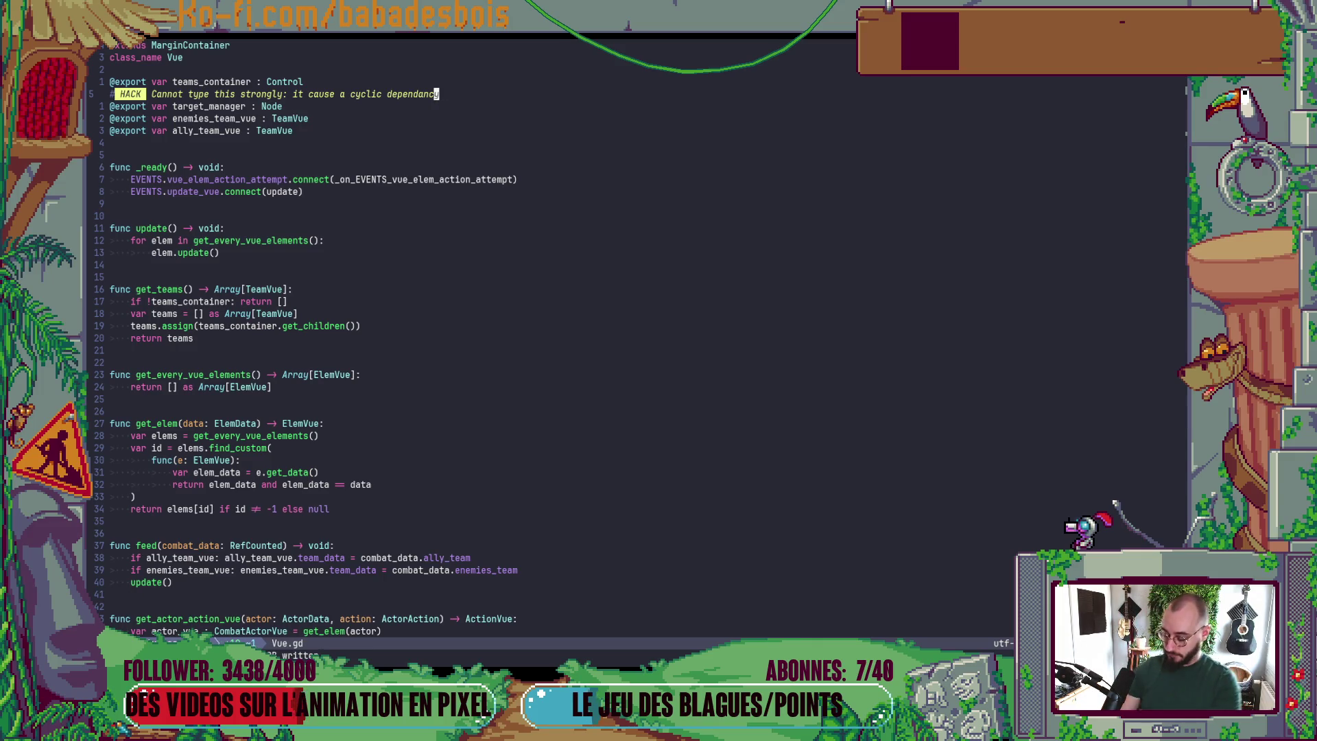
- Correct the HACK comment's wording and save Vue.gd again
{"action": "key", "text": "b"}
{"action": "key", "text": "b"}
{"action": "key", "text": "b"}
{"action": "type", "text": "his"}
{"action": "key", "text": "Escape"}
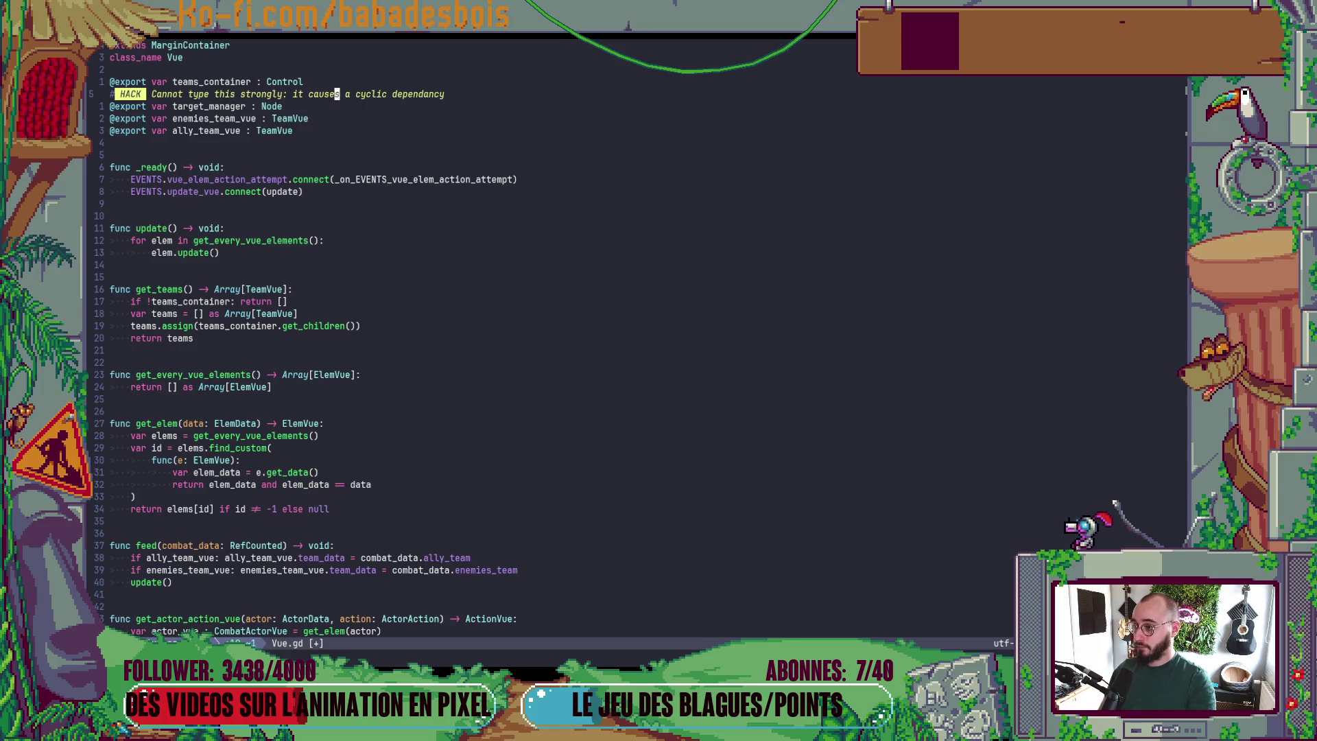
{"action": "type", "text": "w:w"}
{"action": "key", "text": "Return"}
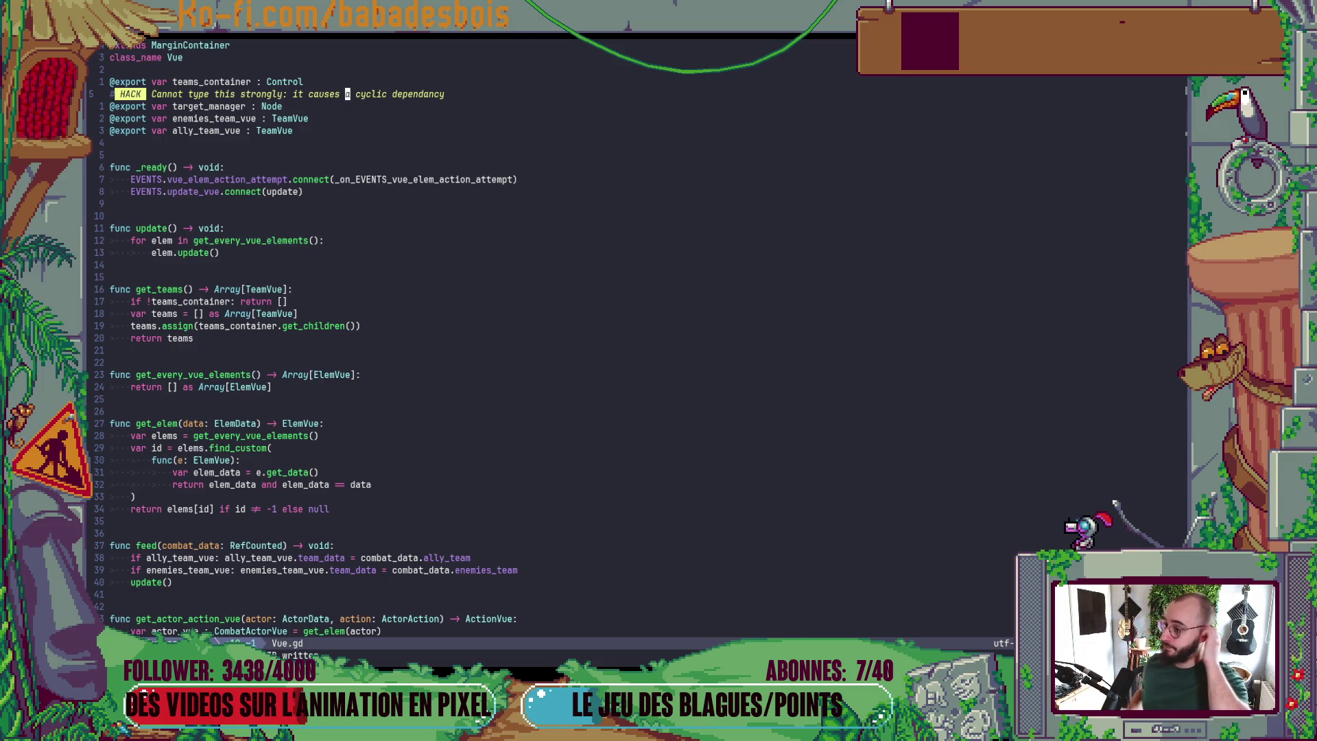
{"action": "key", "text": "dollar"}
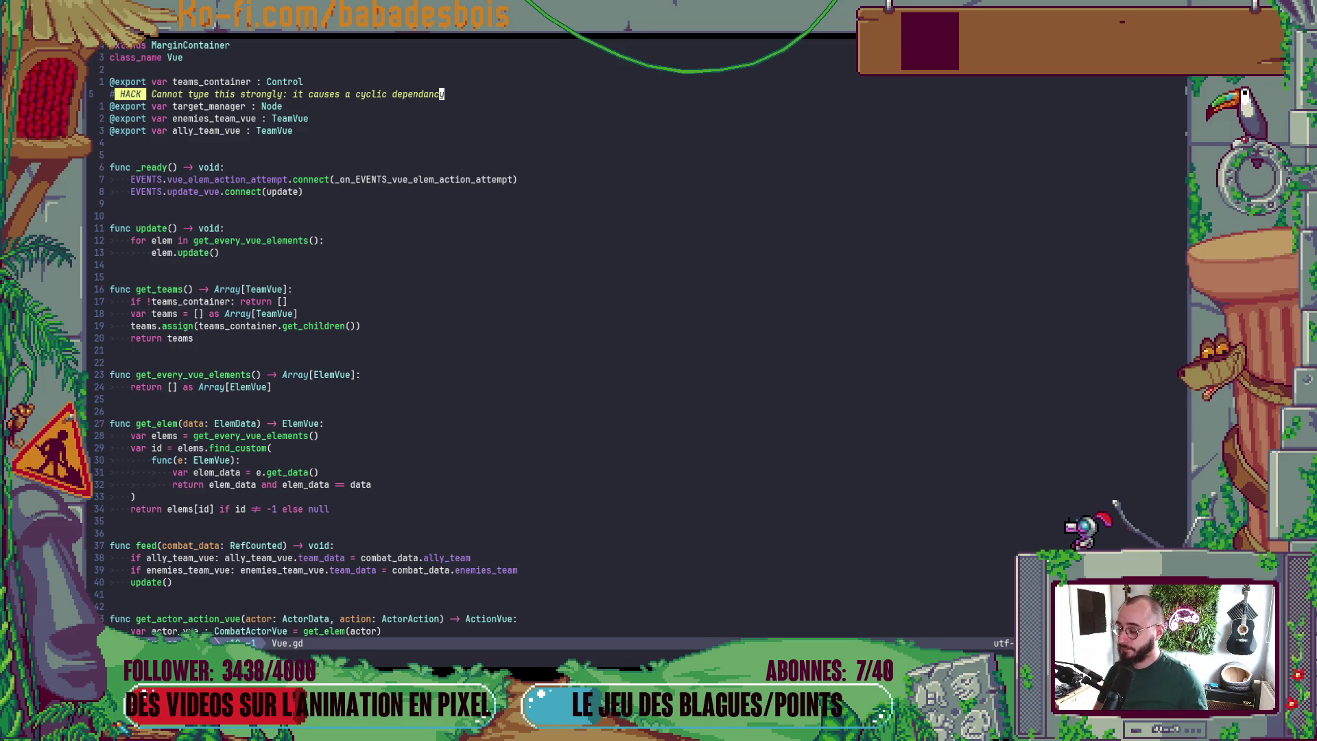
{"action": "key", "text": "alt+Tab"}
{"action": "key", "text": "alt+shift+Tab"}
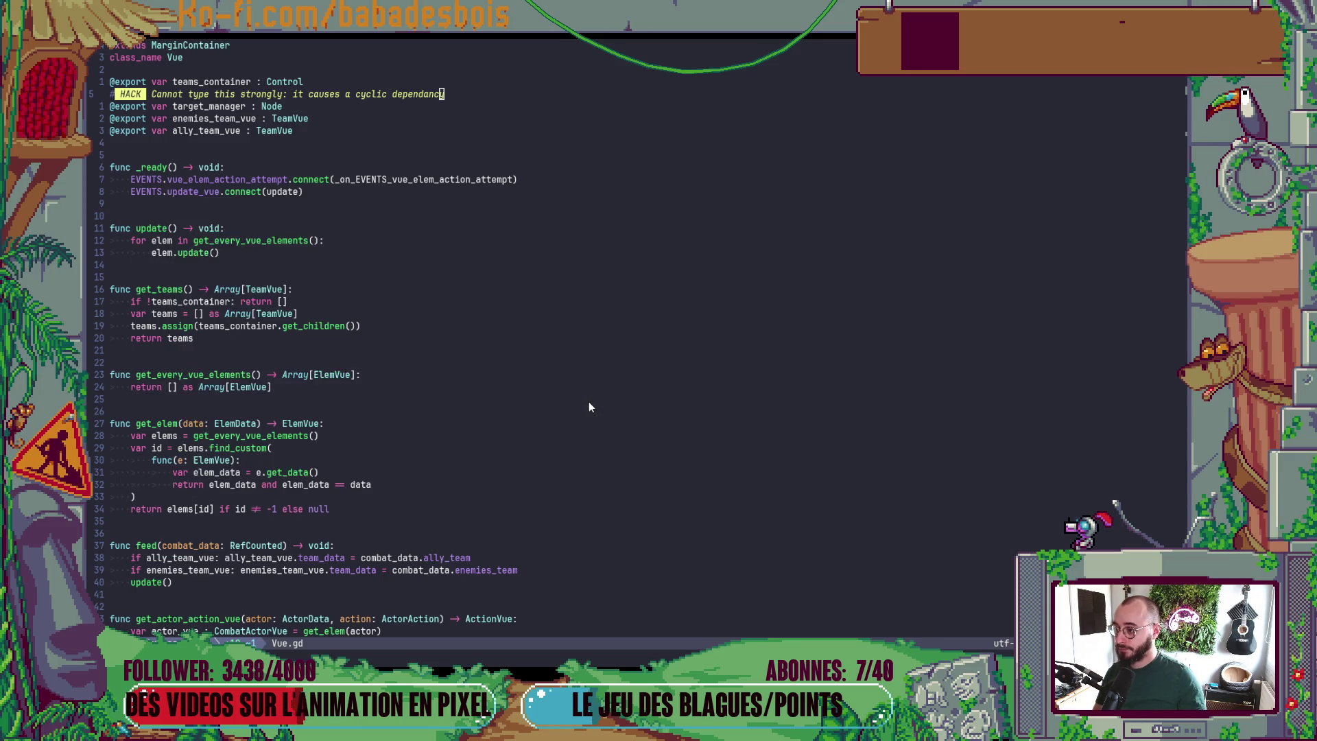
- Stage the Scripts/BiomeRoom/Combat/Model/CombatEvent/ folder with git add and recheck git status
{"action": "key", "text": "ctrl+backslash"}
{"action": "type", "text": "ghi"}
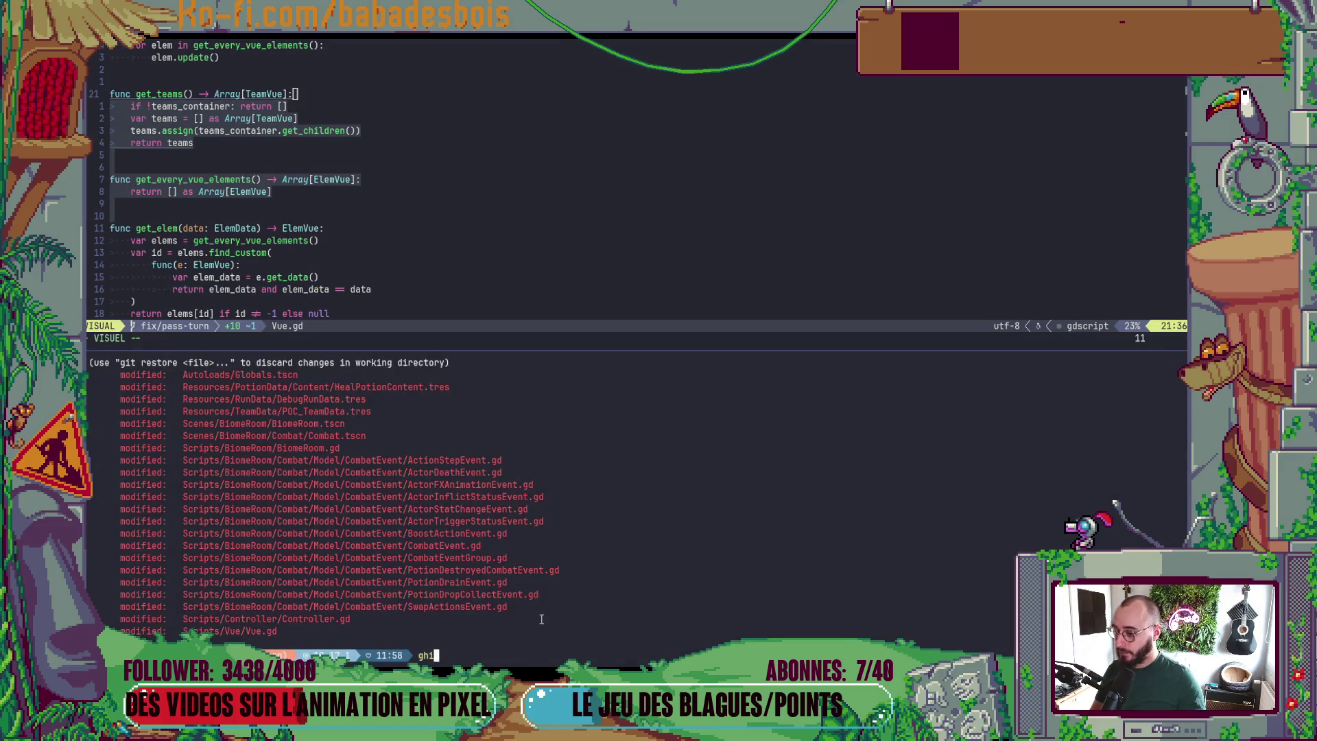
{"action": "key", "text": "BackSpace"}
{"action": "key", "text": "BackSpace"}
{"action": "type", "text": "it "}
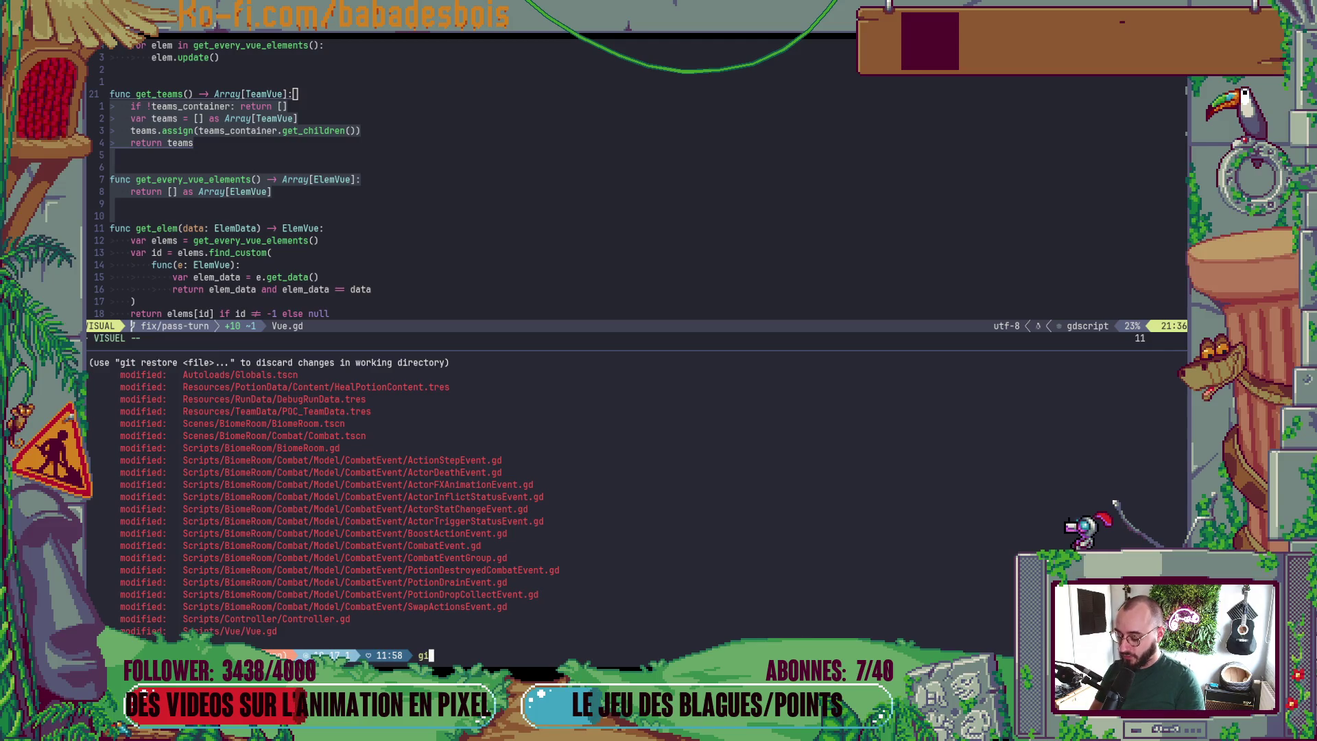
{"action": "type", "text": "add"}
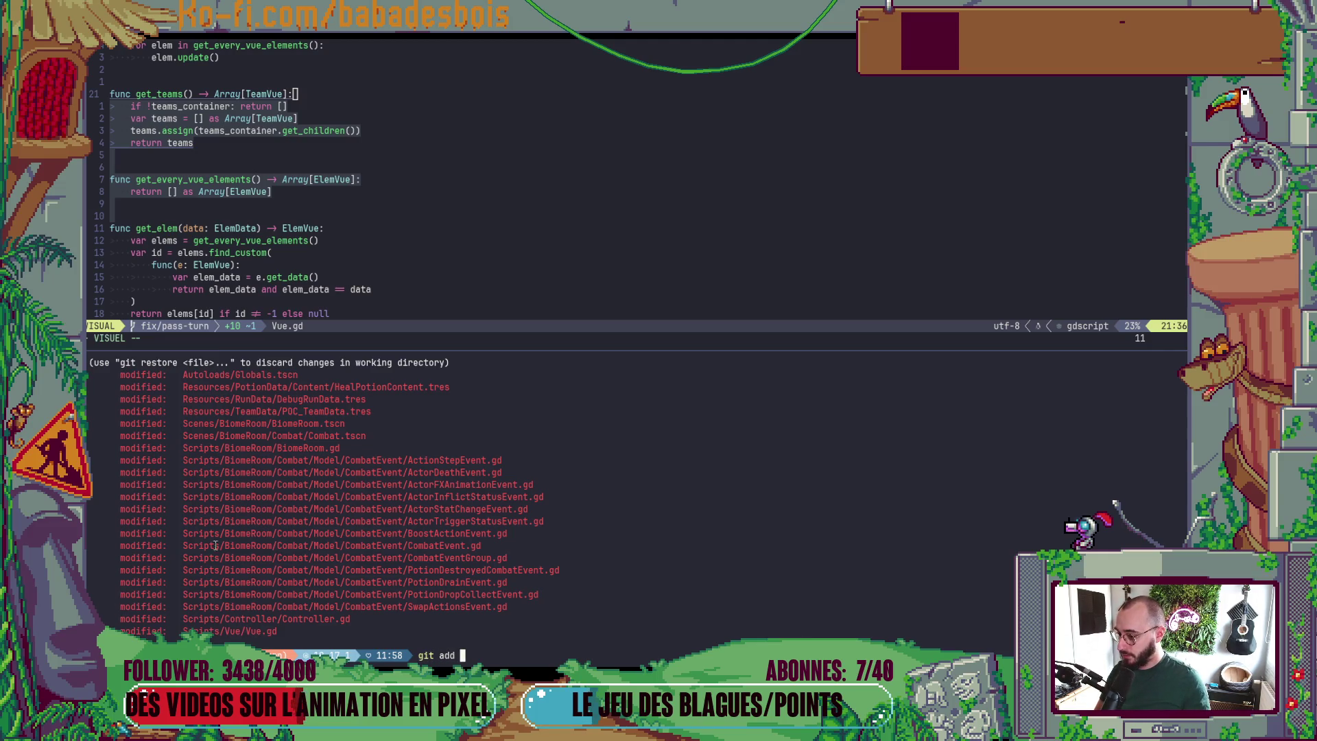
{"action": "left_click_drag", "start_coordinate": [184, 462], "coordinate": [409, 463]}
{"action": "middle_click", "coordinate": [410, 464]}
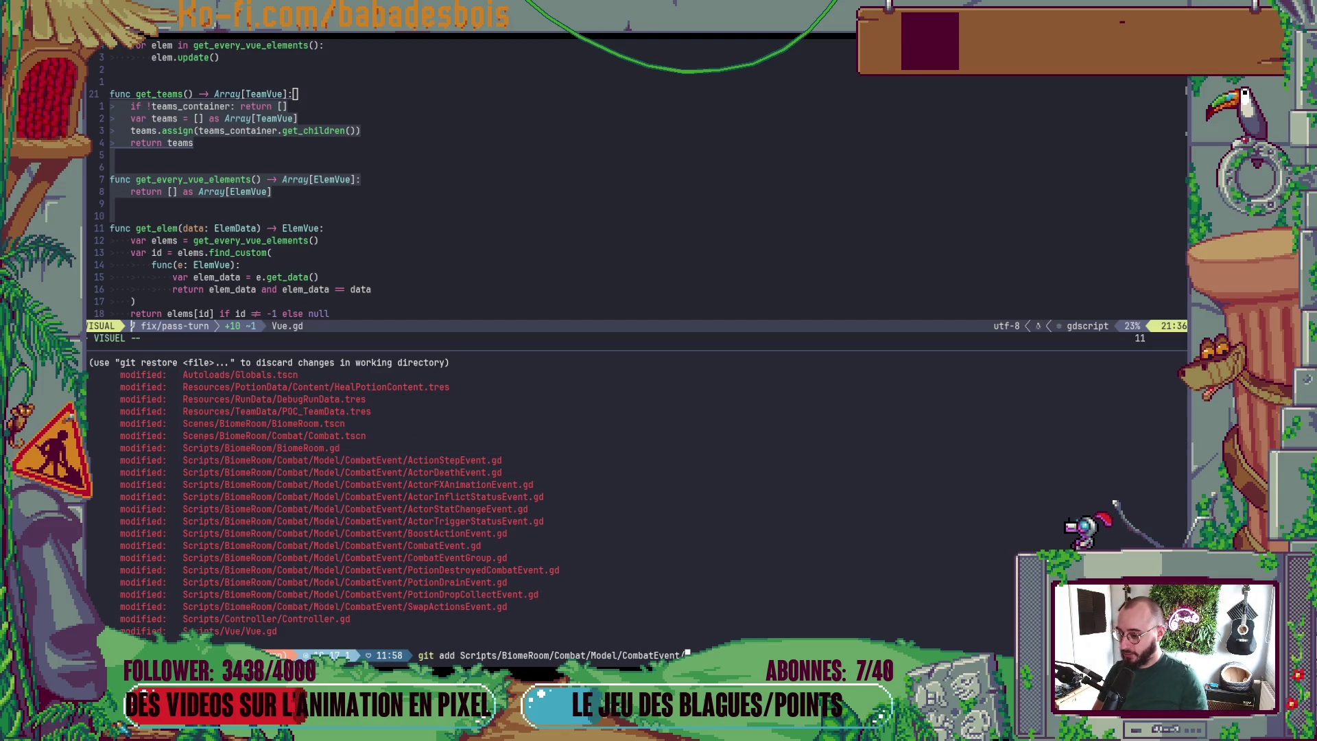
{"action": "key", "text": "Return"}
{"action": "type", "text": "git st"}
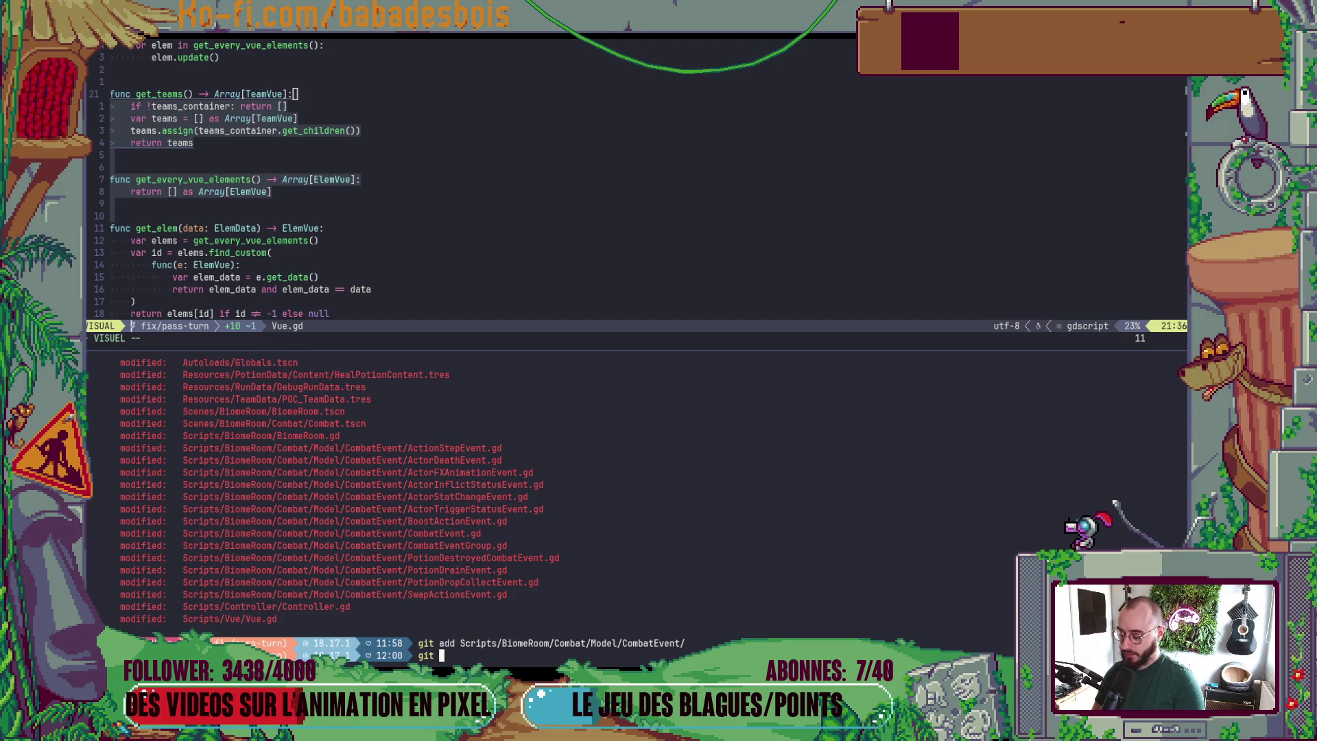
{"action": "key", "text": "Return"}
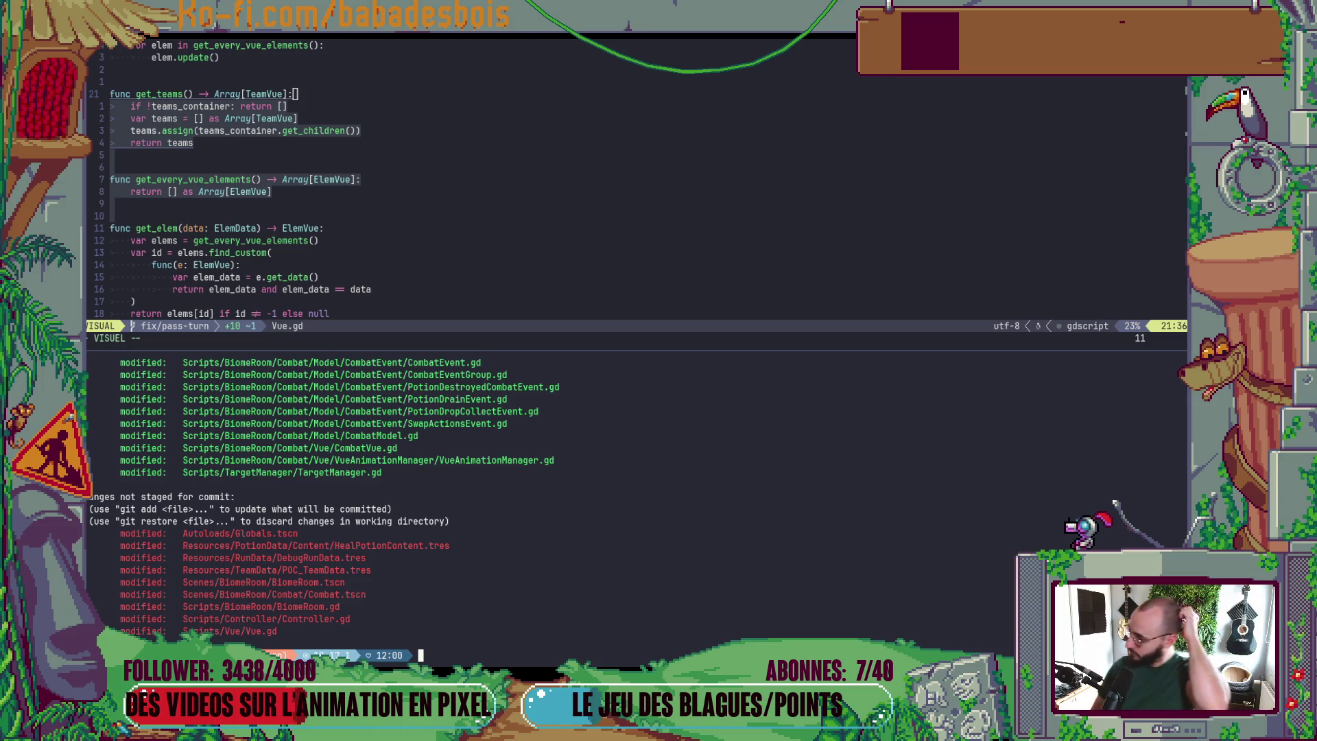
- Show the git diff of Scripts/BiomeRoom/BiomeRoom.gd
{"action": "type", "text": "git add"}
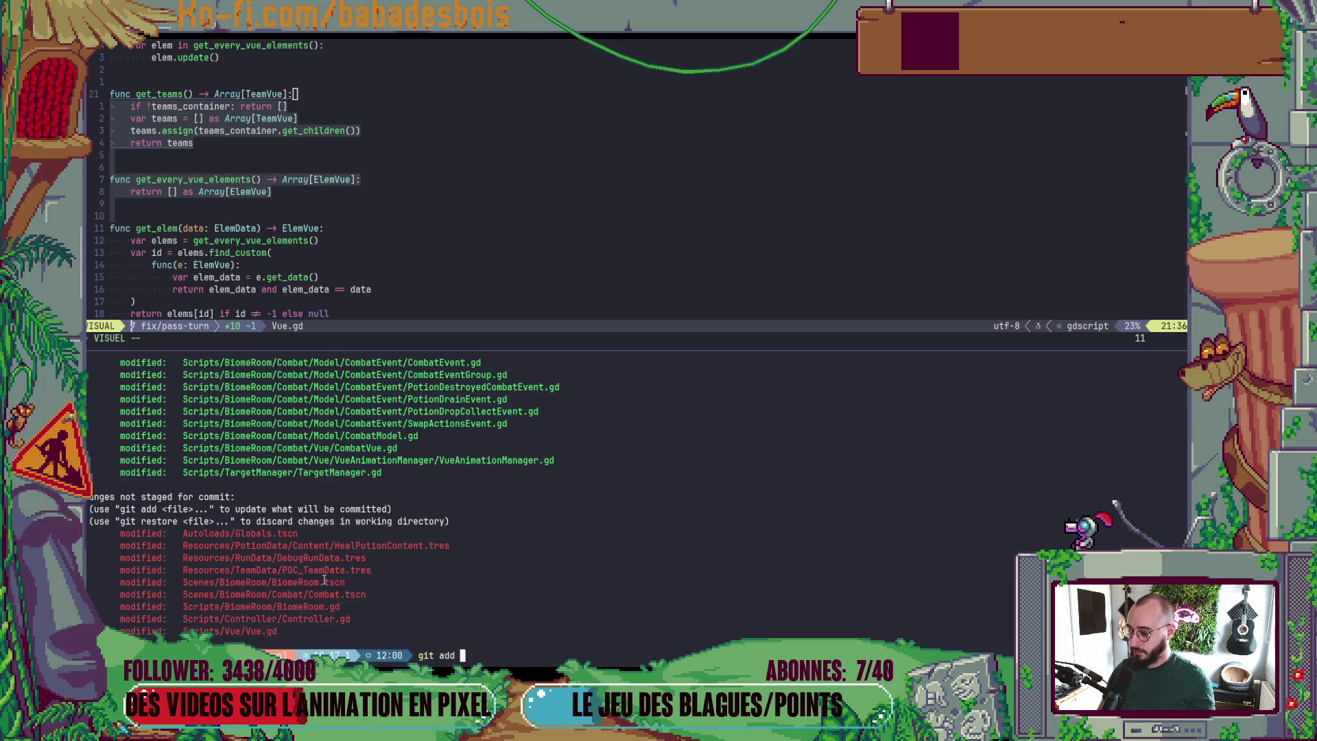
{"action": "key", "text": "BackSpace"}
{"action": "key", "text": "BackSpace"}
{"action": "key", "text": "BackSpace"}
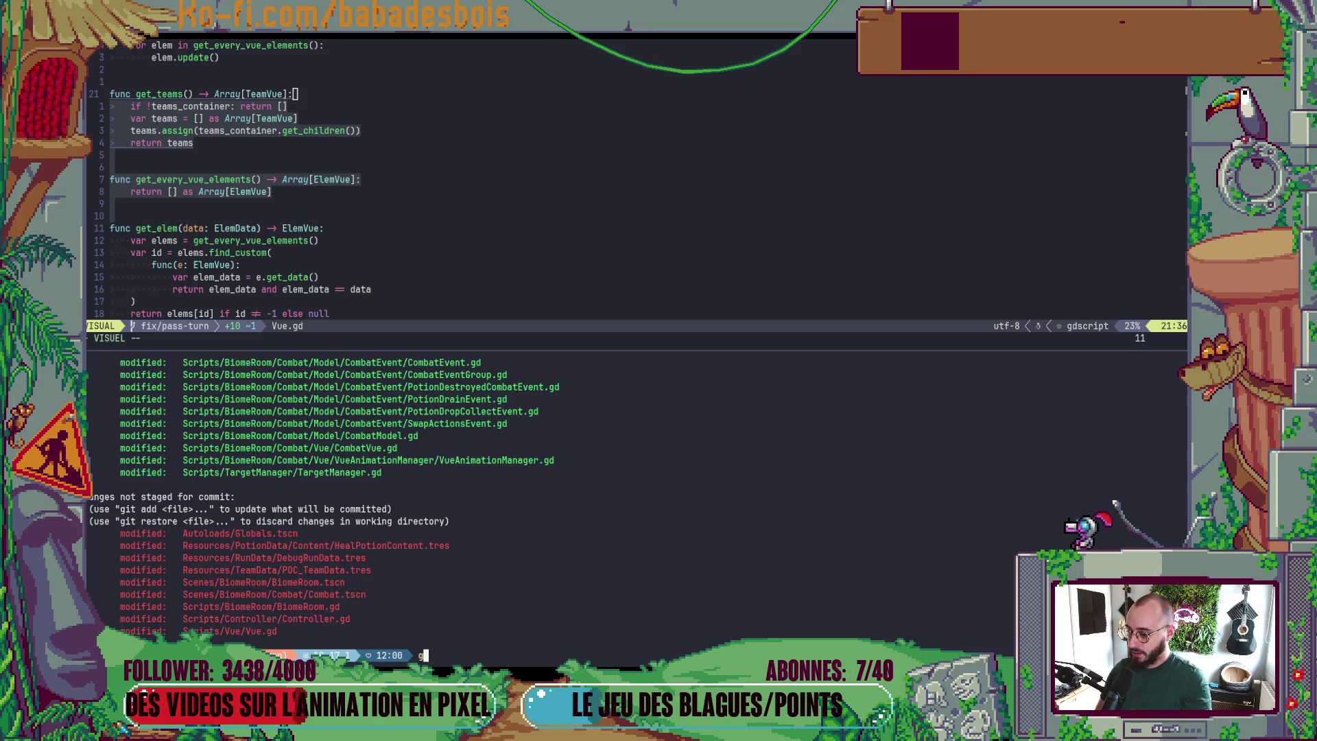
{"action": "type", "text": "git diff"}
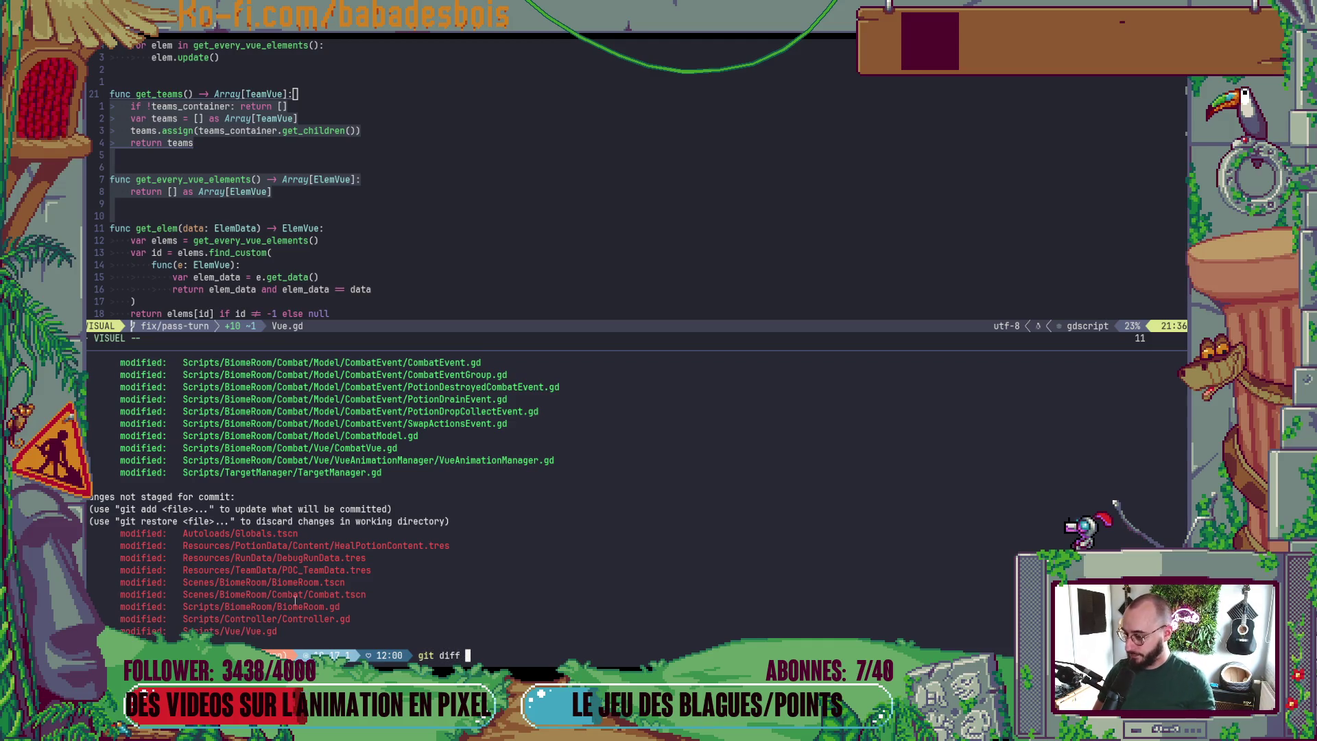
{"action": "double_click", "coordinate": [312, 606]}
{"action": "middle_click", "coordinate": [312, 606]}
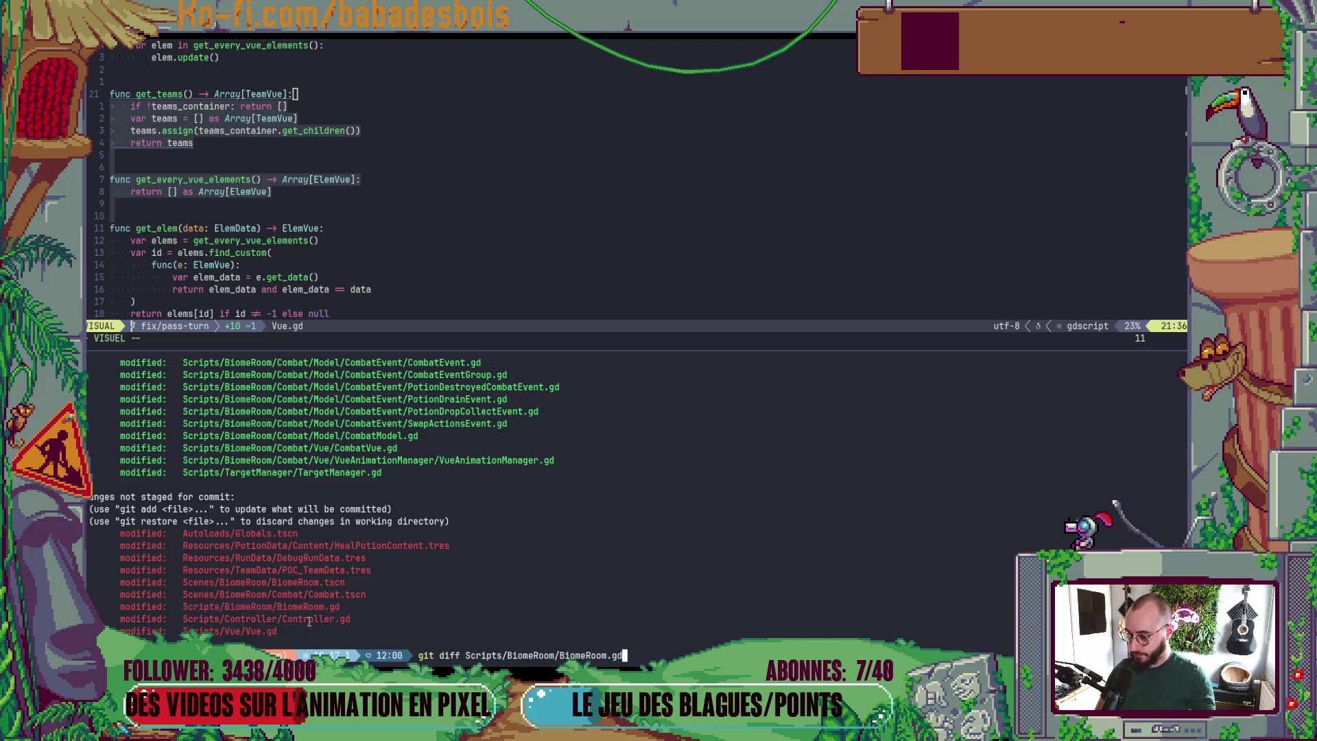
{"action": "key", "text": "Return"}
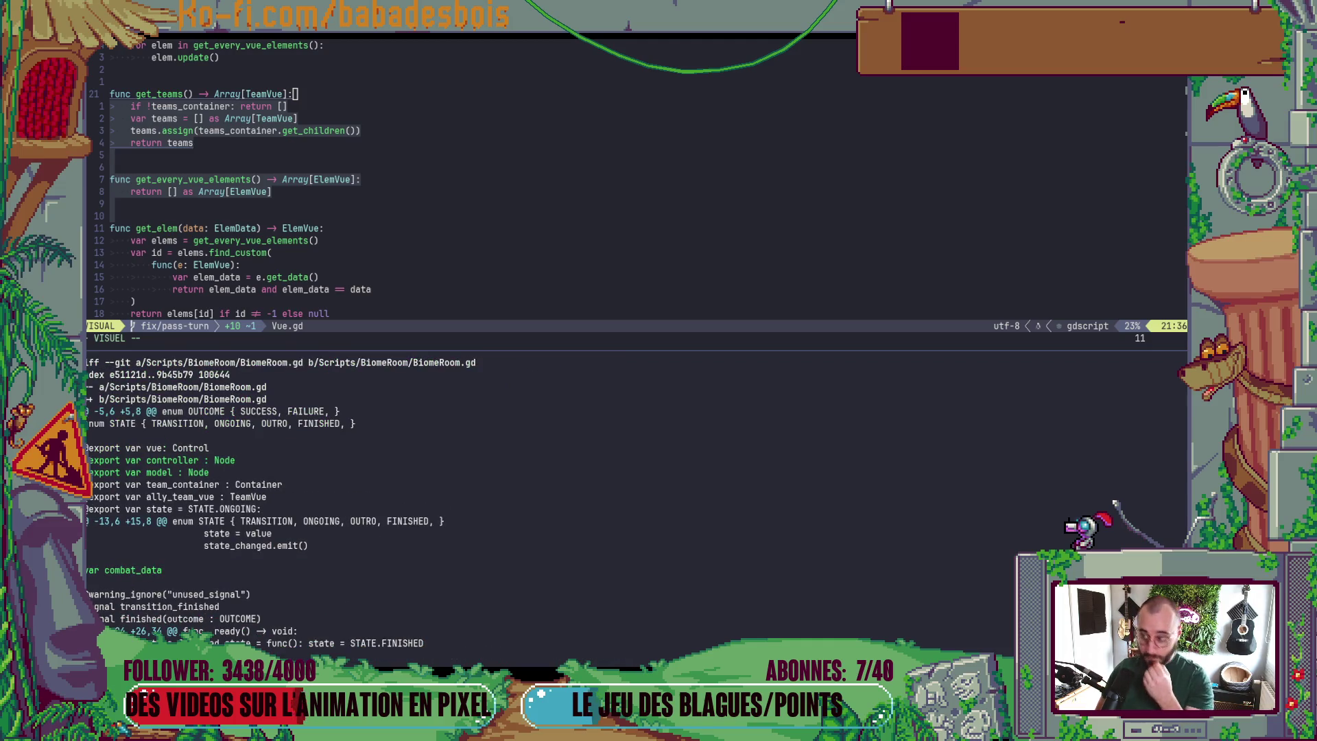
- Hide the diff pane and open BiomeRoom.gd from the project file finder
{"action": "left_click", "coordinate": [488, 180]}
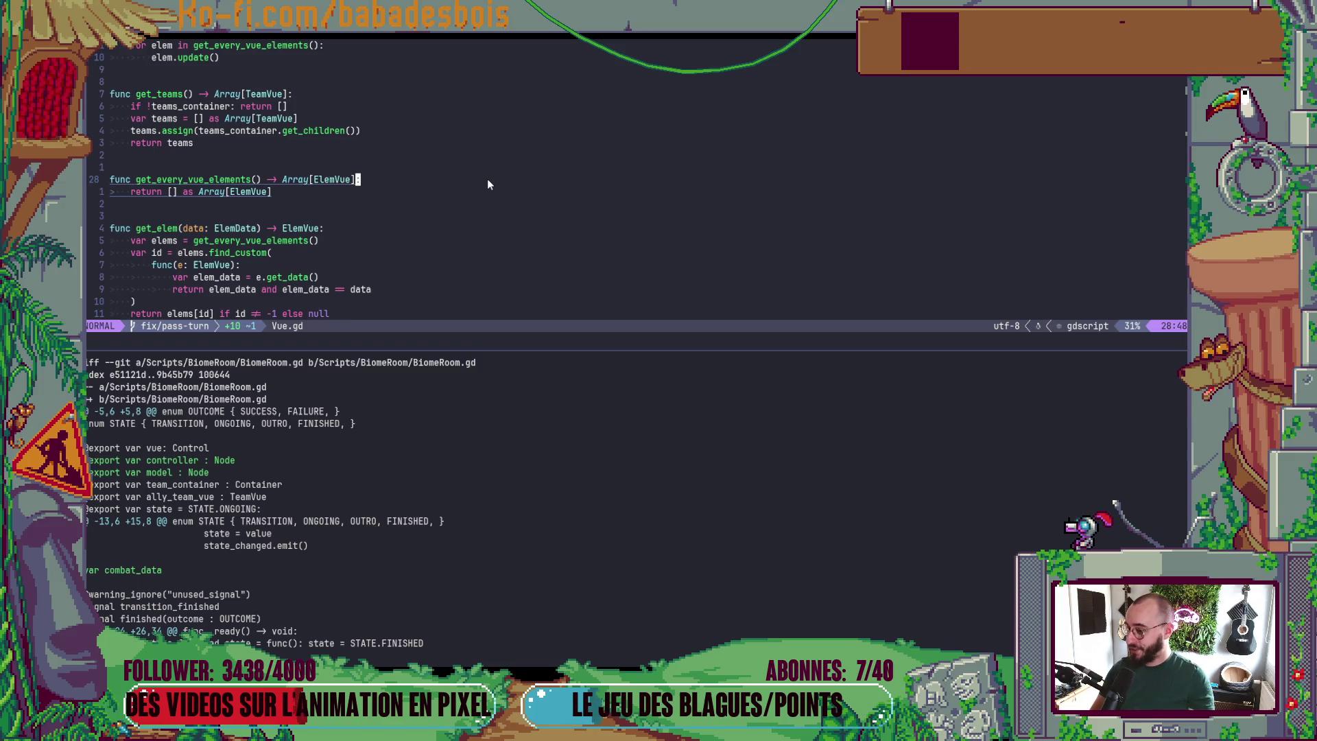
{"action": "key", "text": "ctrl+b"}
{"action": "key", "text": "z"}
{"action": "key", "text": "ctrl+b"}
{"action": "key", "text": "z"}
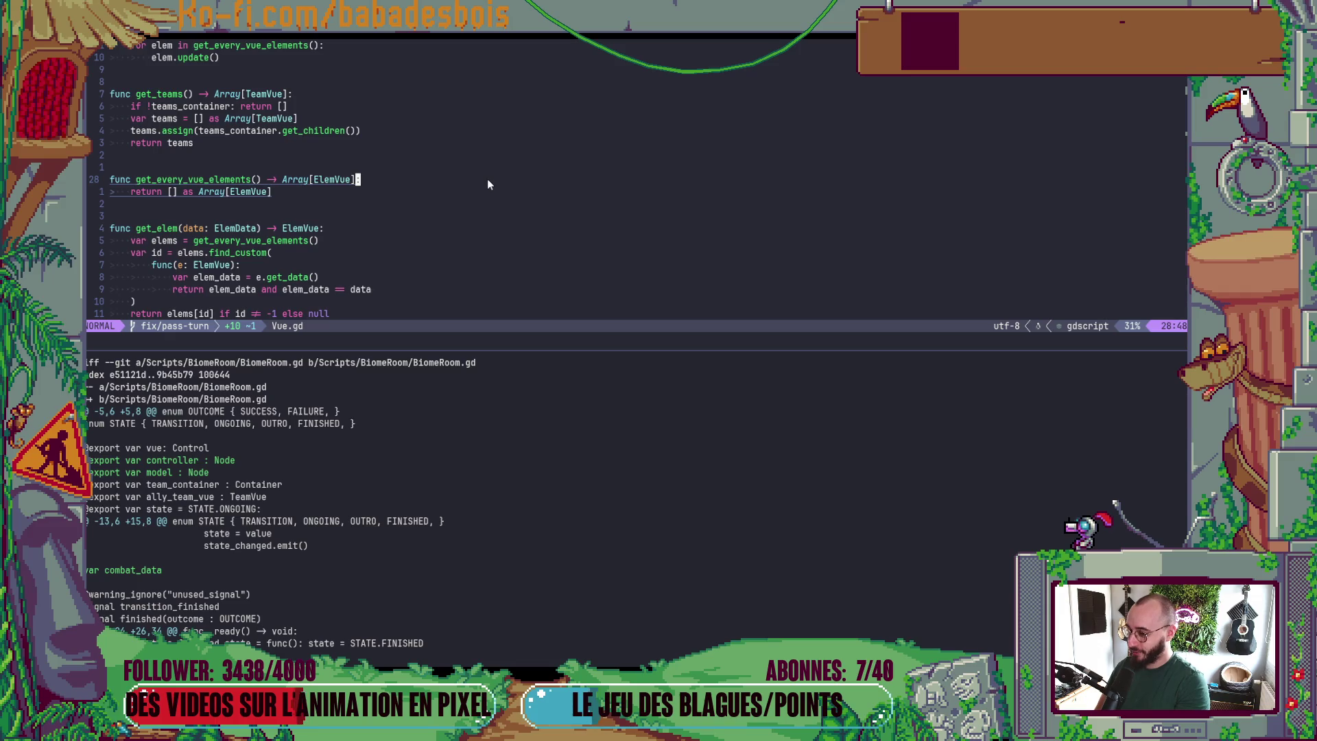
{"action": "key", "text": "ctrl+b"}
{"action": "key", "text": "z"}
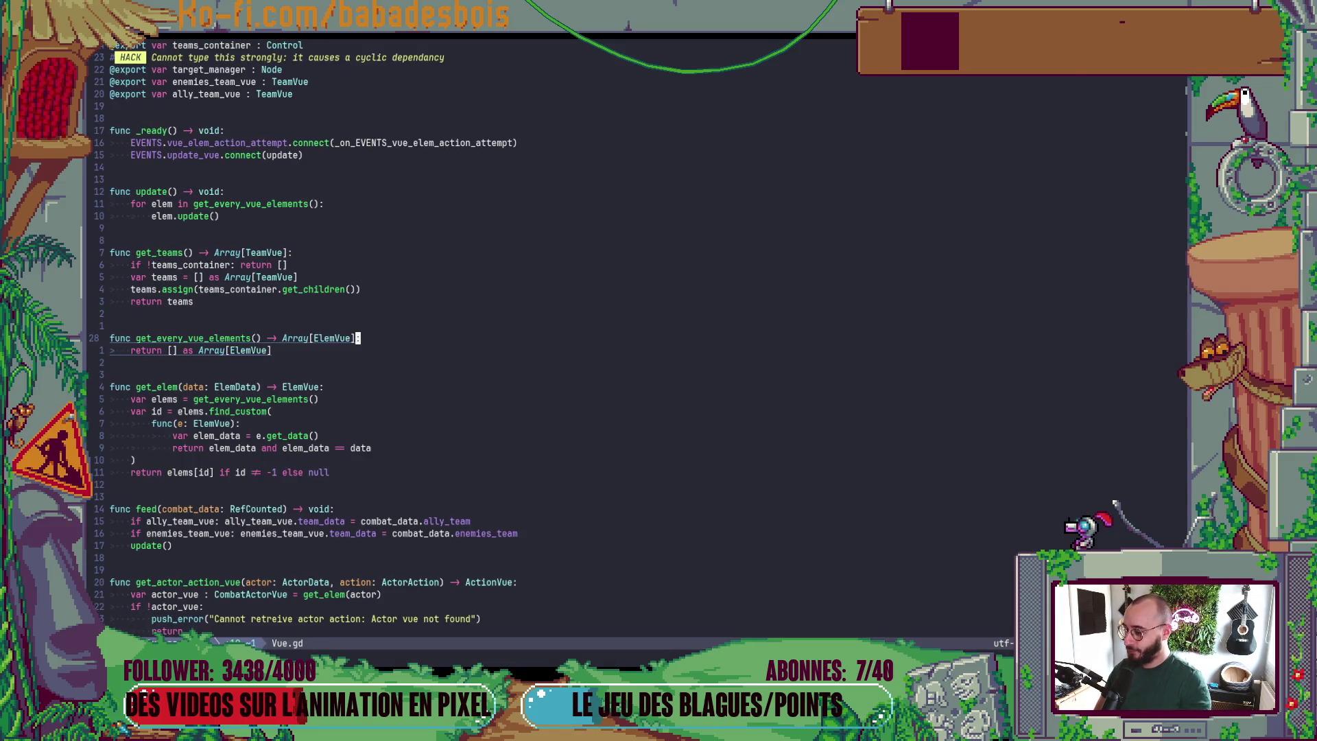
{"action": "key", "text": "space"}
{"action": "key", "text": "f"}
{"action": "key", "text": "f"}
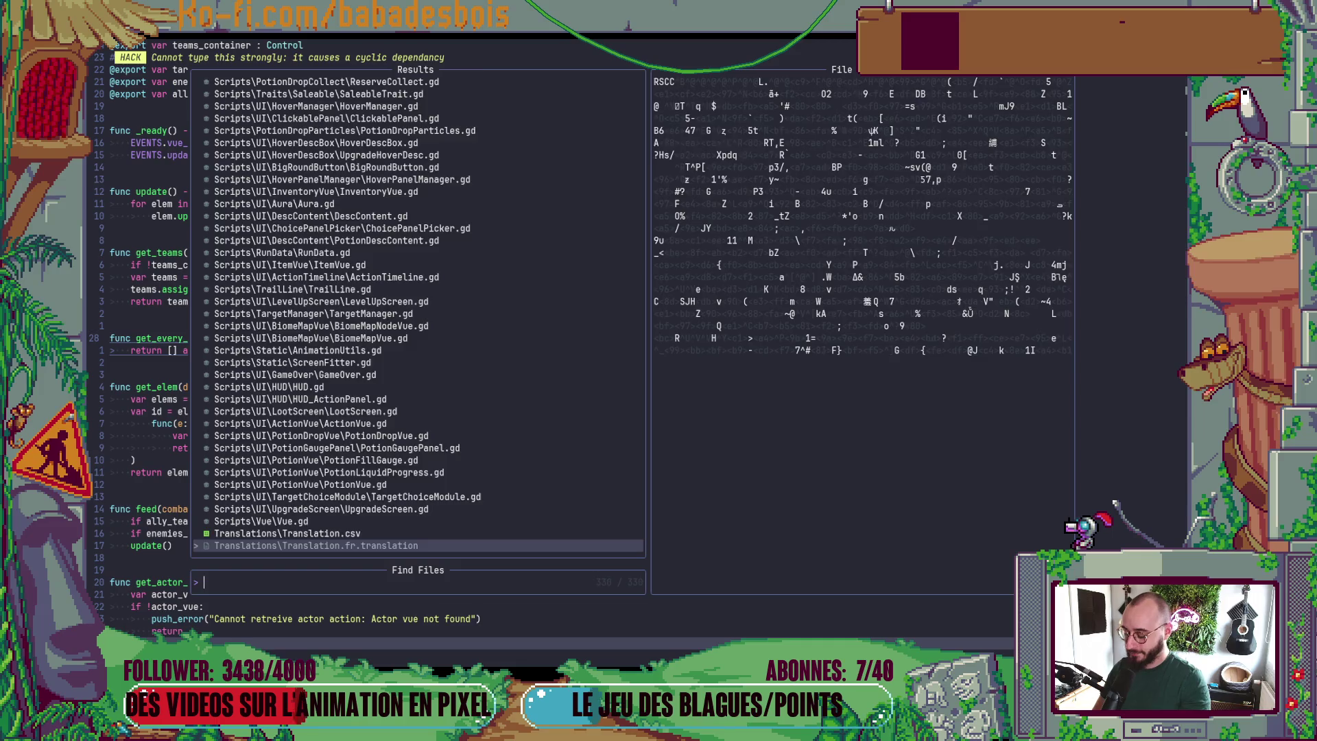
{"action": "type", "text": "BiomeRo"}
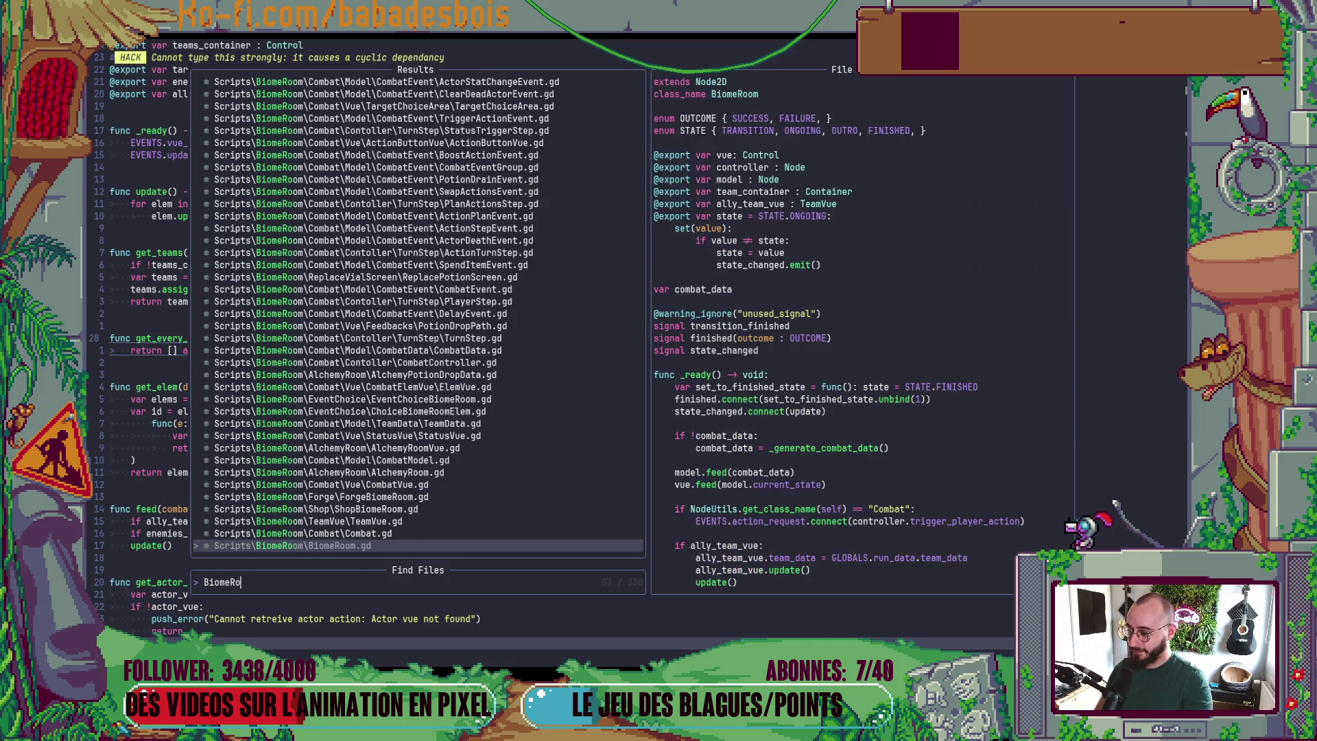
{"action": "key", "text": "Return"}
- Type the controller export as Controller and the model export as CombatModel, then save
{"action": "key", "text": "g"}
{"action": "key", "text": "g"}
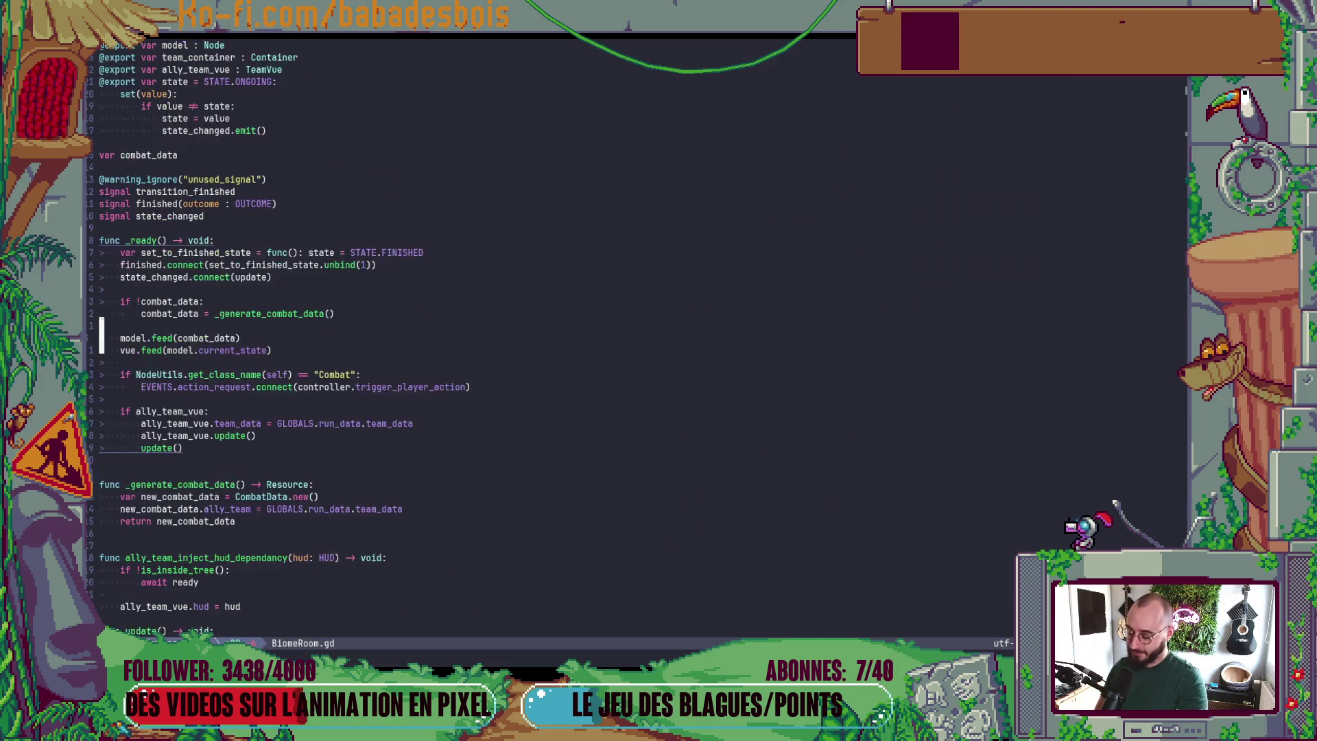
{"action": "key", "text": "j"}
{"action": "key", "text": "j"}
{"action": "key", "text": "j"}
{"action": "key", "text": "j"}
{"action": "key", "text": "j"}
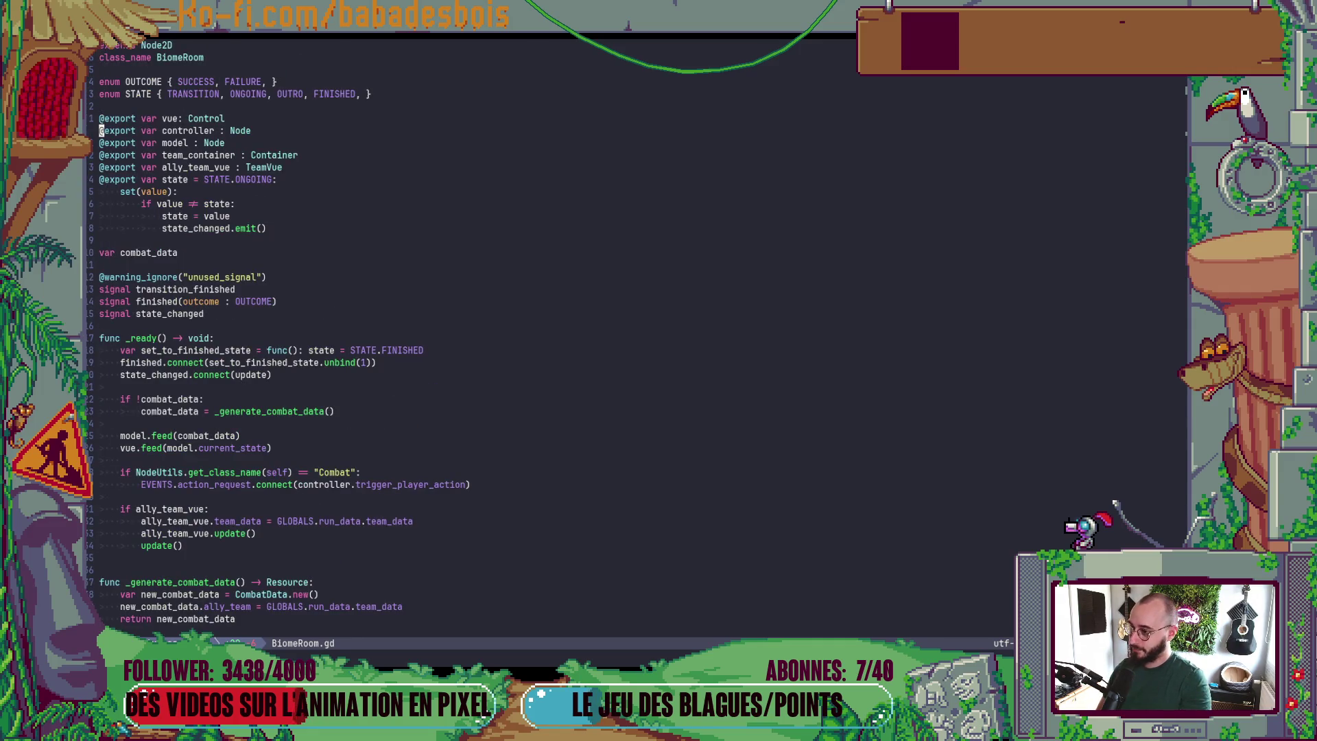
{"action": "key", "text": "dollar"}
{"action": "key", "text": "b"}
{"action": "key", "text": "c"}
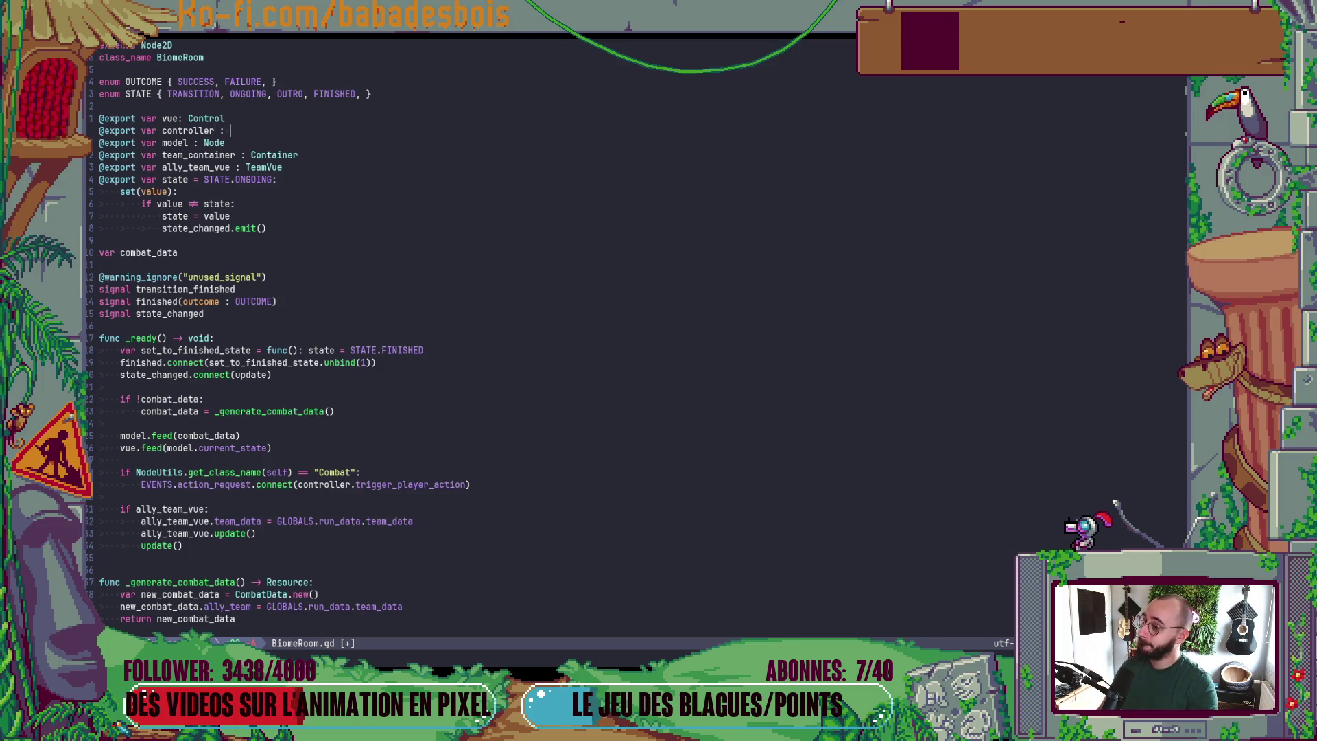
{"action": "type", "text": "Controller"}
{"action": "key", "text": "Escape"}
{"action": "key", "text": "j"}
{"action": "key", "text": "b"}
{"action": "type", "text": "c"}
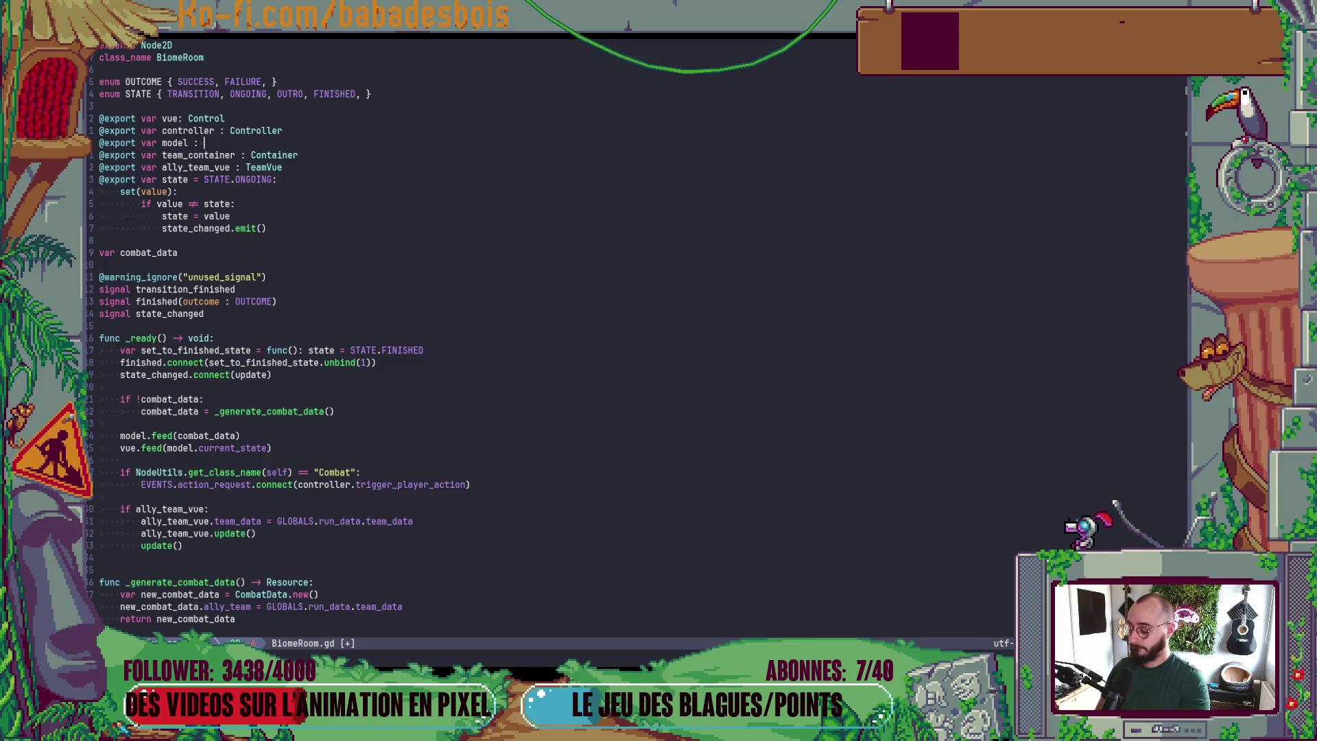
{"action": "type", "text": "CombatModel"}
{"action": "key", "text": "Escape"}
{"action": "type", "text": ":w"}
{"action": "key", "text": "Return"}
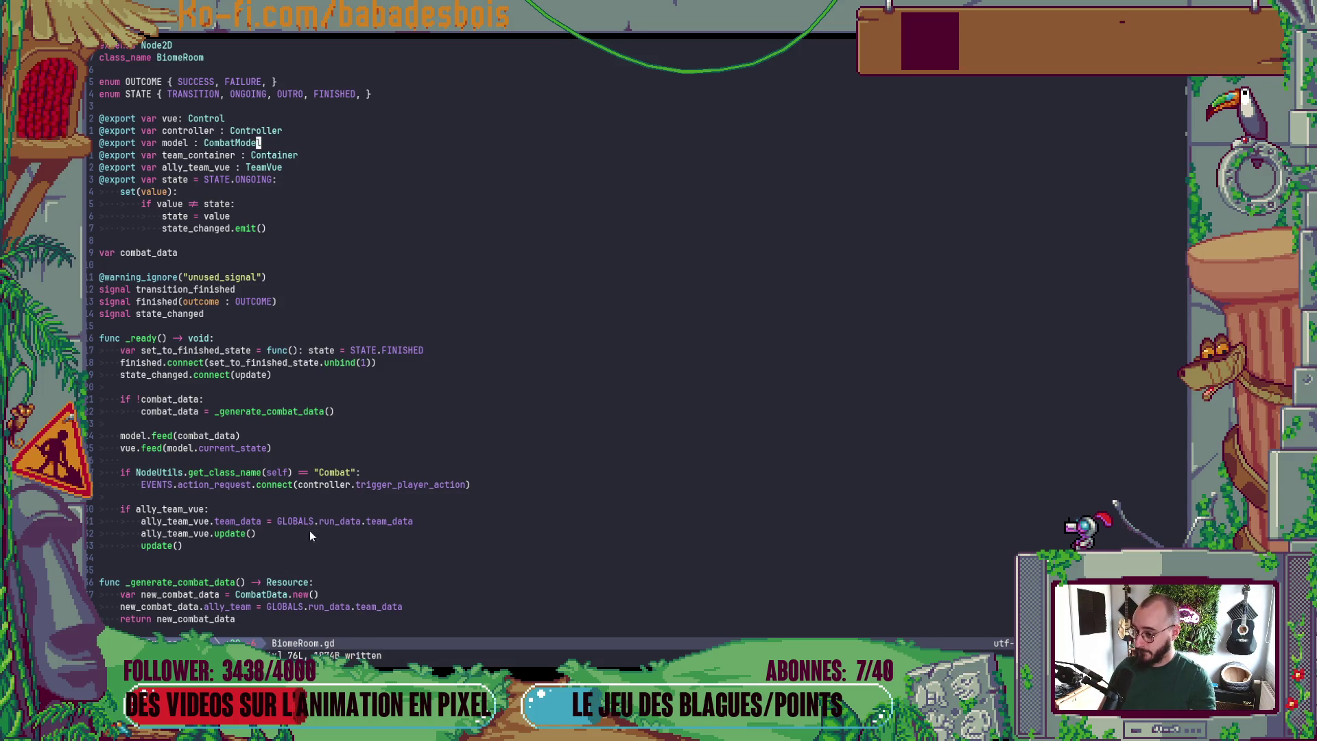
- Run PotionHero in Godot to retest the stronger typing
{"action": "left_click", "coordinate": [443, 451]}
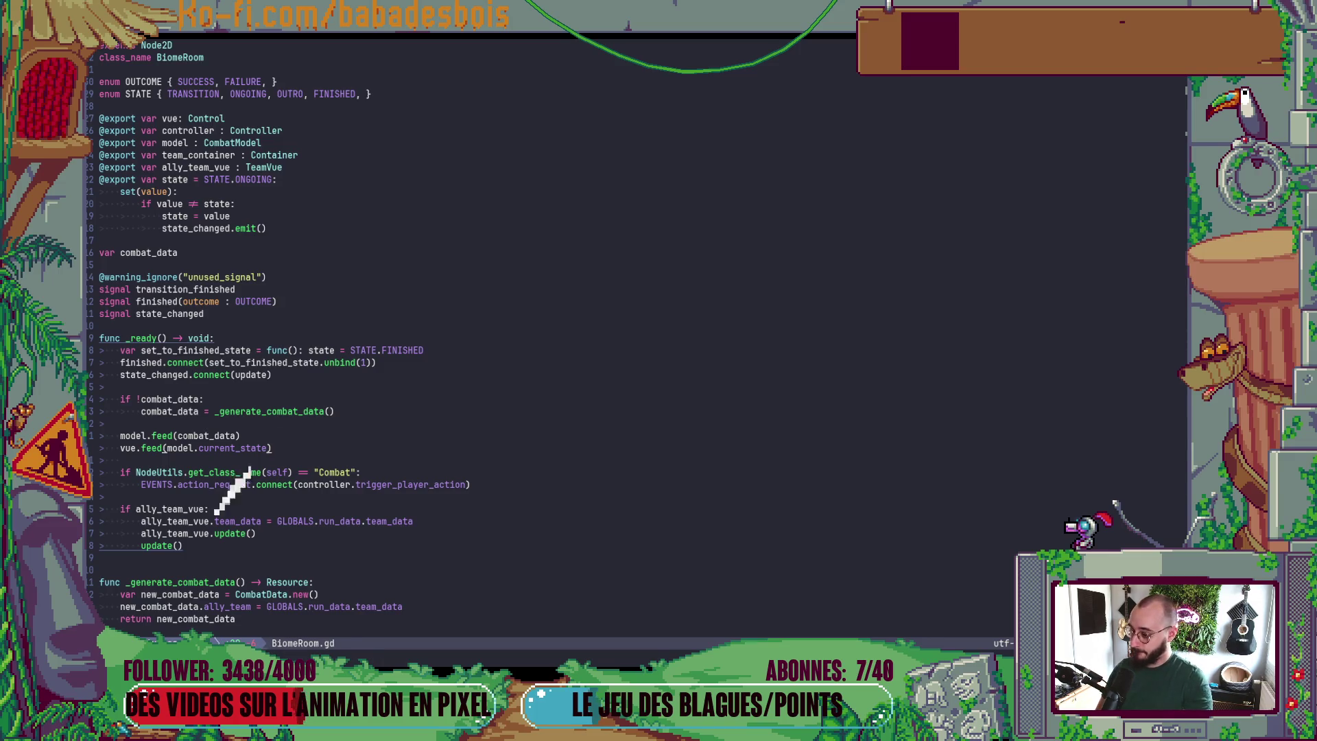
{"action": "key", "text": "alt+Tab"}
{"action": "key", "text": "F5"}
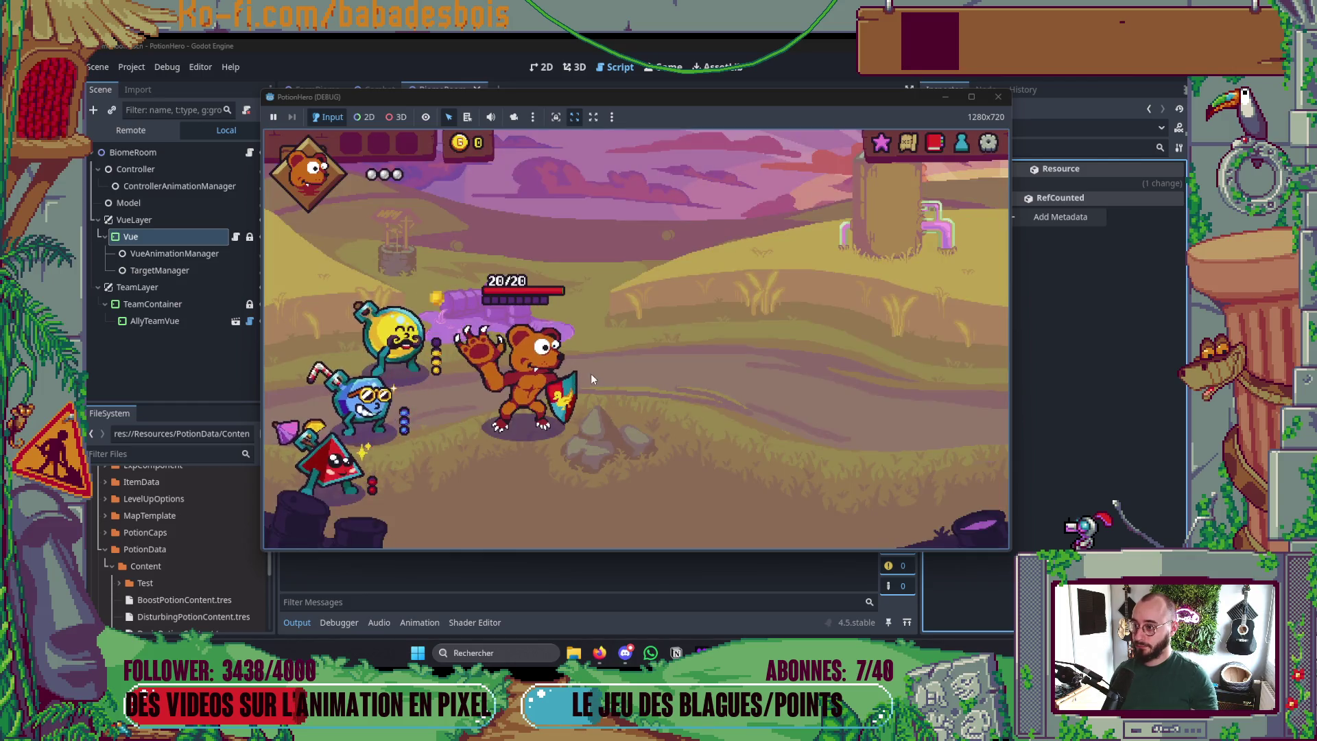
- Stop the running game and give _generate_combat_data a CombatData return type
{"action": "key", "text": "alt+F4"}
{"action": "key", "text": "alt+Tab"}
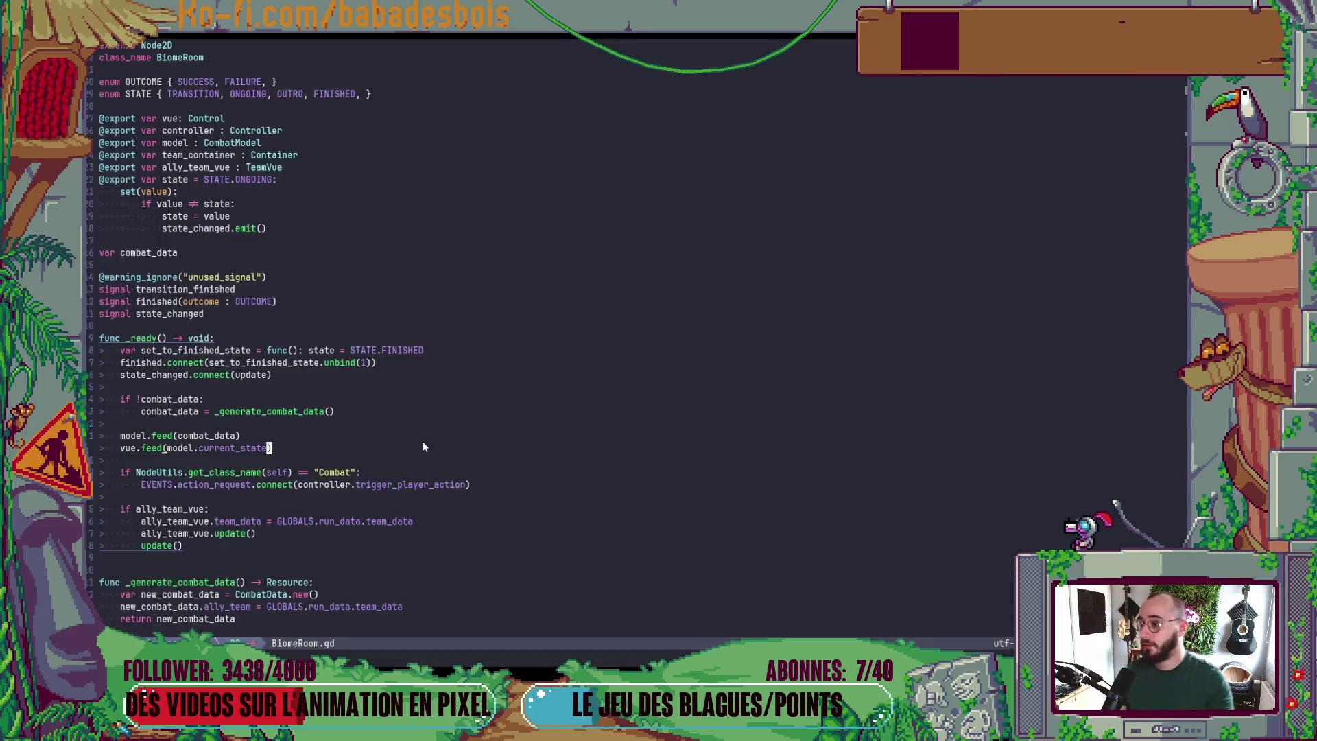
{"action": "scroll", "coordinate": [319, 459], "scroll_direction": "down", "scroll_amount": 3}
{"action": "left_click", "coordinate": [276, 471]}
{"action": "type", "text": "ciw"}
{"action": "type", "text": "CombatData"}
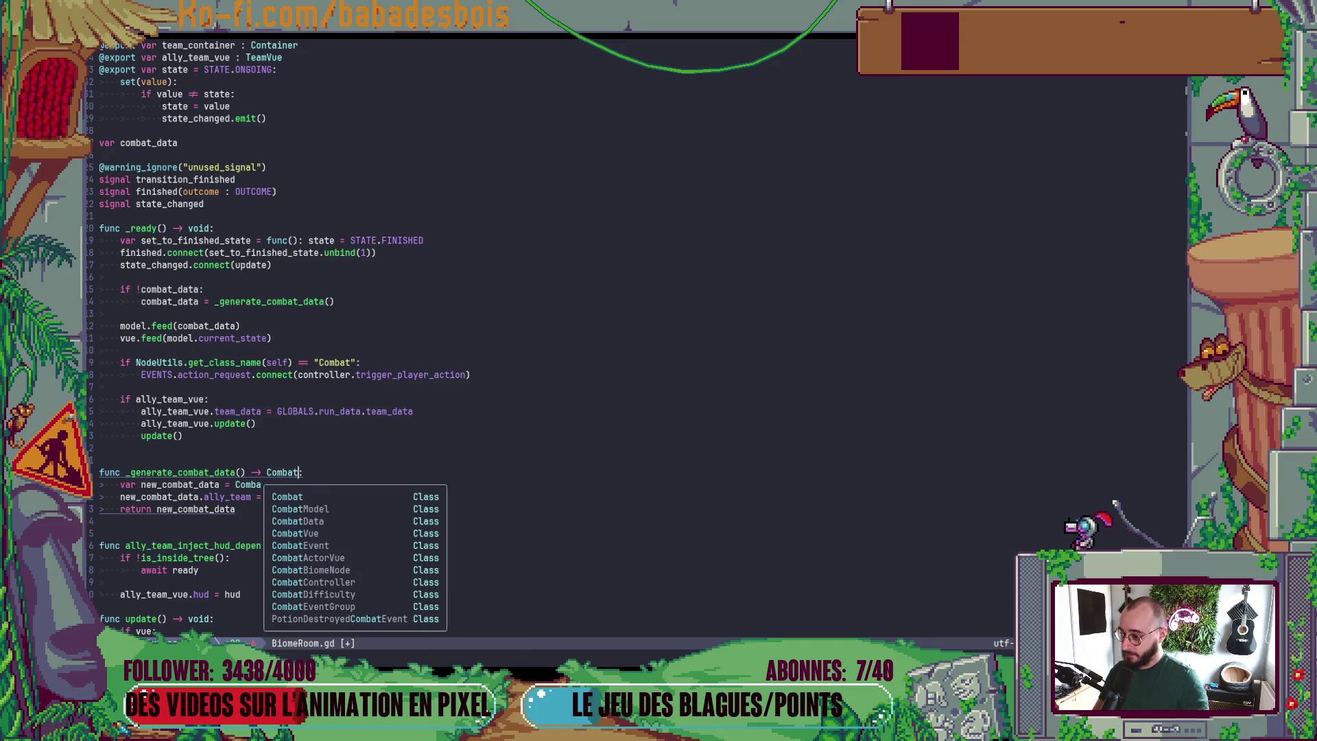
{"action": "key", "text": "Escape"}
- Rewrite the action_request guard in _ready as 'if not self is Combat'
{"action": "key", "text": "k"}
{"action": "key", "text": "k"}
{"action": "key", "text": "k"}
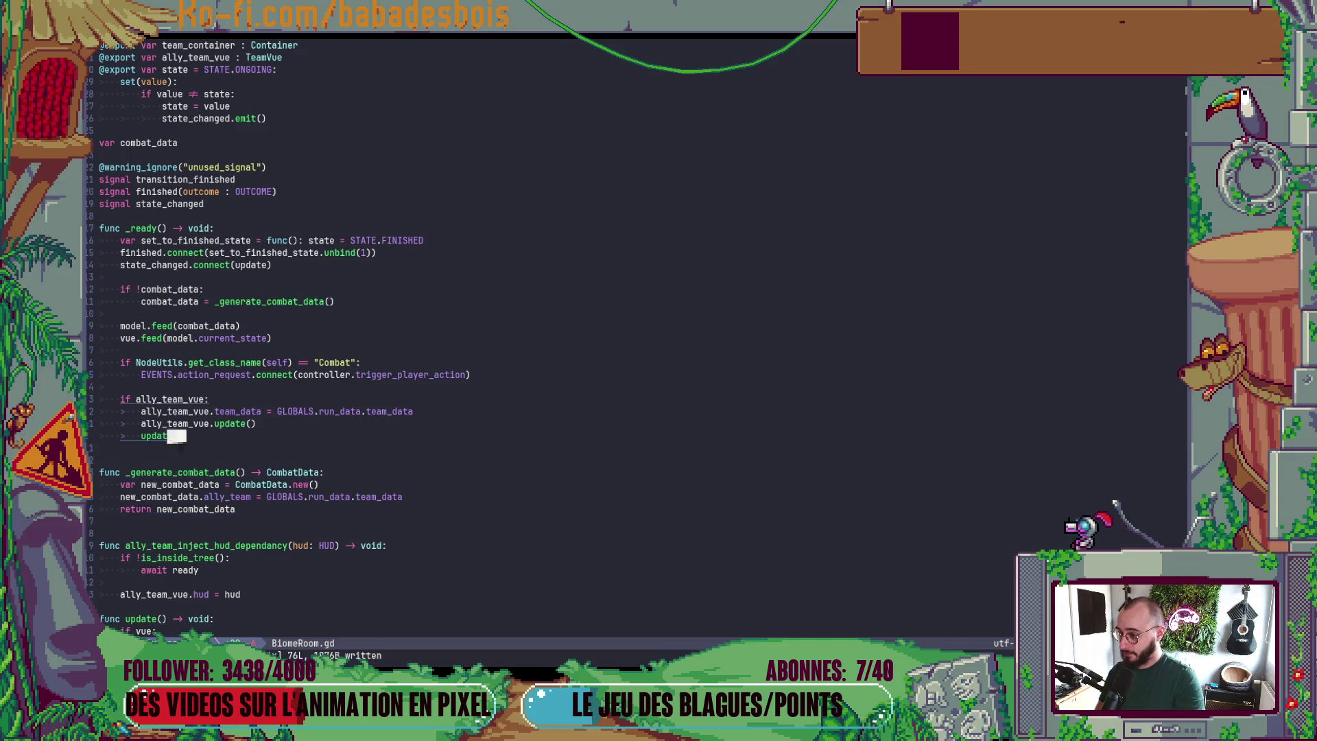
{"action": "type", "text": "ikk"}
{"action": "key", "text": "Escape"}
{"action": "key", "text": "u"}
{"action": "type", "text": "BCnot seldf"}
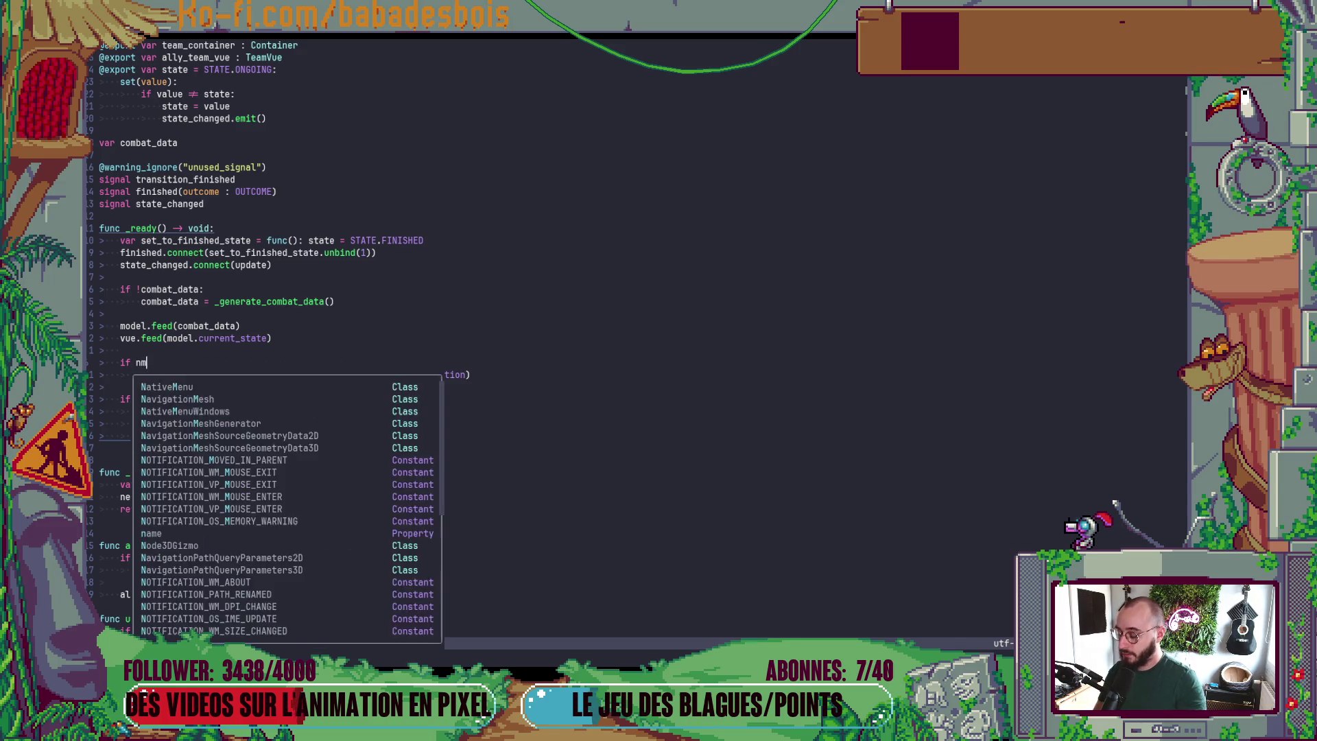
{"action": "key", "text": "BackSpace"}
{"action": "key", "text": "BackSpace"}
{"action": "type", "text": "f is Combat"}
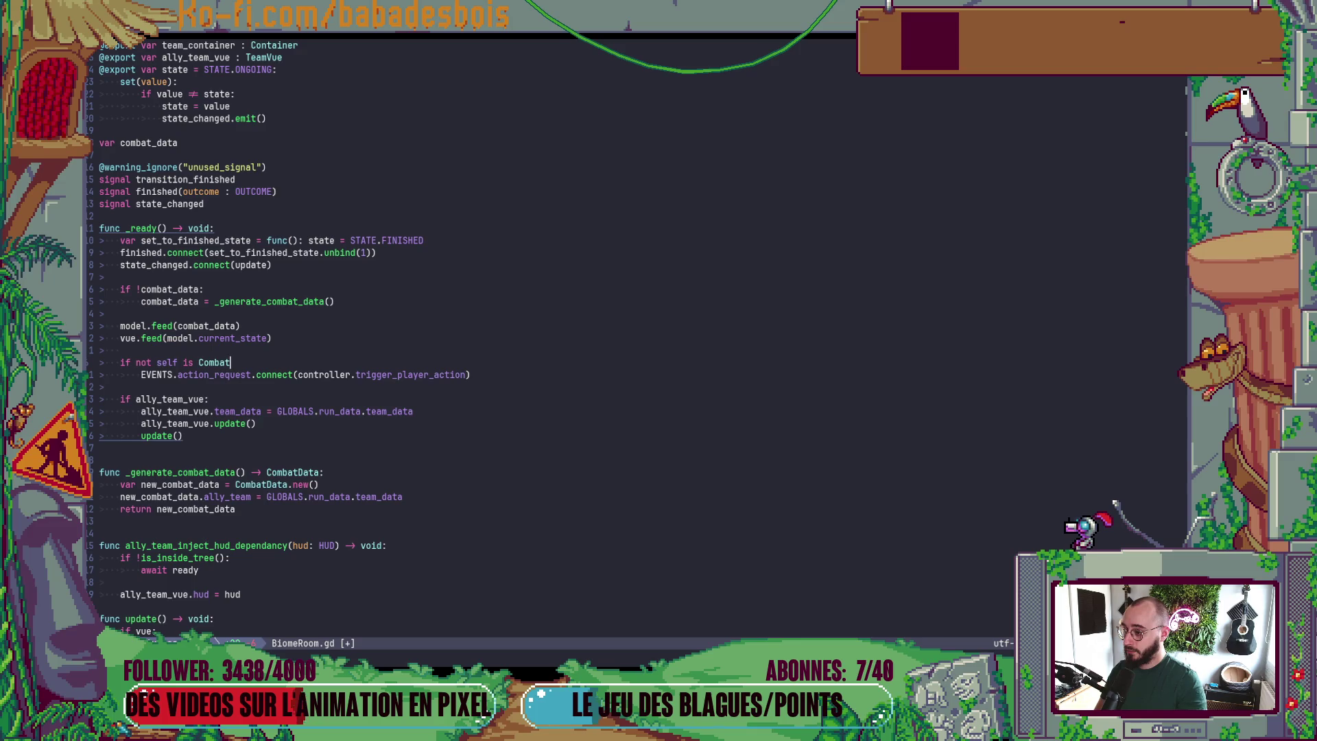
- Relaunch the game to confirm it reaches combat, then close it
{"action": "key", "text": "alt+Tab"}
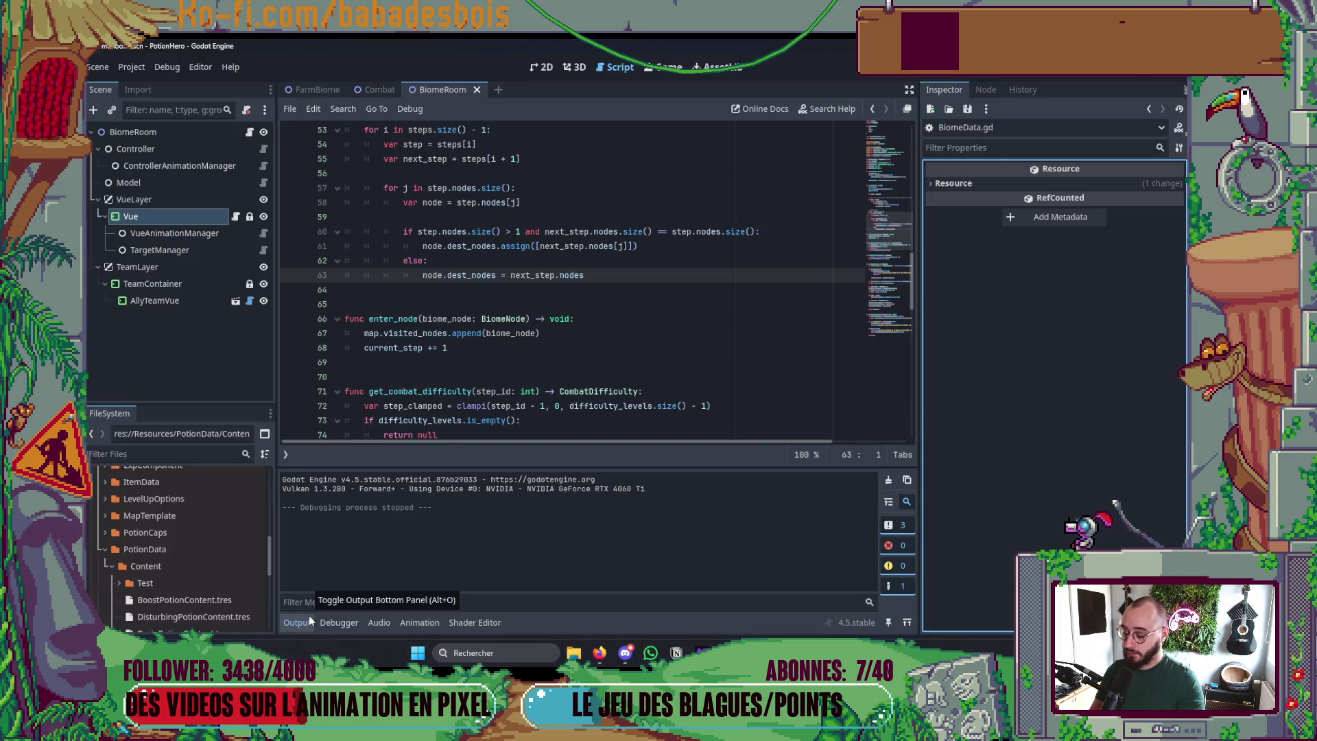
{"action": "key", "text": "F5"}
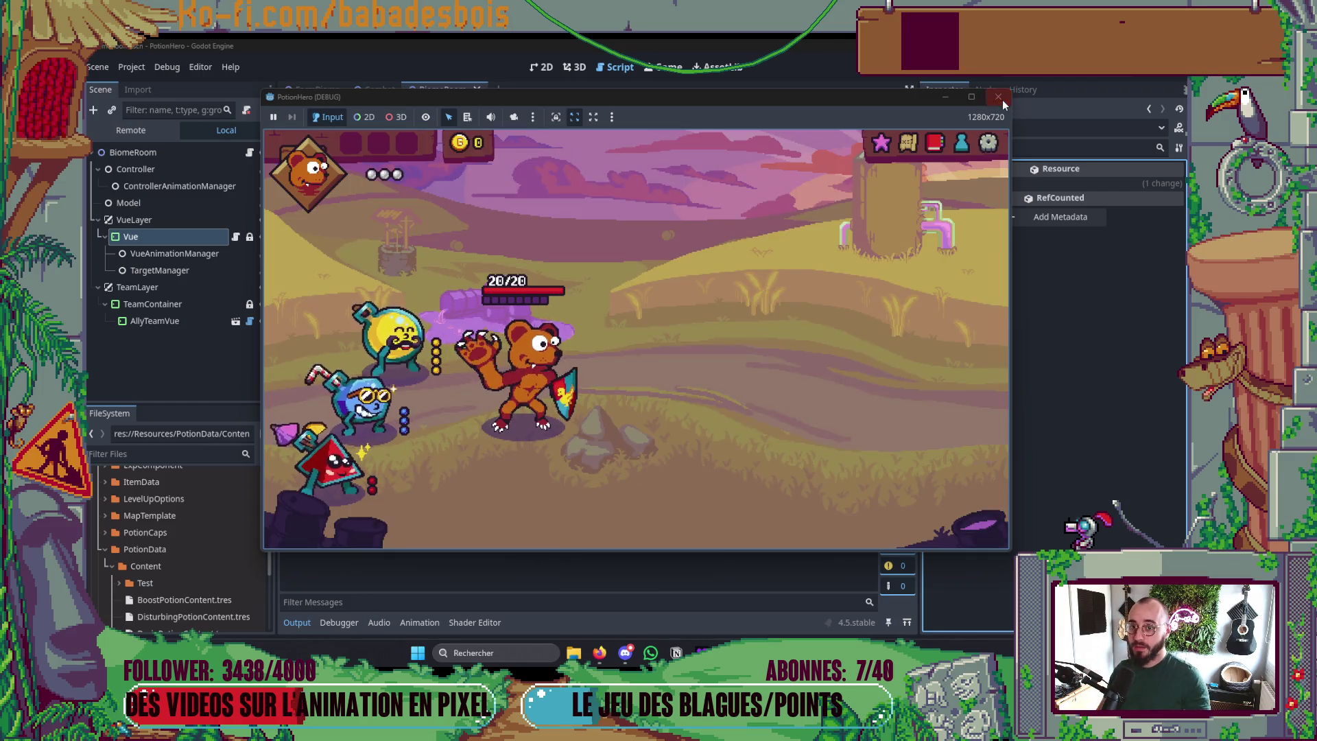
{"action": "left_click", "coordinate": [1002, 100]}
{"action": "key", "text": "alt+Tab"}
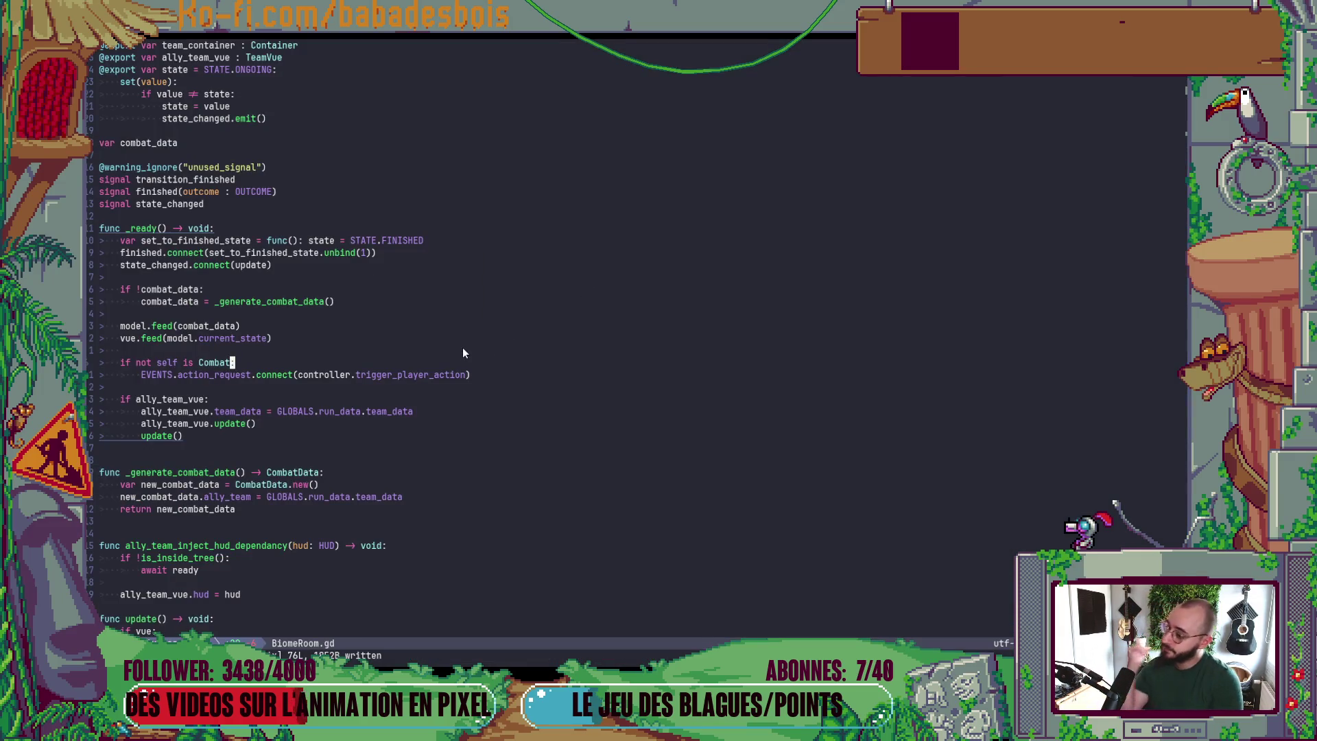